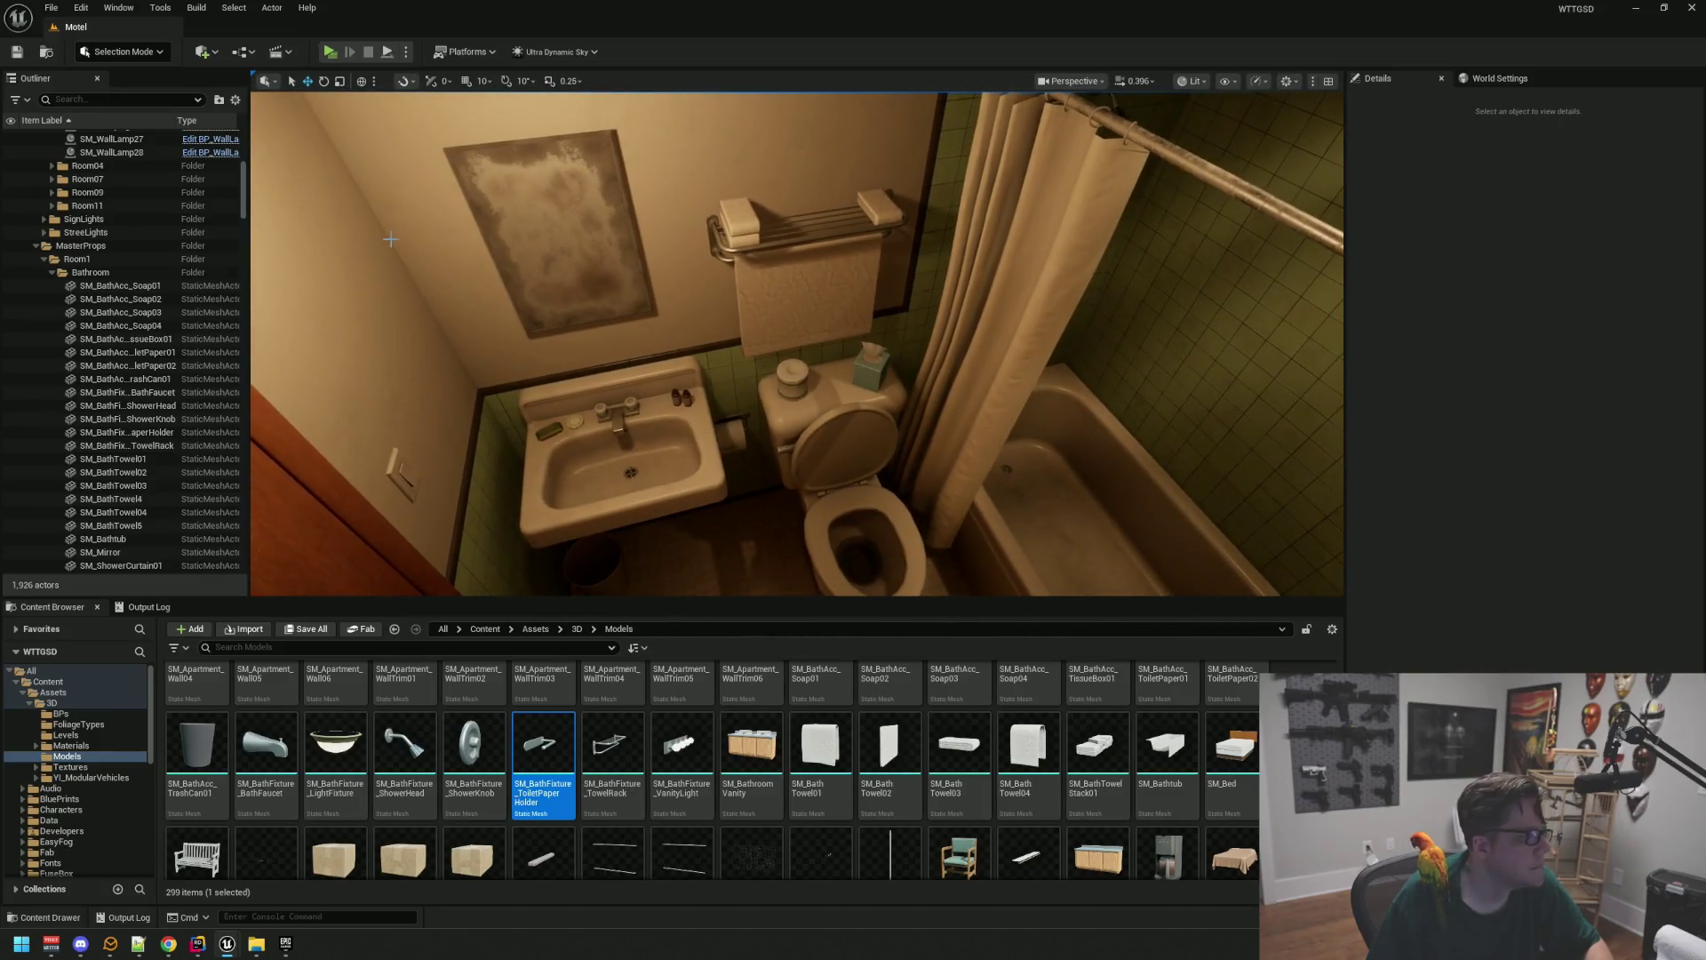
Collapse the Room01 and Room03 light folders and the RoomLights folder
scroll(157, 216, up, 10)
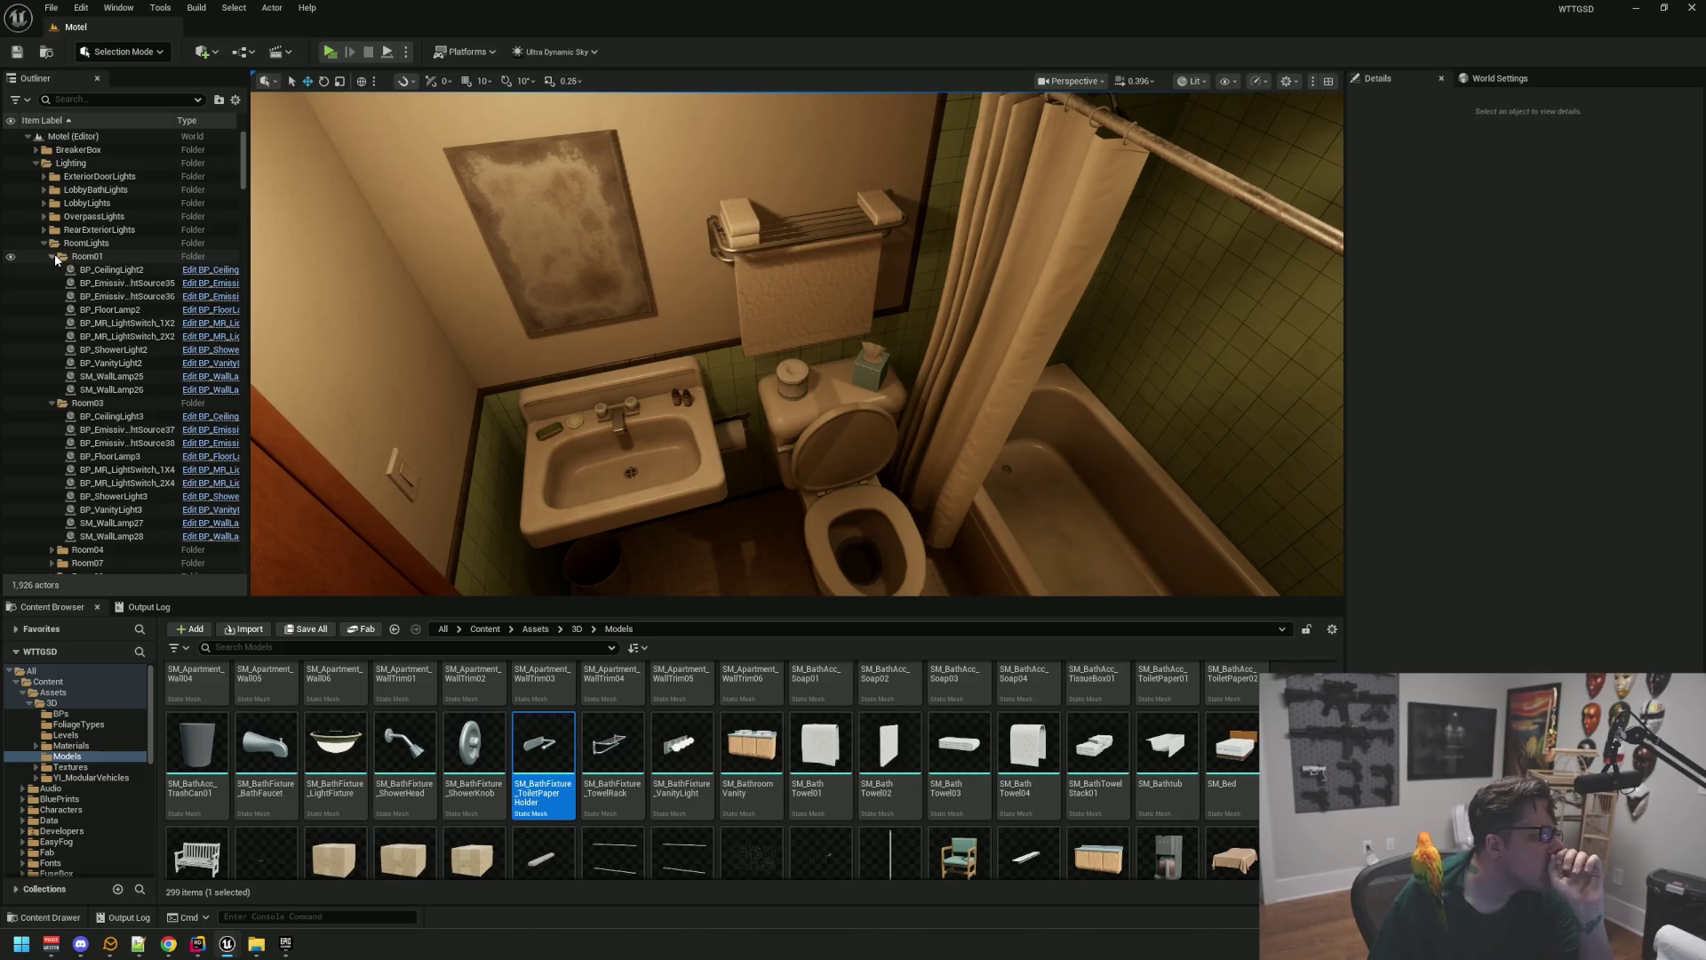
click(52, 256)
click(51, 269)
click(40, 246)
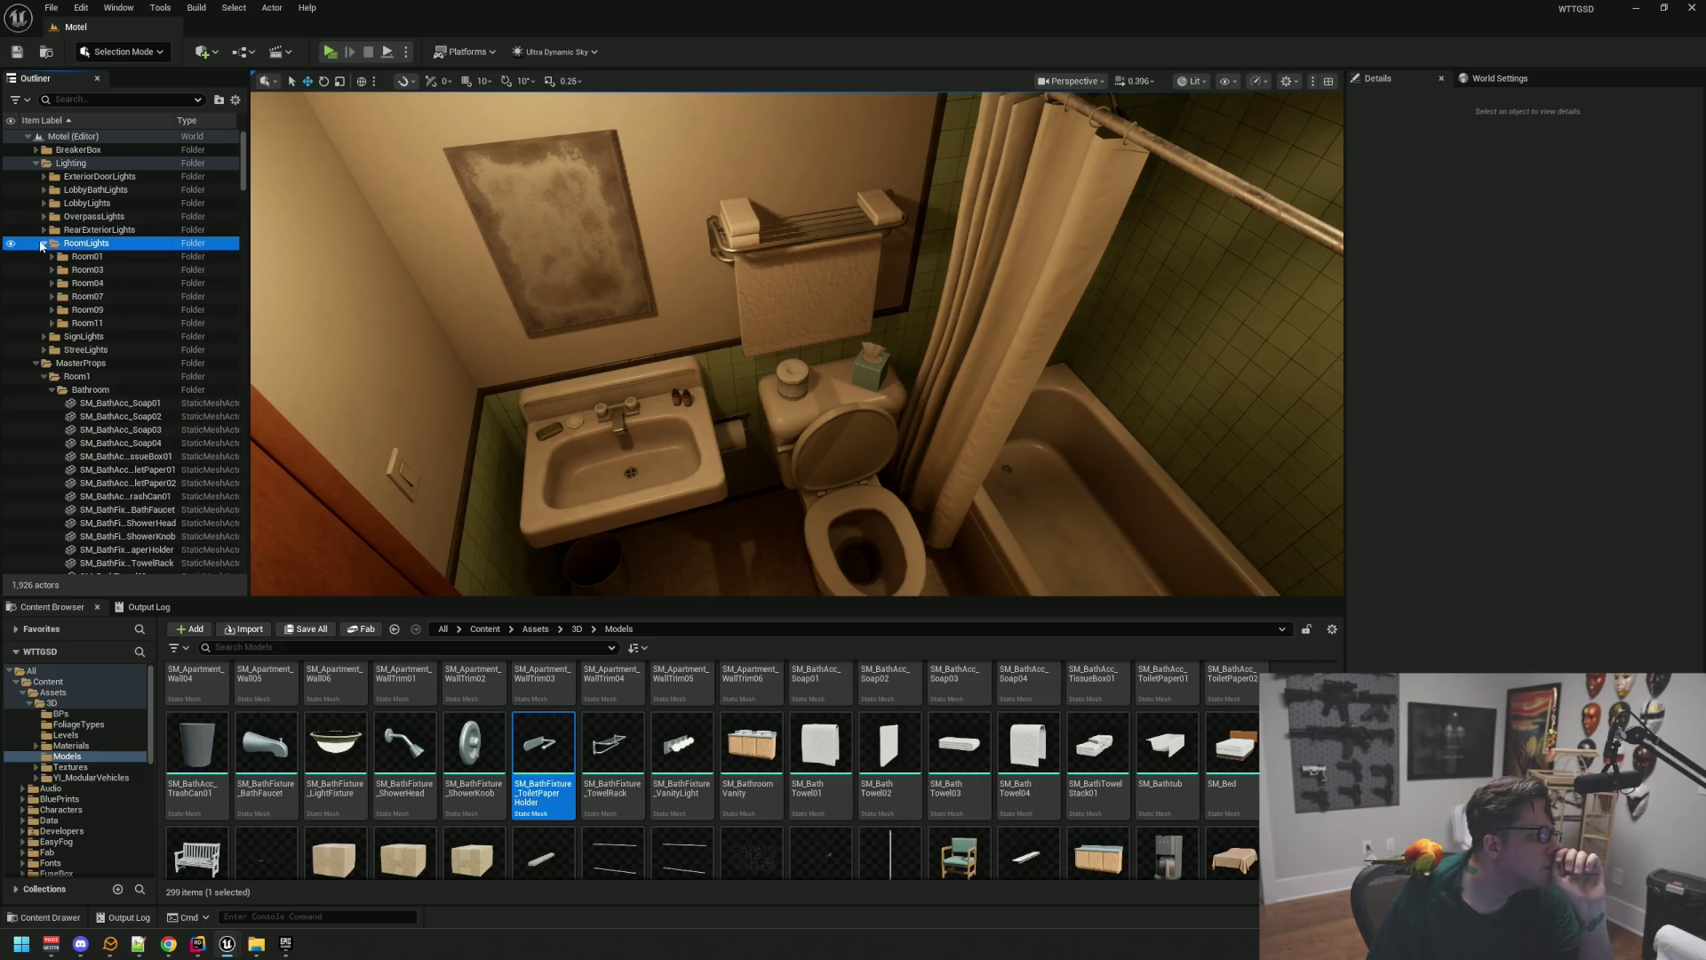
click(45, 244)
click(94, 255)
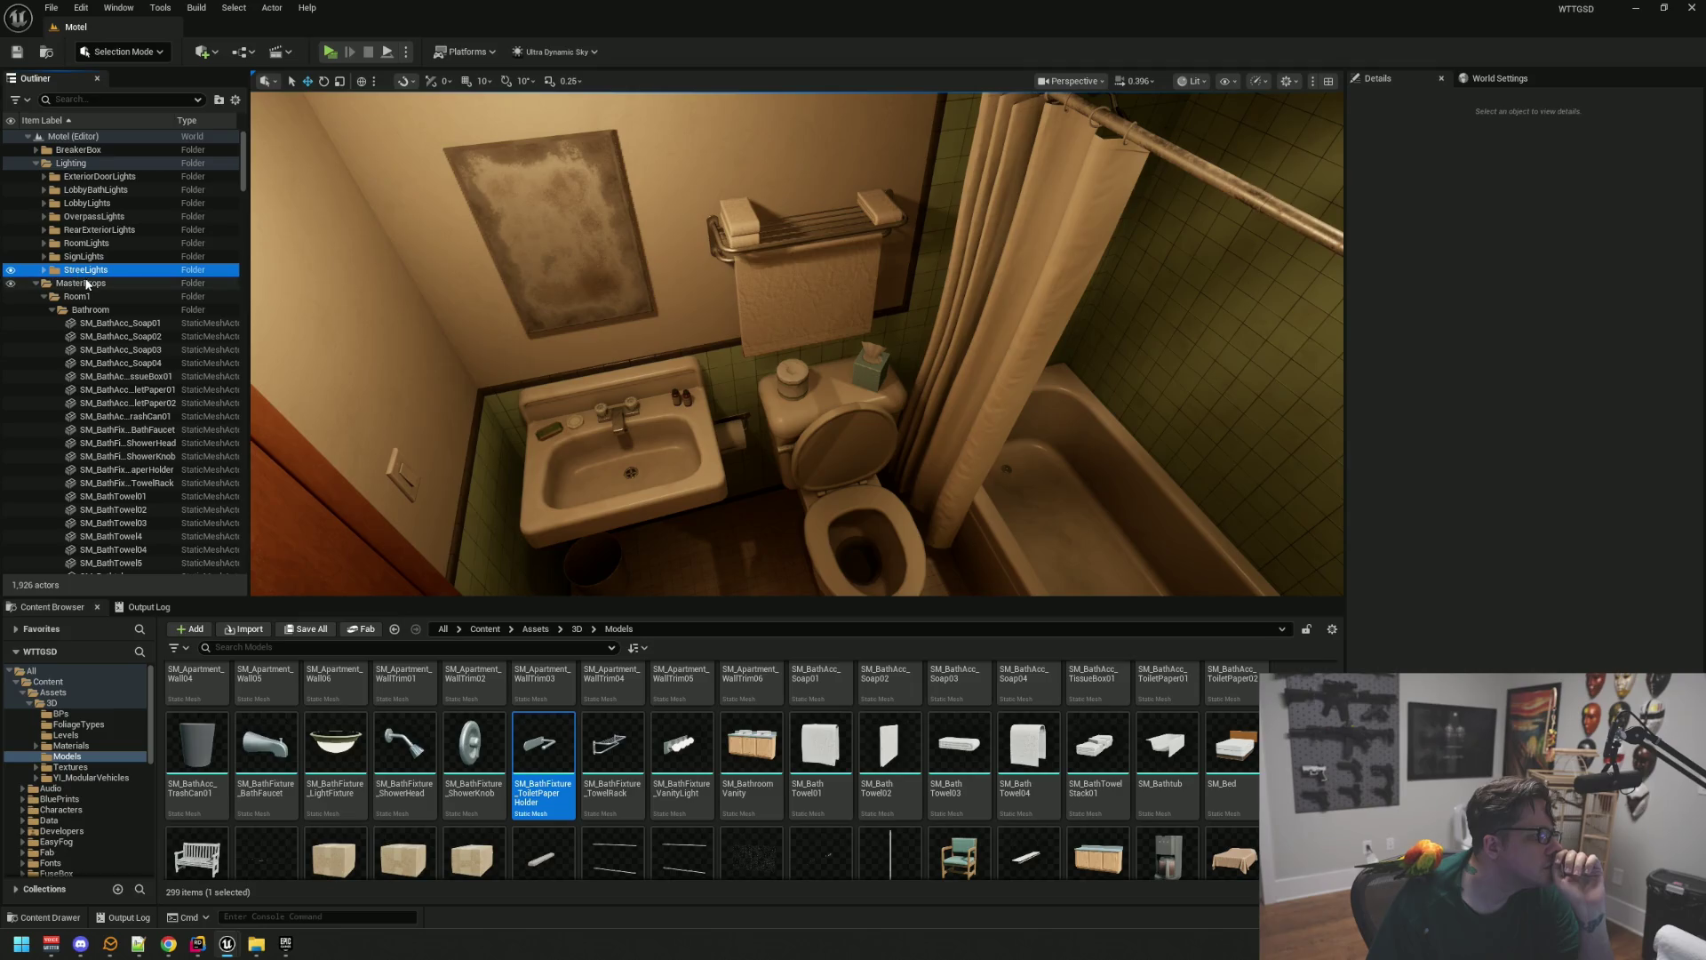
click(88, 245)
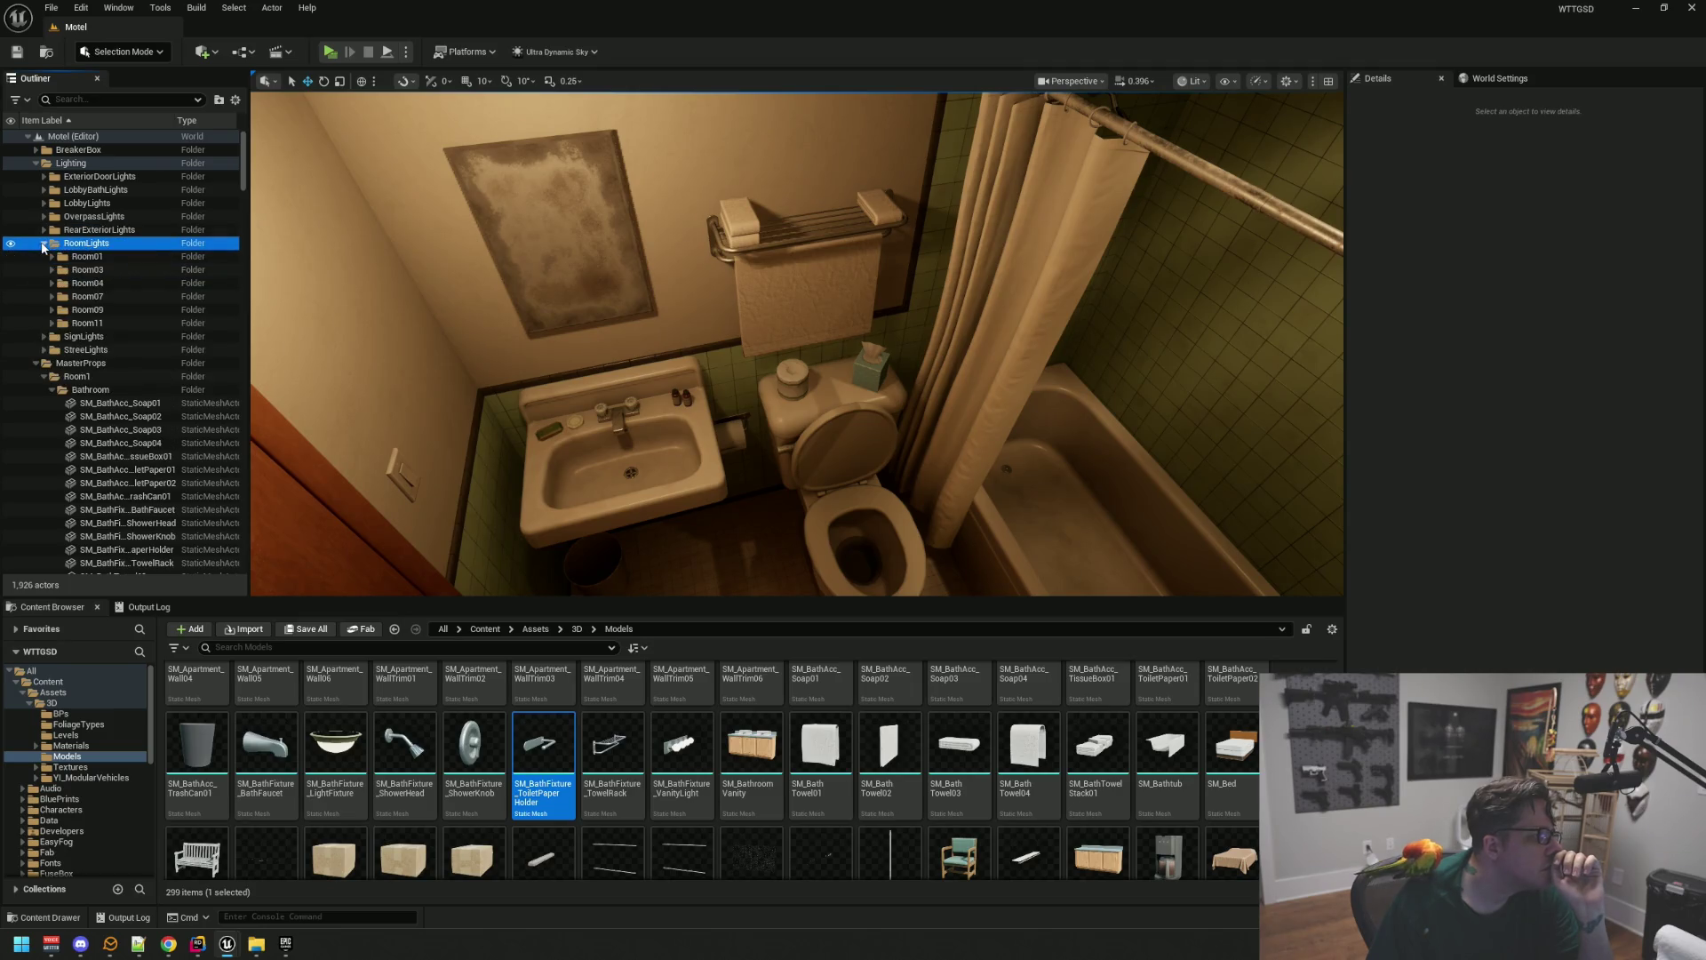
Check the RearExteriorLights, OverpassLights and ExteriorDoorLights folders, then collapse the whole Lighting folder
click(89, 231)
click(43, 229)
click(44, 230)
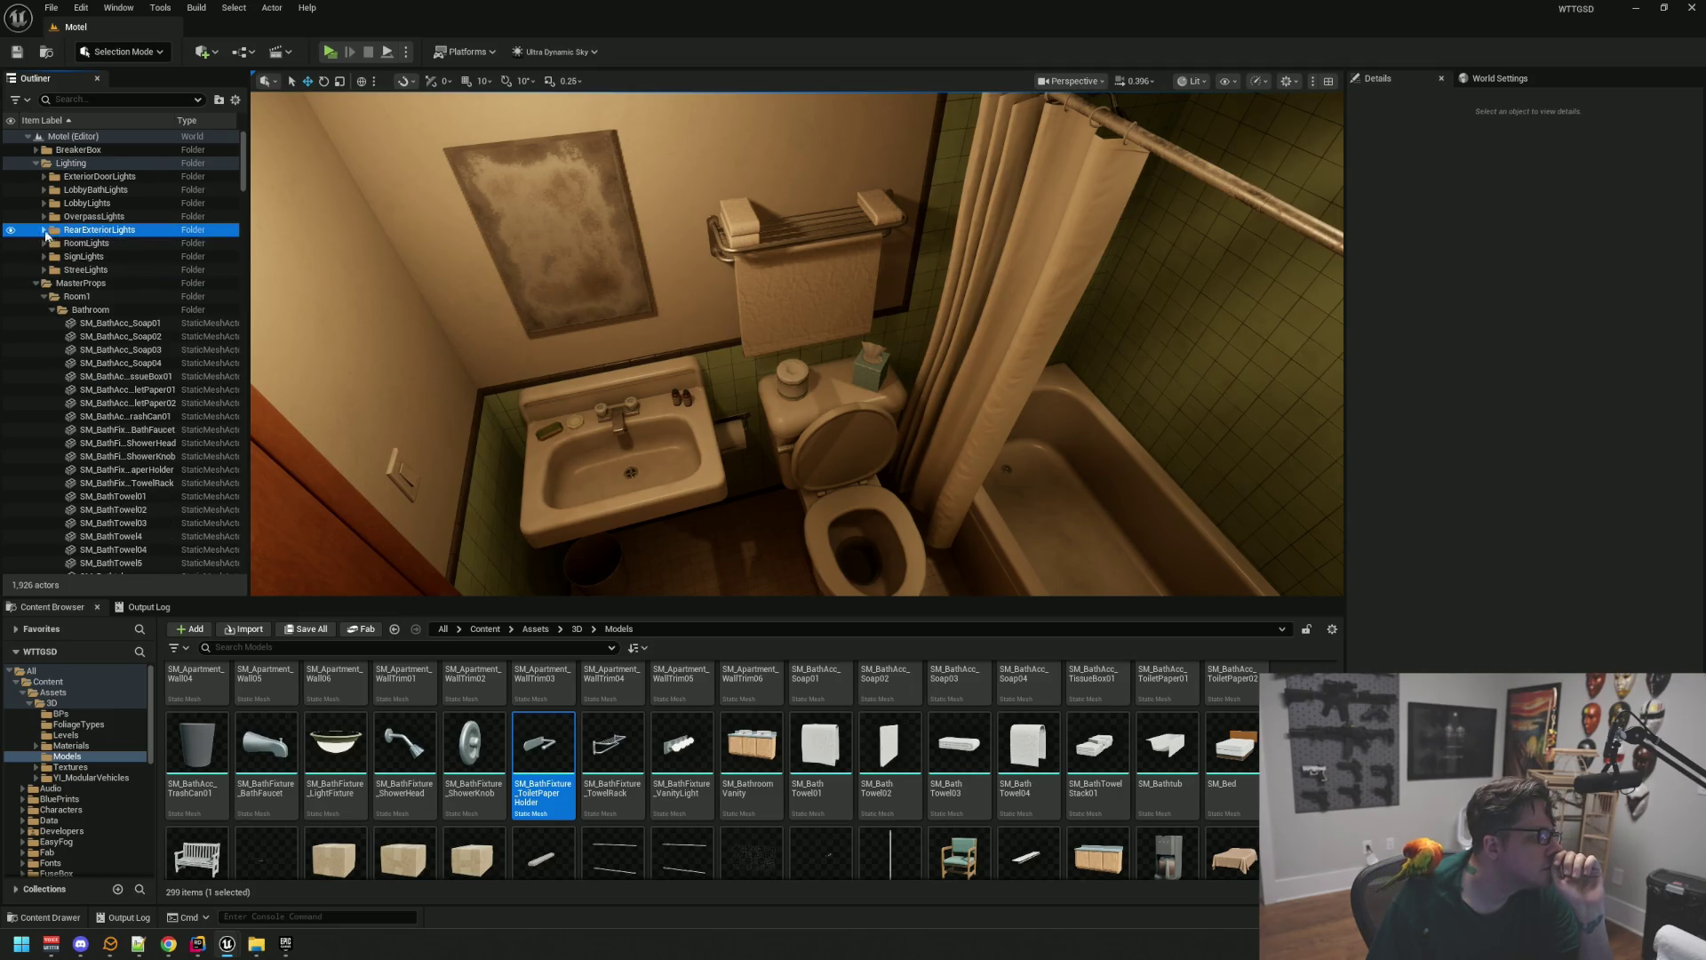
click(93, 218)
click(94, 204)
click(97, 190)
click(98, 178)
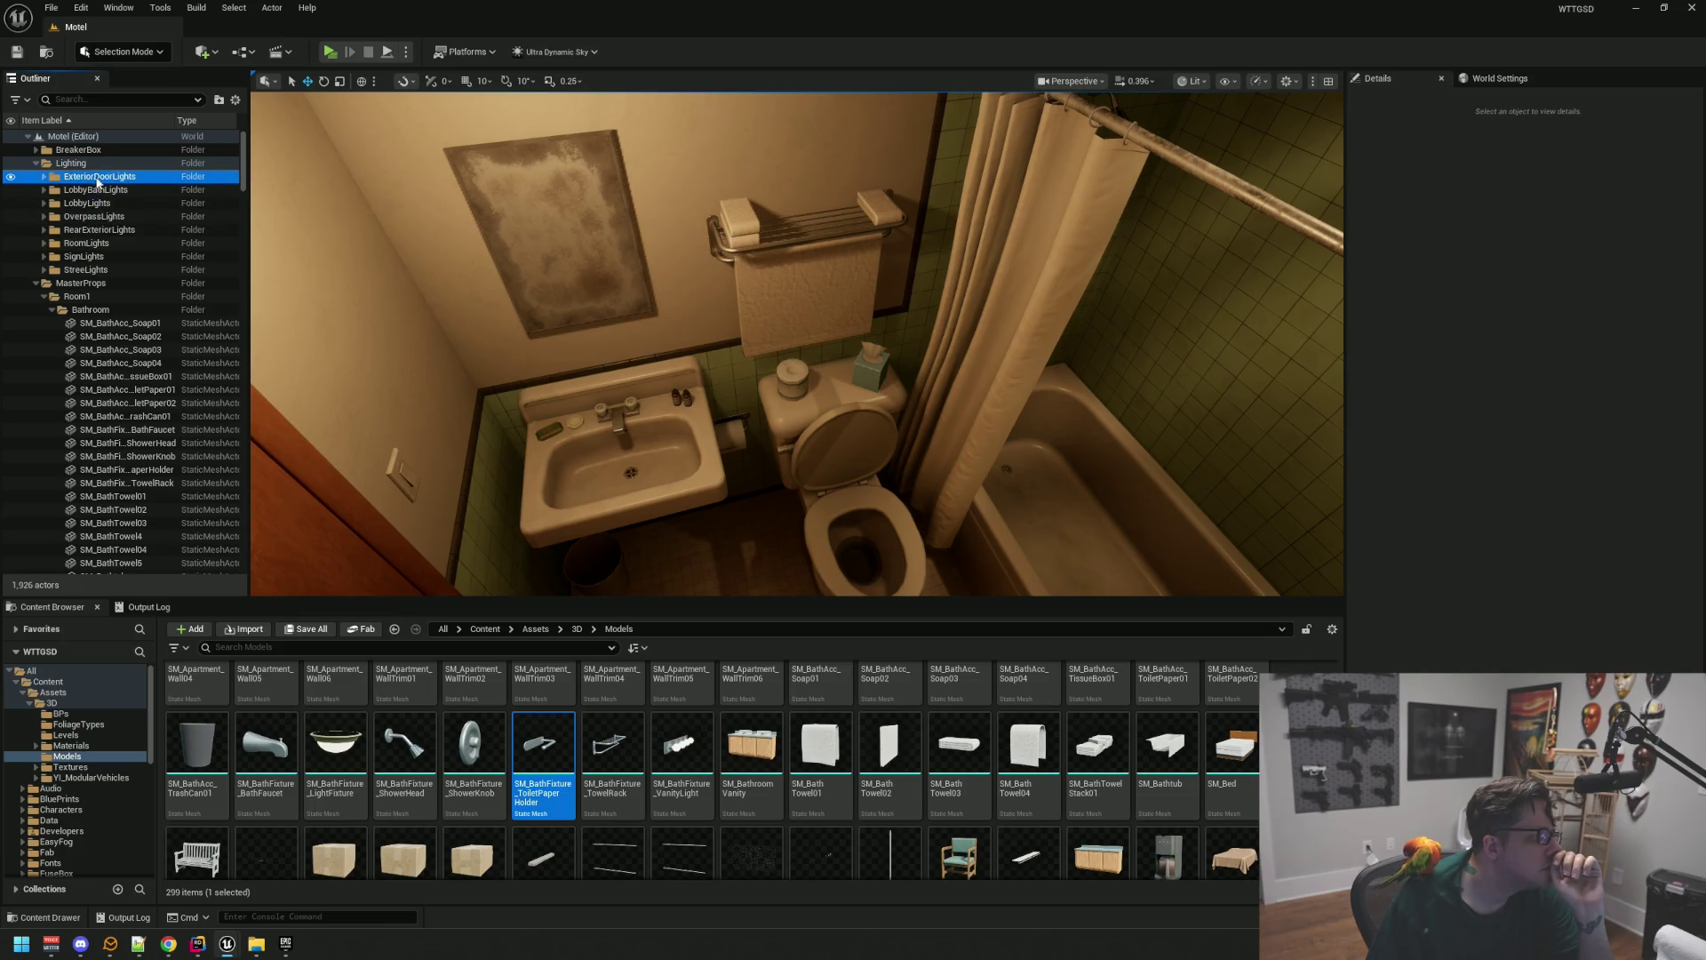
click(44, 177)
click(43, 177)
click(35, 163)
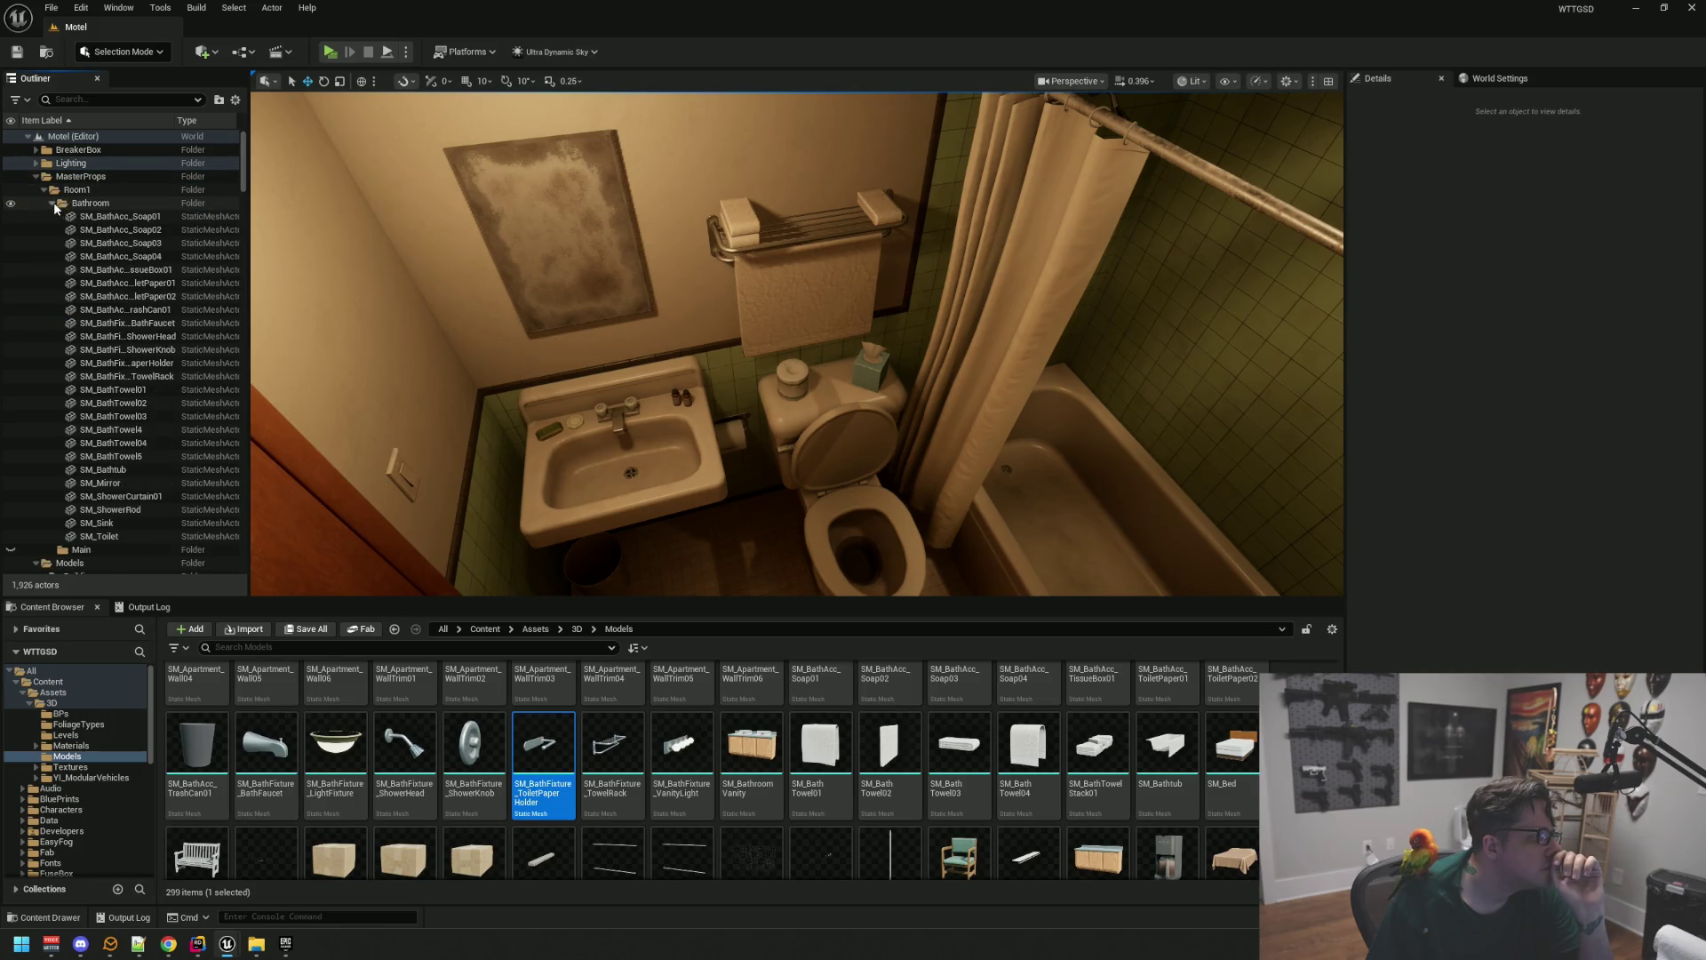
Collapse Room1's Bathroom props and mesh children, then frame SM_MotelRoom_Floor in the view
click(51, 204)
click(75, 218)
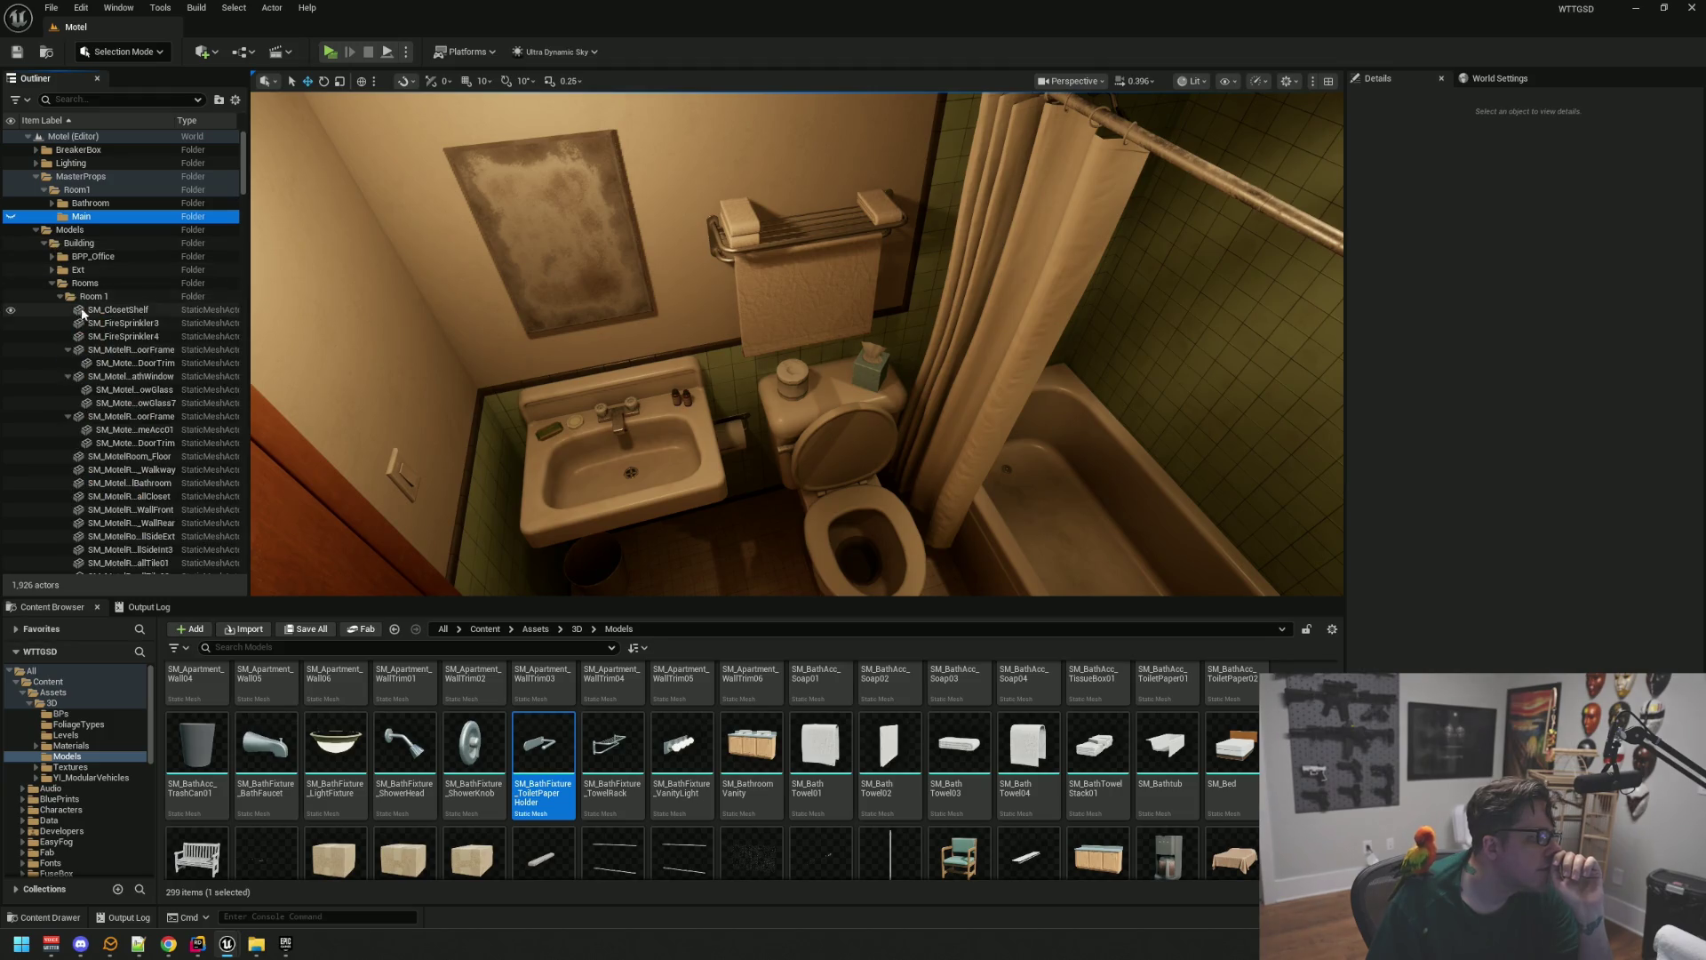
click(67, 351)
click(68, 363)
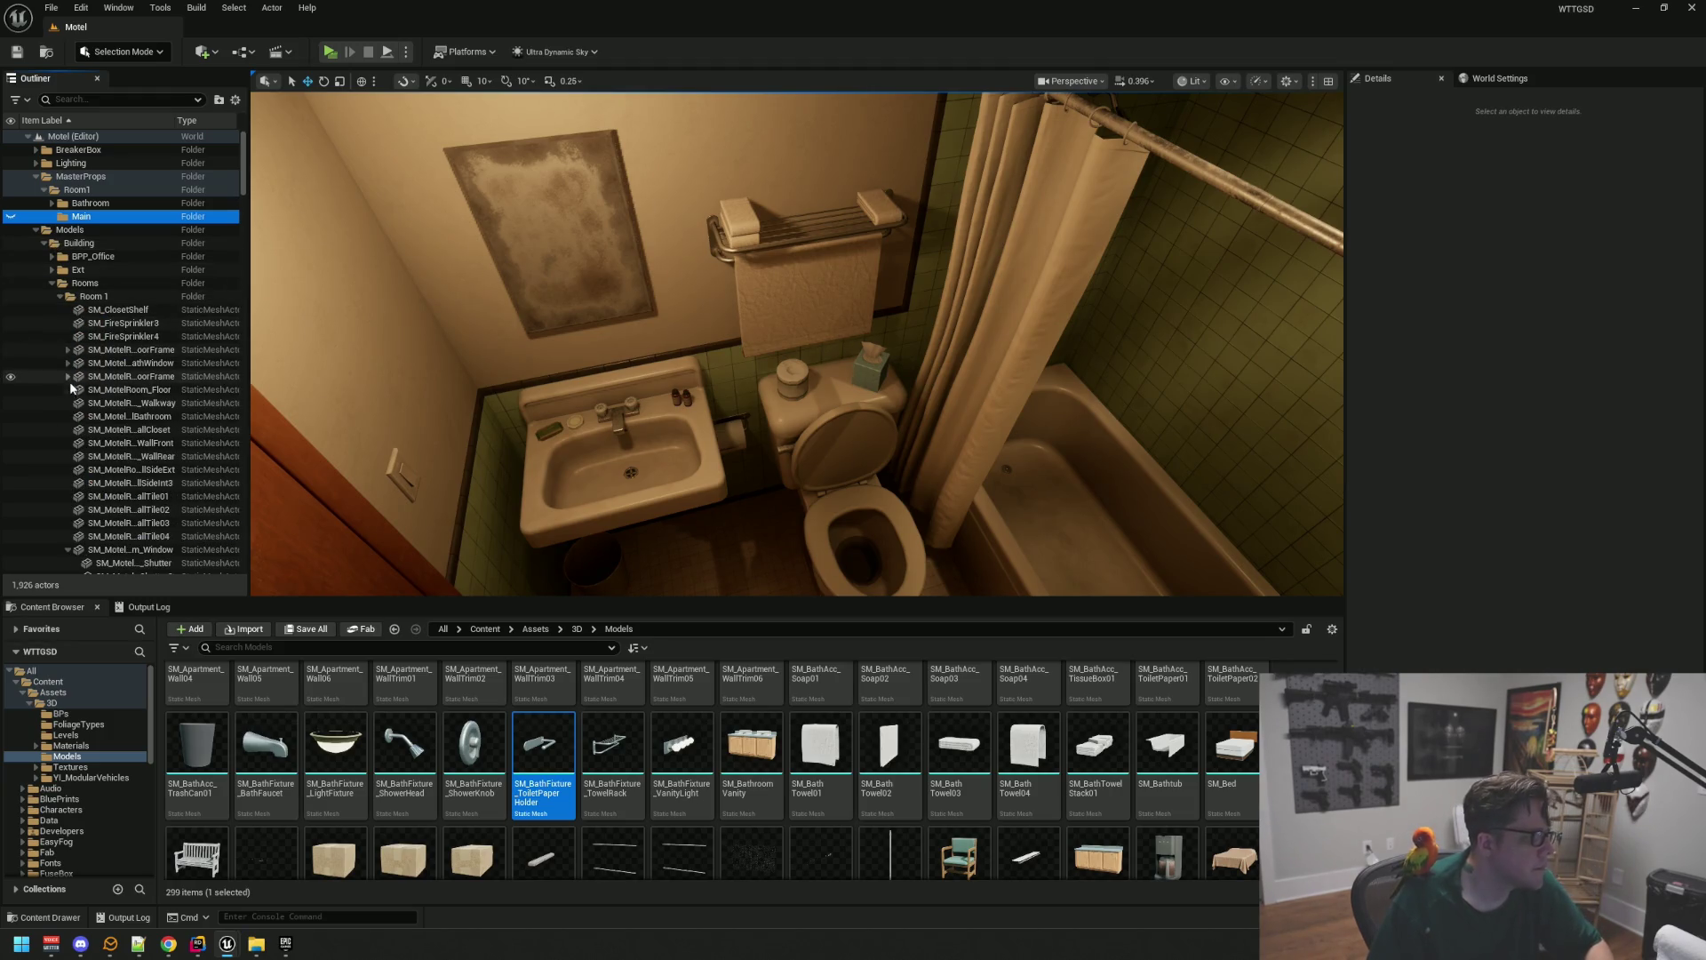
click(72, 391)
key(f)
key(Escape)
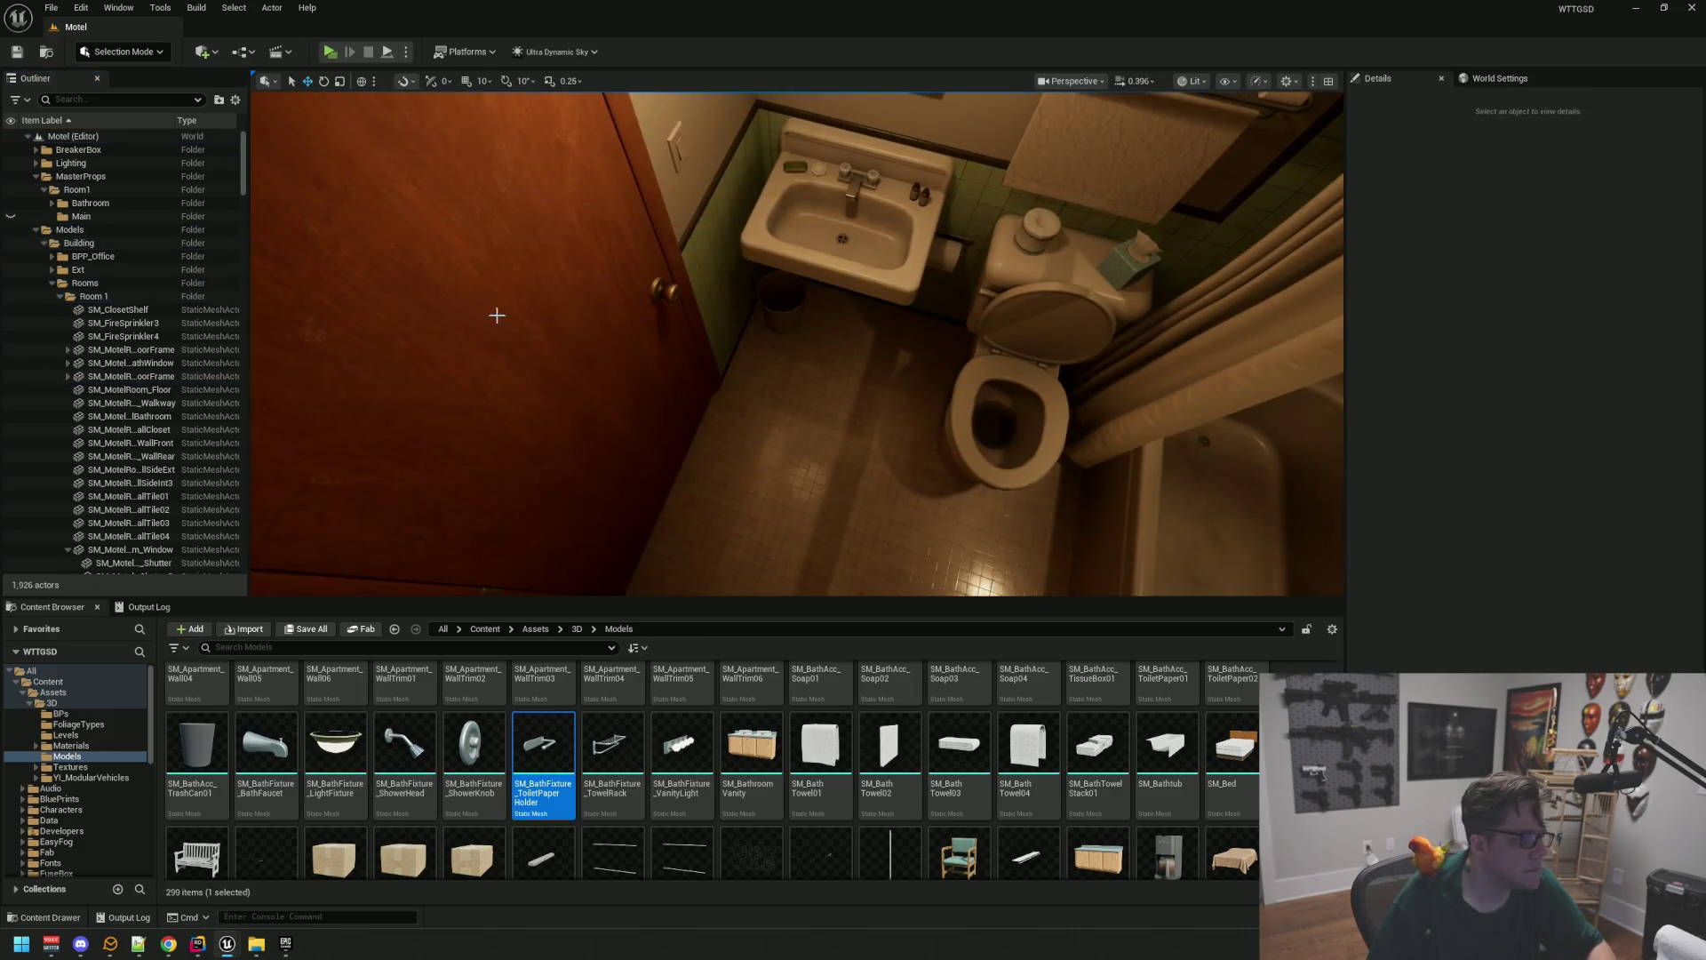
Fly from the bathroom through the bedroom to the bed, then collapse the Room 1 mesh folder
mouse_move(423, 319)
mouse_down()
mouse_move(404, 297)
mouse_move(338, 304)
mouse_up()
scroll(168, 414, down, 5)
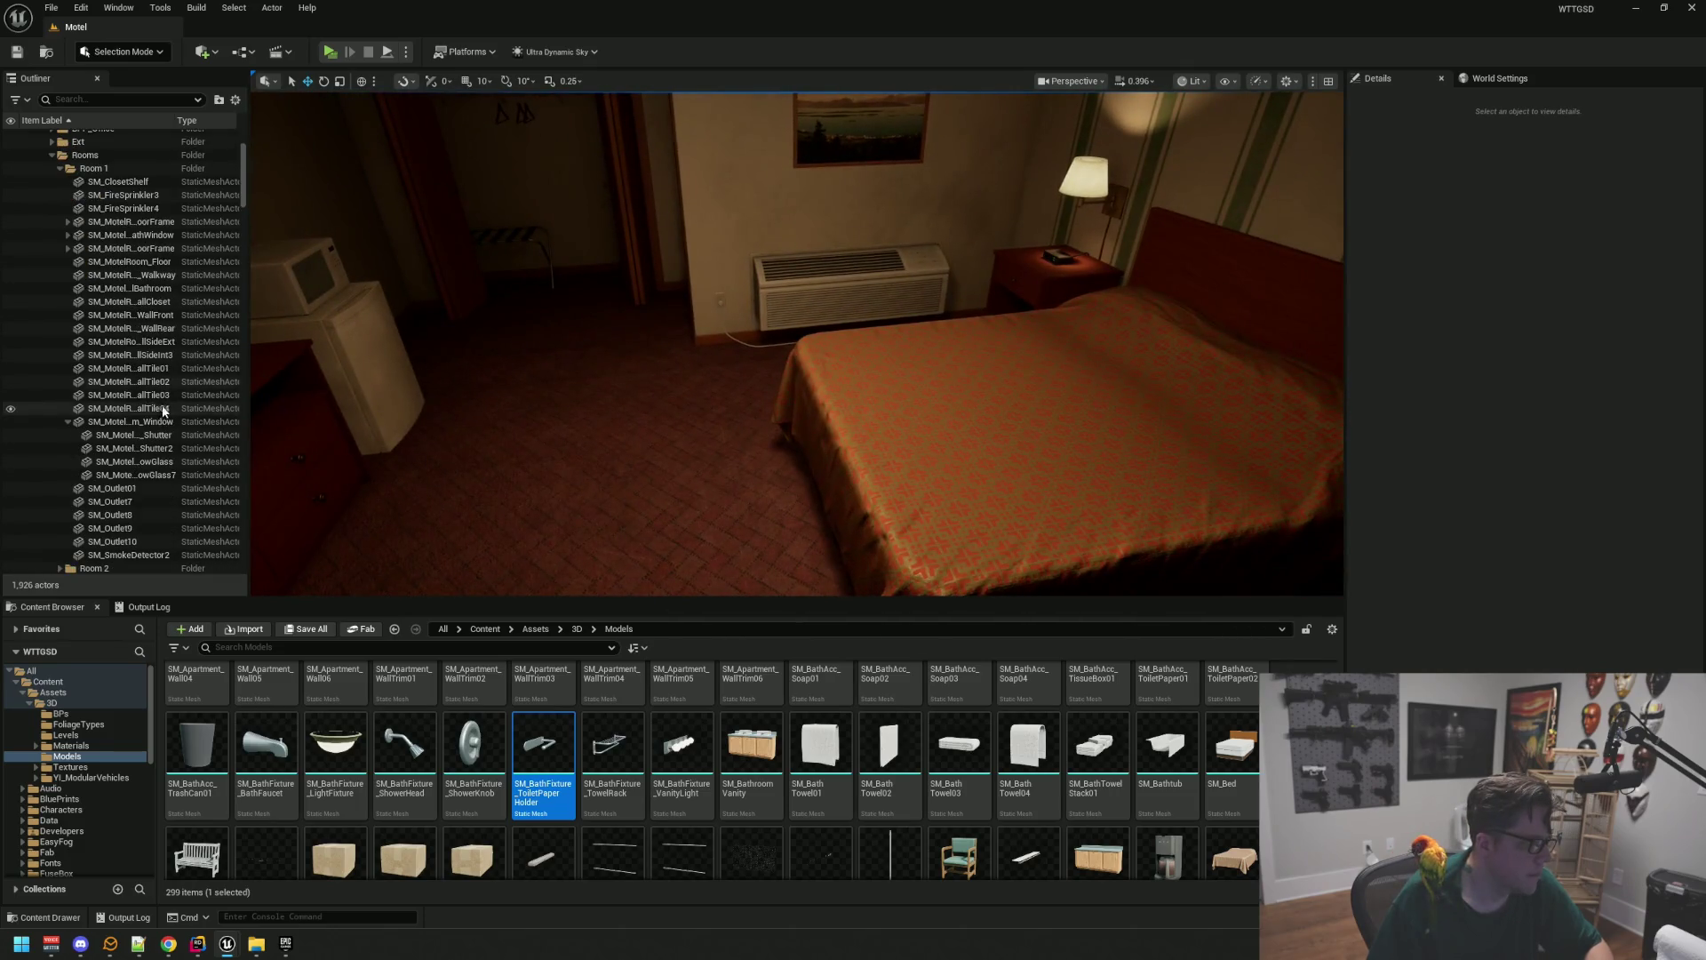
double_click(167, 418)
key(Escape)
drag(799, 409, 894, 422)
mouse_move(868, 359)
mouse_down()
mouse_move(827, 360)
mouse_move(868, 359)
mouse_up()
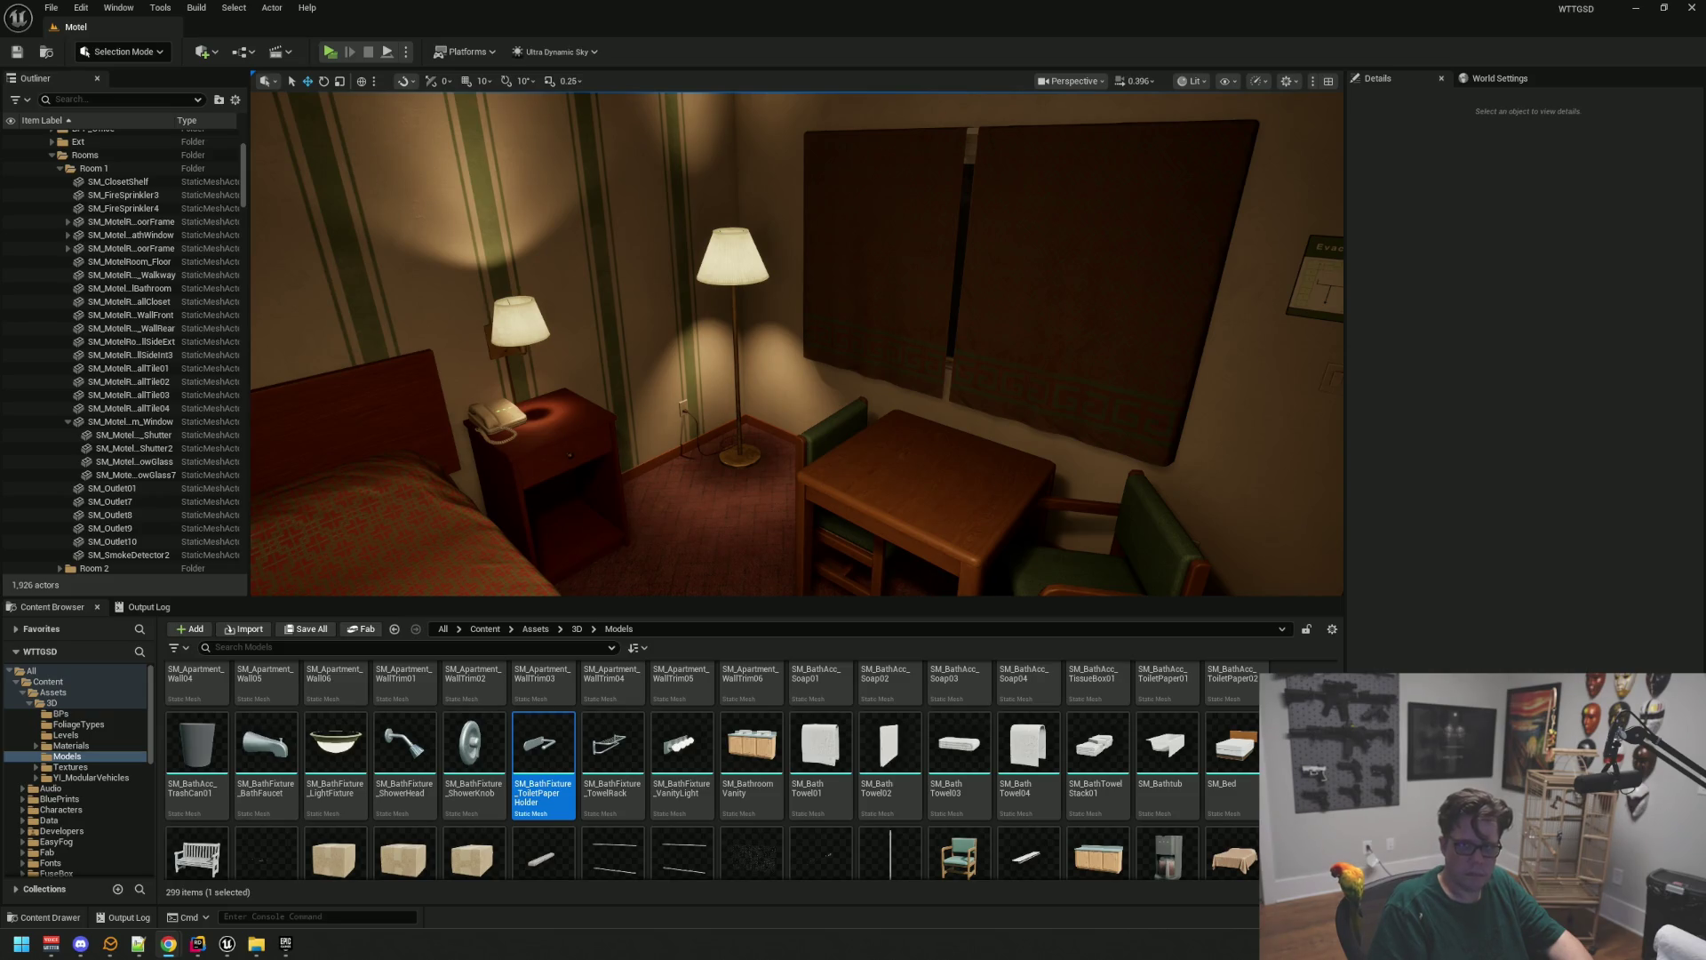
drag(1028, 259, 545, 205)
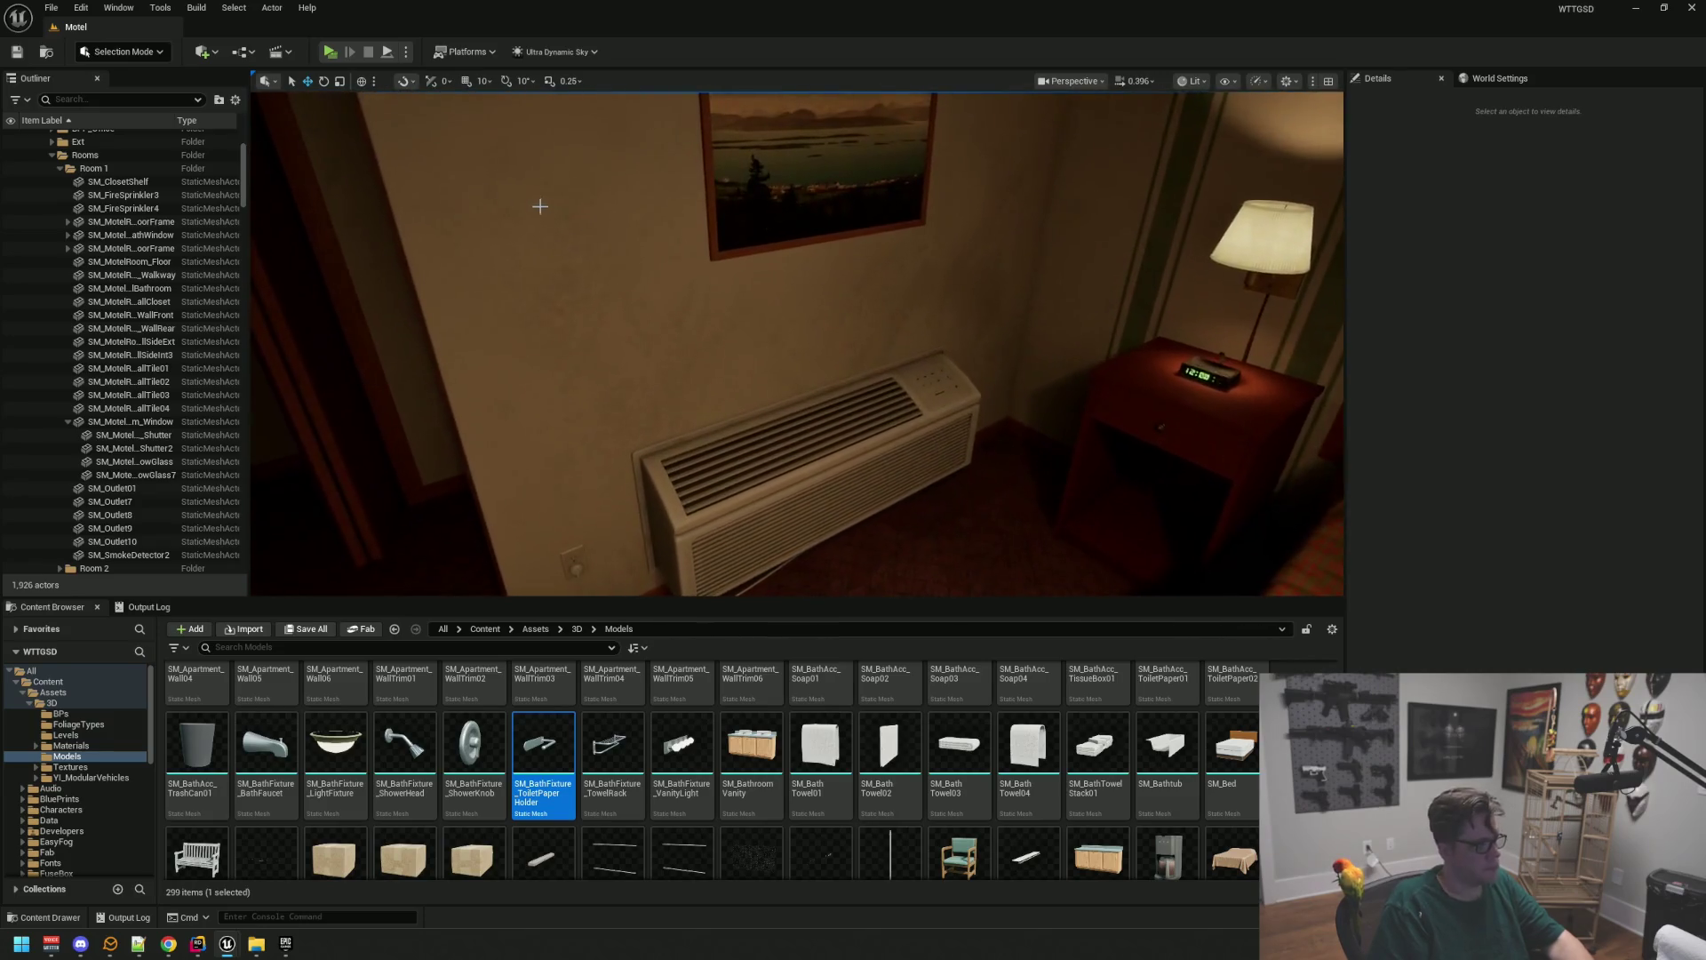
scroll(86, 293, up, 3)
click(61, 296)
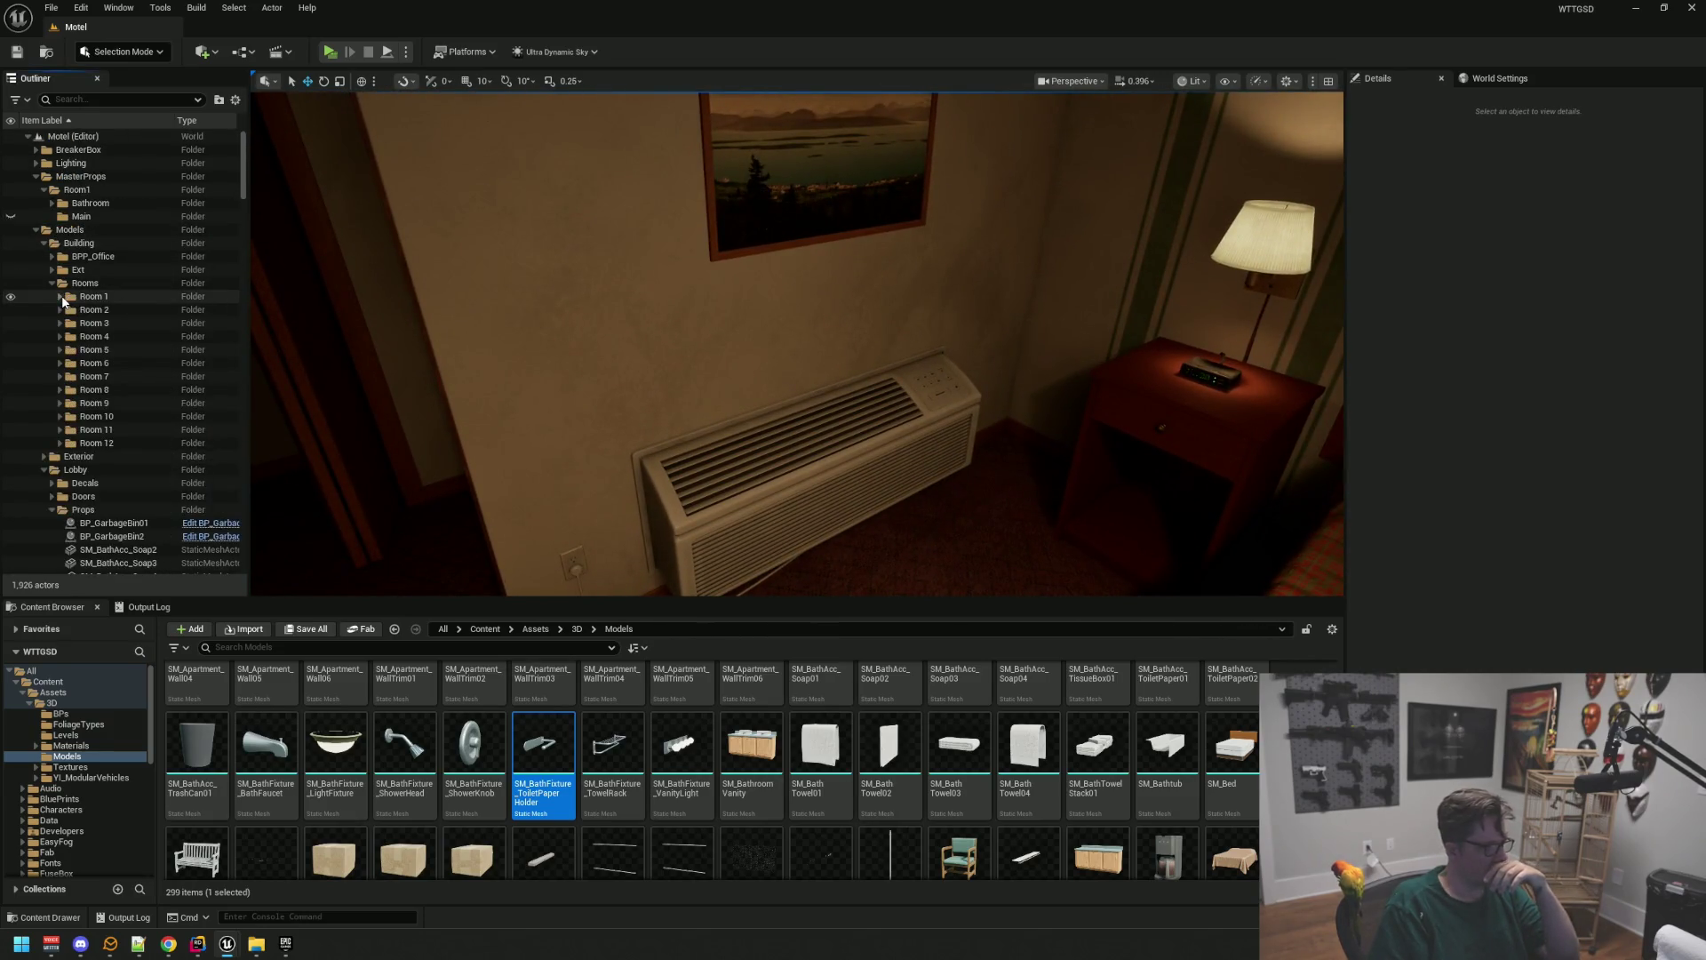
Toggle Room 1's walls off and back on, then collapse the Rooms and Lobby folders
click(10, 297)
click(10, 299)
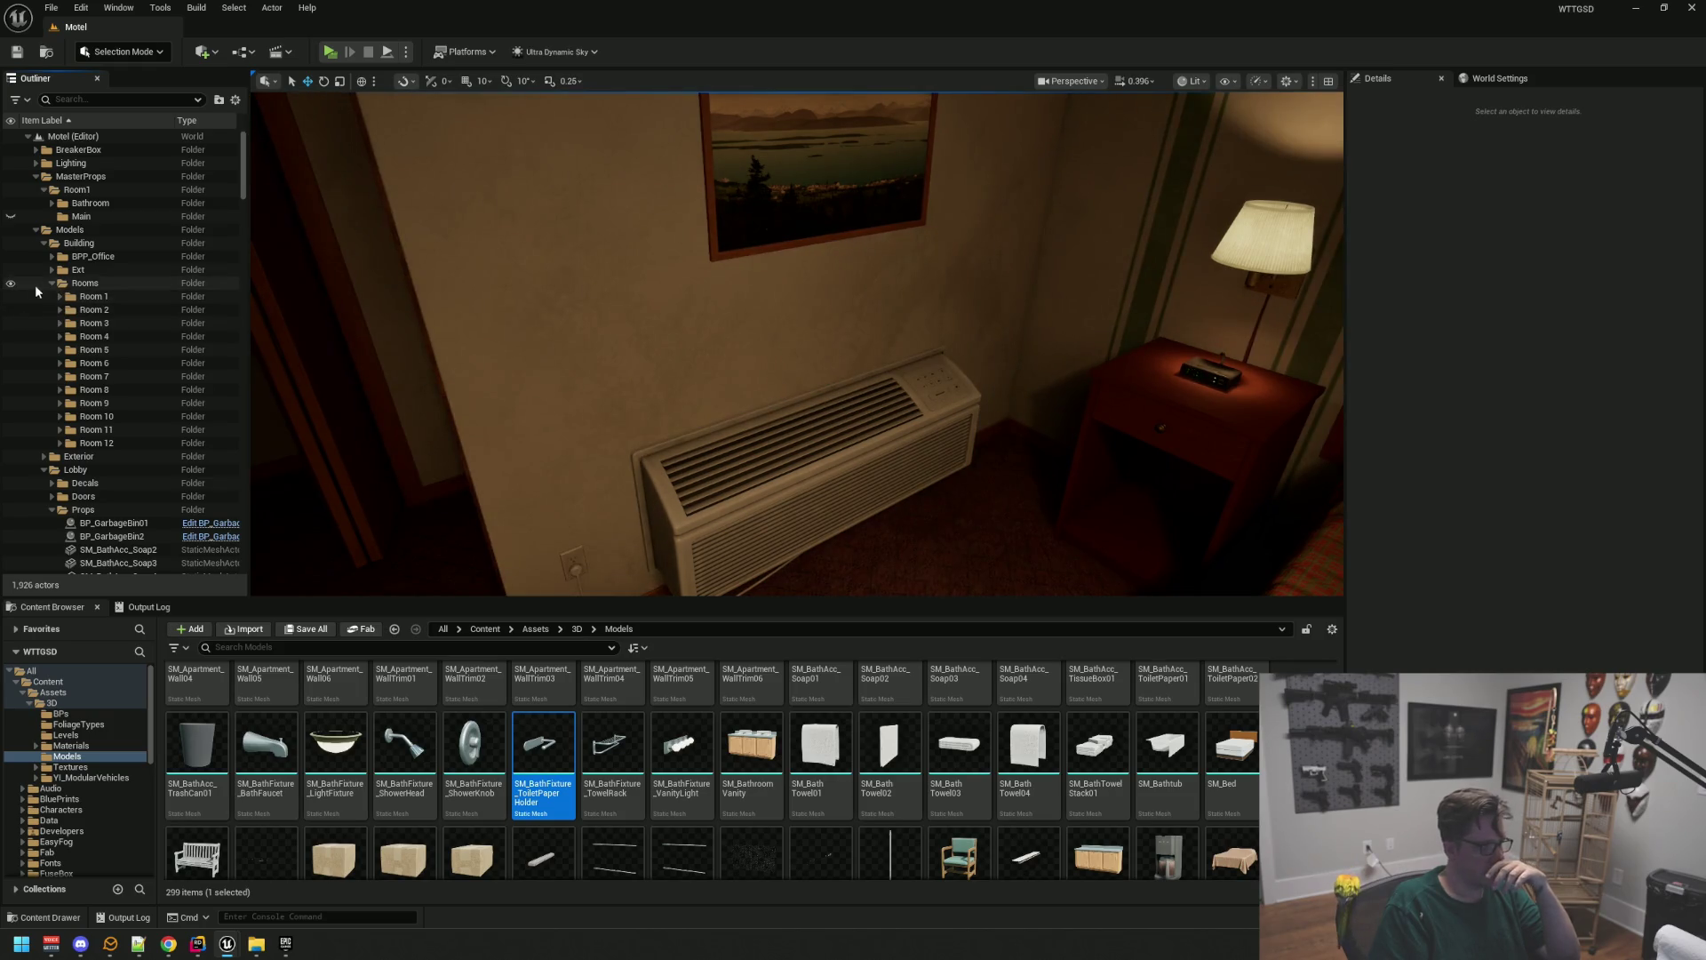
click(53, 283)
click(64, 298)
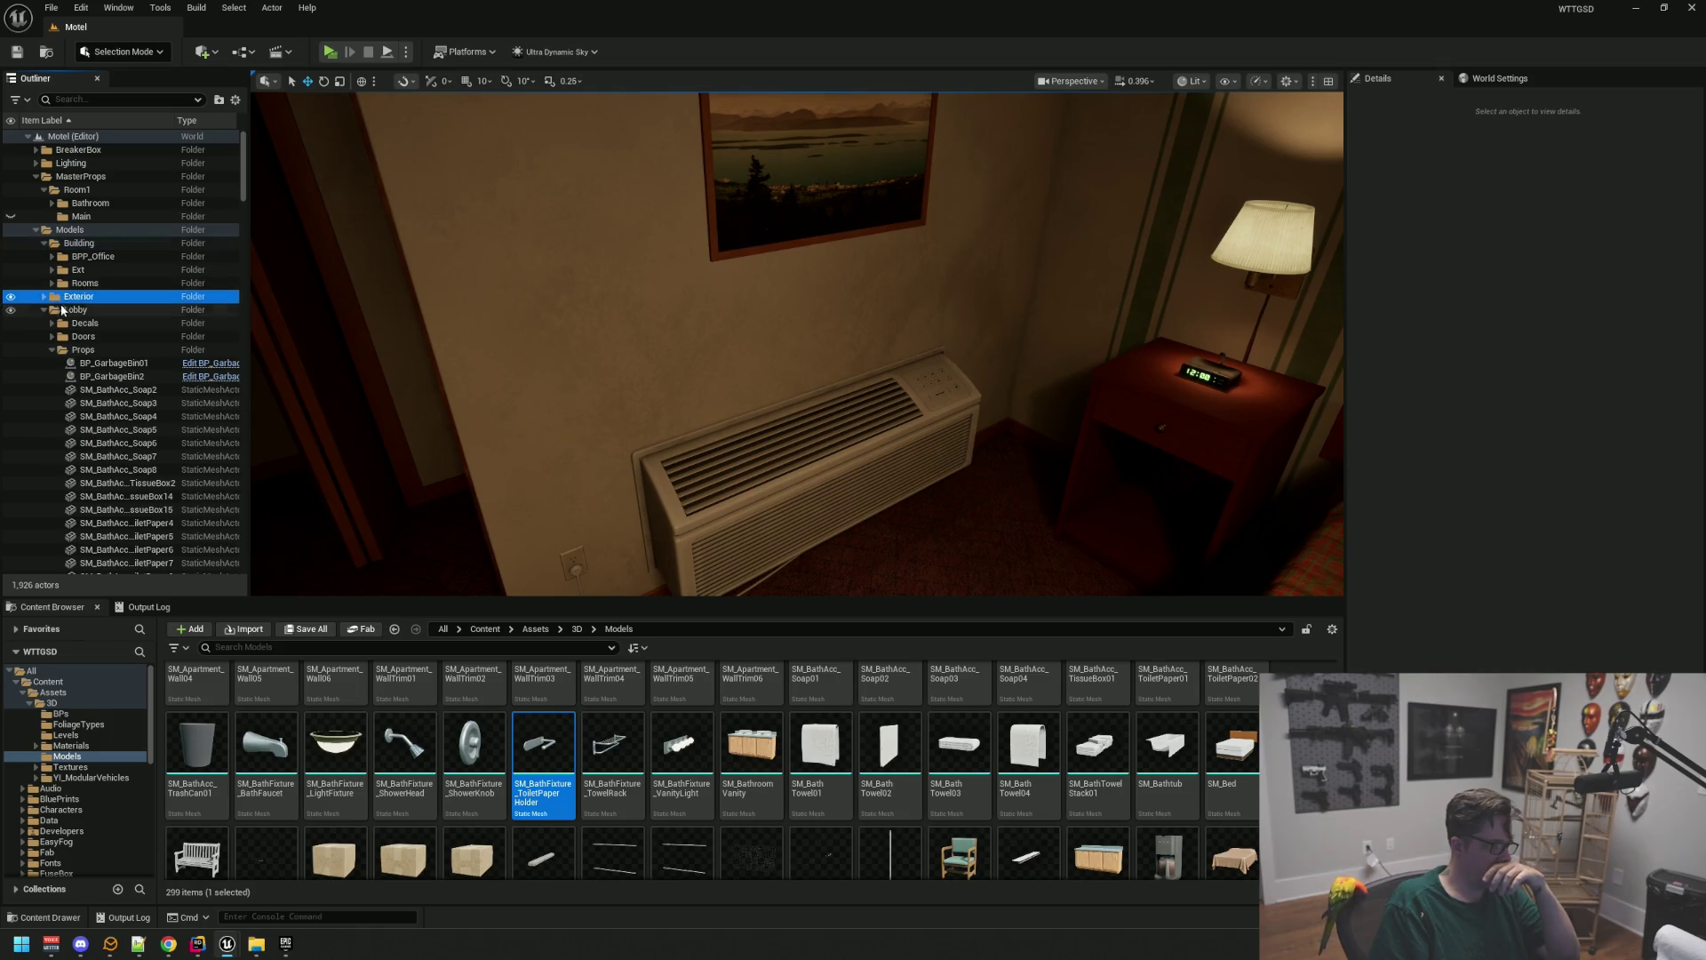
click(45, 310)
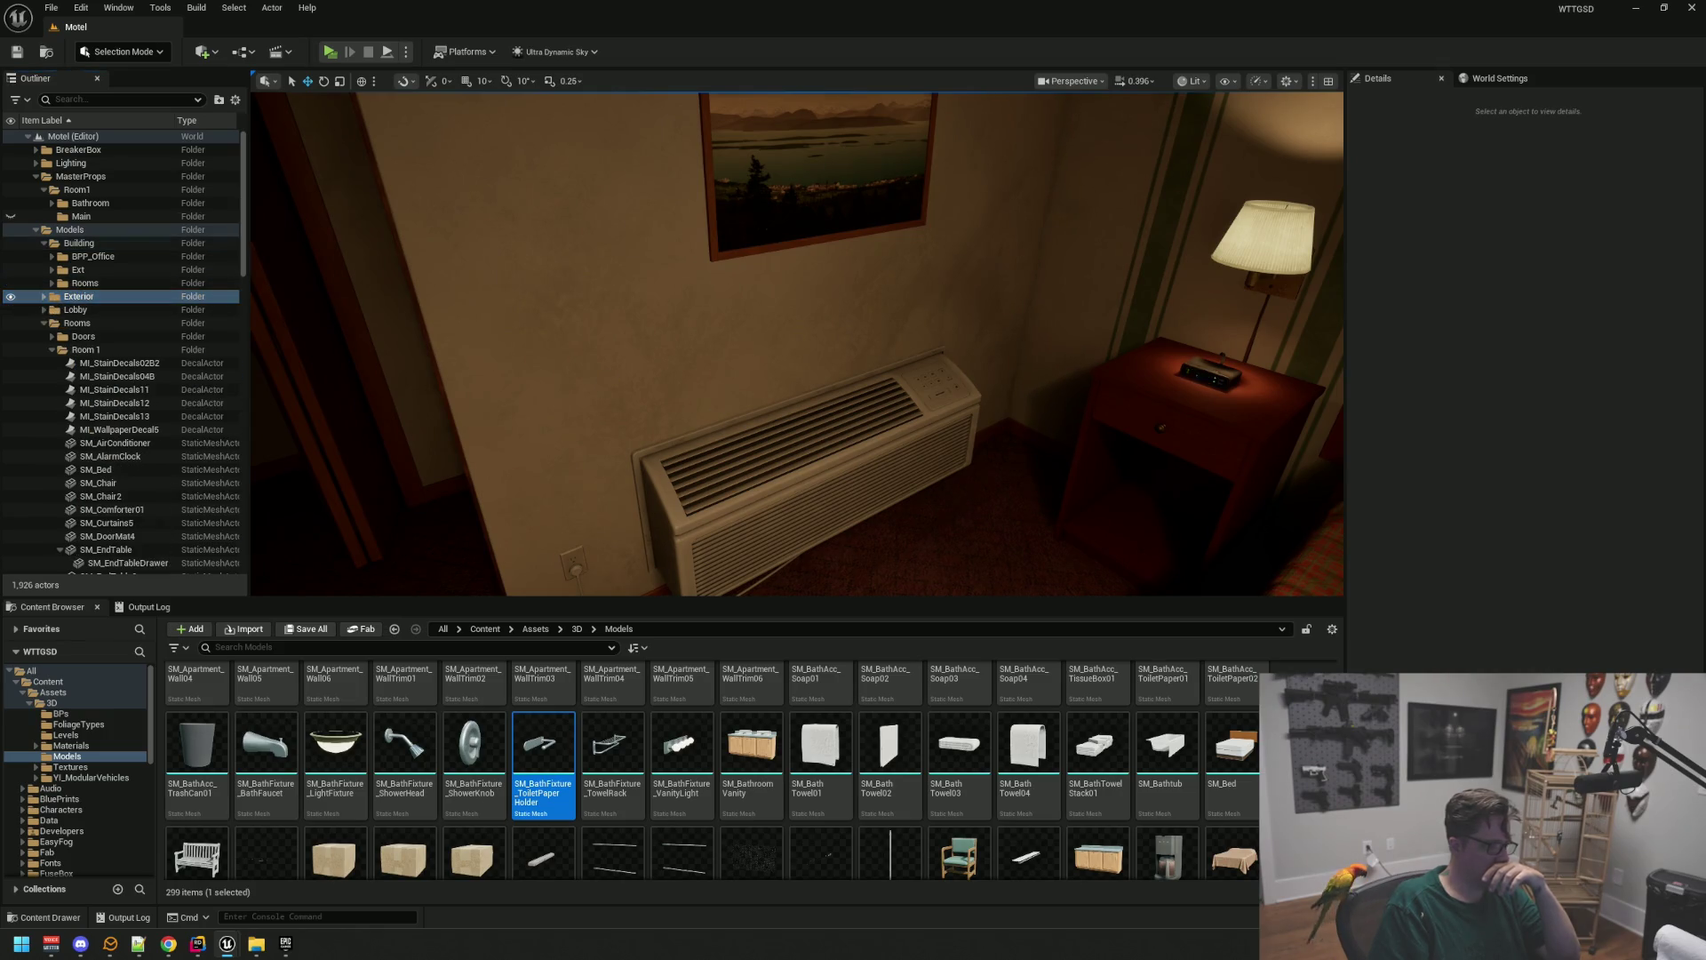
Look around the bedroom, pick and deselect the bedside lamp, then select the air conditioner
drag(751, 418, 569, 418)
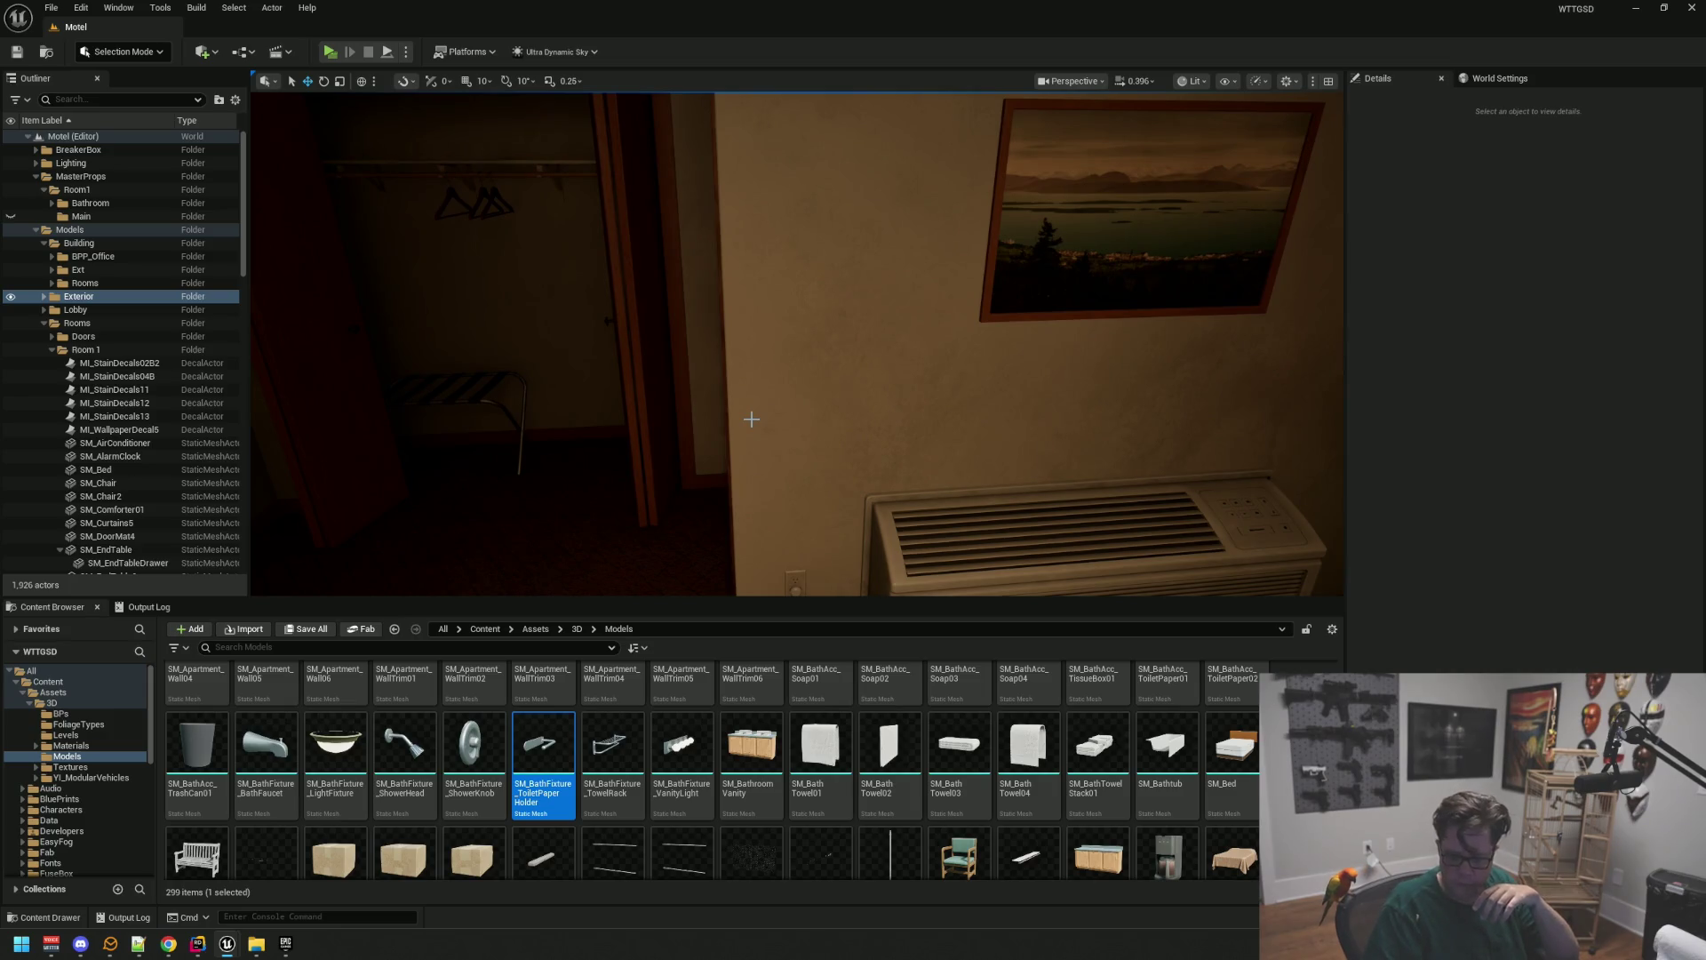
drag(589, 374, 1299, 374)
mouse_move(786, 370)
mouse_down()
mouse_move(693, 358)
mouse_move(746, 338)
mouse_move(786, 370)
mouse_move(818, 440)
mouse_move(812, 500)
mouse_up()
click(804, 411)
key(Escape)
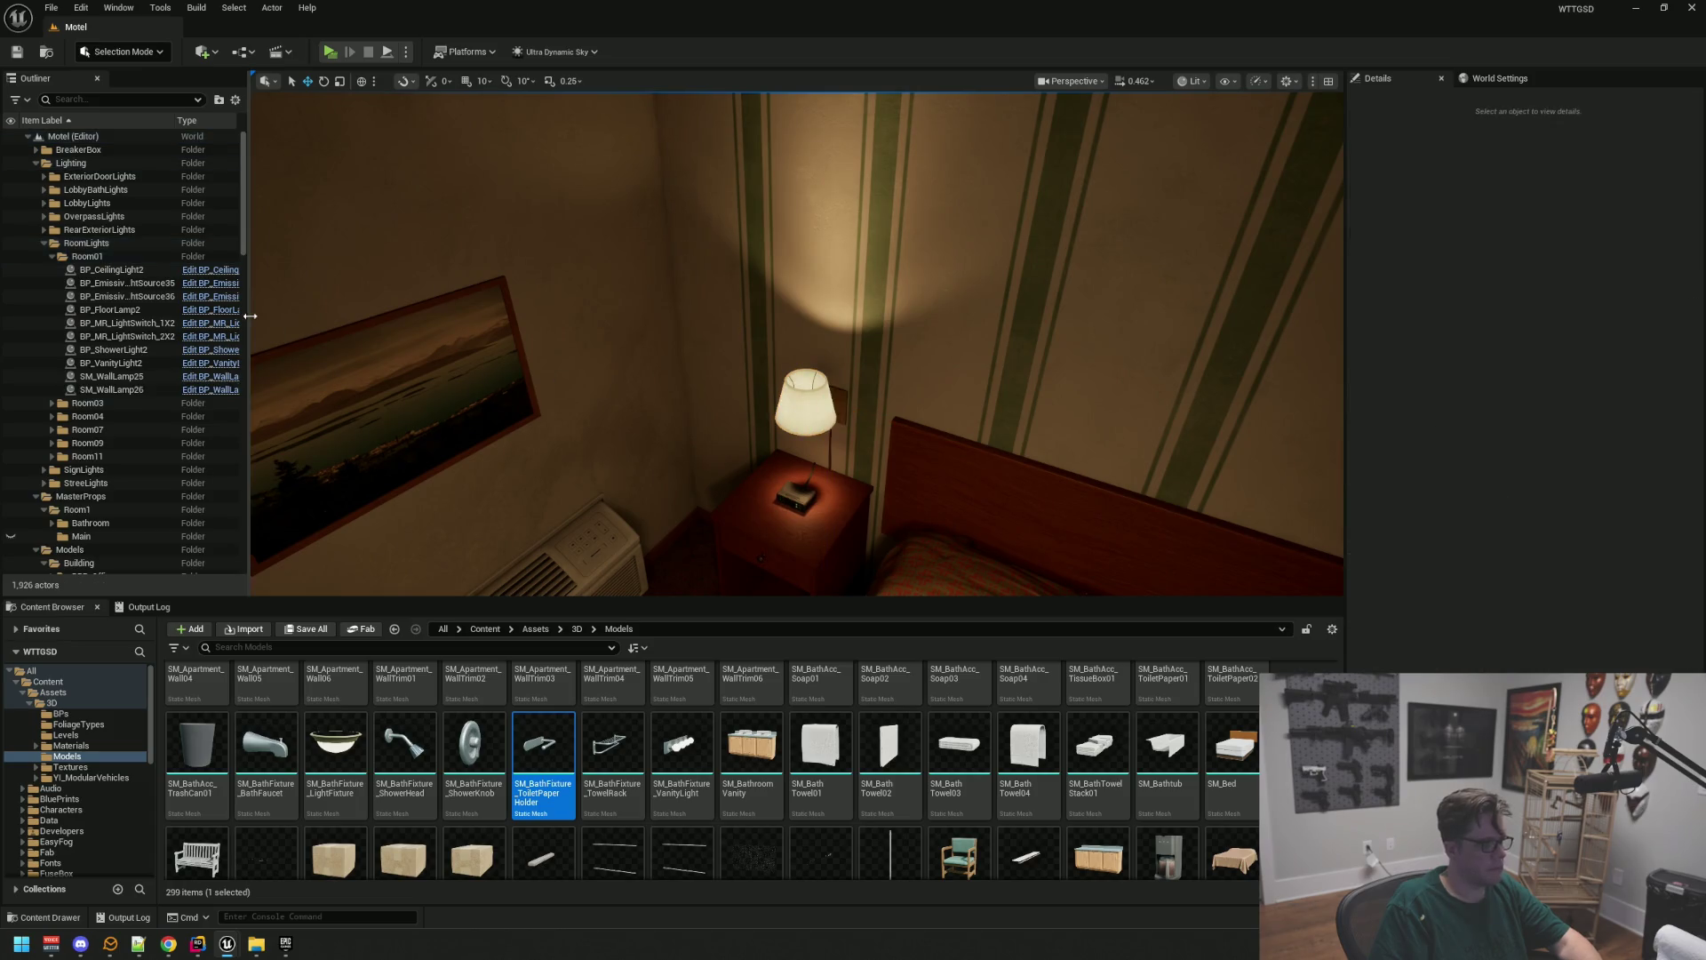
mouse_move(804, 412)
mouse_down()
mouse_move(805, 436)
mouse_move(774, 435)
mouse_up()
click(604, 462)
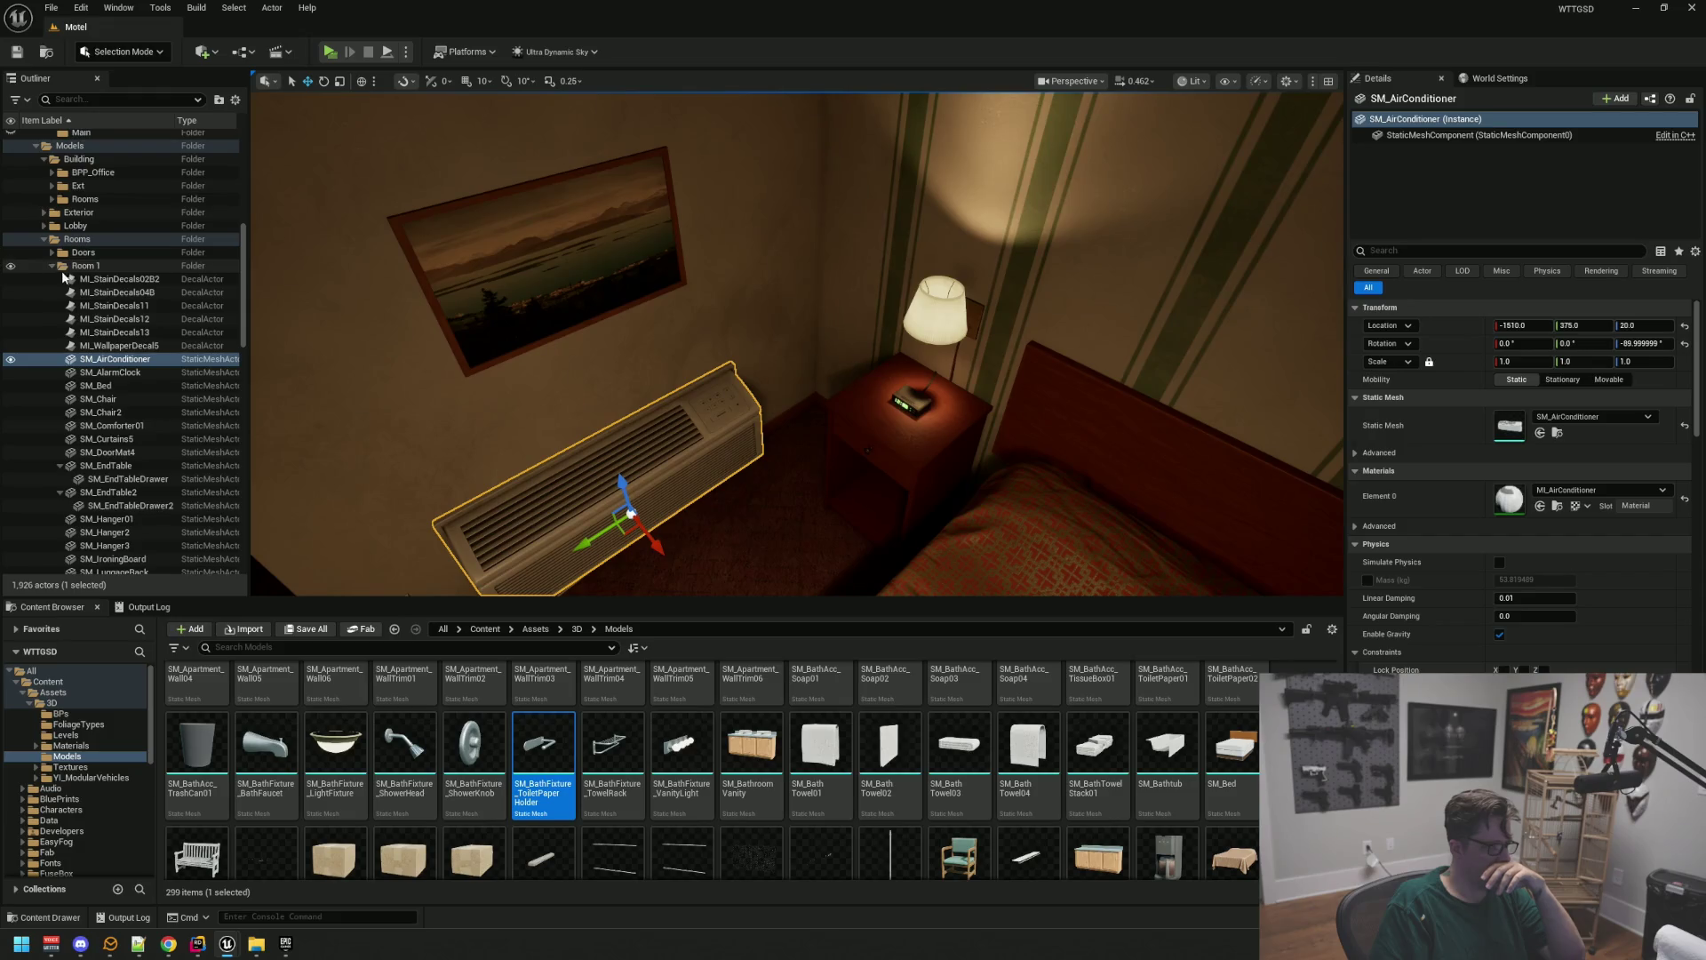
Select the bedroom props from SM_AirConditioner to SM_Wire_Room_TVStand, excluding SM_DoorMat4
click(59, 466)
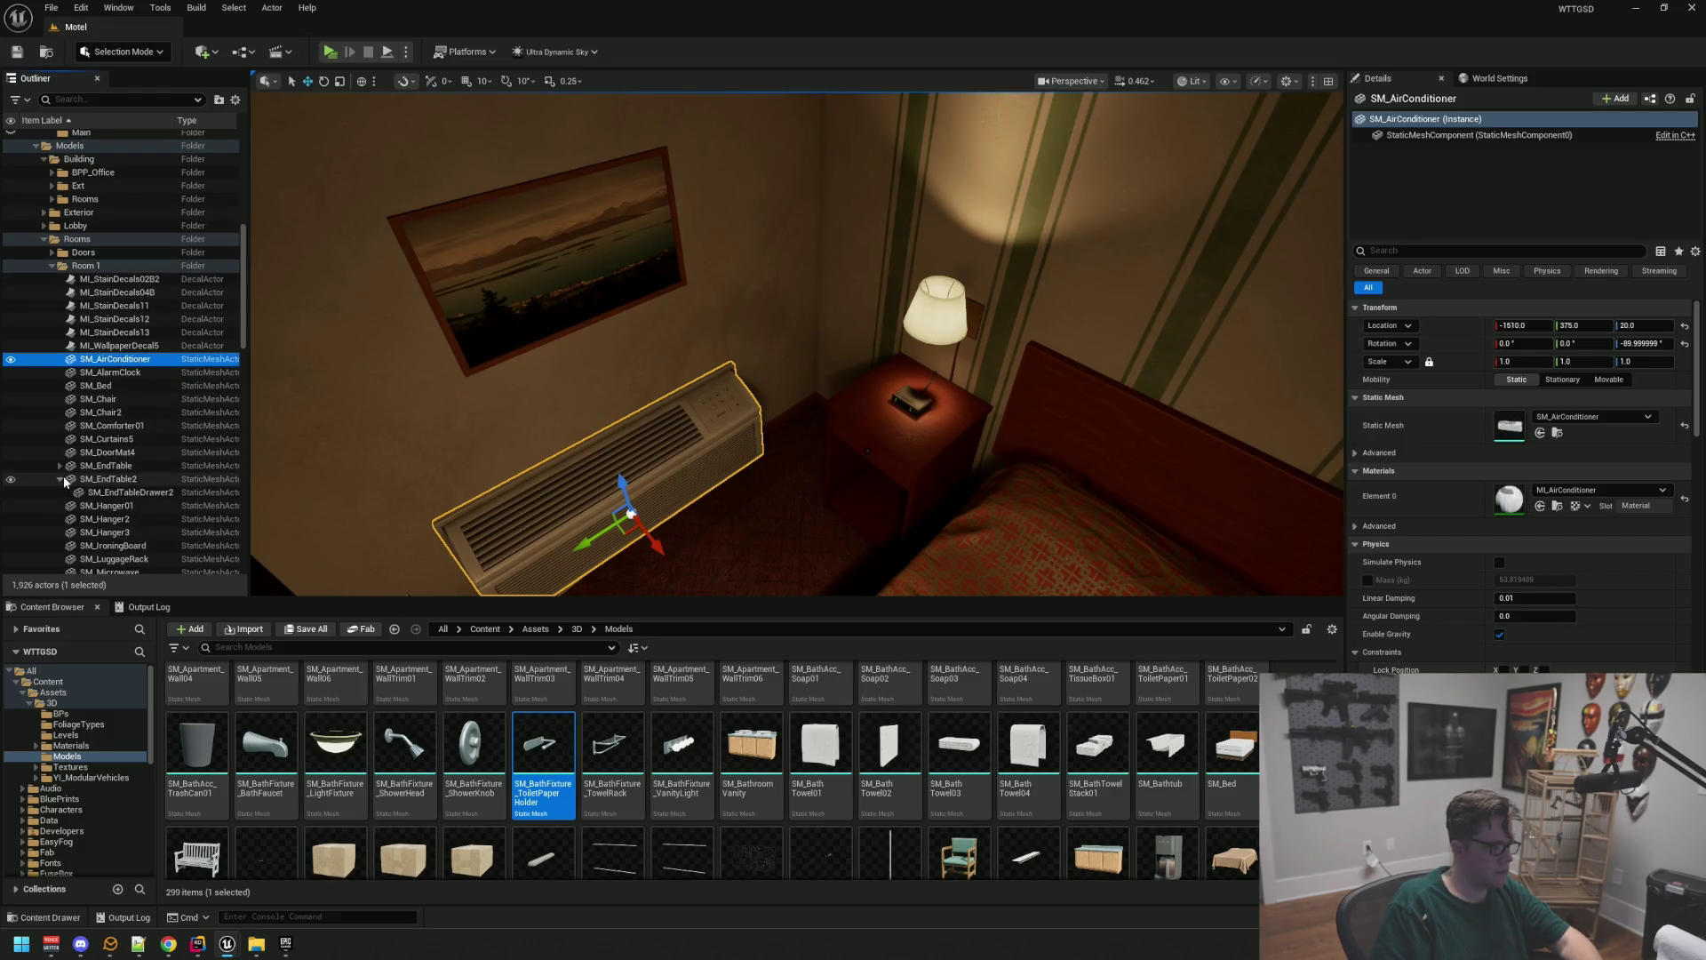
scroll(142, 478, down, 9)
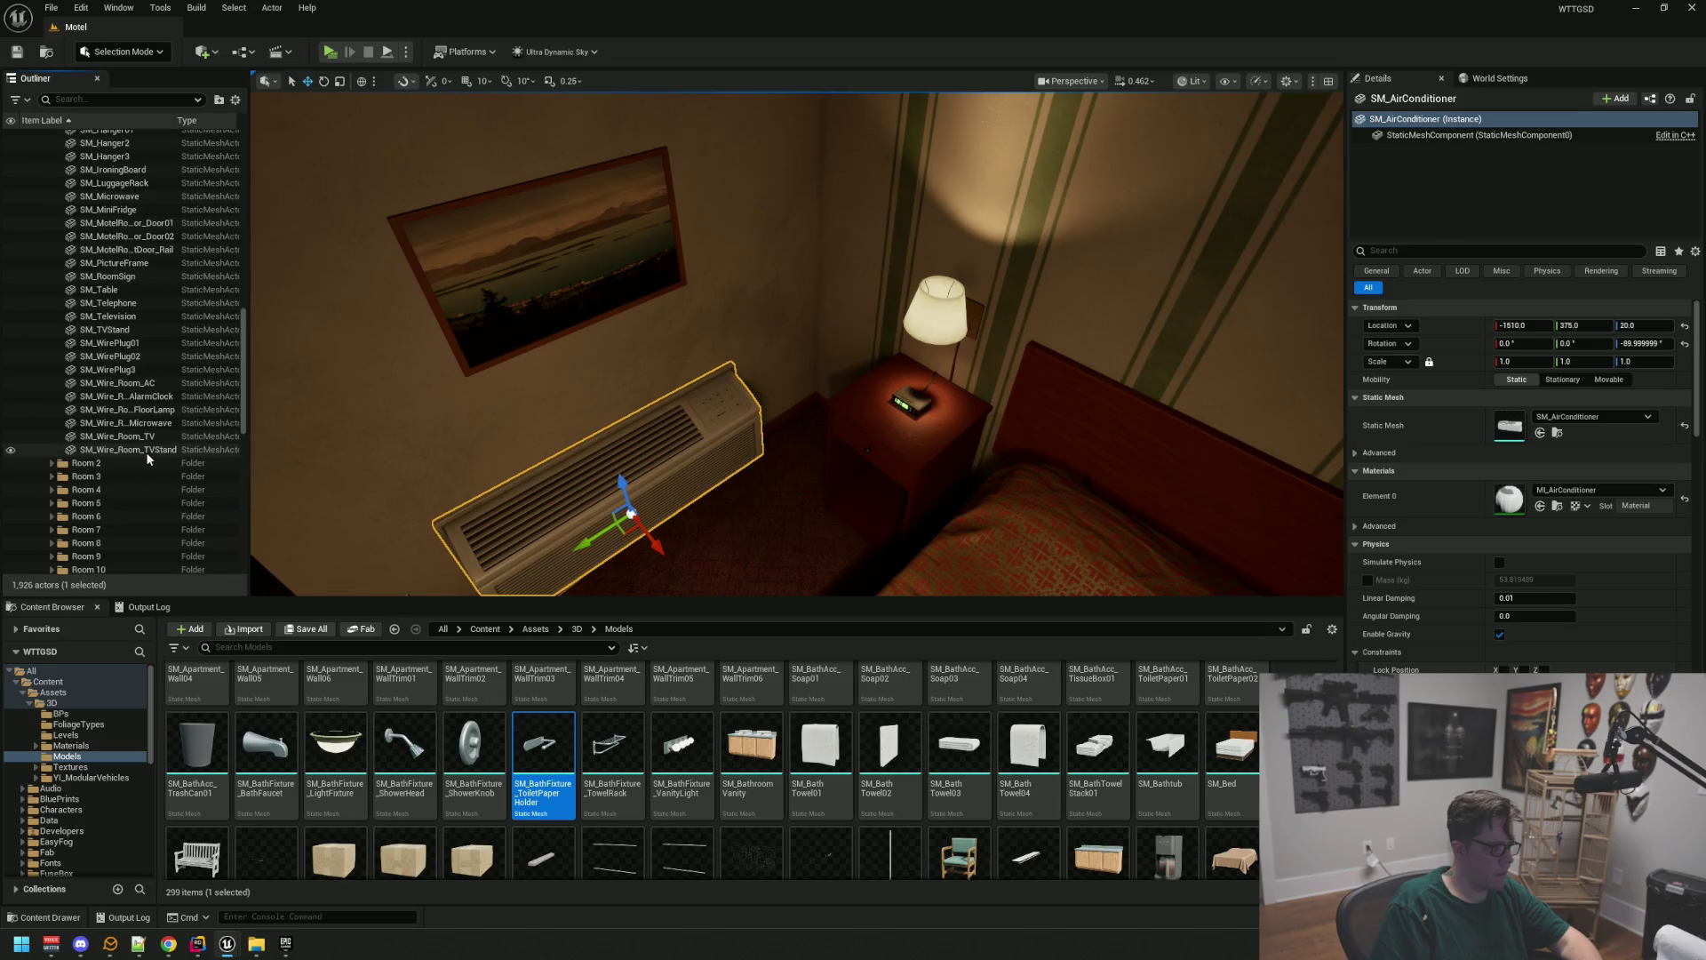
click(146, 449)
scroll(140, 413, up, 10)
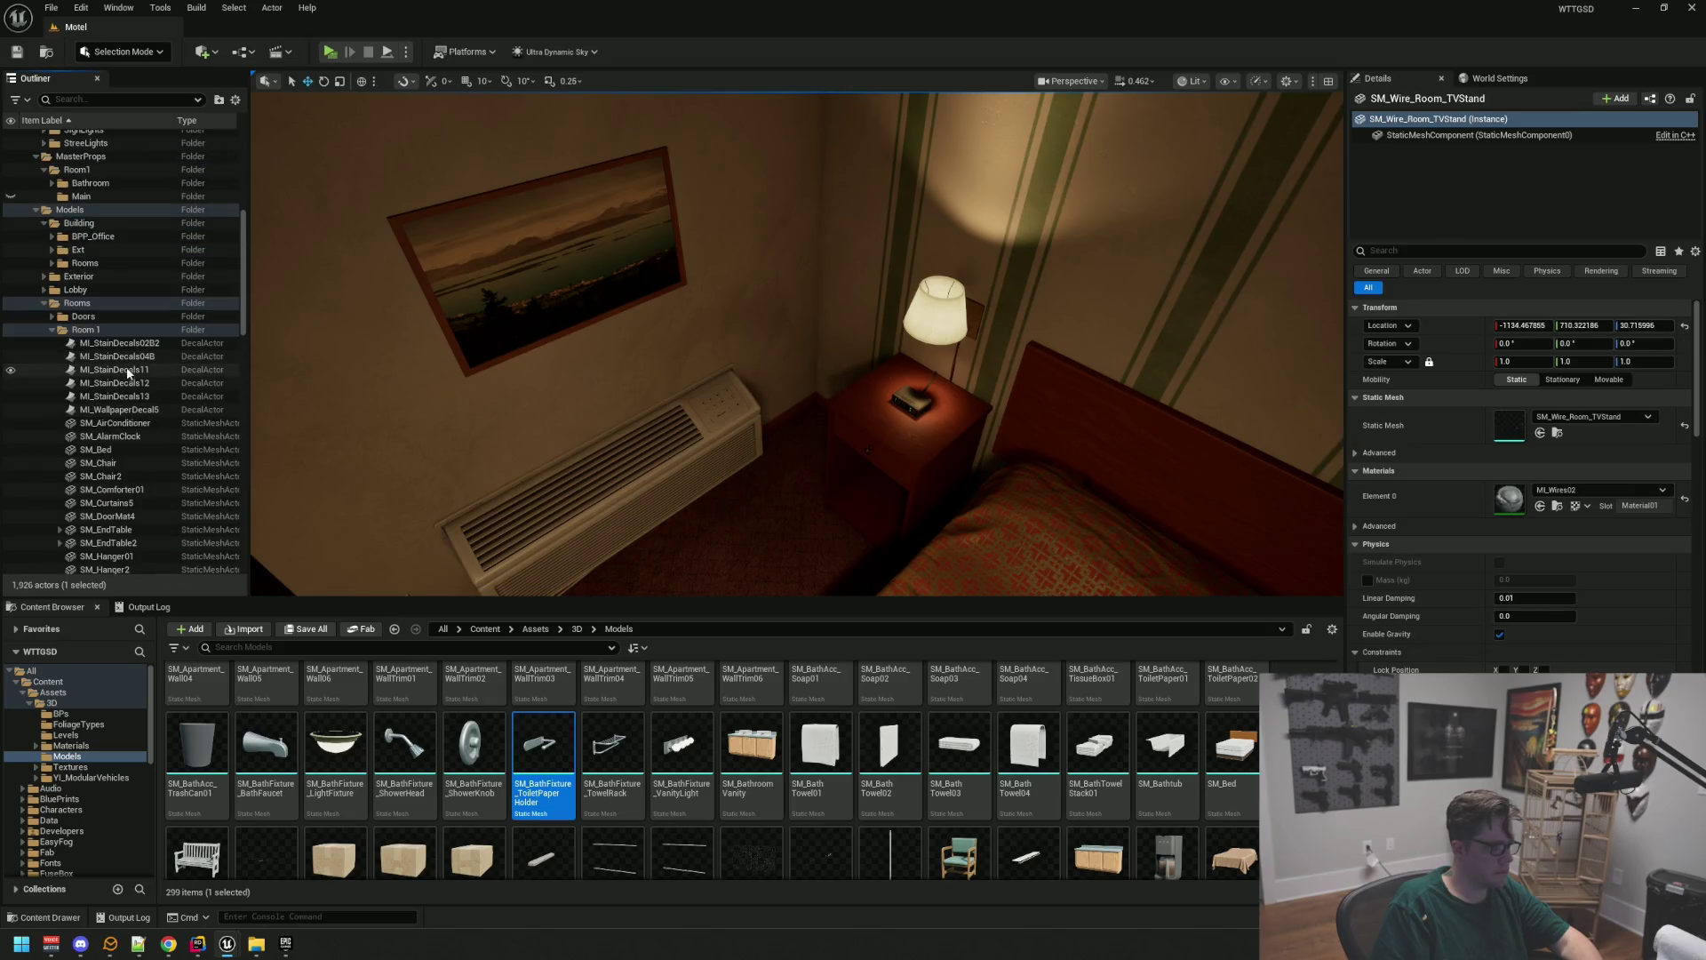
shift+click(126, 425)
key(f)
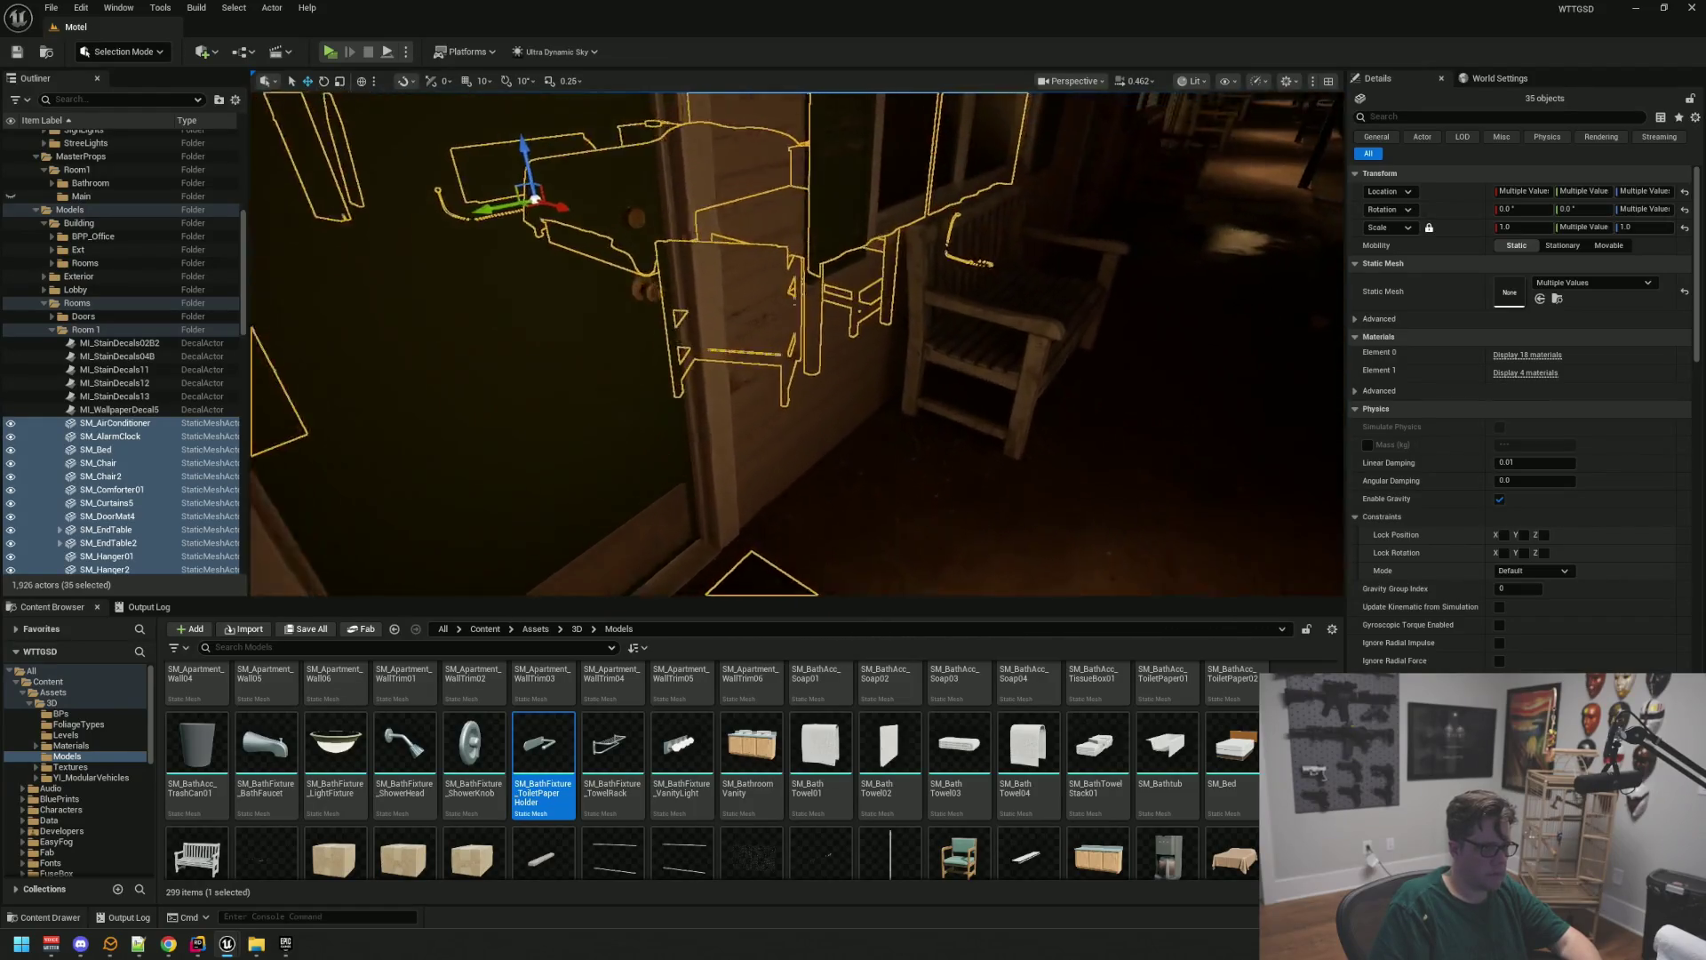
ctrl+click(762, 495)
key(f)
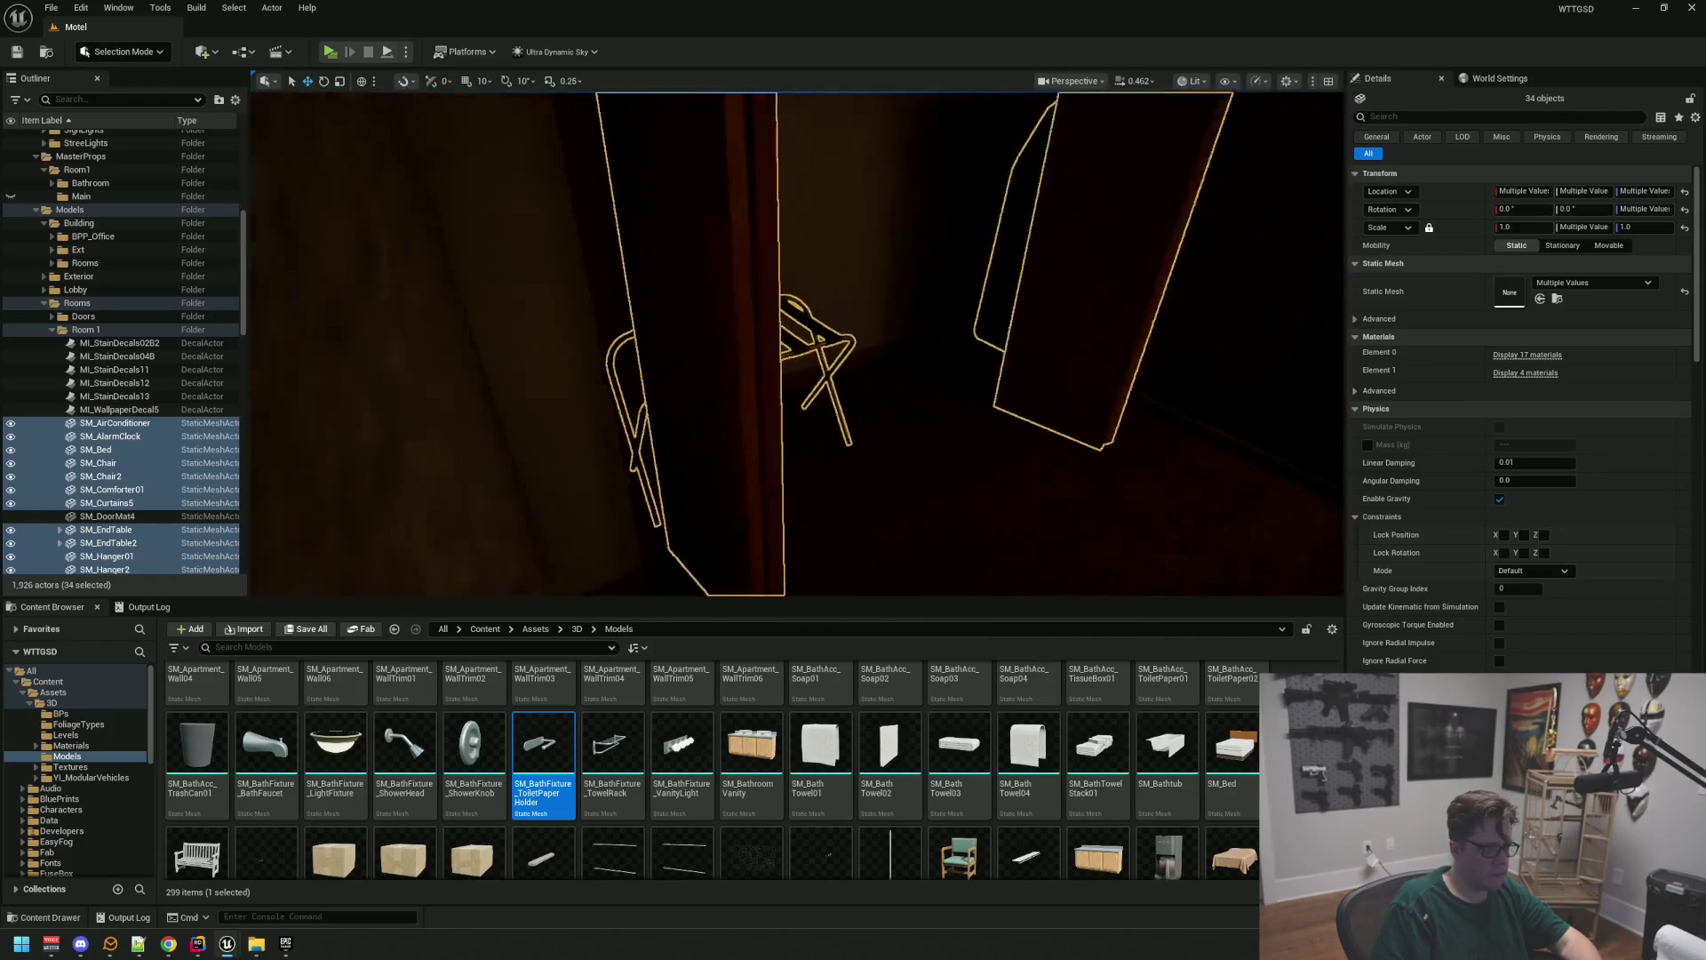
Drag the 34 selected props into the MasterProps › Room1 › Main folder
mouse_move(260, 325)
mouse_down()
mouse_move(302, 346)
mouse_move(153, 325)
mouse_up()
scroll(153, 326, up, 8)
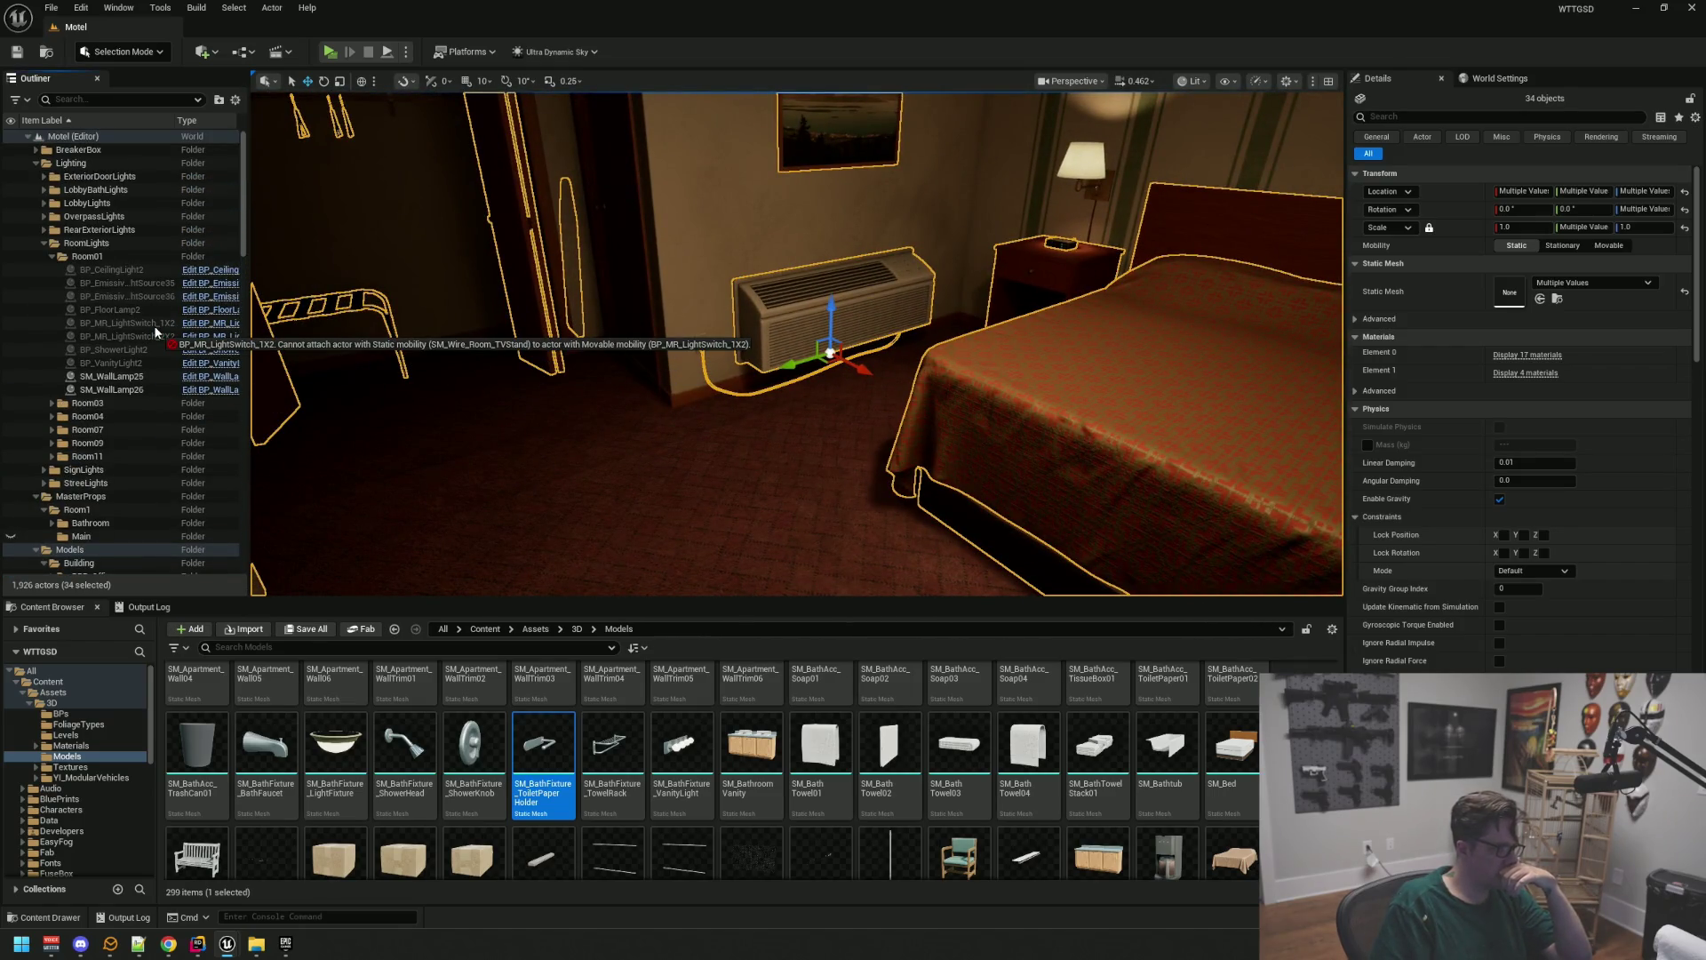
drag(85, 546, 83, 539)
click(96, 536)
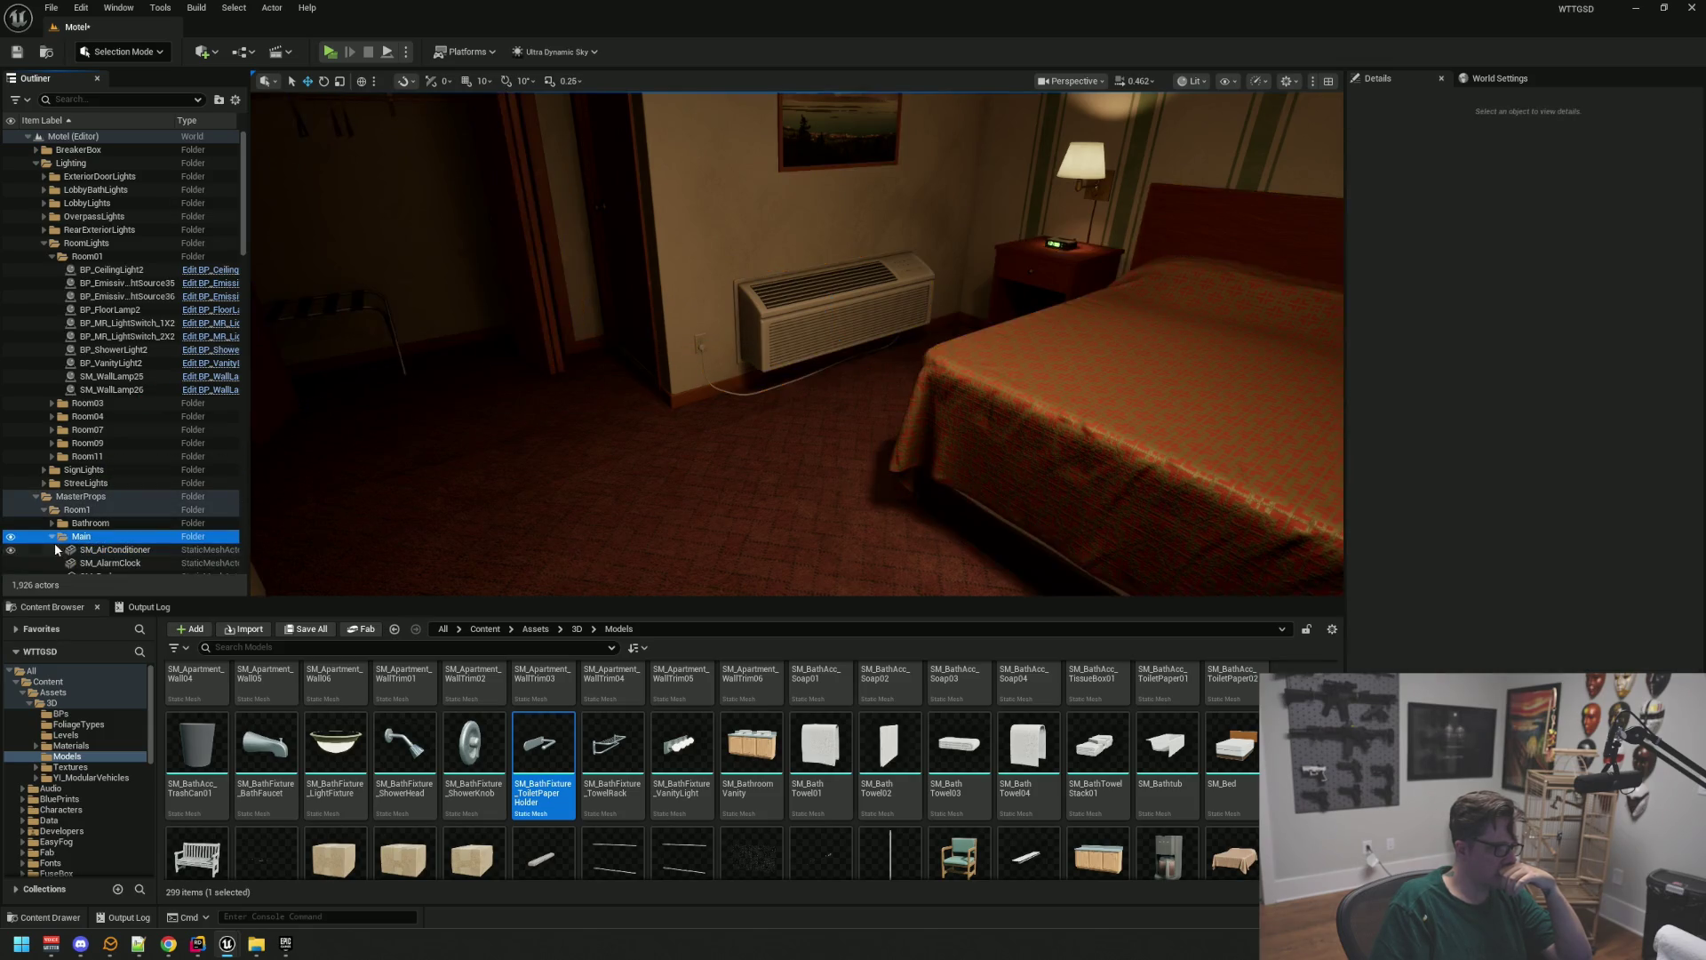
Hide the Main folder's props, select three remaining wall outlets and drag them onto Main
click(12, 538)
drag(690, 438, 690, 438)
mouse_move(788, 403)
mouse_down()
mouse_move(827, 433)
mouse_move(770, 404)
mouse_up()
click(769, 405)
drag(955, 432, 954, 432)
ctrl+click(720, 396)
drag(720, 396, 841, 416)
ctrl+click(841, 416)
drag(826, 301, 950, 291)
mouse_move(180, 381)
mouse_down()
mouse_move(254, 282)
mouse_move(184, 264)
mouse_move(183, 240)
mouse_move(77, 346)
mouse_up()
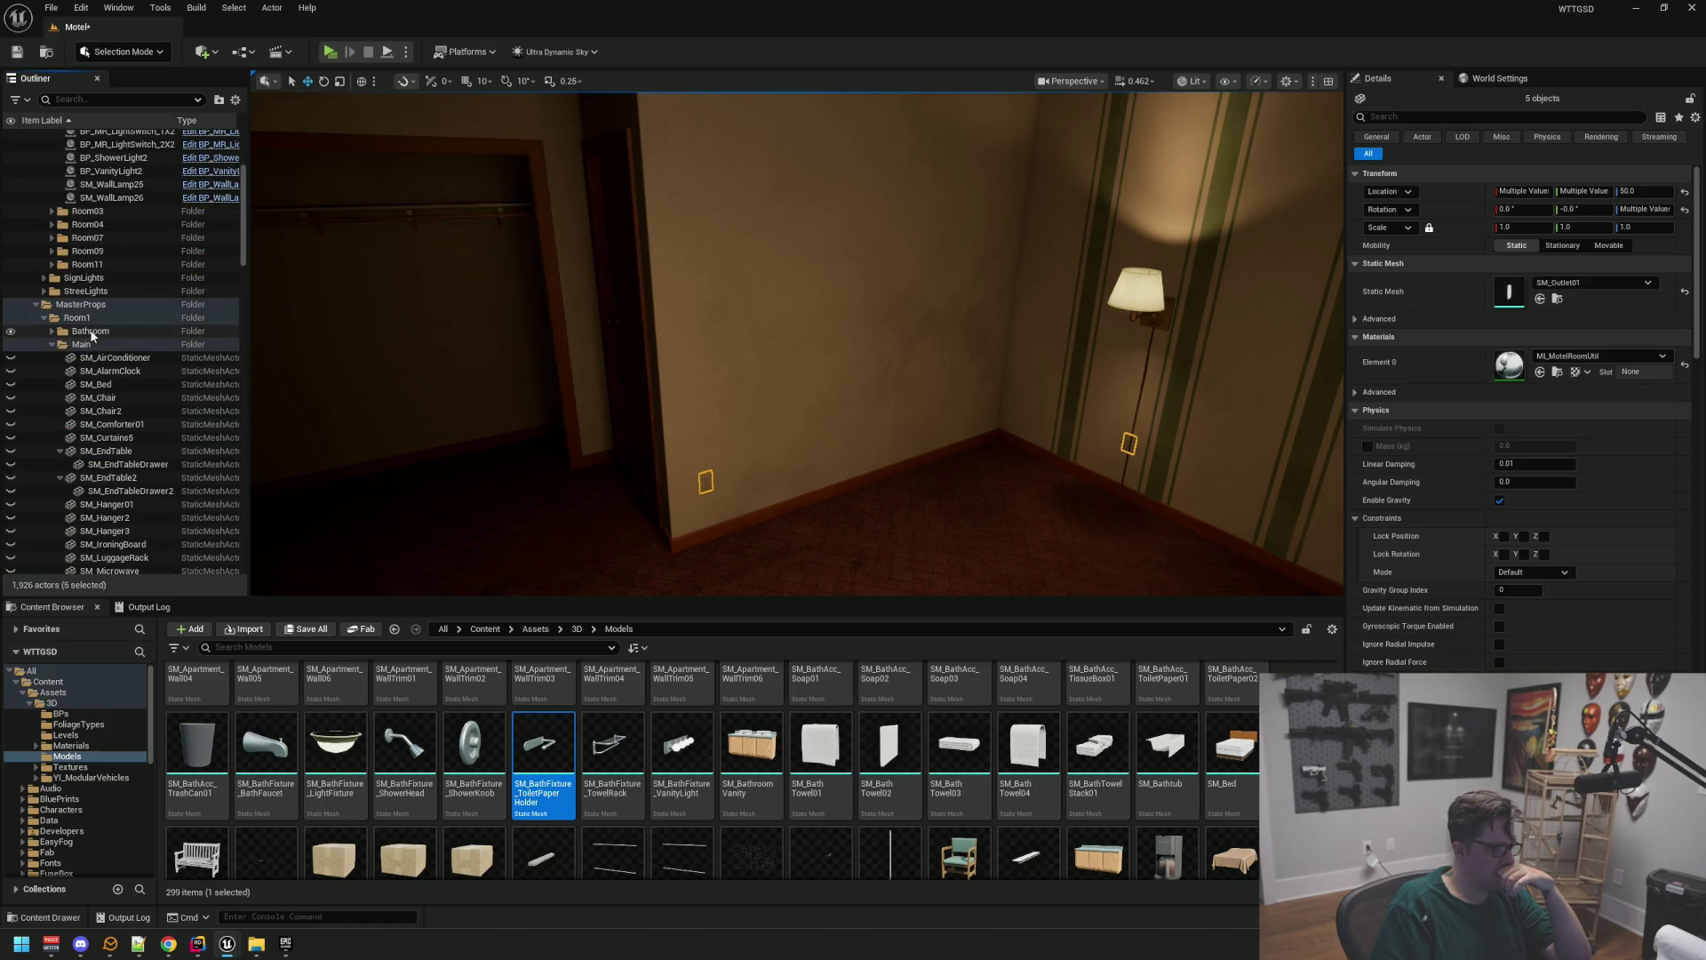
click(12, 345)
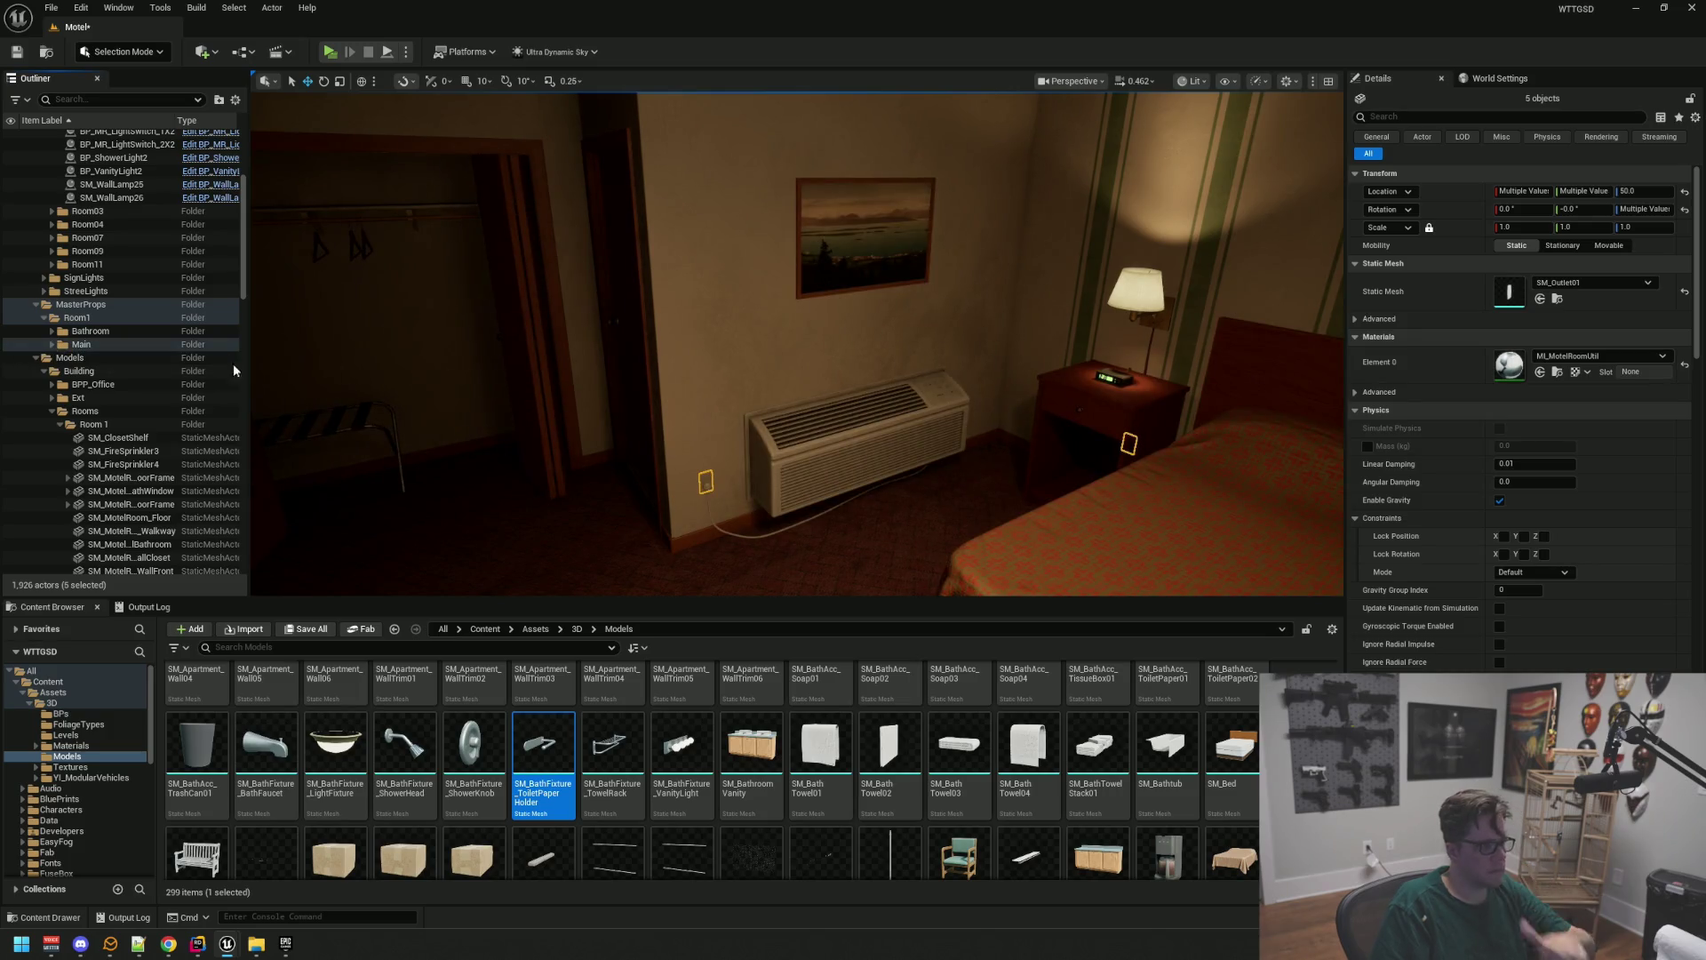
click(12, 345)
Select the closet shelf, locate SM_ClosetShelf inside the Main folder, then collapse Main
drag(408, 361, 753, 359)
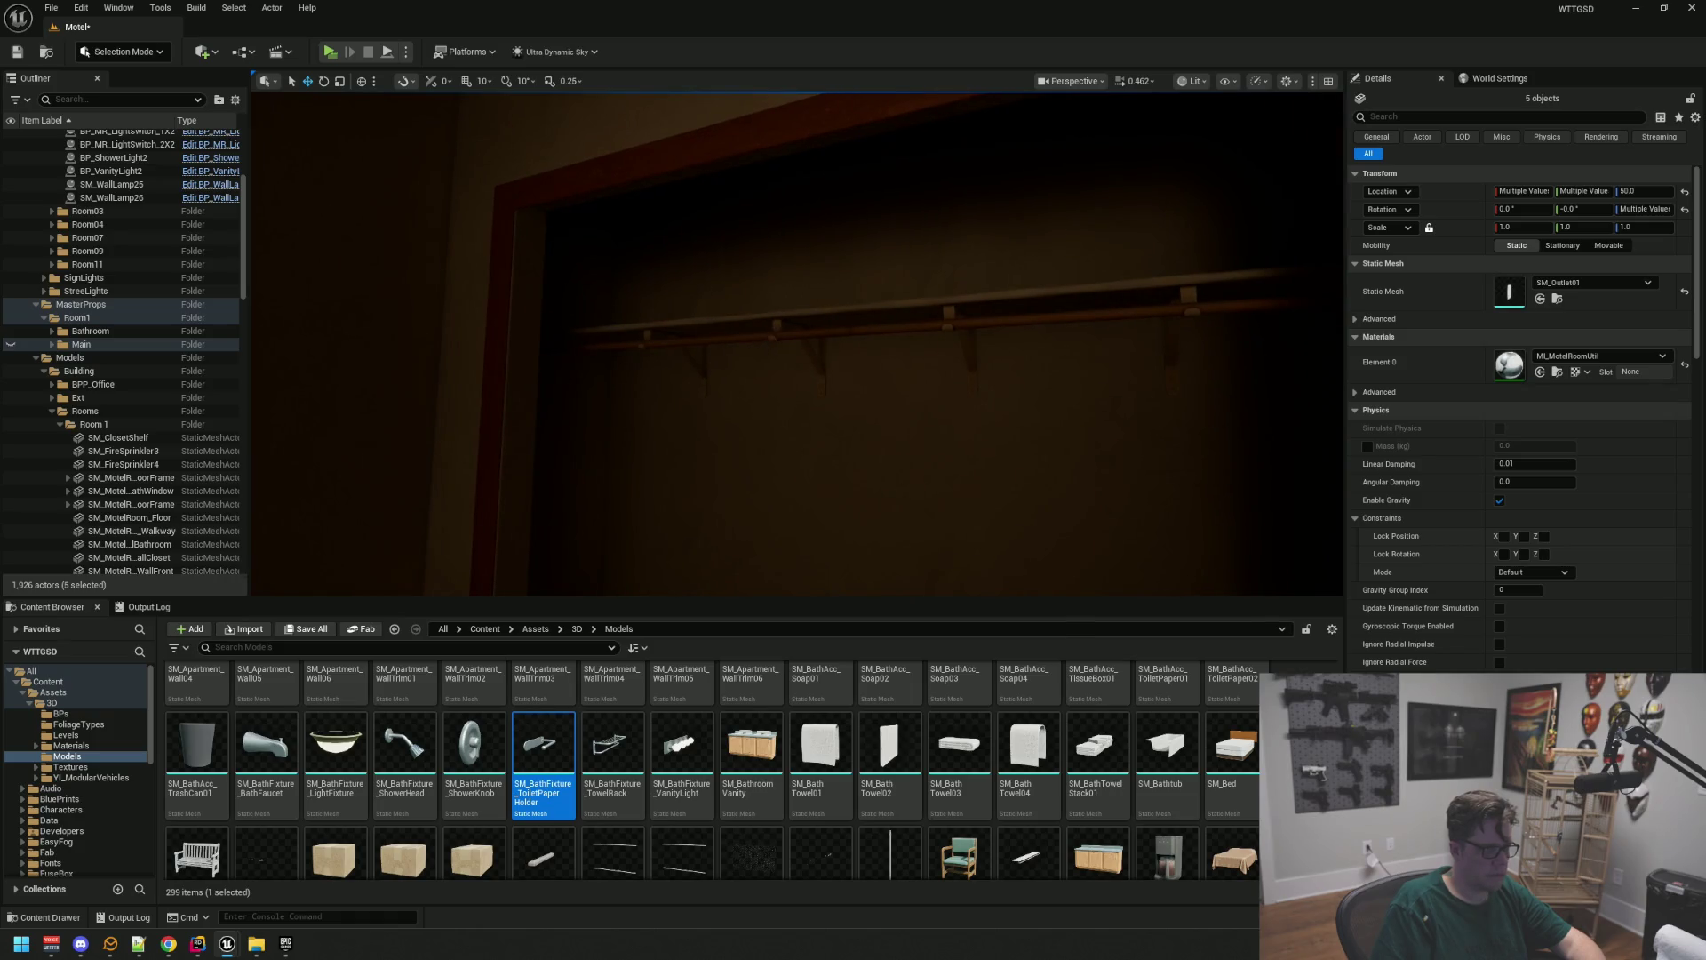
click(783, 337)
mouse_move(676, 400)
mouse_down()
mouse_move(675, 382)
mouse_move(676, 426)
mouse_move(675, 373)
mouse_move(684, 391)
mouse_up()
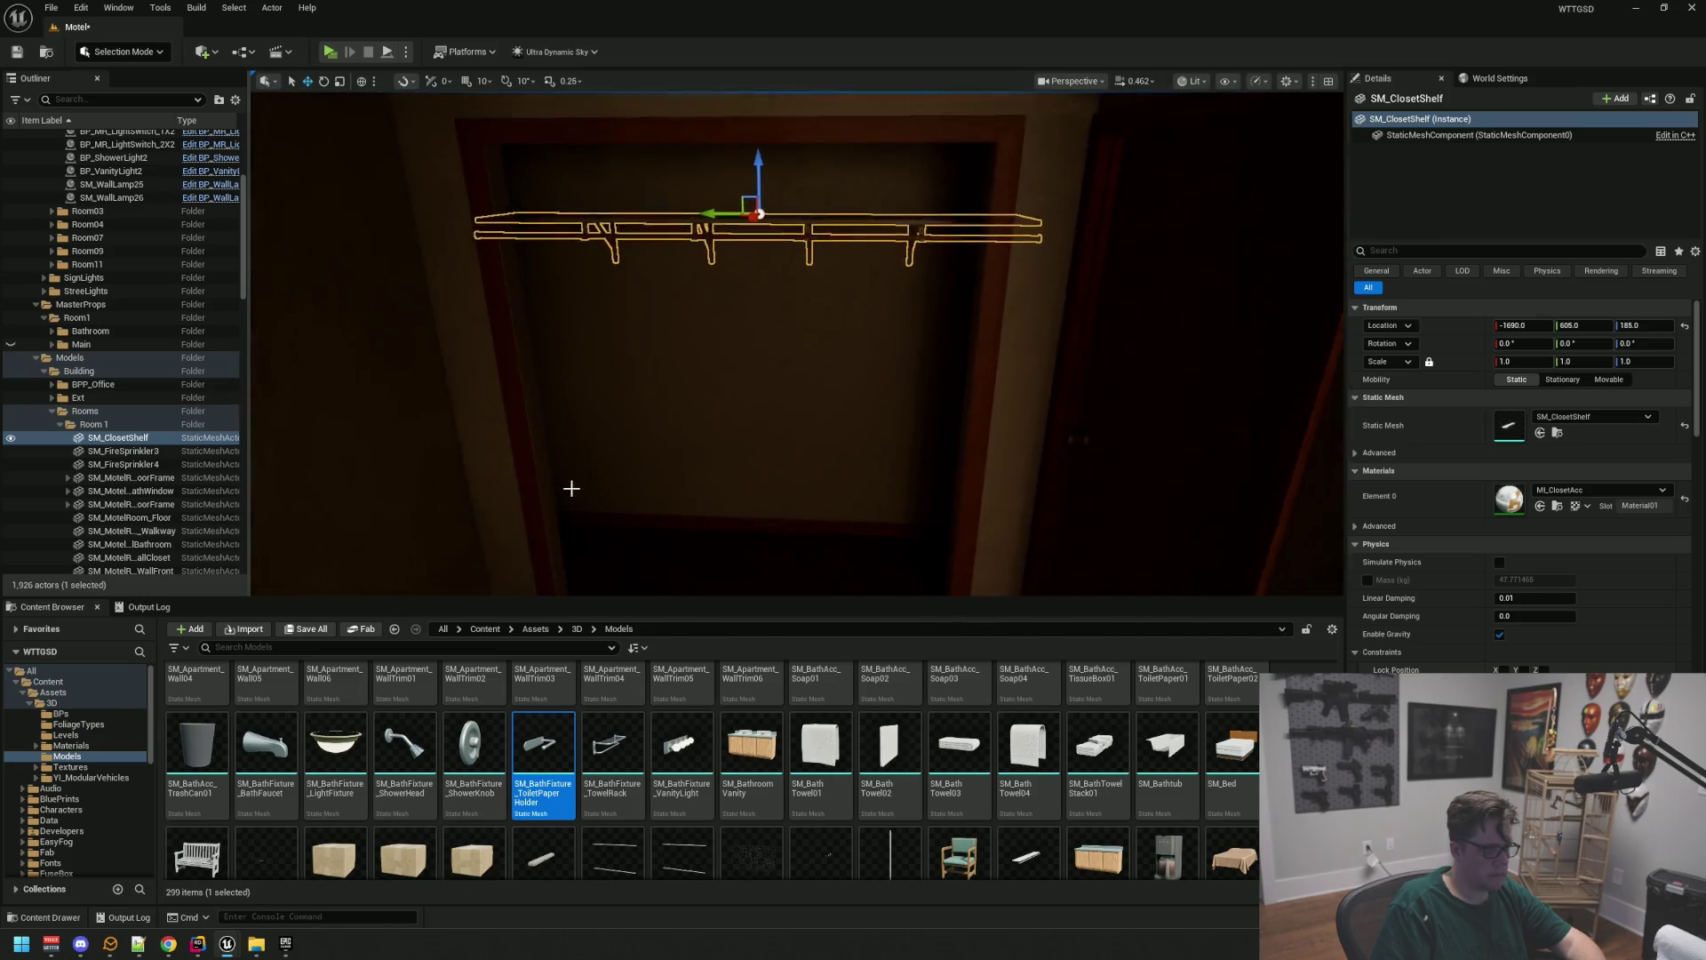
scroll(158, 380, up, 5)
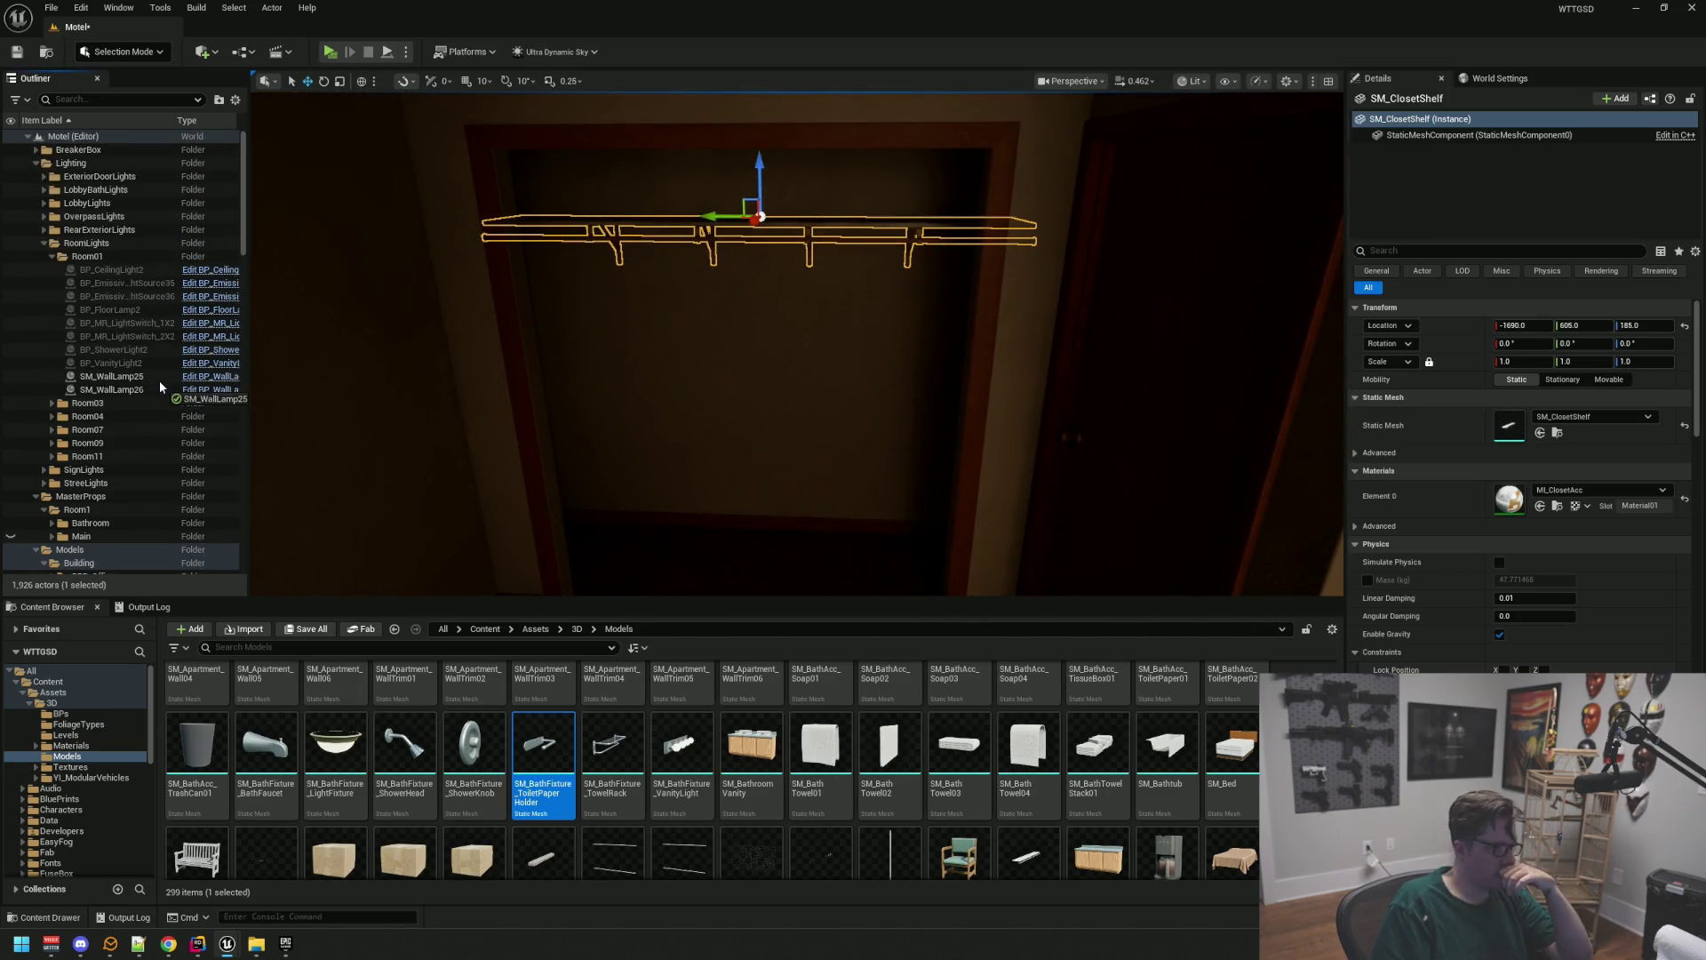
scroll(158, 381, down, 2)
double_click(80, 471)
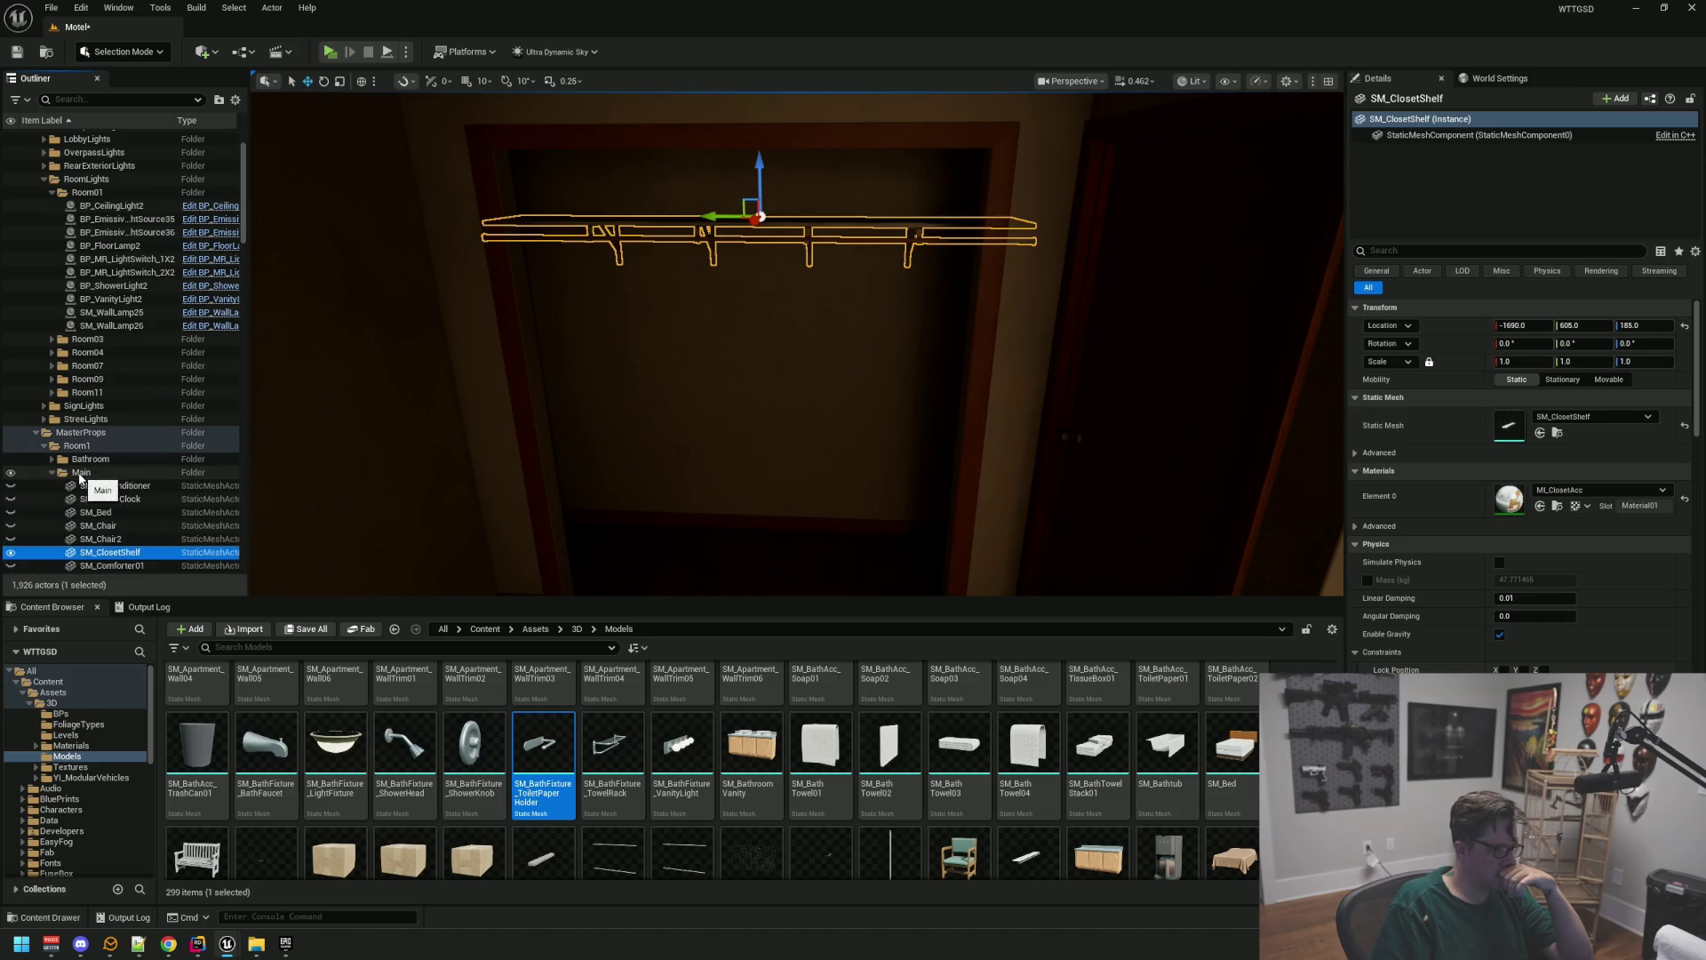
click(80, 472)
click(52, 473)
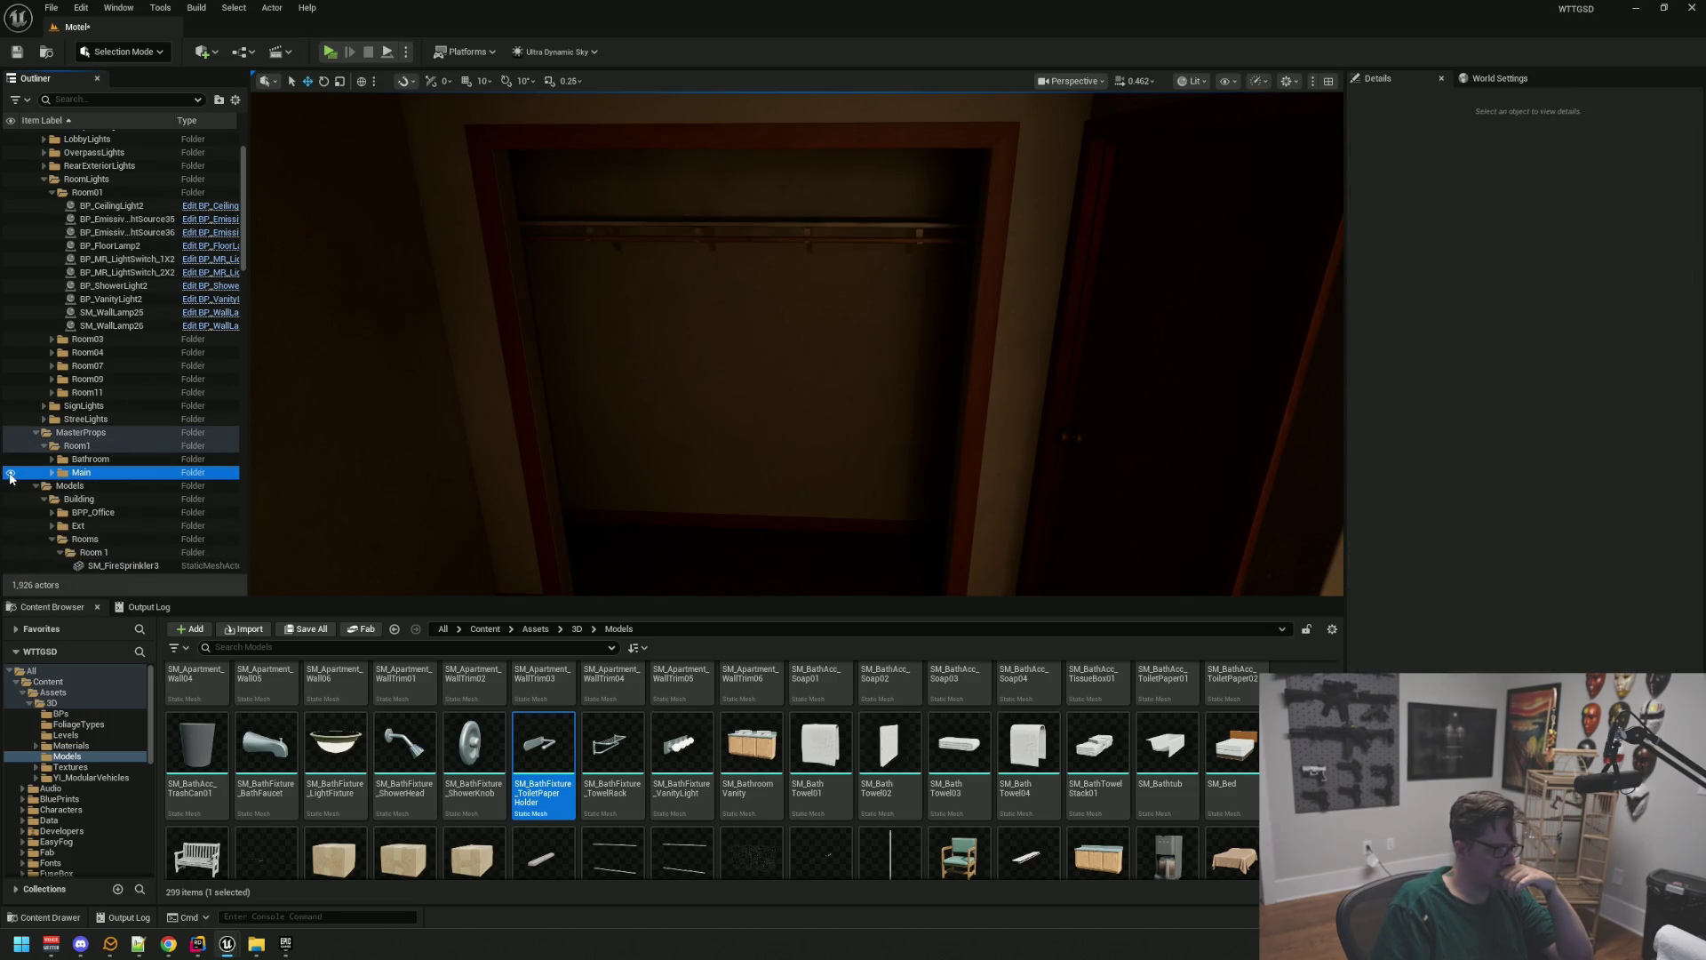
Make the Main folder's props visible again and check the closet area
click(11, 473)
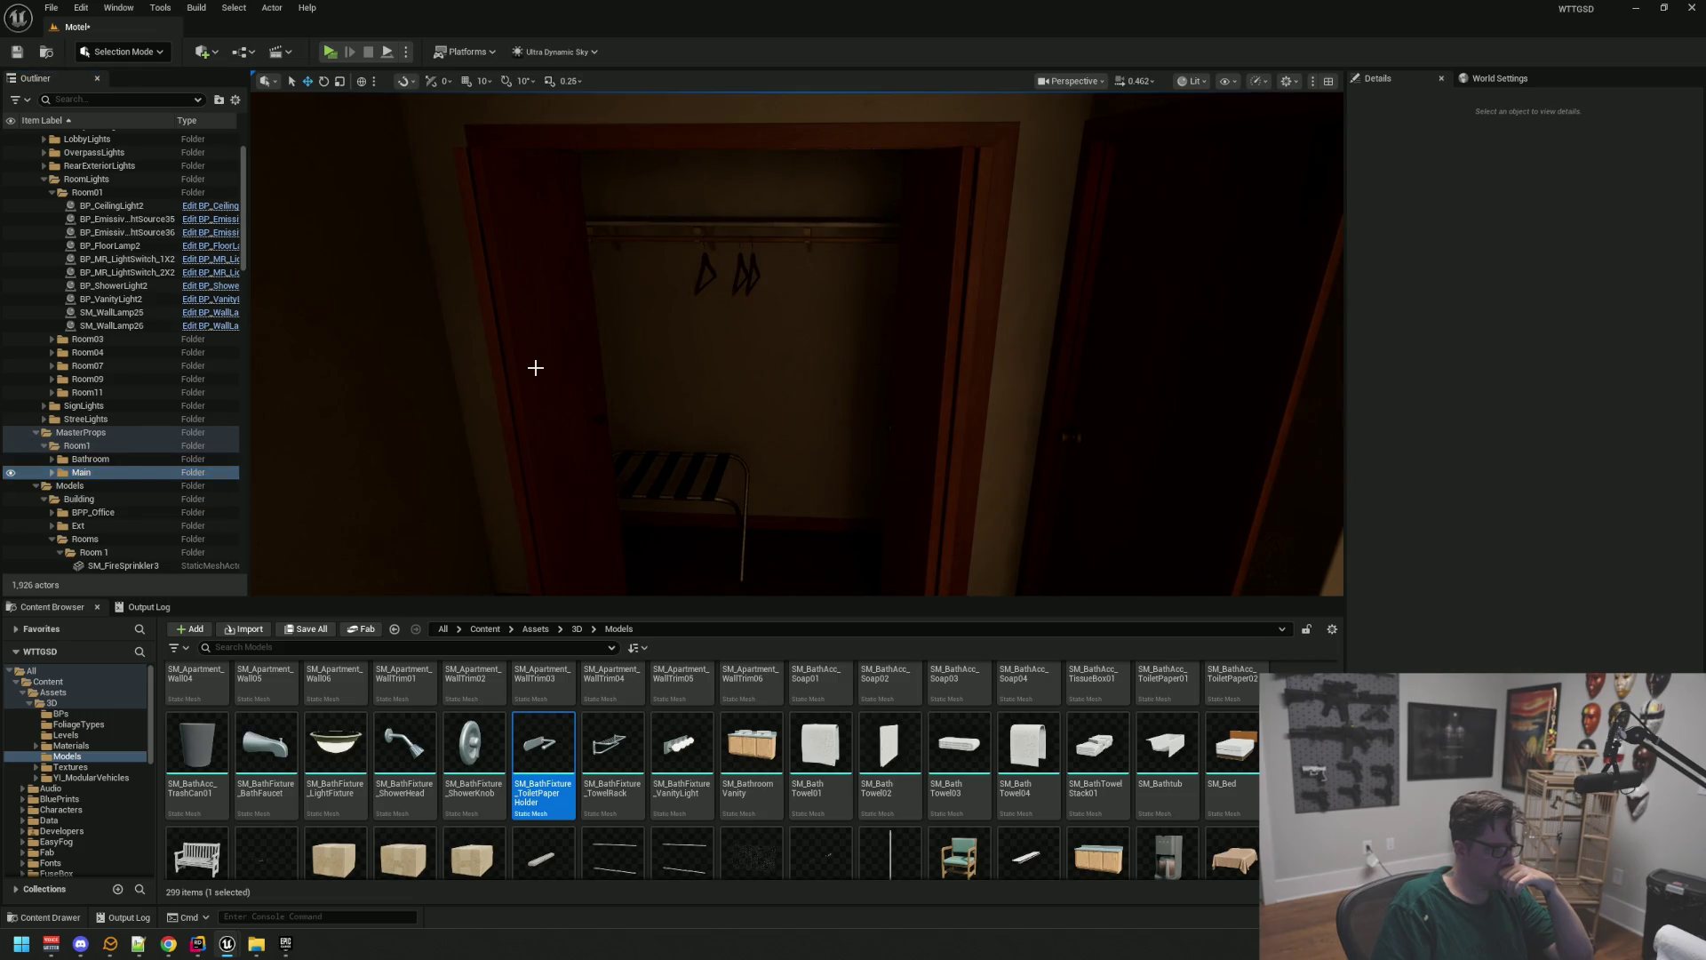
click(536, 370)
mouse_move(653, 392)
mouse_down()
mouse_move(764, 392)
mouse_move(605, 391)
mouse_move(604, 418)
mouse_move(622, 391)
mouse_move(613, 427)
mouse_move(604, 373)
mouse_move(675, 373)
mouse_move(622, 382)
mouse_move(693, 391)
mouse_move(640, 383)
mouse_up()
key(Escape)
Save the Motel level with Ctrl+S and collapse the RoomLights folder
key(ctrl+s)
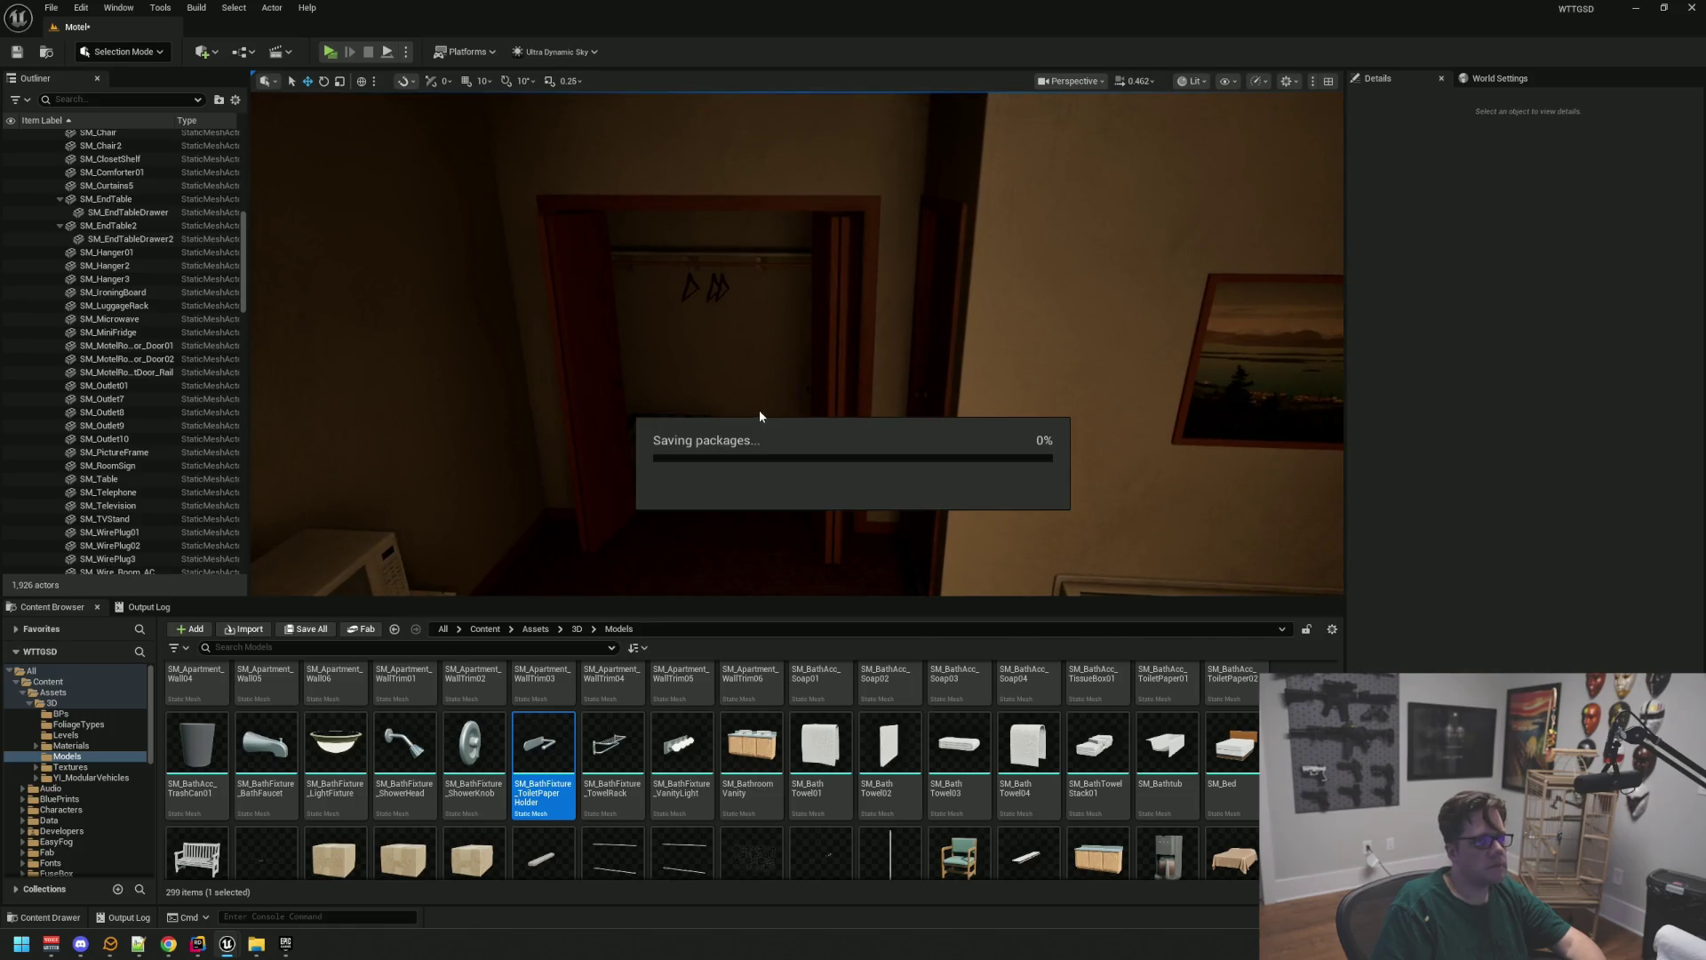
scroll(156, 363, up, 6)
scroll(157, 366, up, 3)
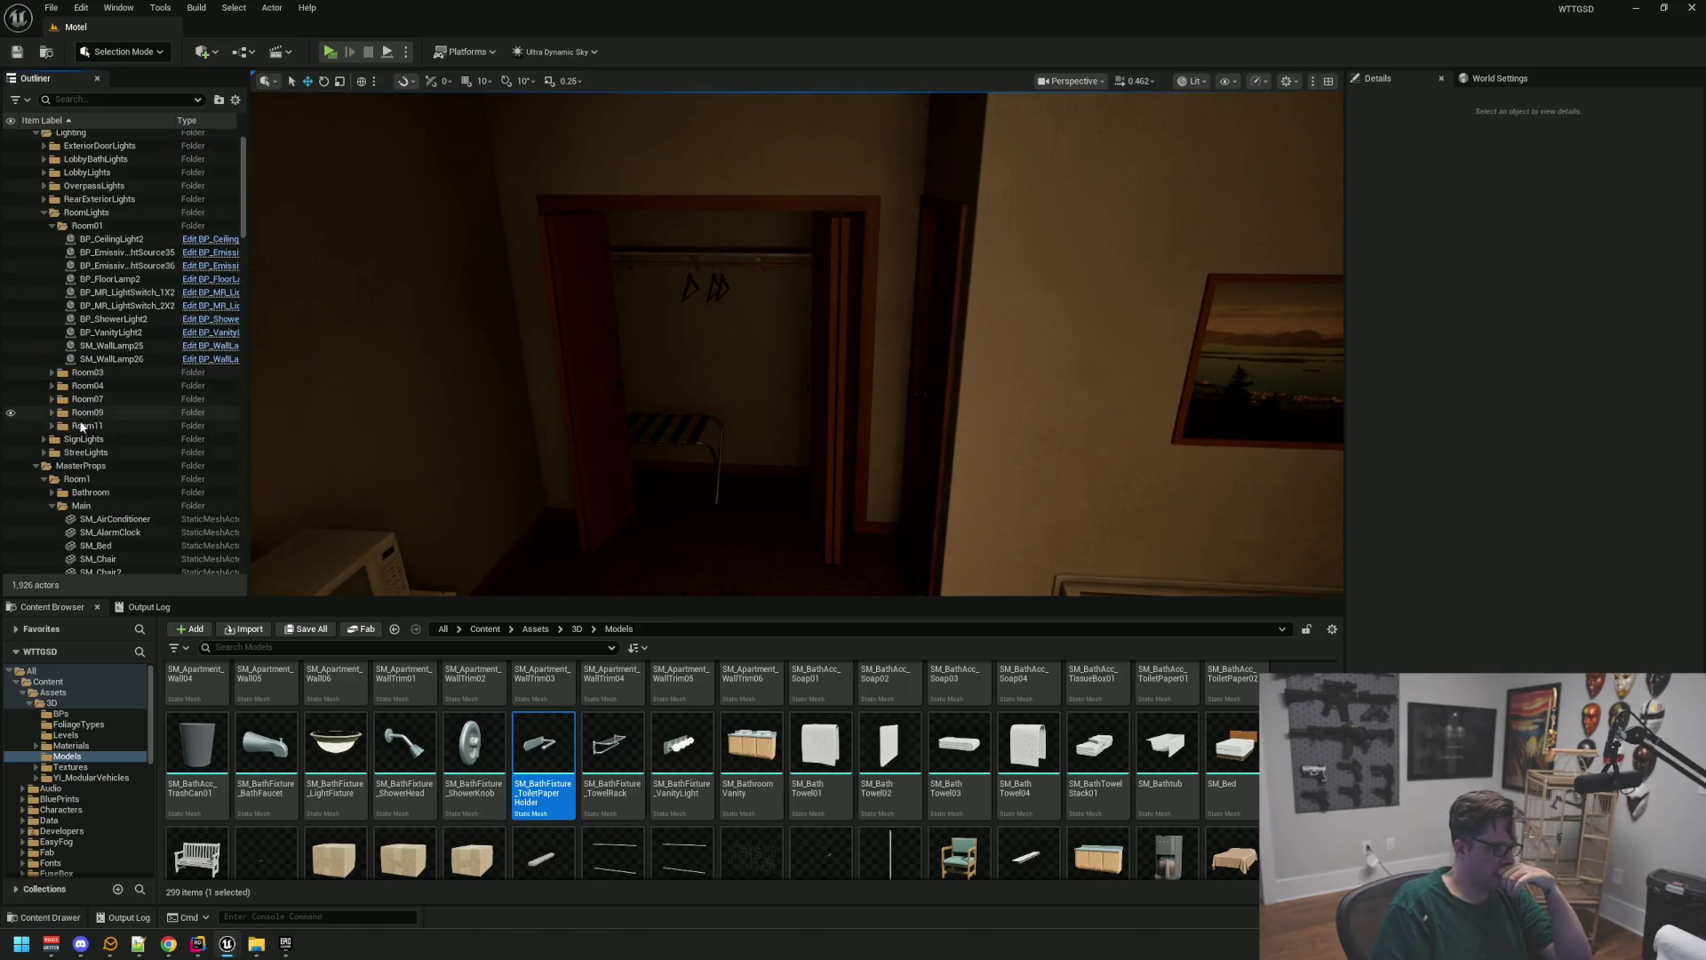
scroll(46, 311, up, 3)
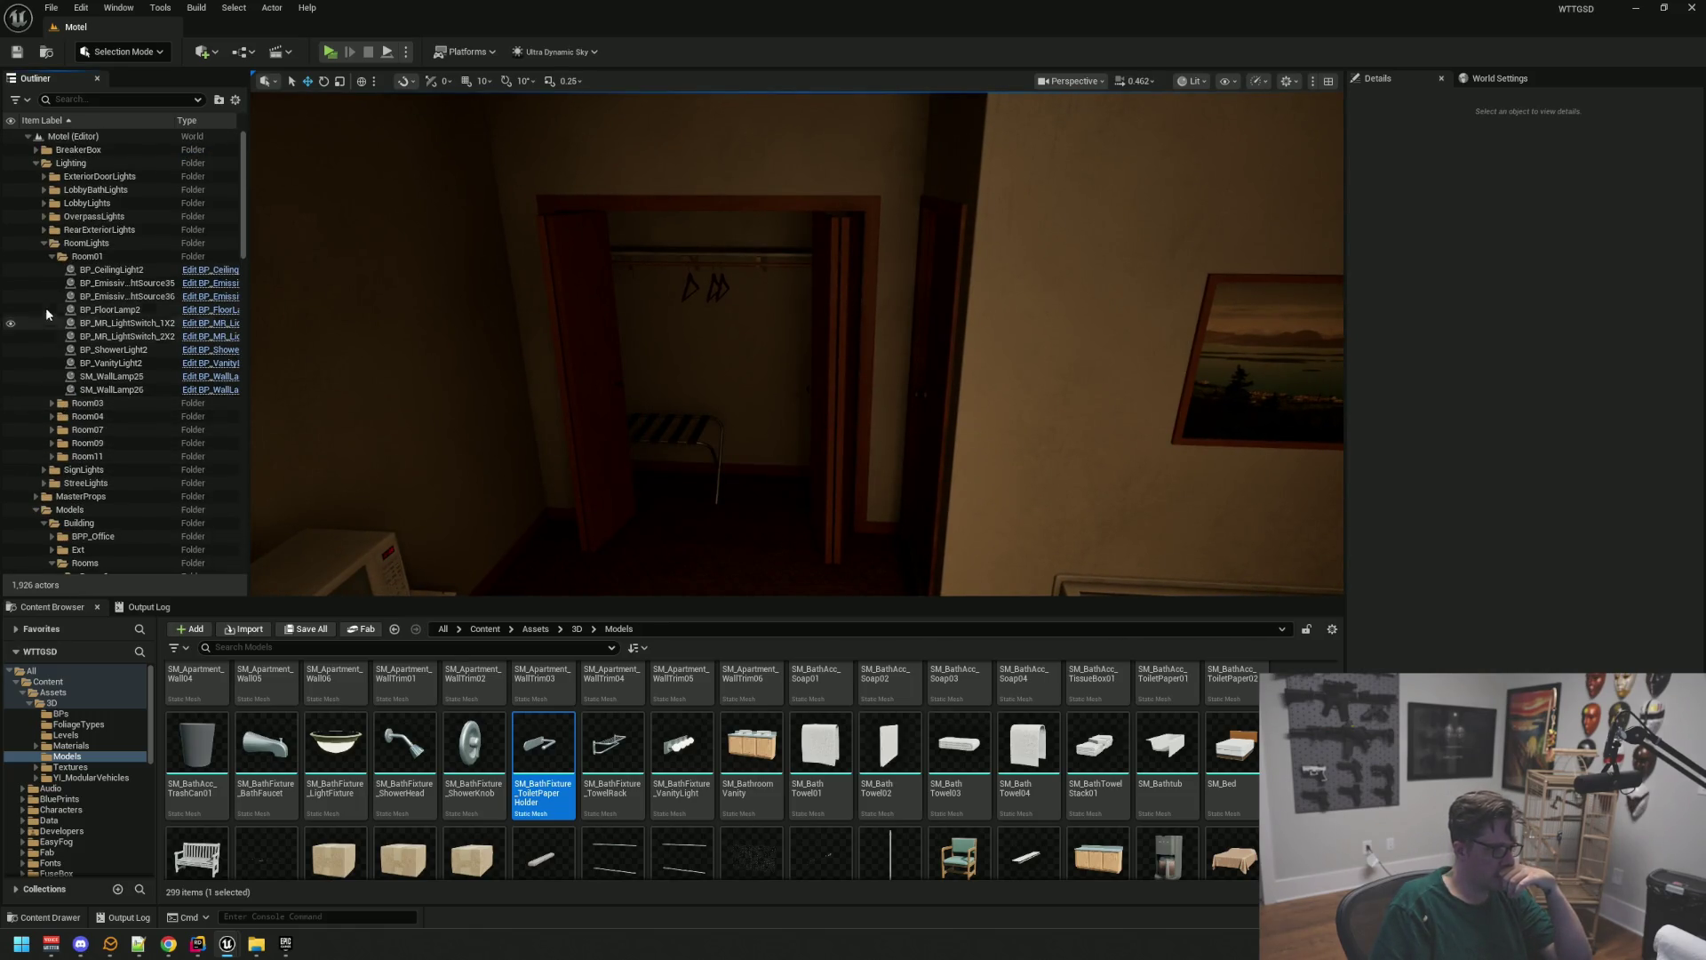
click(43, 243)
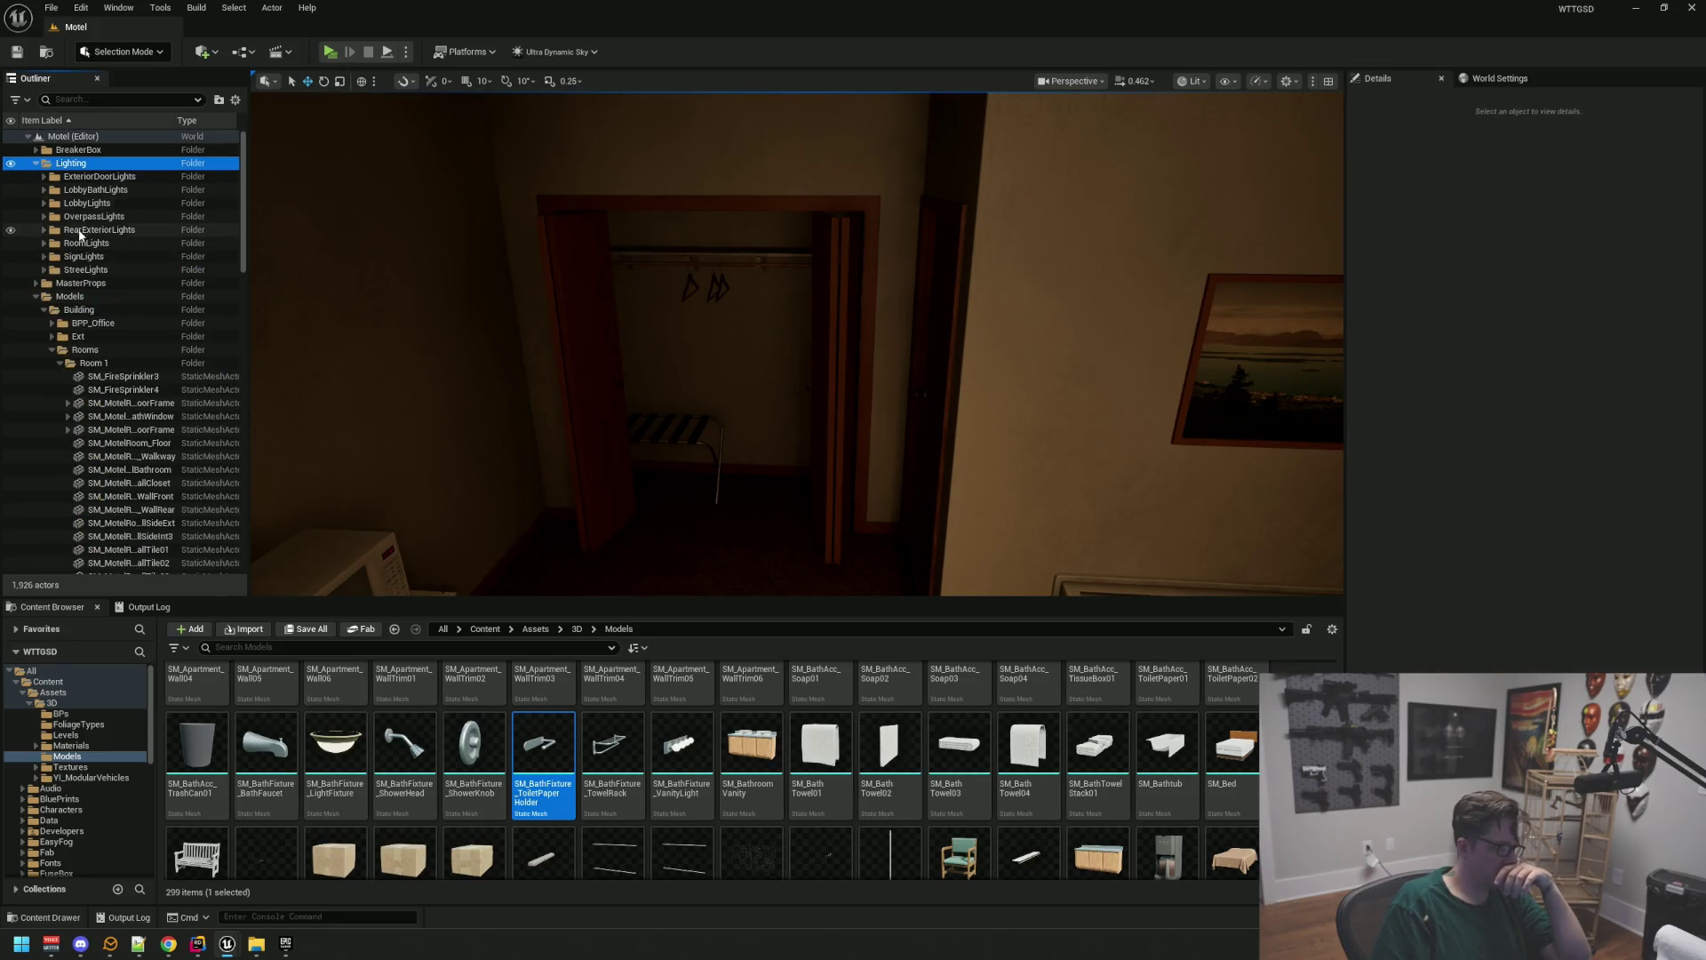
Collapse the Rooms, Ext, Models and Lighting folders
click(80, 164)
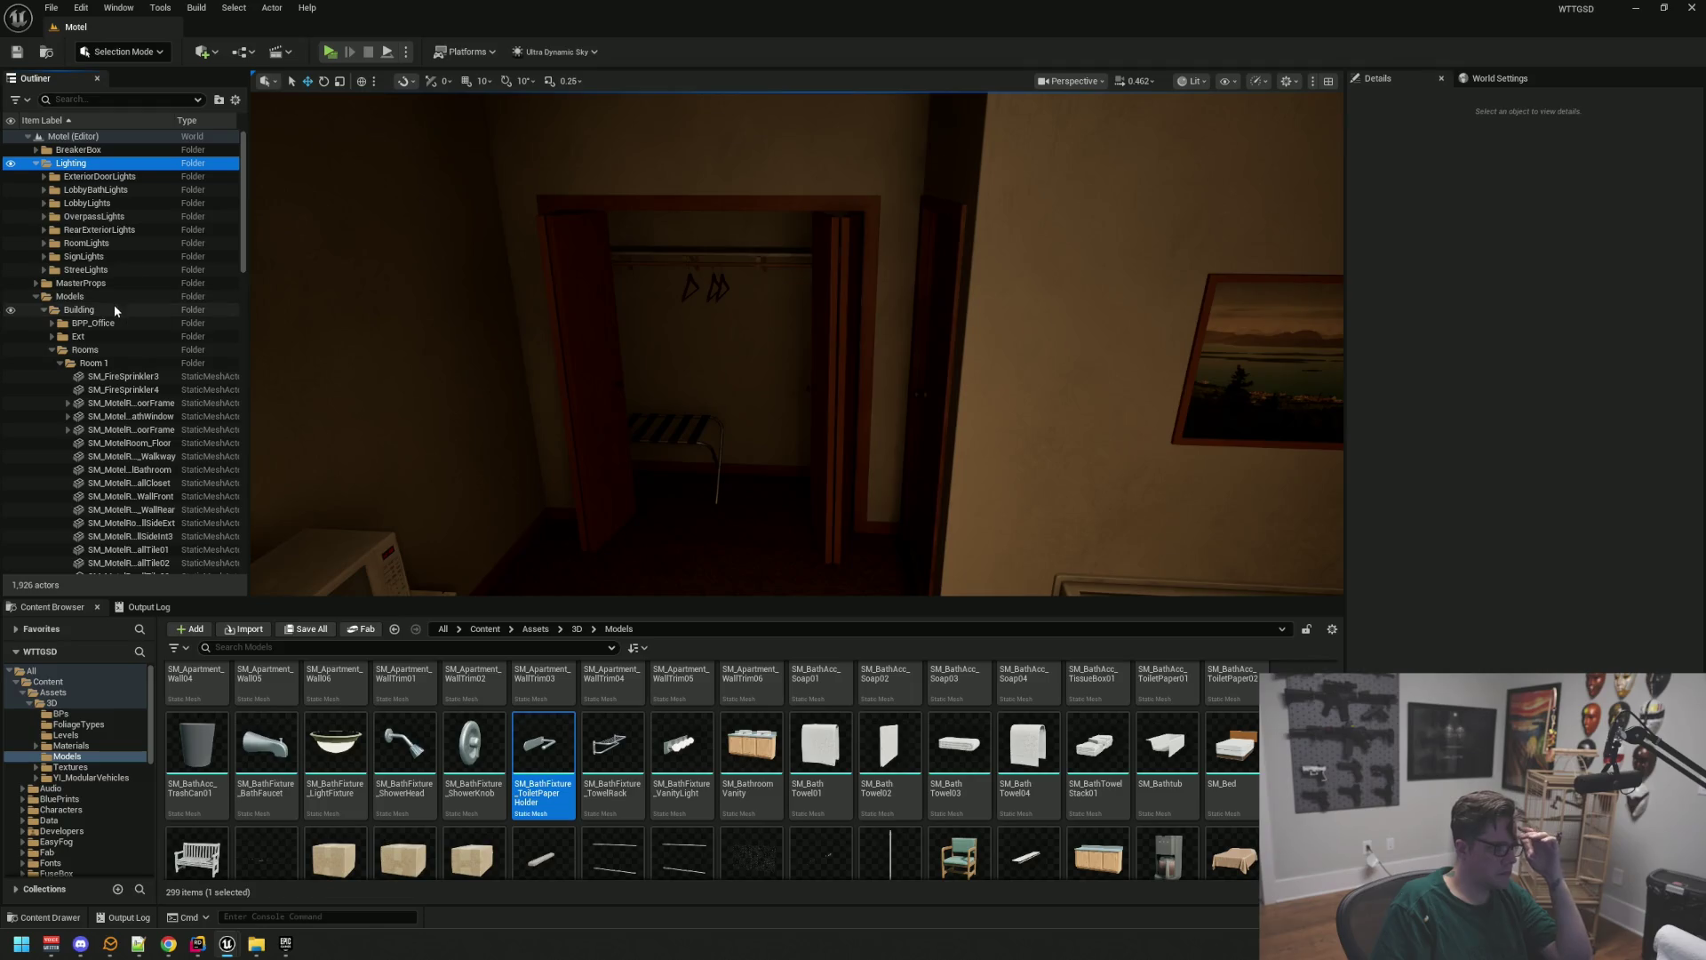
click(105, 364)
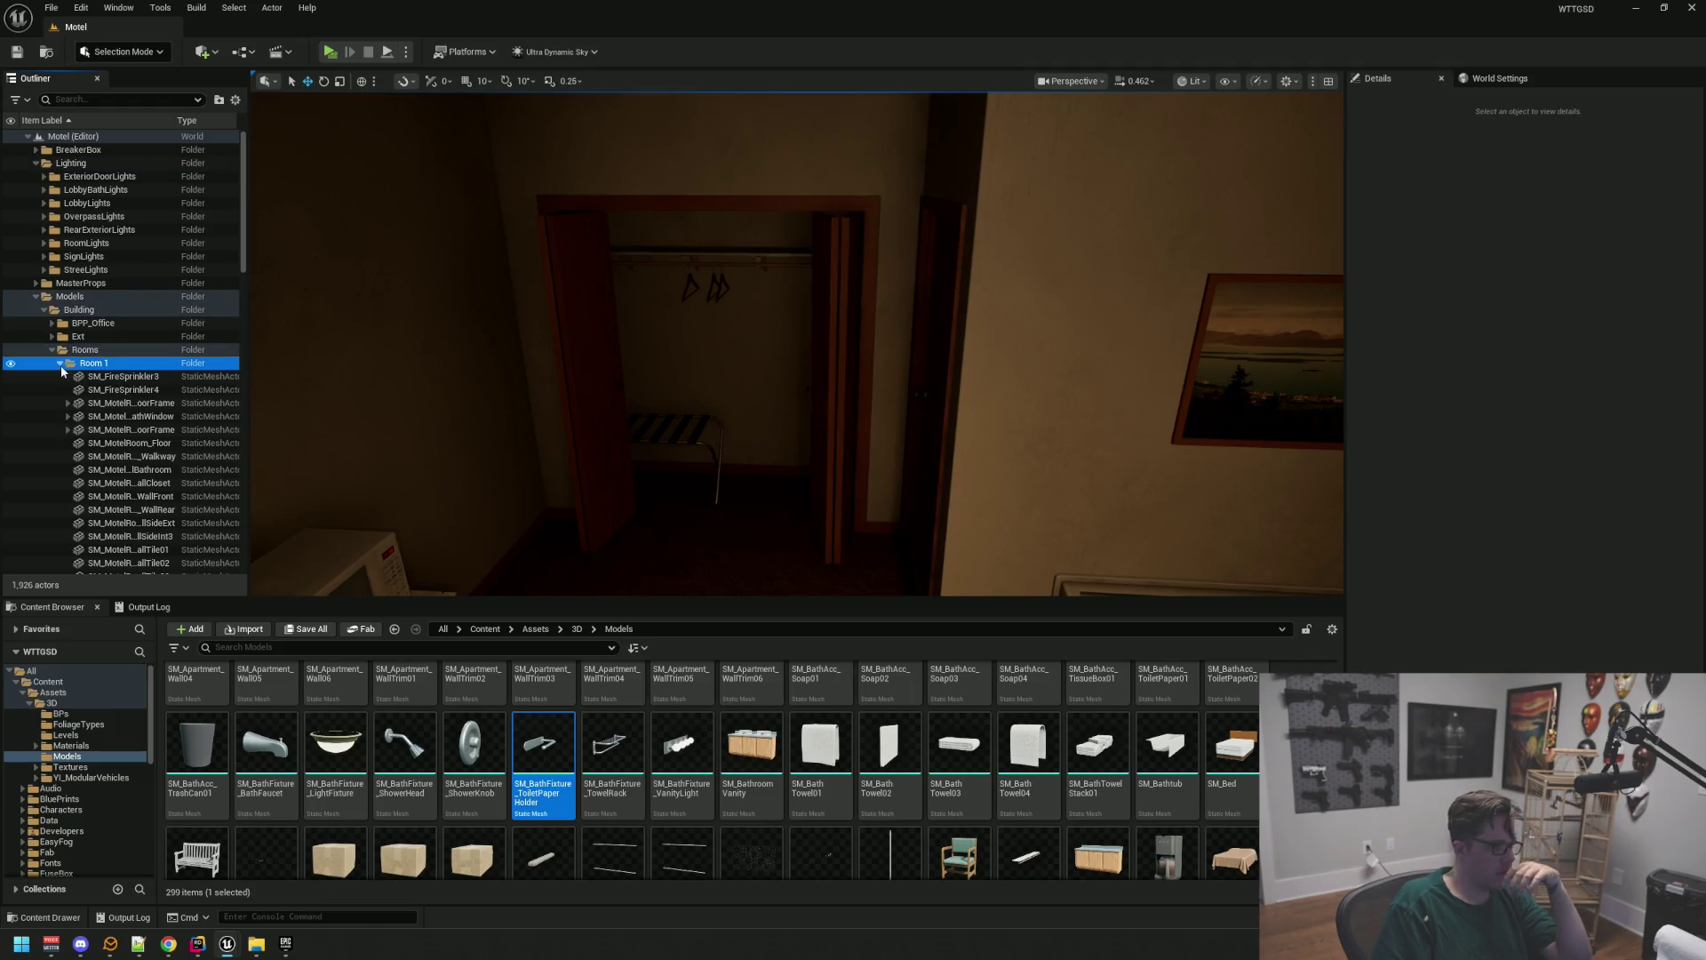
click(51, 349)
click(50, 336)
click(50, 336)
click(36, 296)
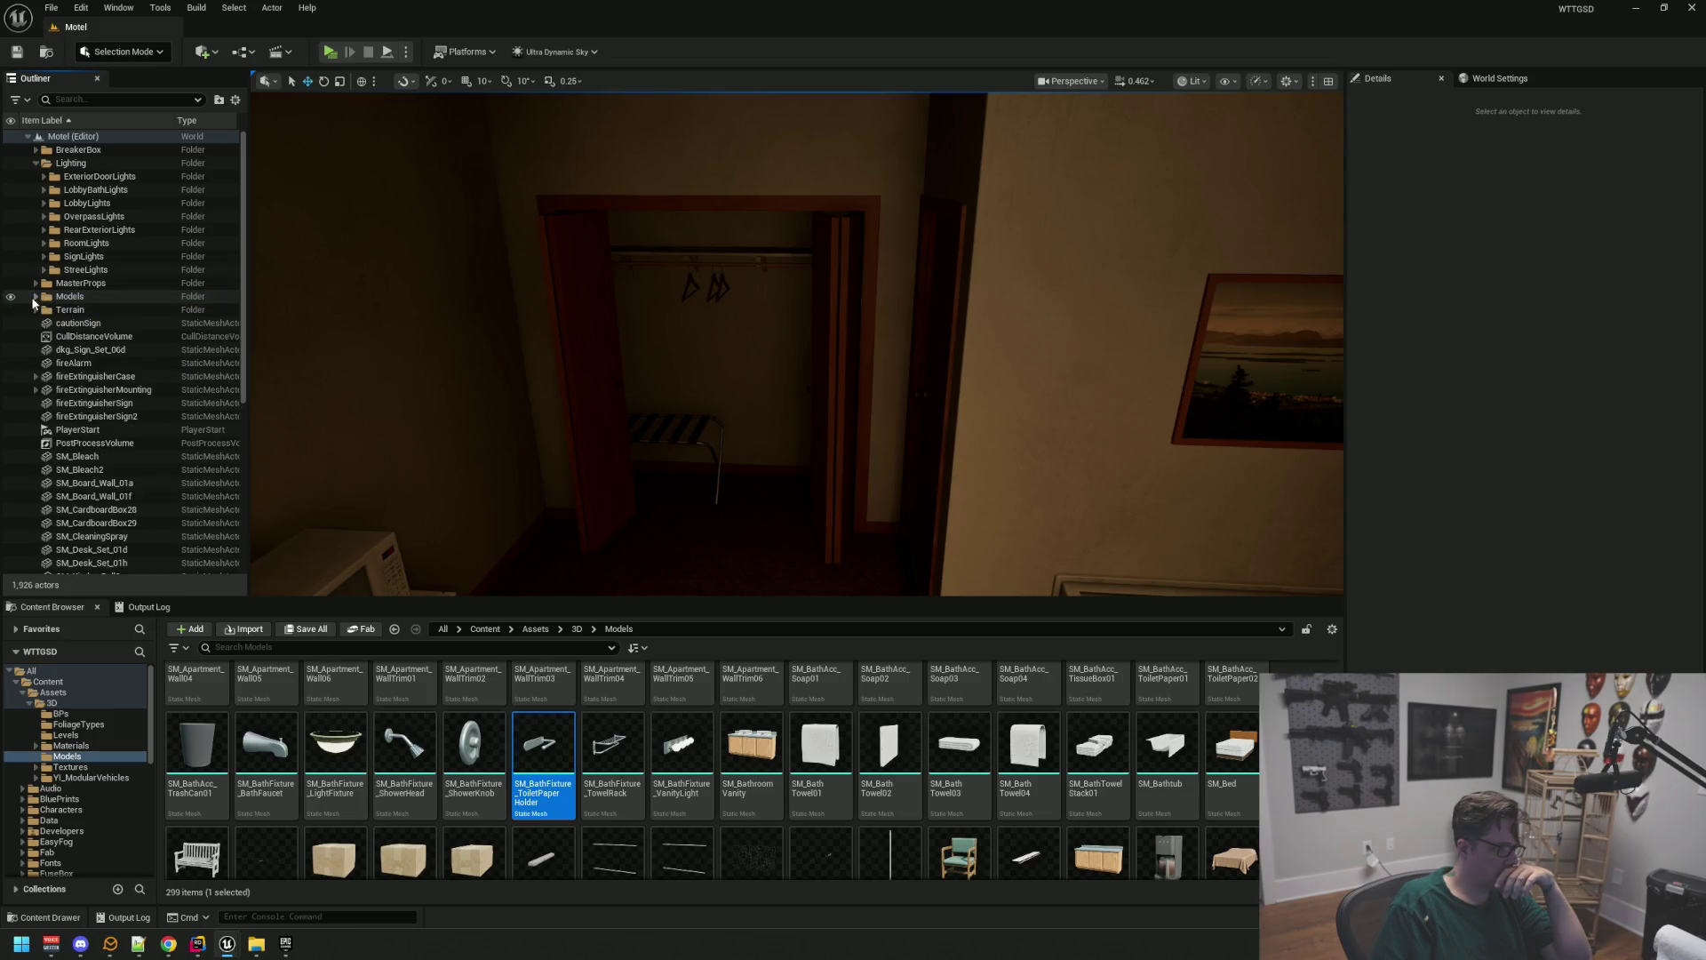
click(36, 164)
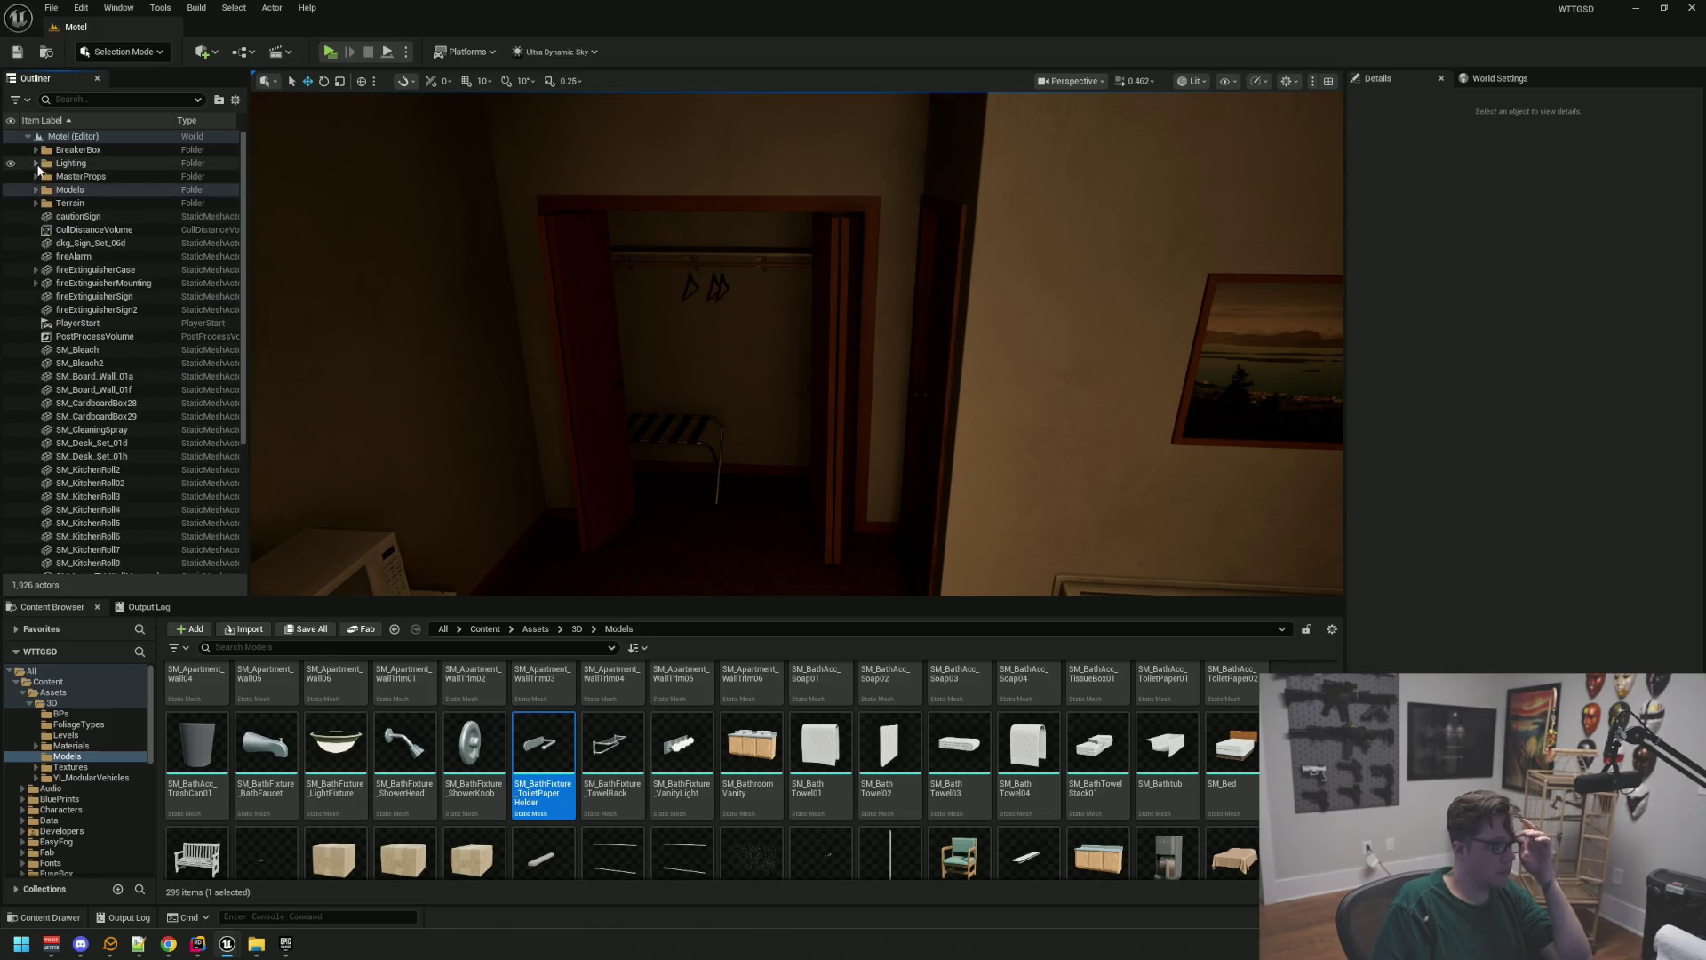
Expand MasterProps and collapse its Main and Room1 subfolders
click(56, 178)
click(35, 177)
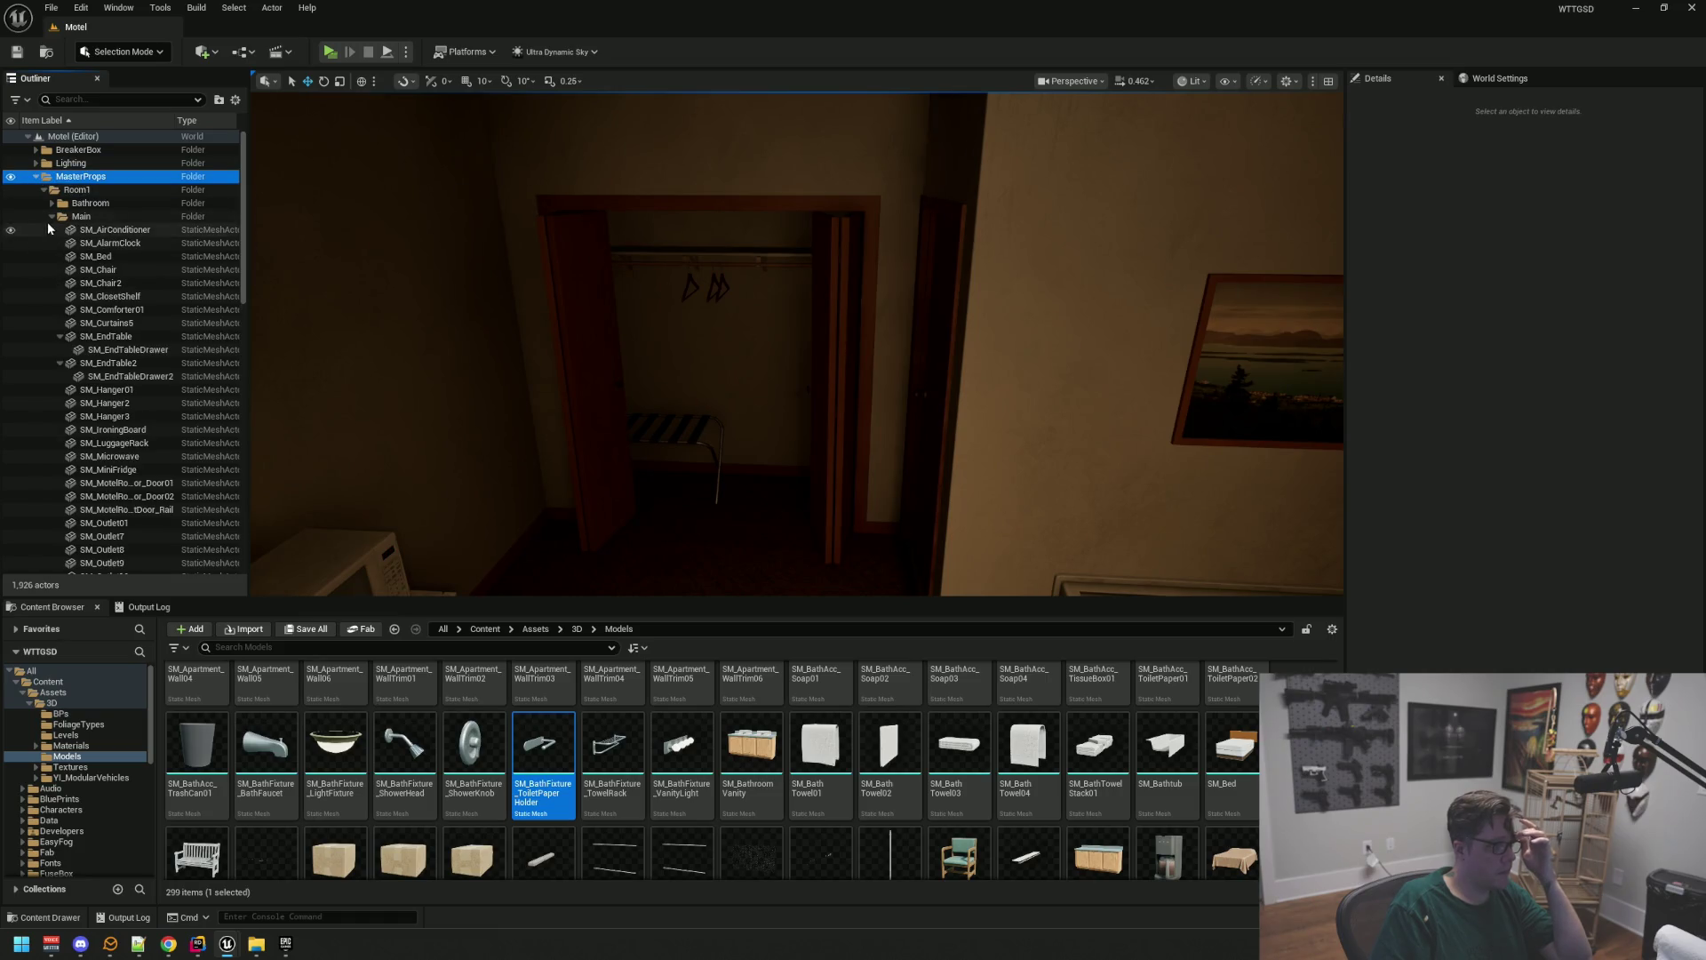
click(50, 216)
click(43, 190)
click(71, 202)
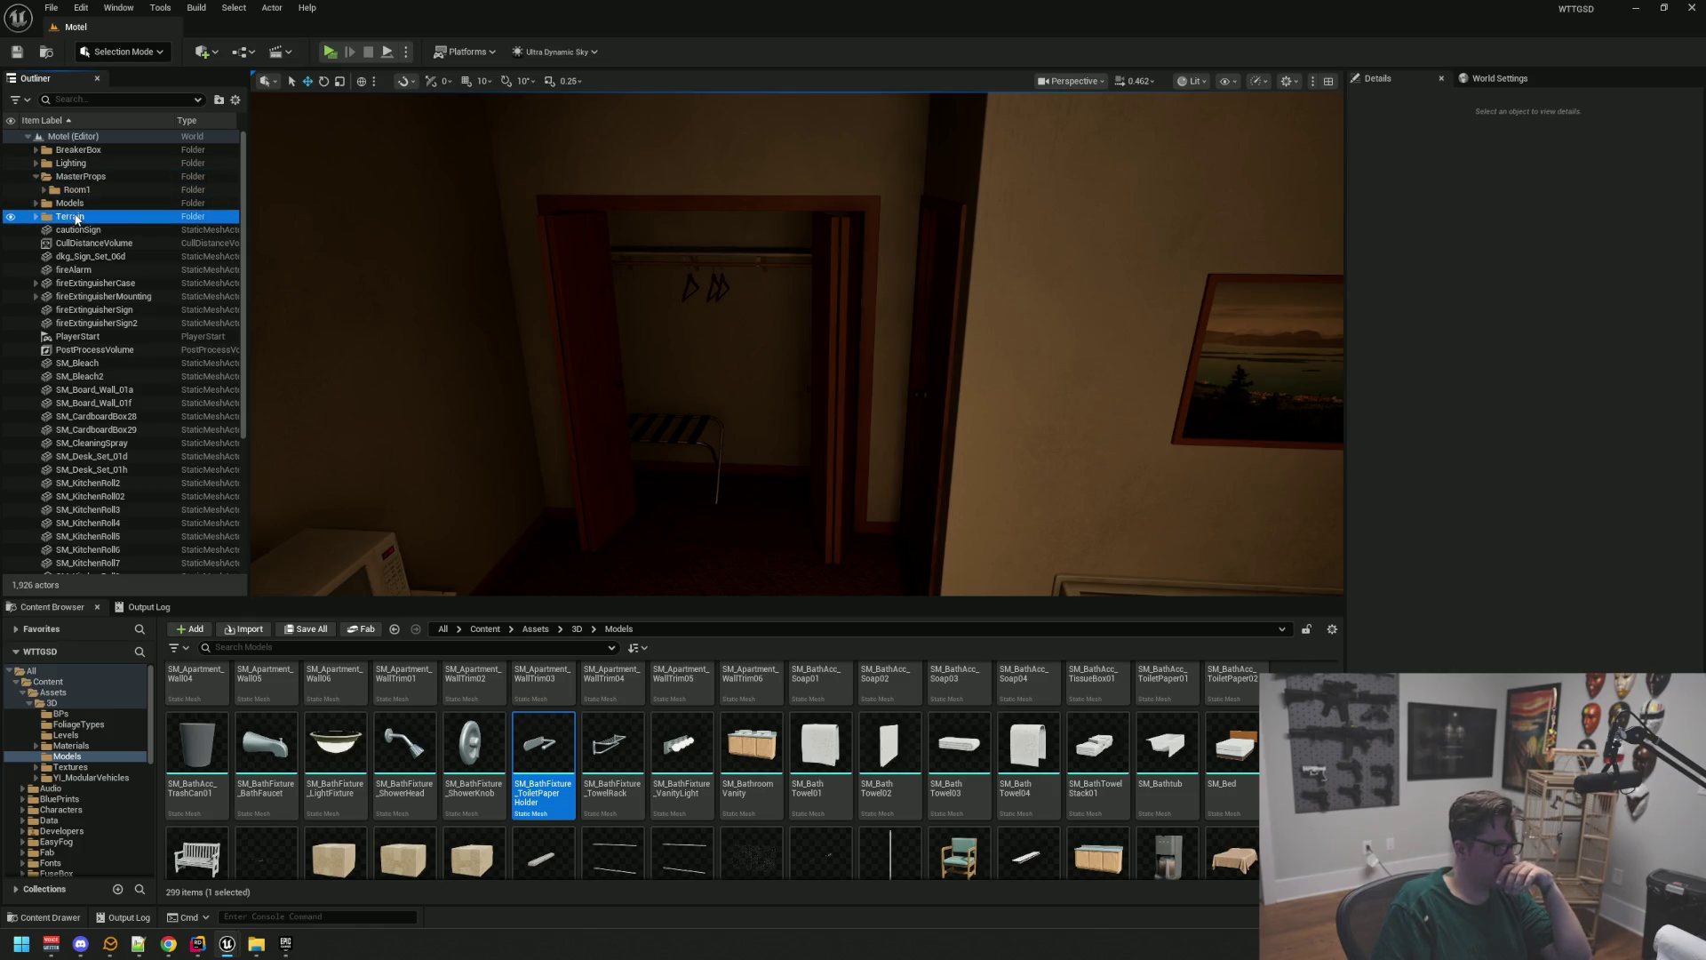
scroll(146, 289, down, 5)
scroll(146, 289, up, 5)
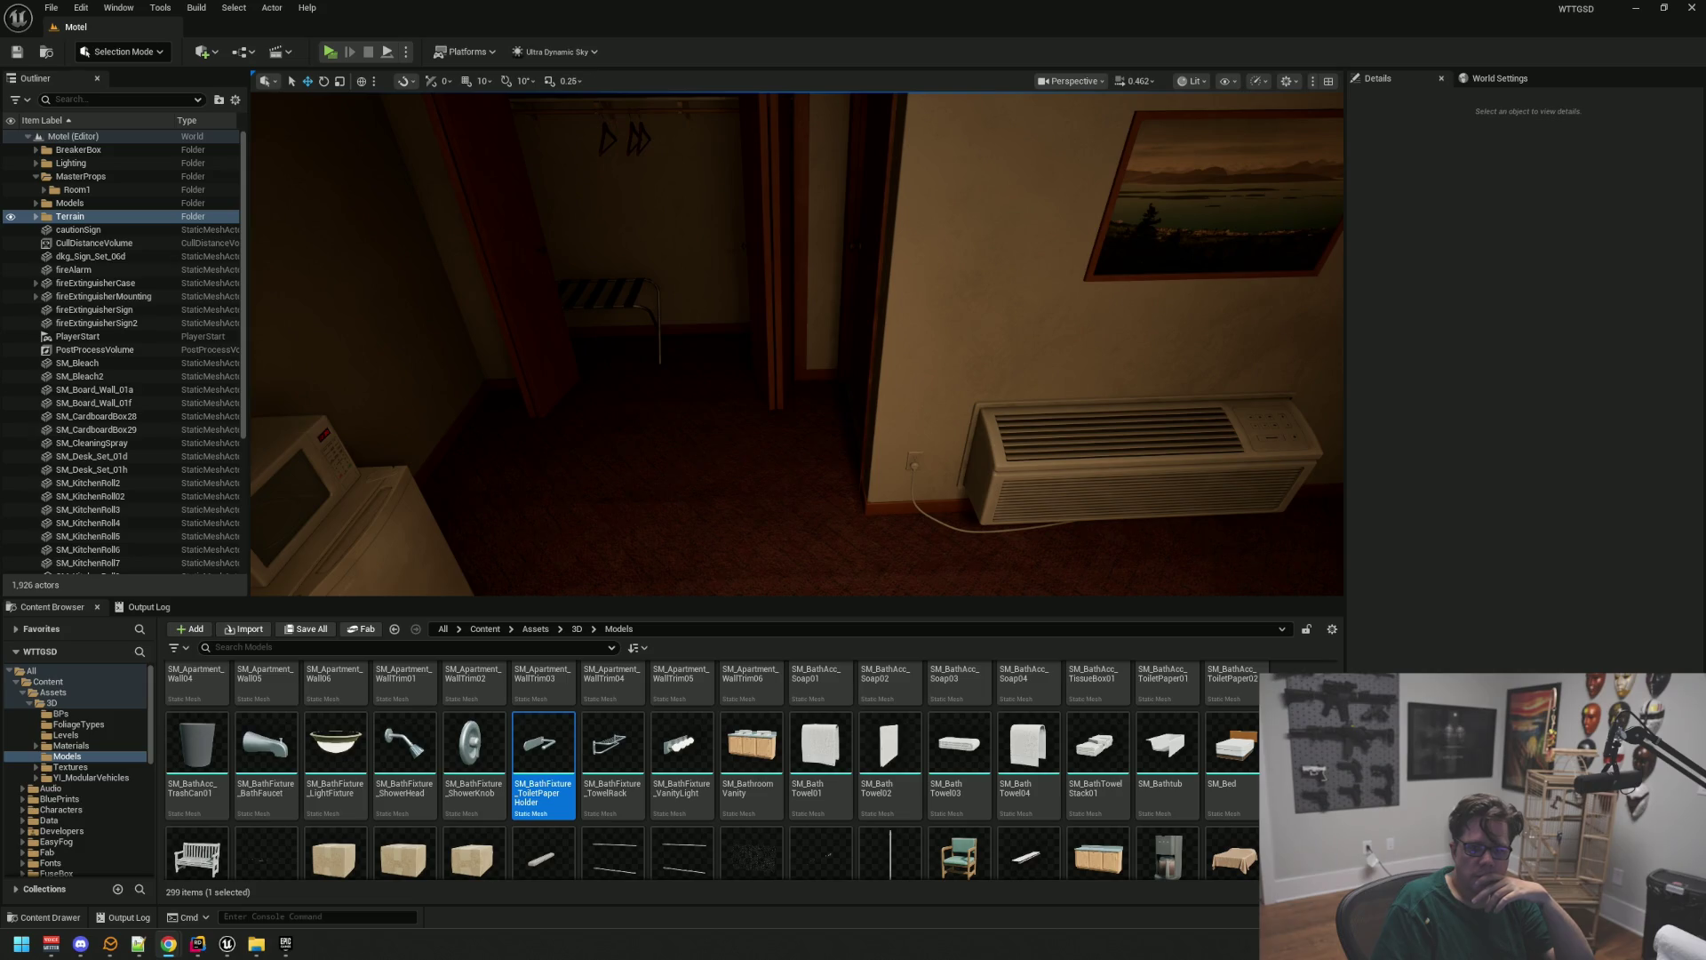
Collapse MasterProps and frame the Models folder's contents in the viewport
scroll(898, 199, down, 6)
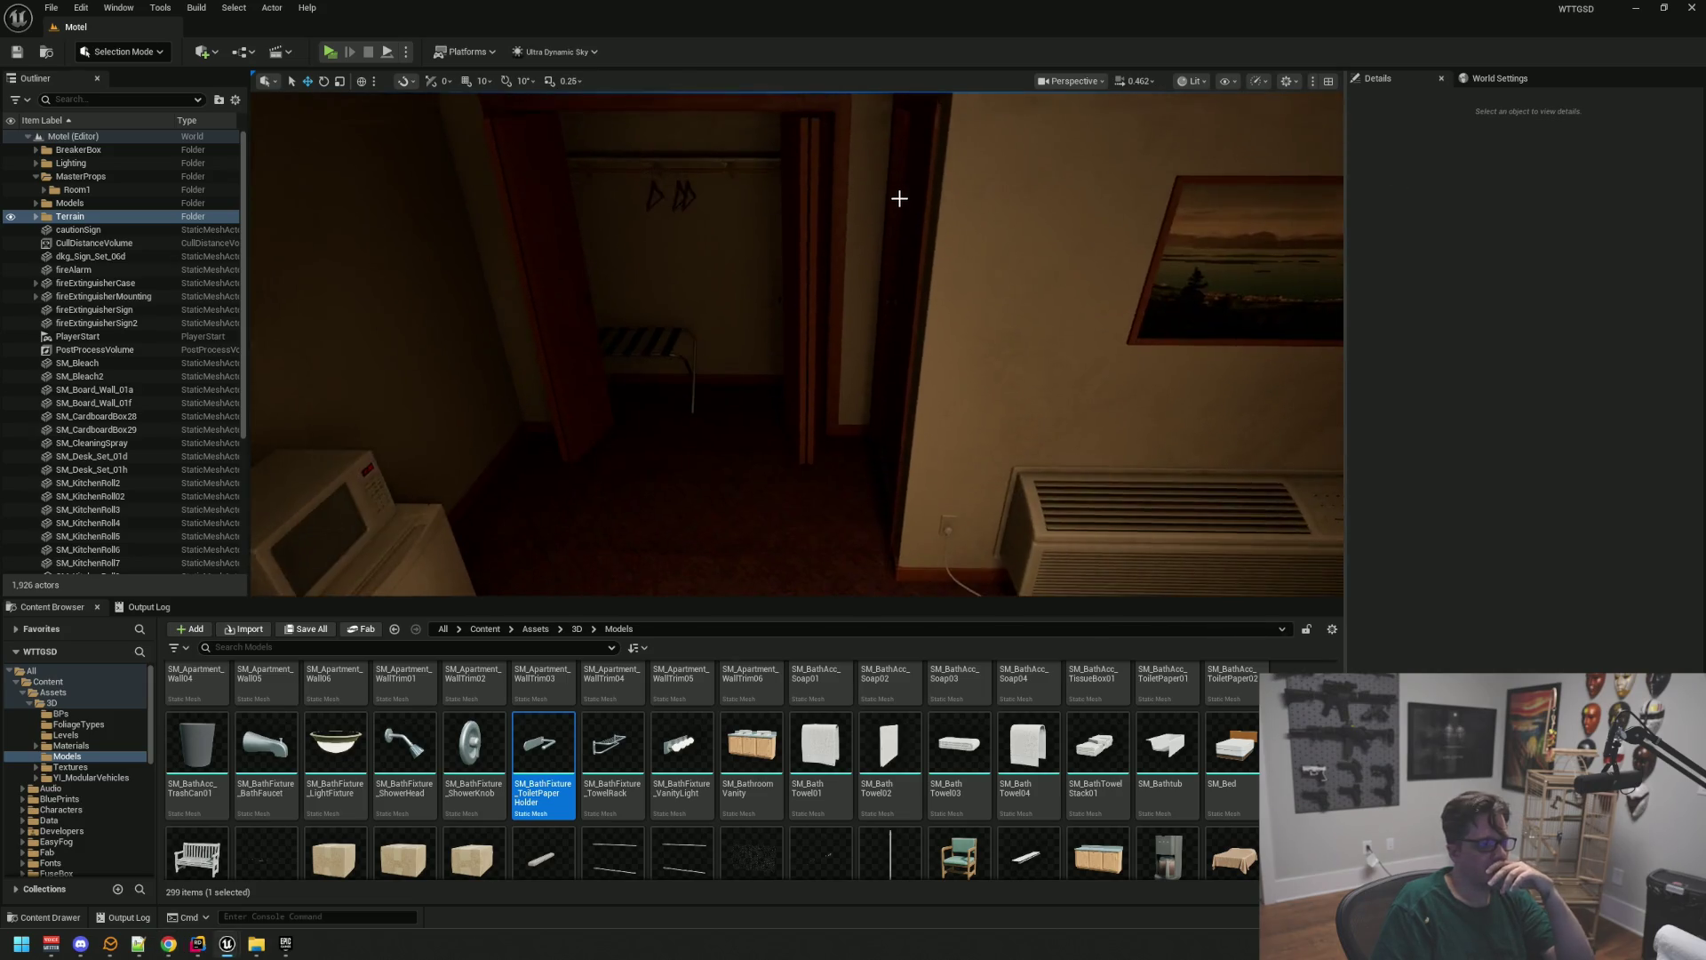
drag(914, 189, 1022, 169)
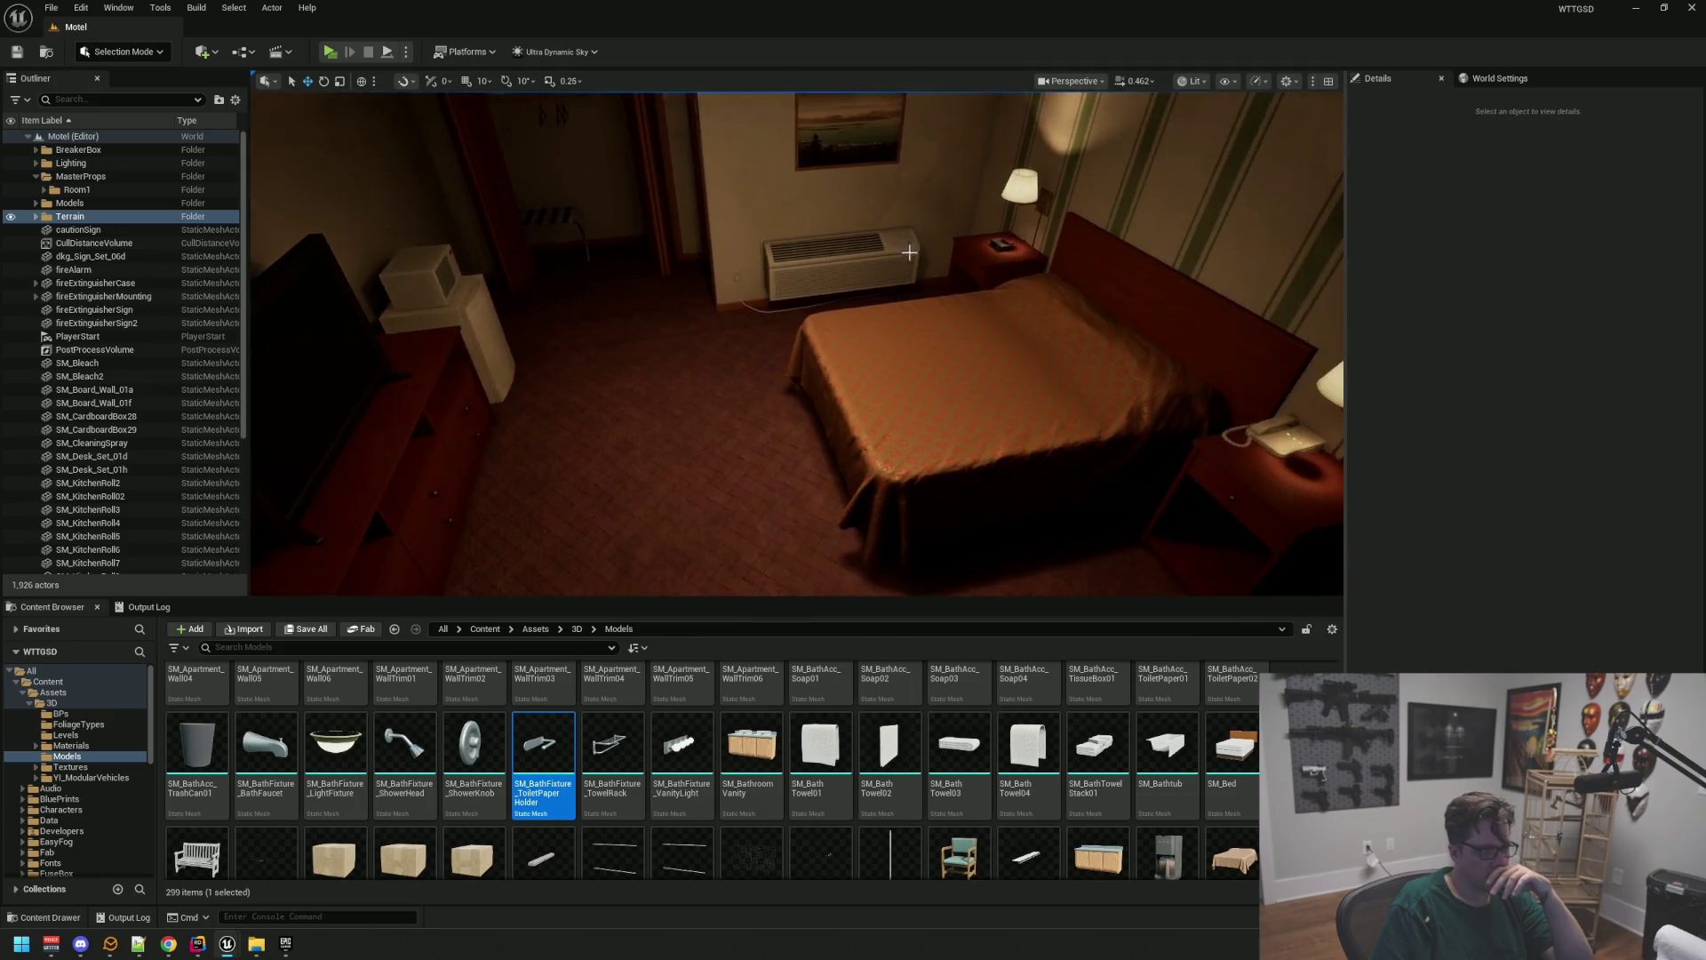
click(83, 177)
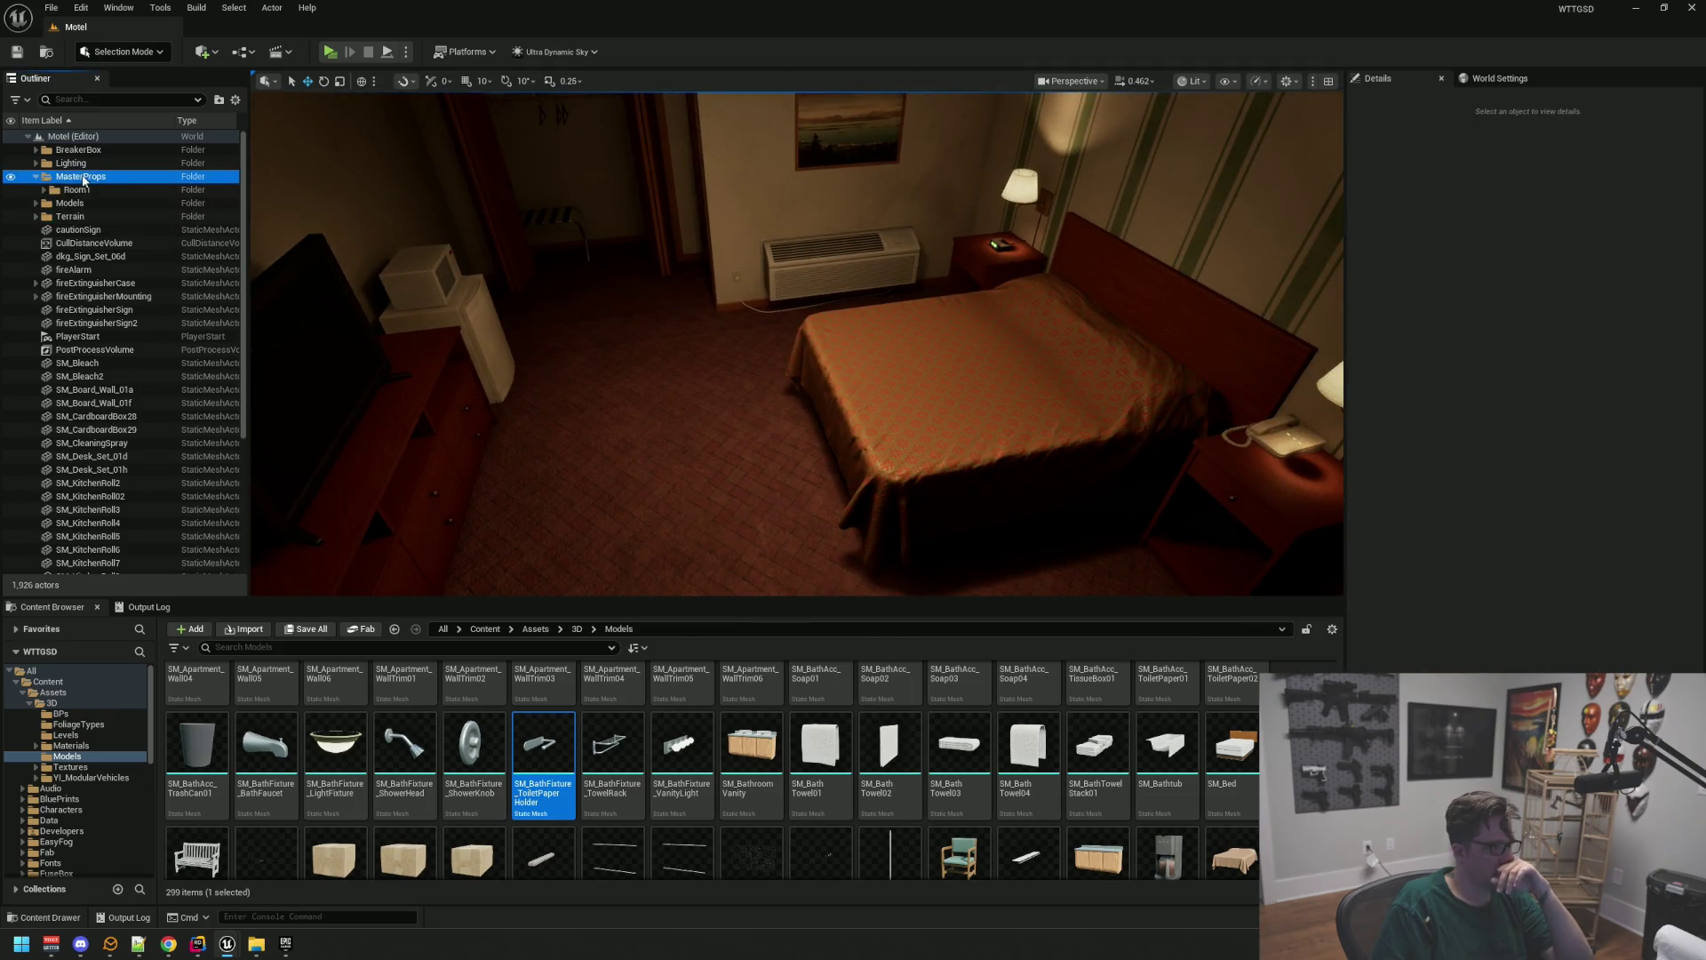
click(36, 177)
click(100, 202)
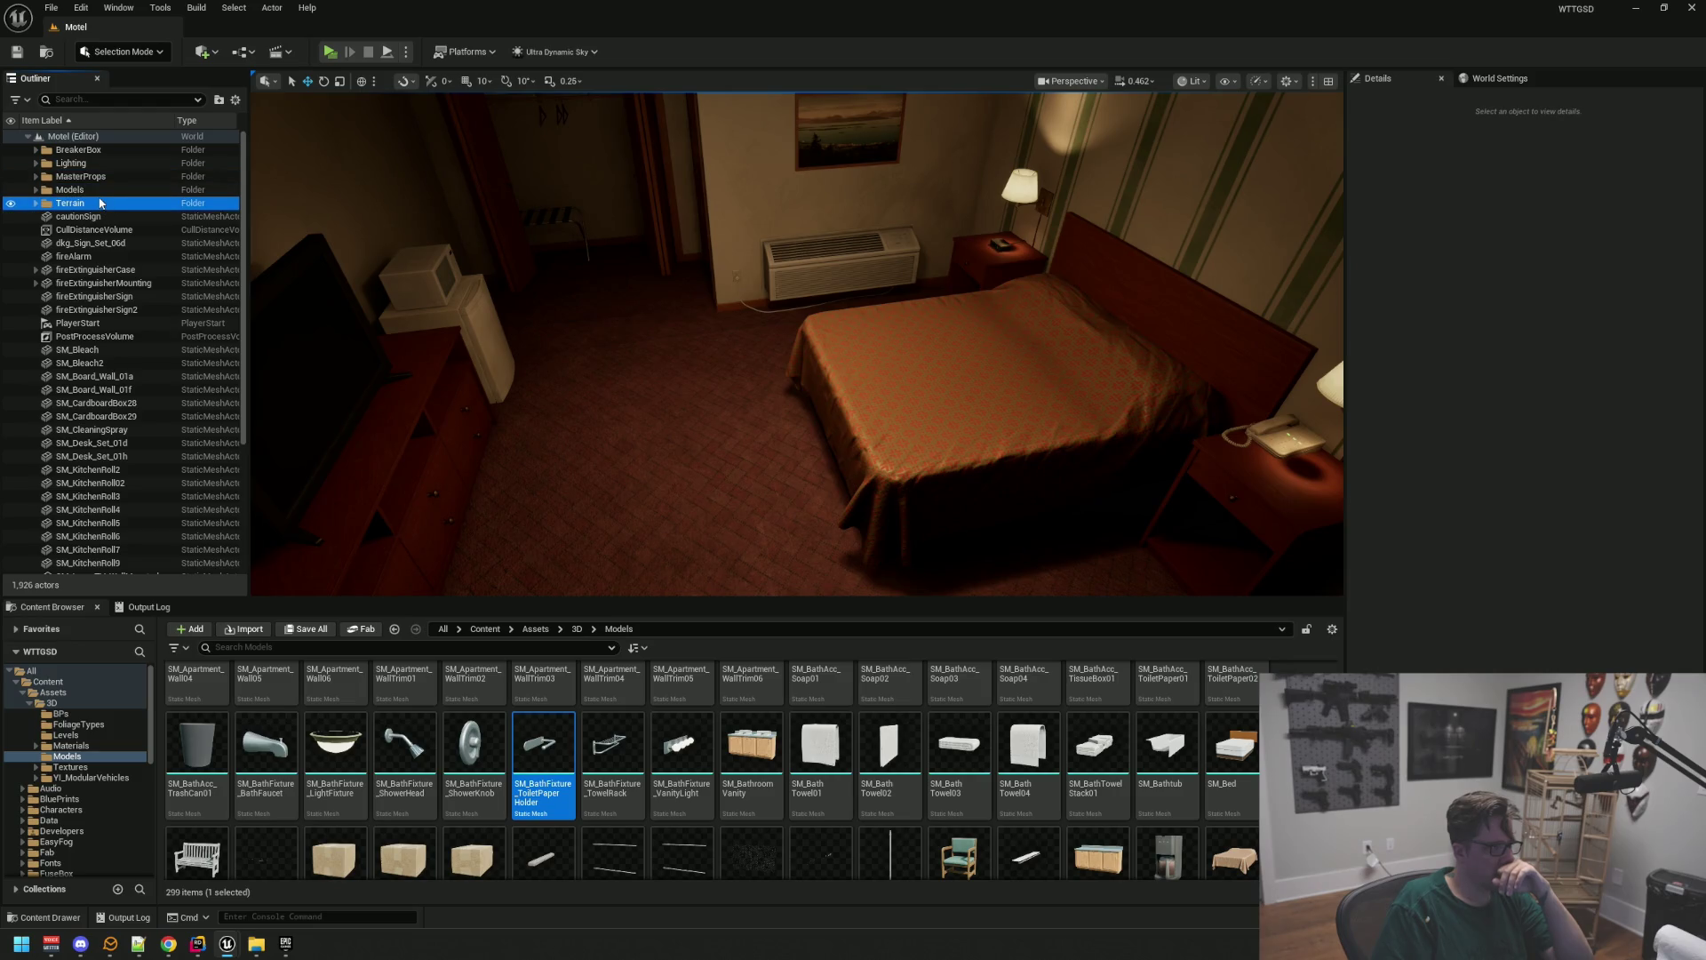
double_click(100, 190)
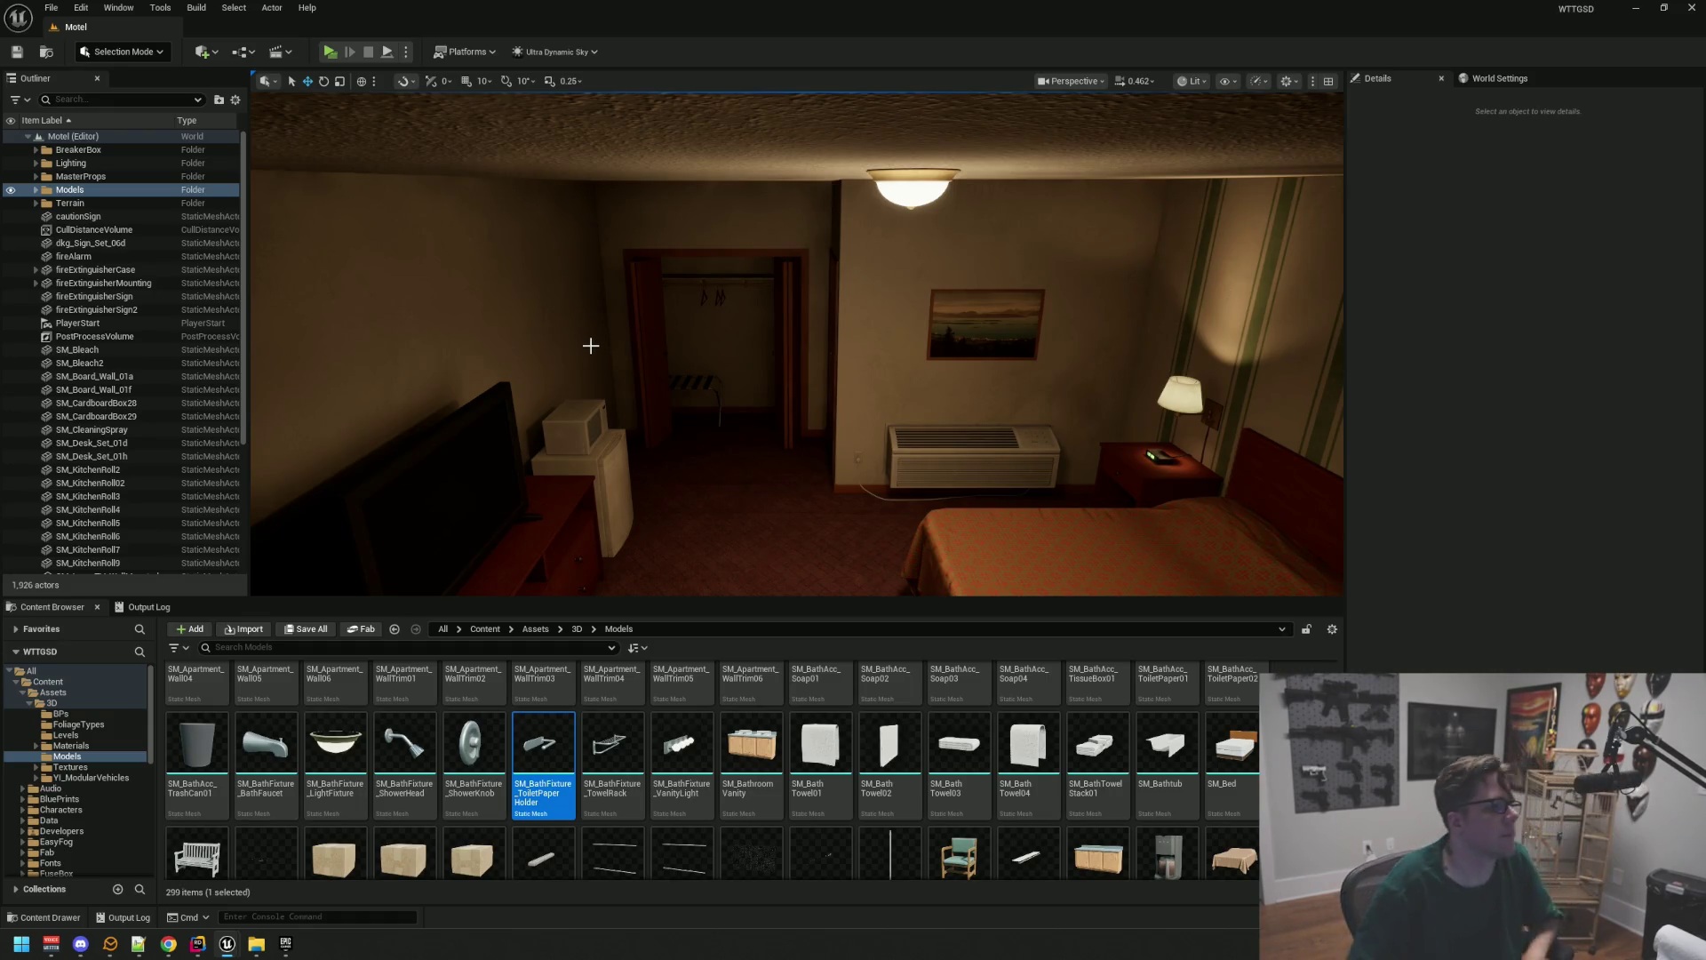
Expand Models and Building, opening and closing the Ext folder
click(36, 190)
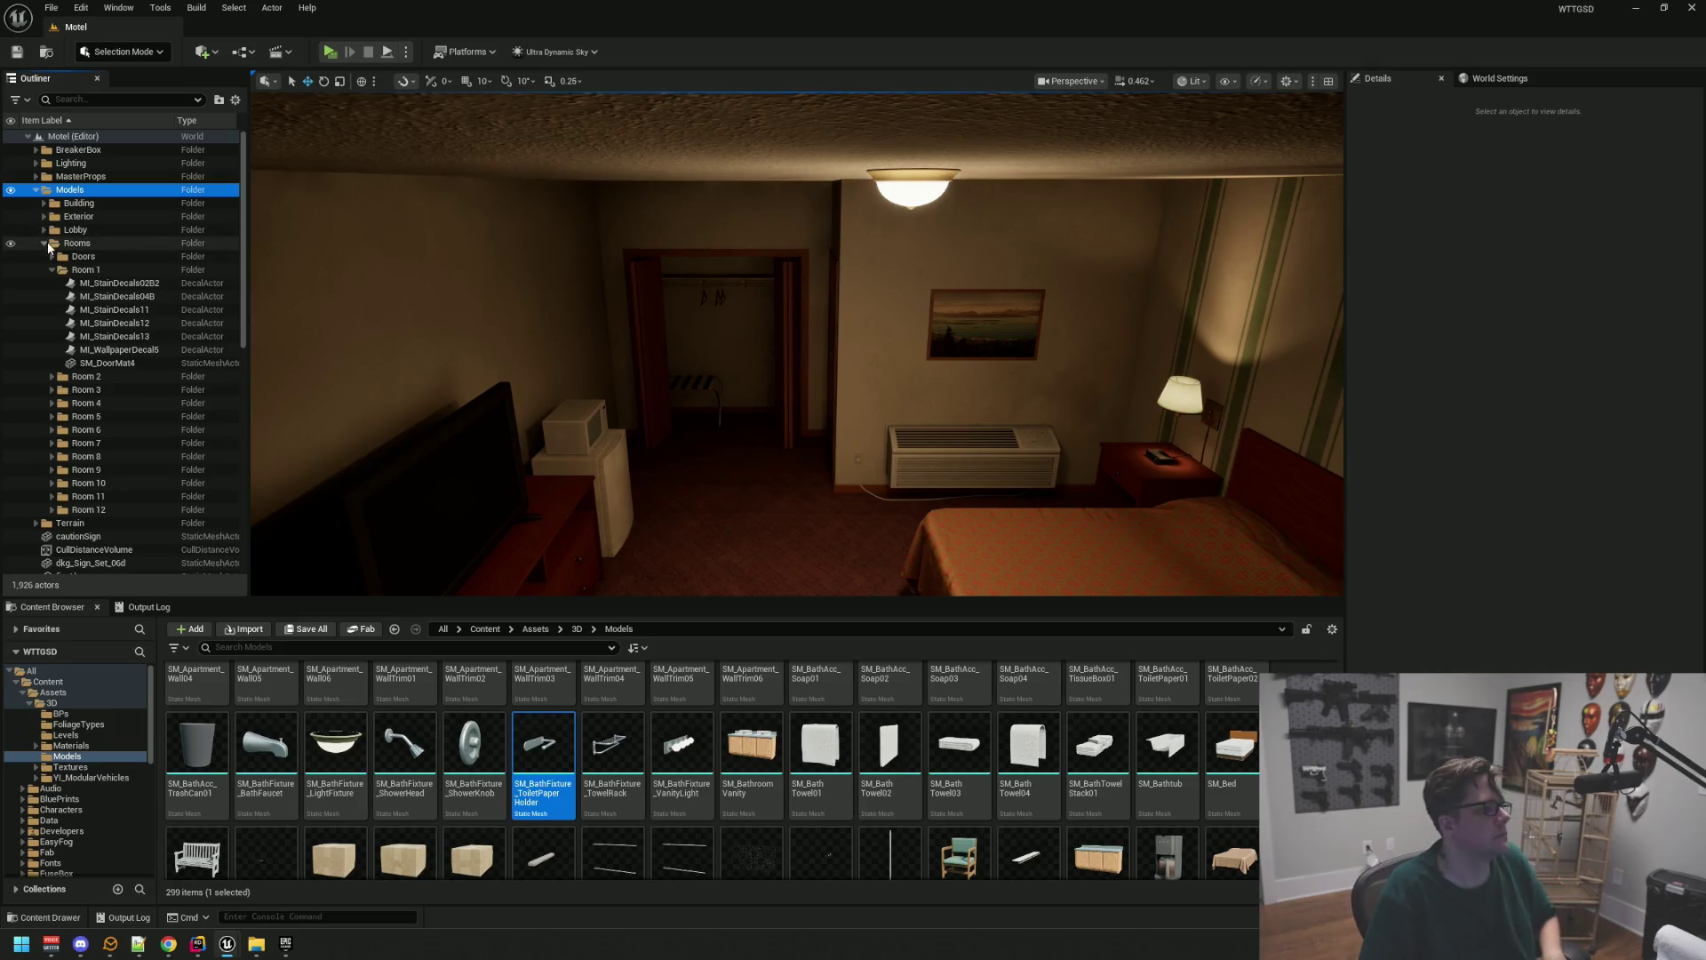
click(112, 218)
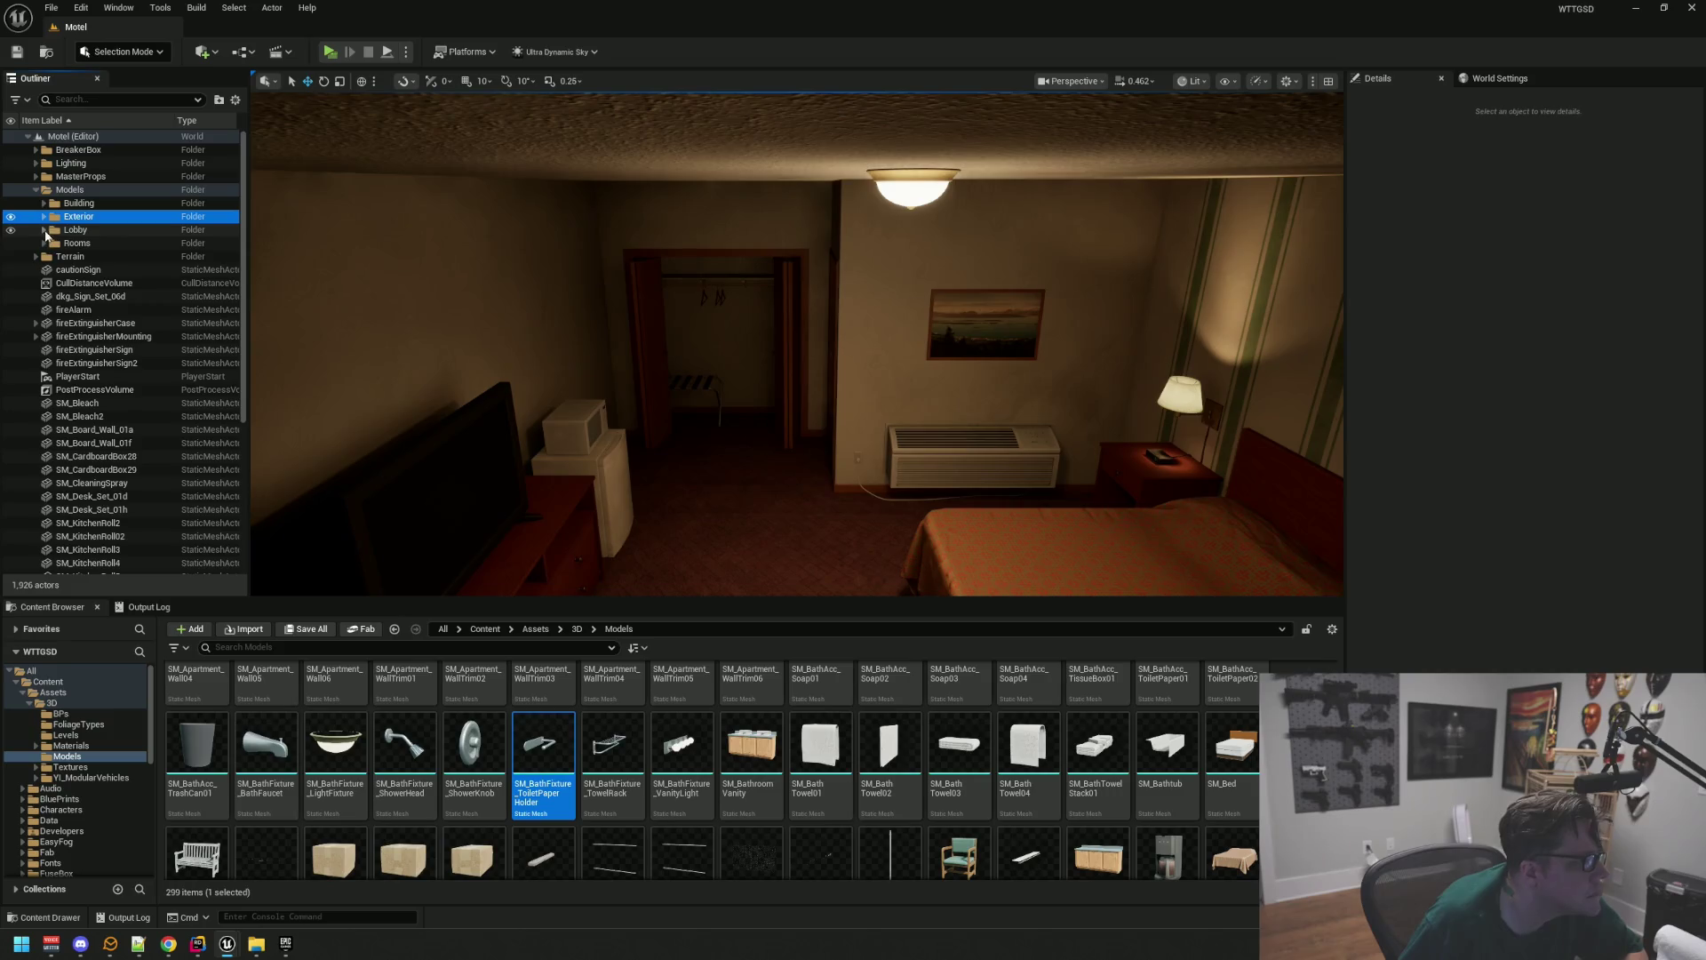
click(45, 203)
click(51, 230)
click(51, 231)
click(52, 230)
click(52, 230)
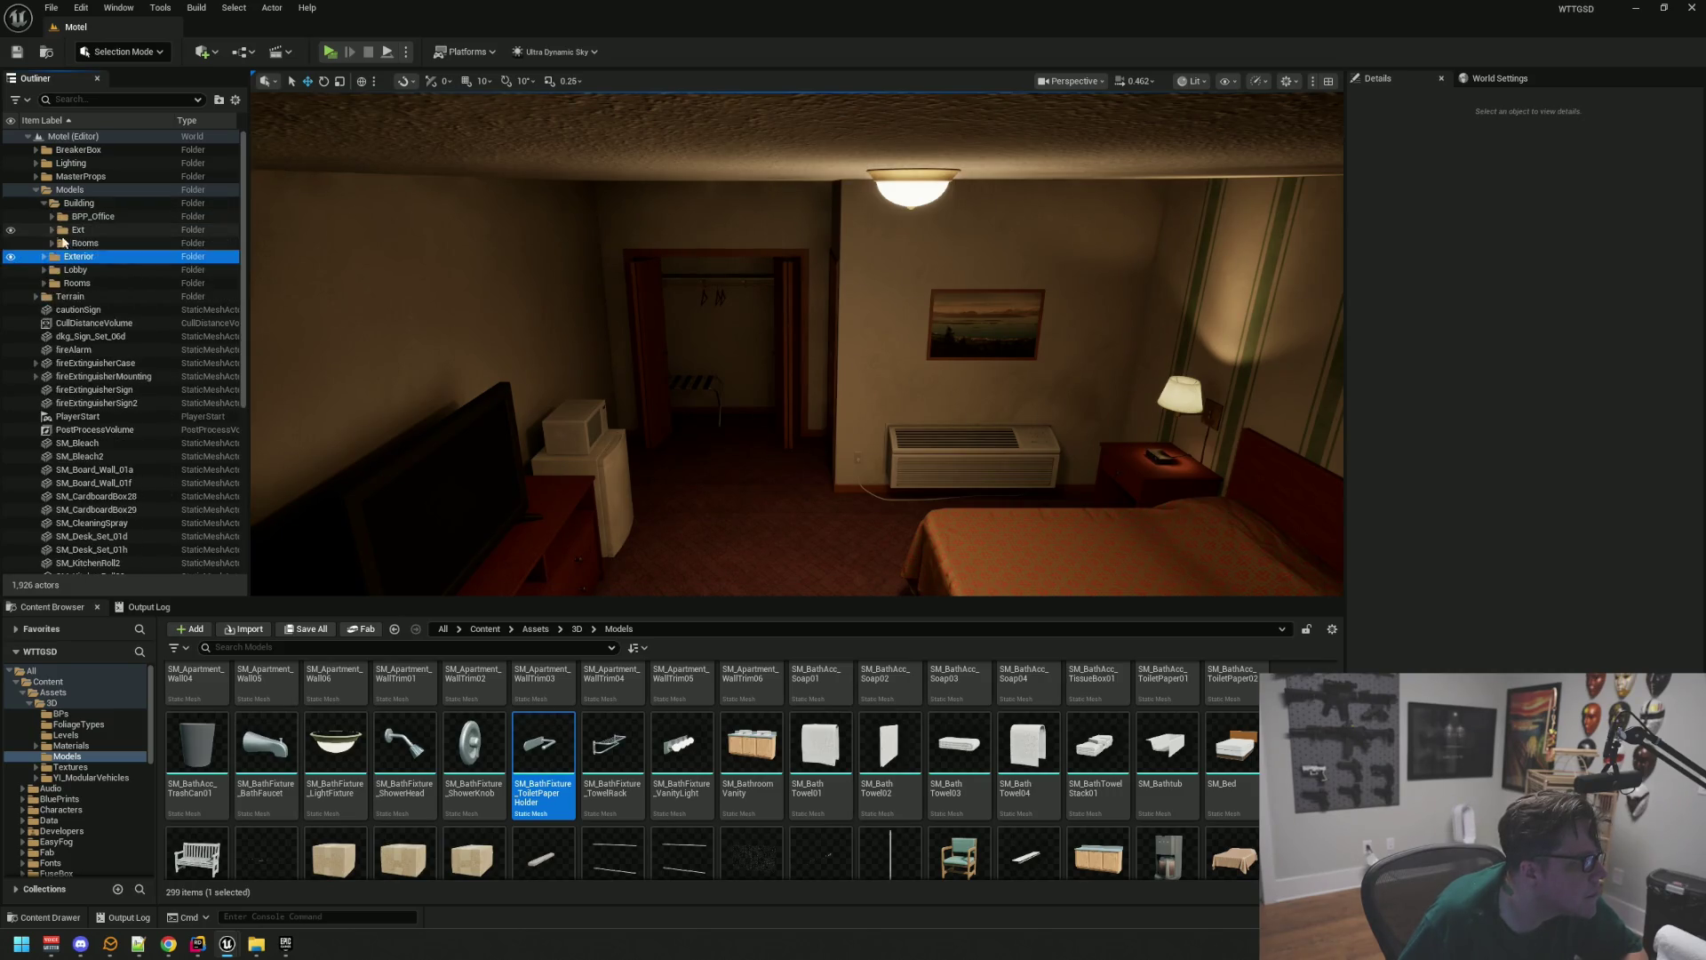
Expand Rooms to list Room 1 to Room 12, and toggle Room 1's visibility off and on
click(55, 244)
click(52, 244)
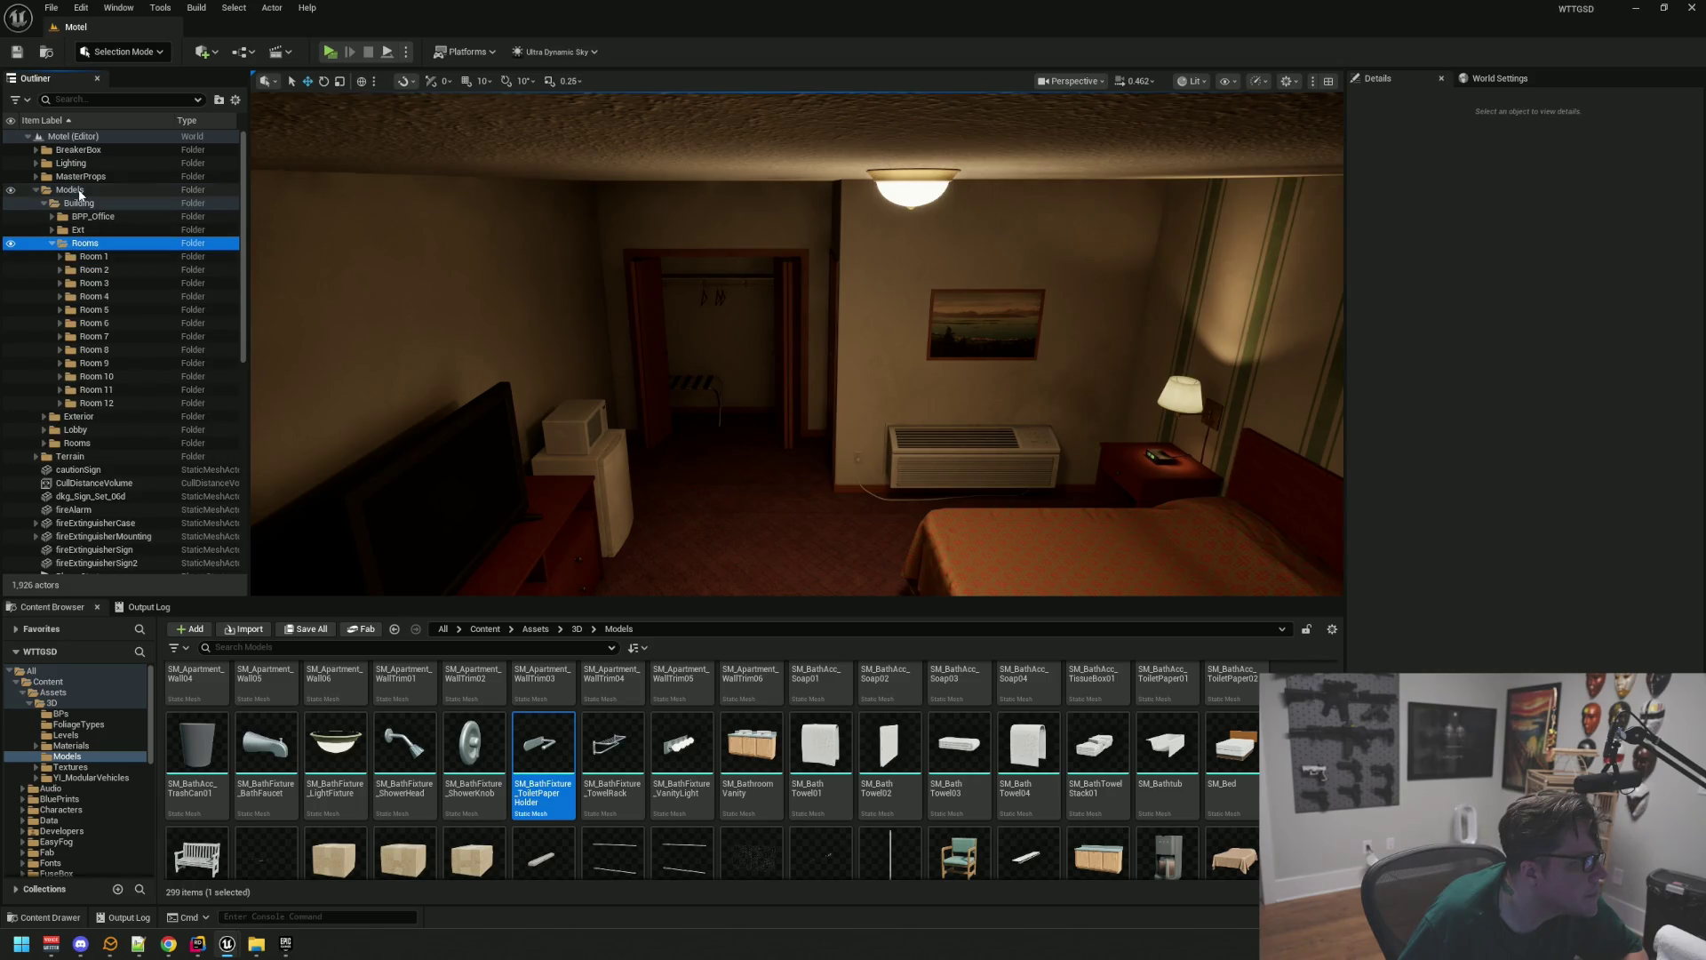
click(96, 259)
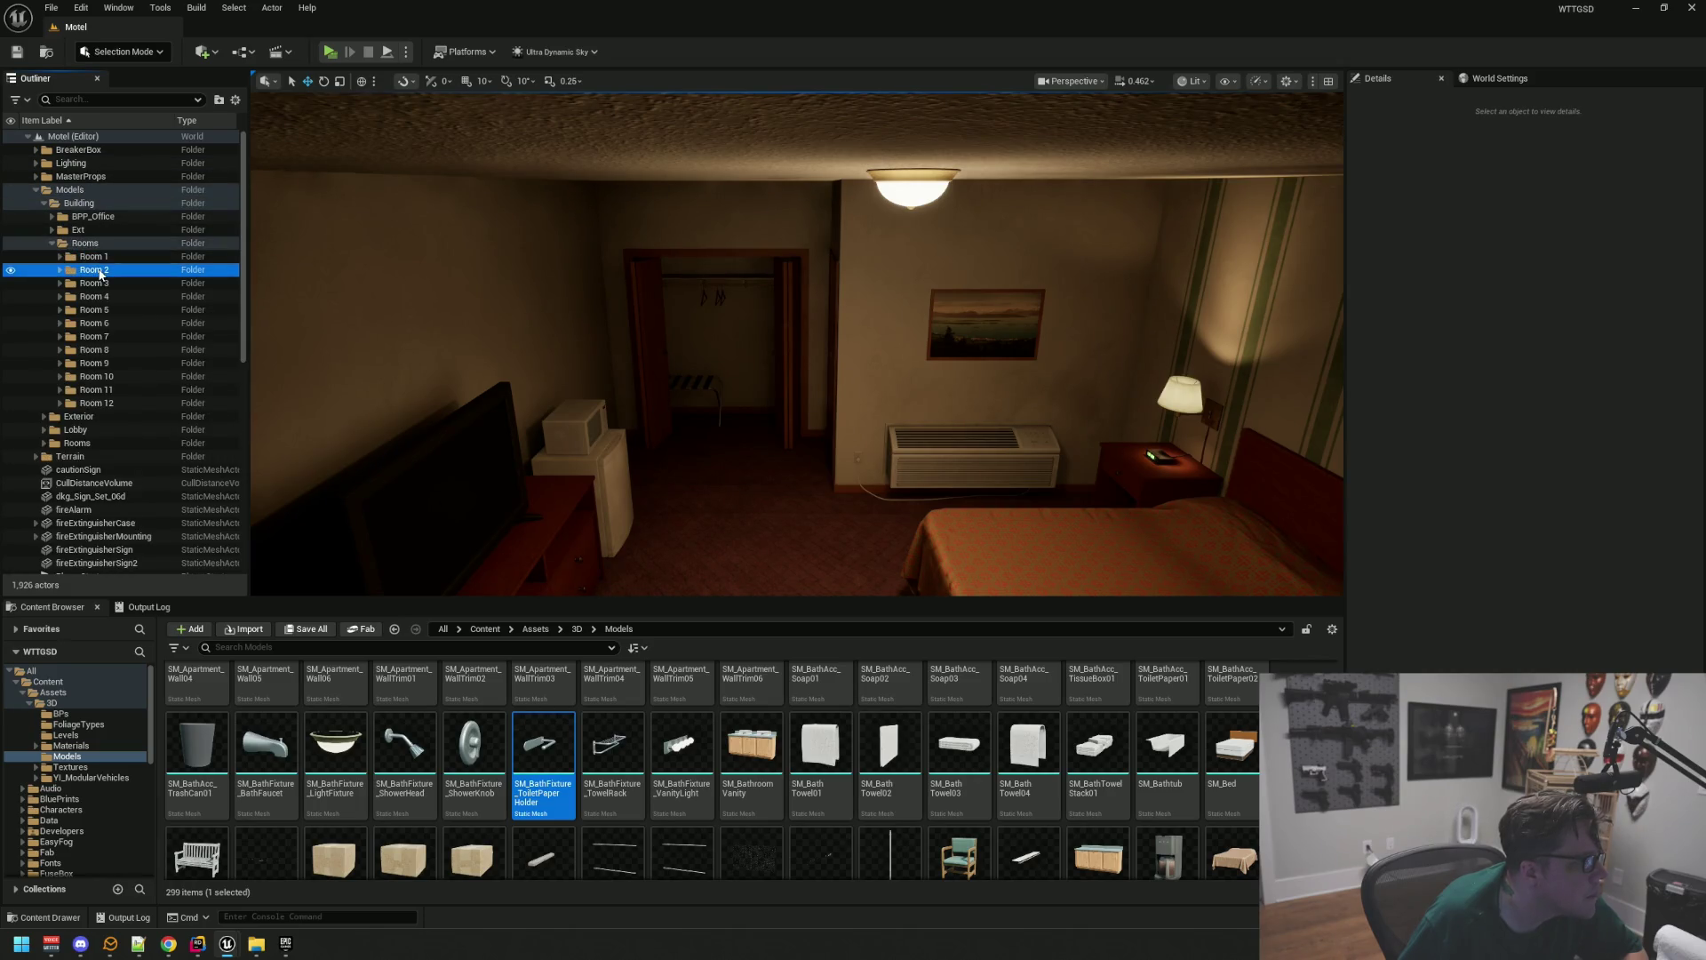
click(12, 257)
click(11, 257)
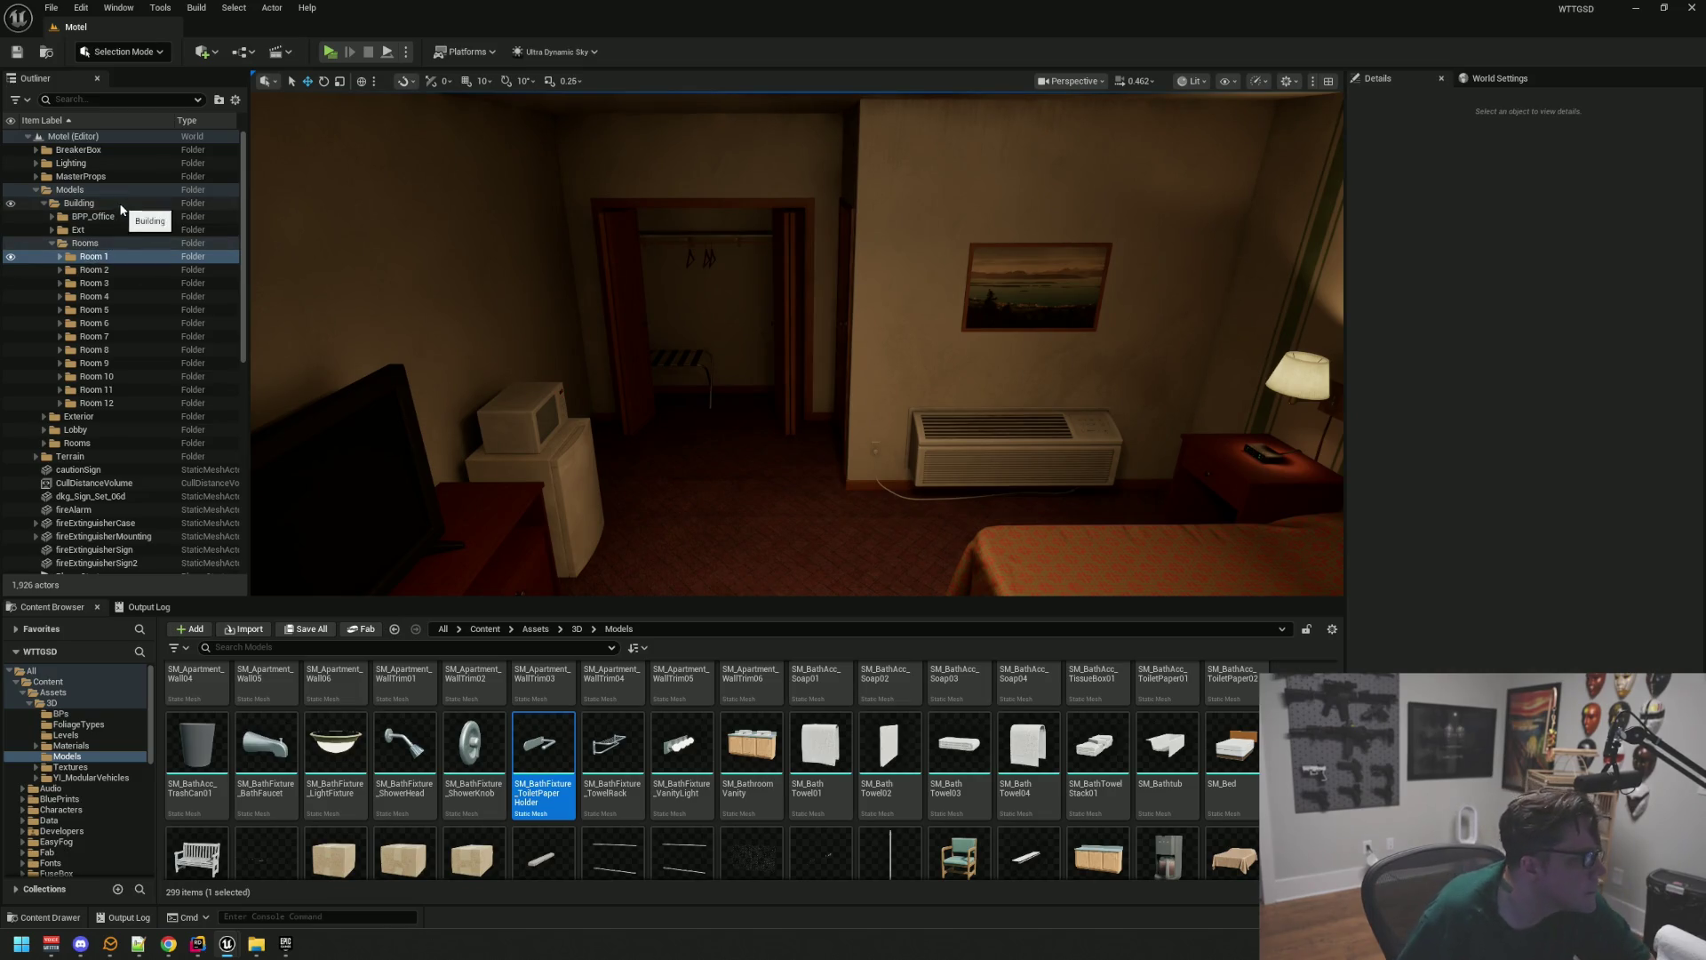
Create a new folder named Structure at the Motel level root
right_click(108, 137)
click(142, 163)
text(Structu)
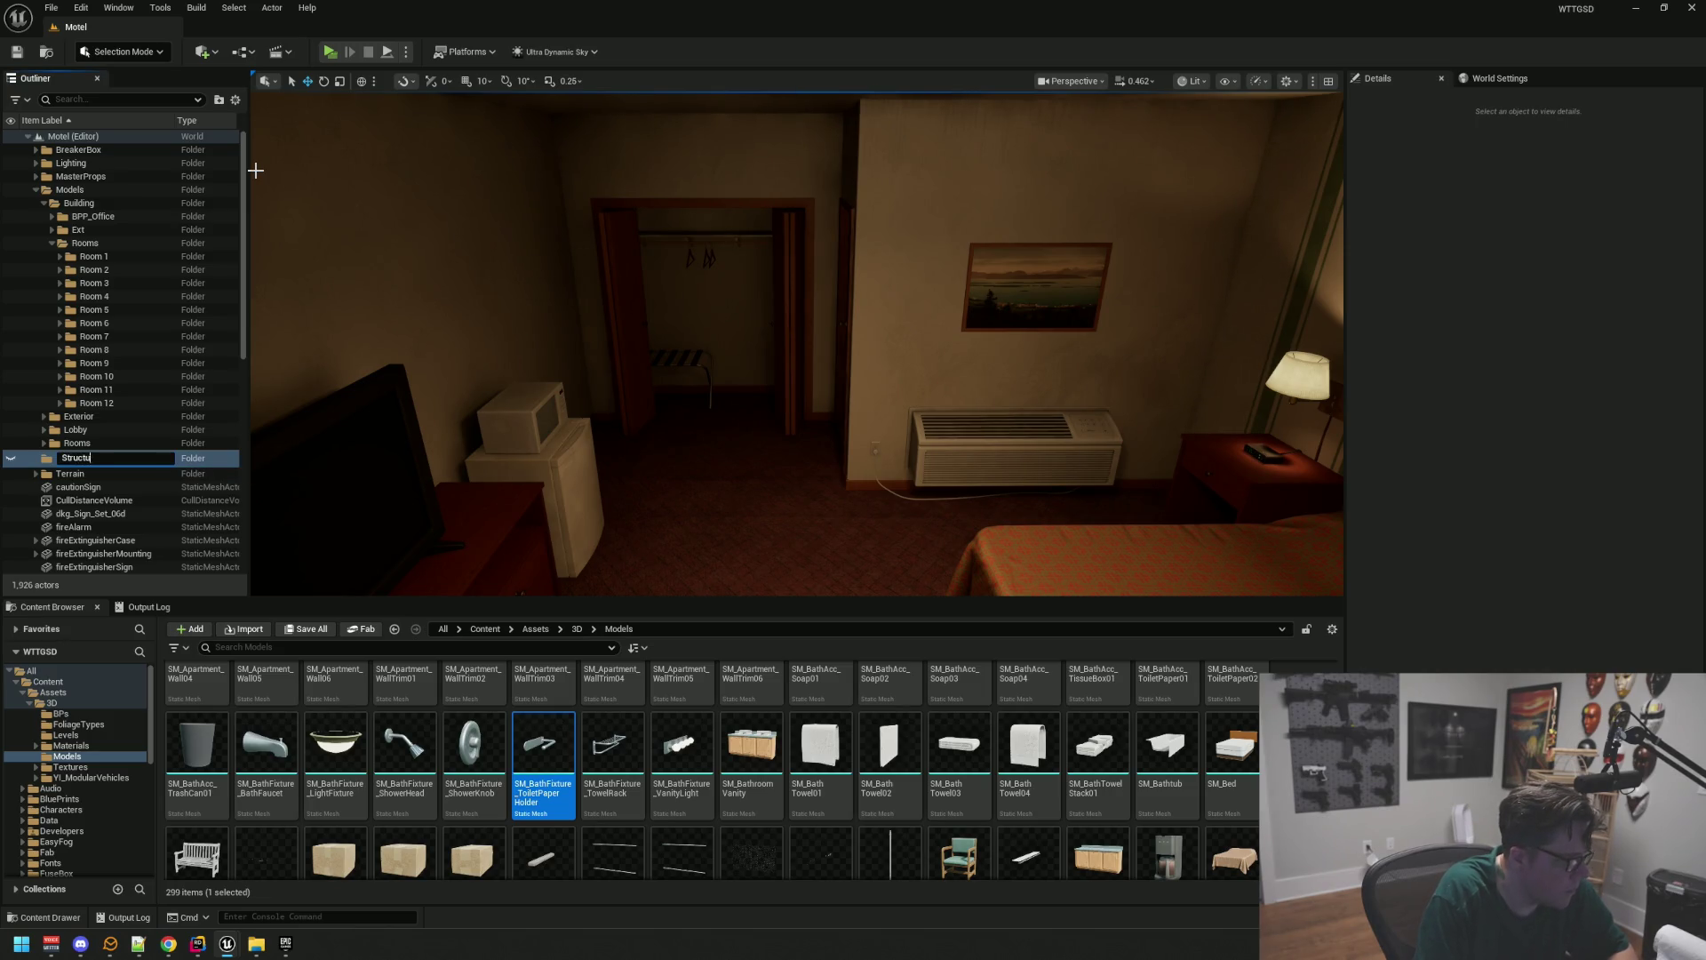
text(re)
key(Return)
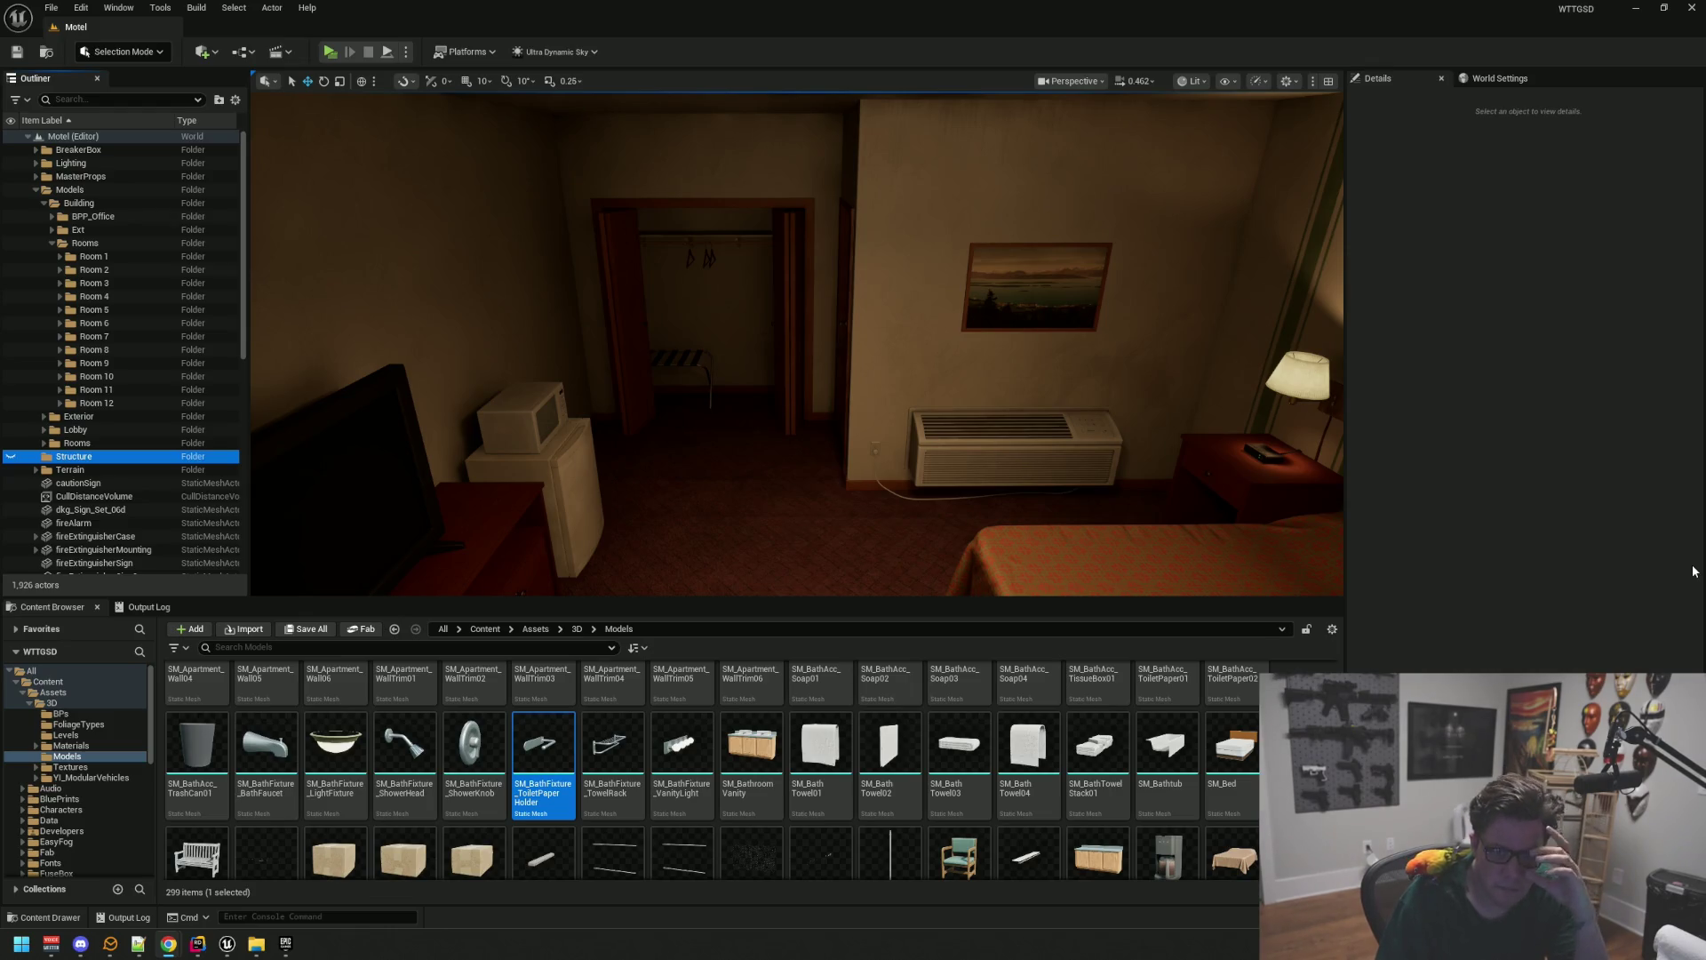
Create a Rooms subfolder under Structure and move Room 1 into it
drag(872, 435, 678, 417)
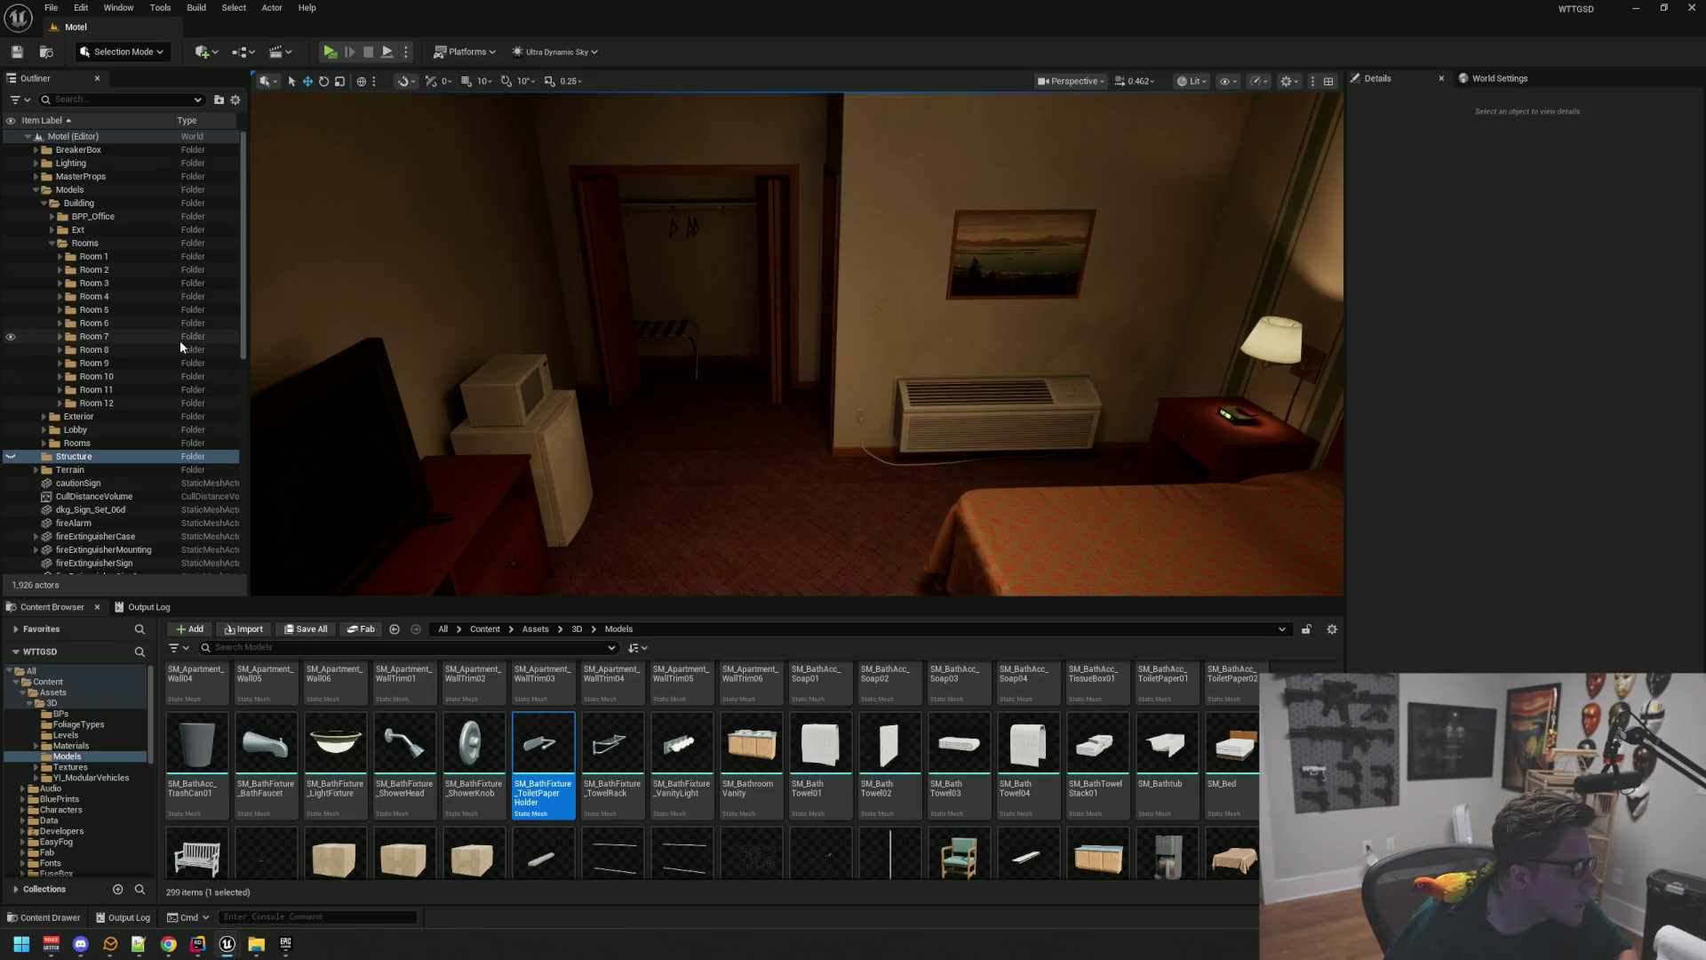
click(89, 258)
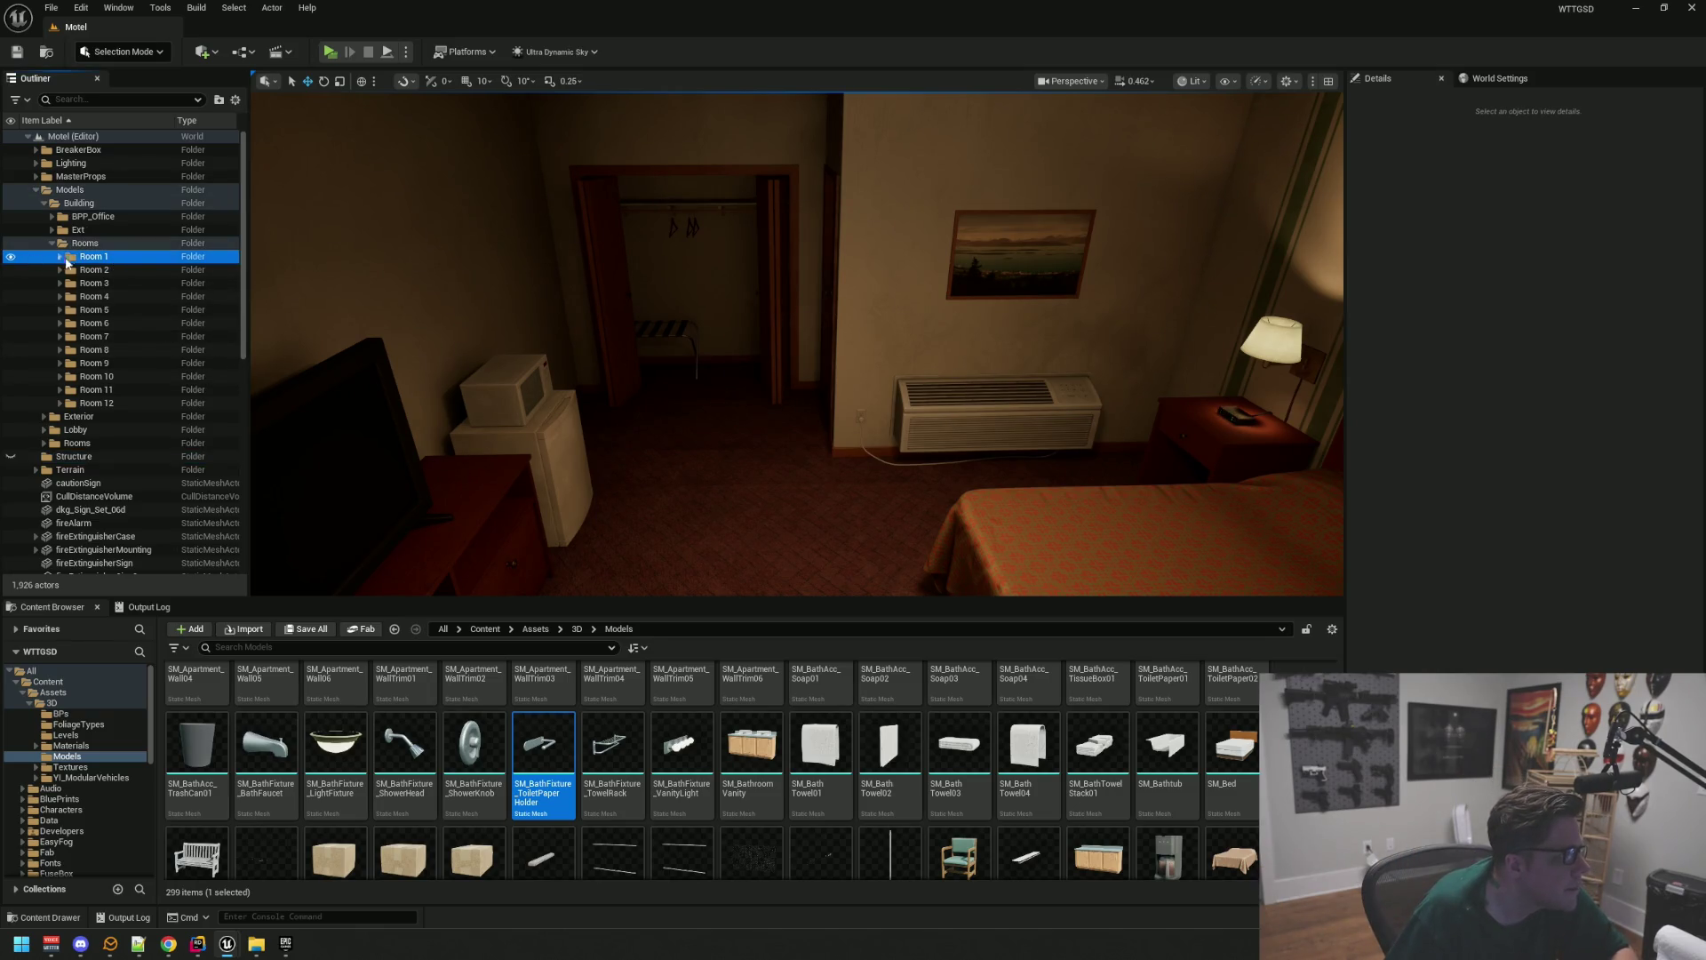
right_click(94, 459)
click(153, 485)
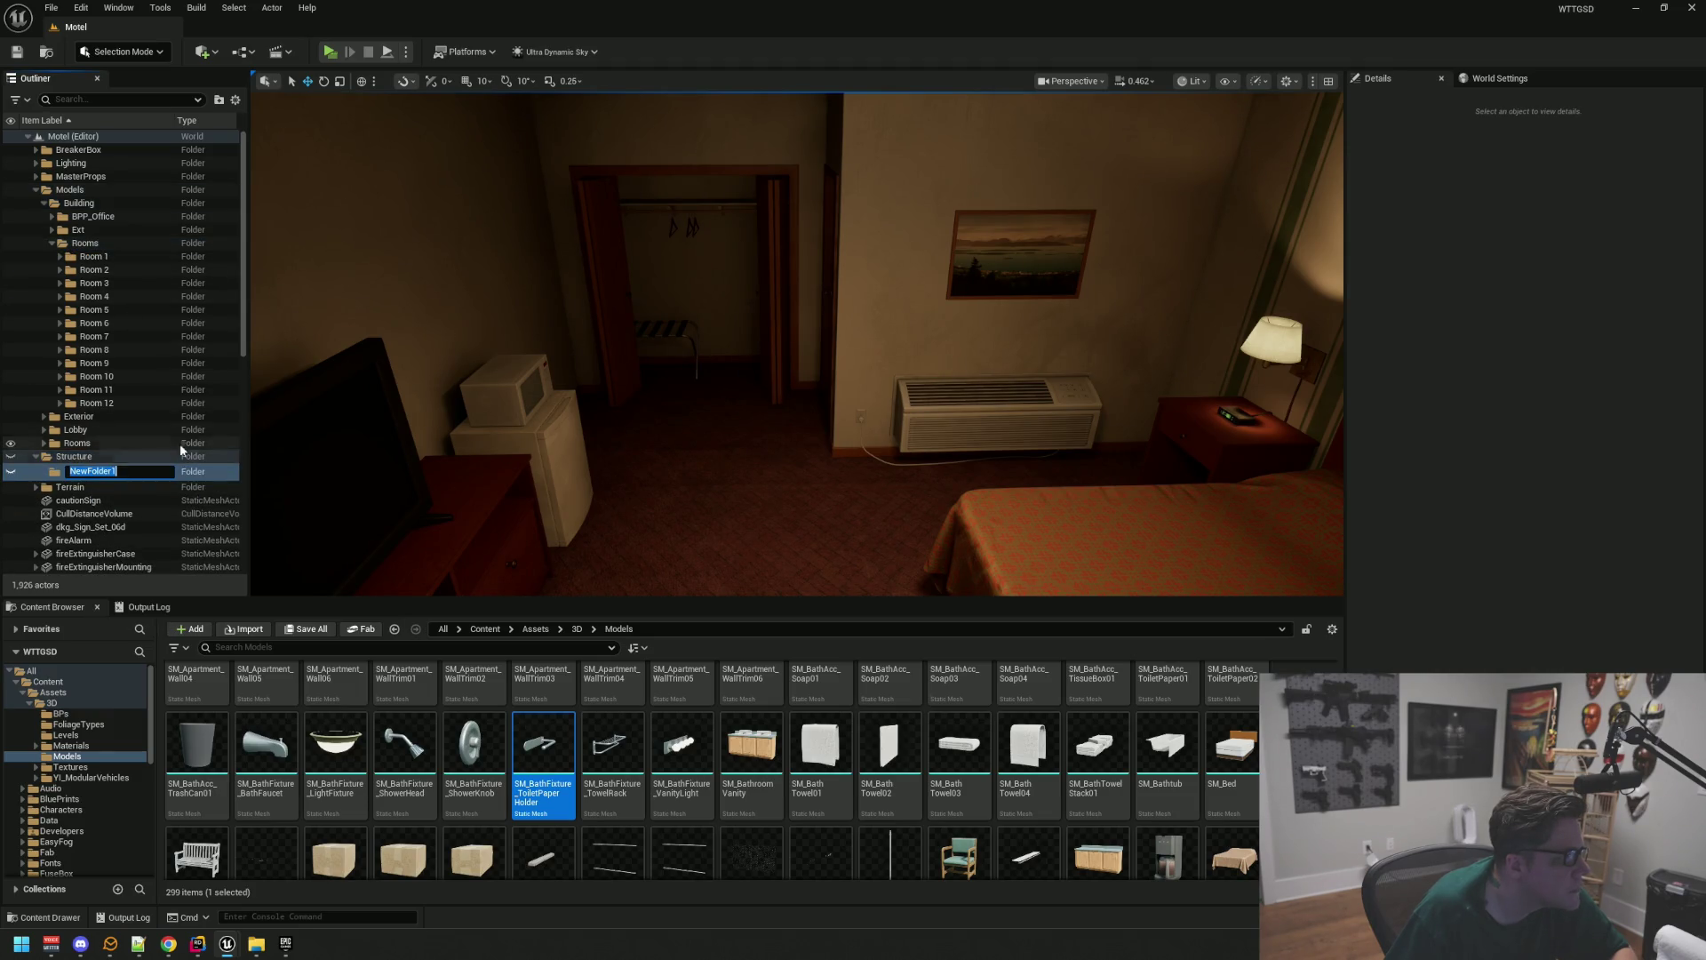
text(Rooms)
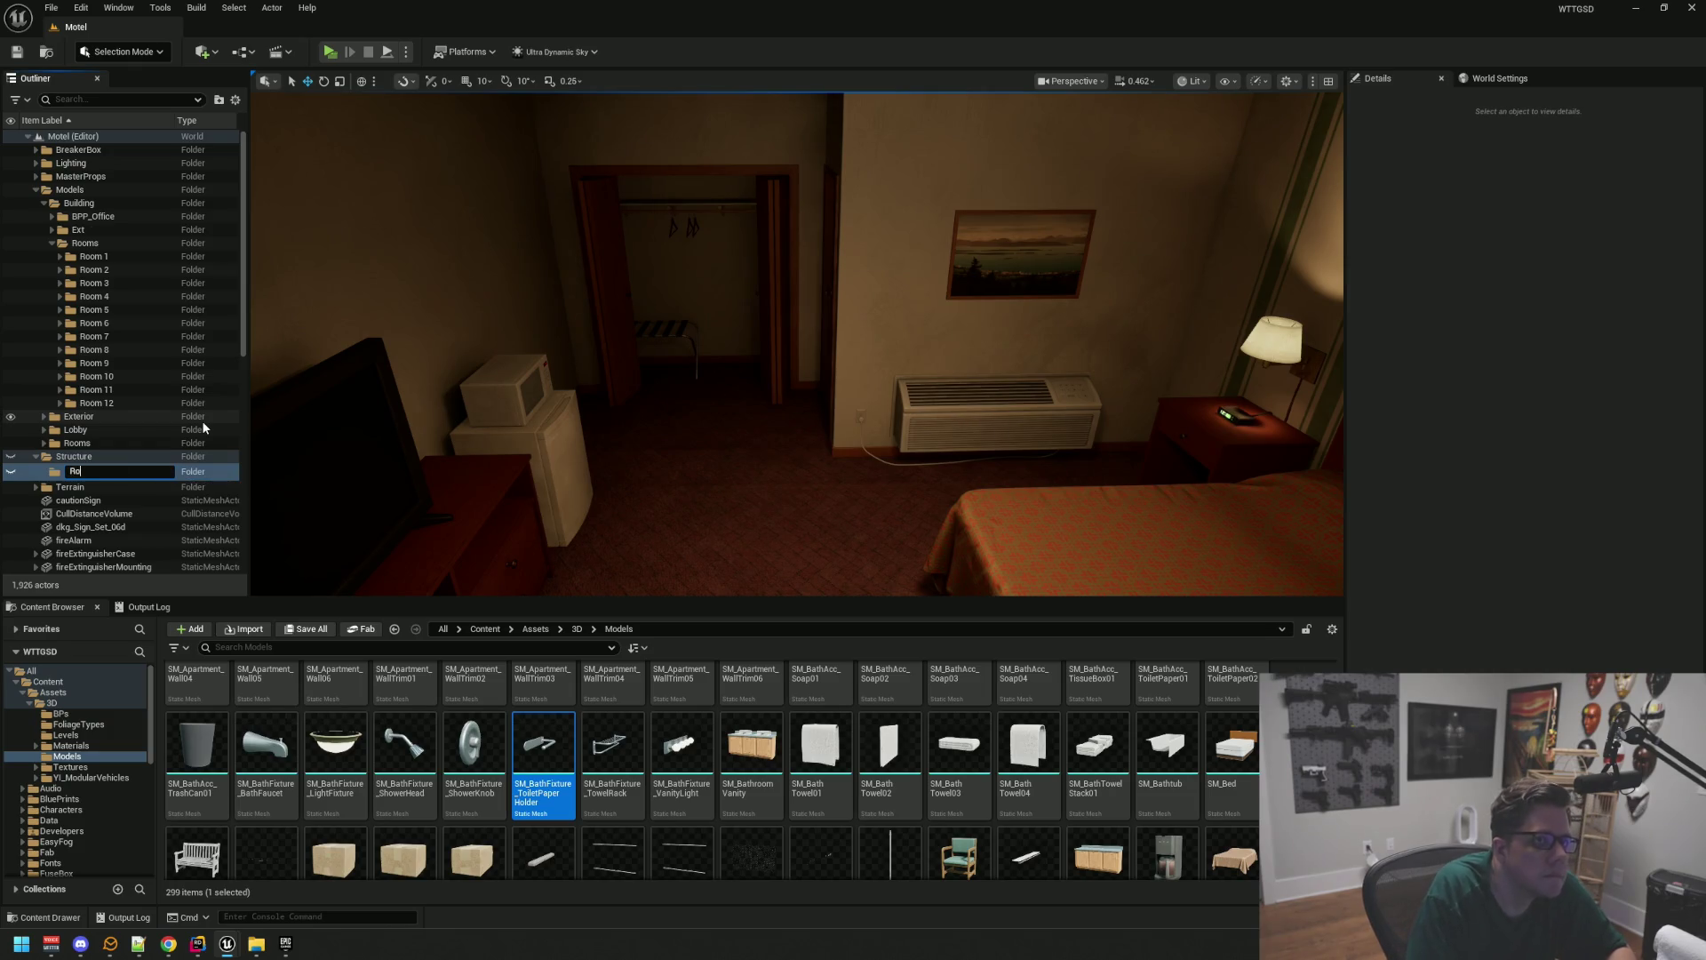
key(Return)
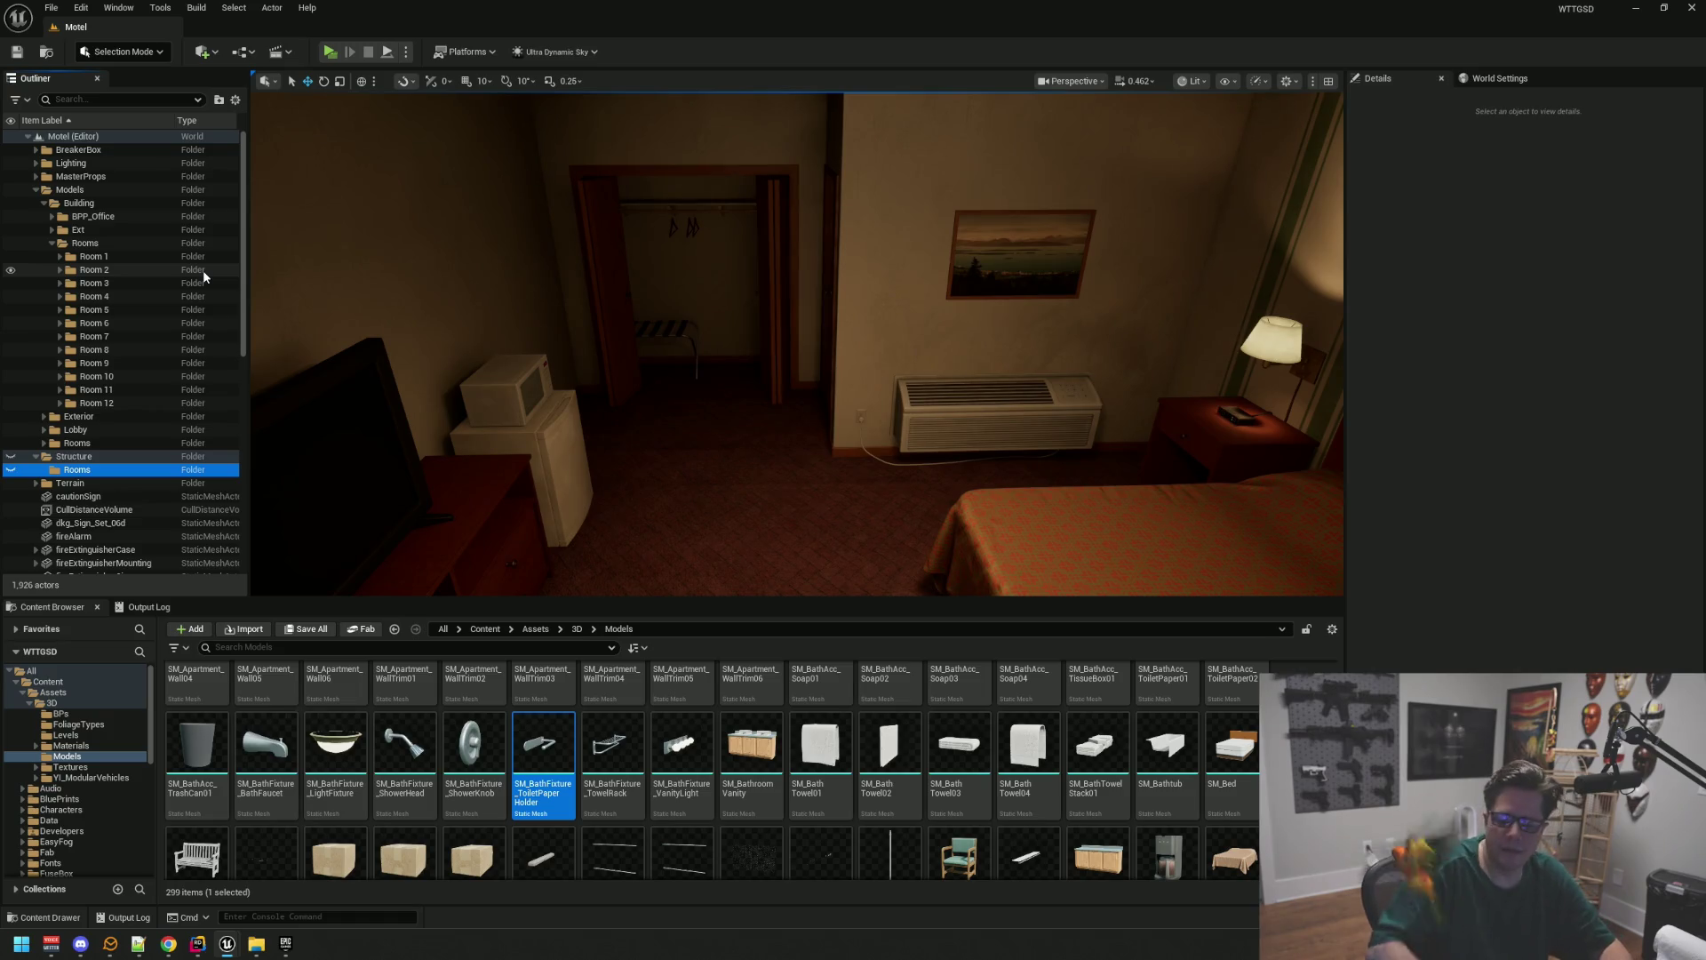
mouse_move(219, 257)
mouse_down()
mouse_move(111, 258)
mouse_move(108, 495)
mouse_move(89, 472)
mouse_up()
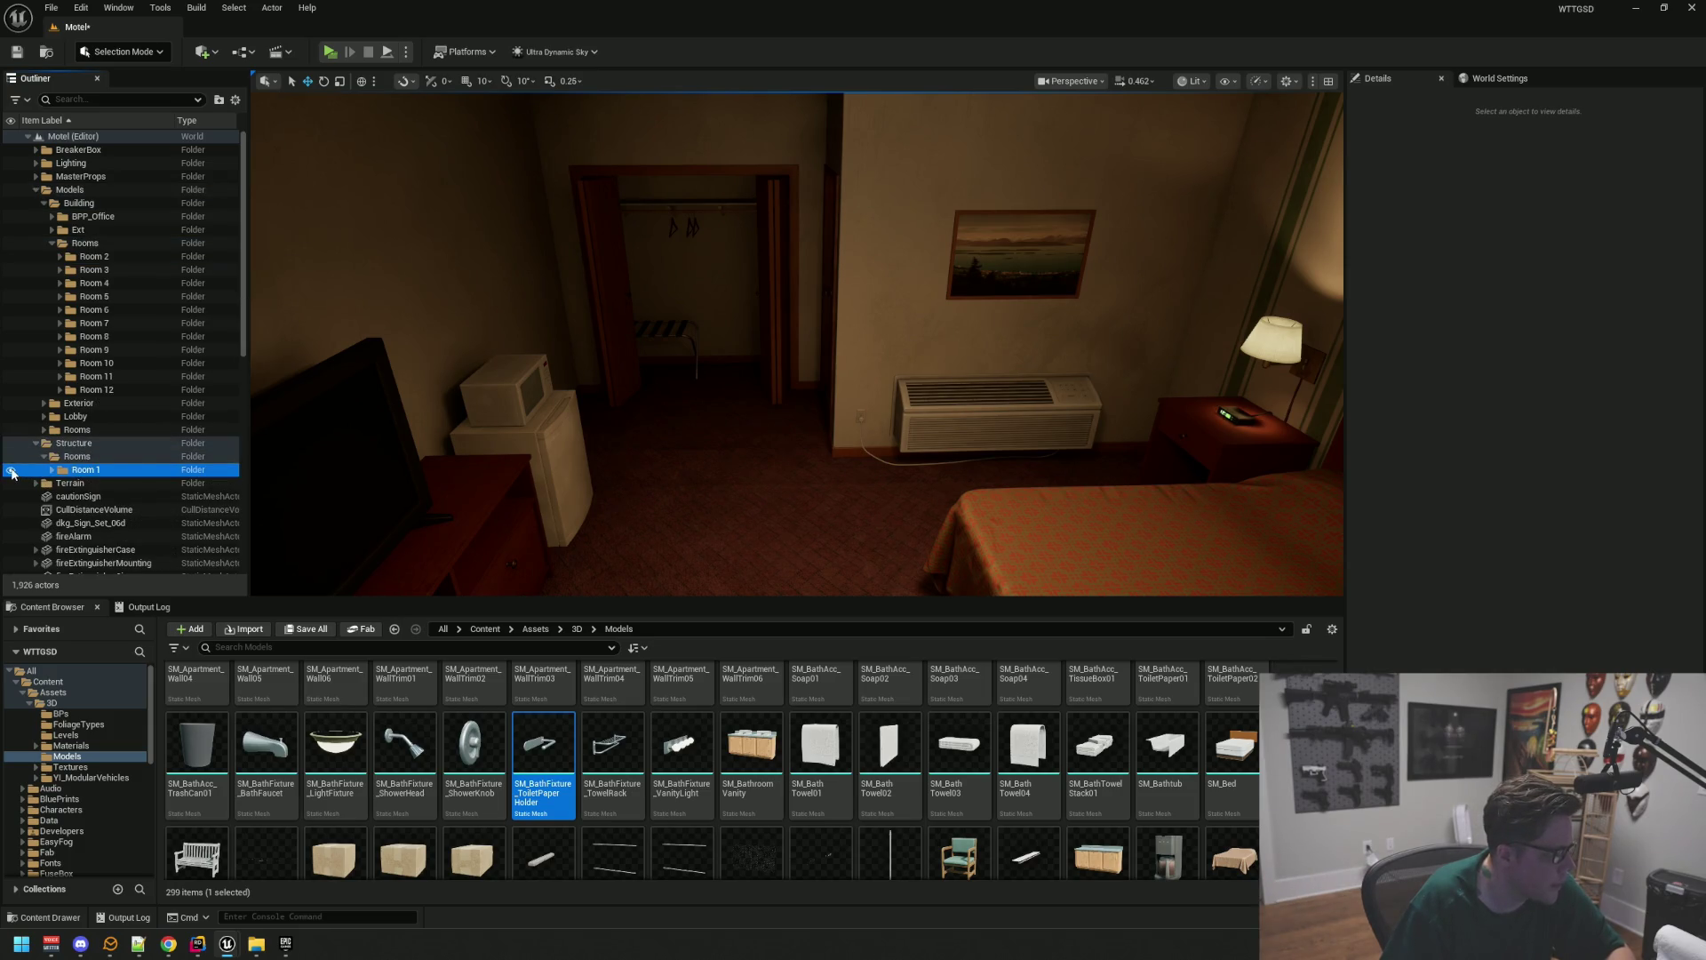
Inspect the Ext folder, collapse Models and expand MasterProps to show Room1
scroll(623, 355, up, 2)
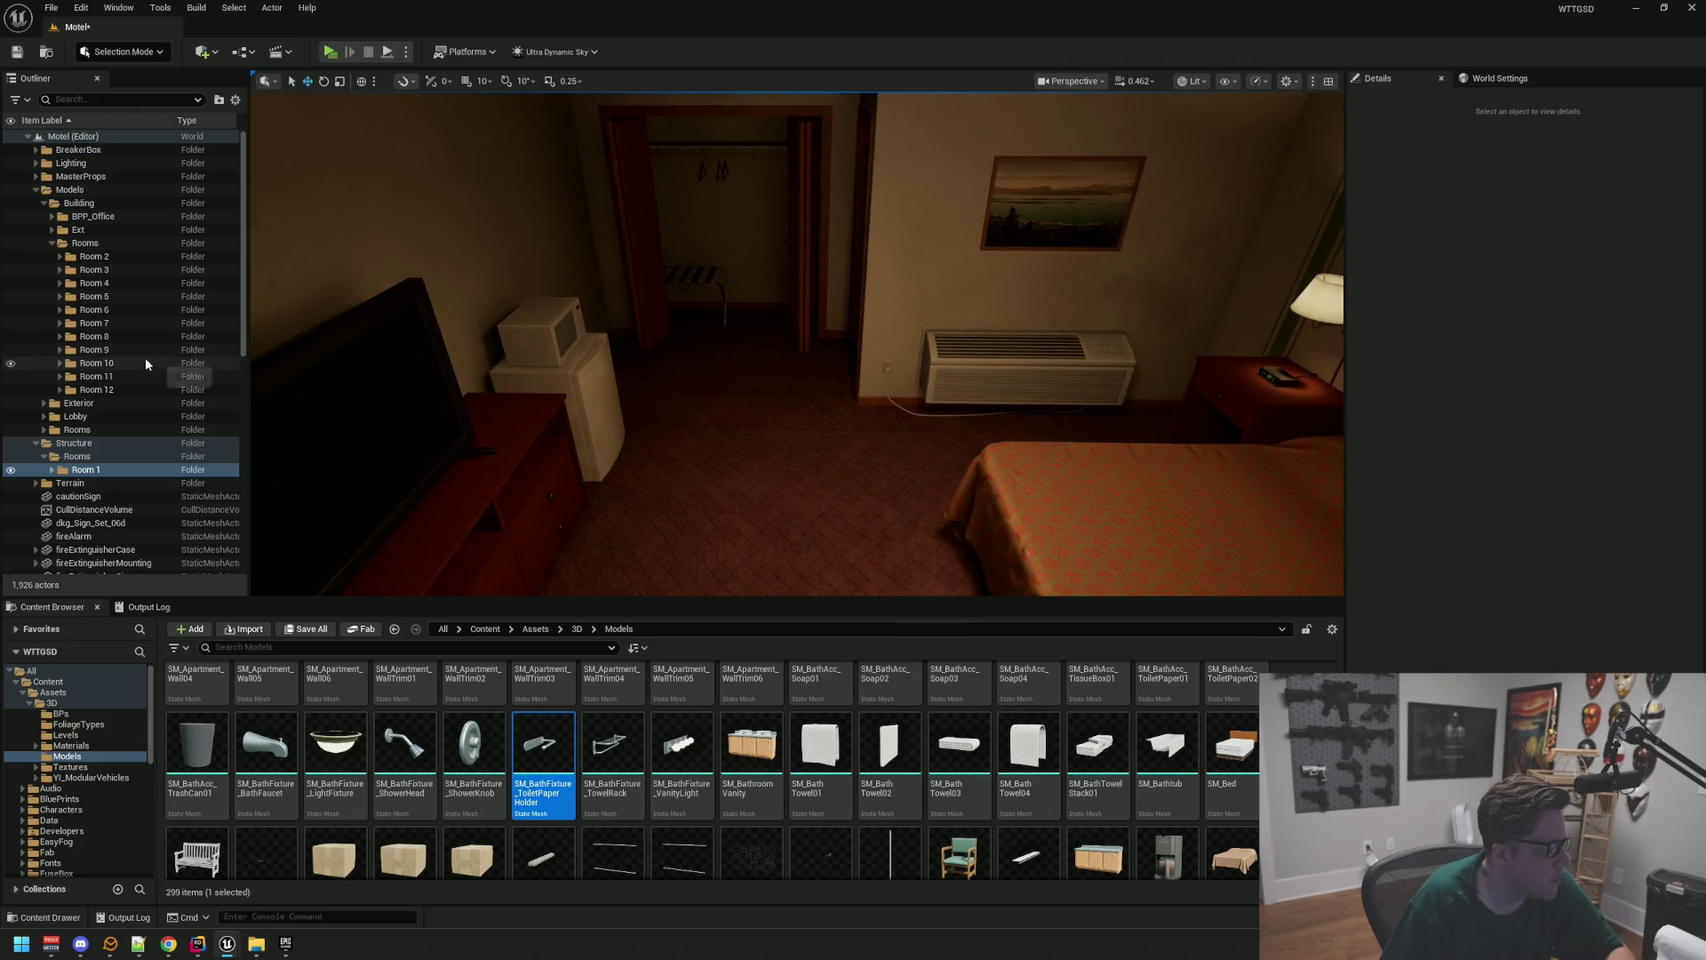
click(78, 231)
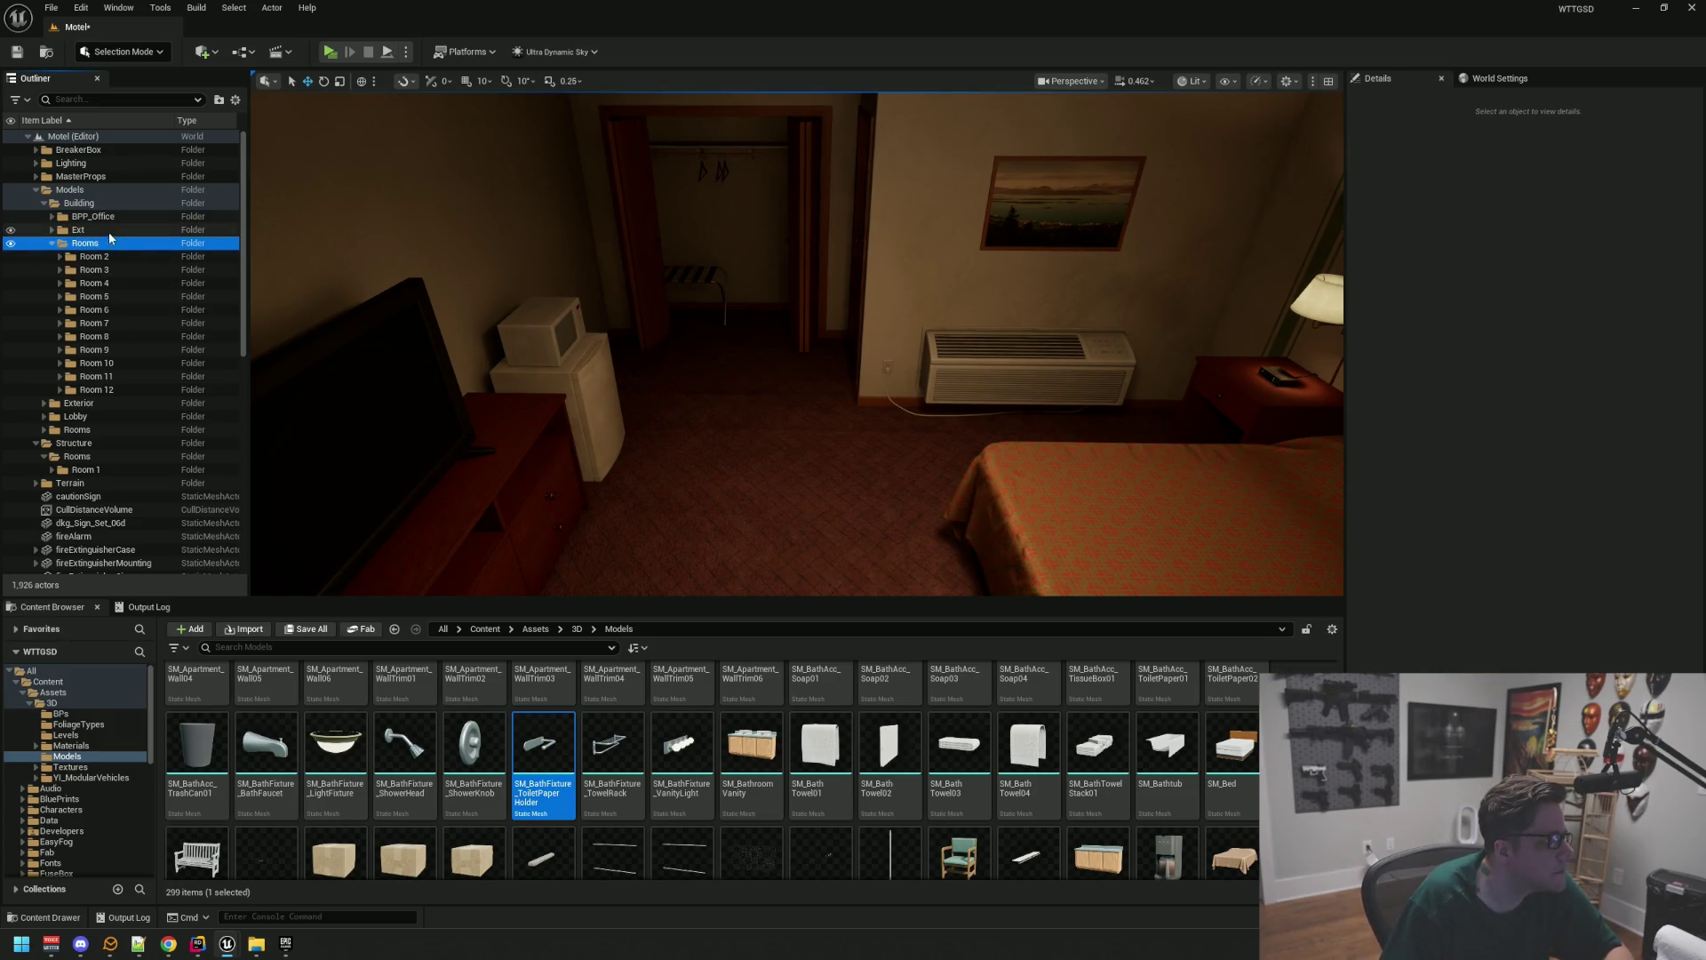
click(52, 230)
click(53, 231)
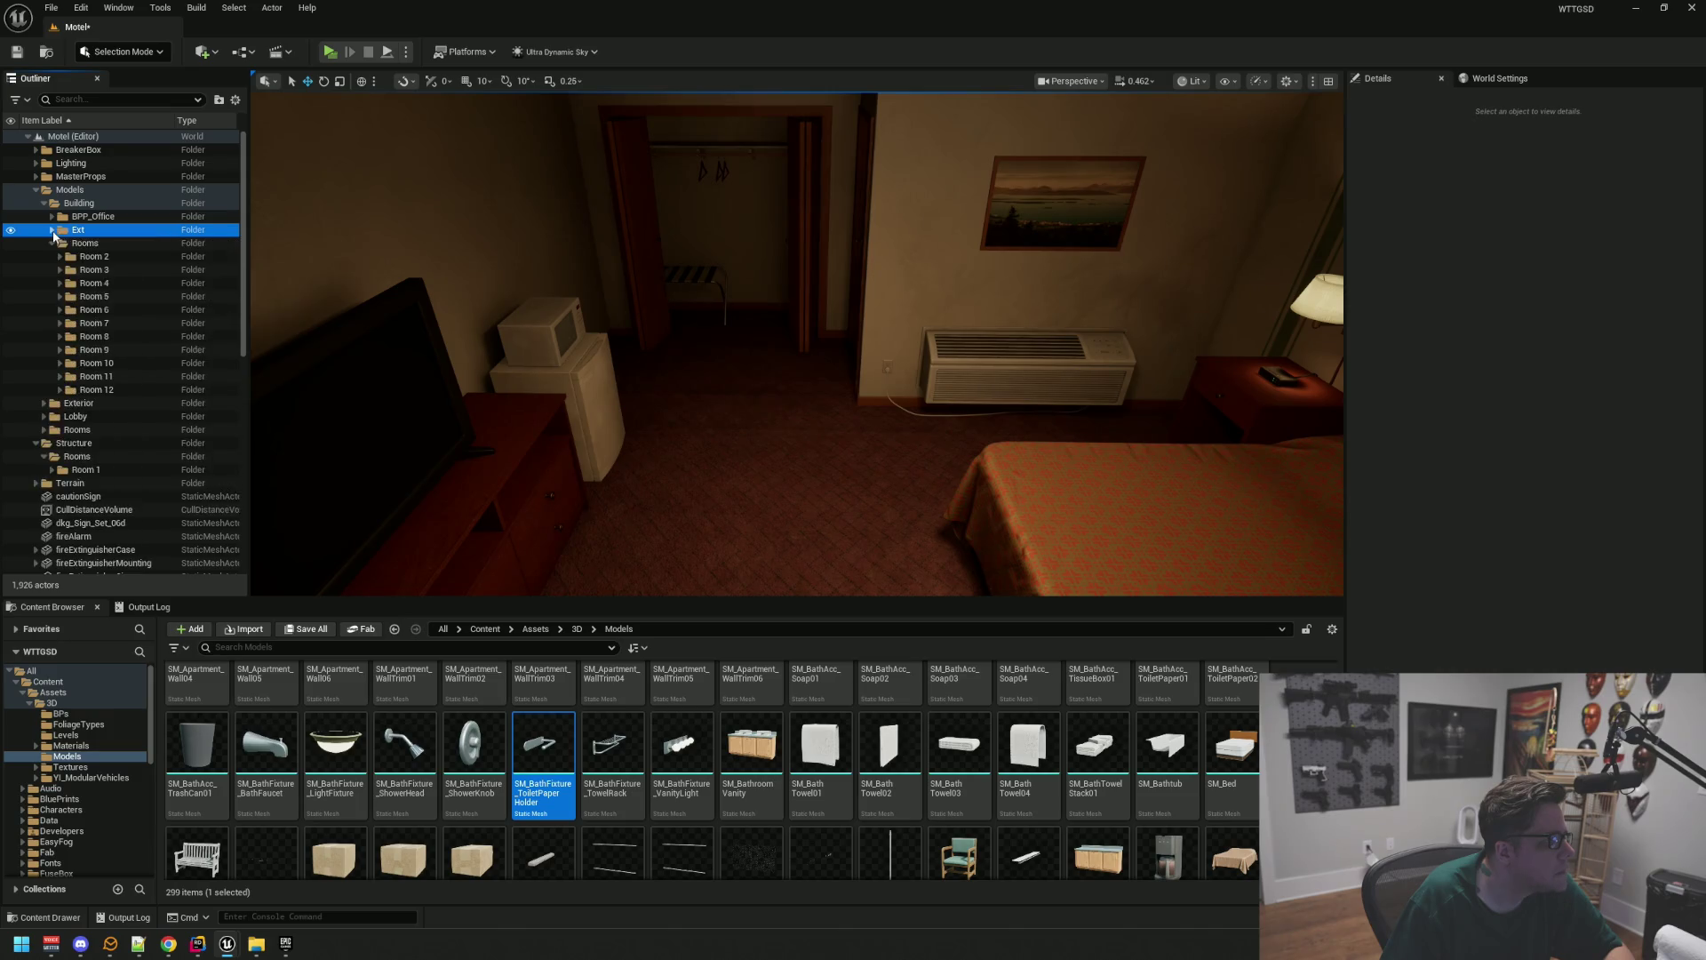
click(52, 231)
click(53, 231)
mouse_move(618, 338)
mouse_down()
mouse_move(632, 335)
mouse_move(312, 347)
mouse_up()
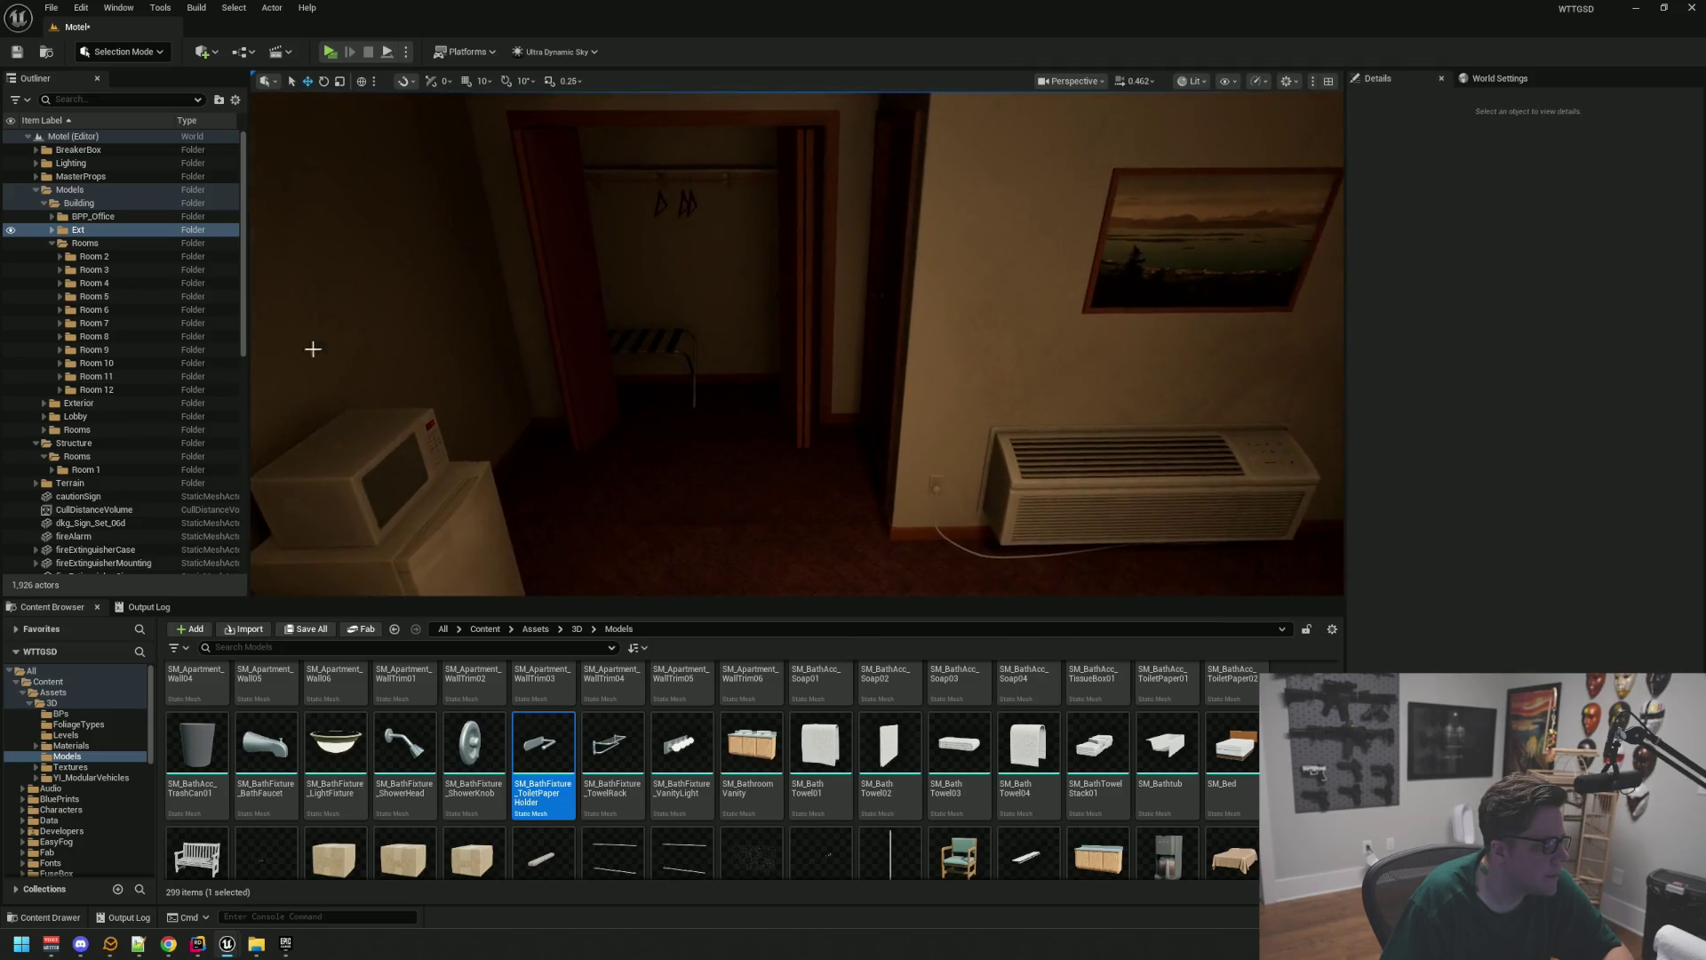
click(37, 189)
click(43, 176)
click(36, 176)
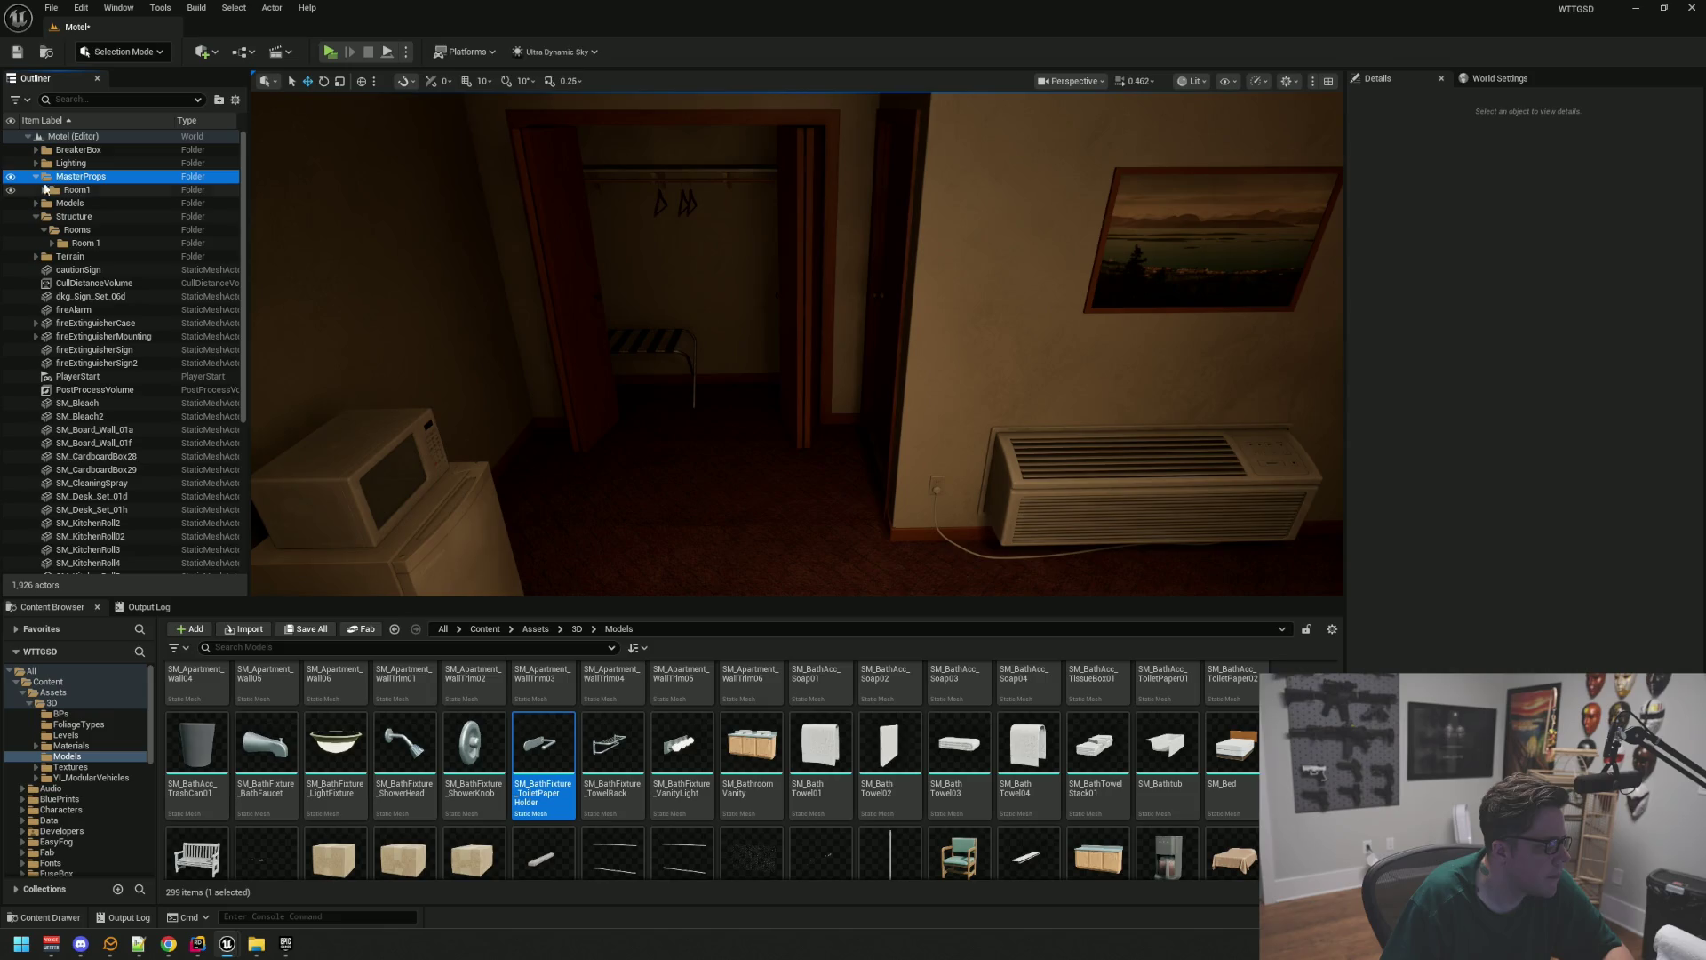
Create a Rooms subfolder under MasterProps and move Room1 into it
right_click(77, 178)
click(98, 209)
text(Rooms)
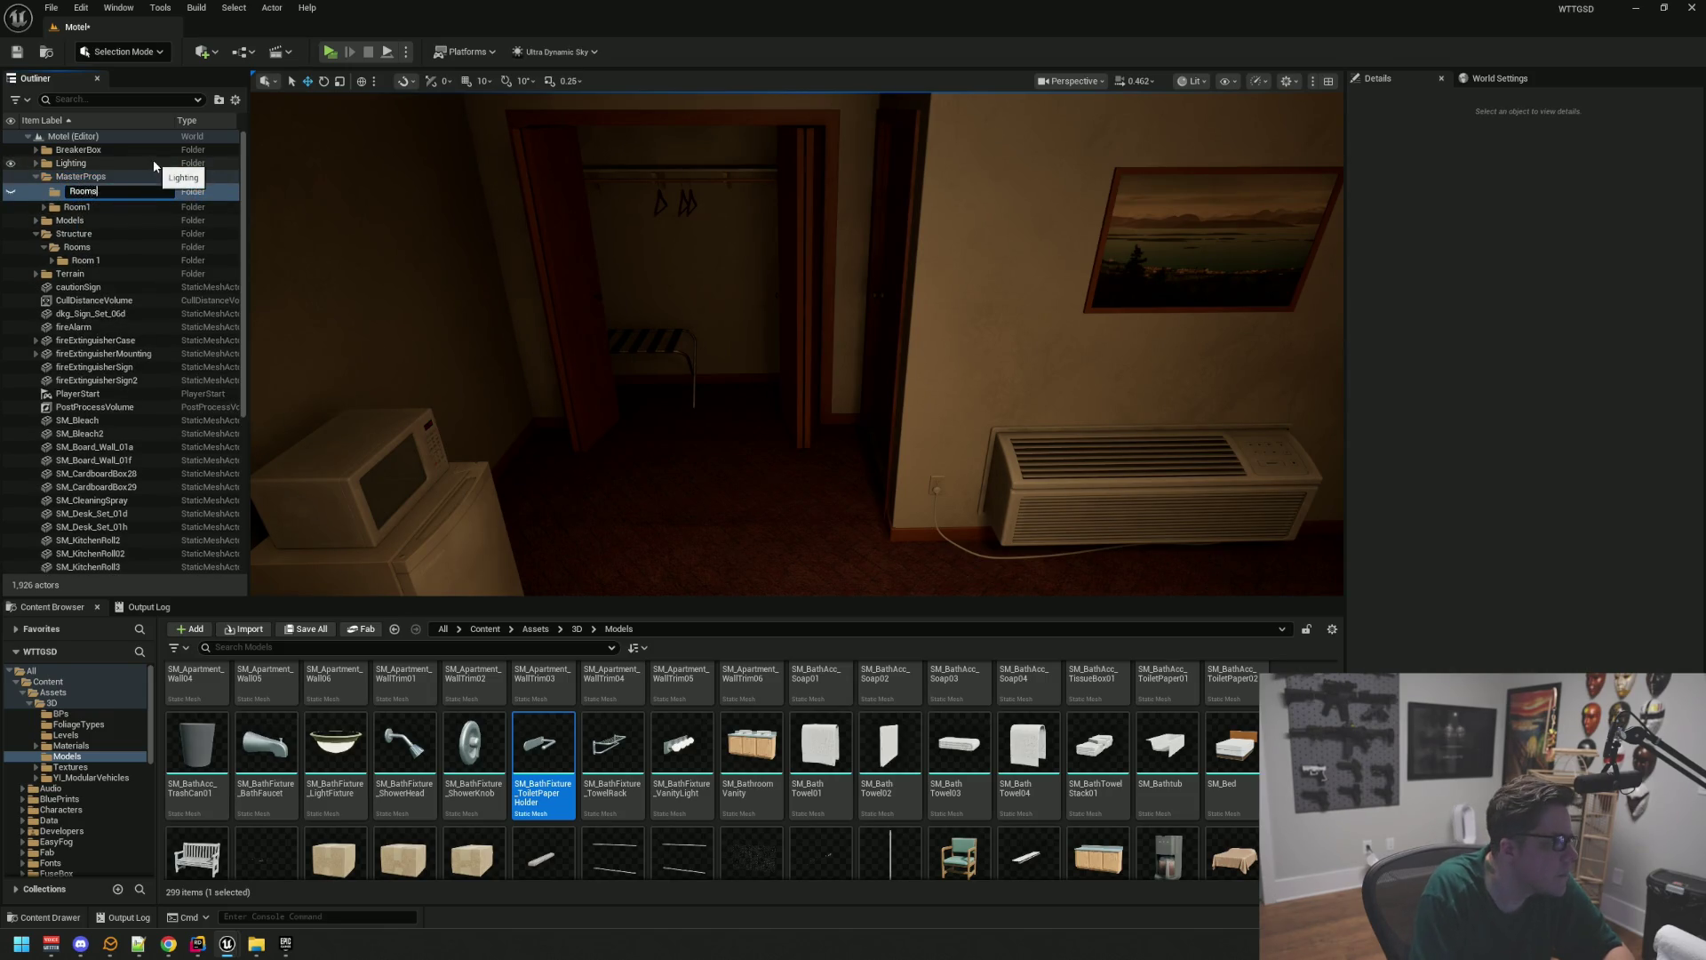
key(Return)
drag(76, 189, 71, 204)
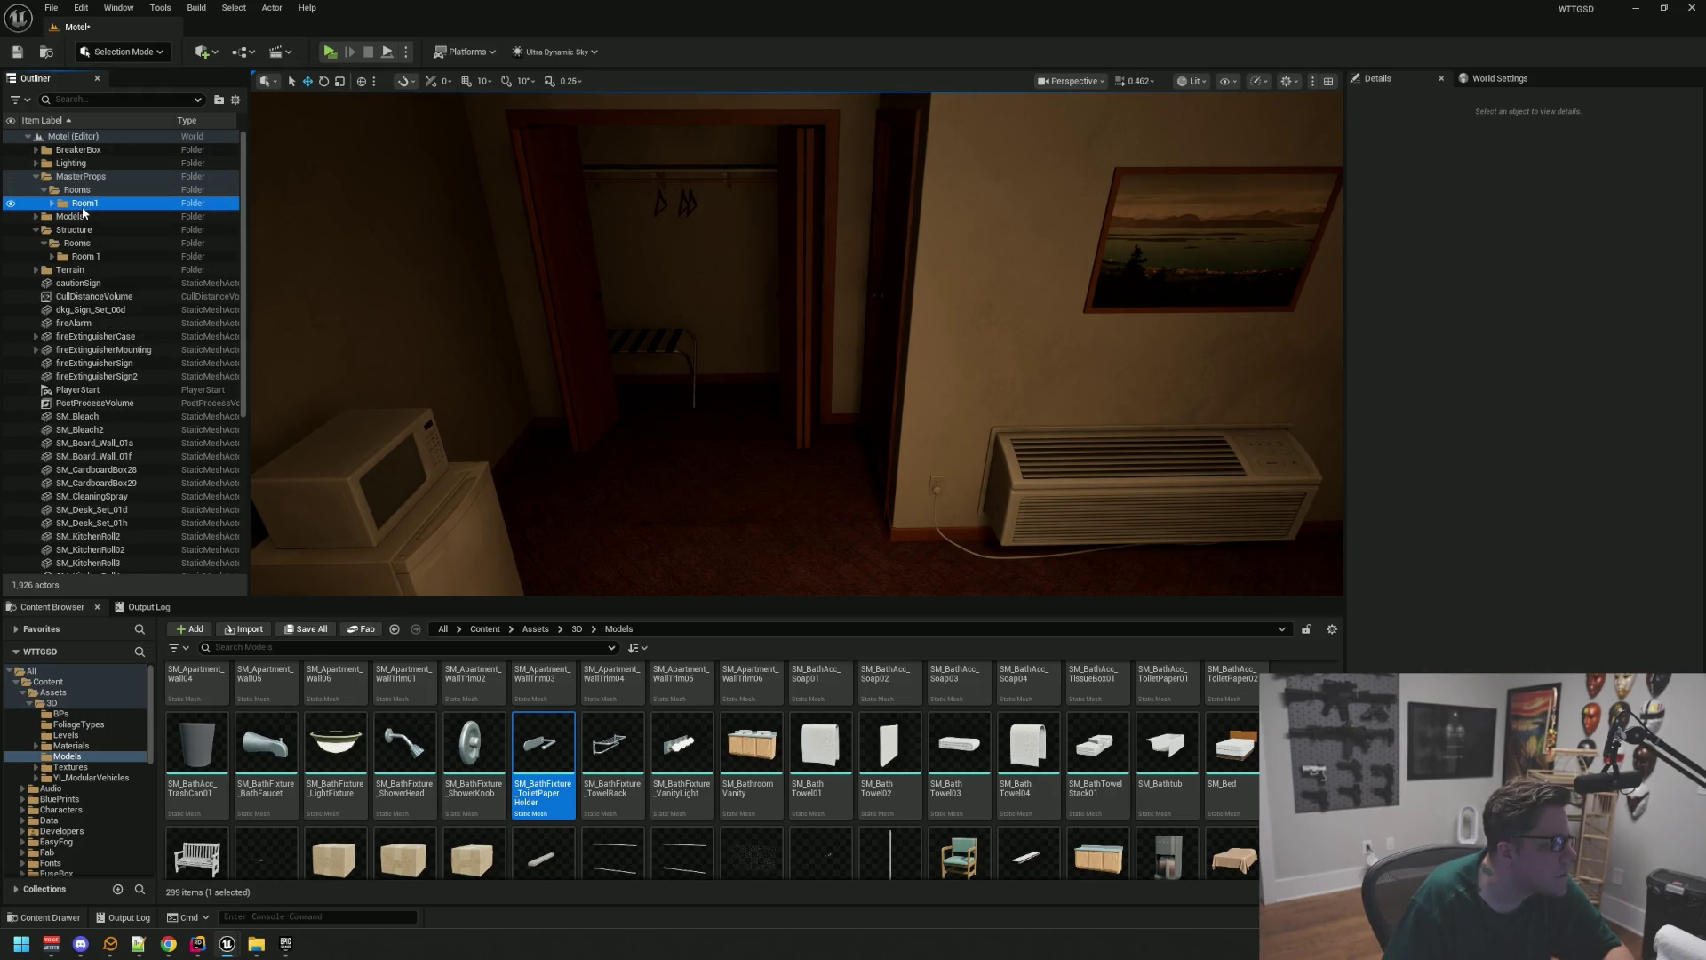
click(92, 190)
Add an Ext subfolder under MasterProps
click(89, 177)
right_click(98, 179)
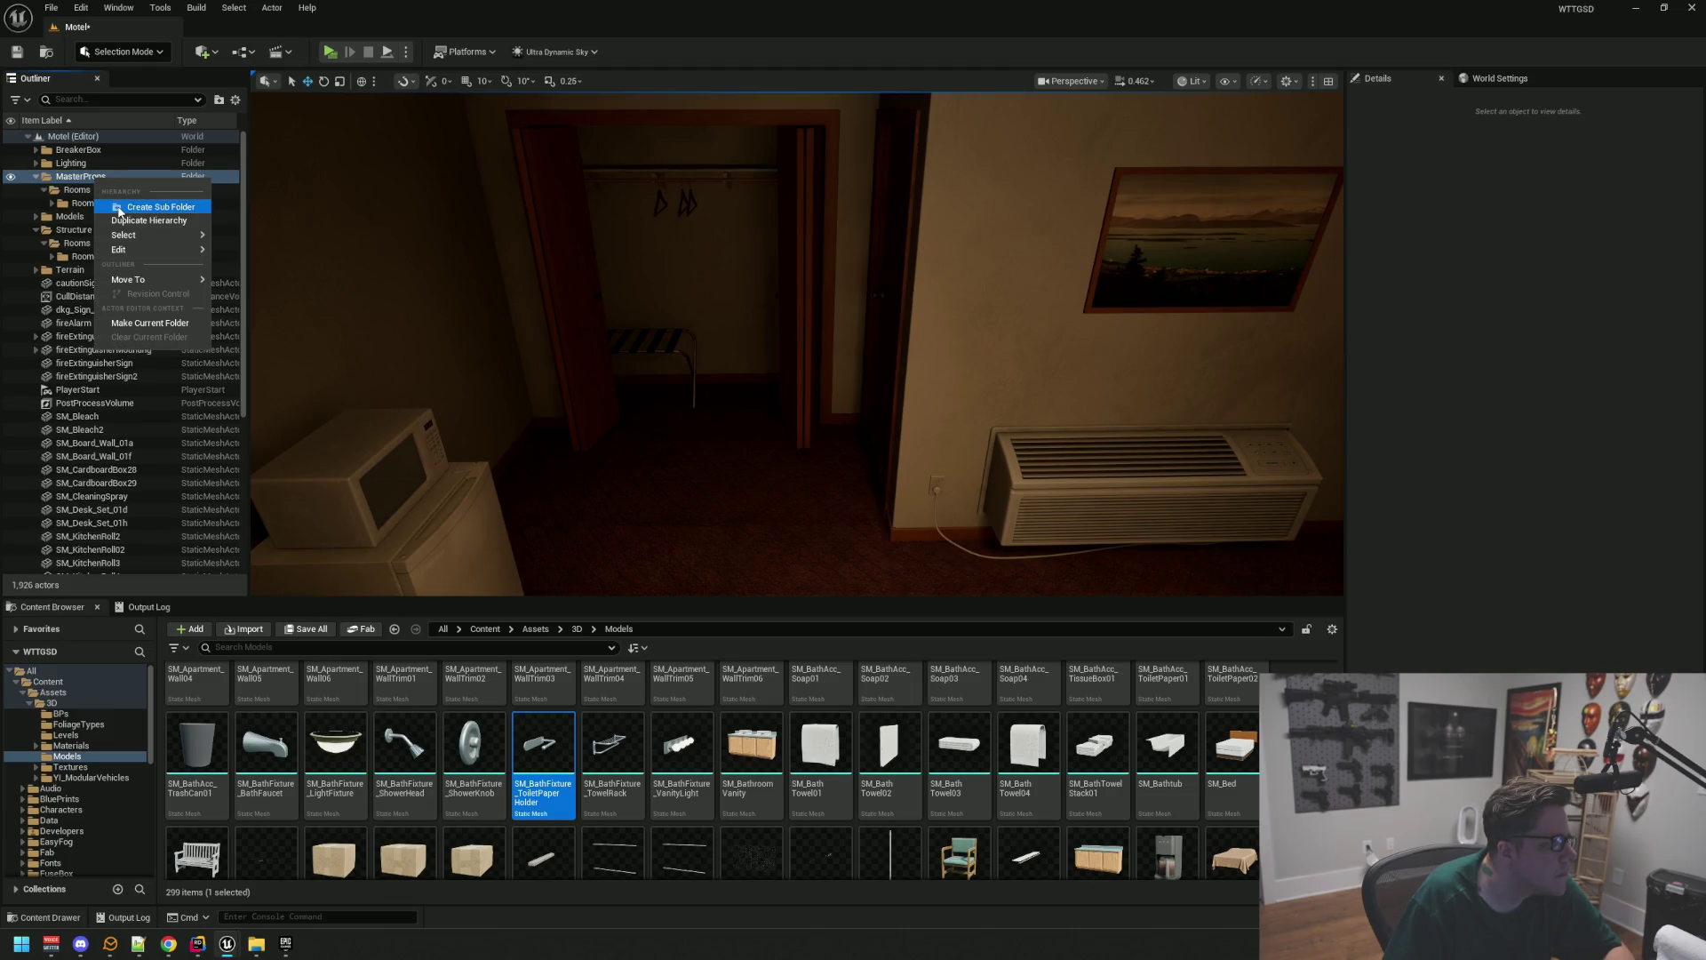
click(151, 207)
text(Ext)
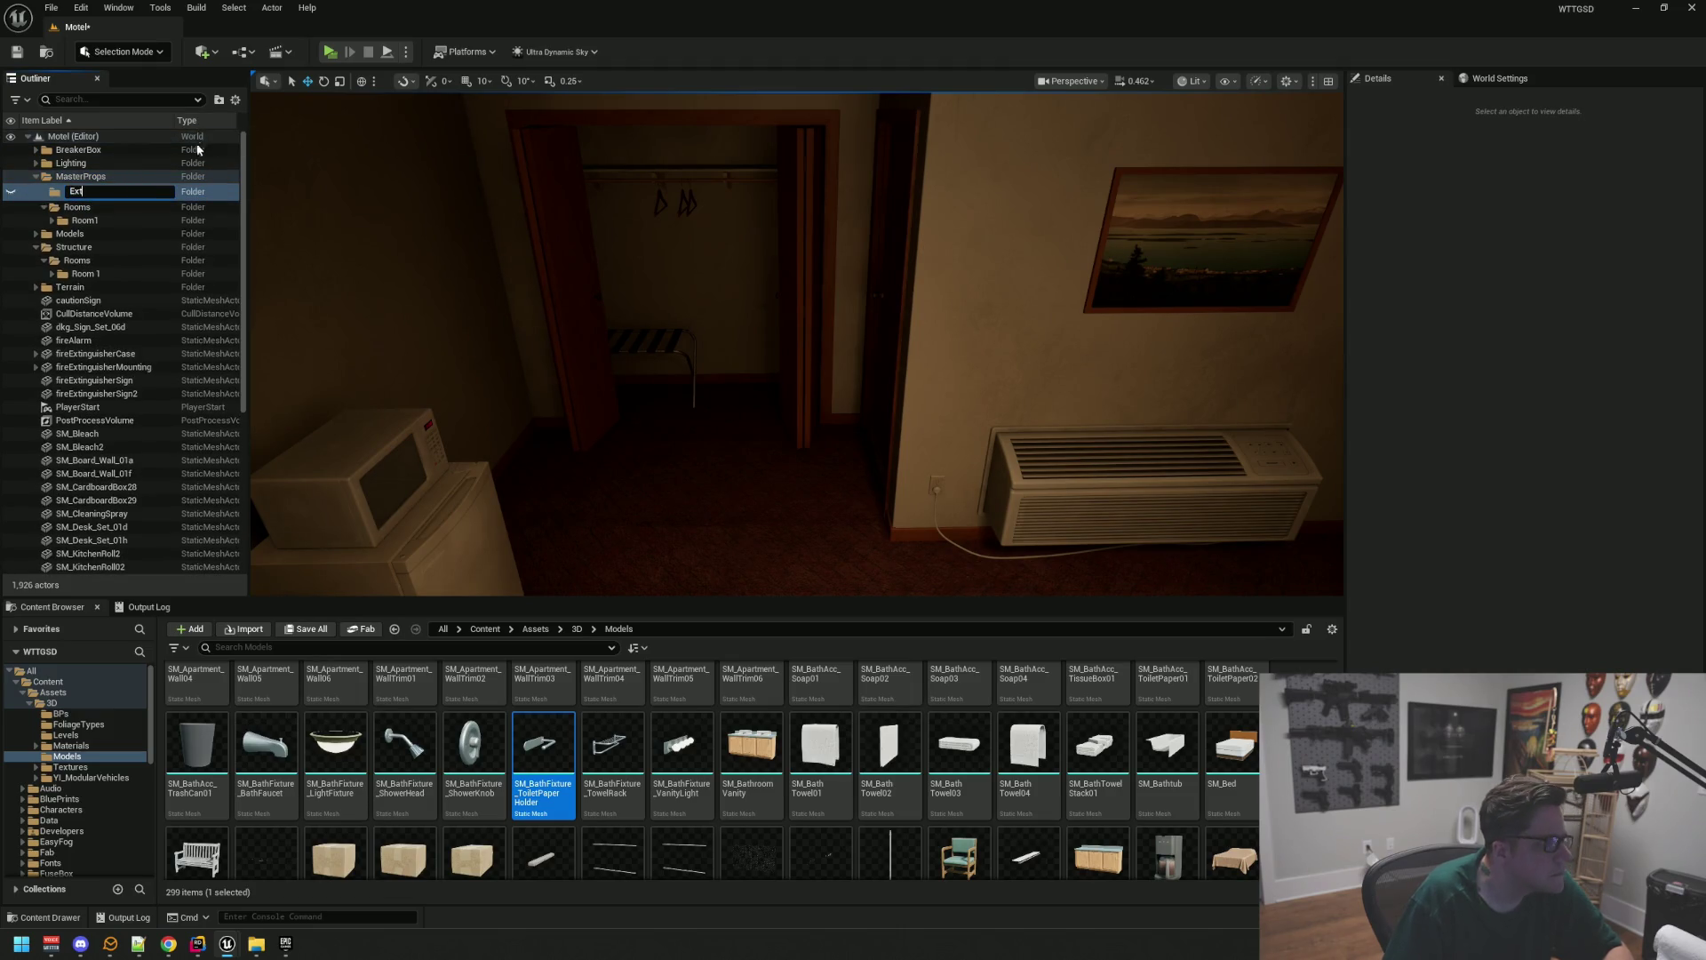
key(Return)
Move the porch door mat SM_DoorMat4 into MasterProps' Ext folder
drag(711, 346, 638, 328)
click(627, 316)
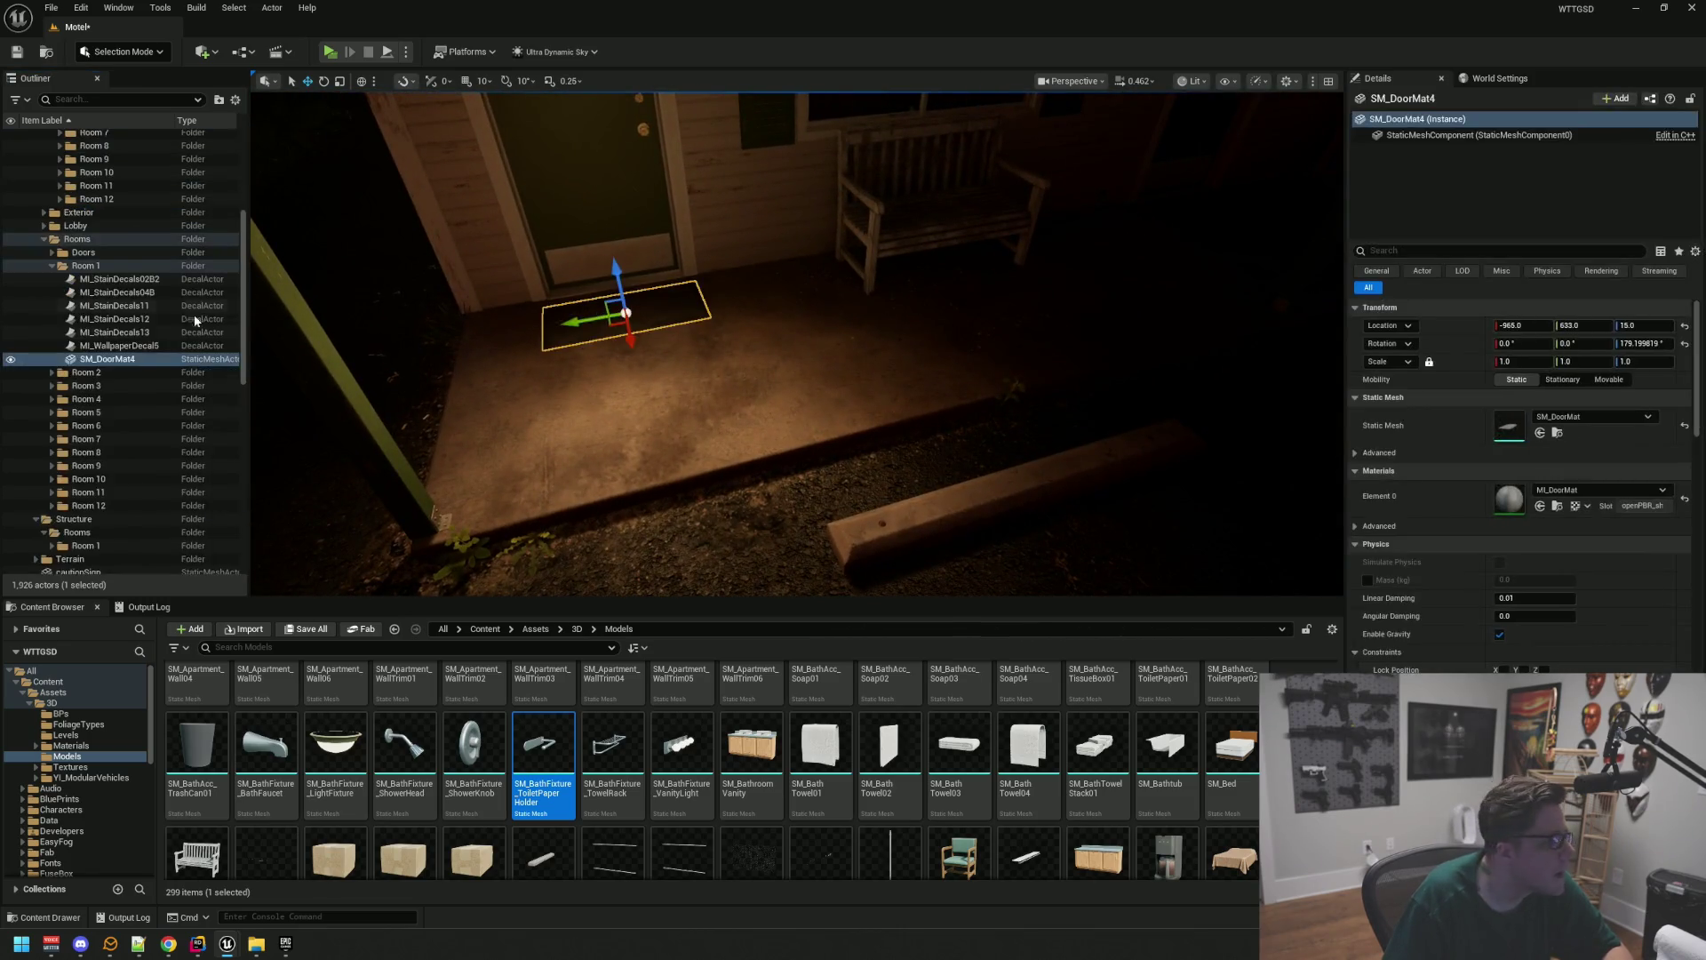
mouse_move(107, 363)
mouse_down()
mouse_move(178, 277)
mouse_move(124, 213)
mouse_move(54, 191)
mouse_up()
click(52, 192)
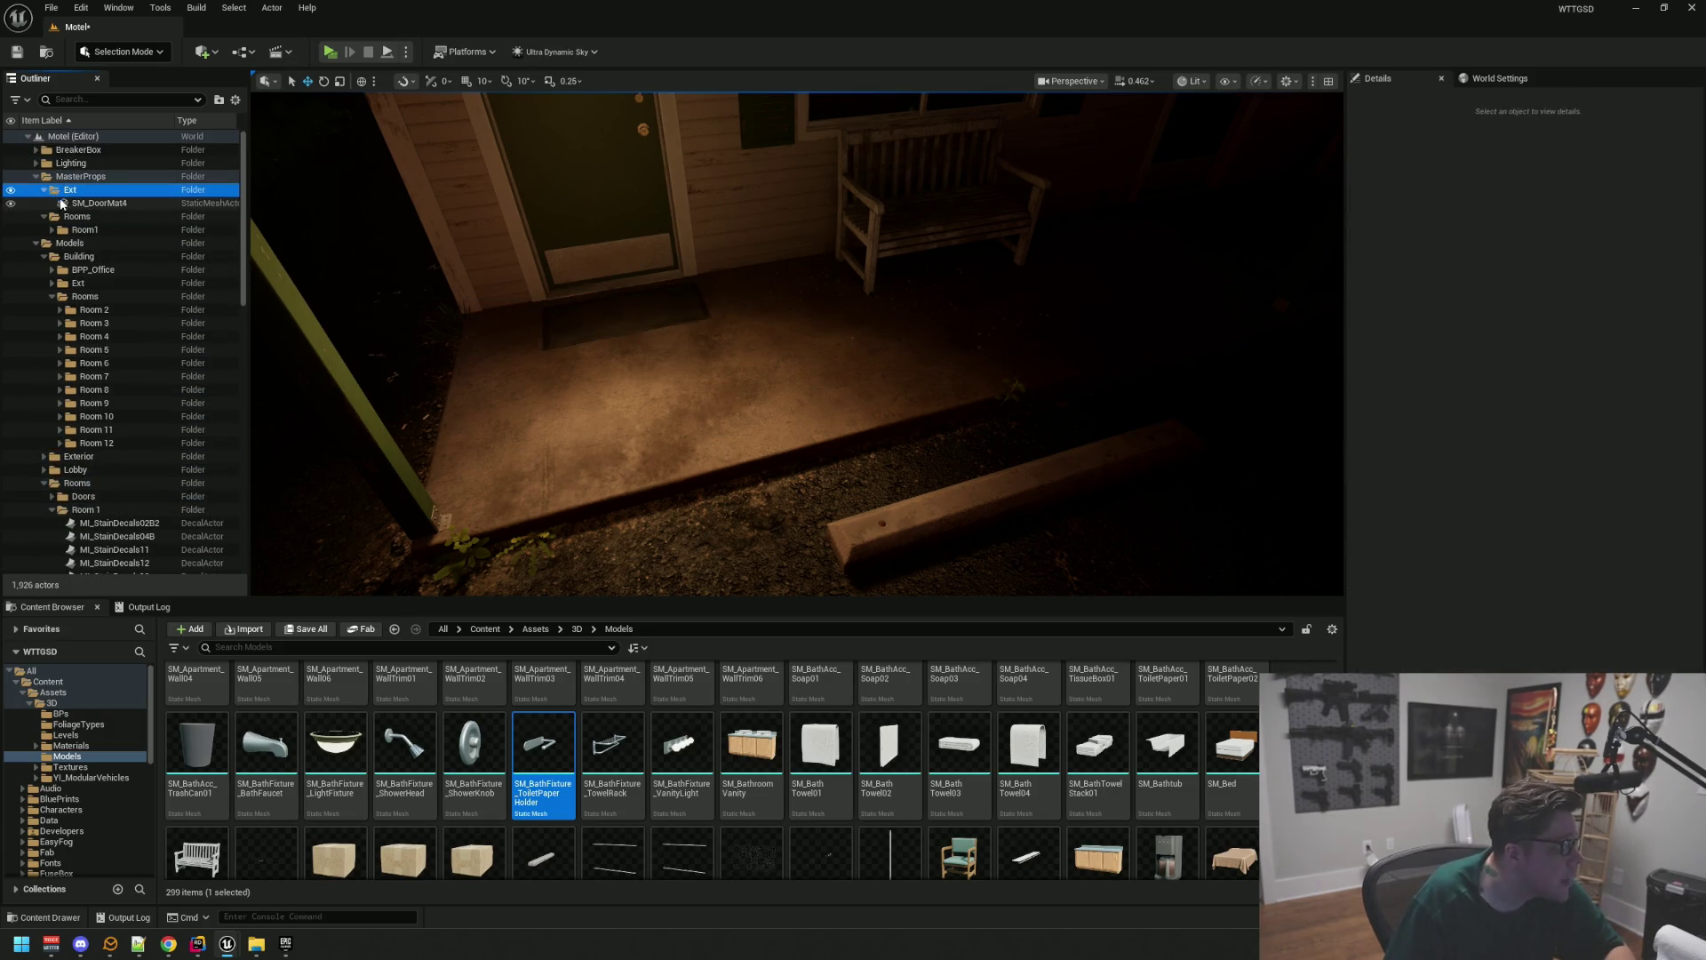
click(45, 189)
Create a Decals subfolder inside MasterProps/Rooms/Room1
click(51, 216)
click(67, 243)
click(60, 243)
click(61, 243)
right_click(120, 243)
click(129, 256)
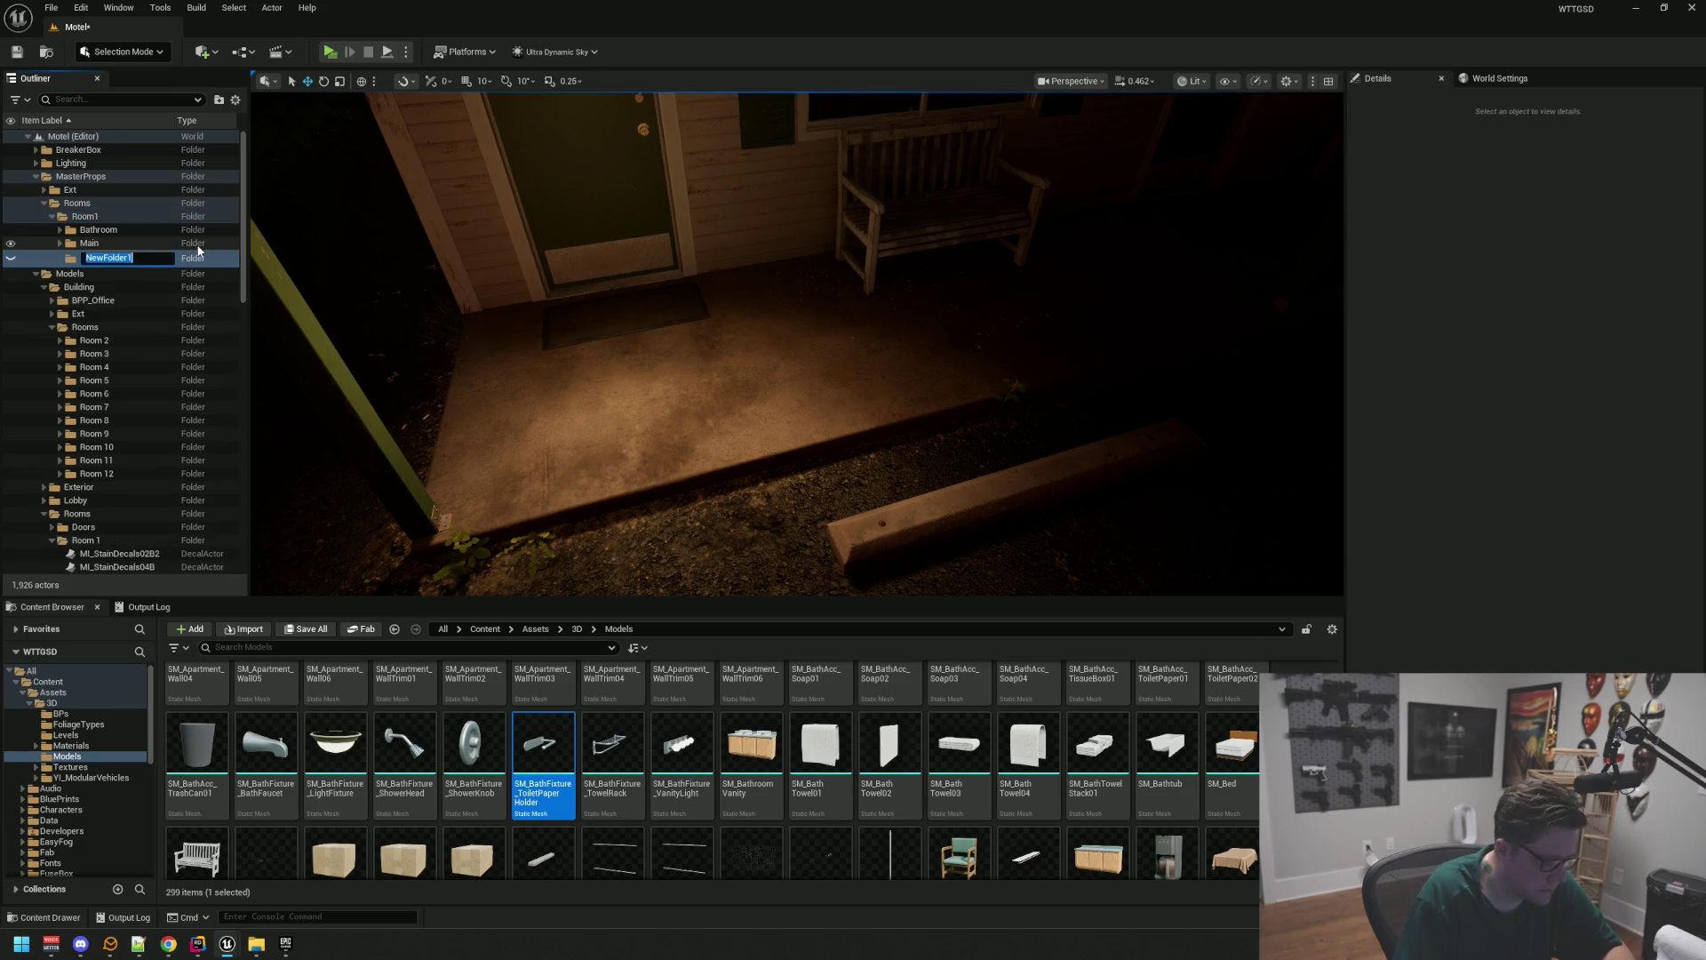
key(Return)
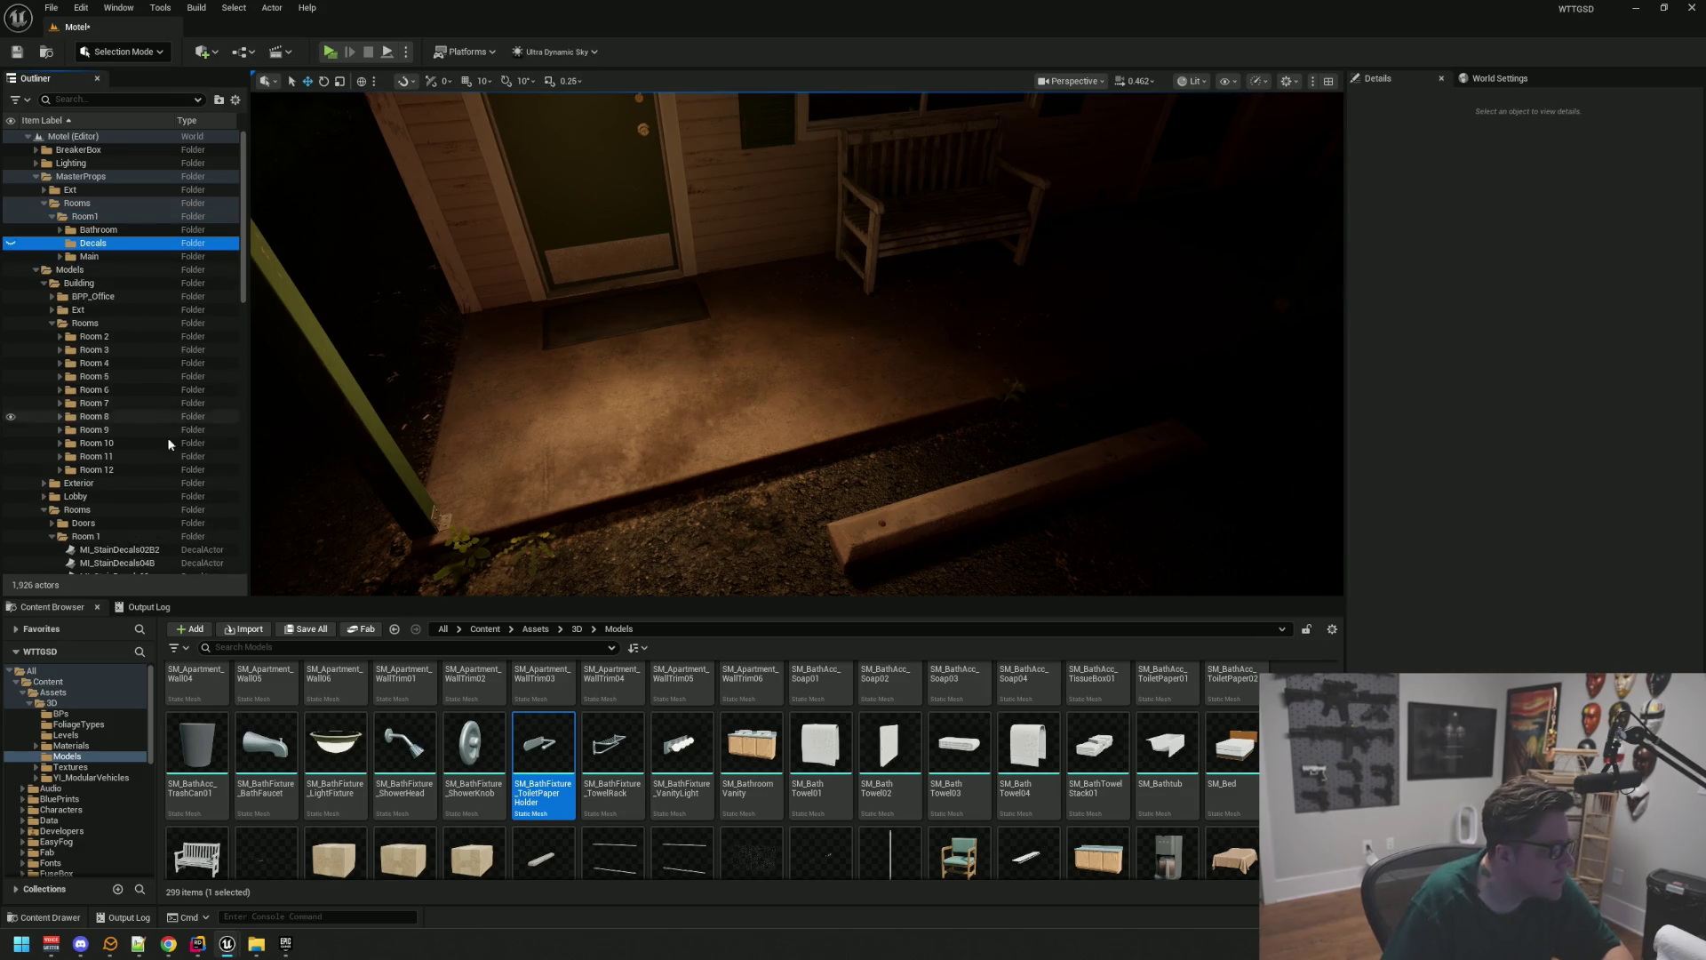
Move Room 1's six stain and wallpaper decals into Room1/Decals and save the level
scroll(178, 430, down, 3)
mouse_move(143, 532)
mouse_down()
mouse_move(148, 472)
mouse_move(93, 249)
mouse_up()
click(52, 216)
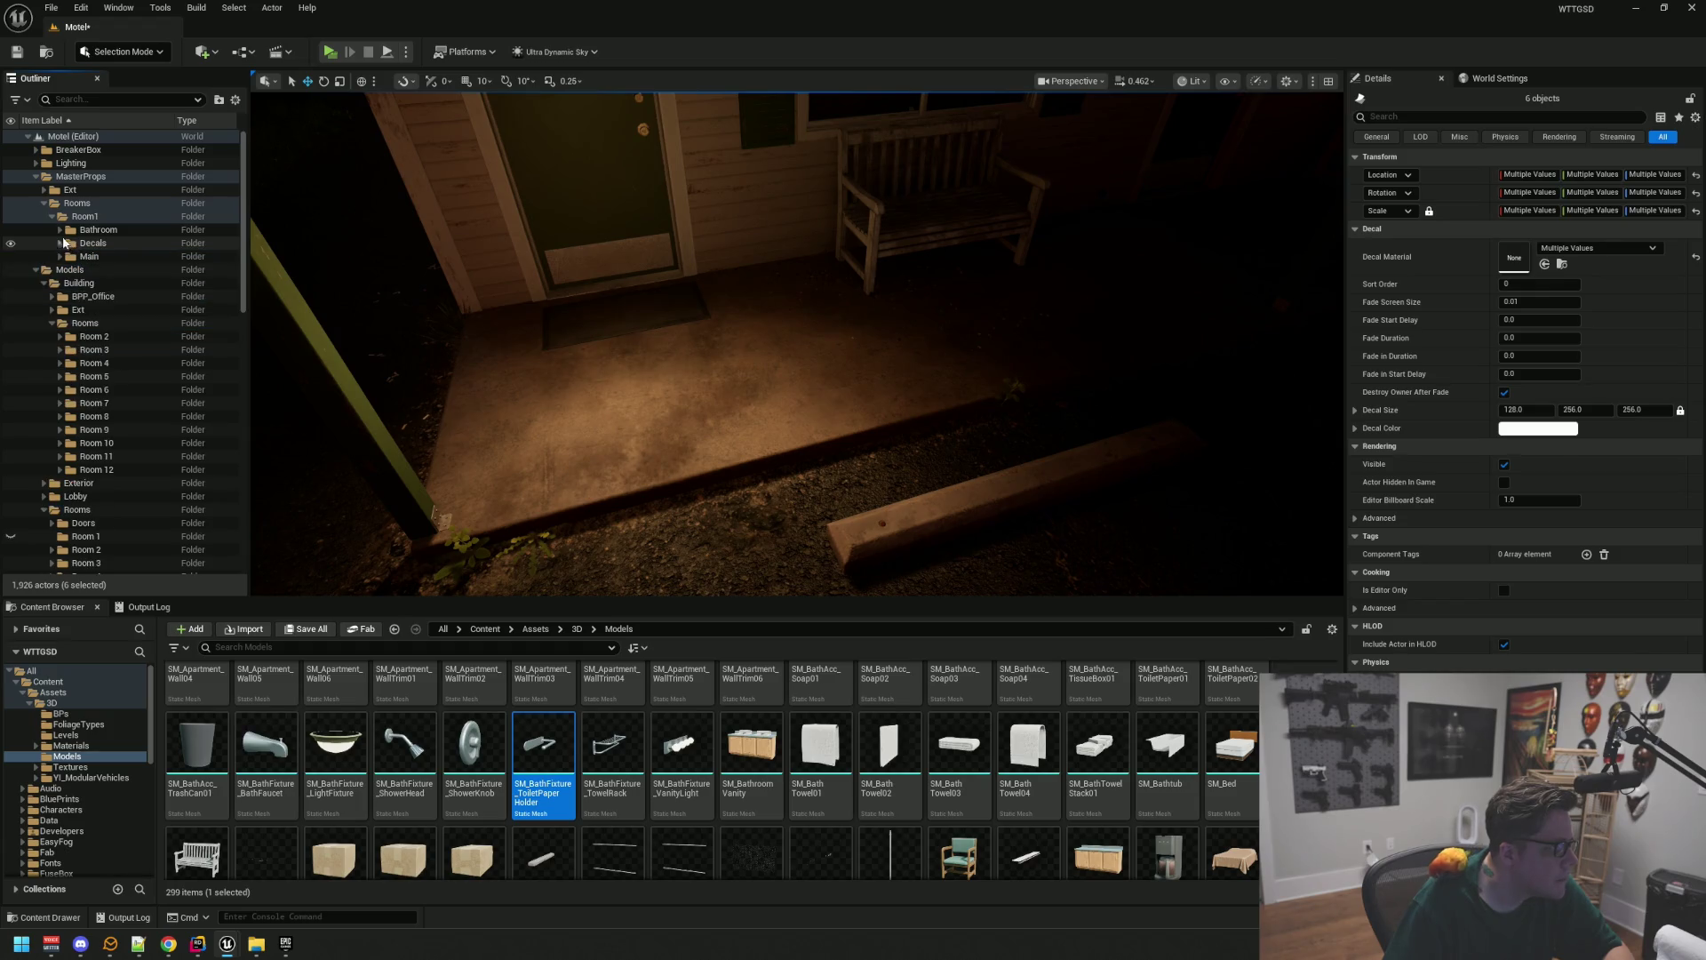
key(Escape)
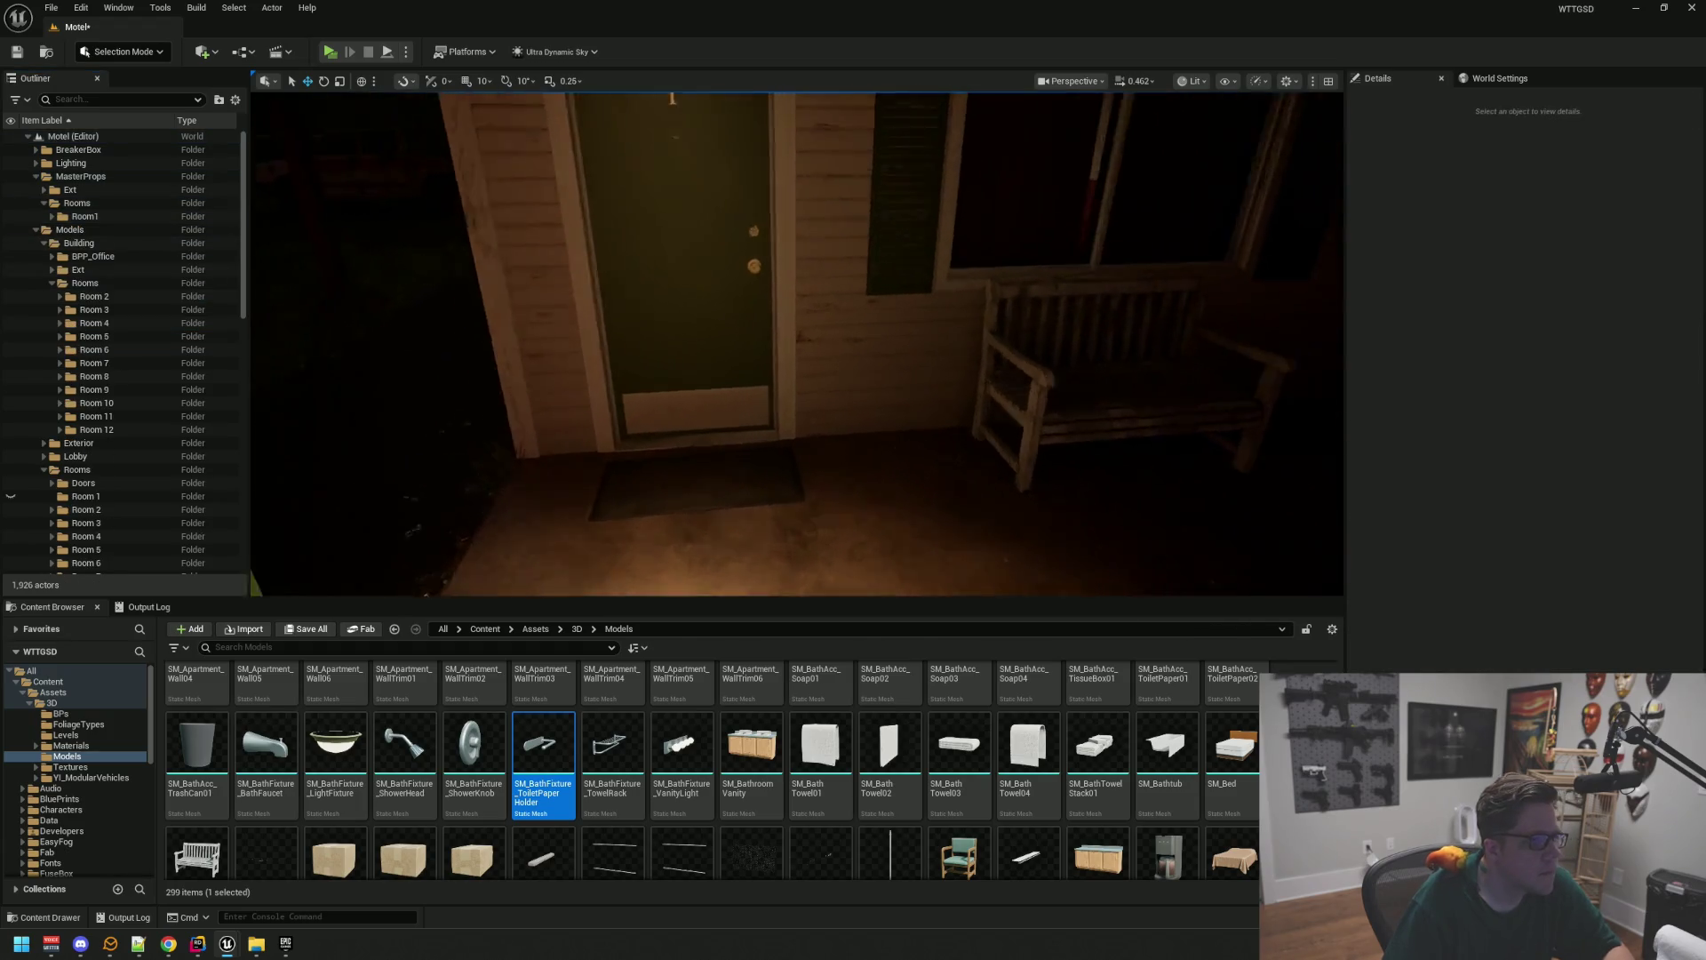
key(ctrl+s)
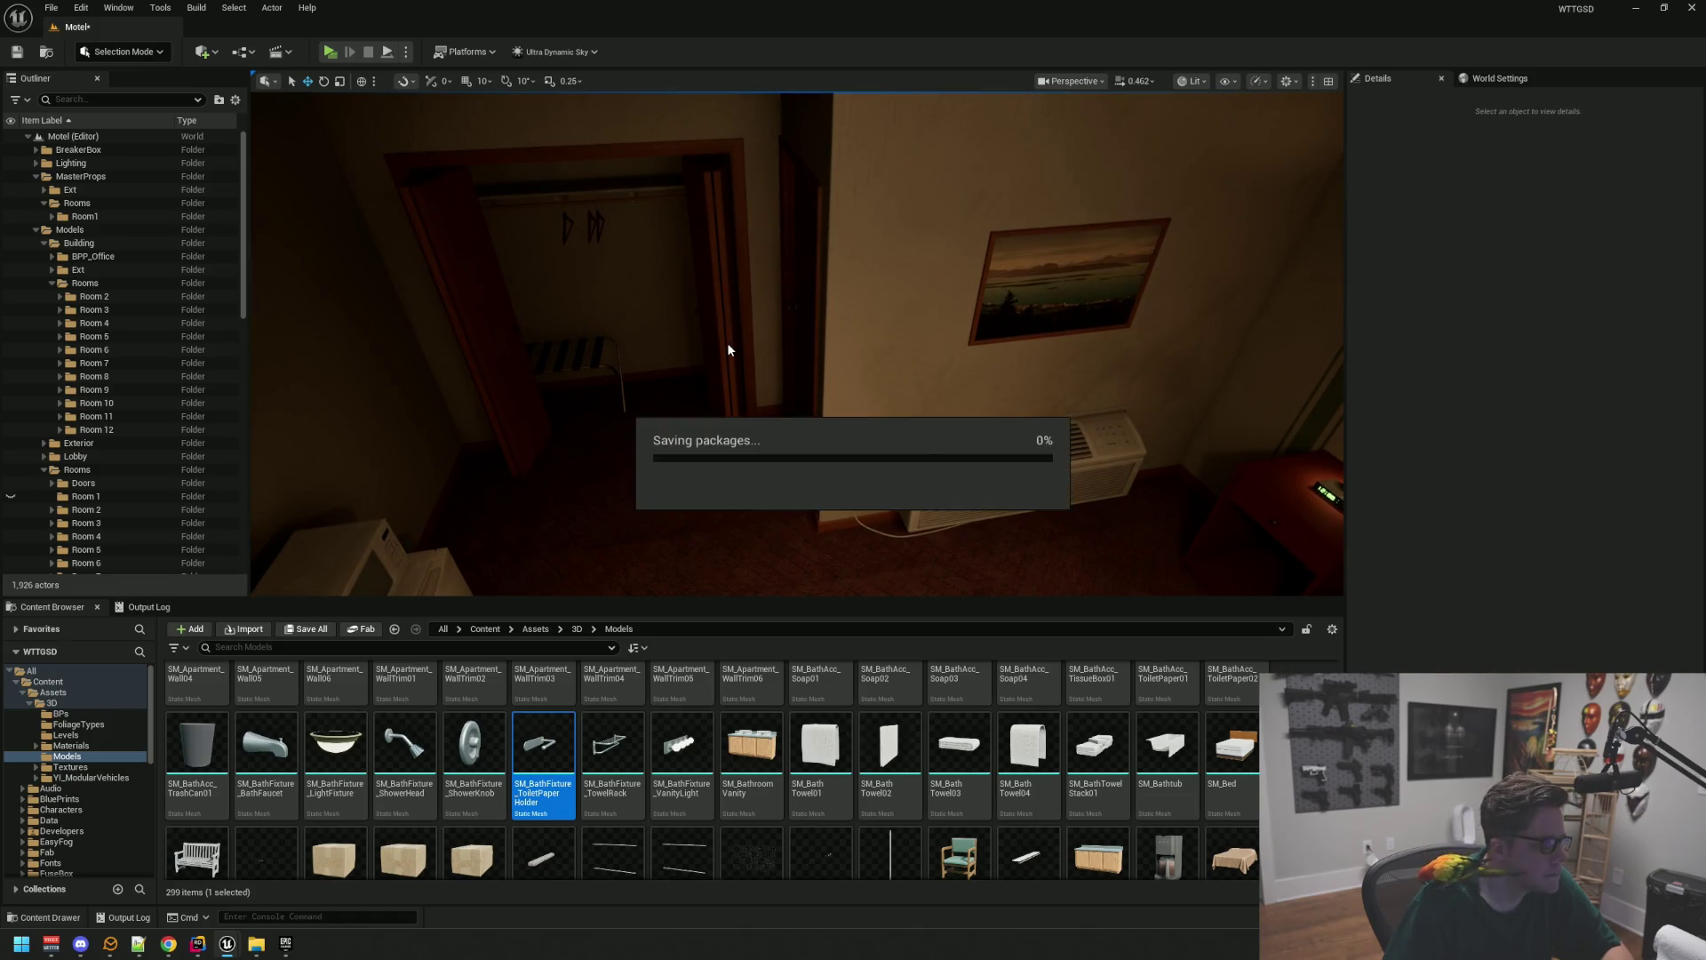
mouse_move(676, 347)
mouse_down()
mouse_move(622, 320)
mouse_move(693, 373)
mouse_move(658, 355)
mouse_up()
mouse_move(430, 301)
mouse_down()
mouse_move(392, 303)
mouse_move(436, 311)
mouse_up()
mouse_move(622, 355)
mouse_down()
mouse_move(586, 356)
mouse_move(569, 289)
mouse_move(551, 302)
mouse_move(640, 311)
mouse_move(614, 324)
mouse_move(622, 302)
mouse_move(651, 337)
mouse_up()
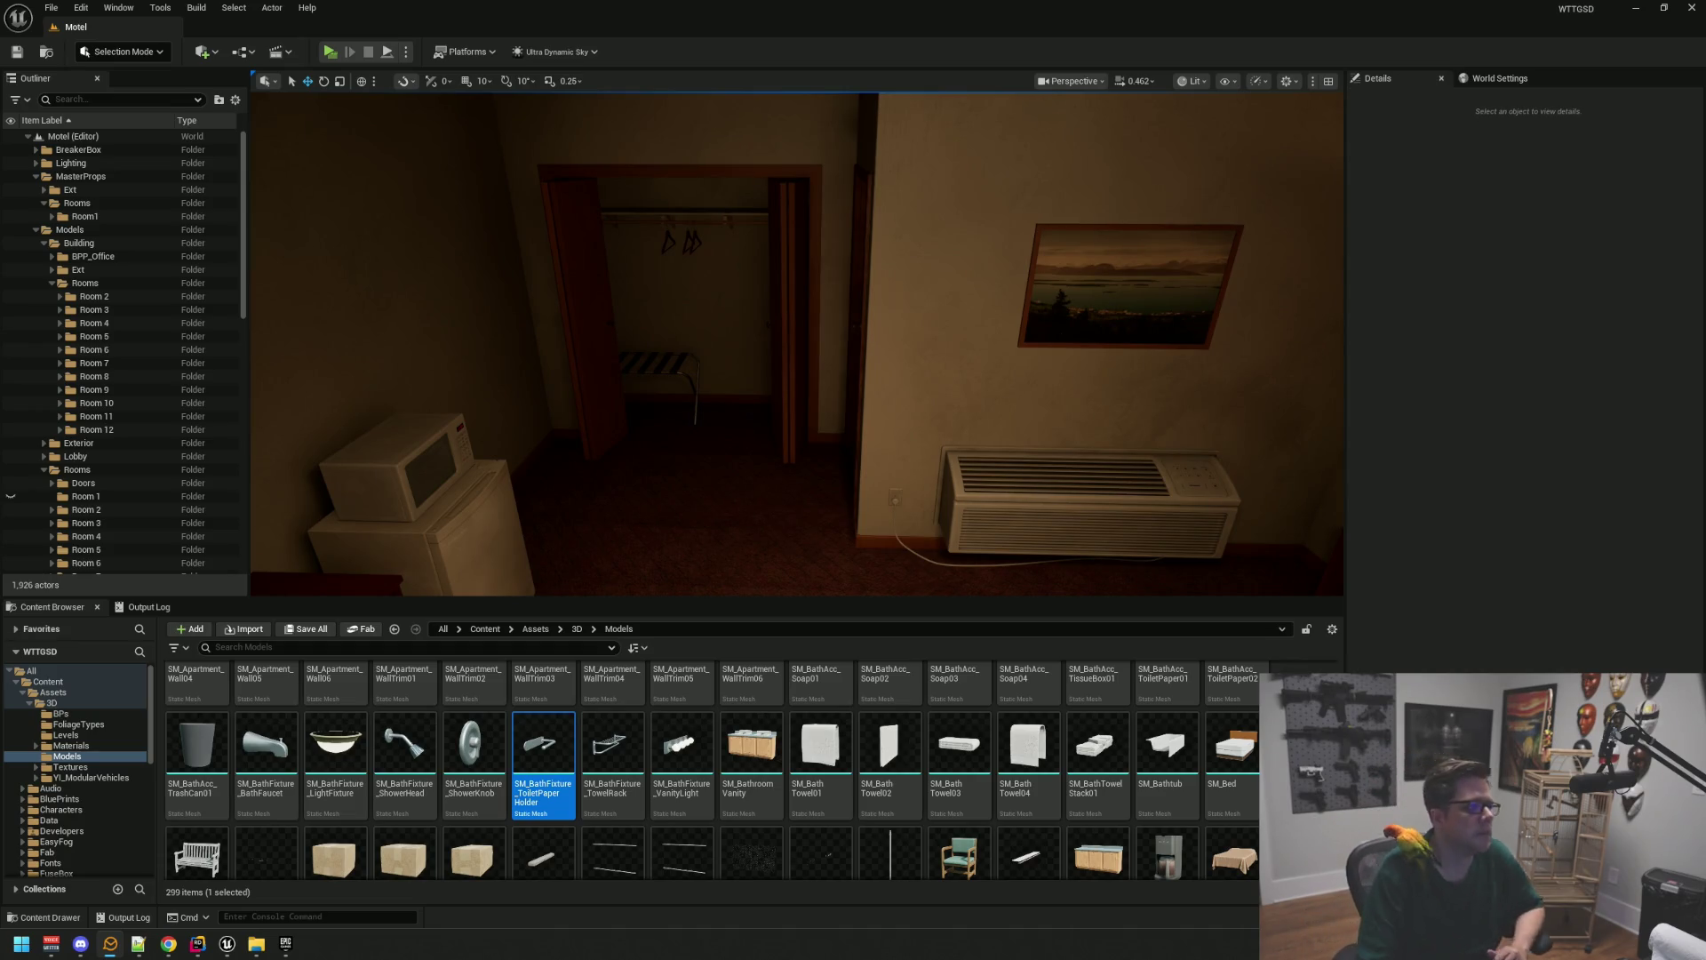
Collapse Models > Building and delete the Room 1 folder from Models > Rooms
drag(679, 392, 679, 391)
drag(328, 343, 328, 343)
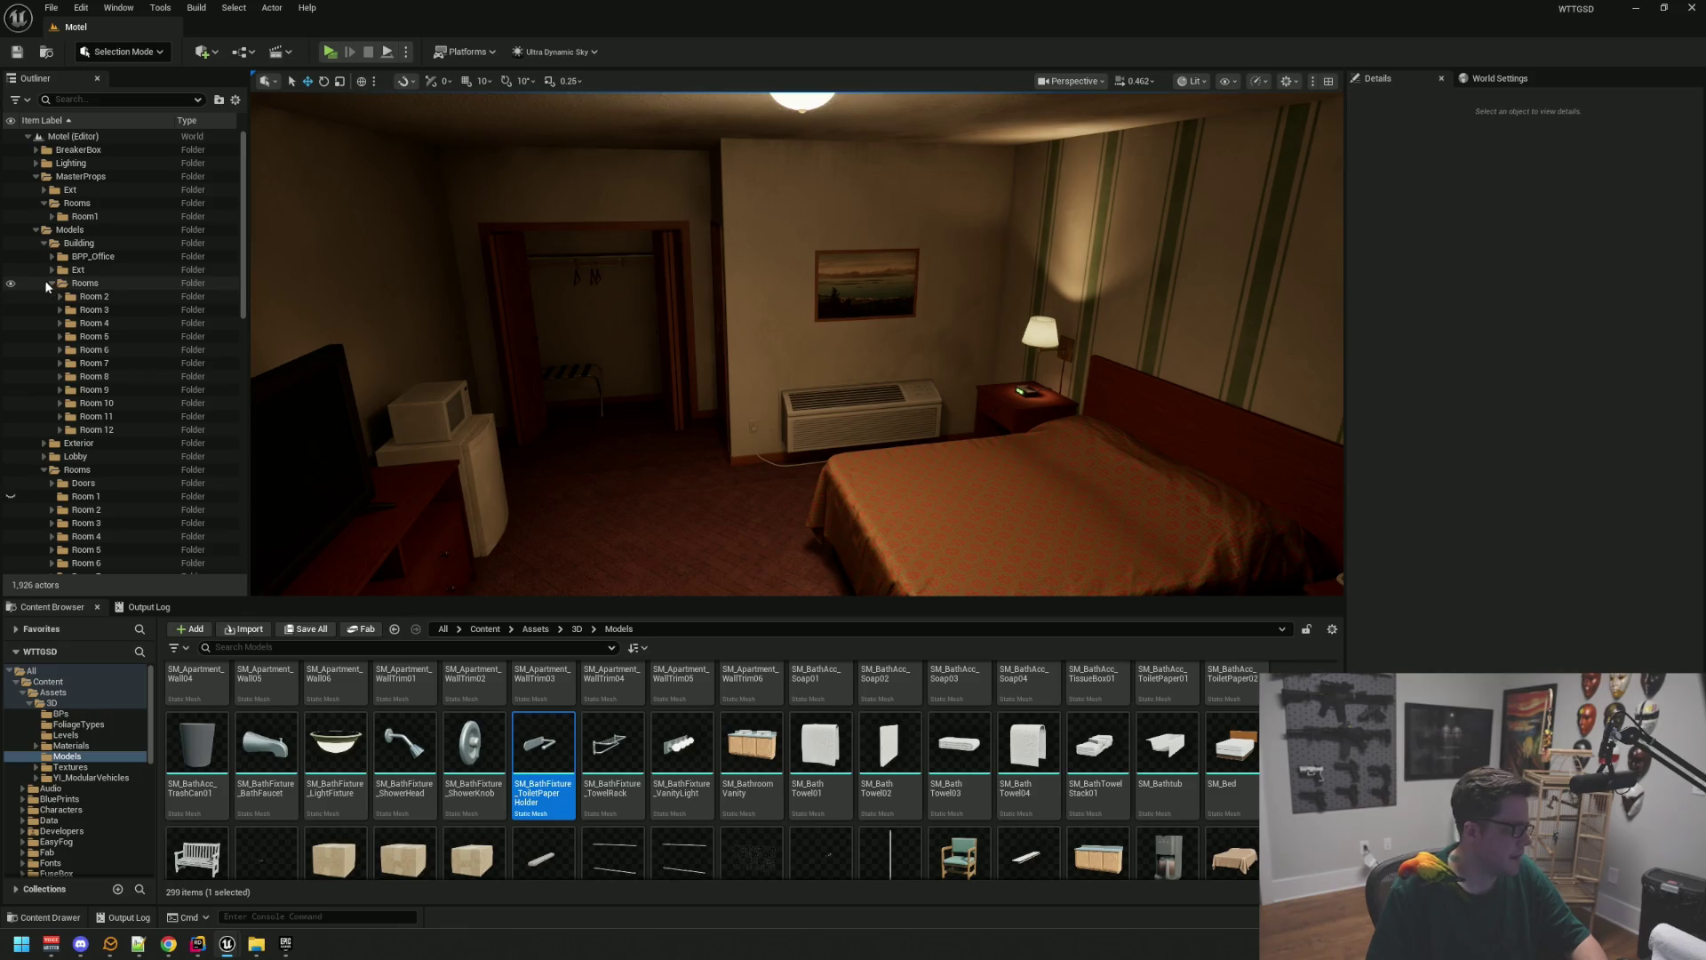
click(51, 283)
click(43, 243)
click(97, 311)
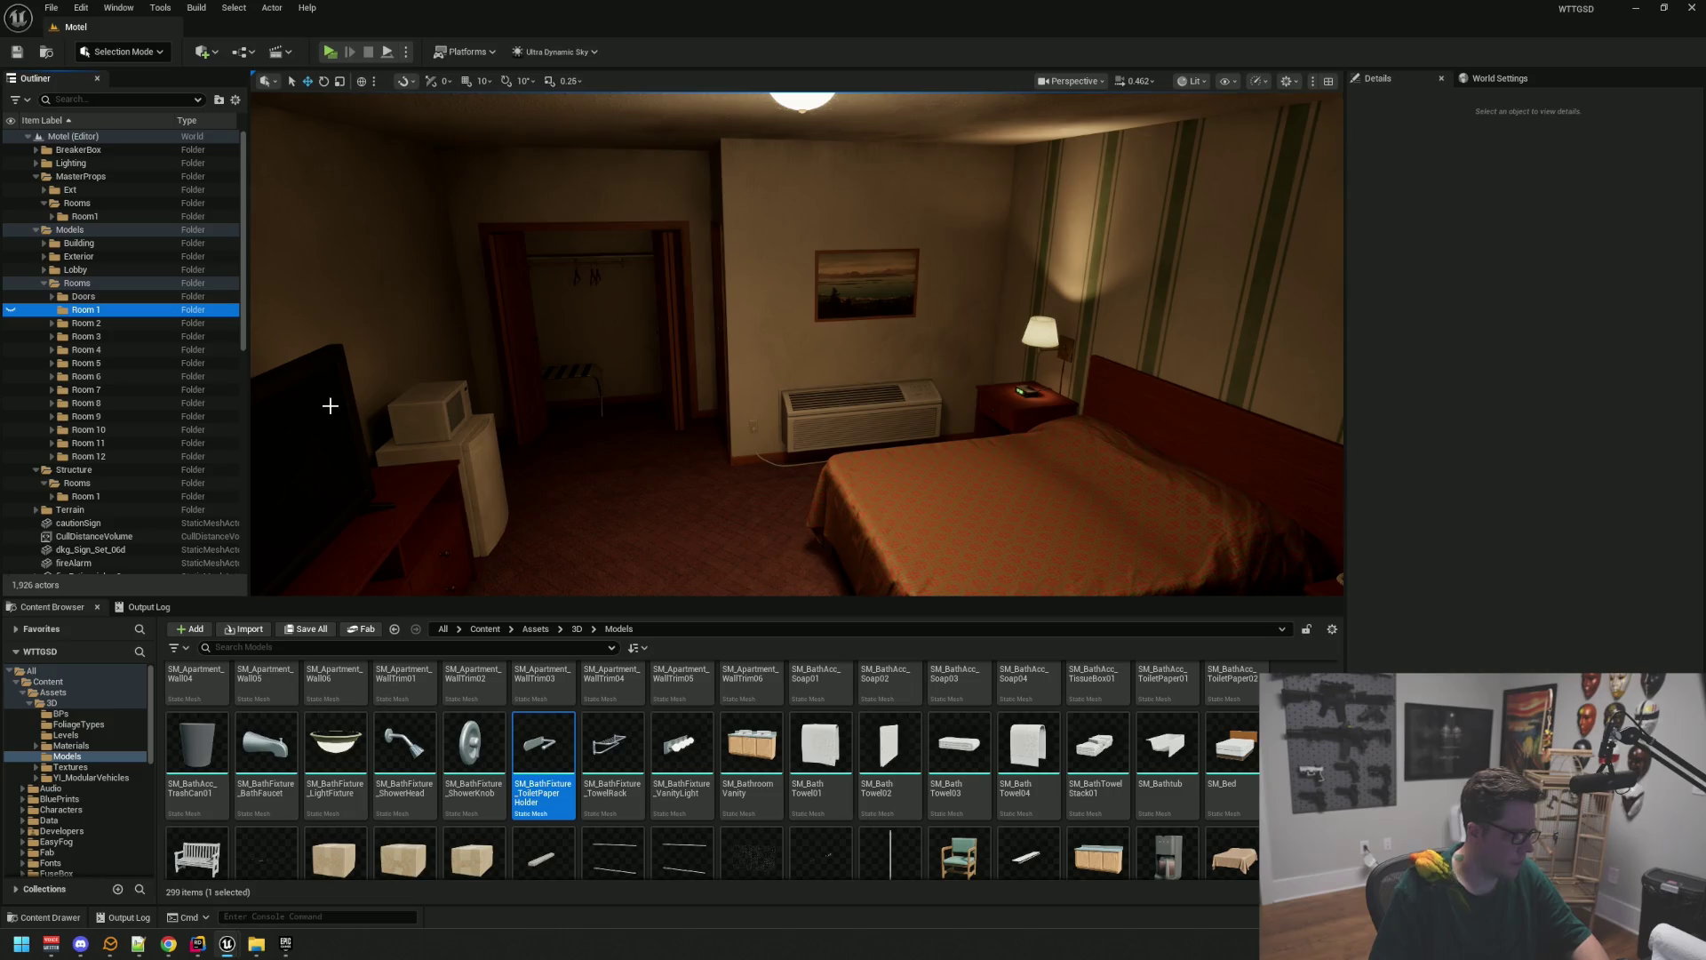
key(Delete)
drag(330, 405, 330, 406)
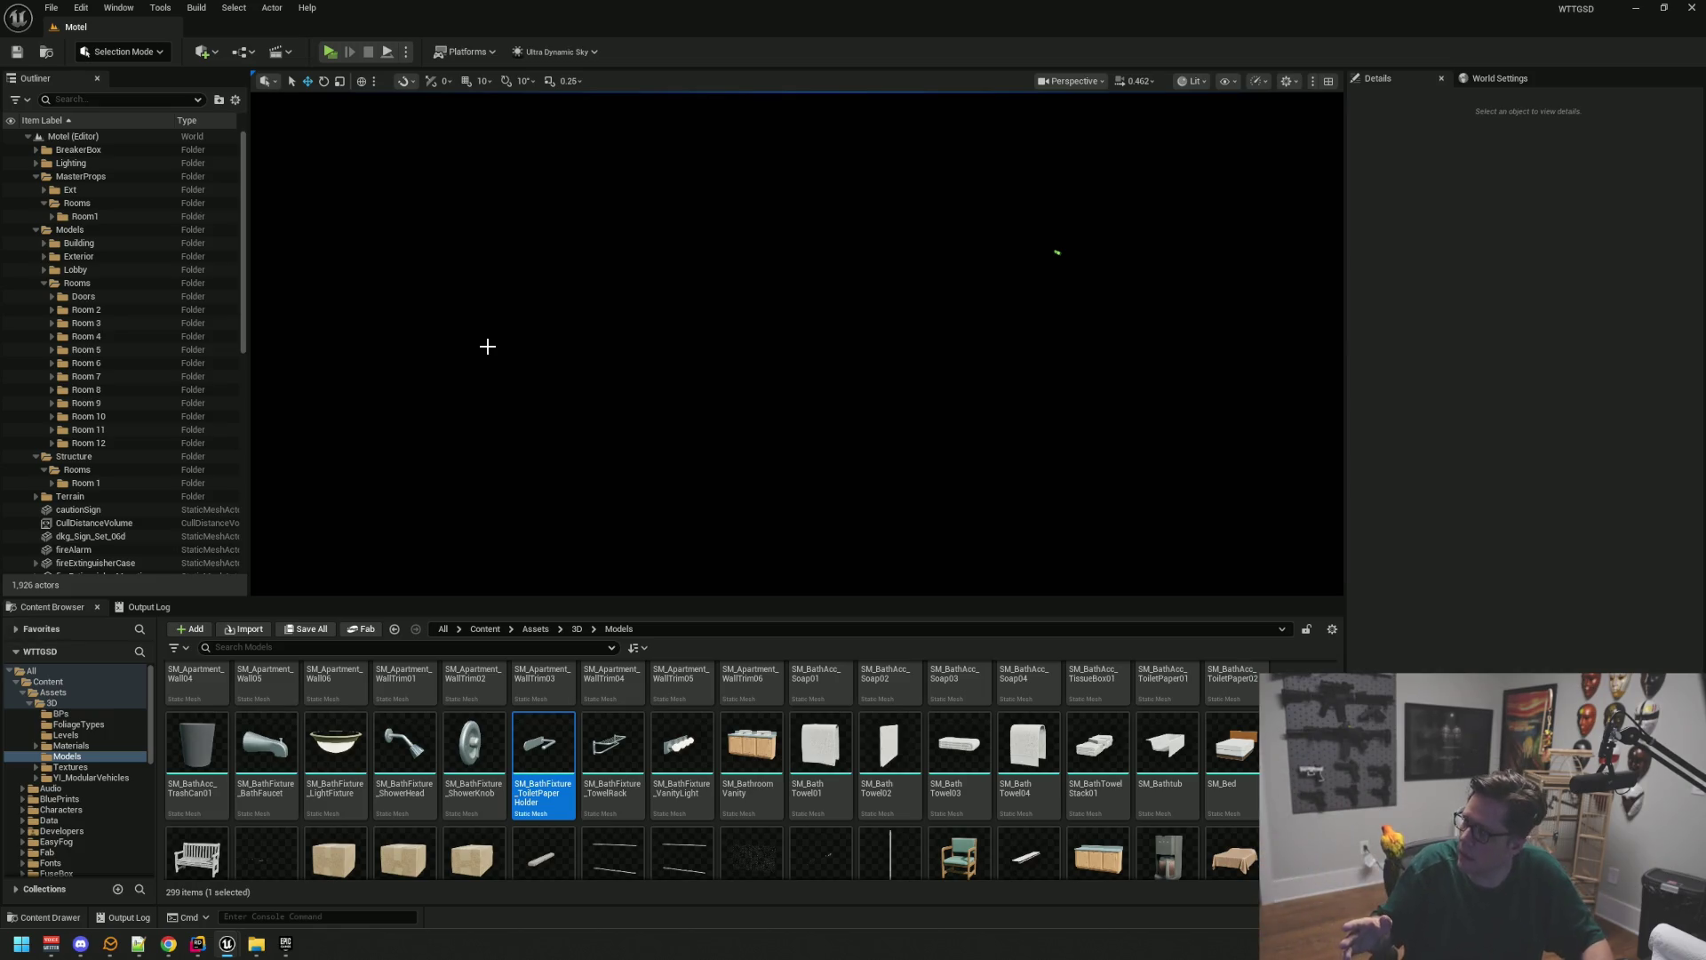
click(1179, 82)
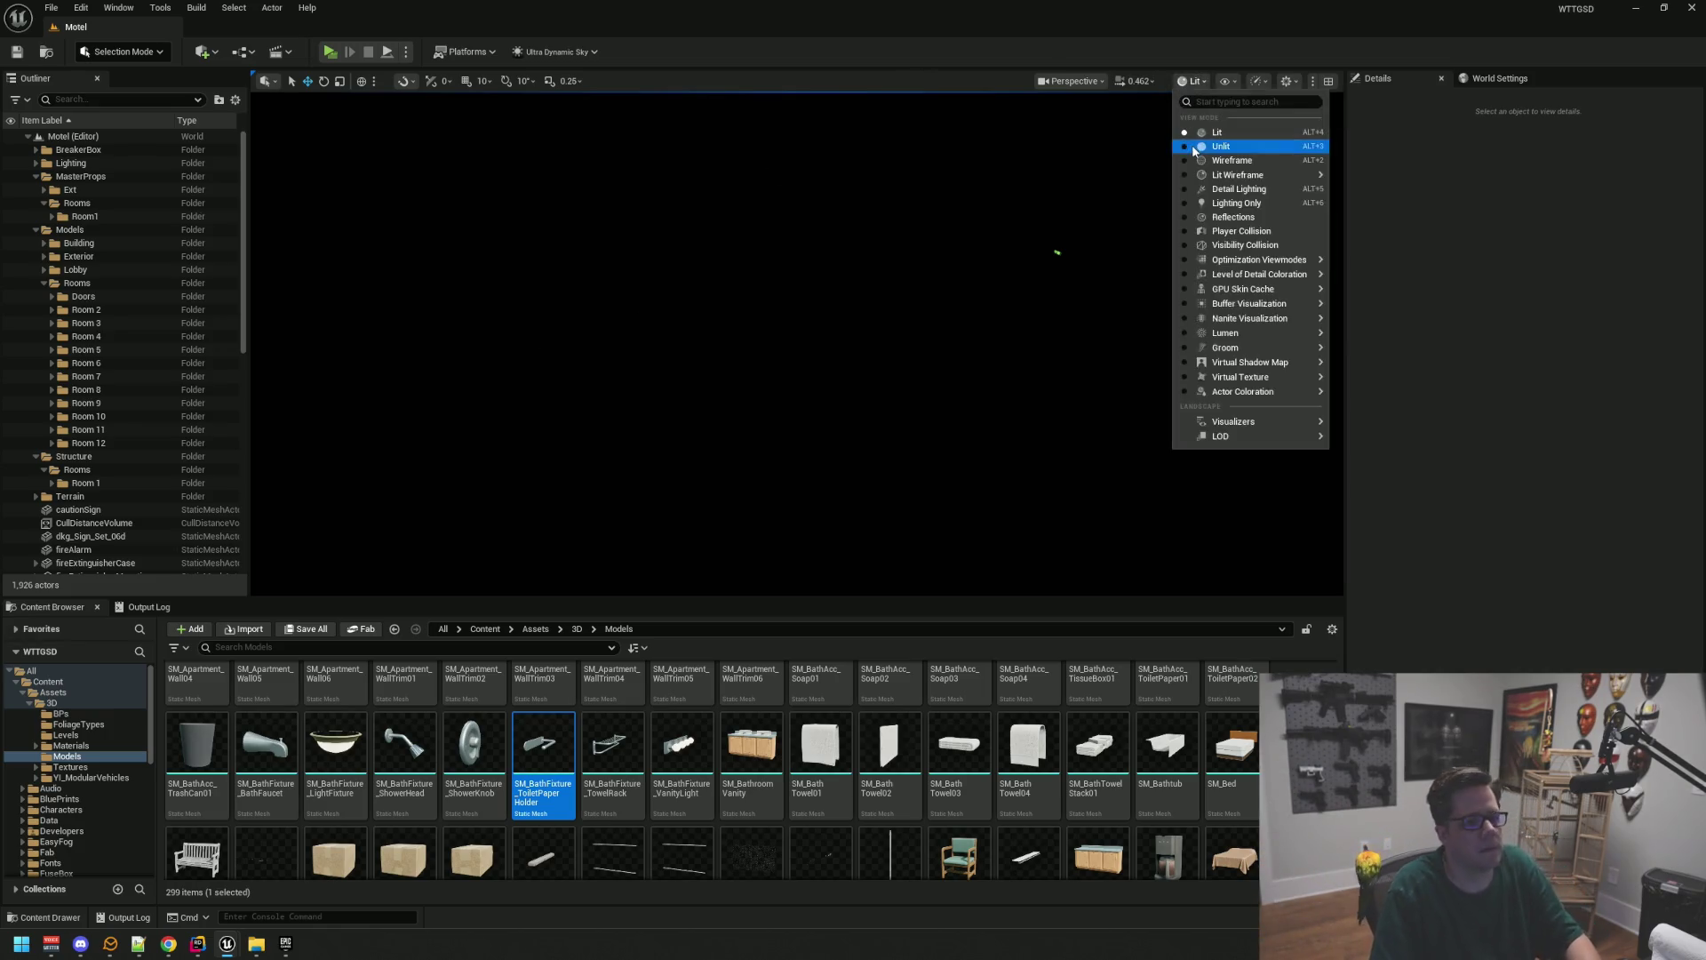
click(1193, 146)
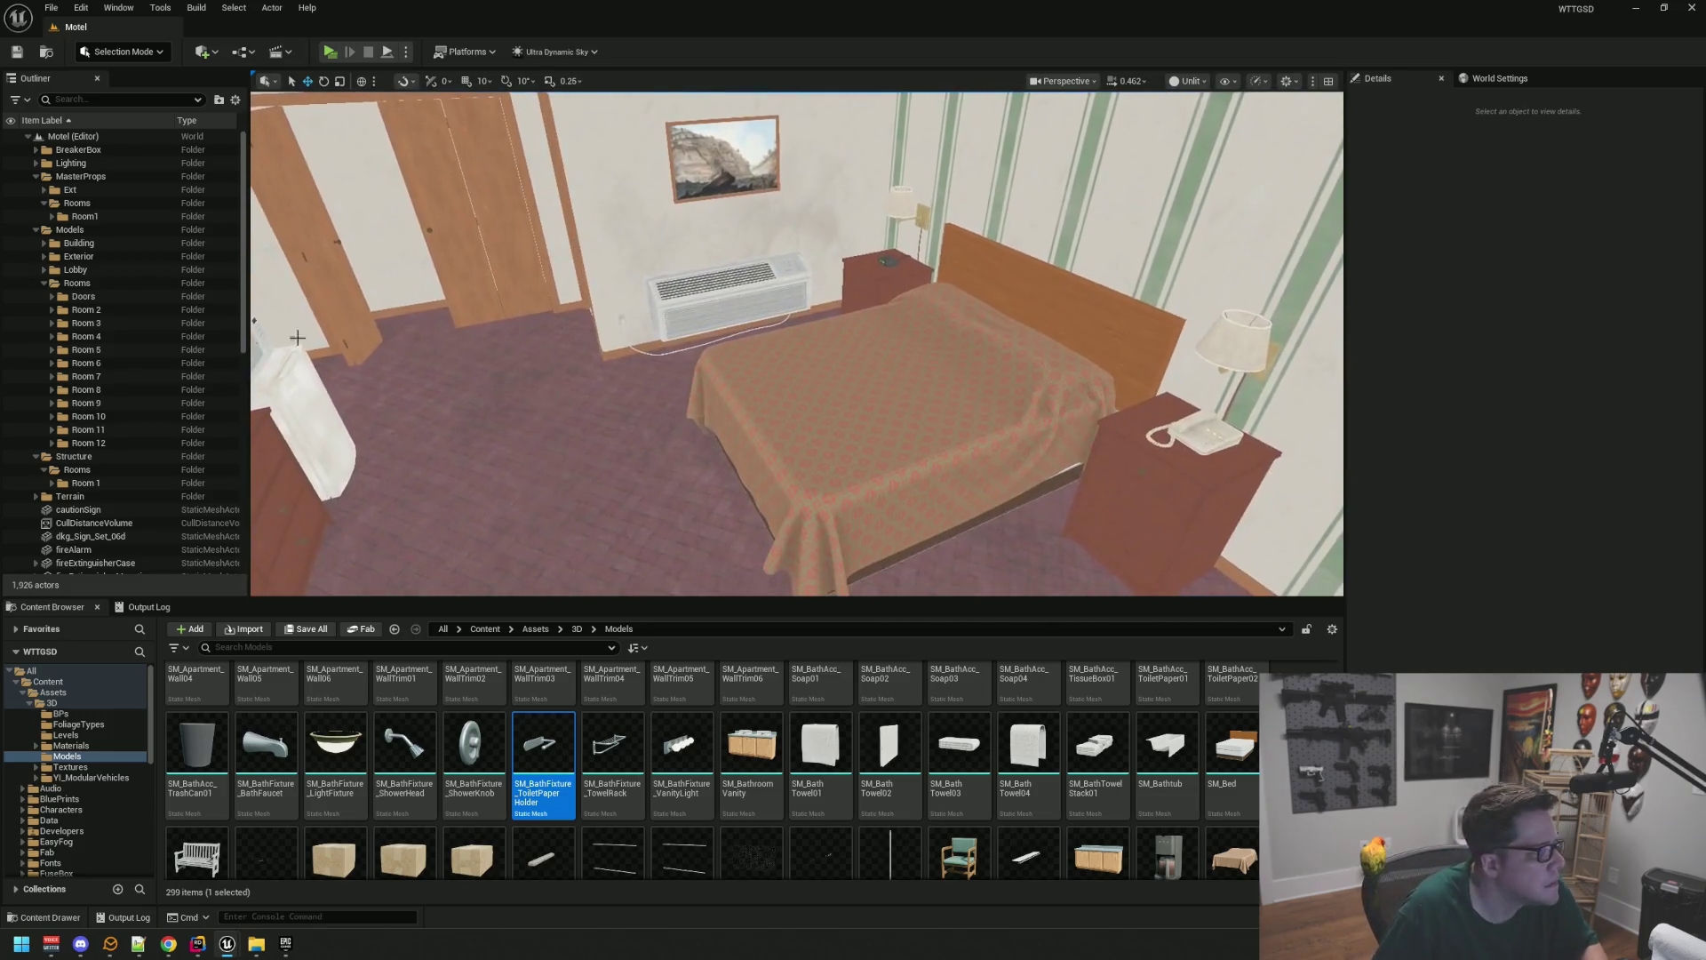
click(44, 204)
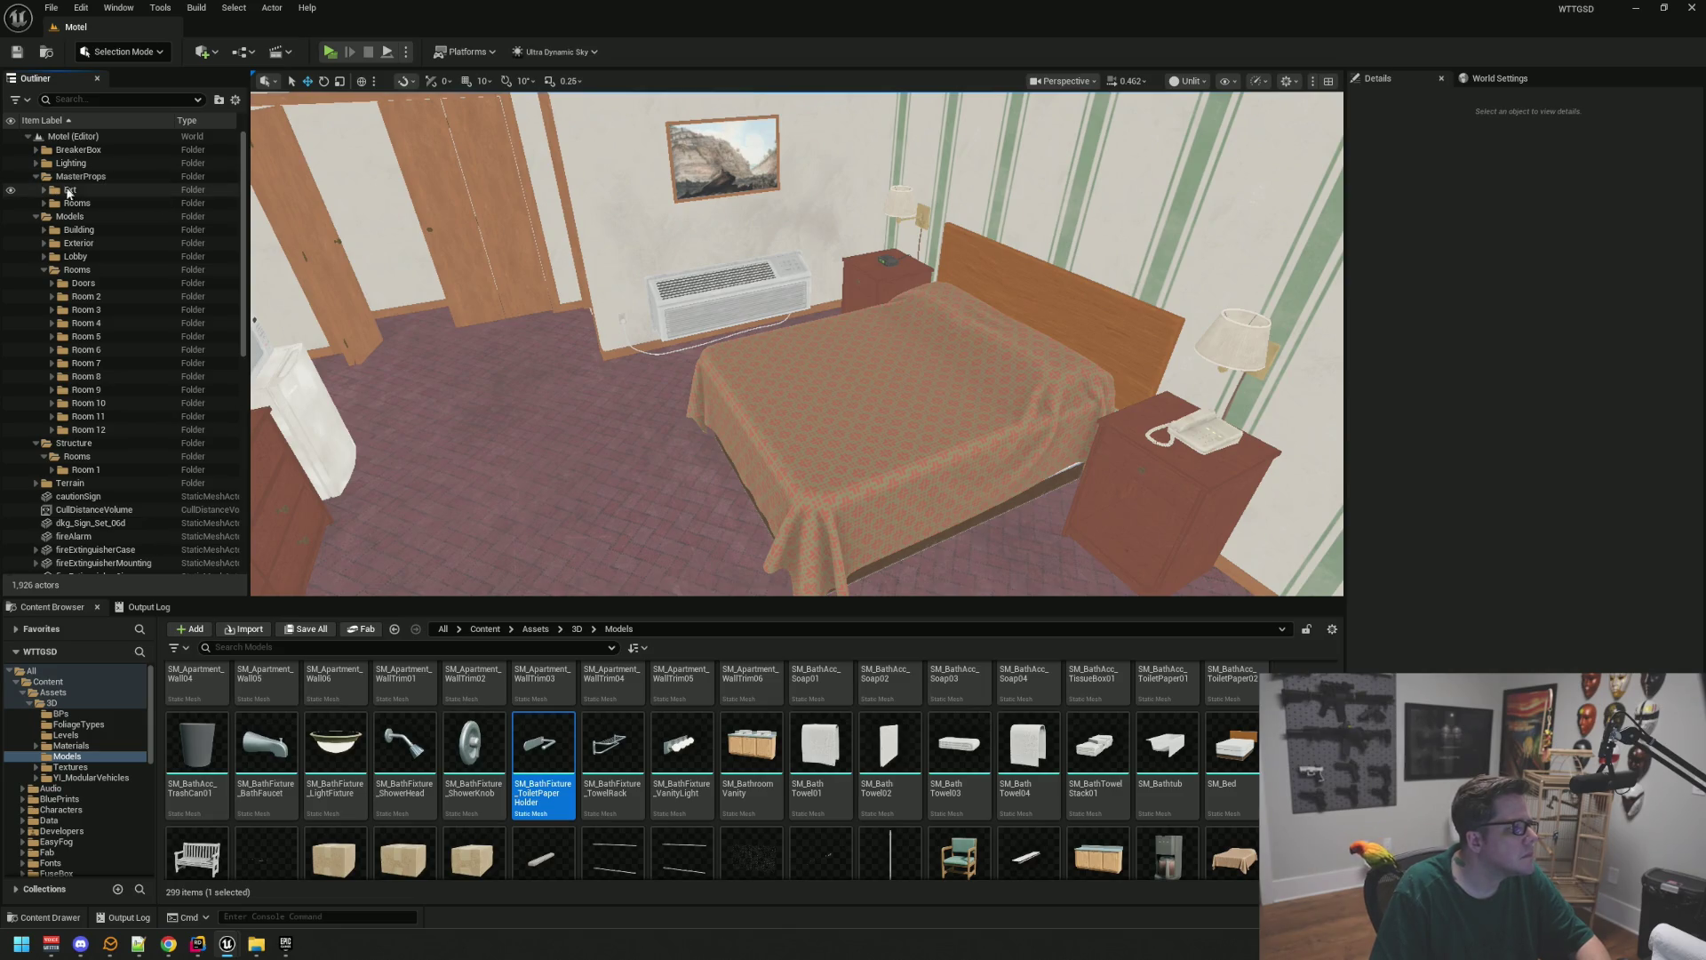
click(67, 203)
click(44, 204)
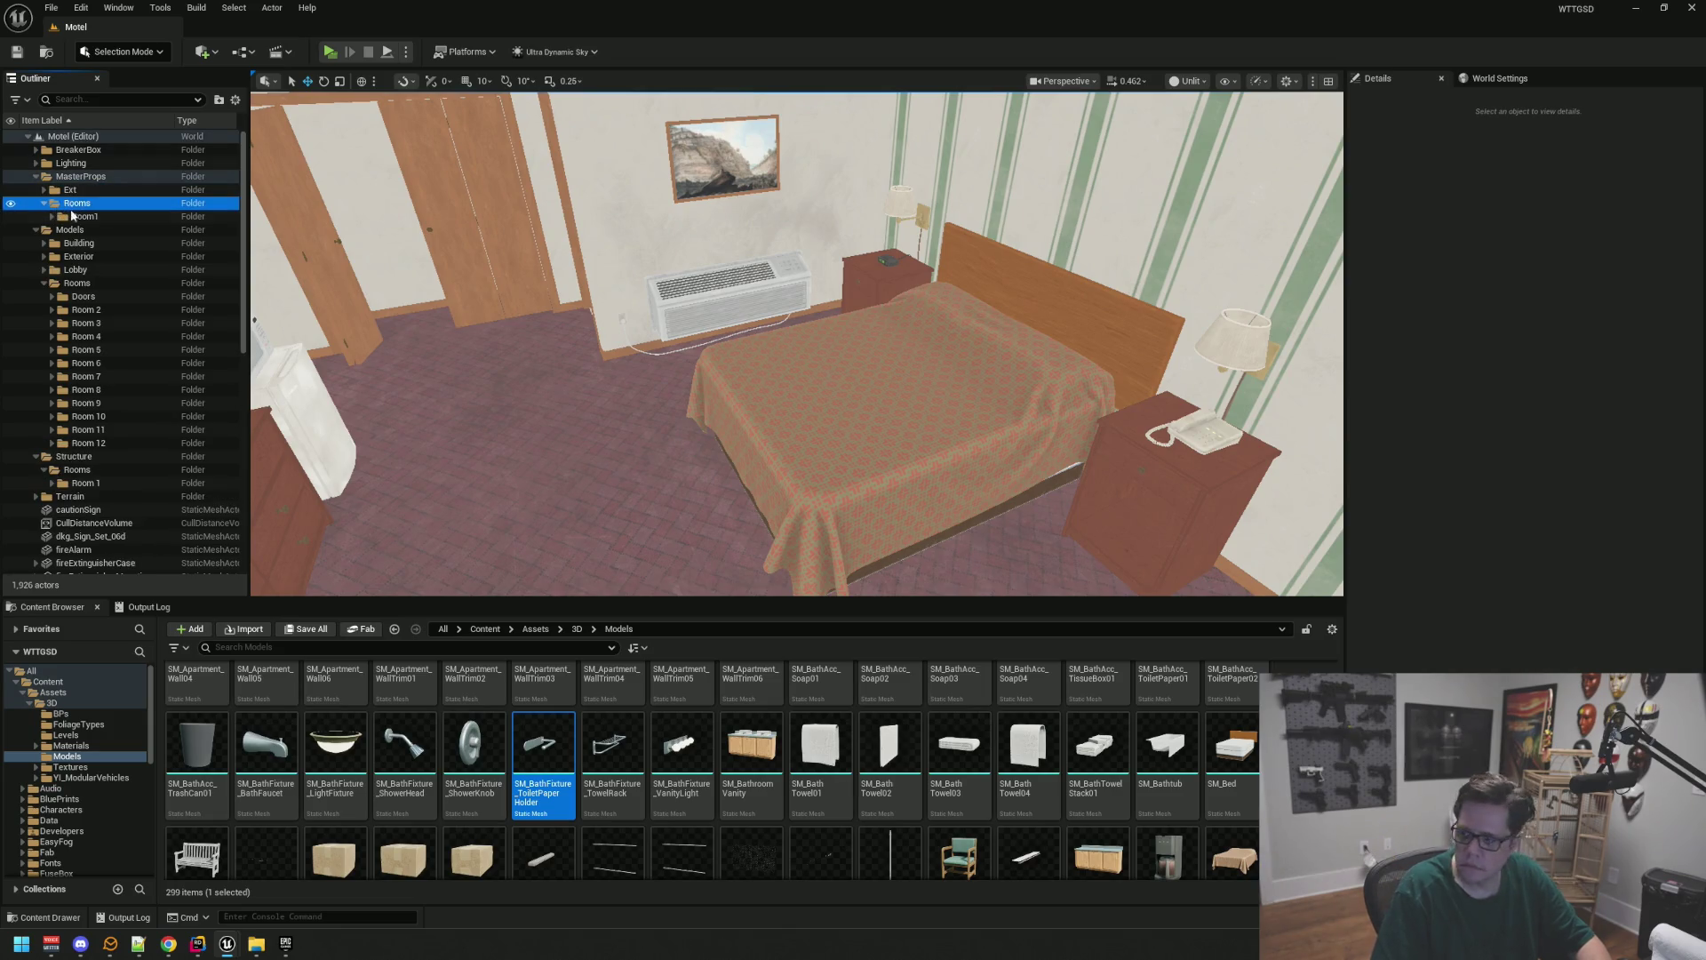
click(108, 210)
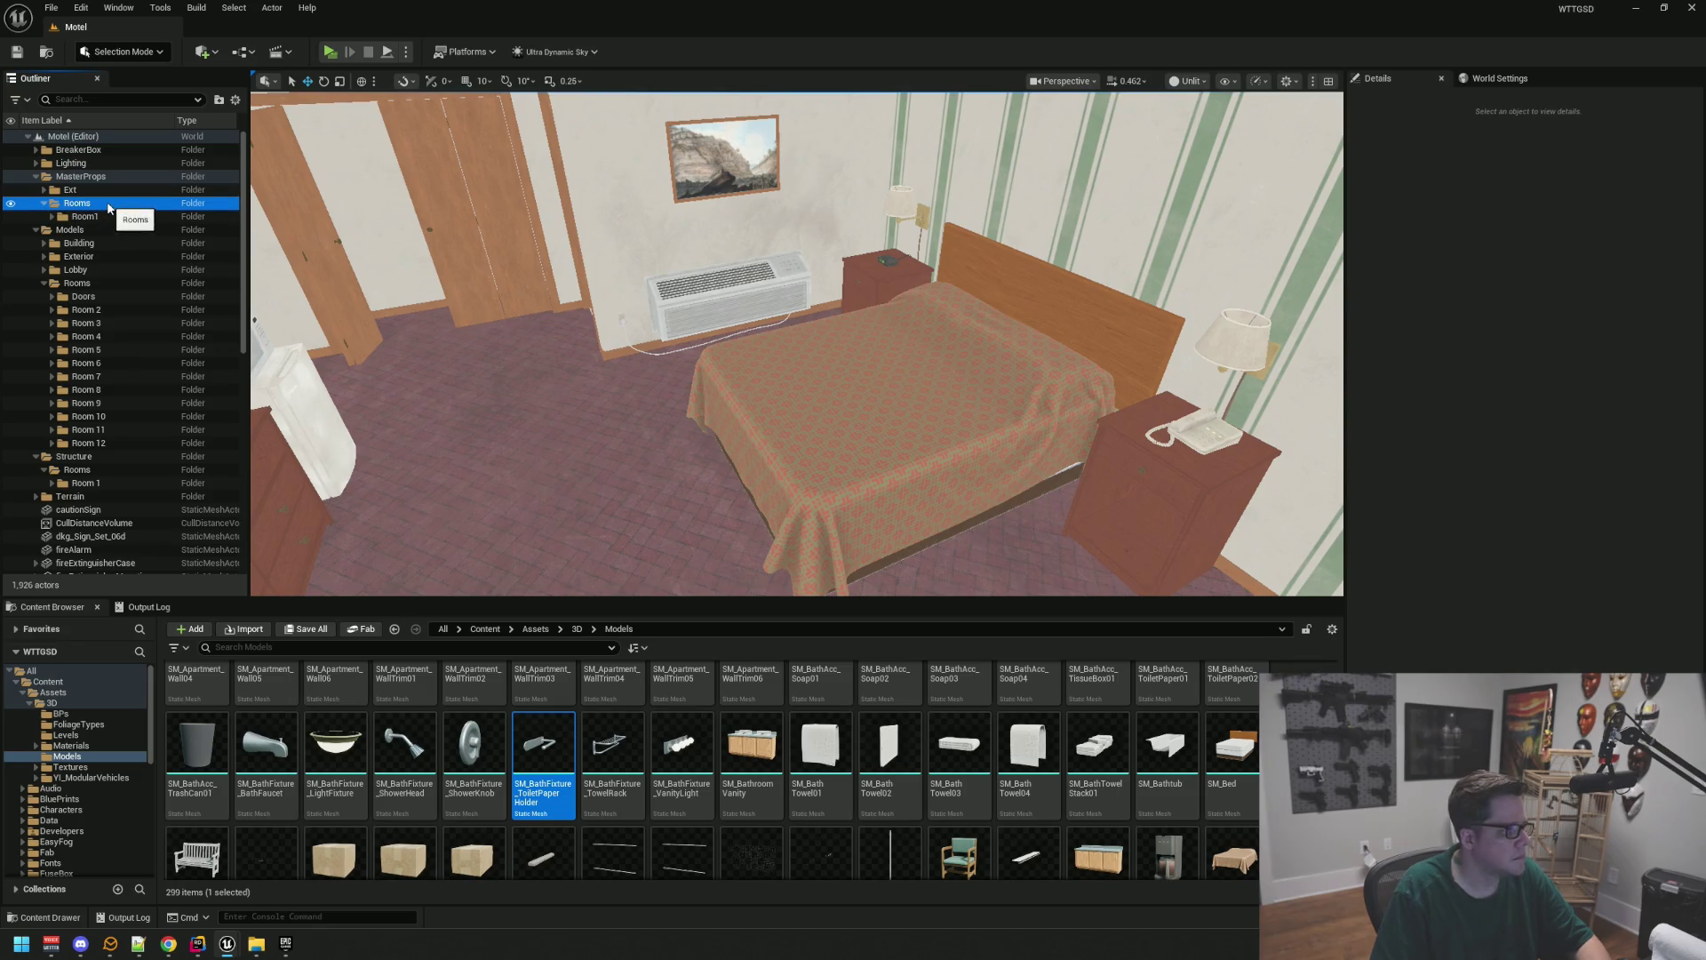
right_click(108, 208)
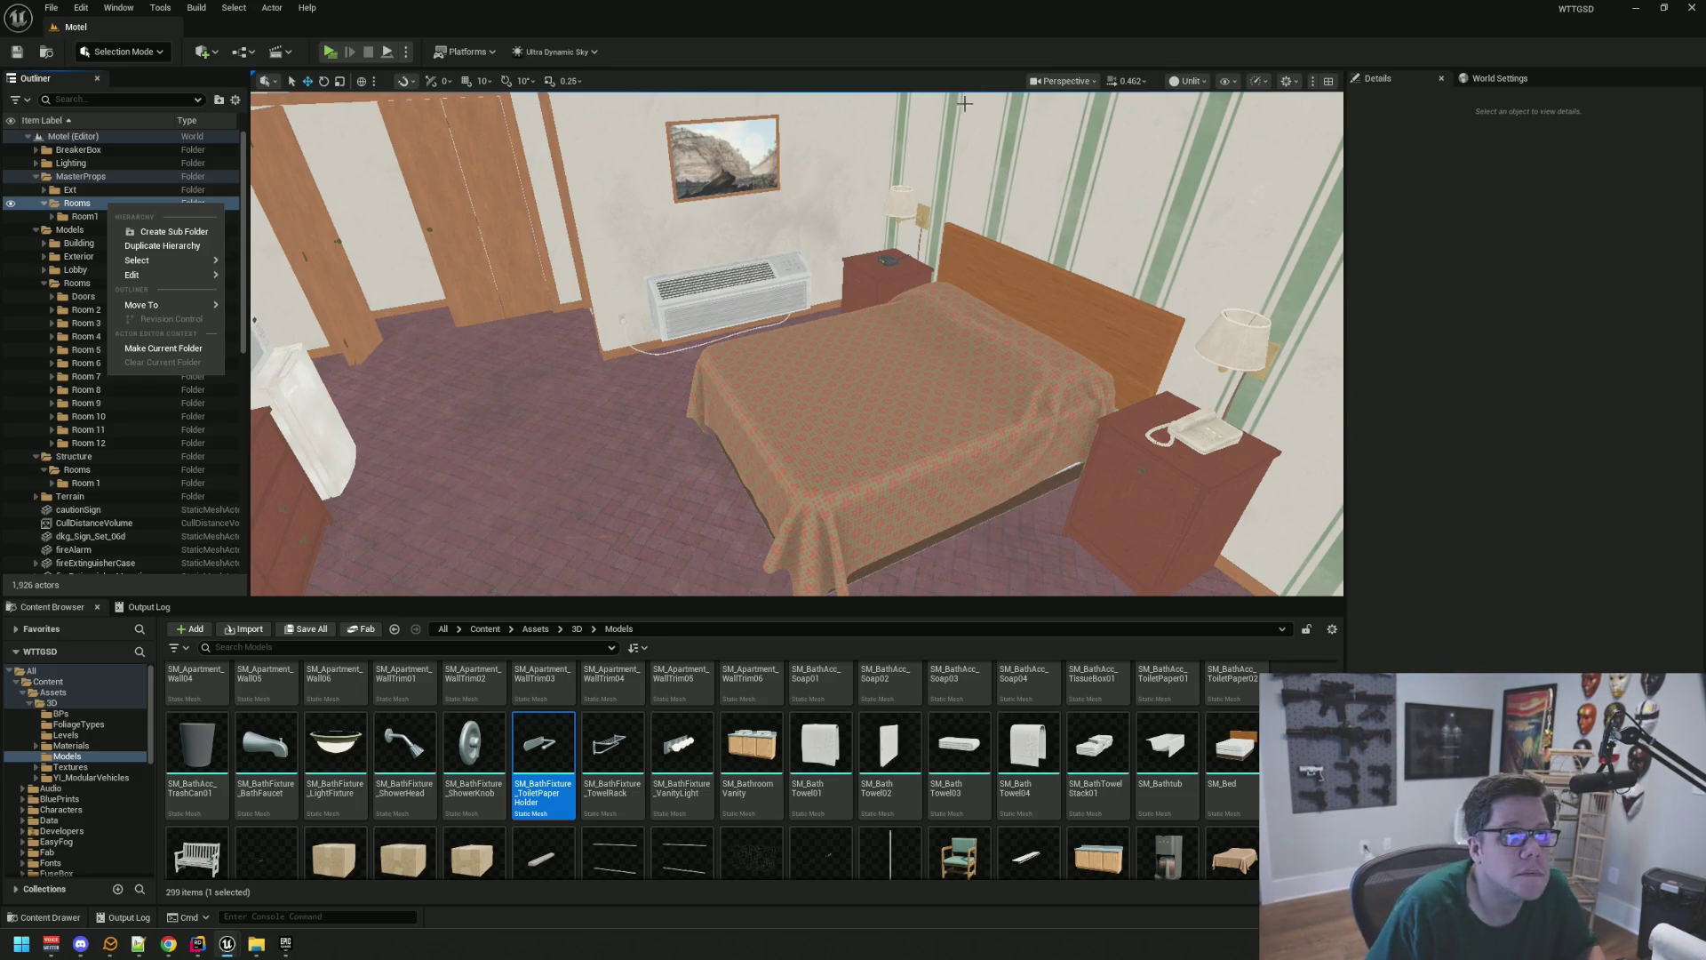
drag(836, 347, 844, 260)
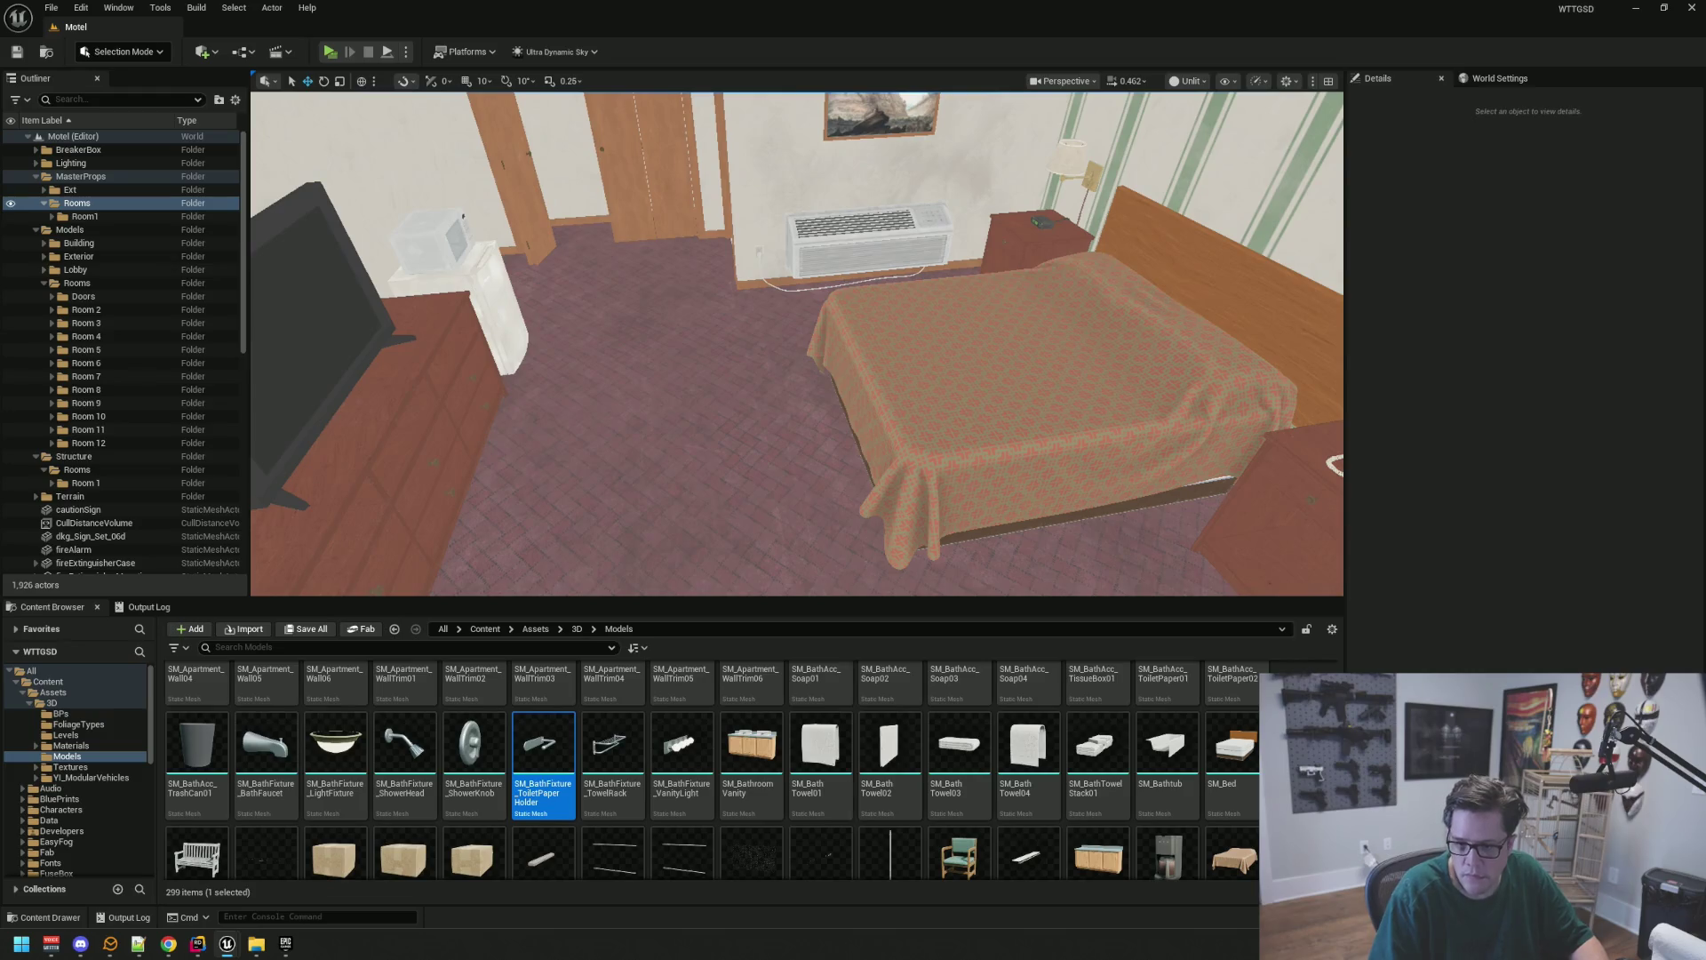
Create a Room2 folder under MasterProps/Rooms beside Room1
right_click(86, 210)
click(121, 233)
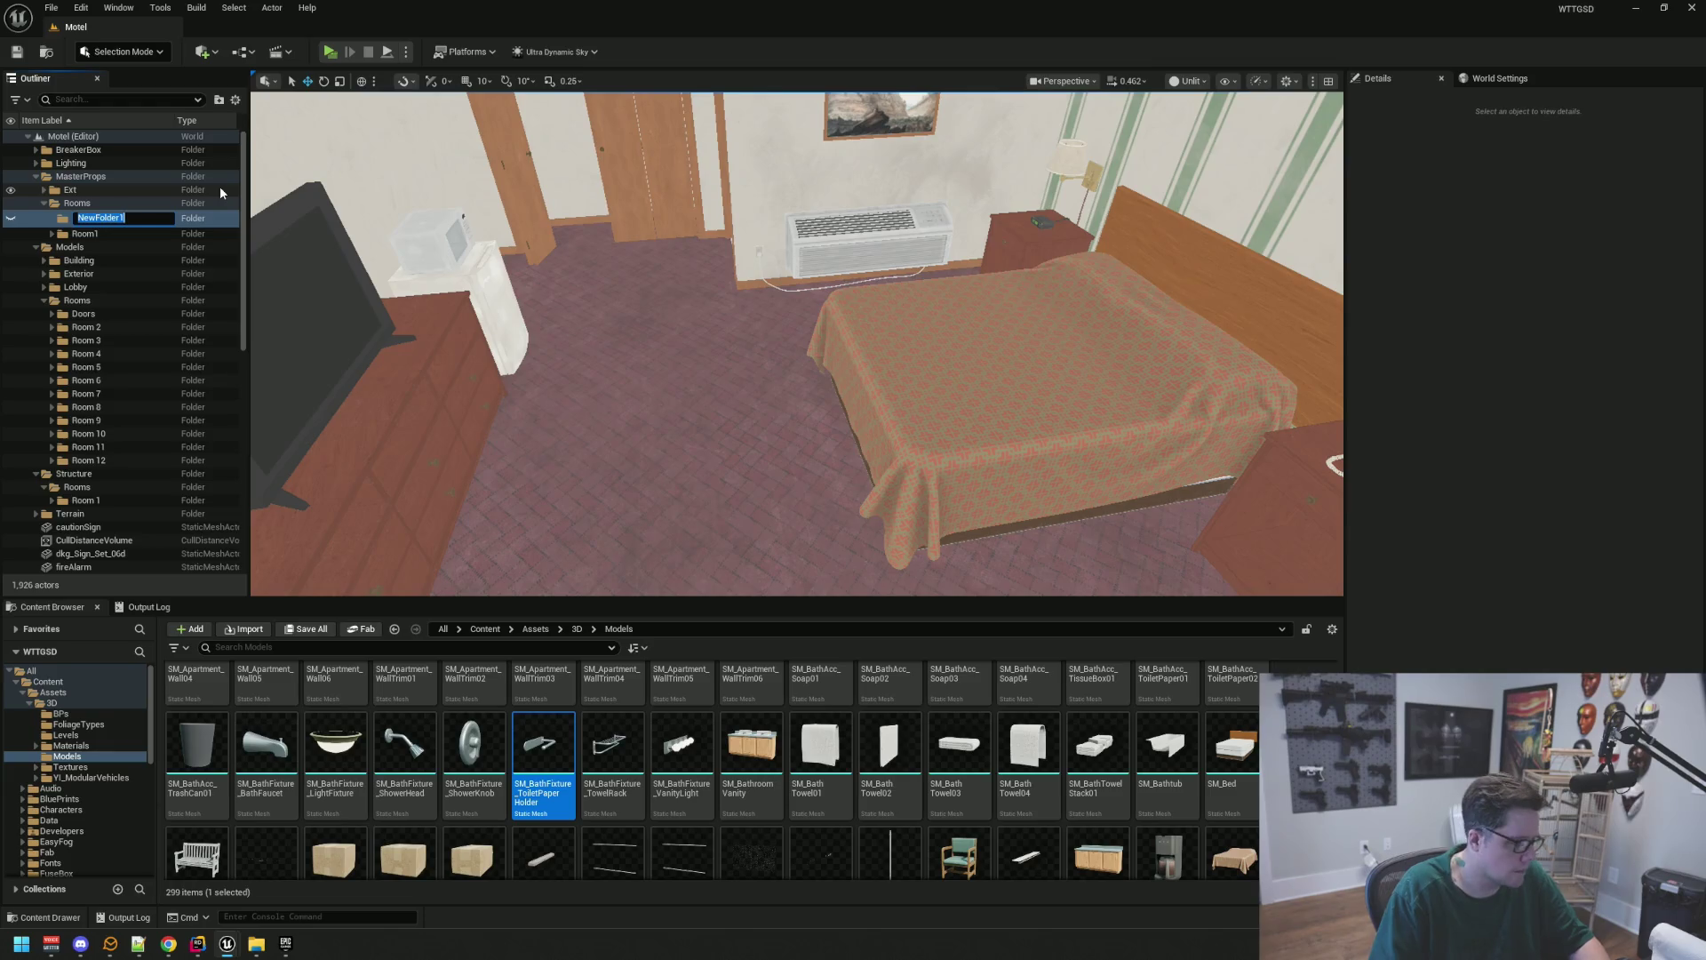
text(Room2)
key(Return)
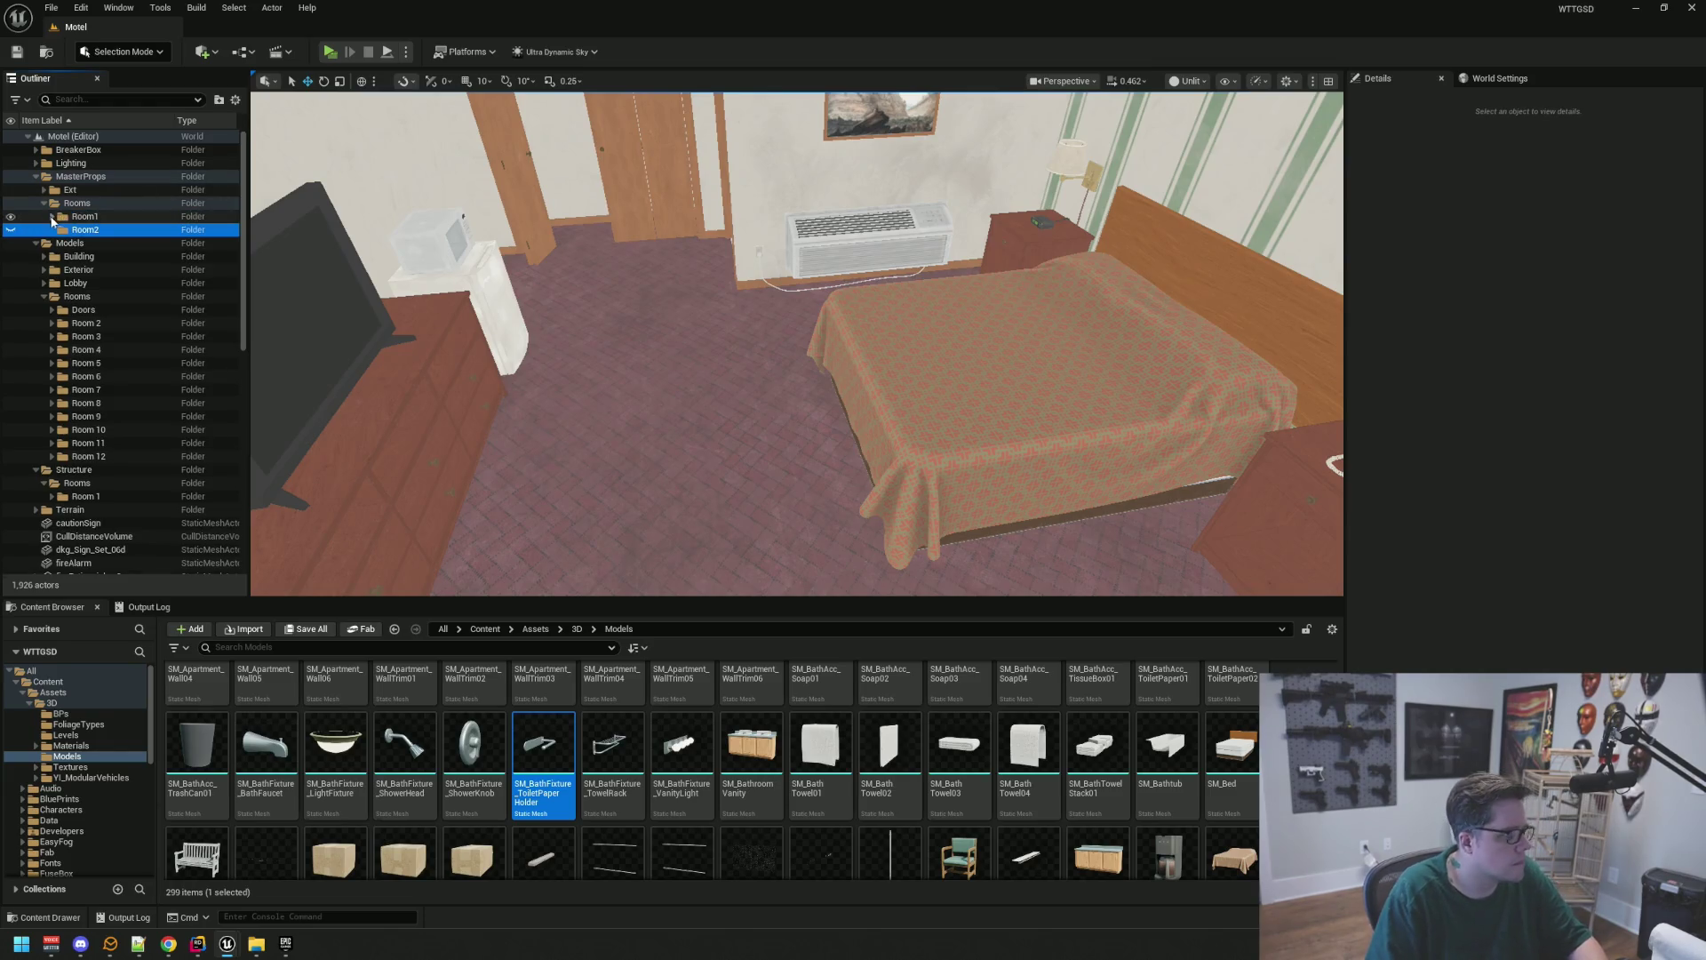
click(51, 217)
click(52, 217)
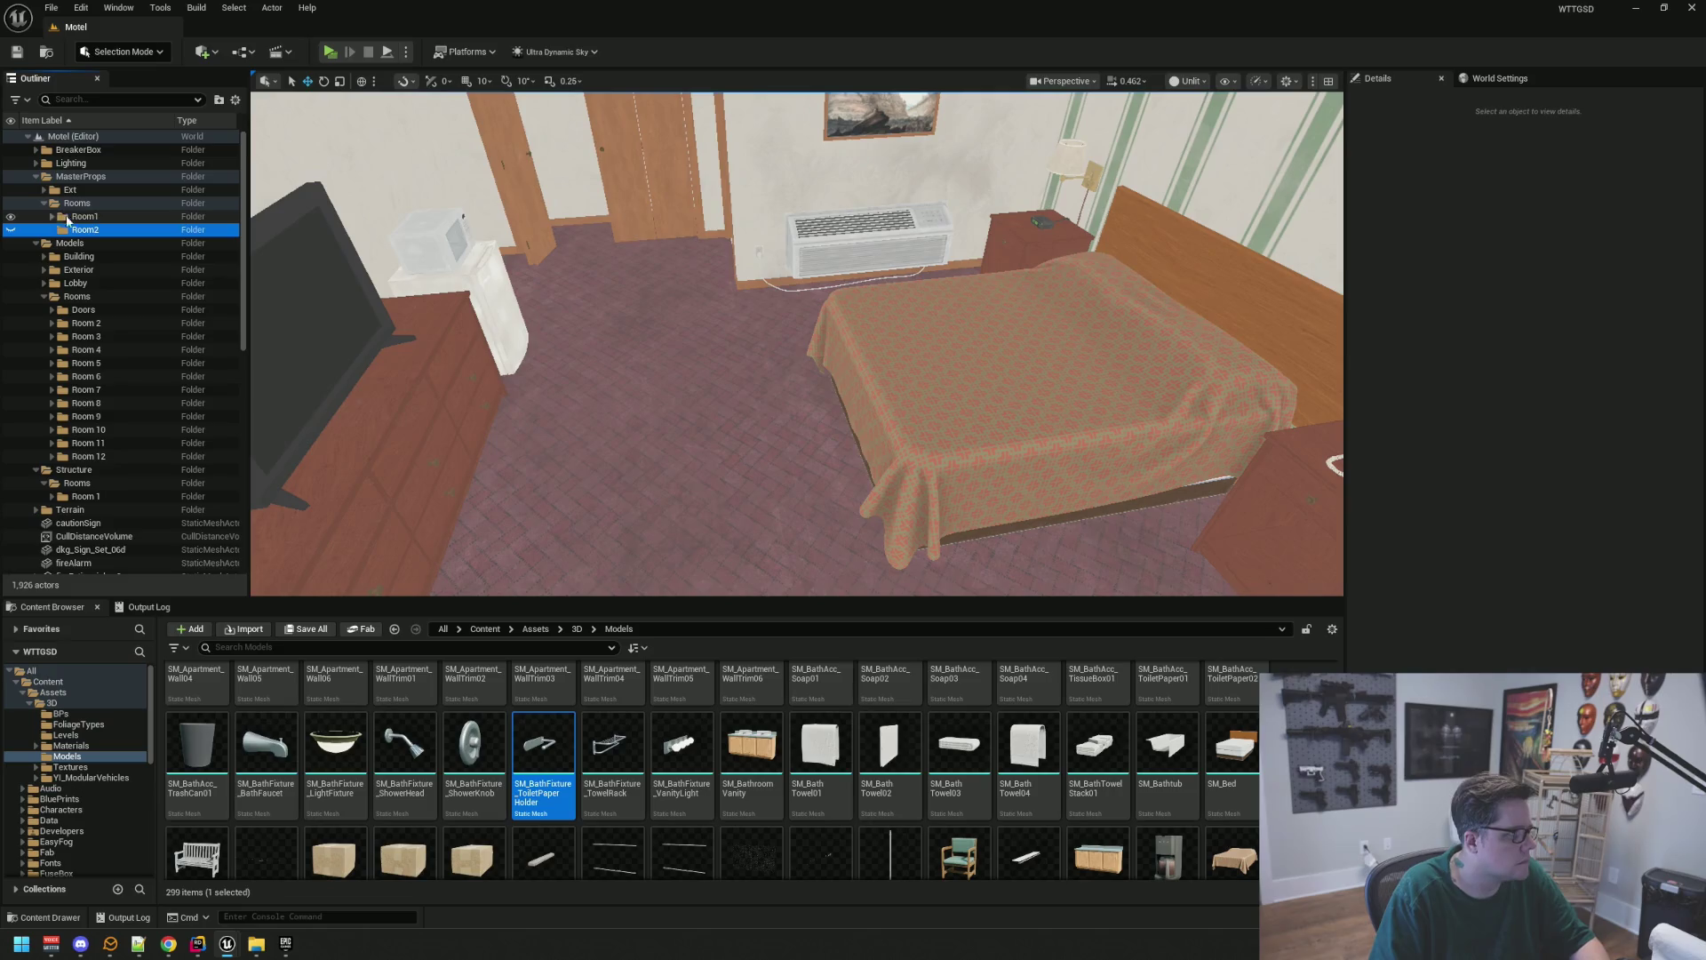
Add a Main subfolder inside the Room2 folder
right_click(93, 220)
click(85, 229)
right_click(89, 231)
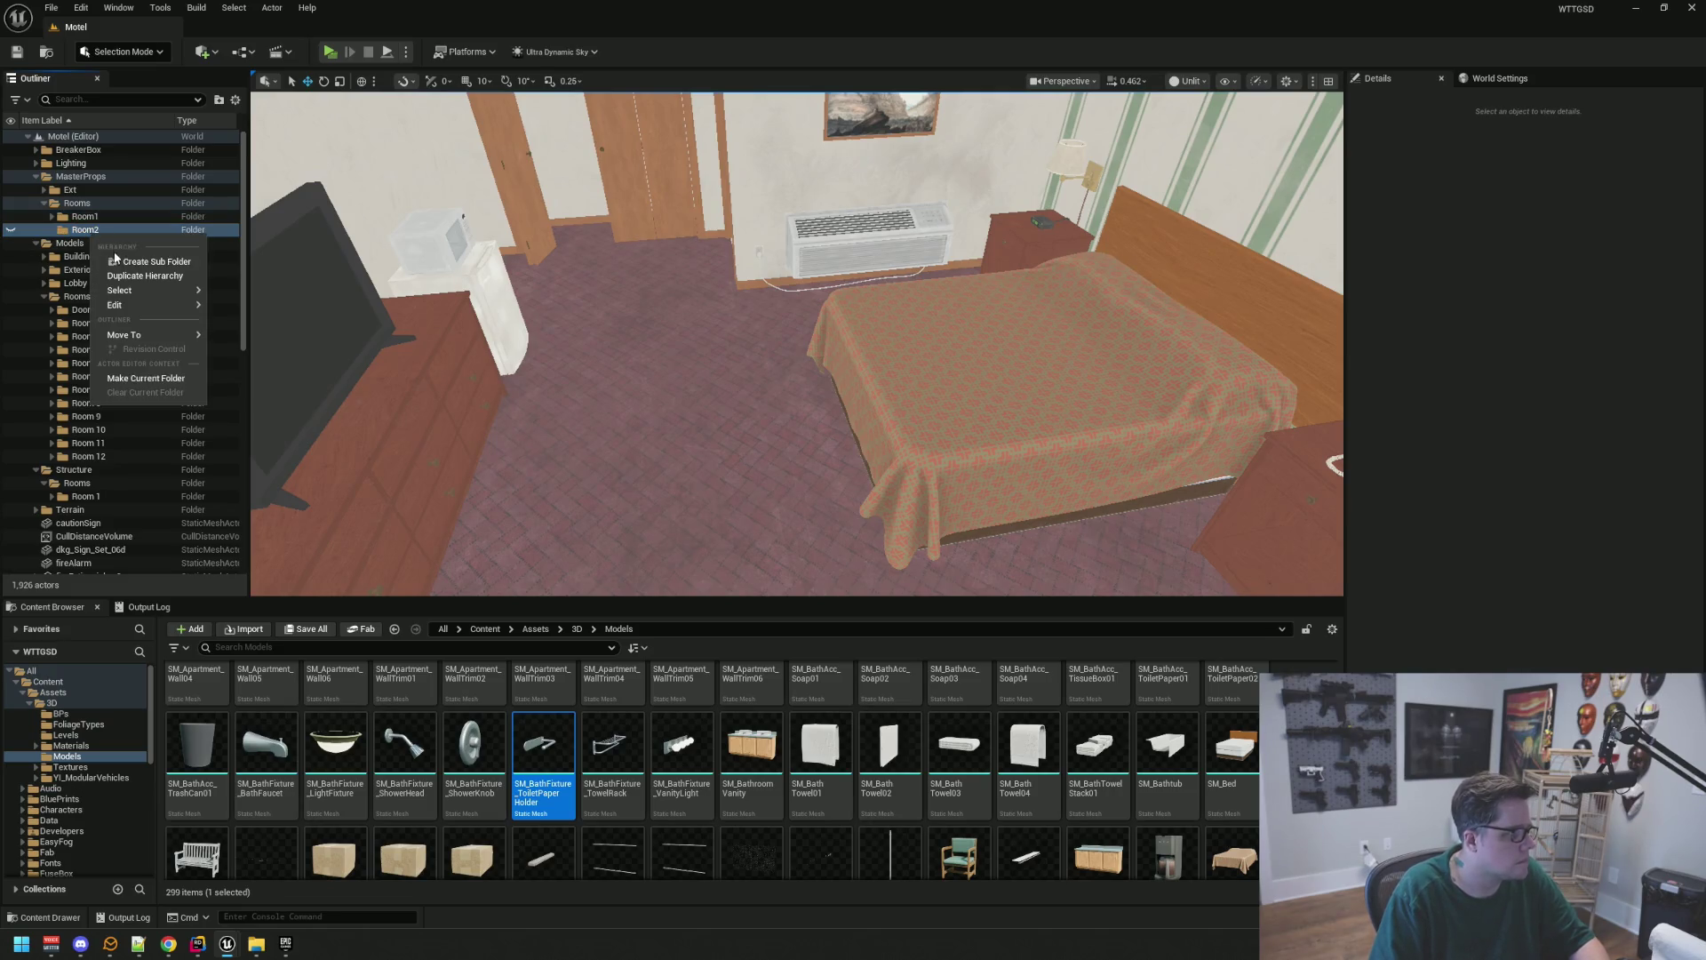
click(121, 264)
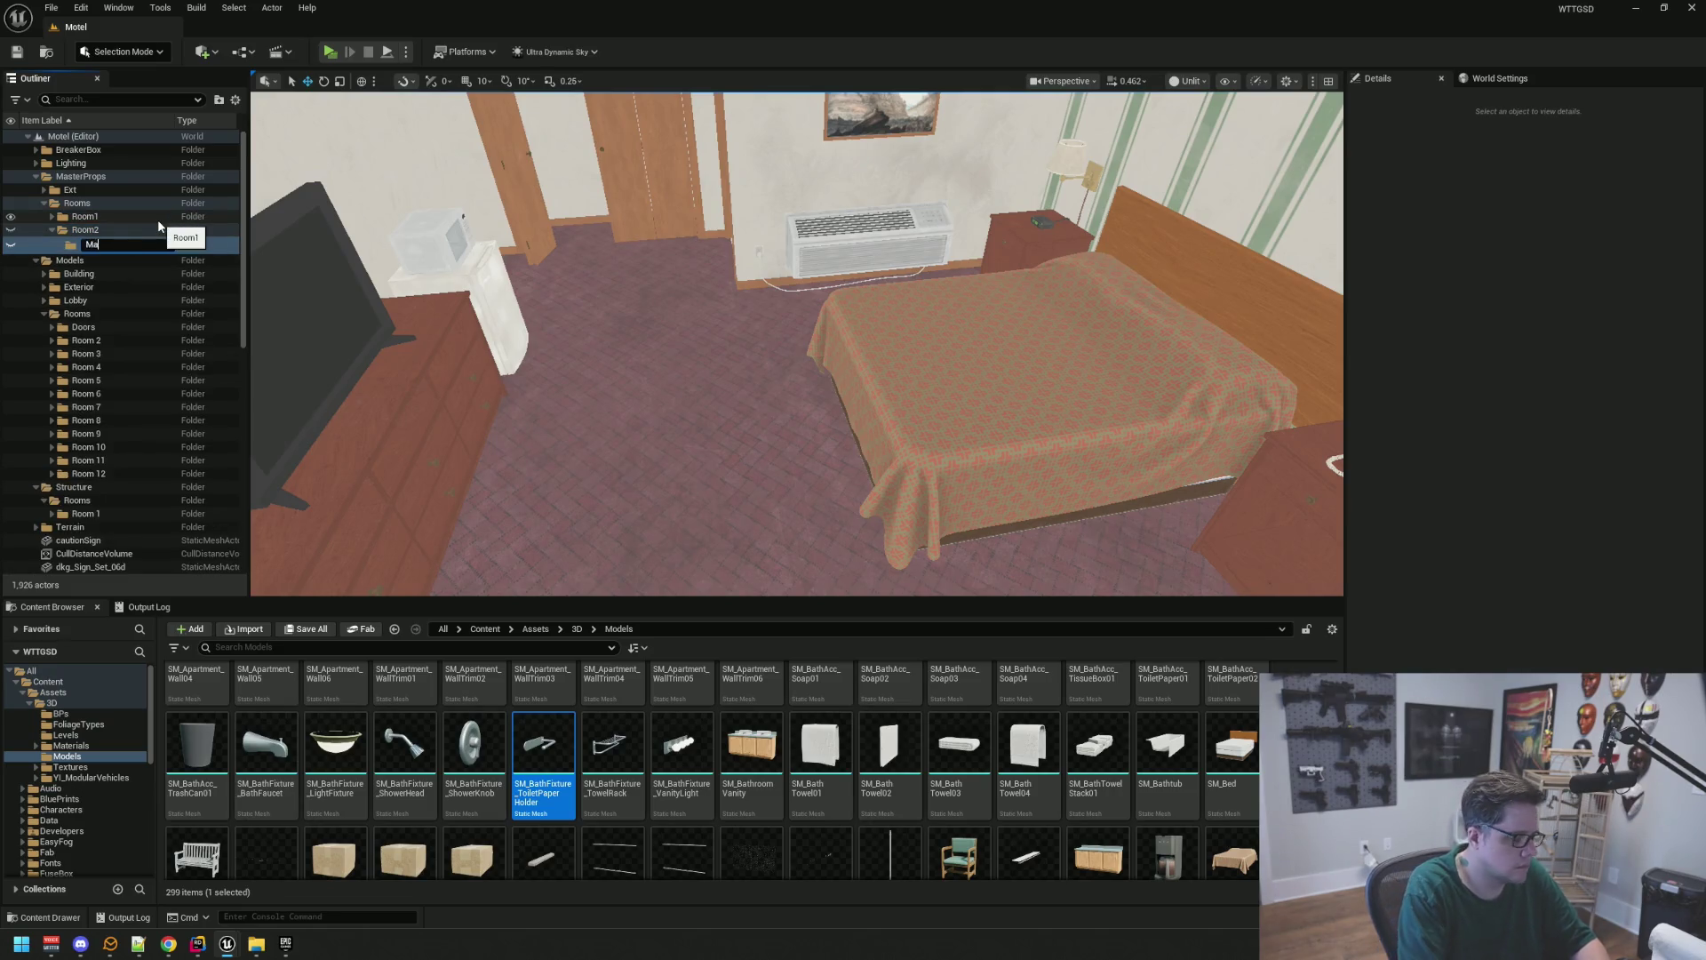
text(in)
key(Return)
Fly the camera into Room 2 and select its air conditioner
key(w)
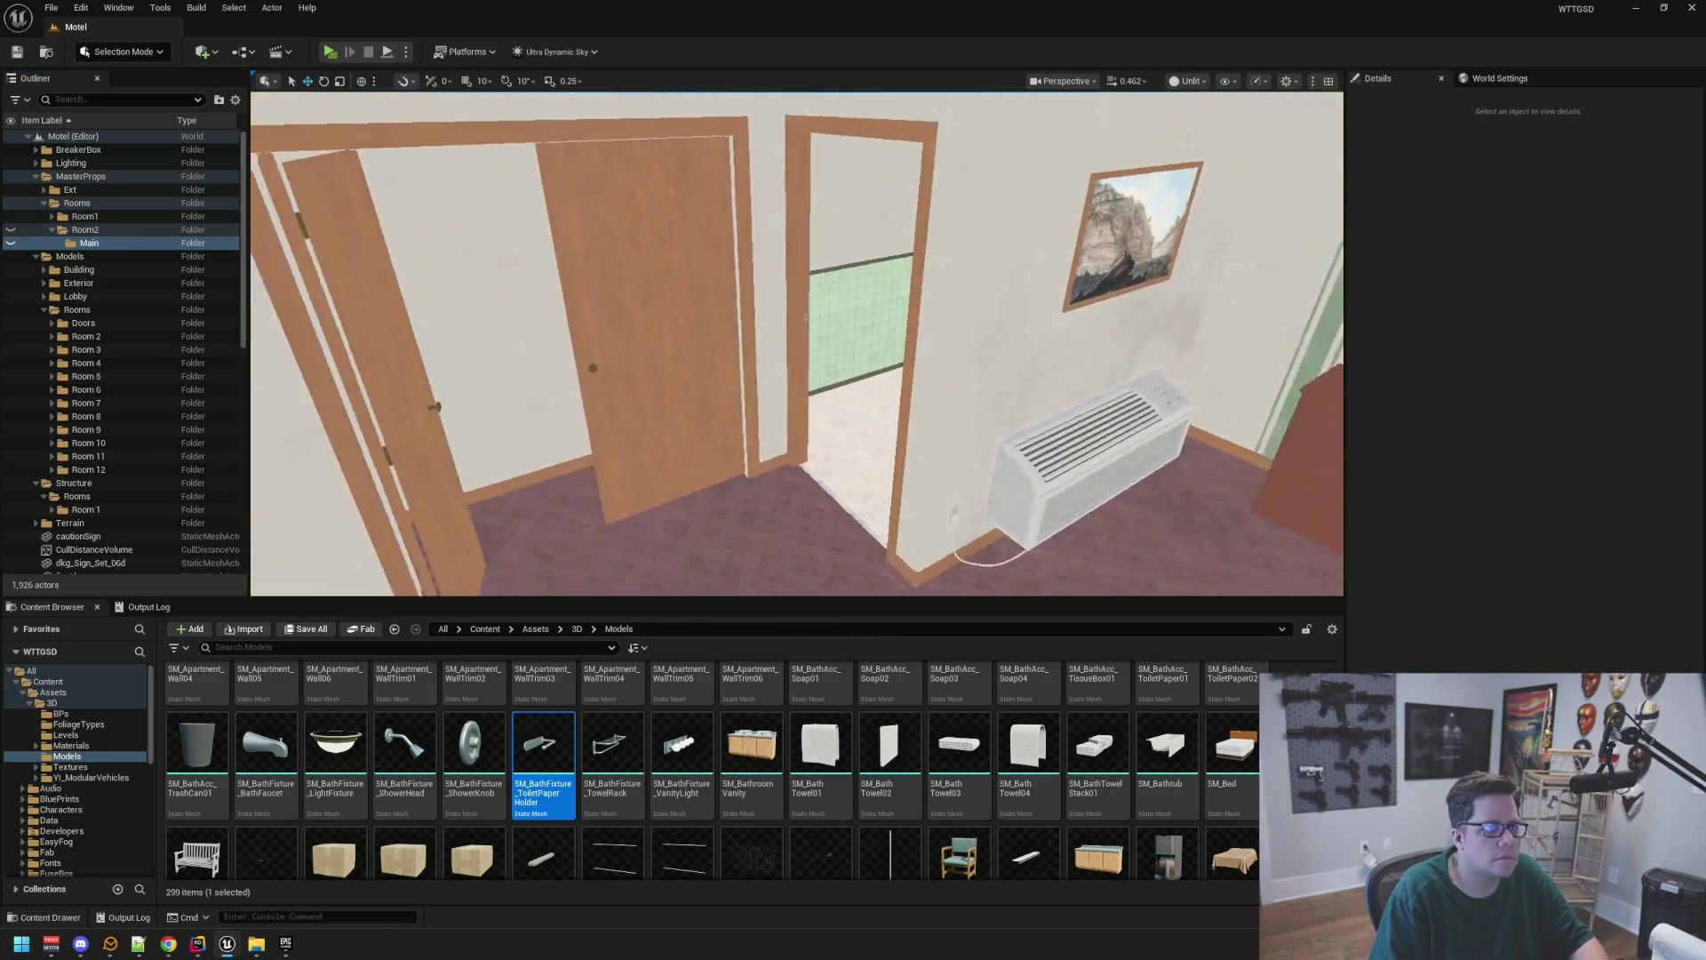
key(w)
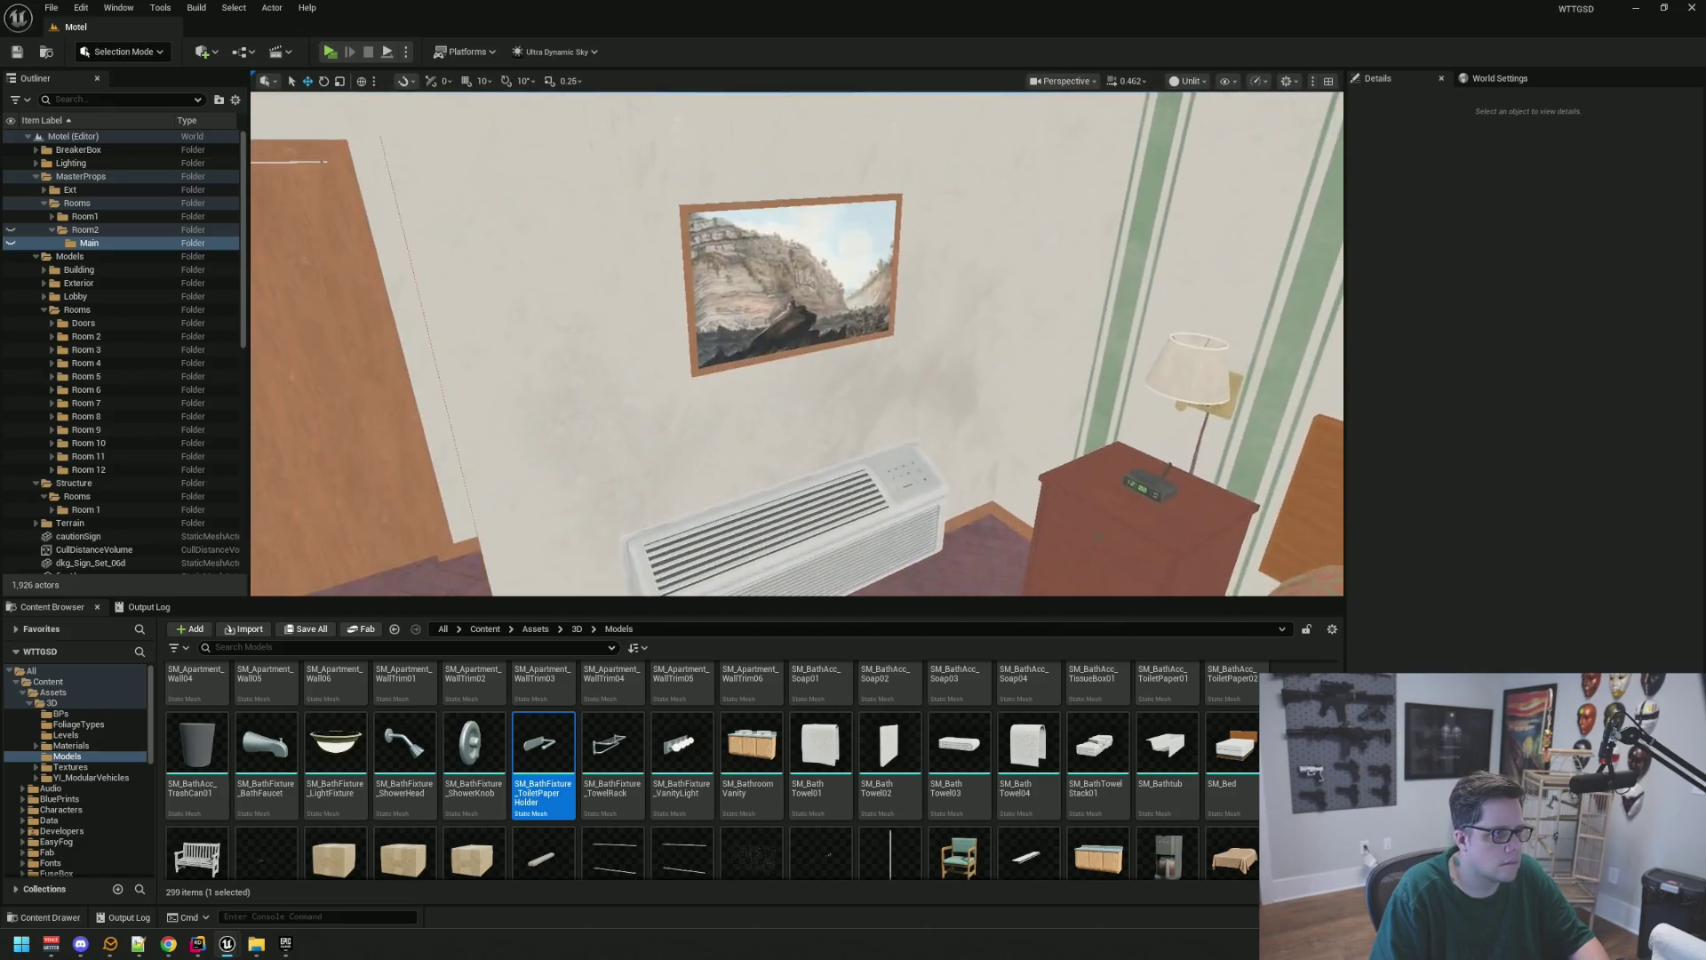
click(804, 369)
Select Room 2's props from SM_AirConditioner2 to SM_Wire_Room_TV2, excluding the door mat
key(f)
drag(810, 355, 294, 373)
click(60, 480)
scroll(152, 501, down, 6)
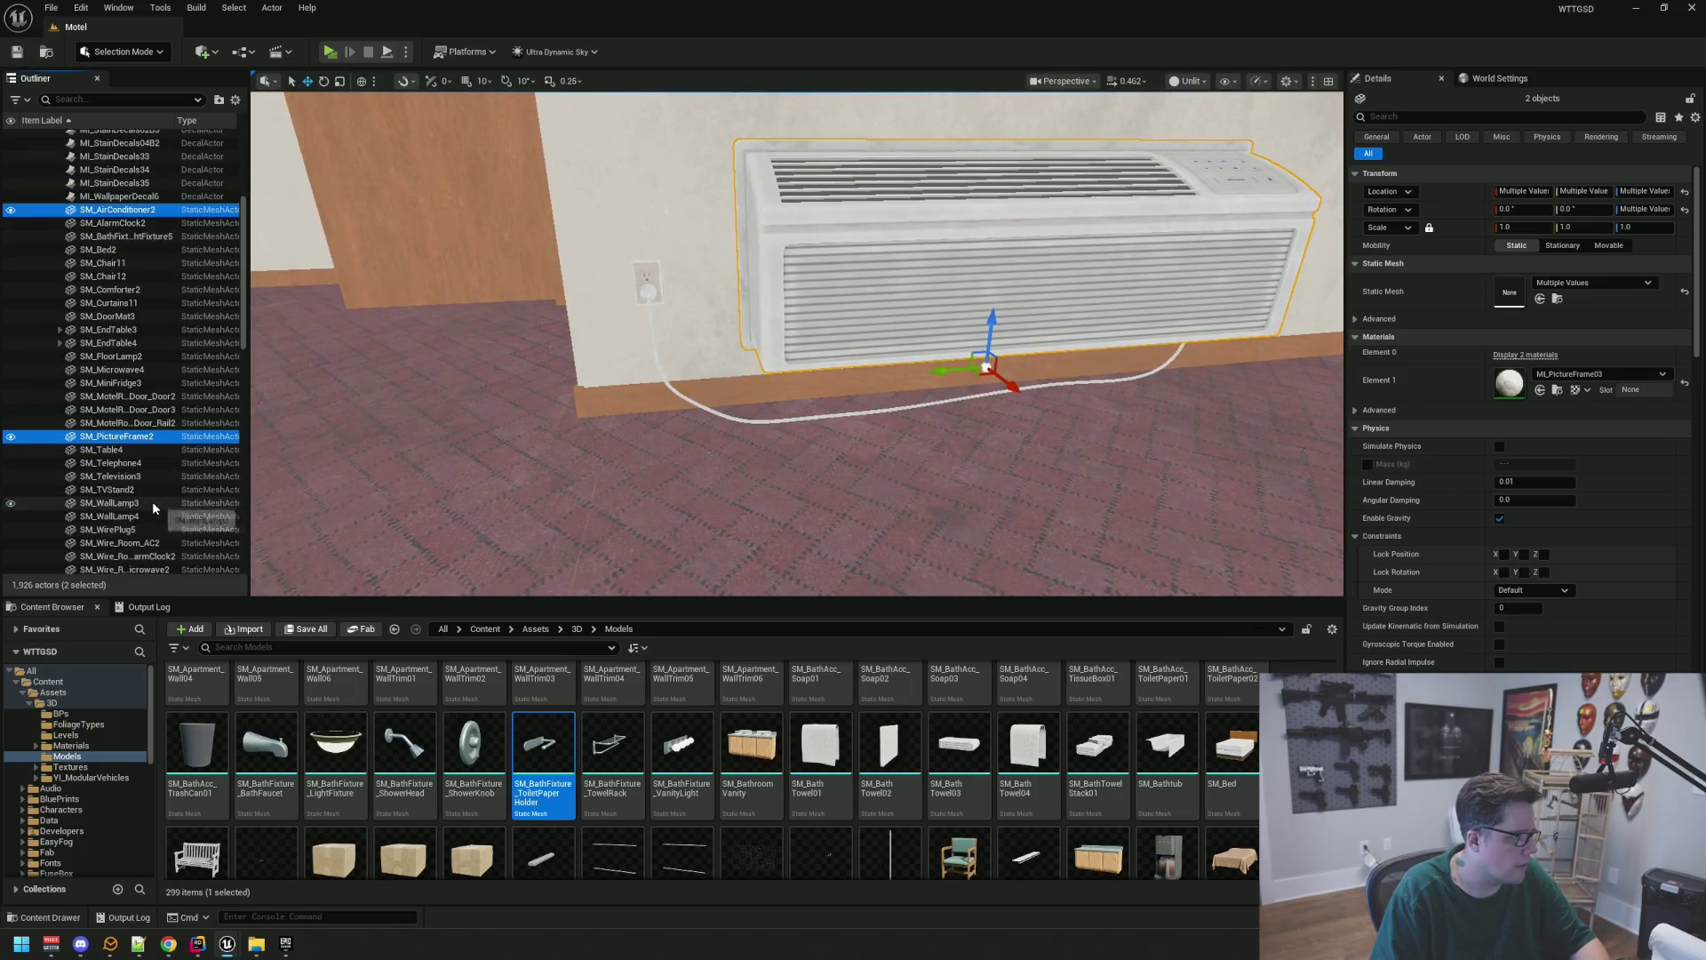
click(149, 497)
scroll(143, 462, up, 8)
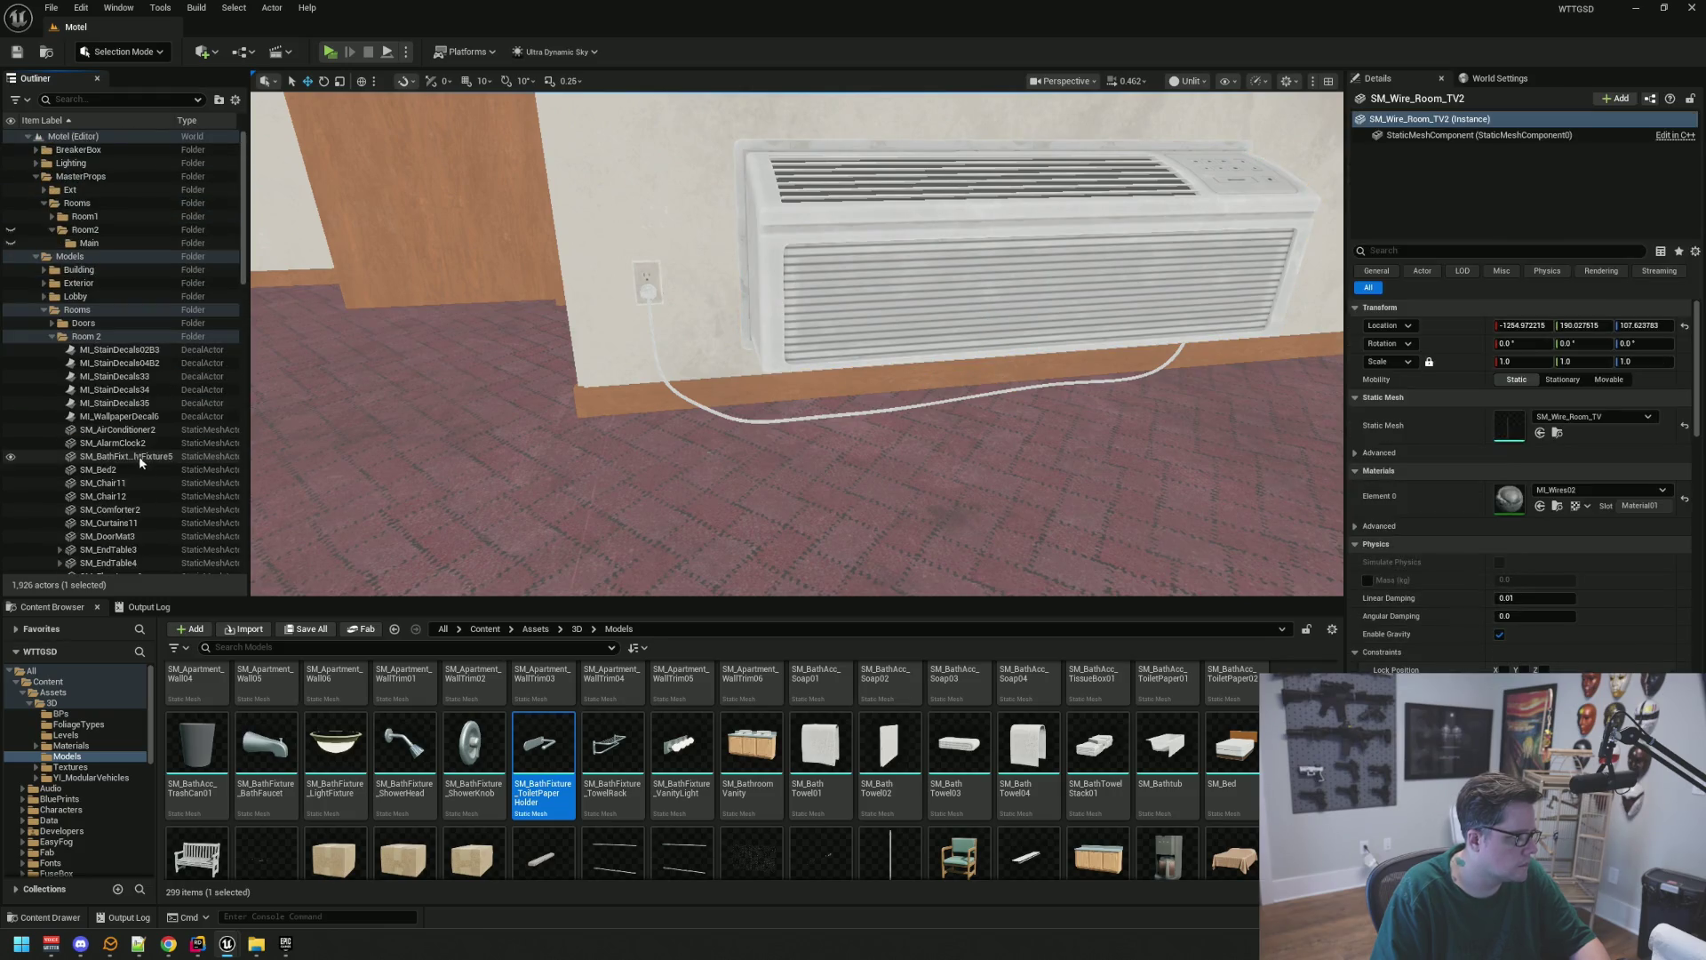
shift+click(135, 430)
key(f)
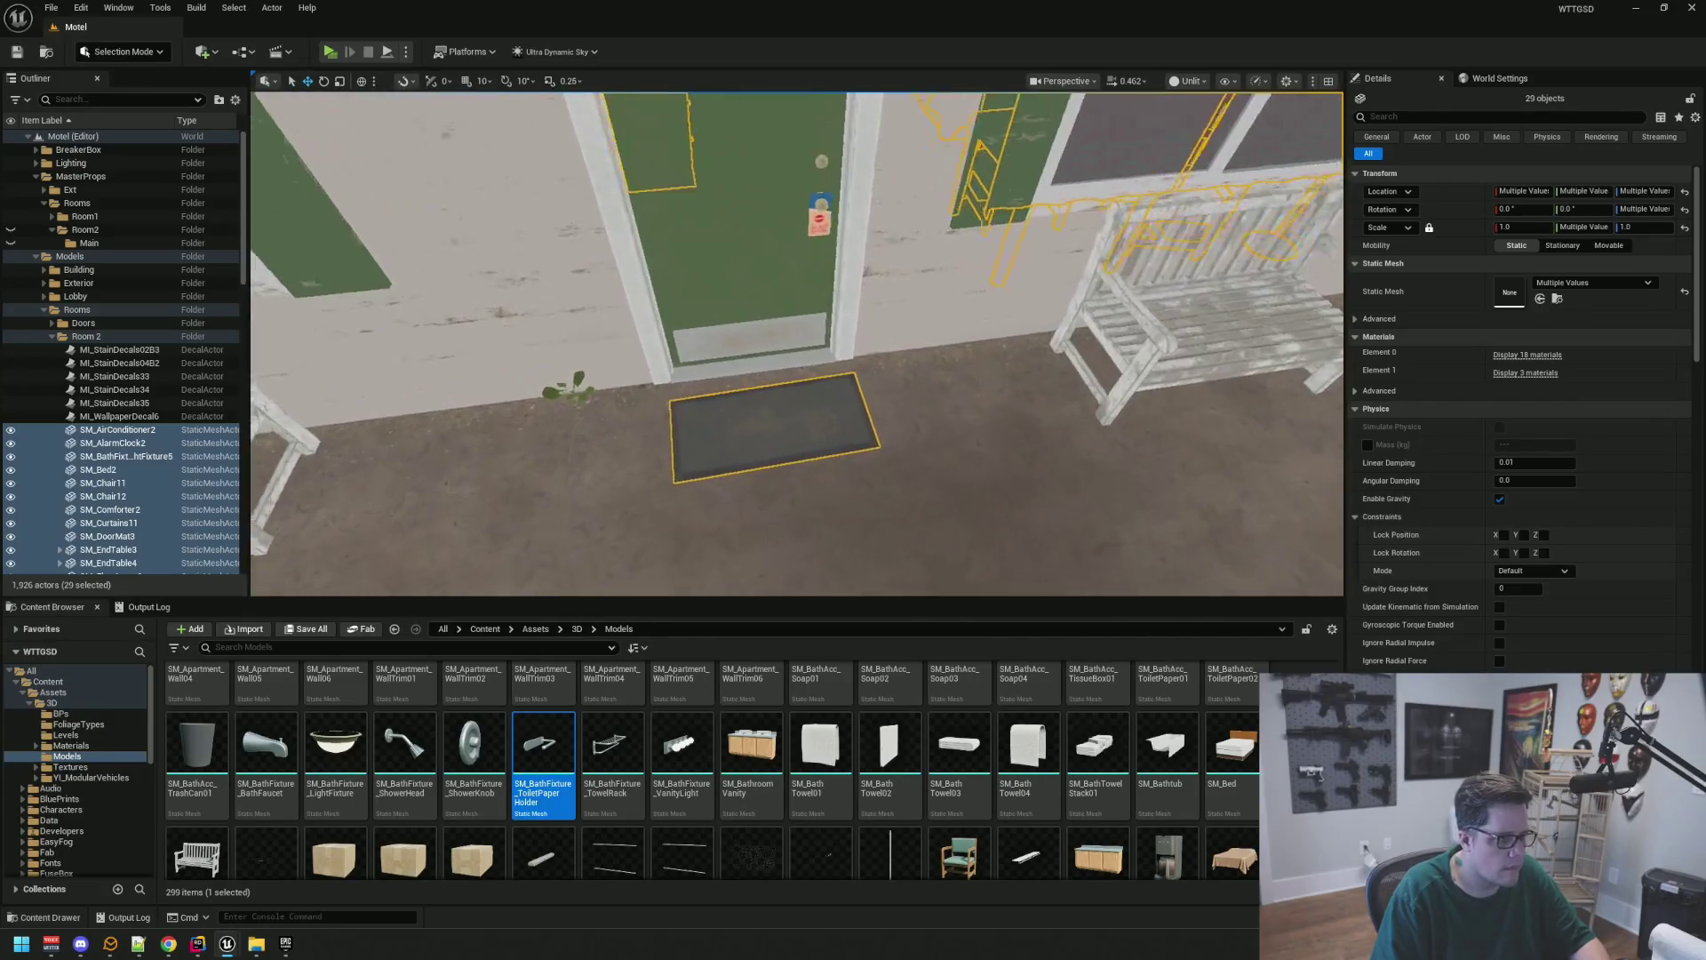
ctrl+click(746, 439)
key(f)
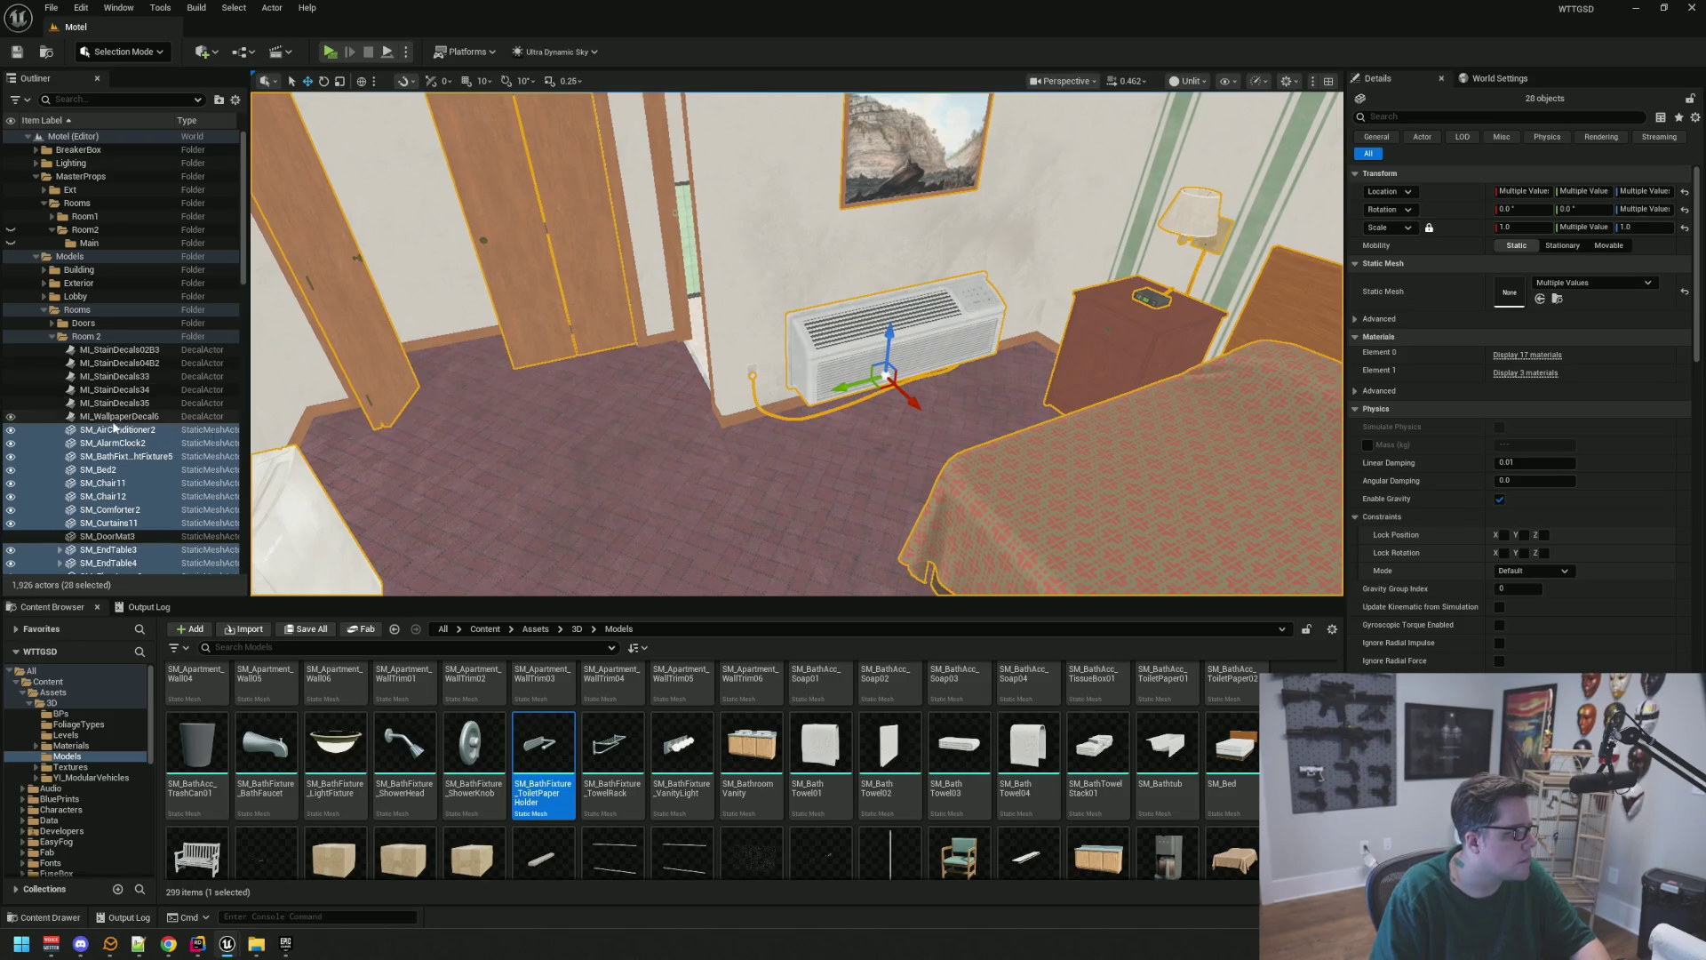
Move the selected props into Room2/Main and hide that folder in the viewport
drag(109, 439, 114, 351)
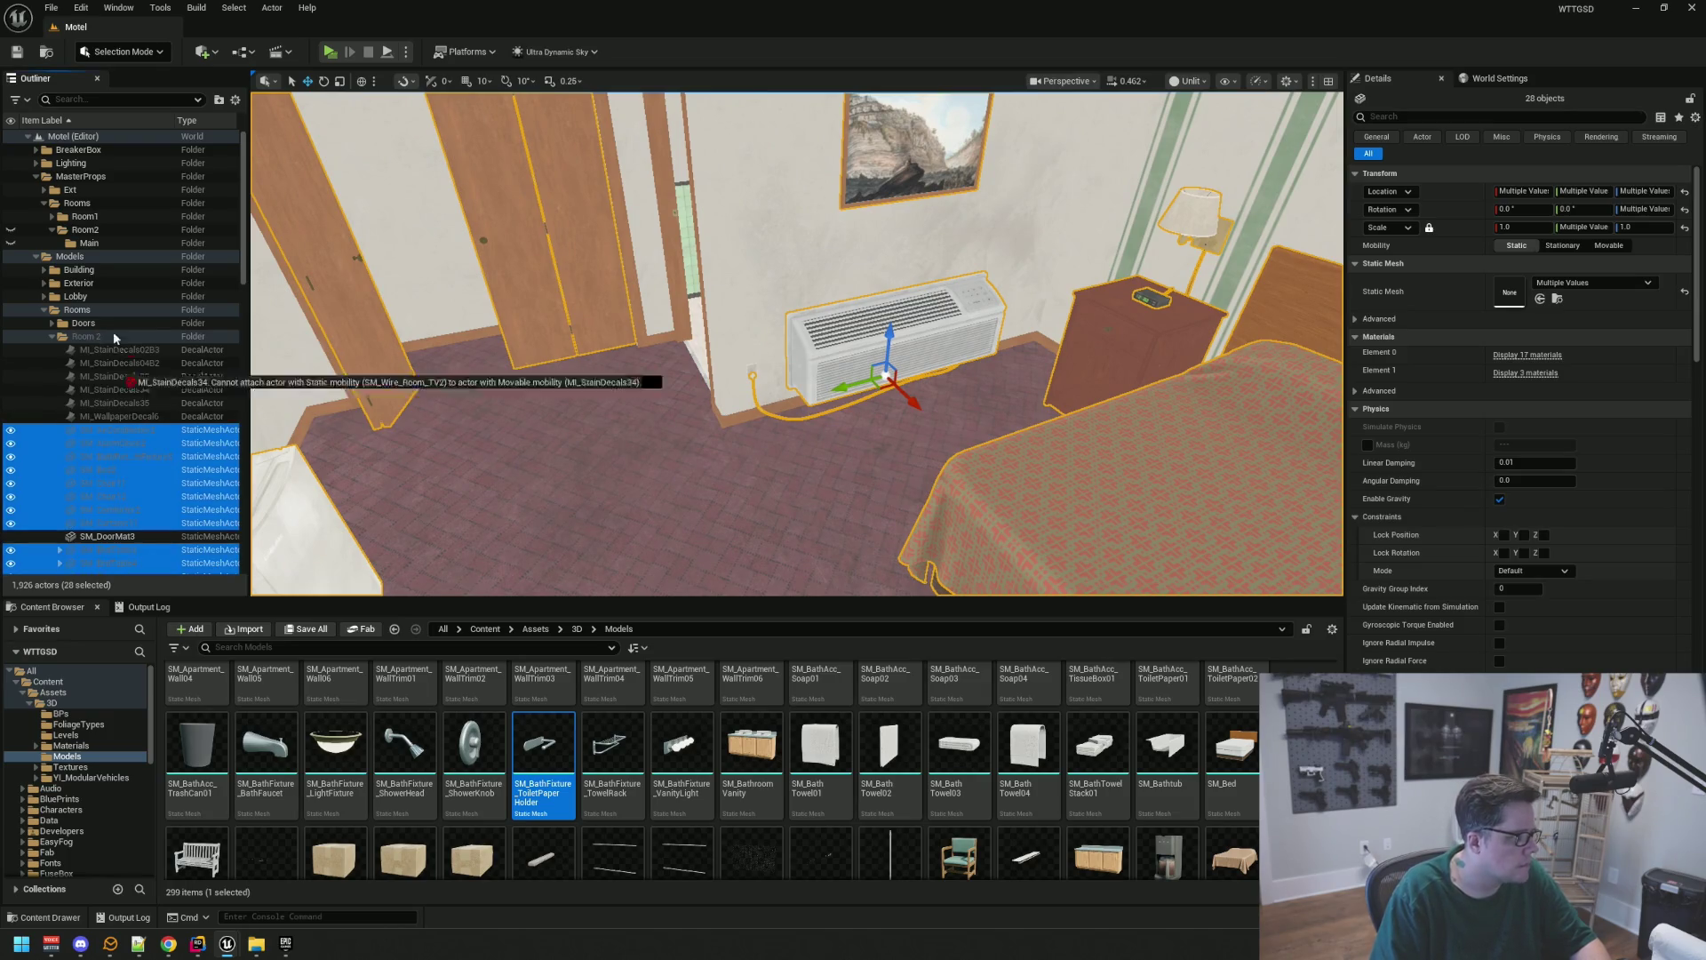
drag(91, 247, 94, 250)
click(60, 243)
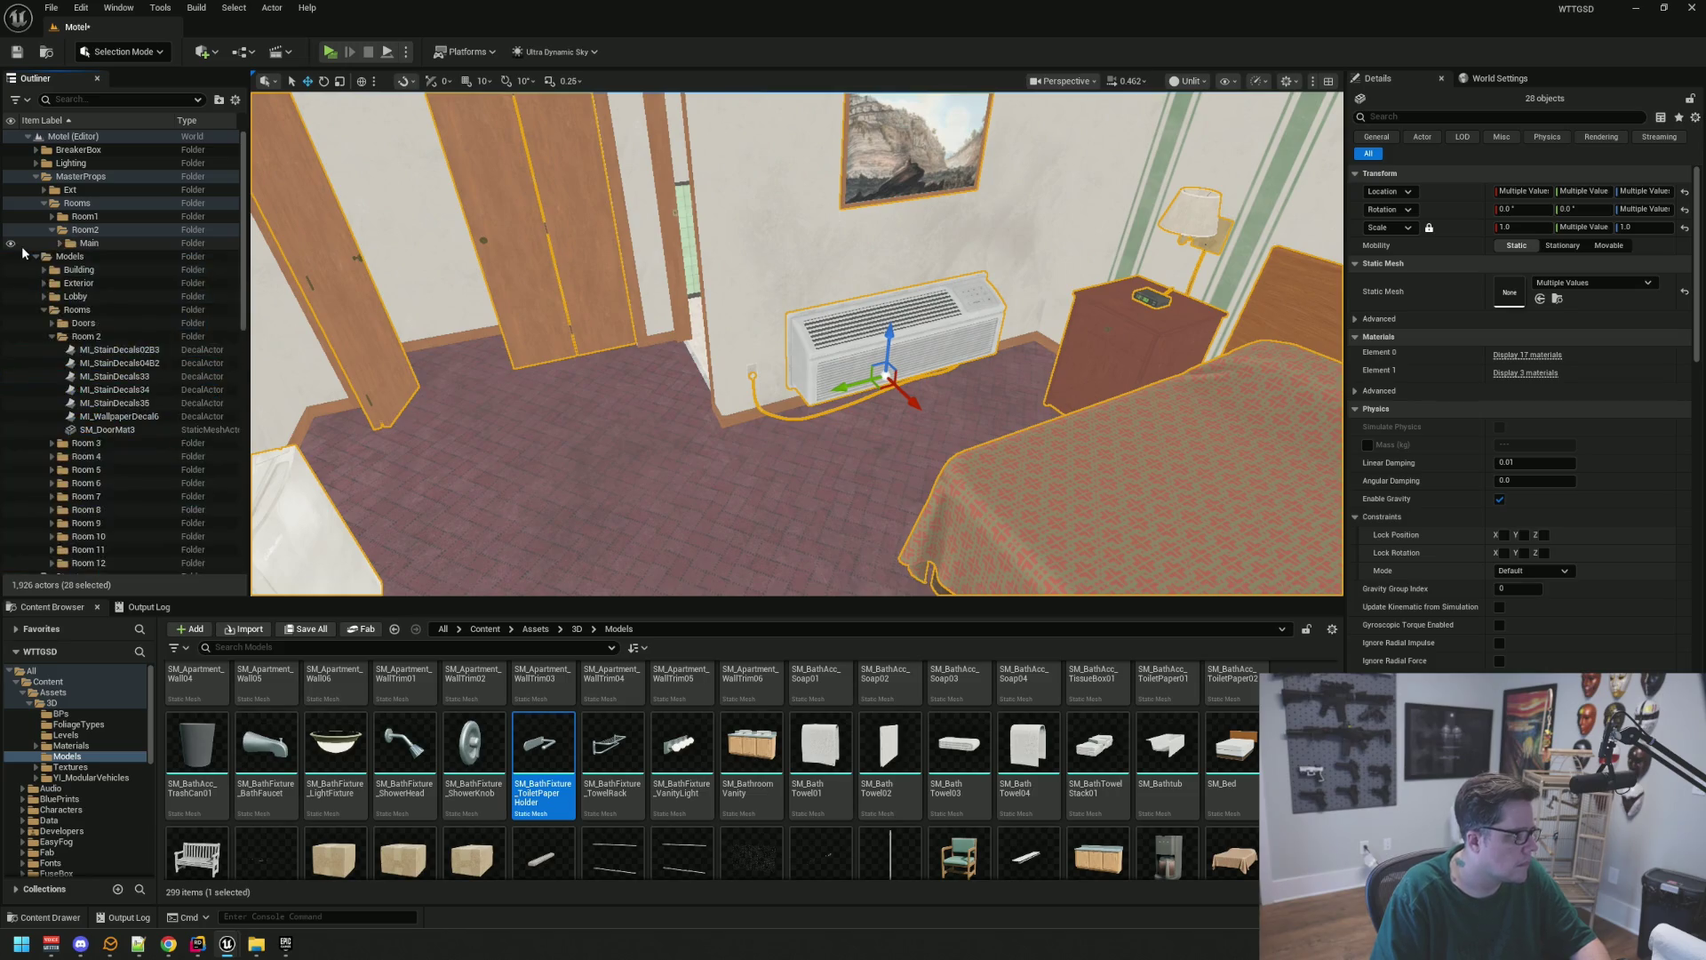
click(11, 242)
mouse_move(803, 380)
mouse_down()
mouse_move(960, 381)
mouse_move(853, 391)
mouse_move(835, 373)
mouse_move(800, 400)
mouse_move(854, 436)
mouse_move(866, 418)
mouse_move(826, 400)
mouse_move(831, 356)
mouse_move(853, 409)
mouse_move(753, 342)
mouse_up()
Select outlets SM_Outlet15, SM_Outlet16, SM_Outlet2 and SM_Outlet12 and drop them into Models
click(761, 330)
mouse_move(888, 361)
mouse_down()
mouse_move(931, 354)
mouse_move(816, 361)
mouse_move(1045, 344)
mouse_up()
click(68, 266)
ctrl+click(789, 344)
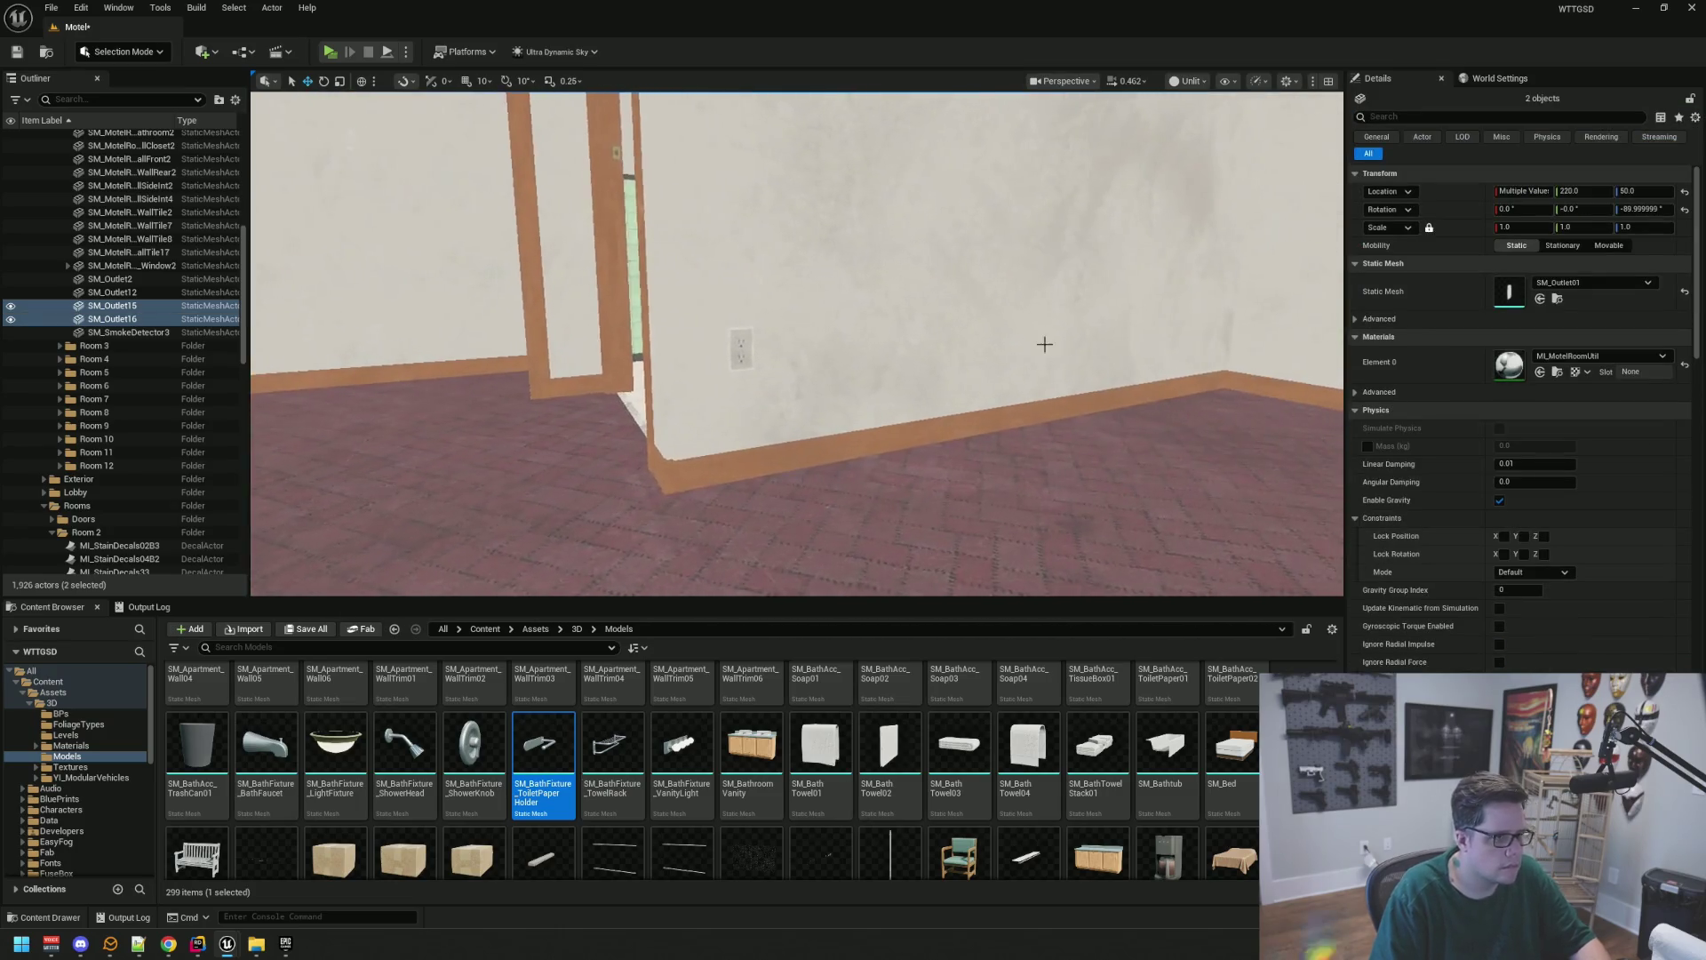
ctrl+click(738, 347)
mouse_move(780, 370)
mouse_down()
mouse_move(866, 360)
mouse_move(823, 399)
mouse_move(898, 422)
mouse_move(866, 374)
mouse_move(805, 384)
mouse_up()
ctrl+click(825, 401)
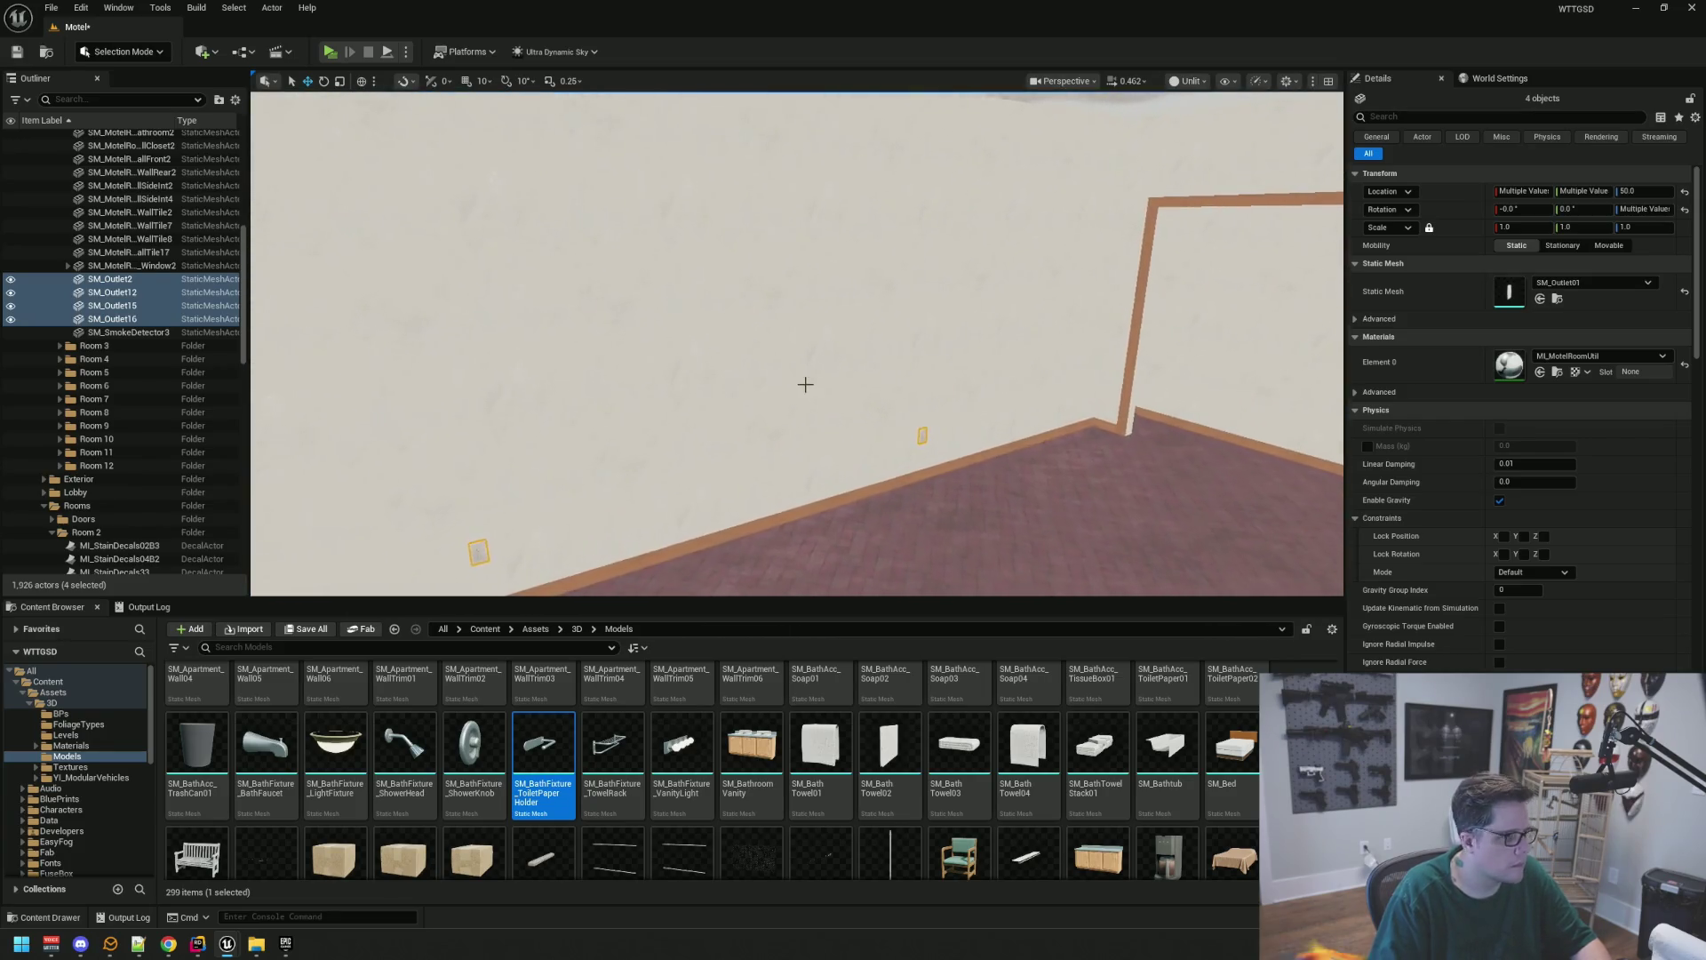
mouse_move(125, 294)
mouse_down()
mouse_move(180, 232)
mouse_move(168, 178)
mouse_move(146, 266)
mouse_move(92, 242)
mouse_up()
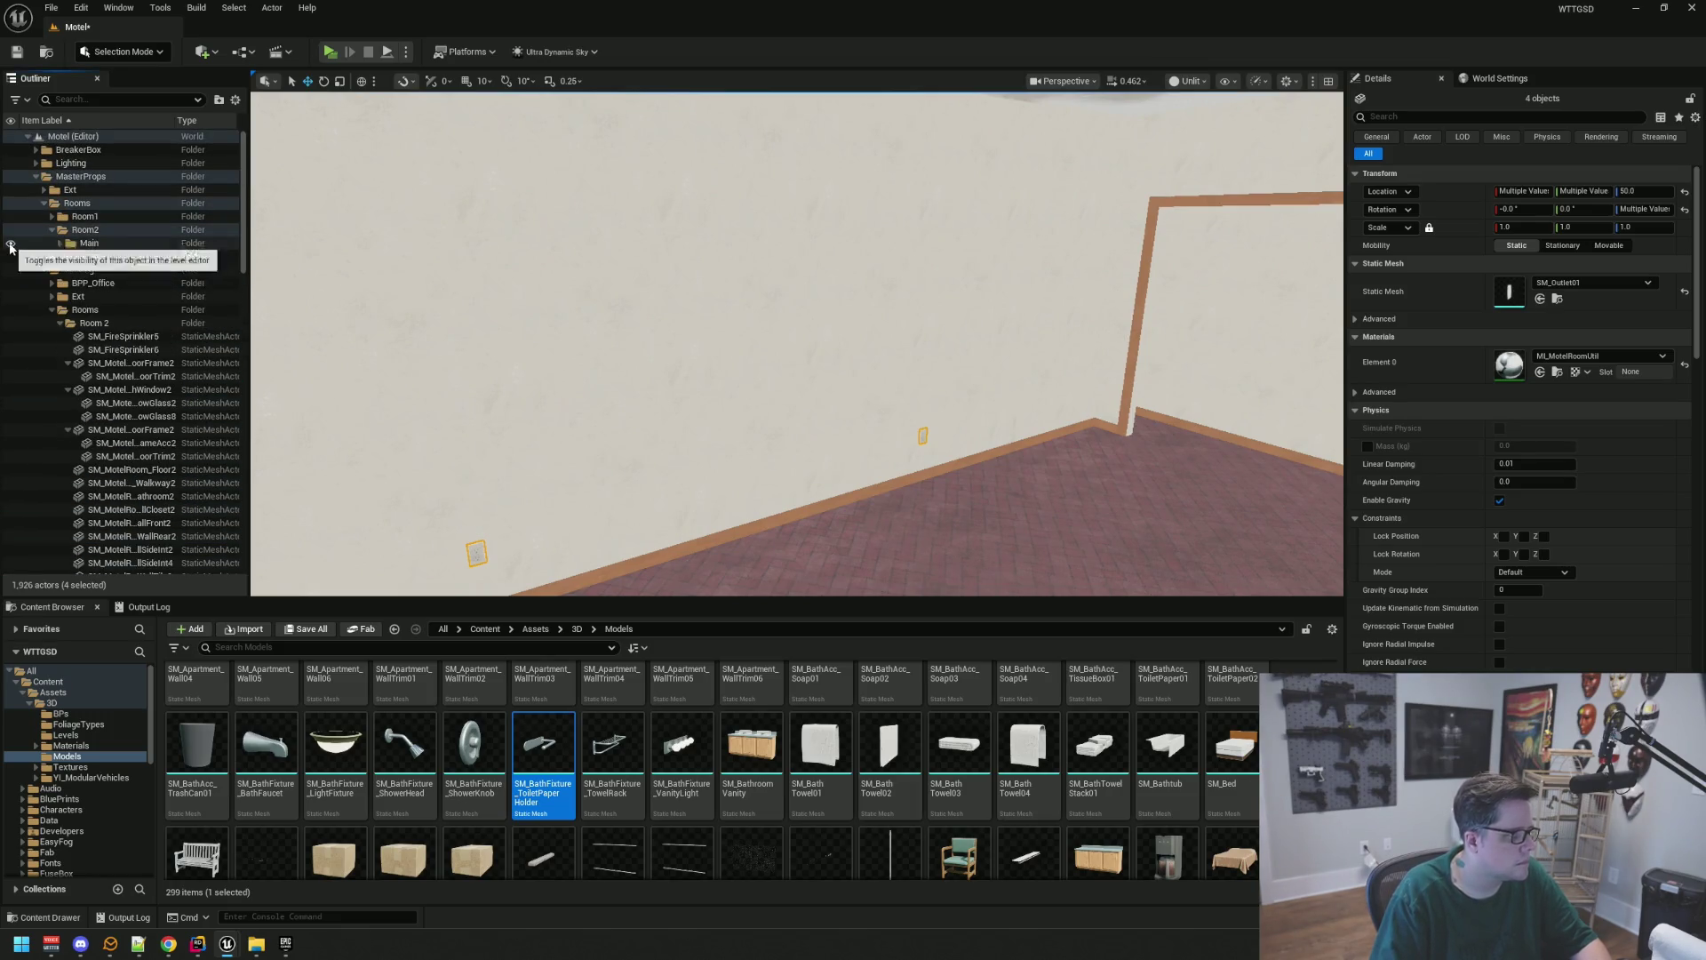
mouse_move(869, 426)
mouse_down()
mouse_move(816, 420)
mouse_move(812, 373)
mouse_up()
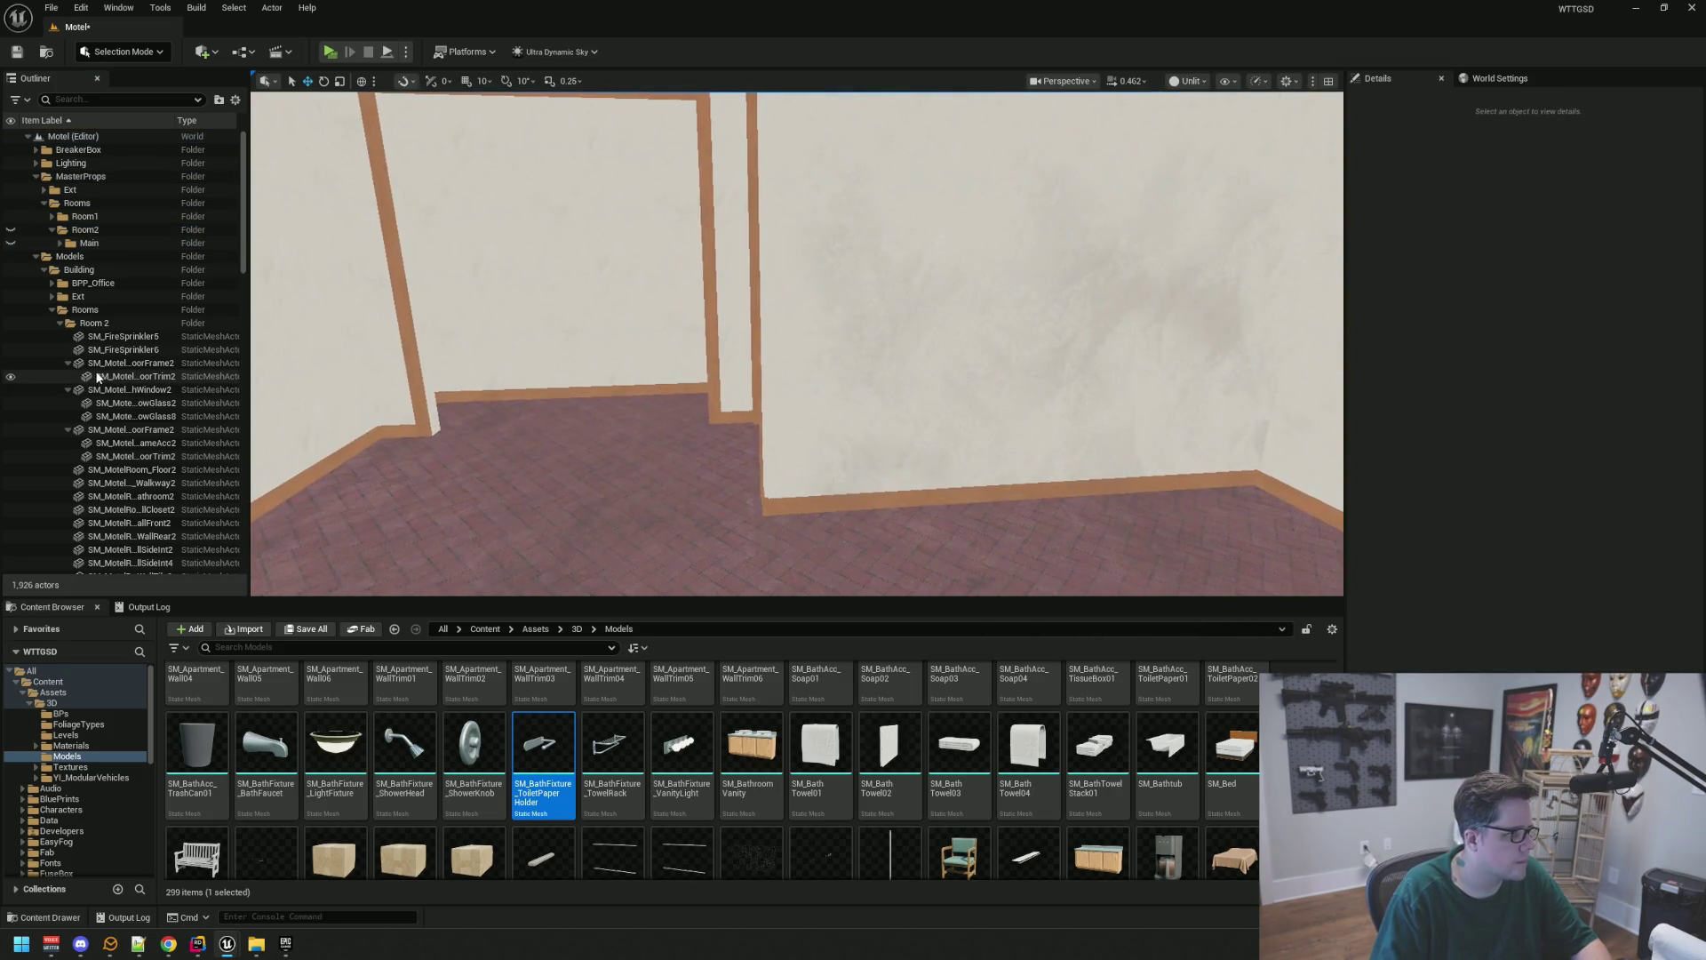
click(51, 309)
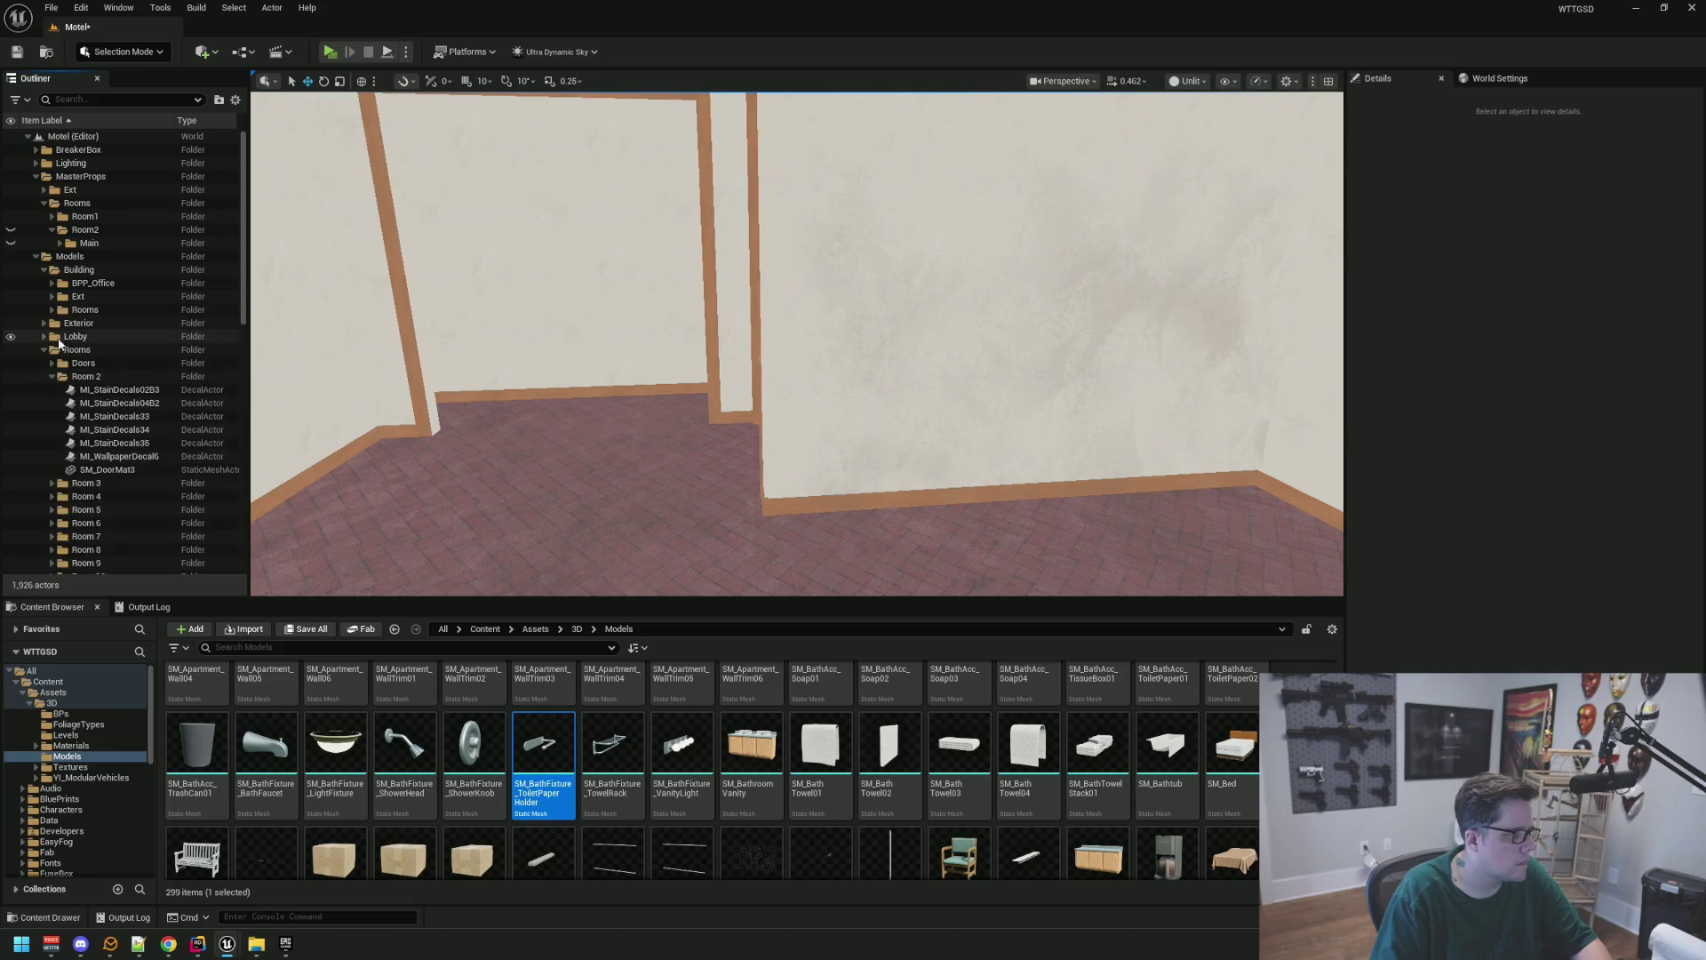
Move SM_DoorMat3 into MasterProps/Ext and create a Decals subfolder in Room2
double_click(84, 471)
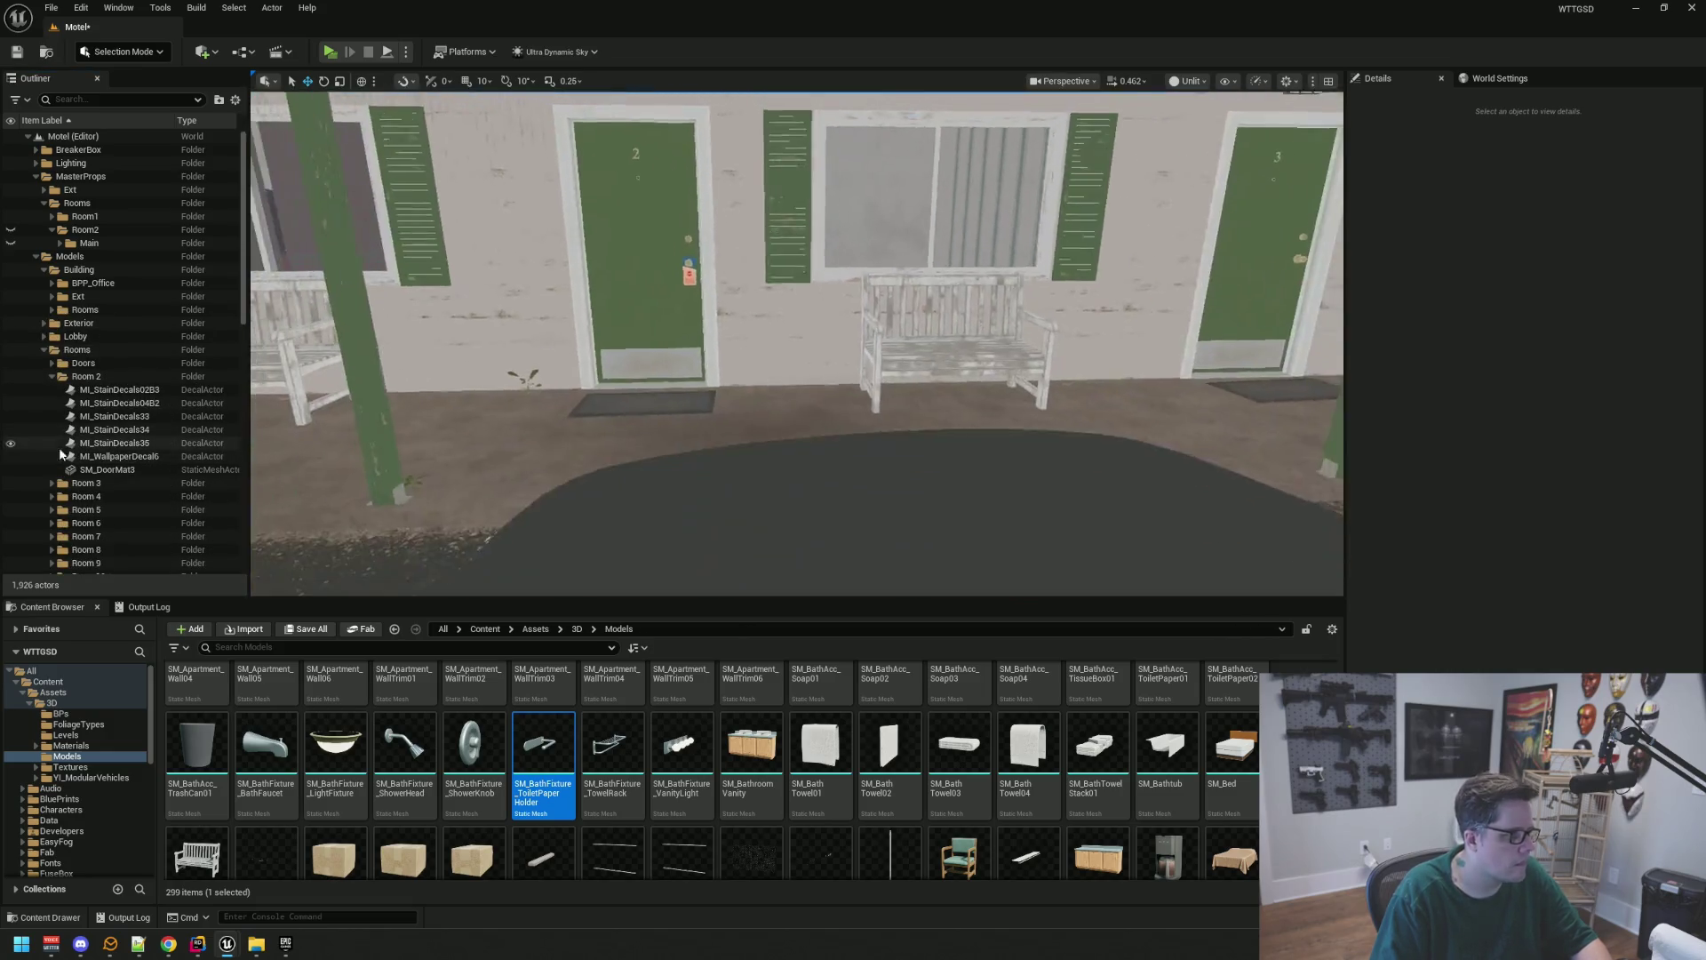
mouse_move(82, 474)
mouse_down()
mouse_move(93, 189)
mouse_move(78, 201)
mouse_up()
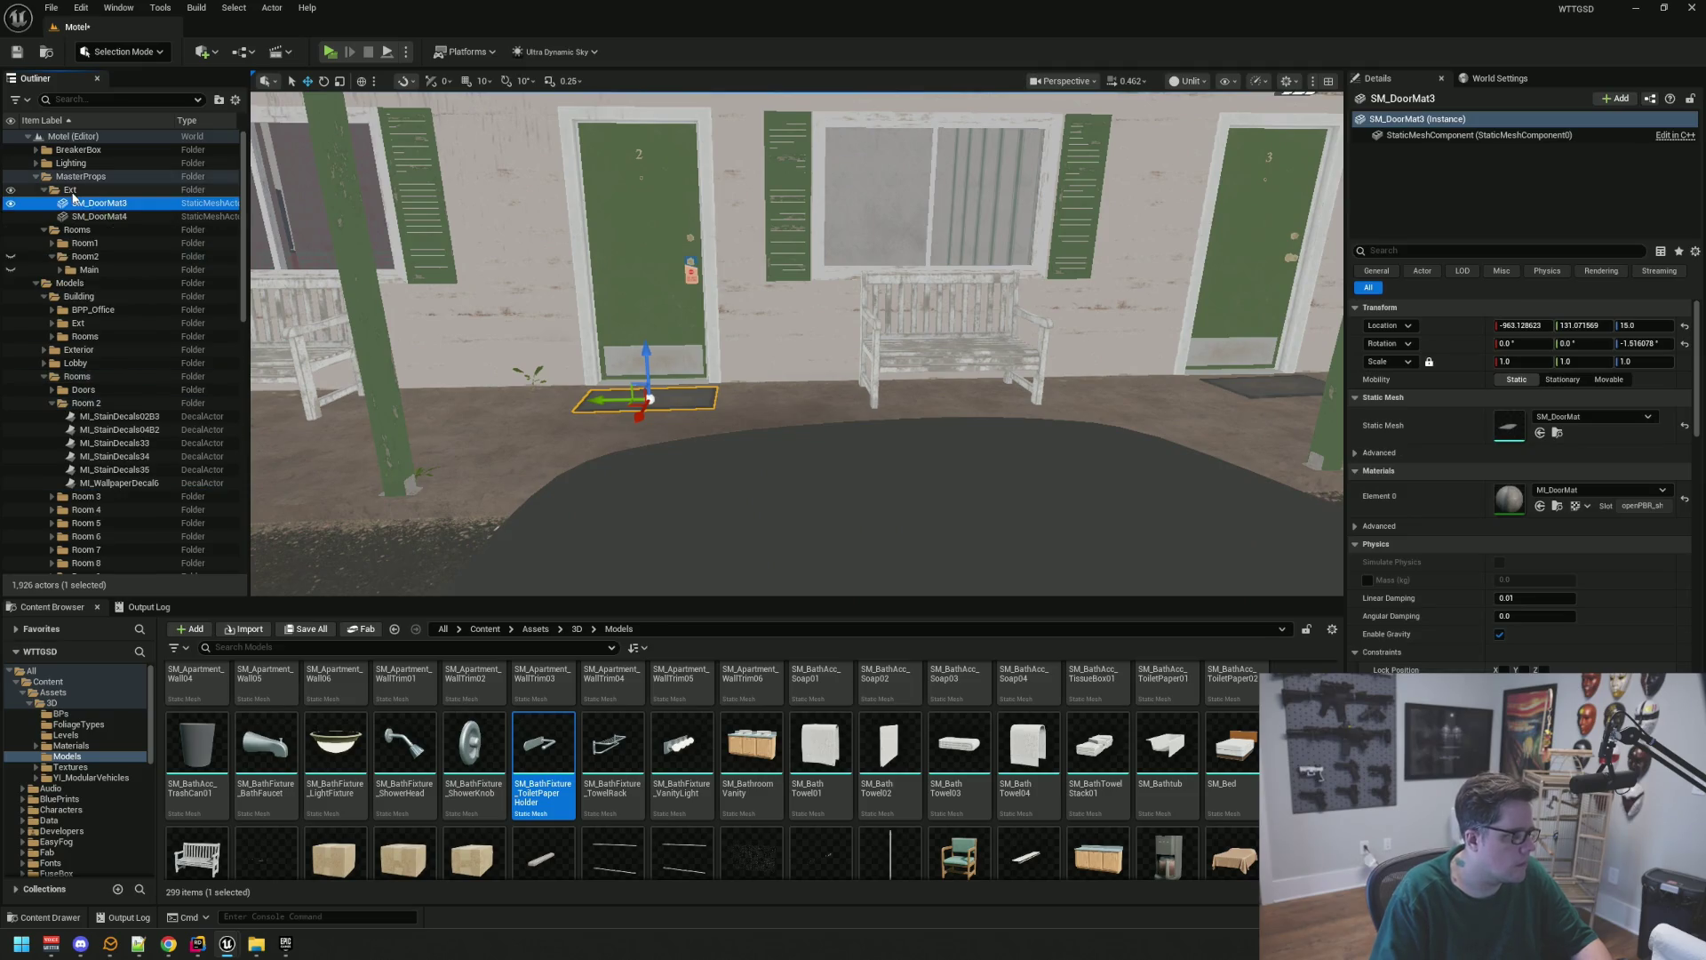
click(93, 258)
right_click(93, 258)
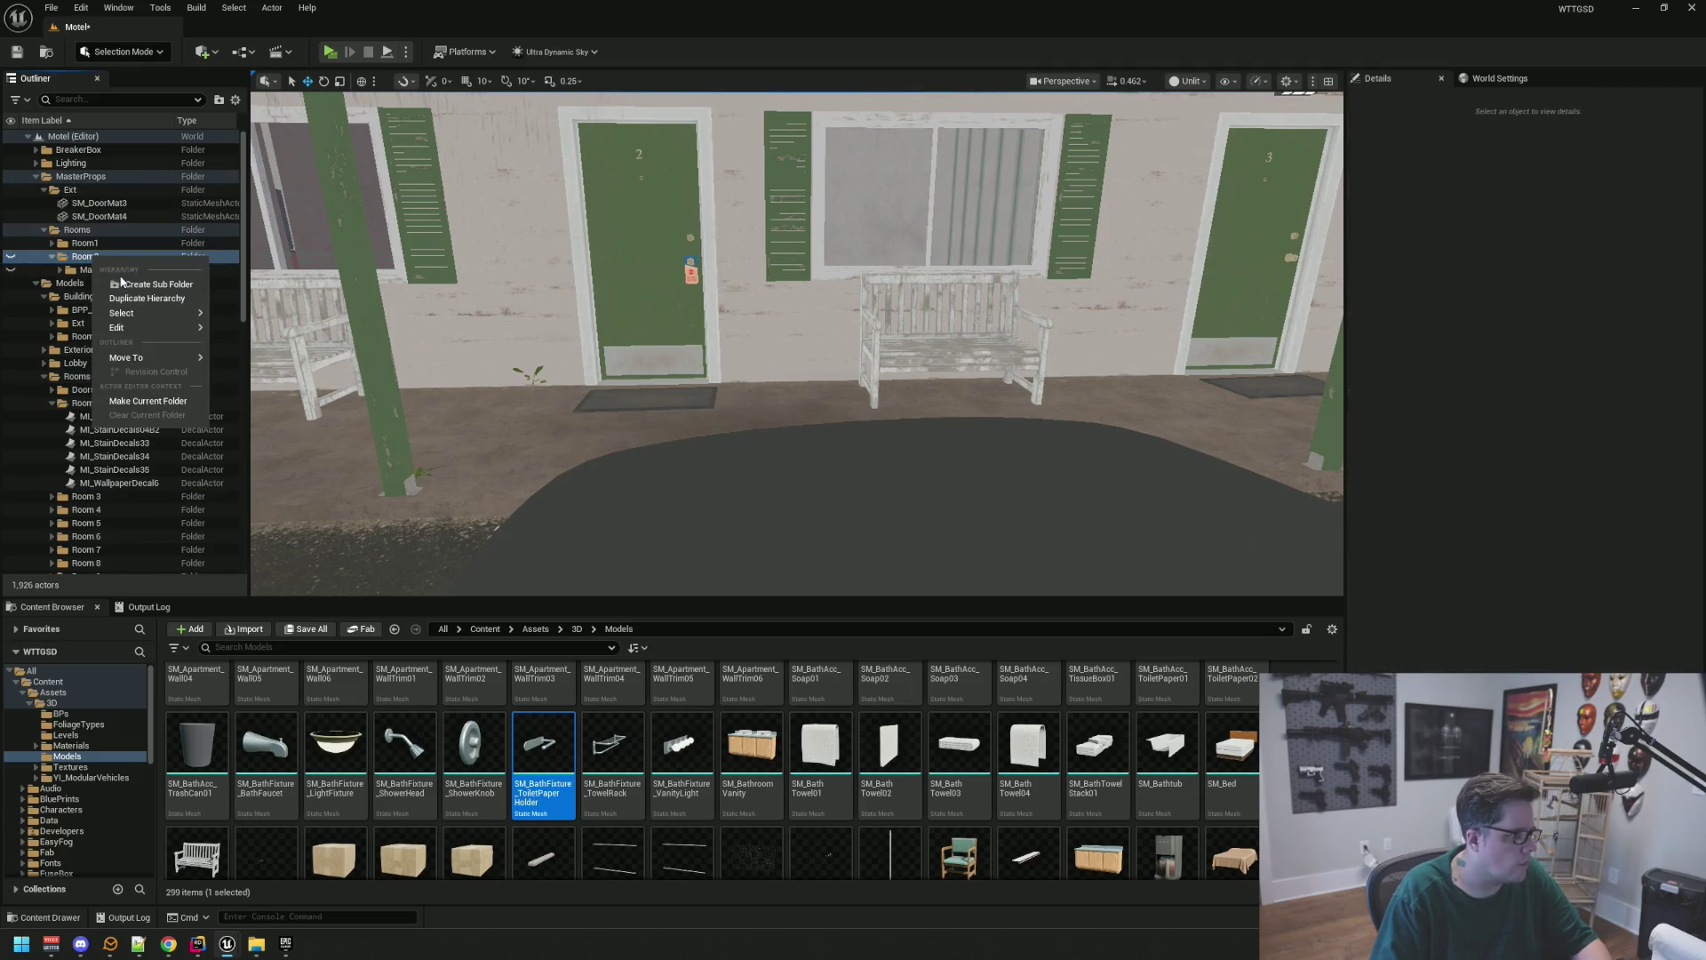
click(151, 276)
text(Decal)
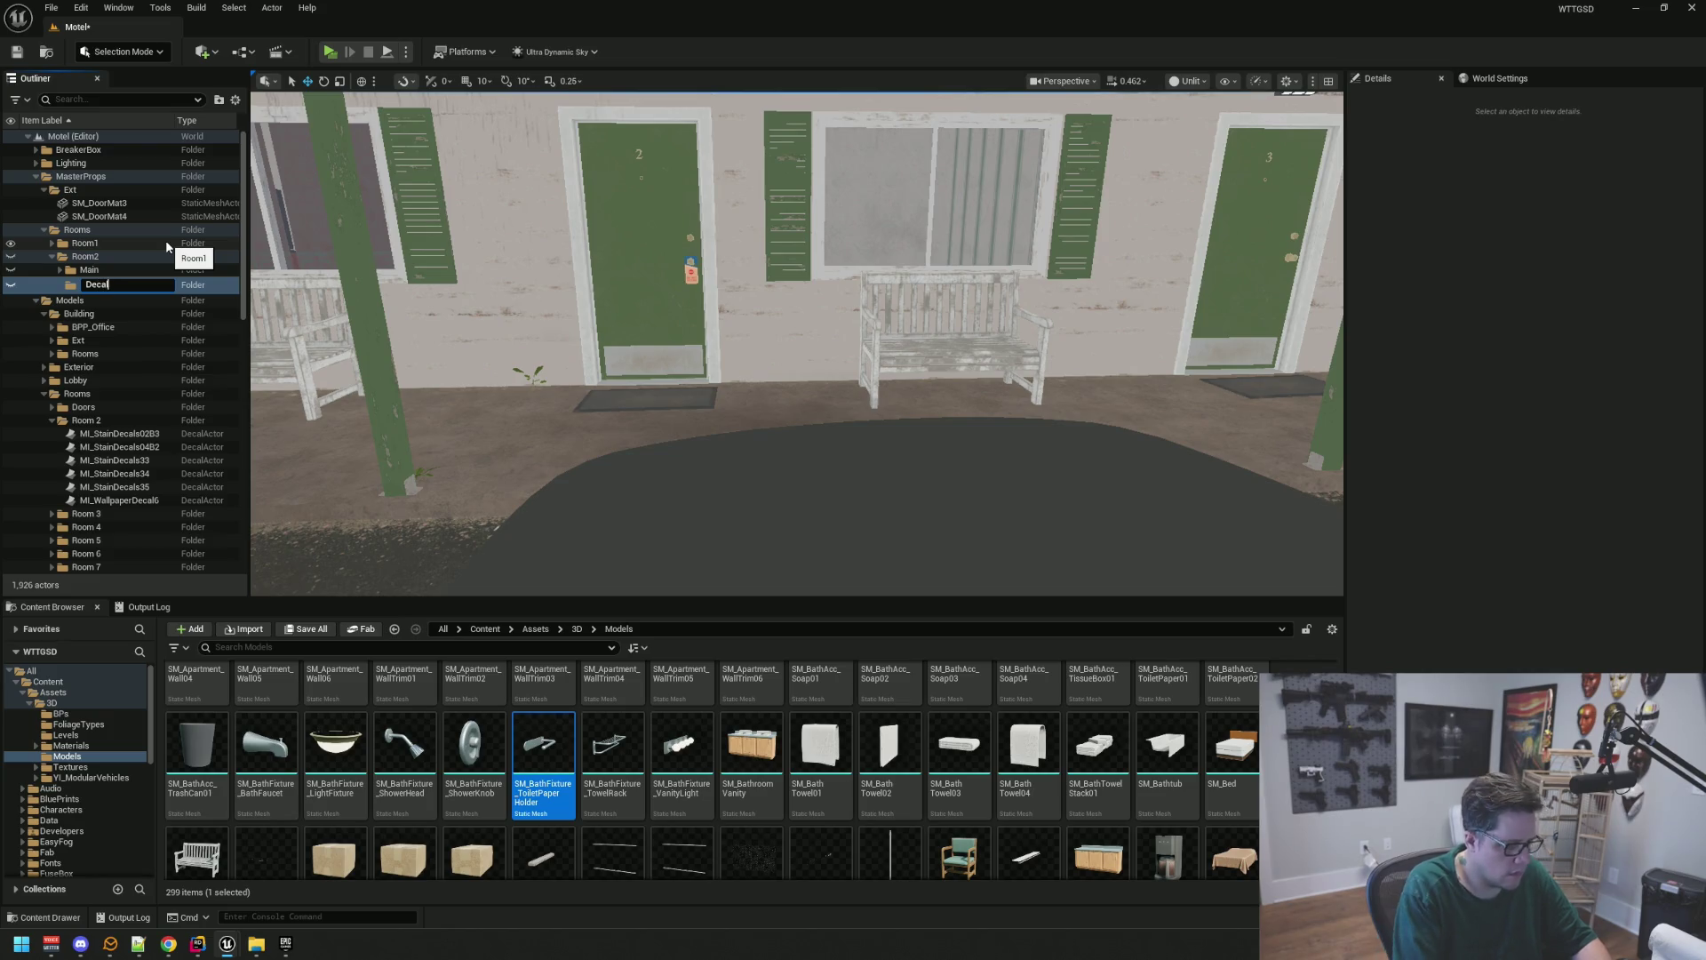
text(s)
key(Return)
Move Room 2's six decals into Room2/Decals and save the level
mouse_move(703, 400)
mouse_down()
mouse_move(711, 338)
mouse_move(676, 293)
mouse_move(711, 382)
mouse_move(720, 355)
mouse_move(693, 329)
mouse_up()
key(ctrl+s)
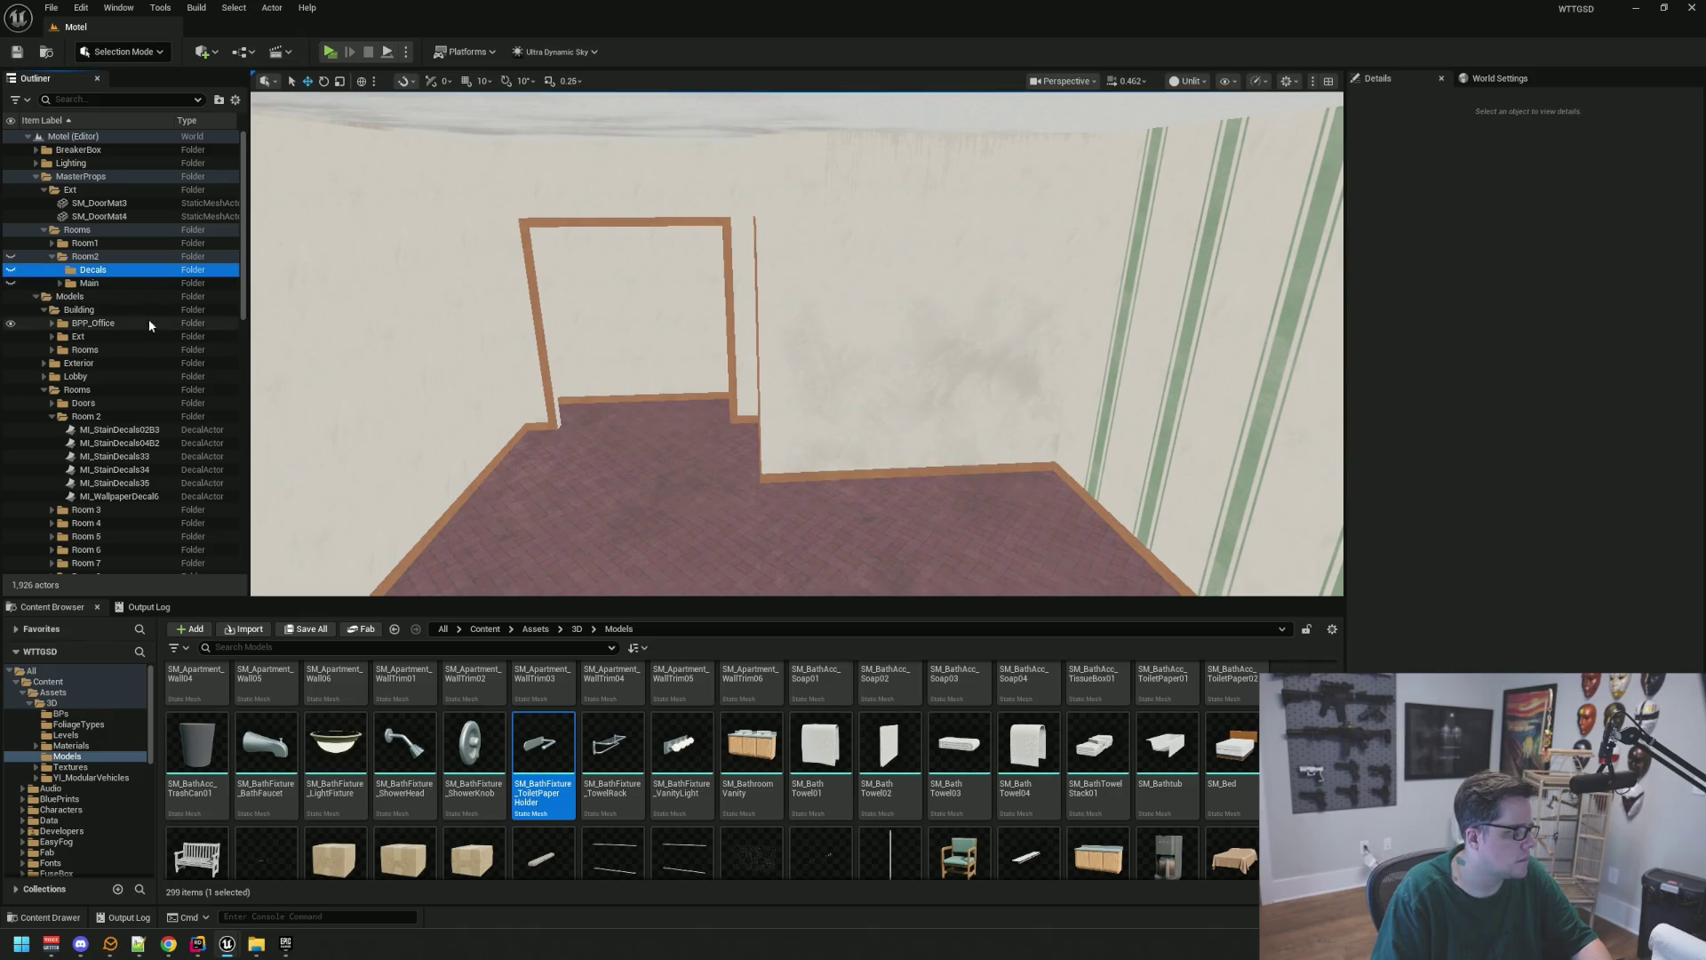
click(124, 430)
shift+click(115, 496)
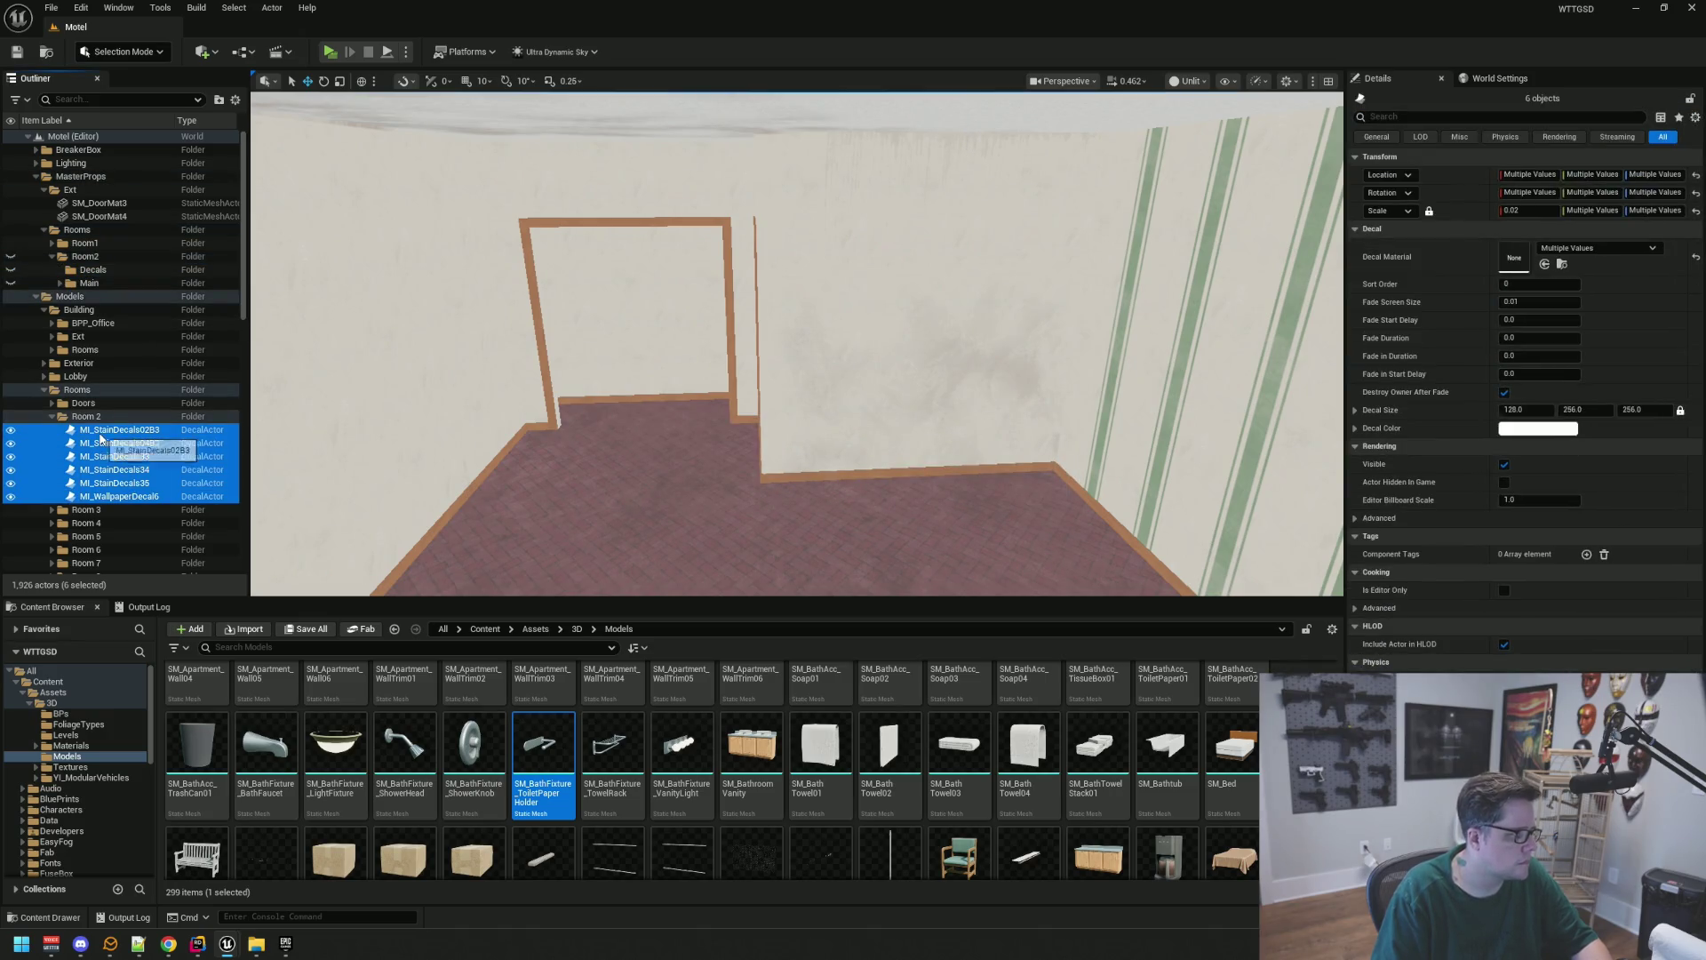
drag(100, 426, 92, 273)
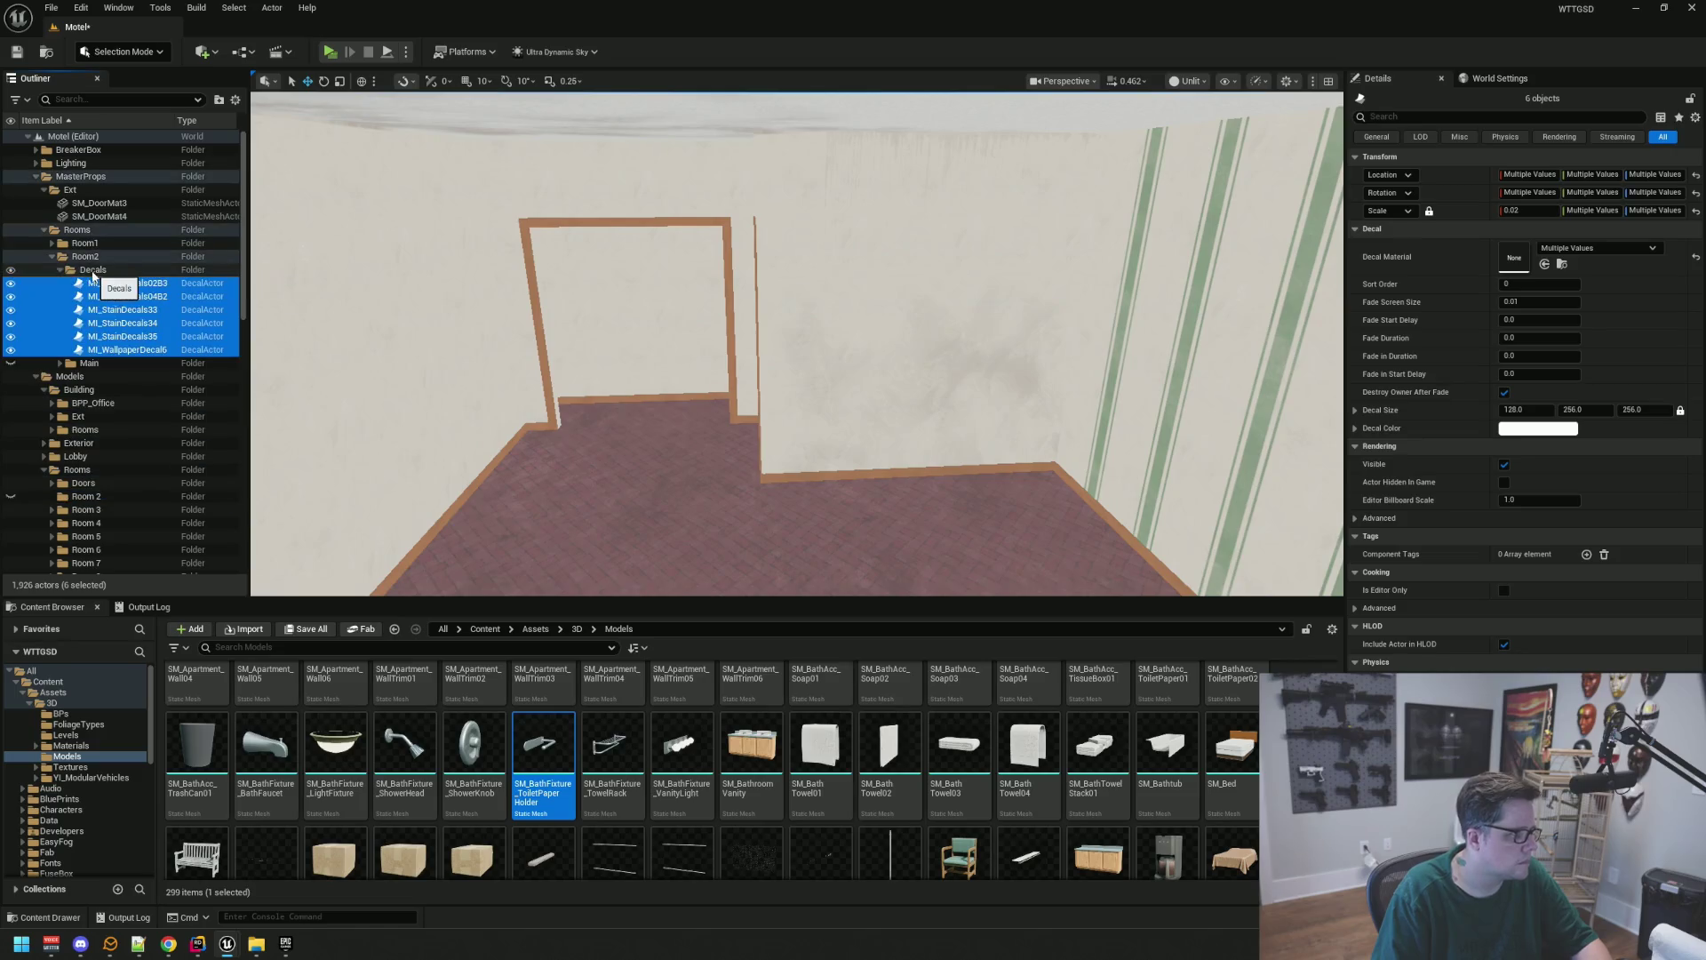
key(ctrl+s)
Make Room2's Main props visible again and delete the empty Room 2 folder under Models Rooms
click(59, 270)
click(10, 269)
click(11, 269)
click(10, 283)
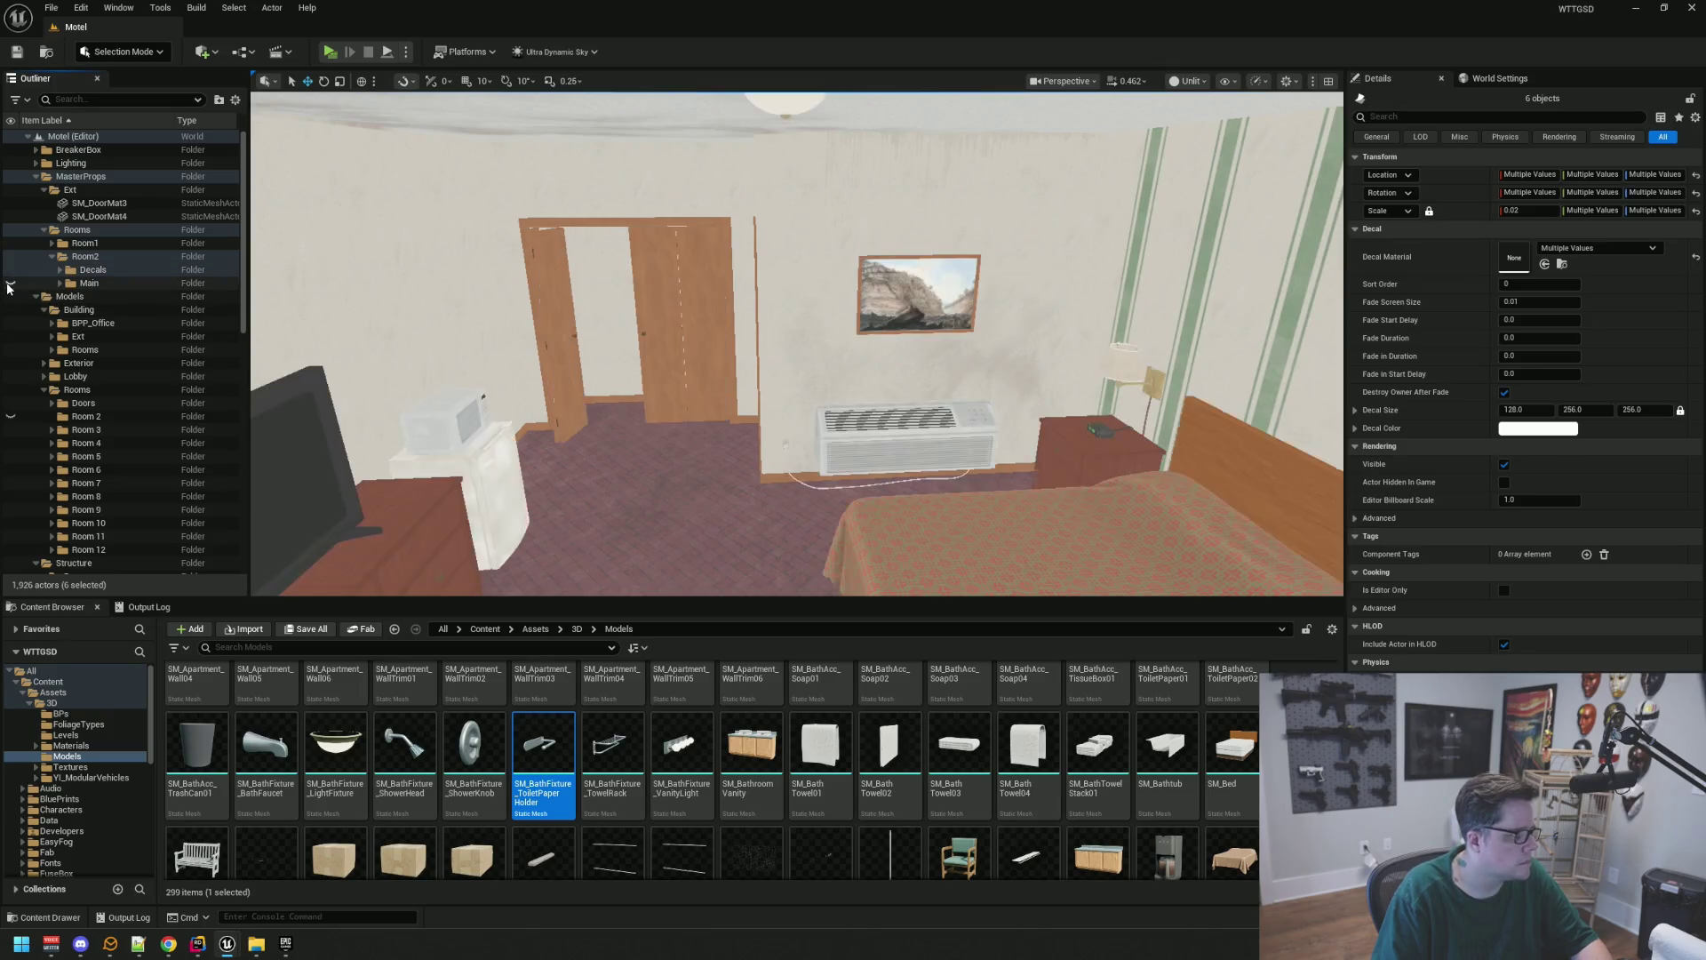
key(Escape)
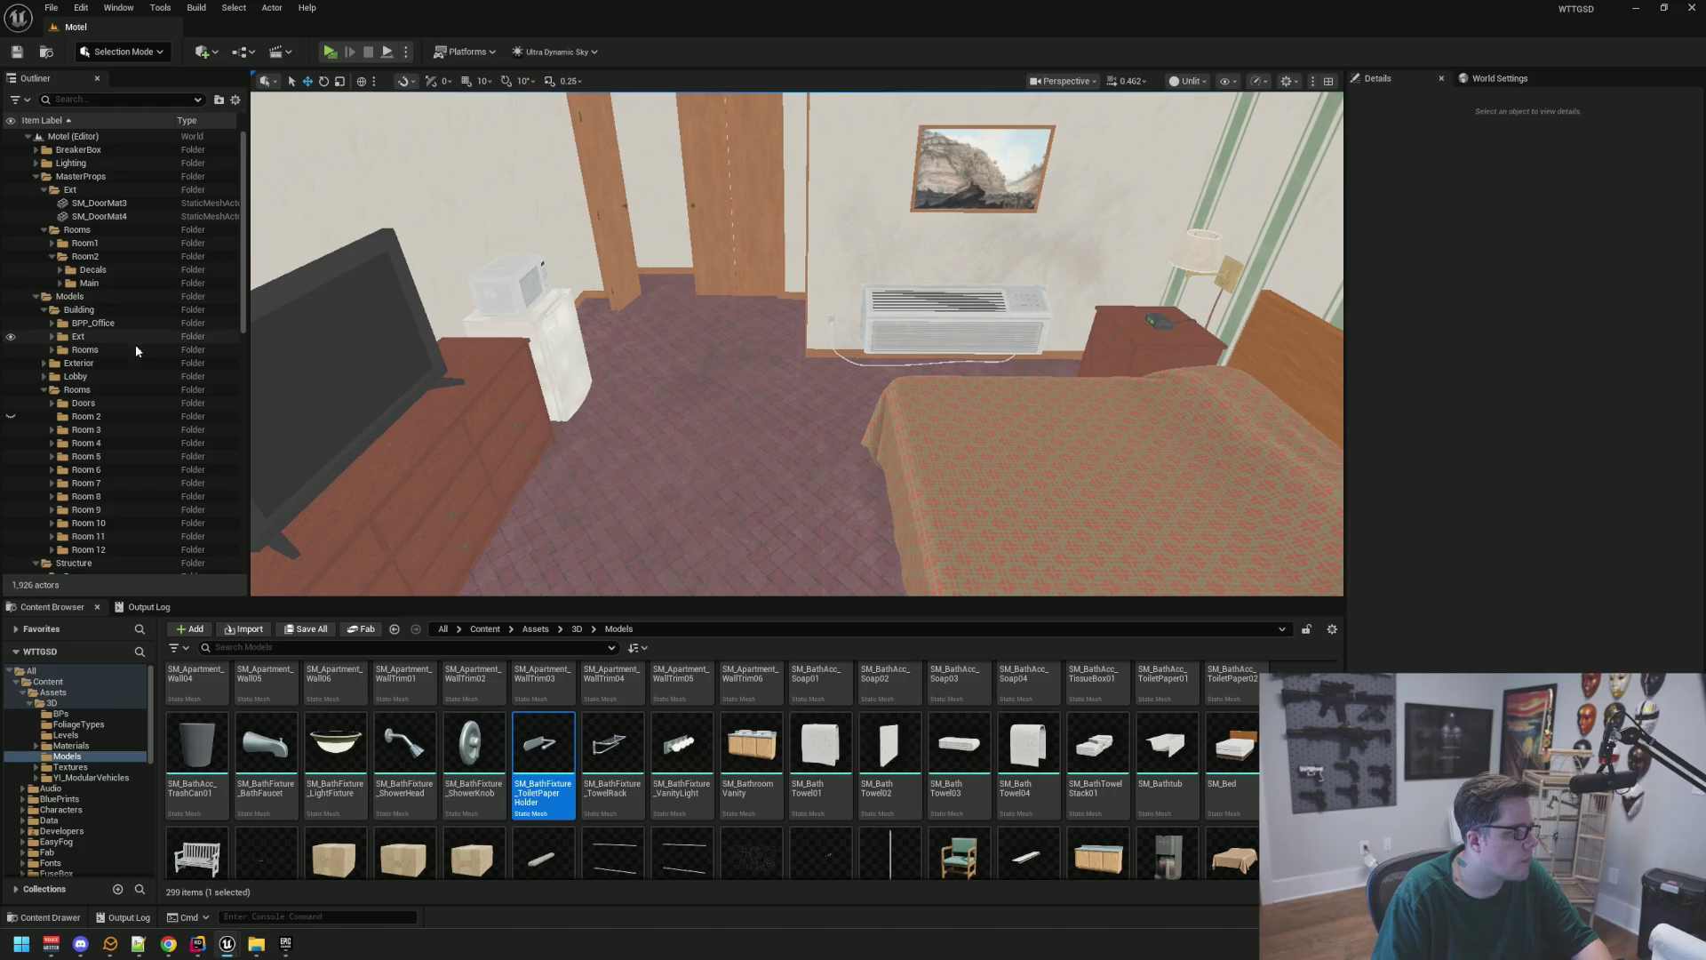
click(104, 418)
key(Delete)
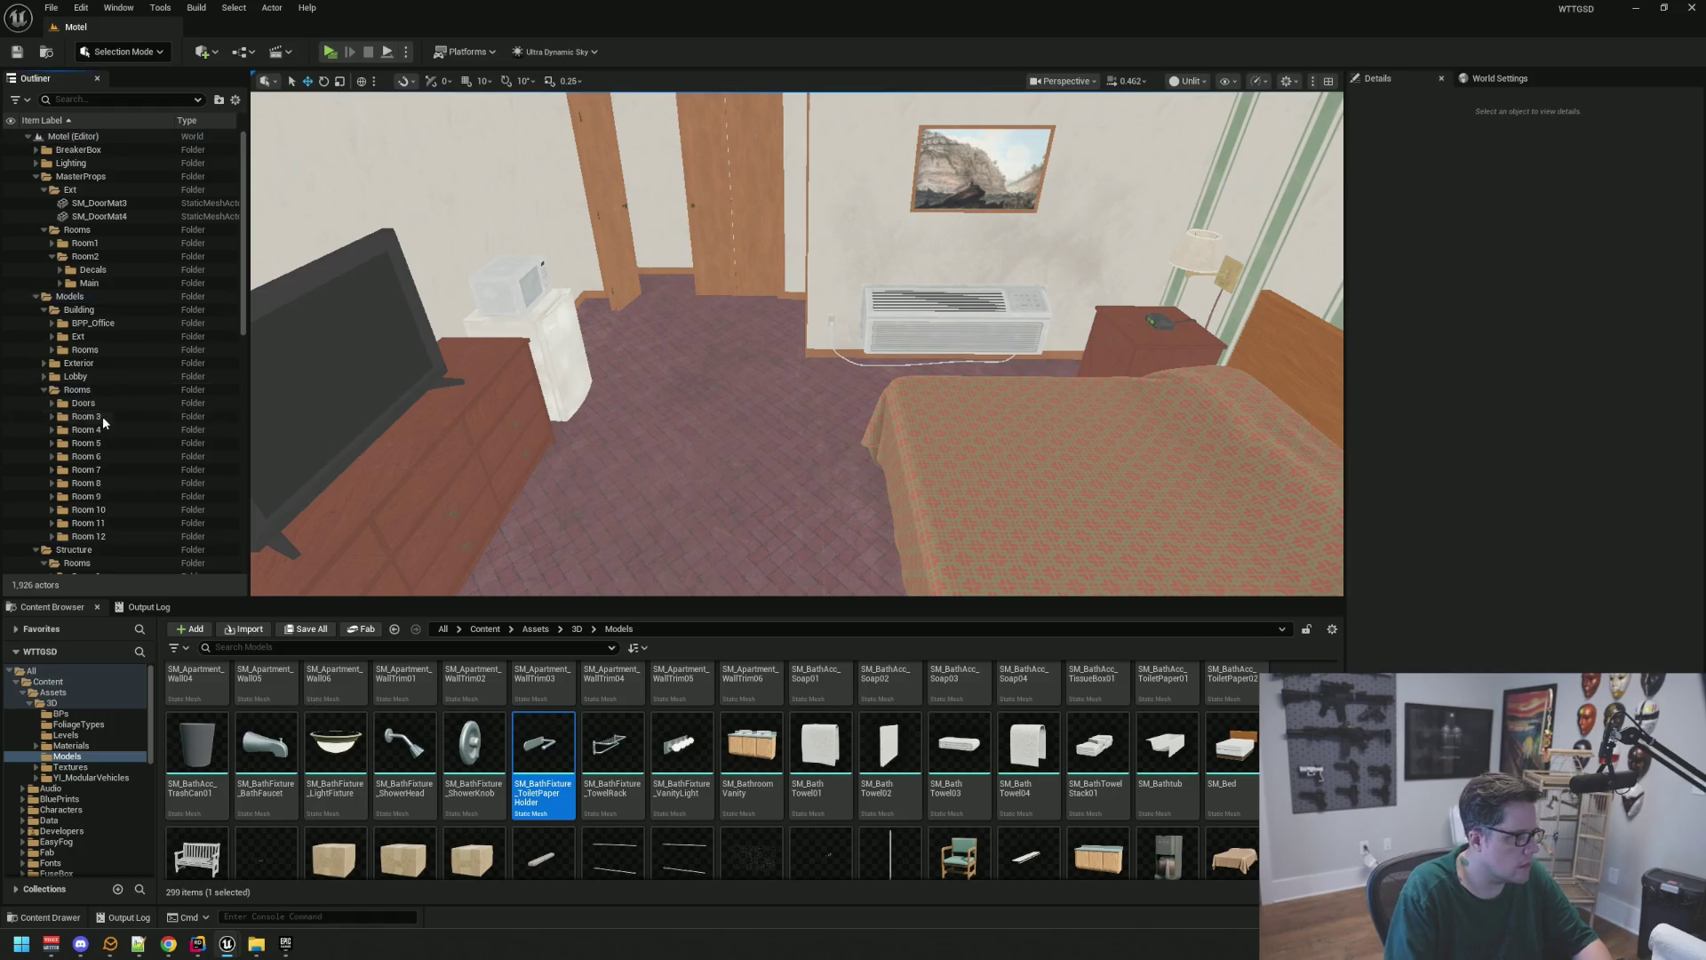
Collapse the Ext, Rooms, Building and Structure folders in the Outliner
click(44, 190)
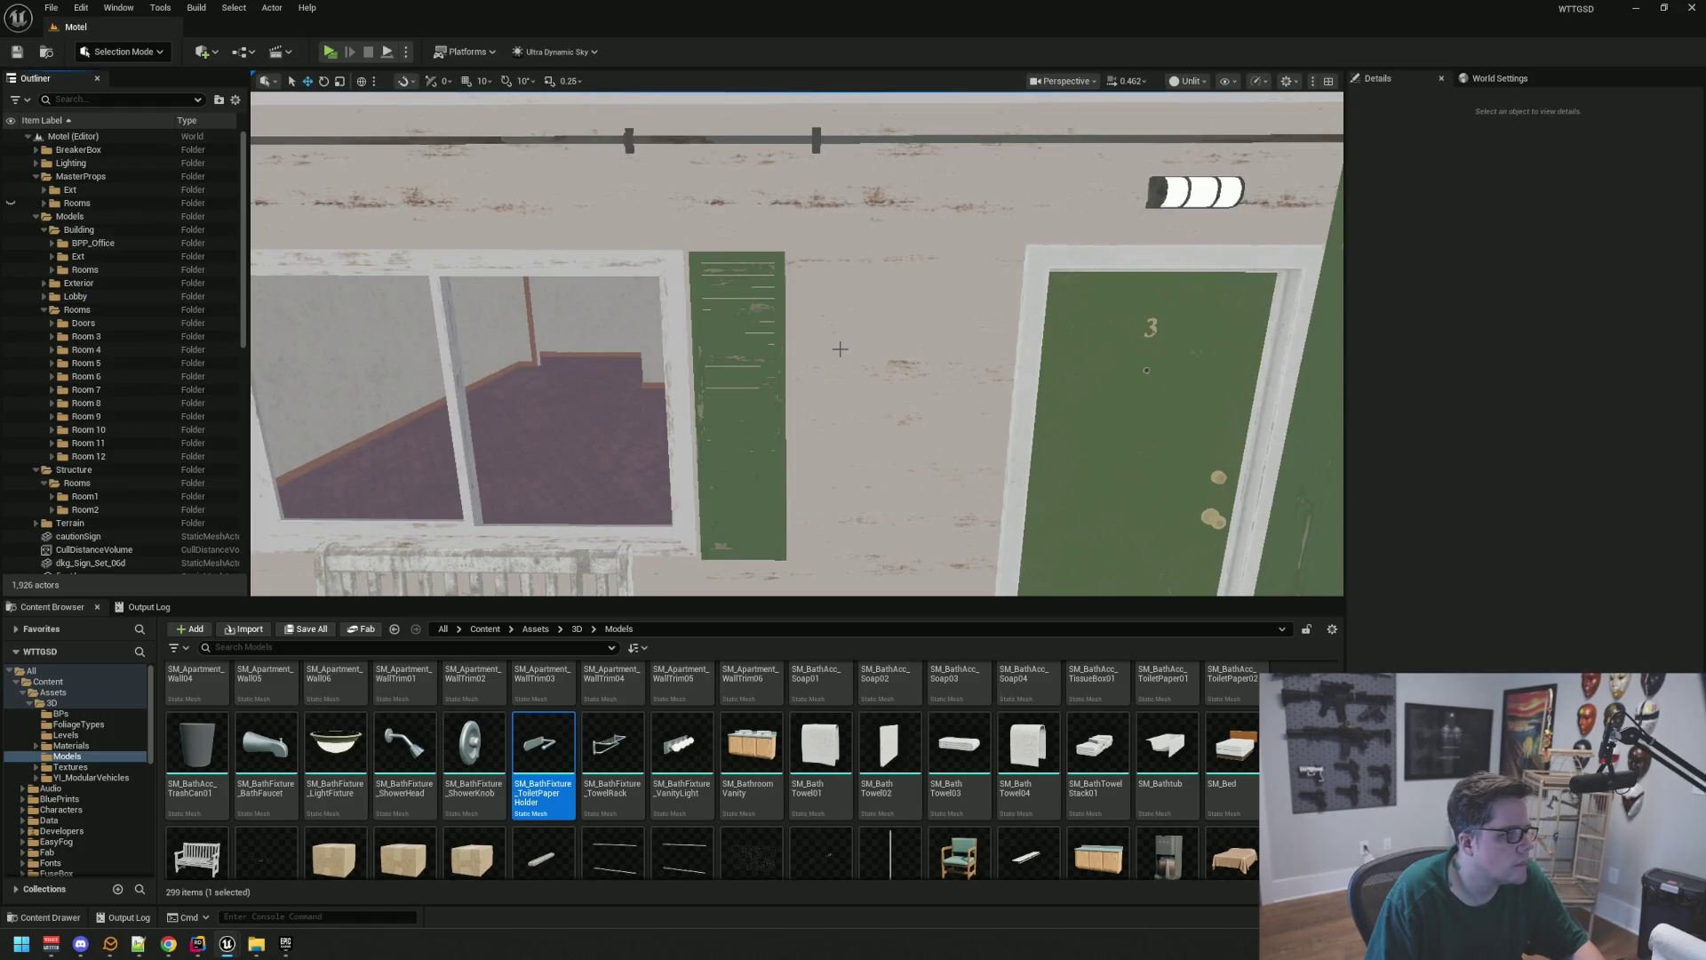
click(45, 203)
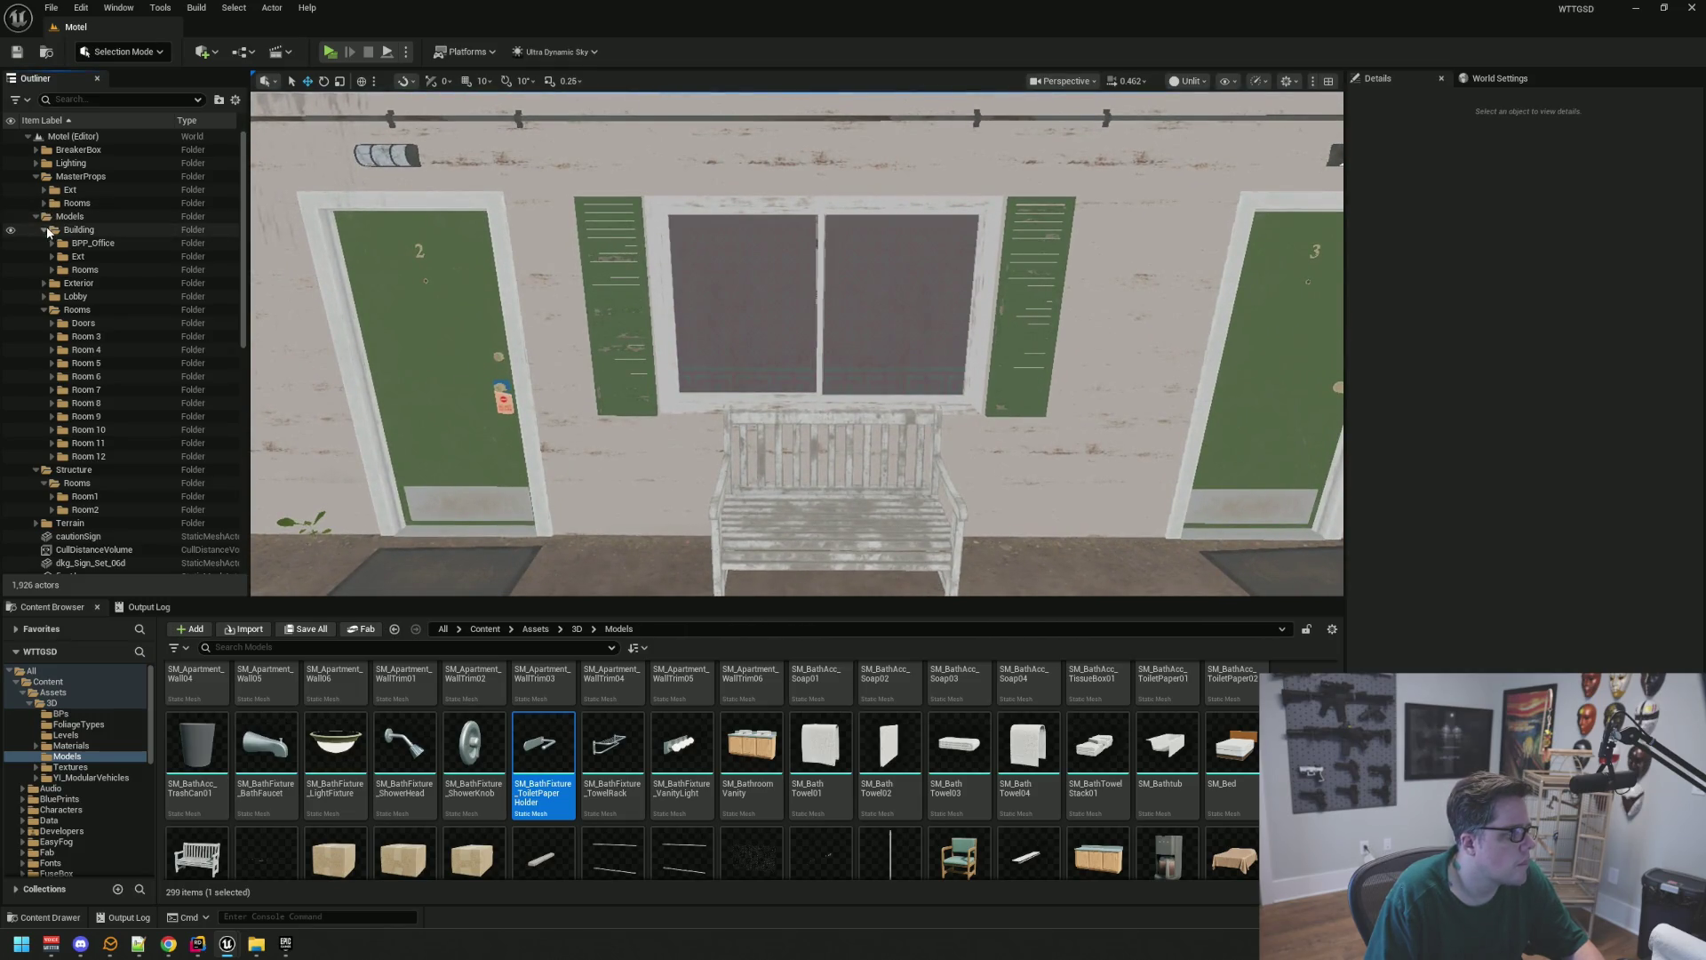
click(44, 229)
click(44, 269)
click(36, 282)
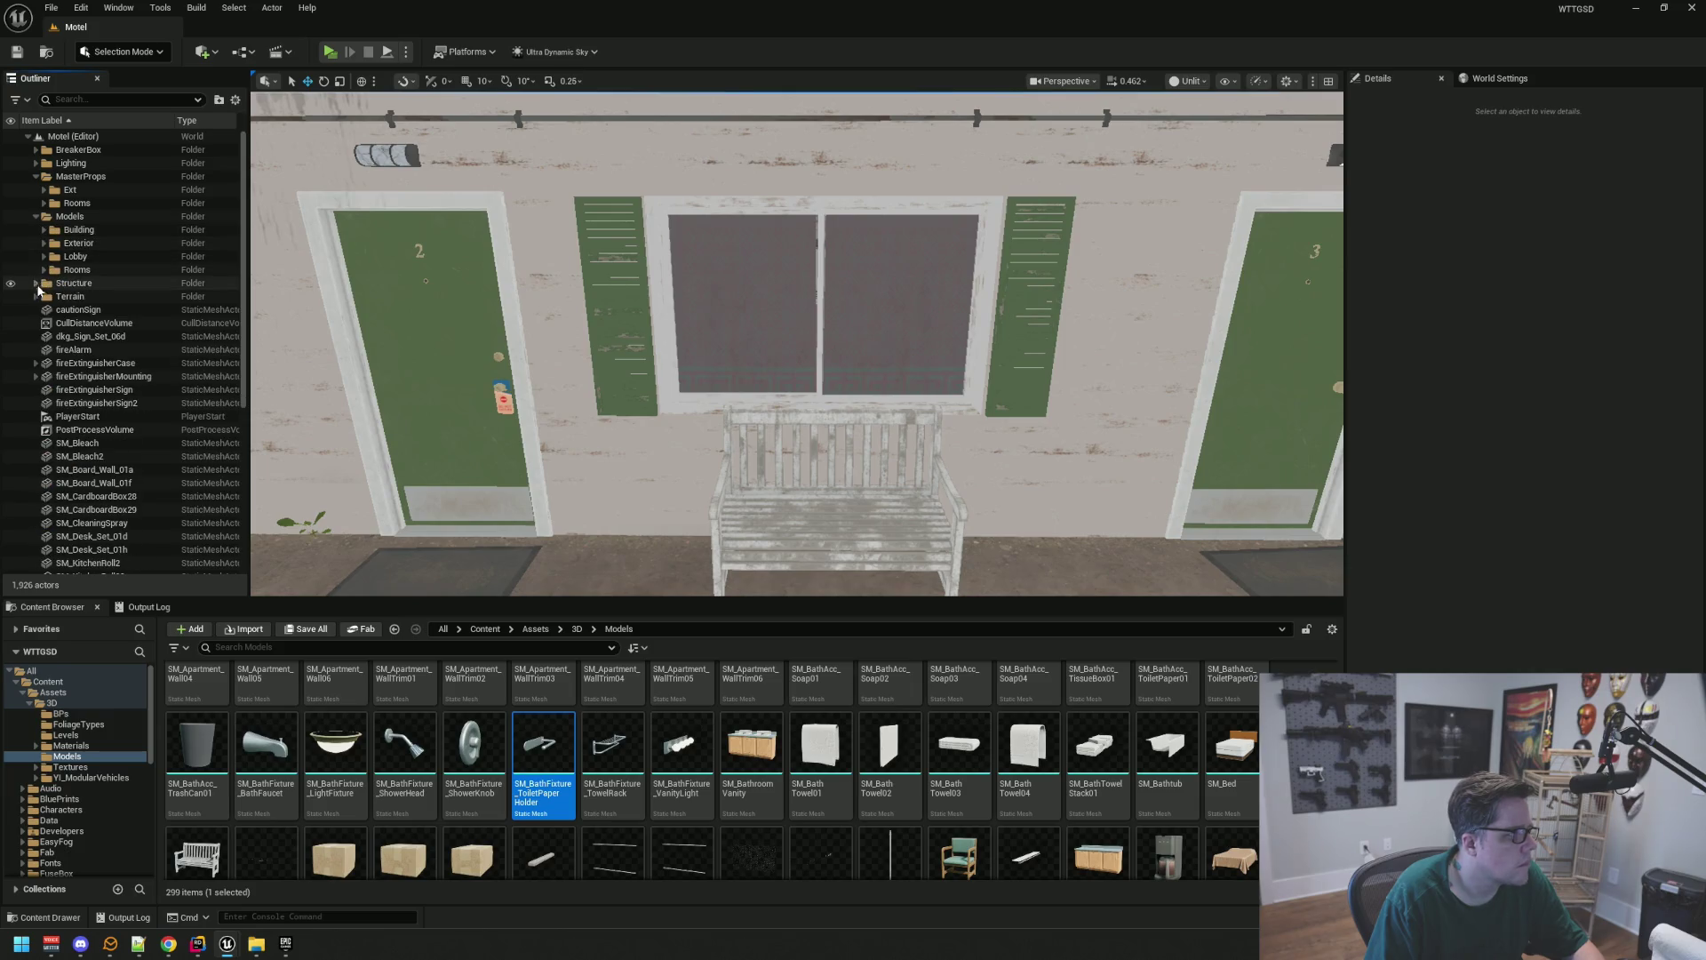
scroll(480, 452, up, 2)
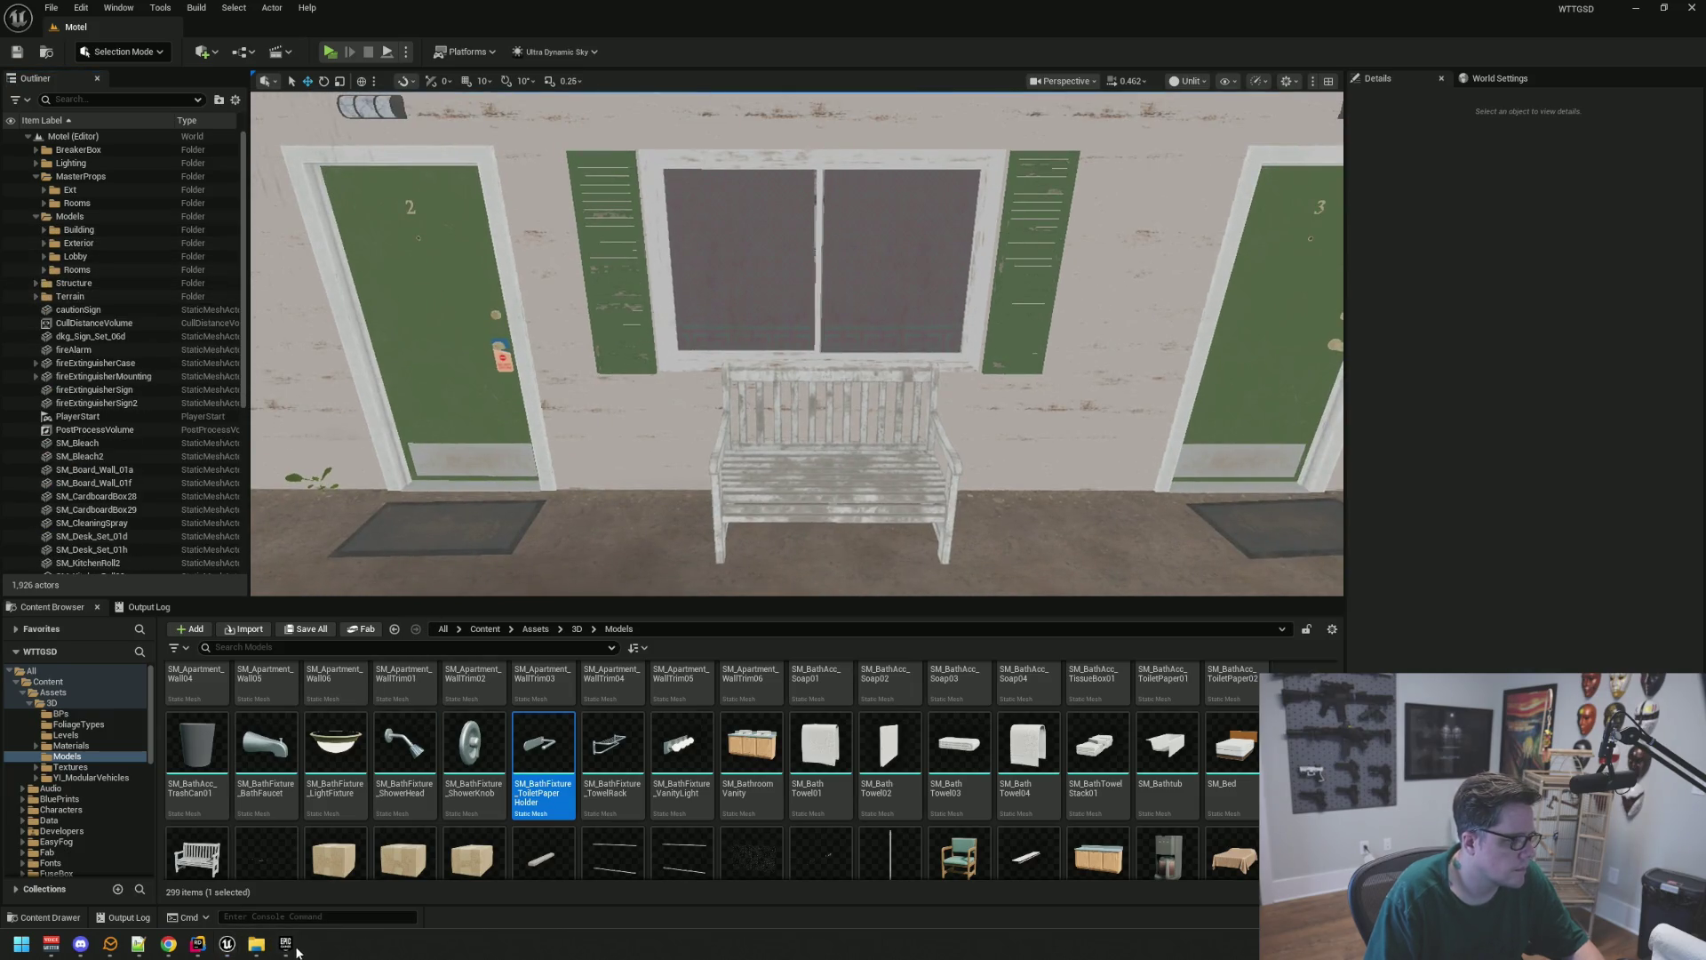
Close the Fab app and launch GitHub Desktop from the system search
click(285, 944)
right_click(285, 943)
click(267, 911)
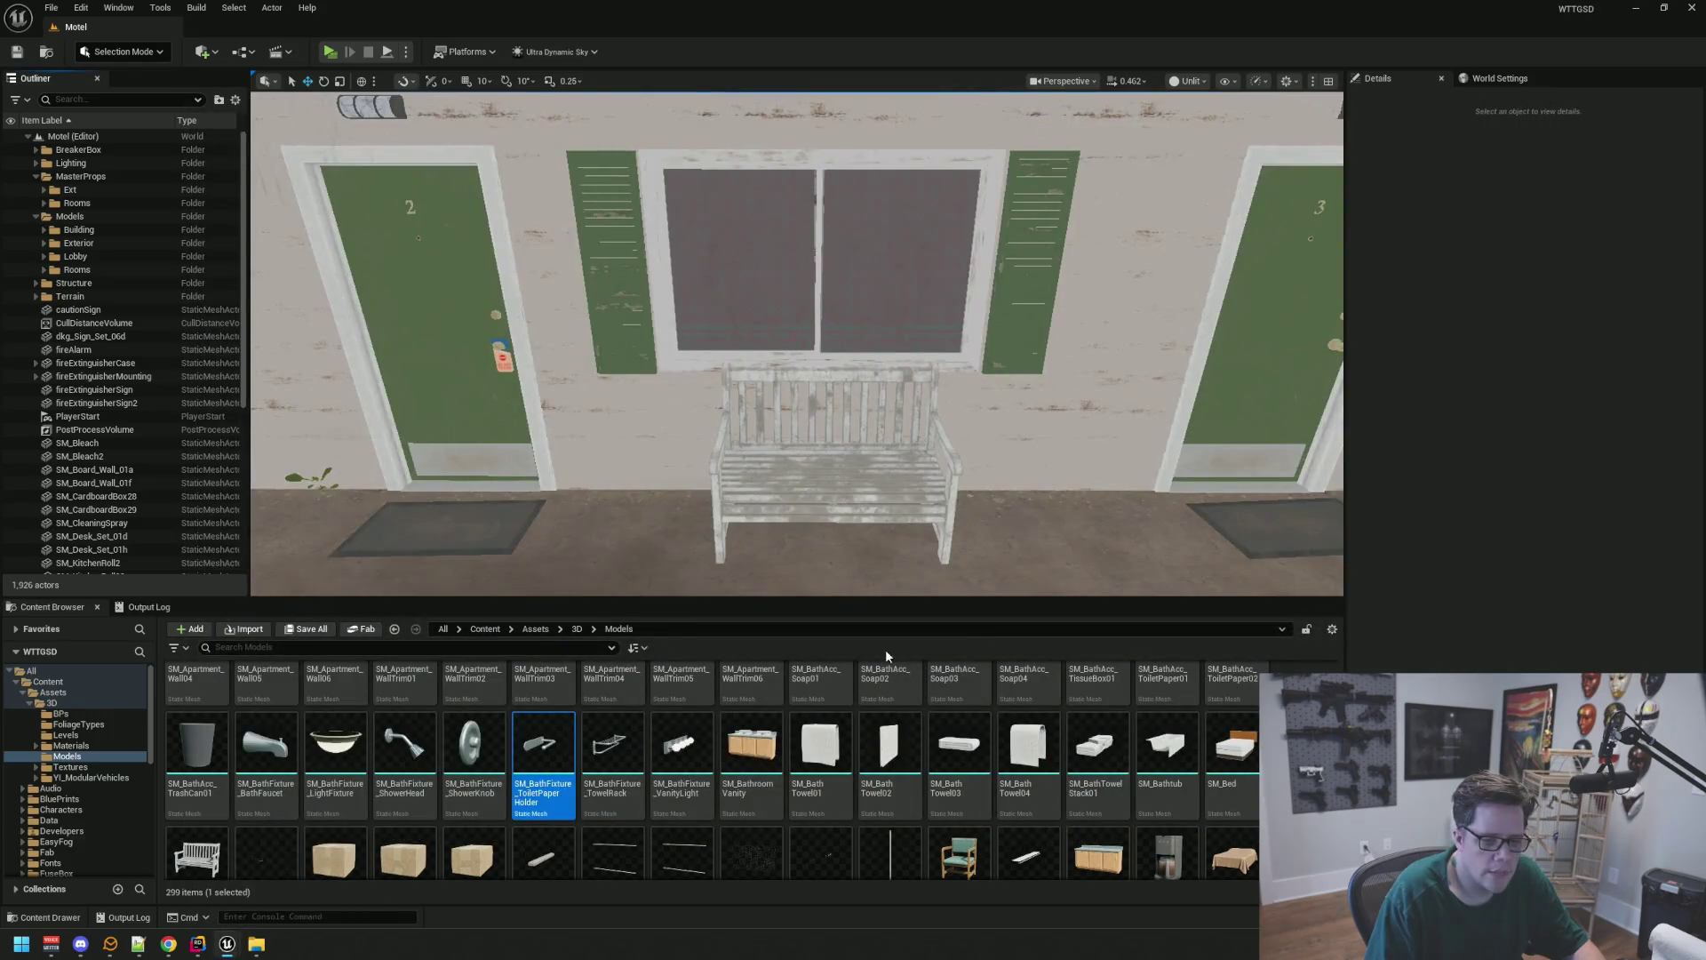
key(super)
text(github)
key(Return)
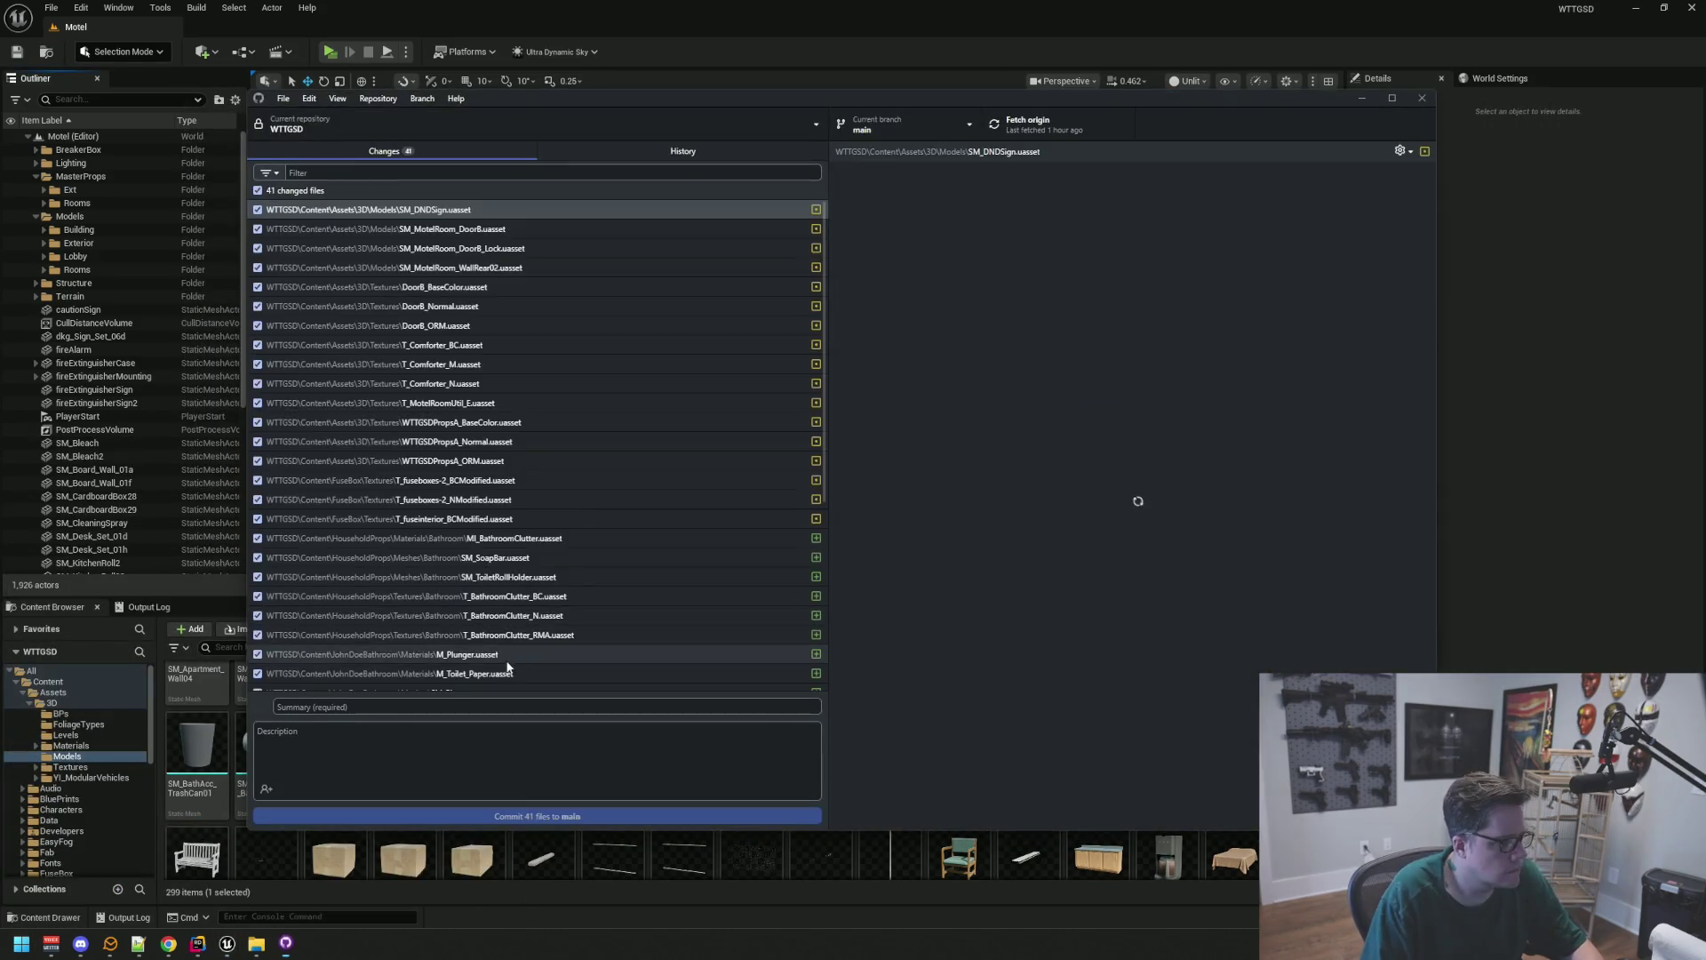
Commit the 41 files to main with summary 'qq' and description 'qqq', then push to origin
click(511, 707)
text(qq)
key(Tab)
text(qqq)
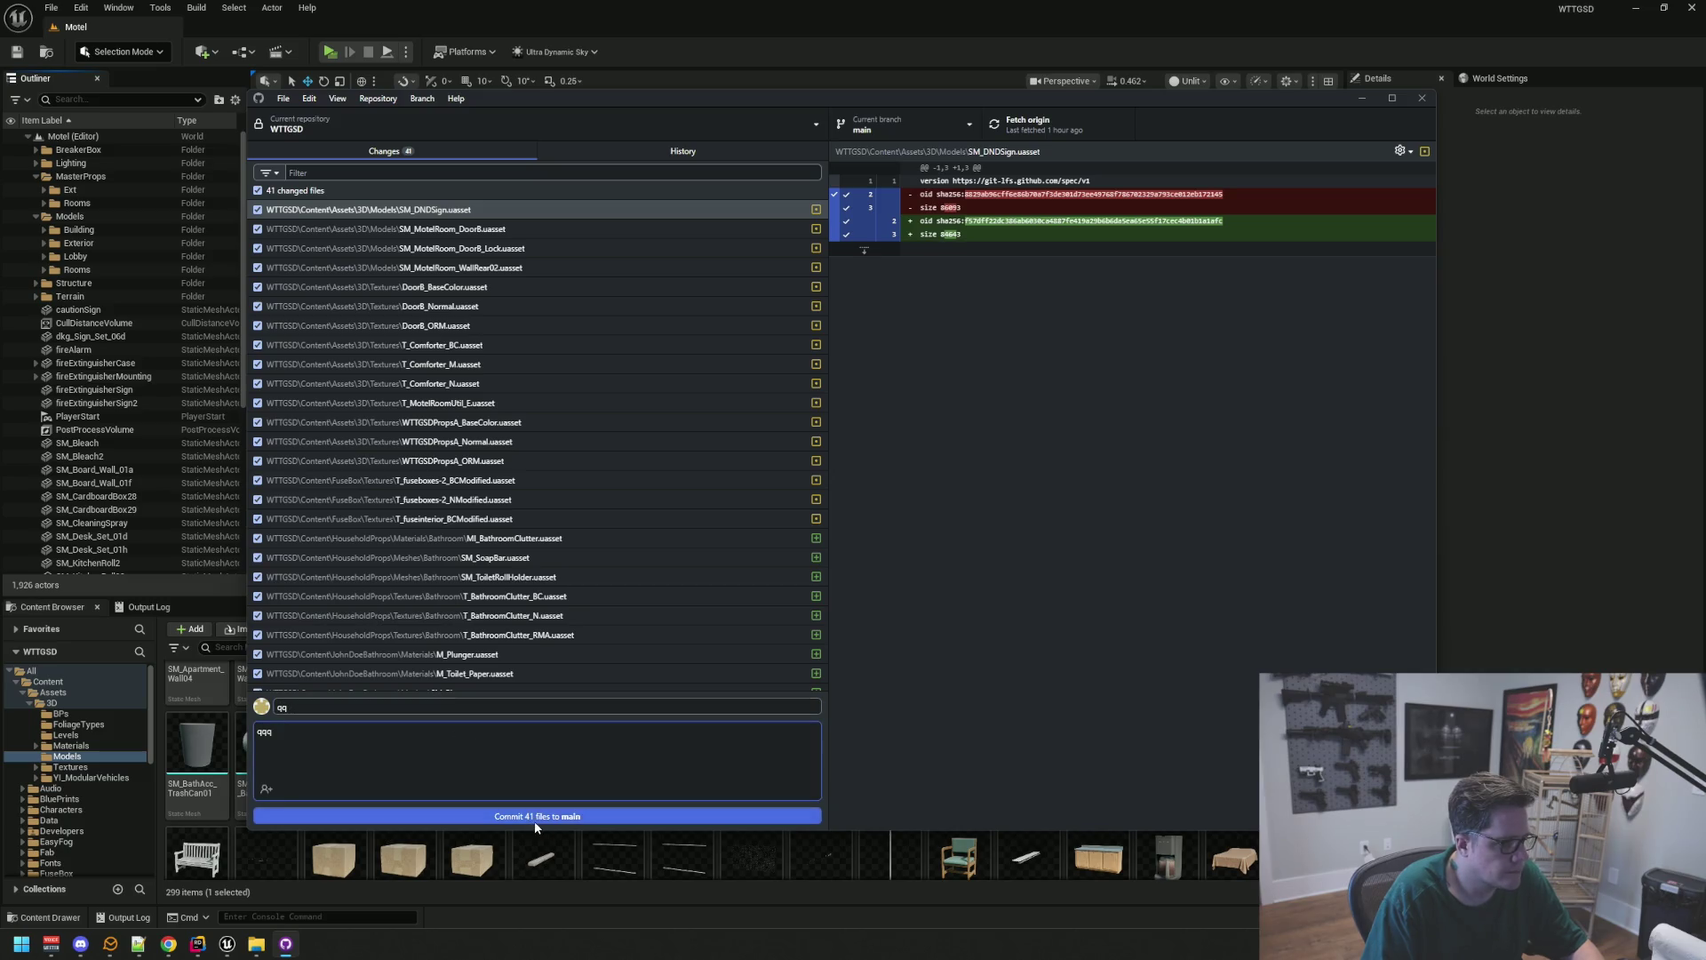
click(536, 819)
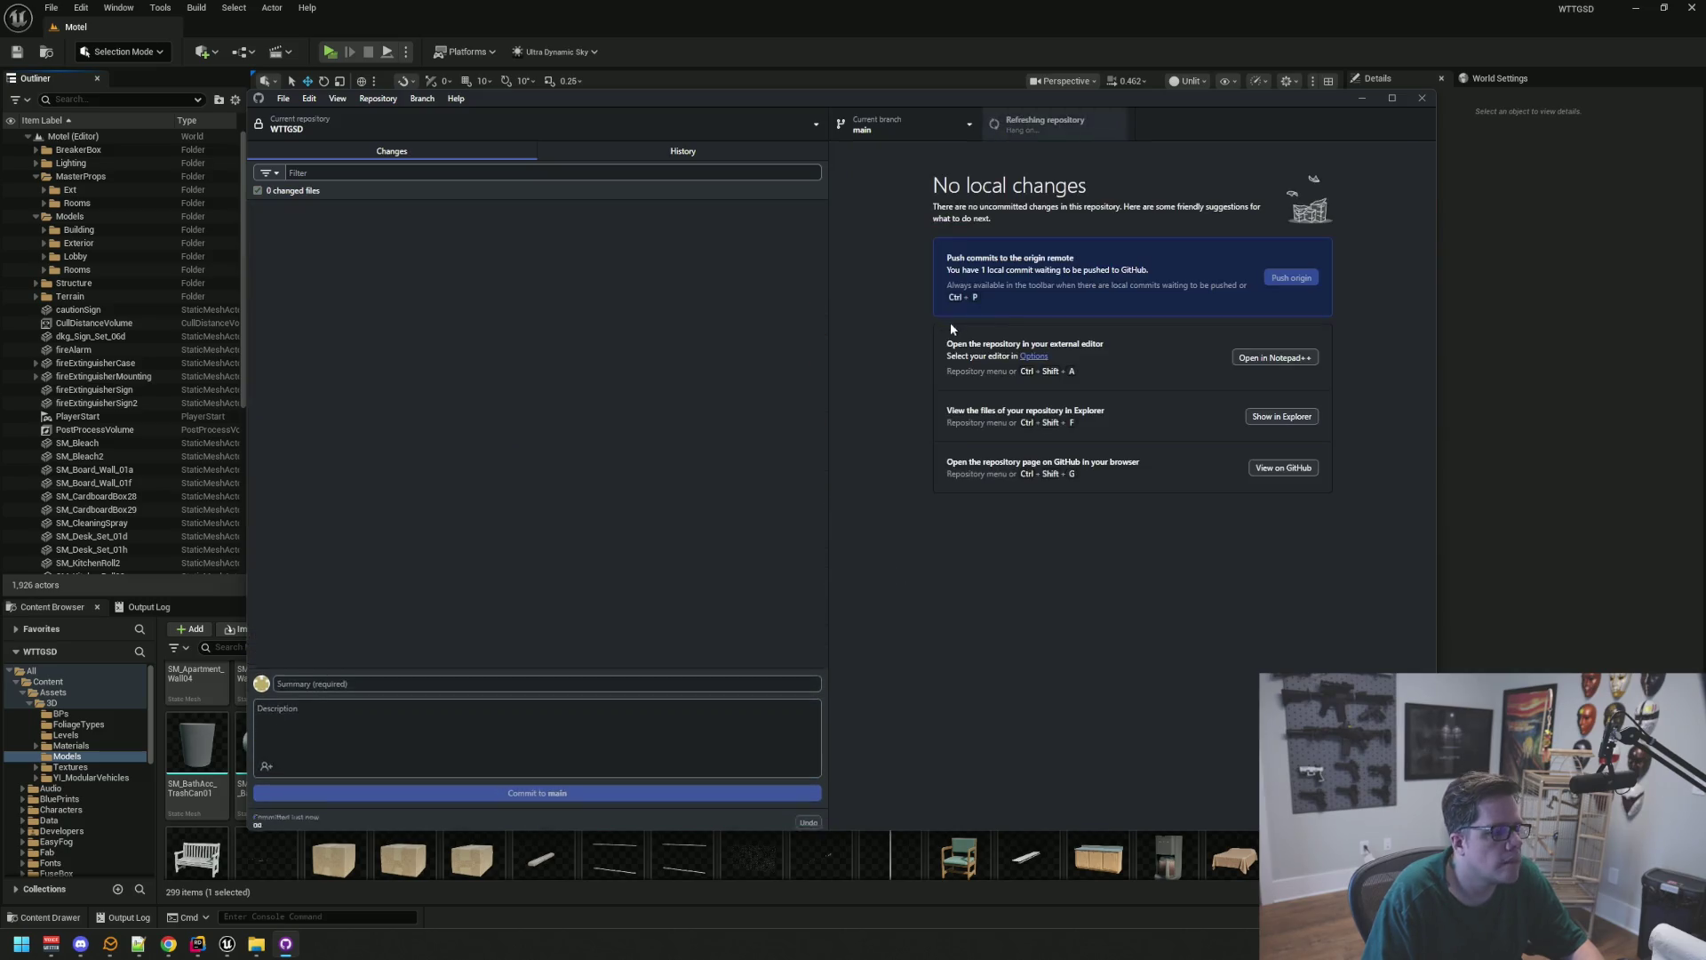
click(1026, 133)
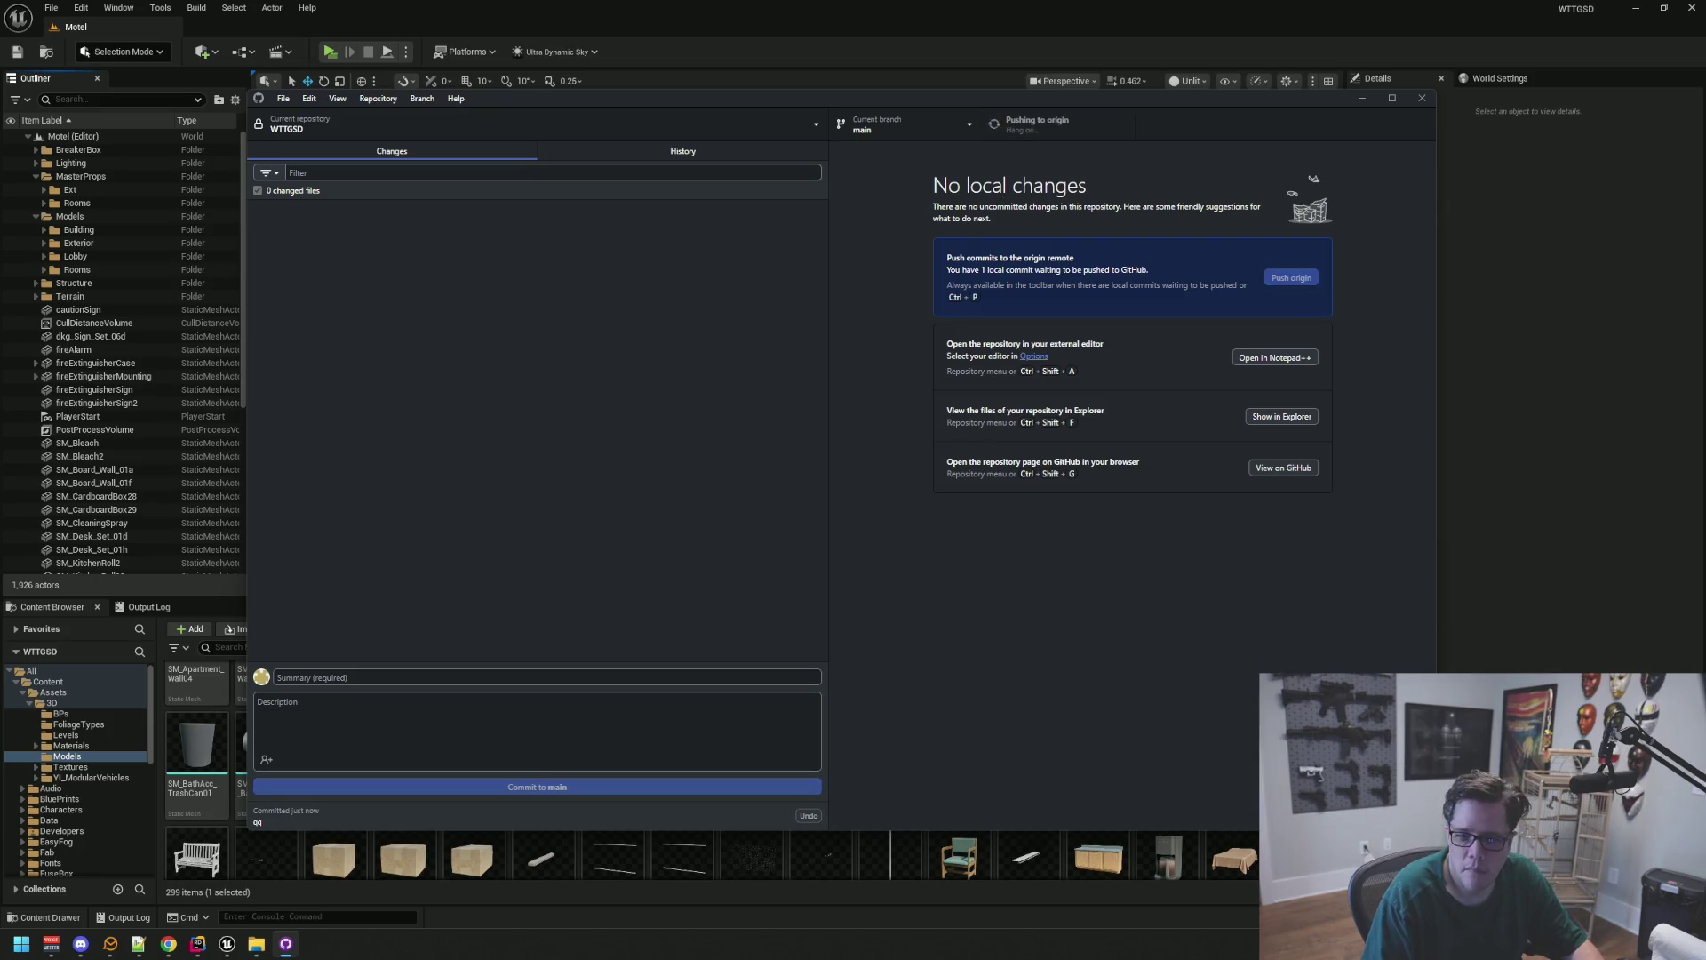
key(alt+Tab)
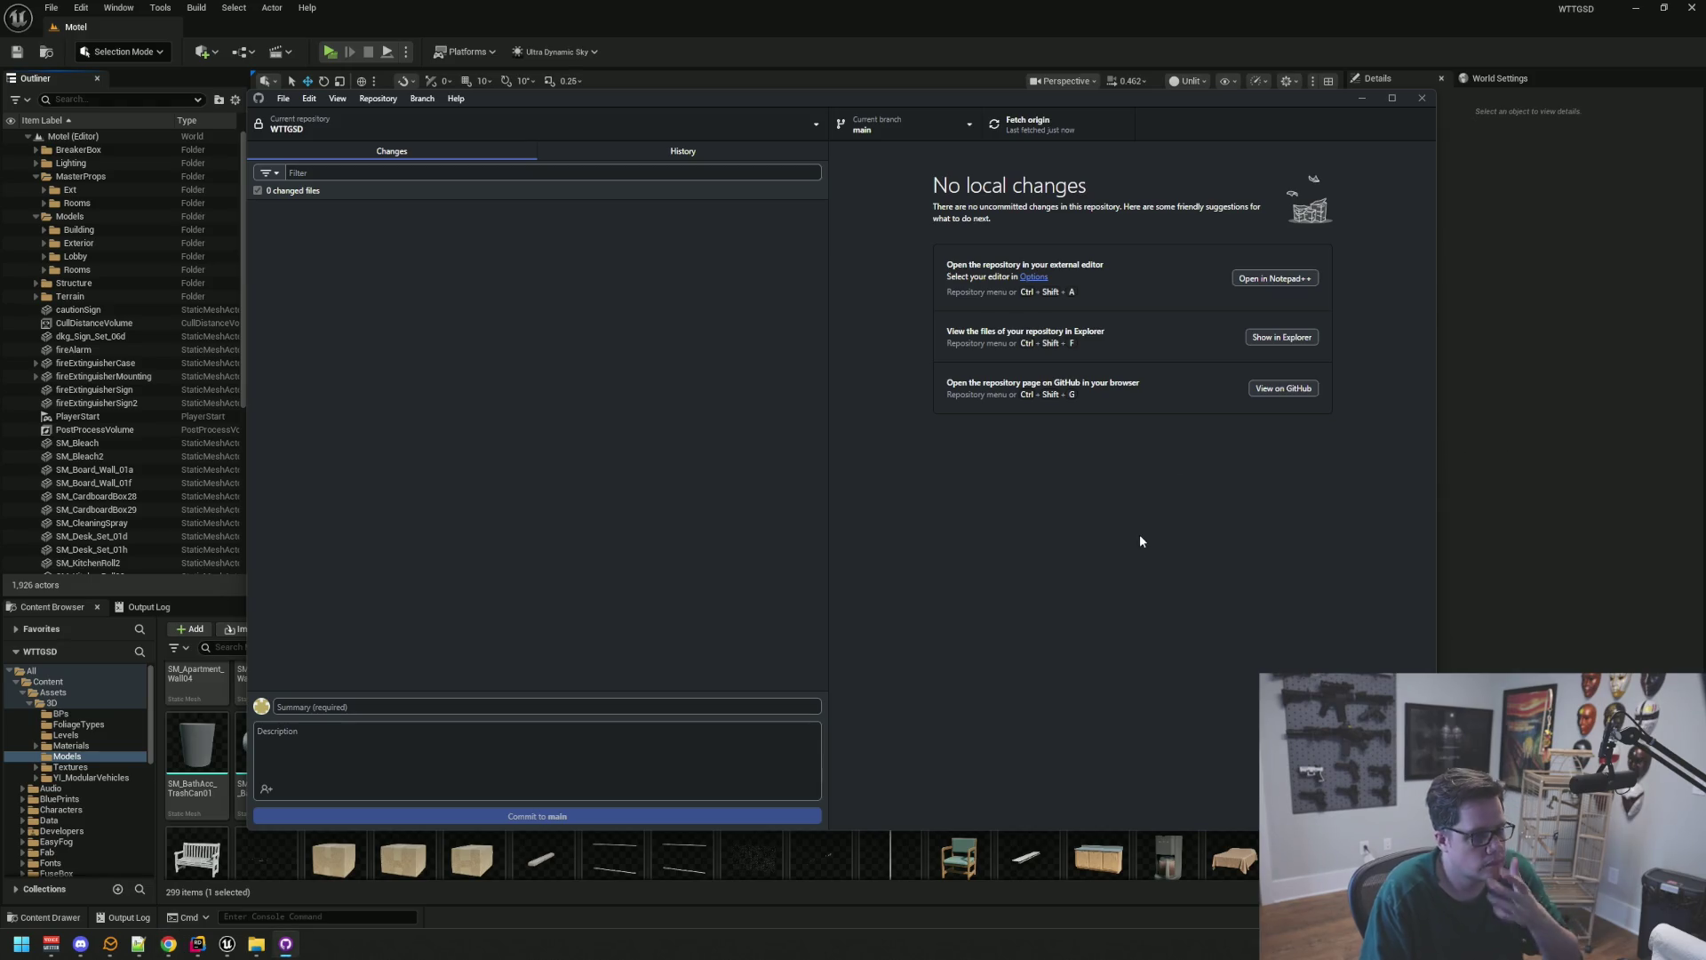
Close GitHub Desktop and fly the viewport through door 3 into the bedroom
click(1422, 99)
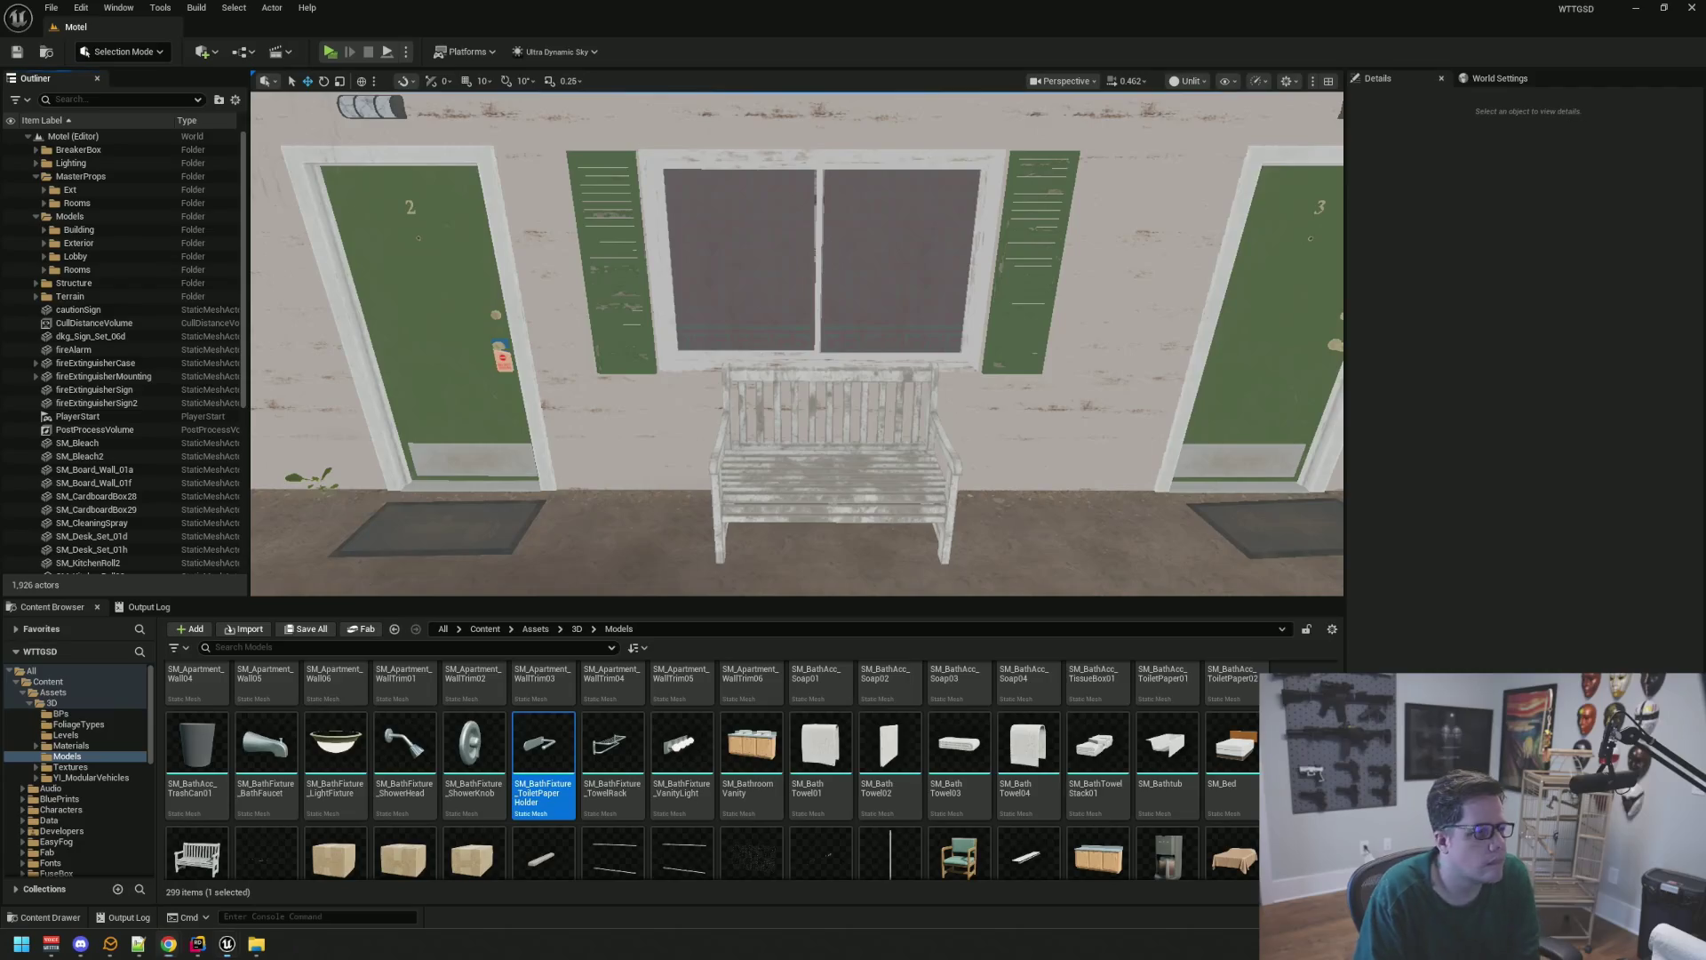
scroll(960, 363, up, 5)
scroll(960, 362, down, 5)
scroll(956, 357, up, 3)
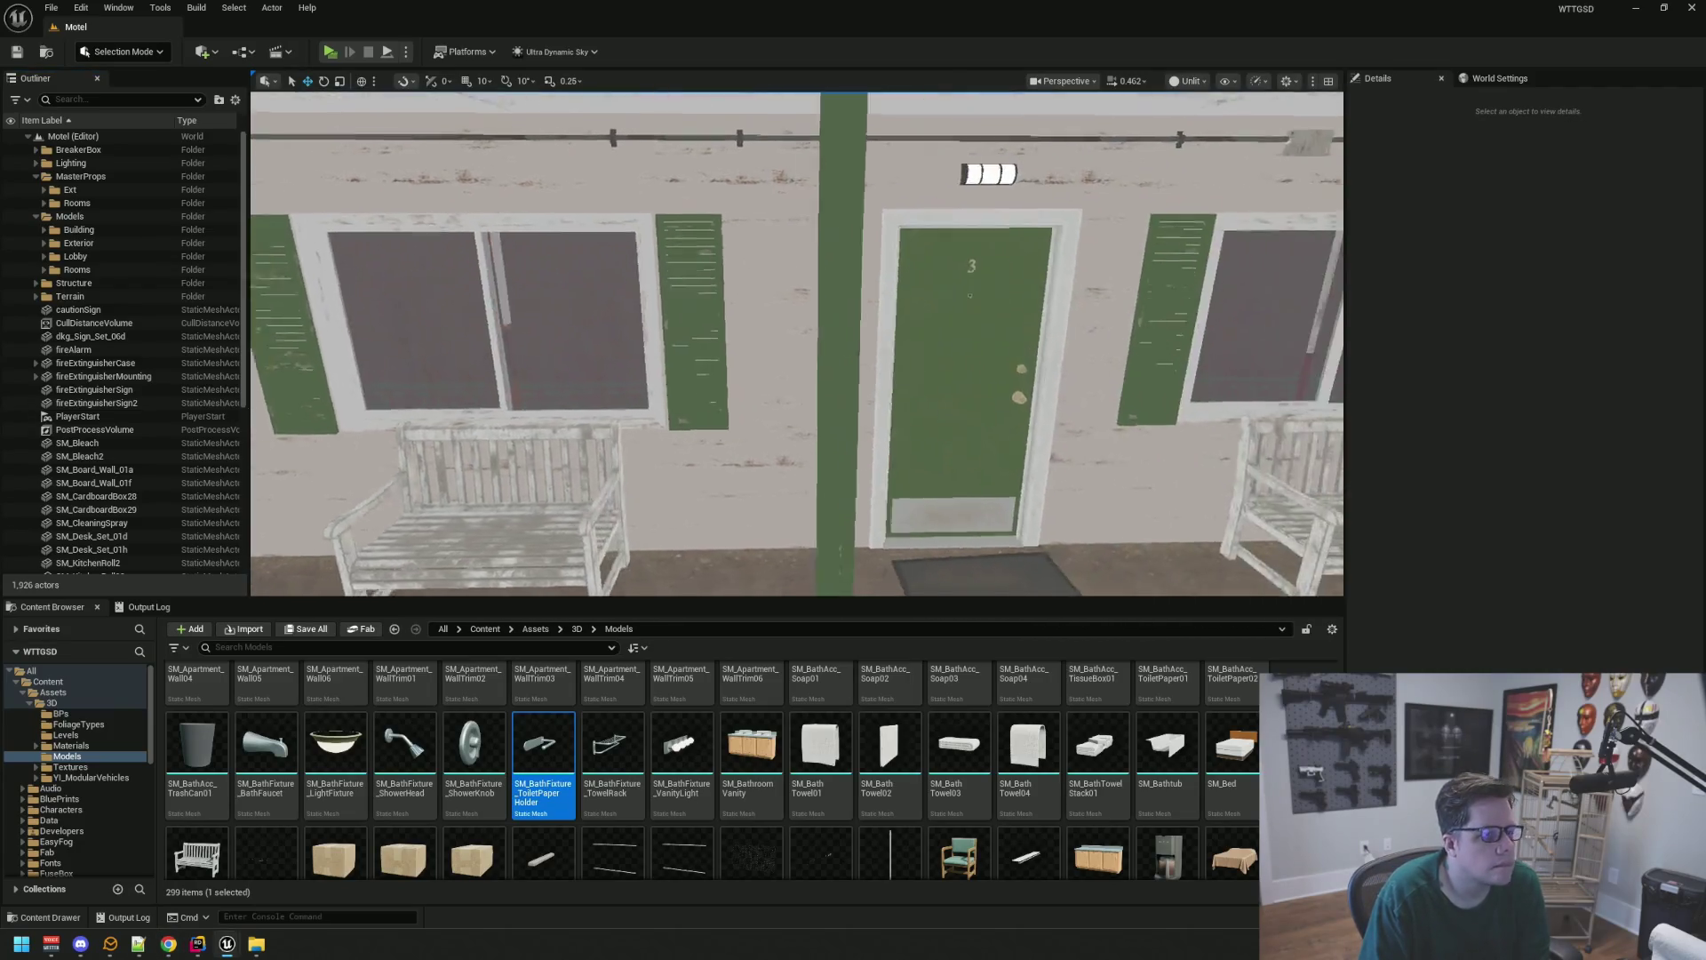
mouse_move(948, 366)
mouse_down()
mouse_move(924, 293)
mouse_move(948, 378)
mouse_move(934, 316)
mouse_move(906, 322)
mouse_up()
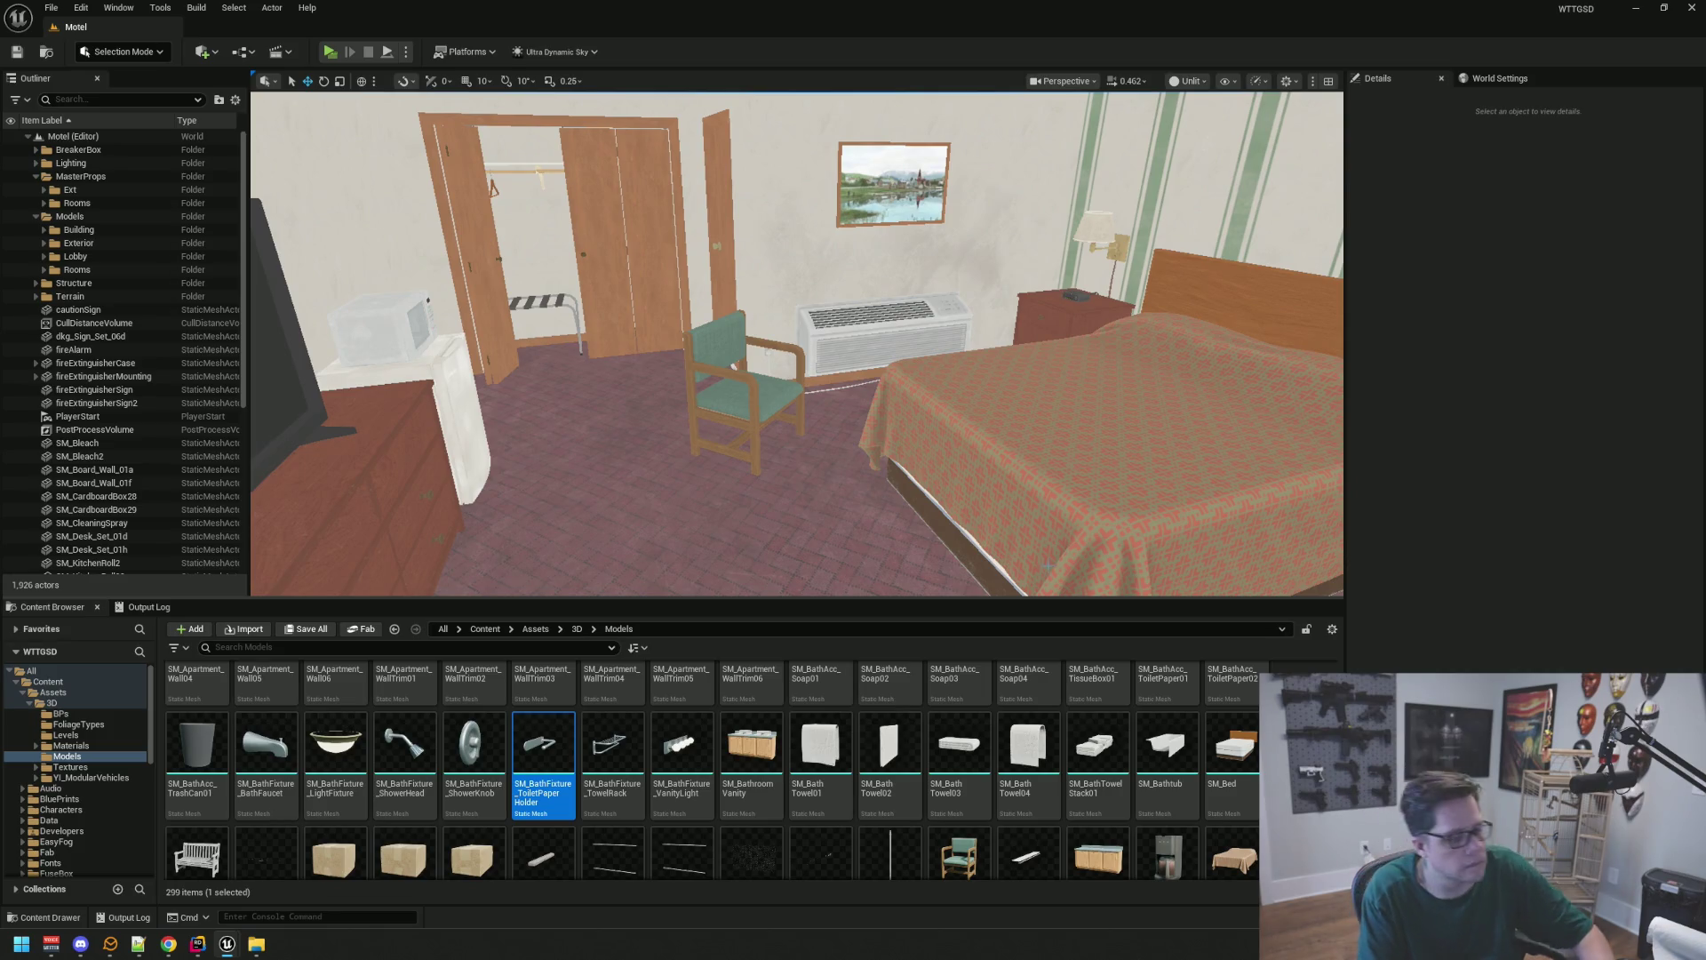
scroll(797, 344, up, 3)
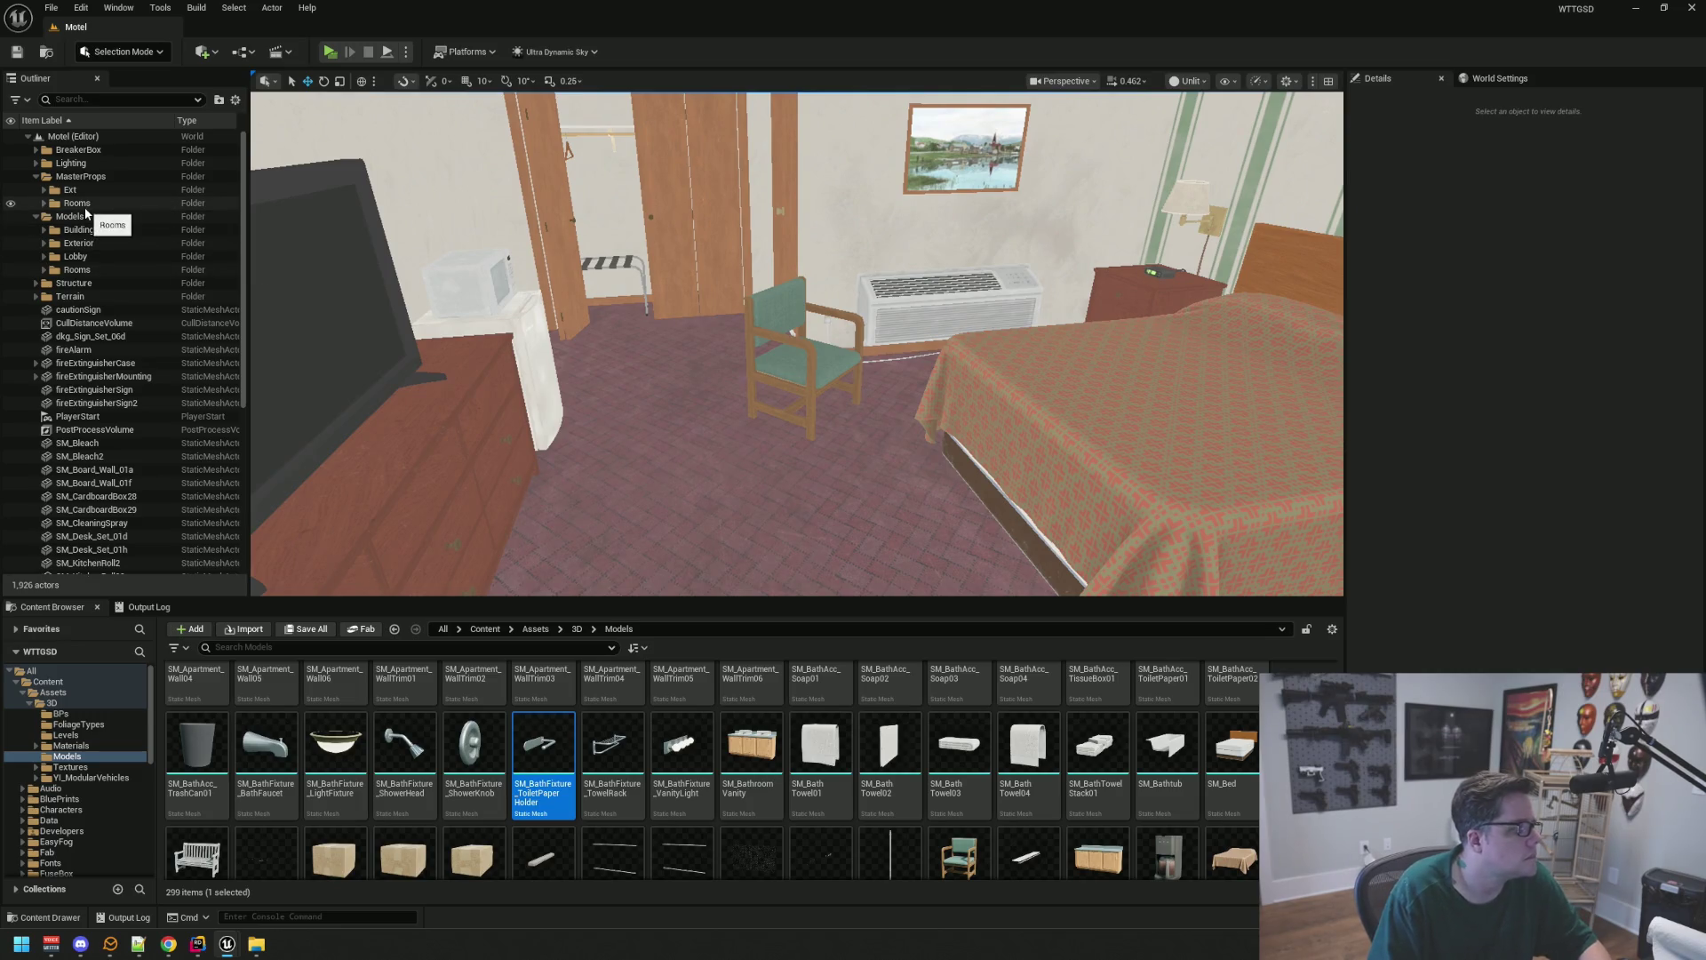
Rename the Structure folder to MasterStructure and save the Motel map
key(ctrl+z)
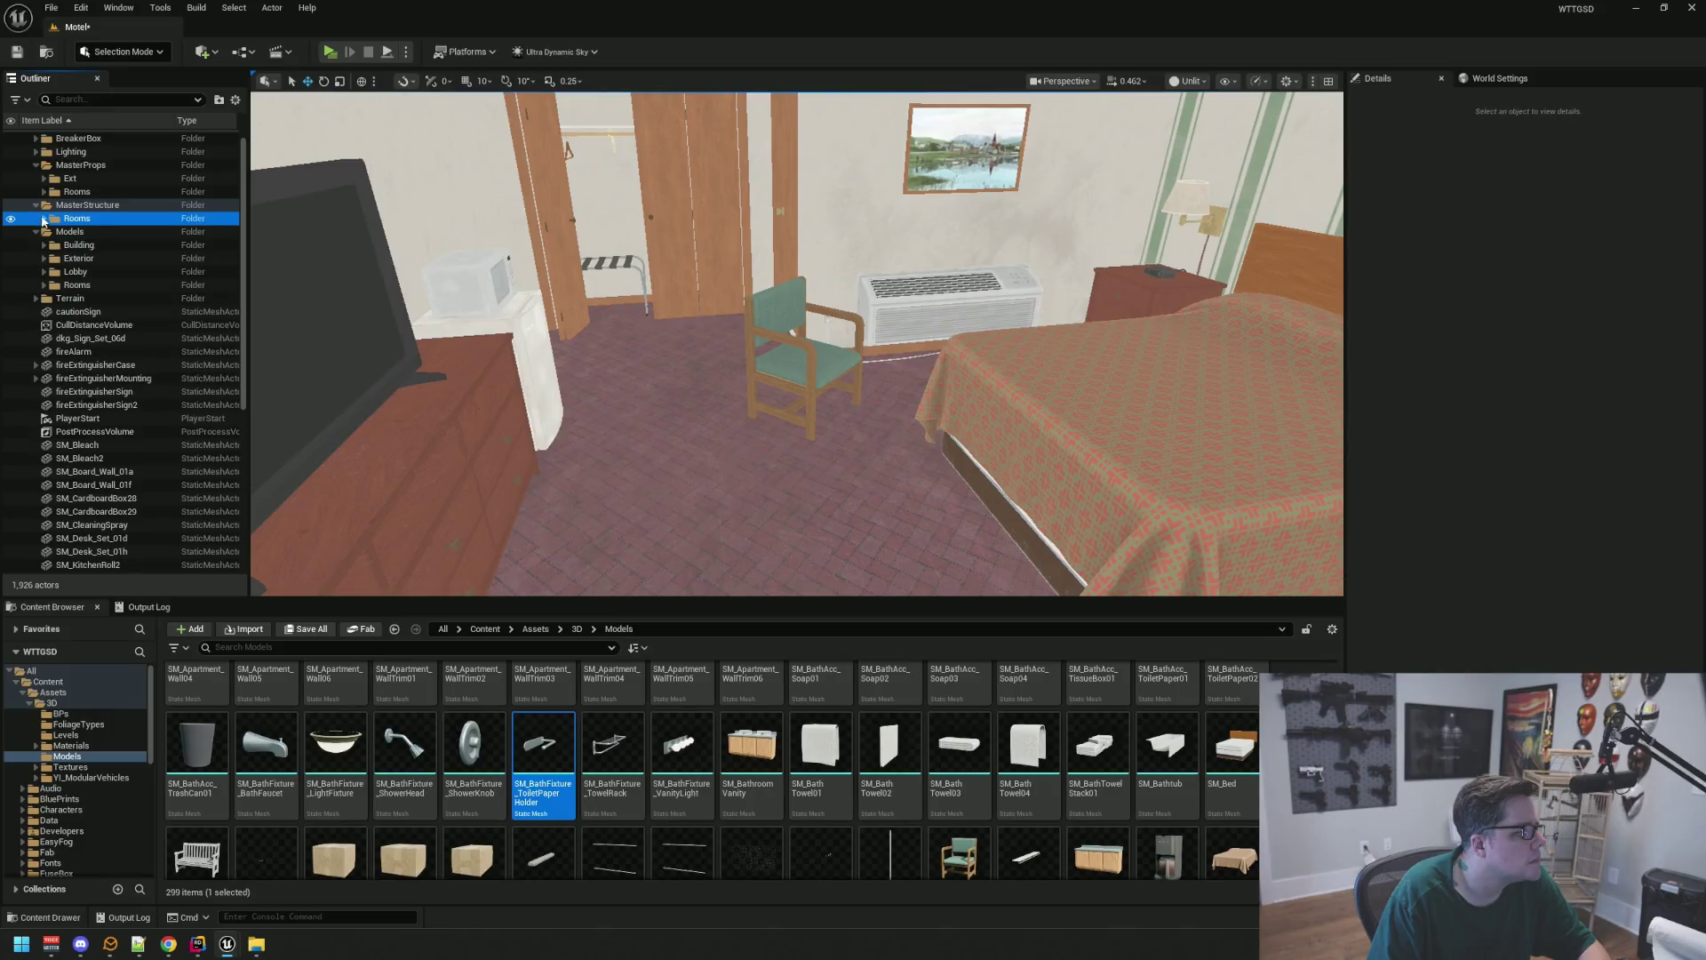
scroll(797, 344, up, 10)
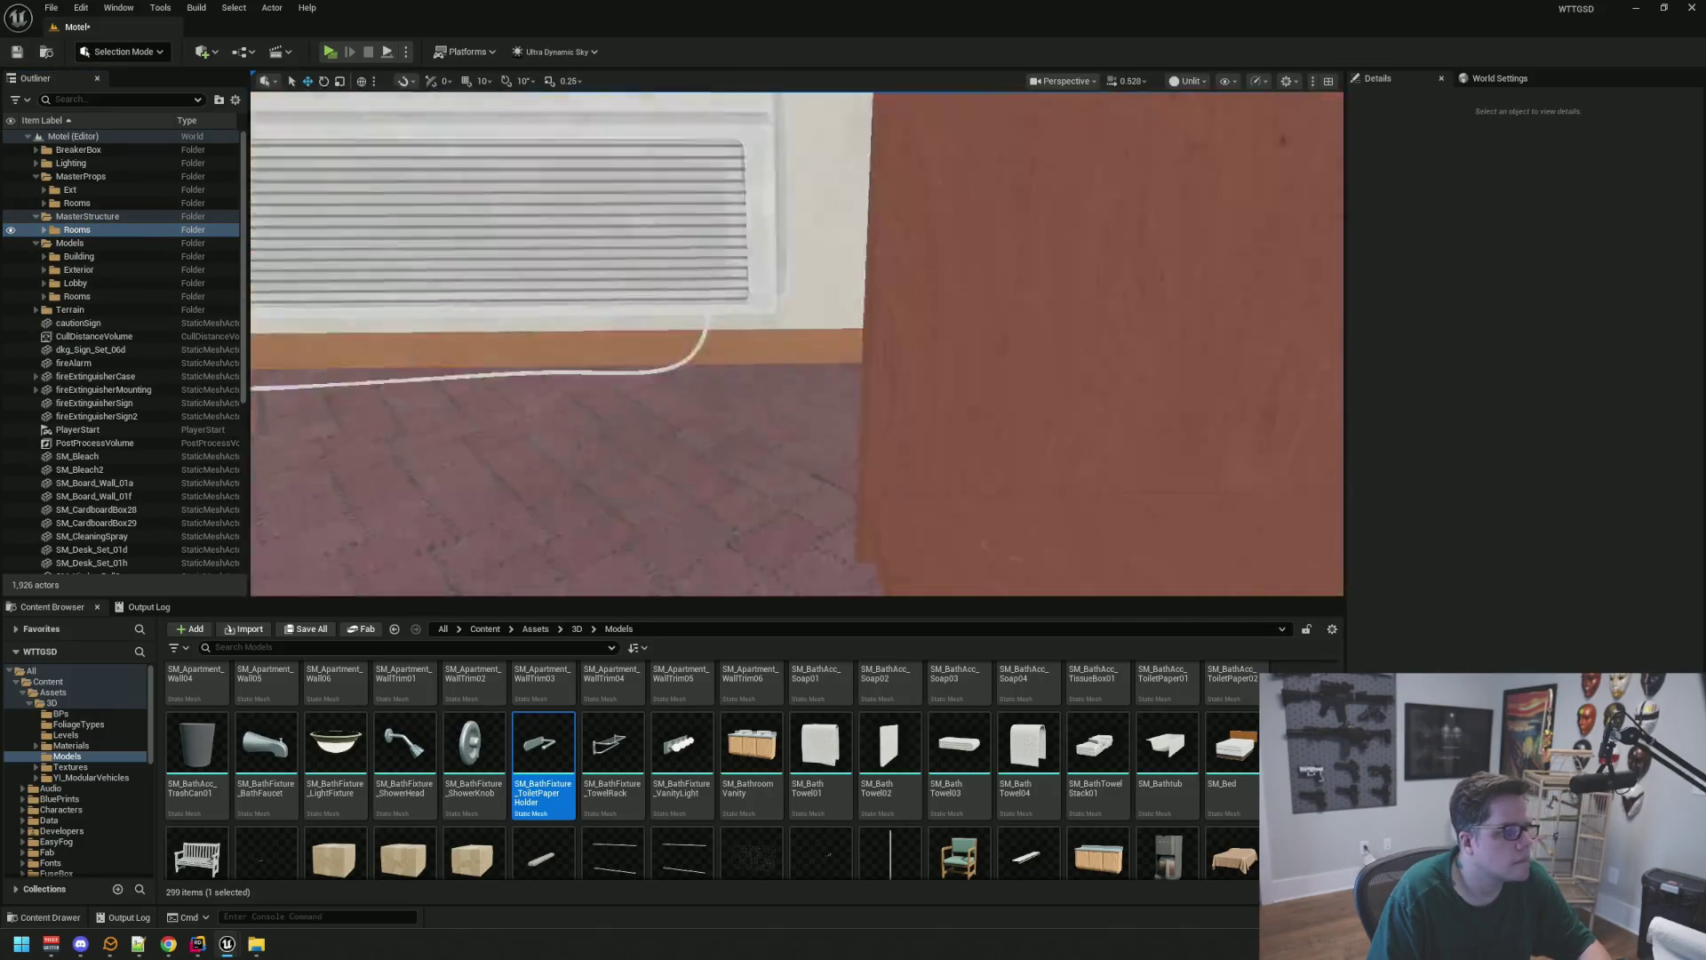
scroll(727, 271, down, 10)
scroll(727, 271, up, 3)
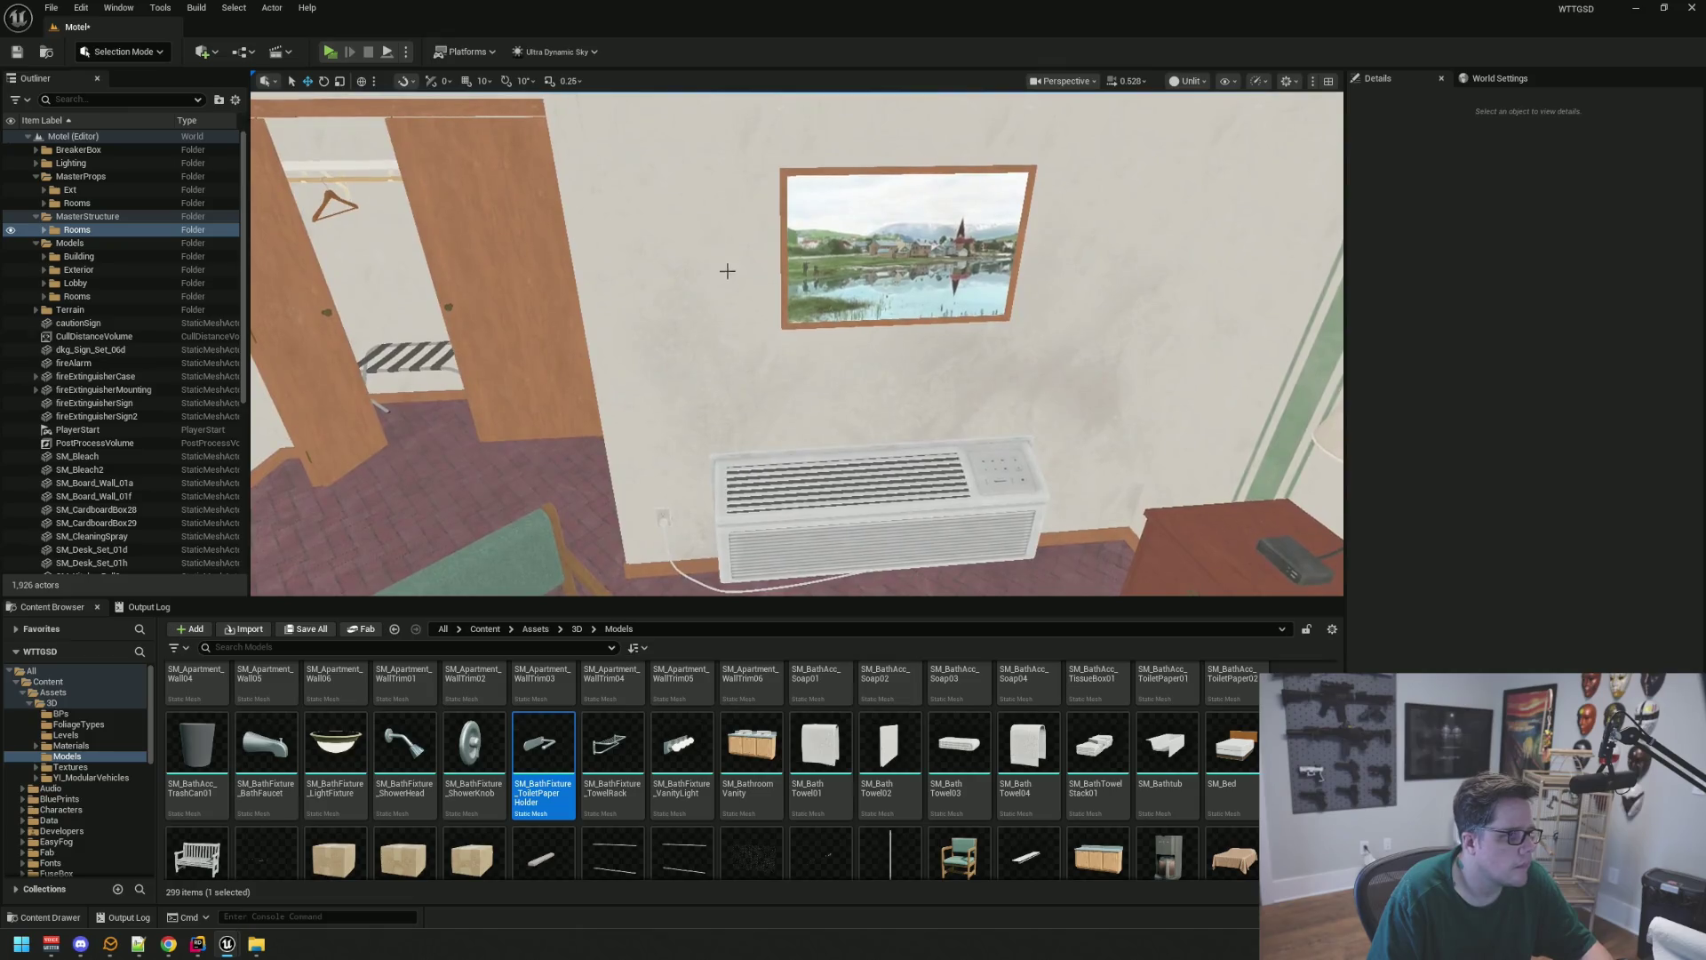
scroll(727, 271, down, 5)
scroll(775, 273, up, 2)
key(ctrl+s)
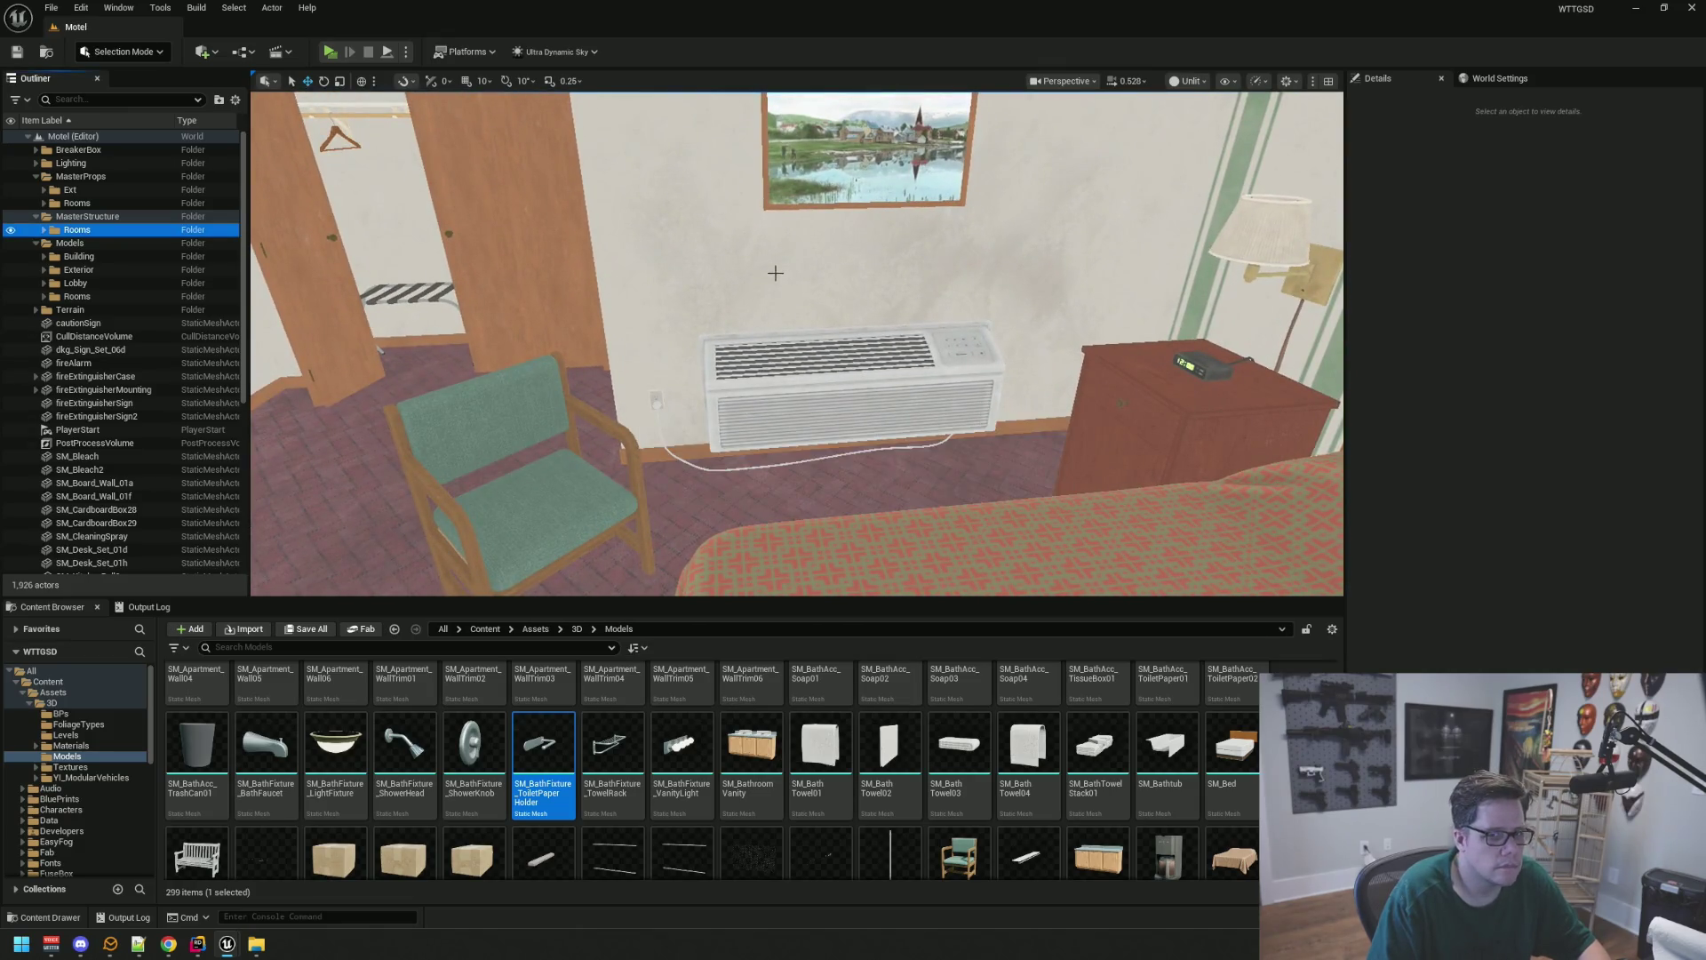
Fly into Room 3's bathroom and select the shower curtain SM_ShowerCurtain3
scroll(775, 272, down, 5)
scroll(775, 273, up, 8)
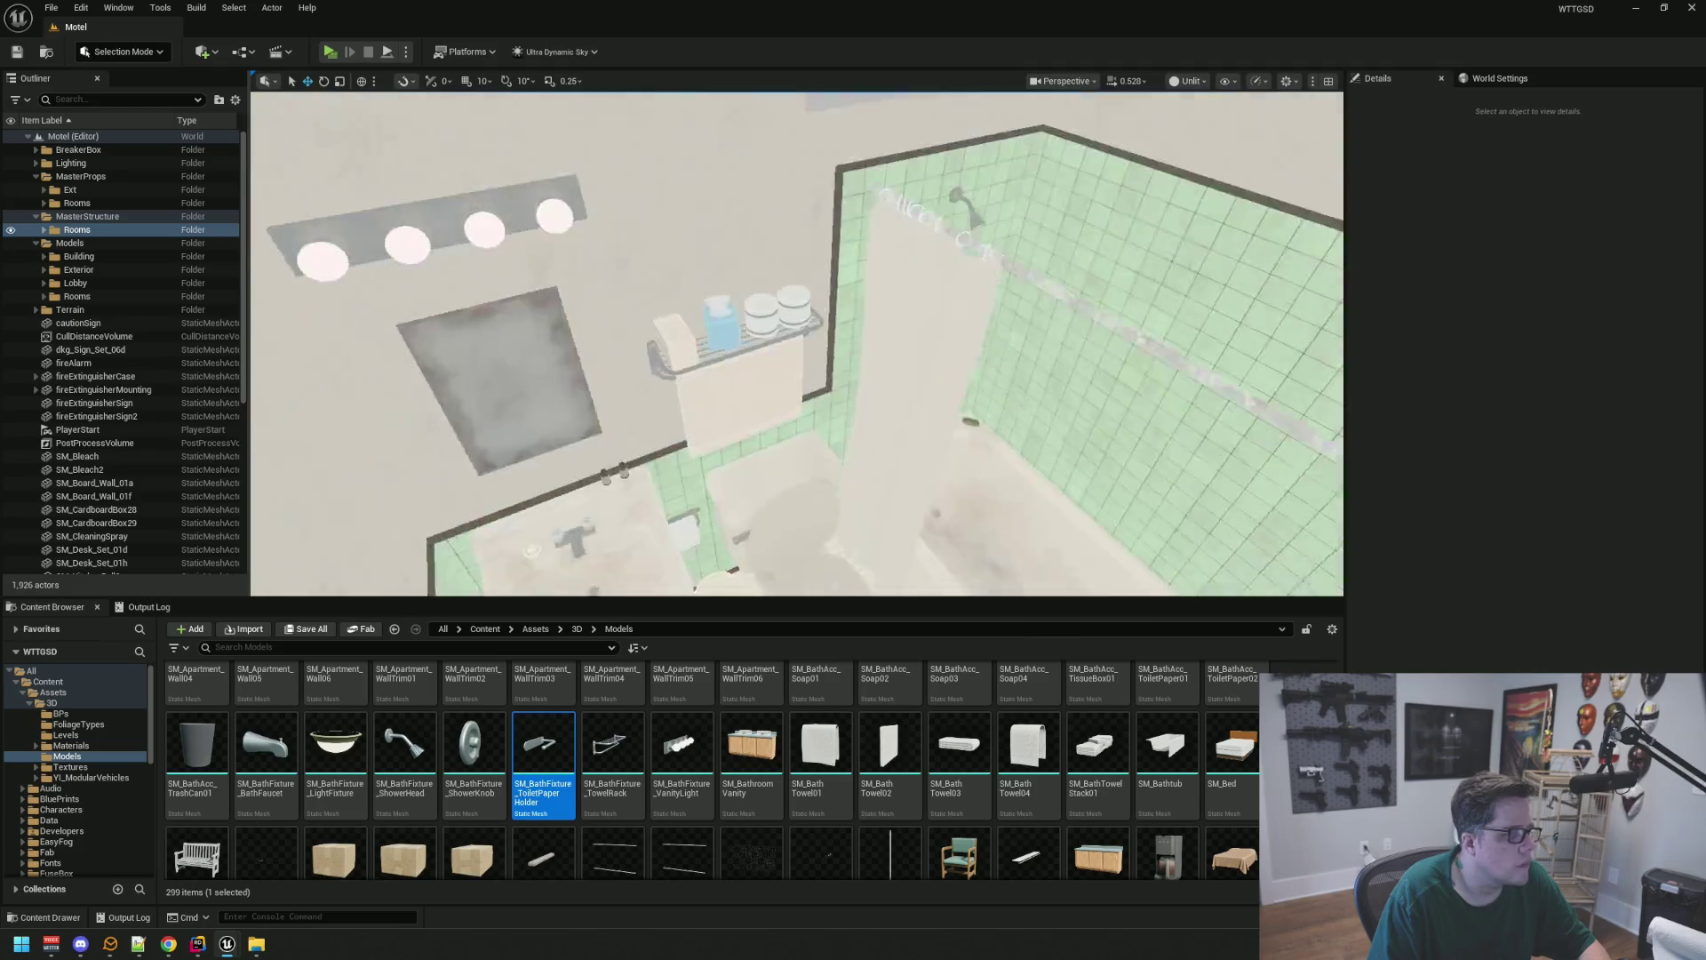
scroll(832, 276, up, 5)
scroll(832, 275, down, 2)
click(832, 276)
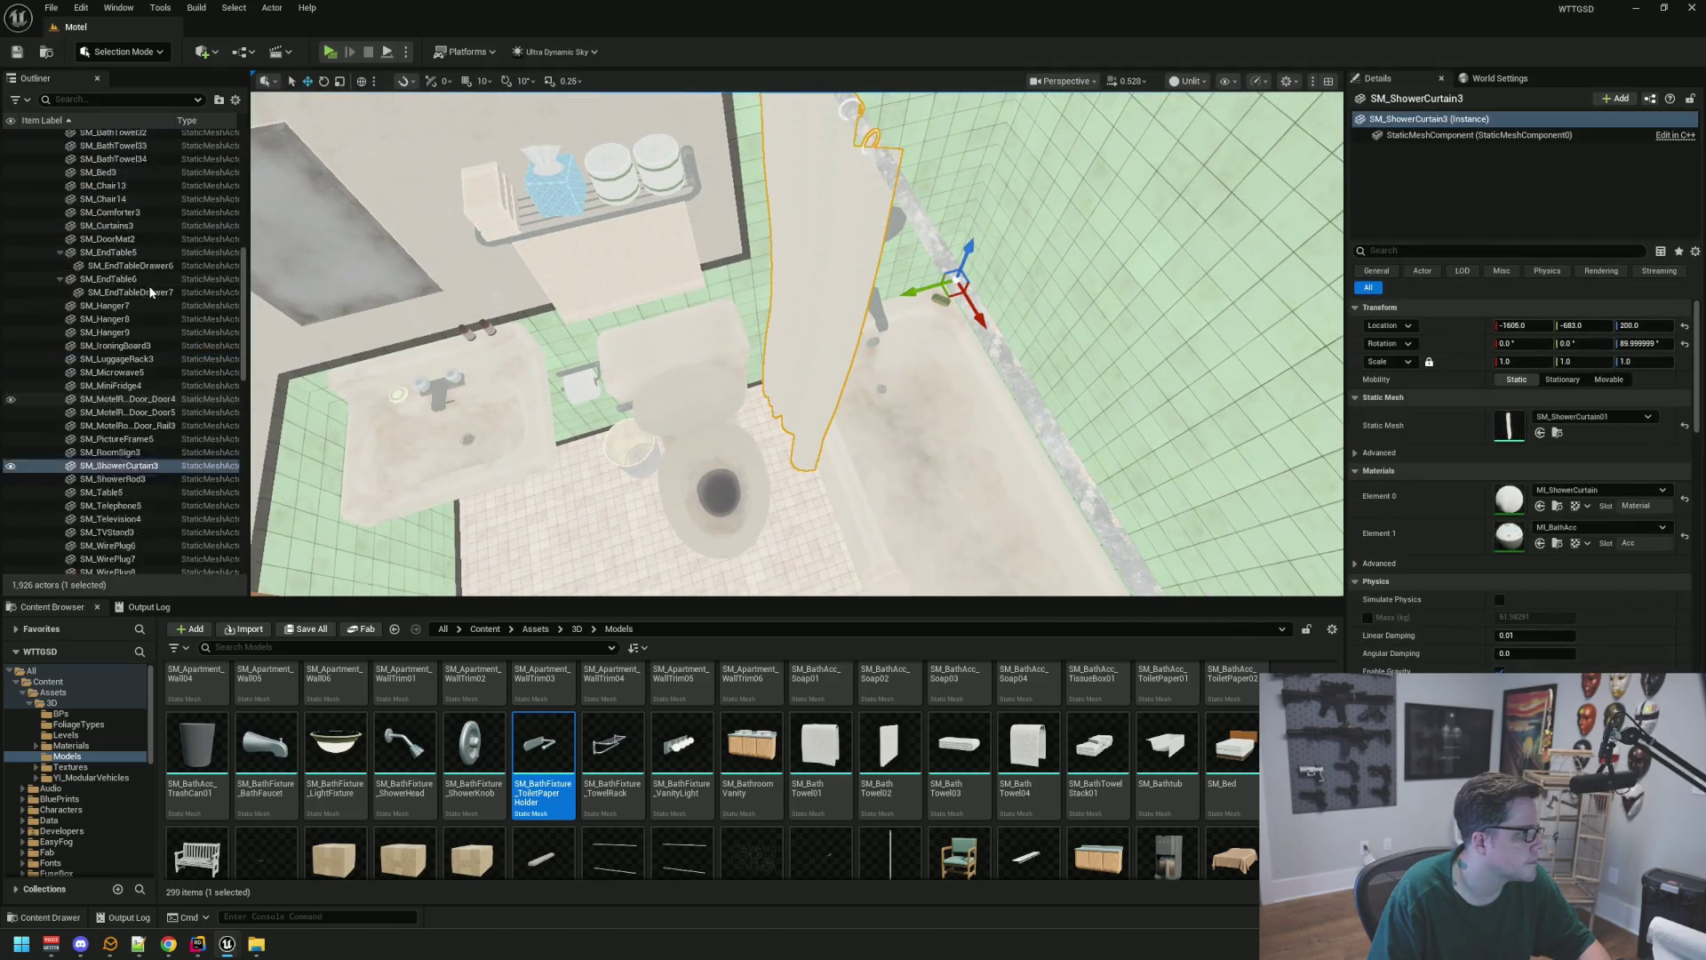
scroll(151, 292, up, 15)
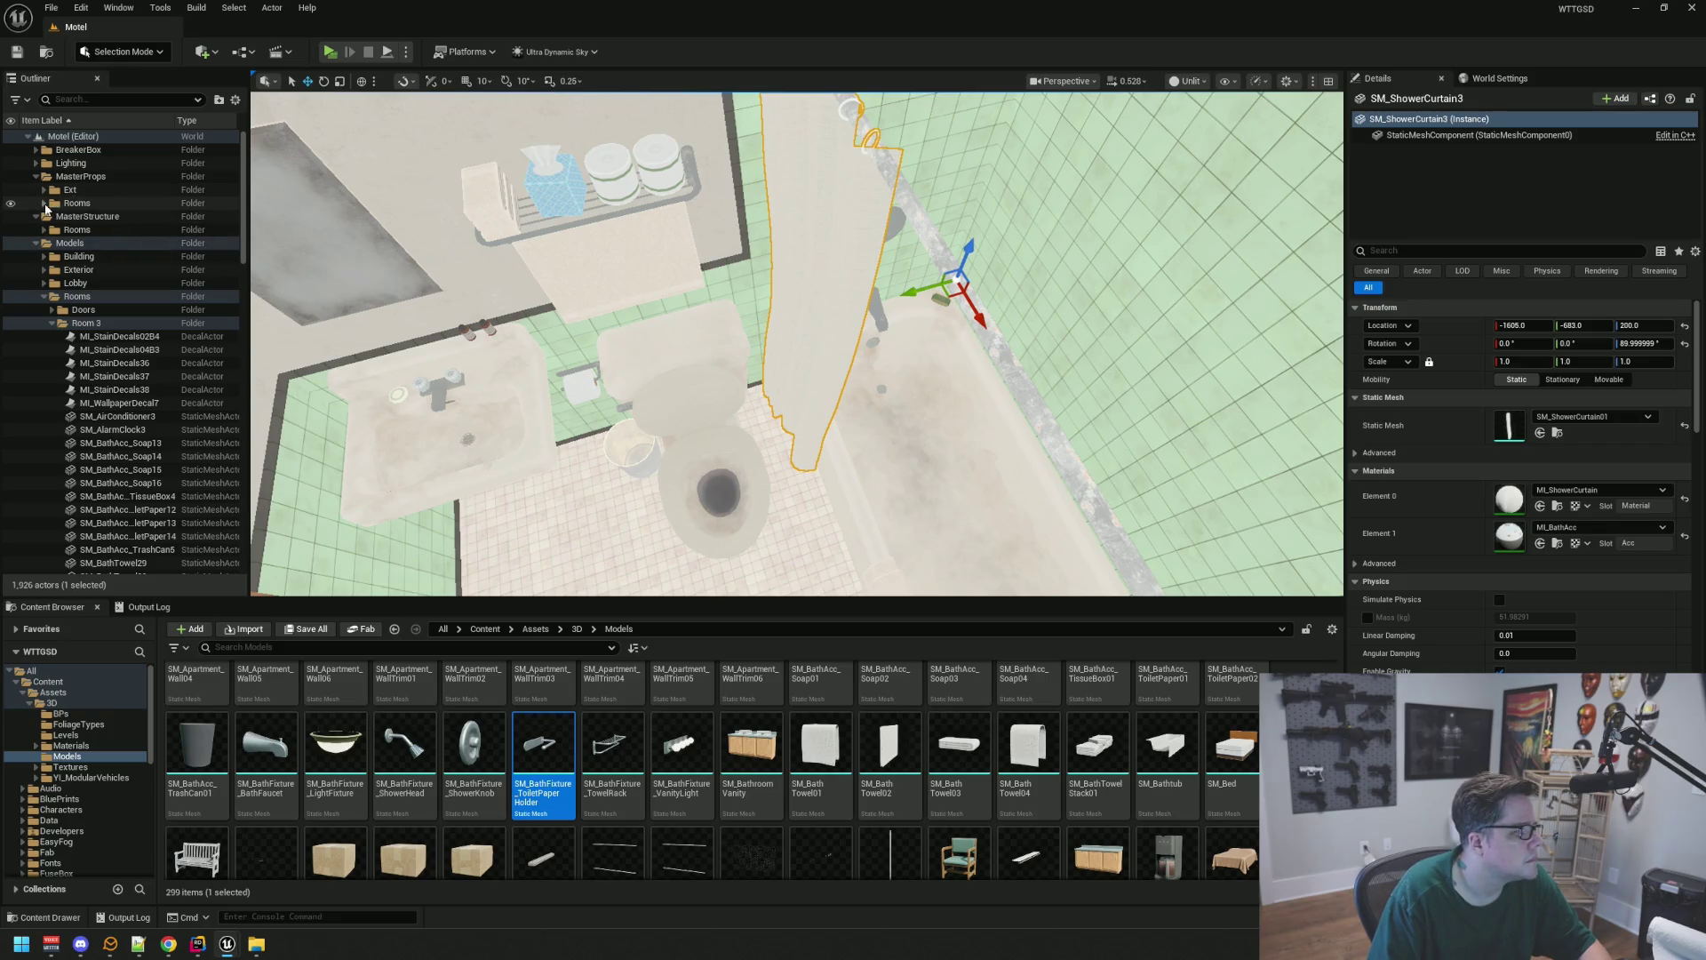
Add a folder named Room3 under MasterProps > Rooms, next to Room1 and Room2
click(44, 203)
right_click(98, 205)
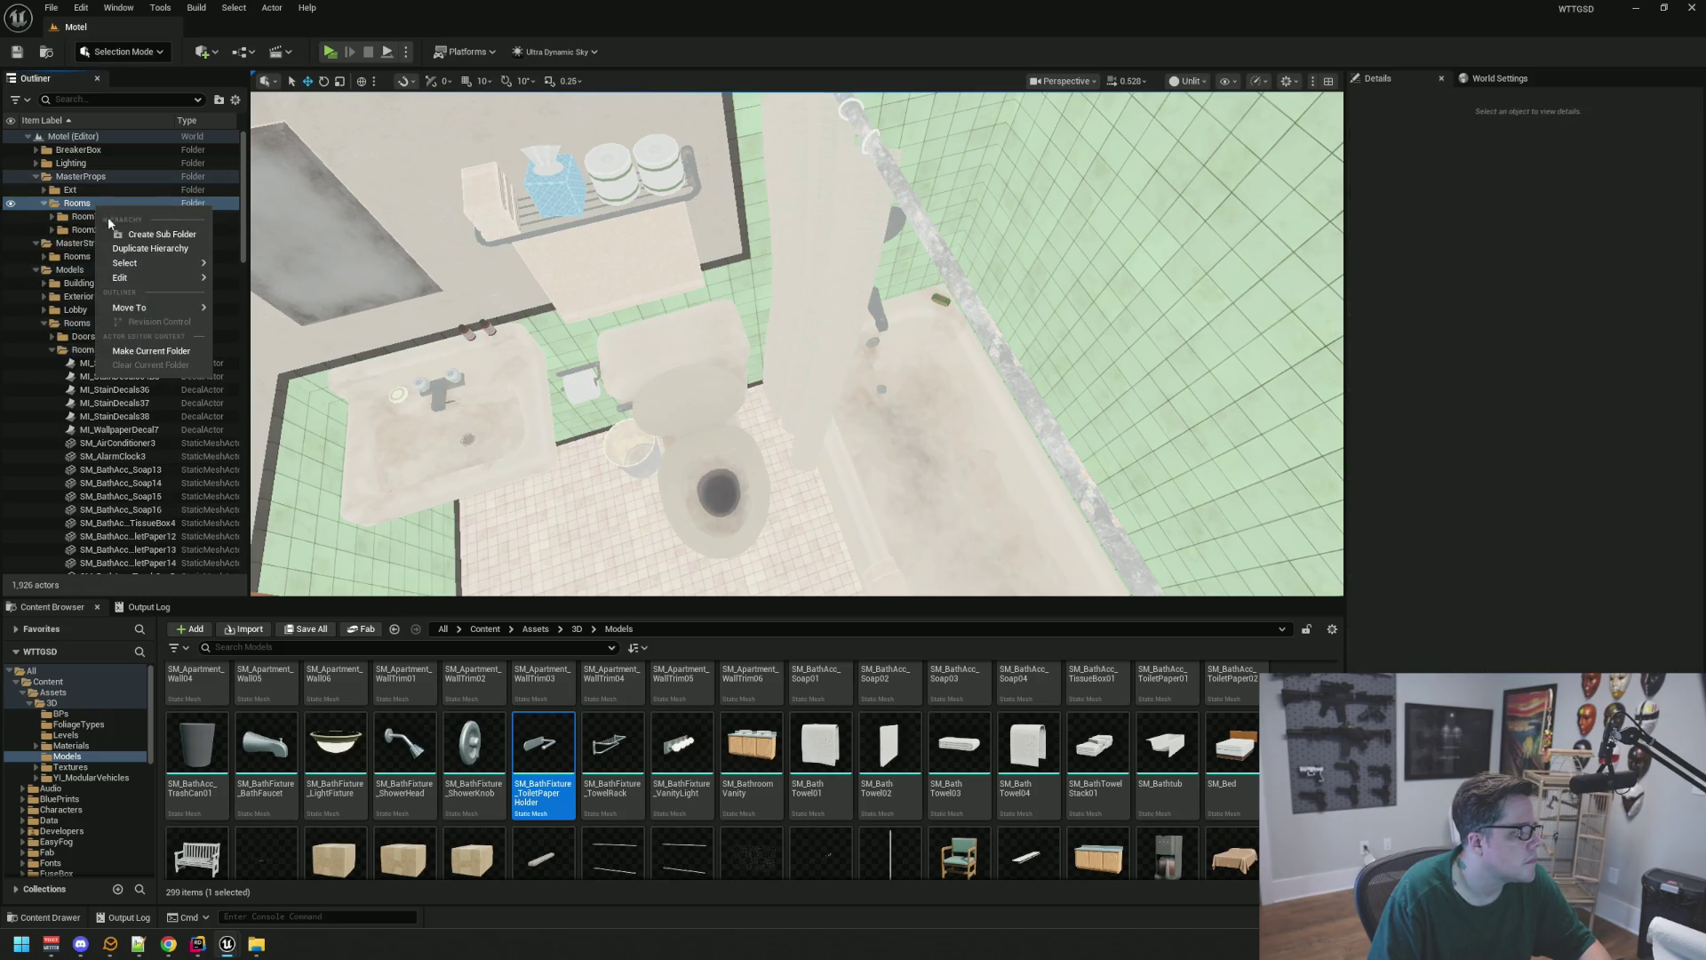
click(160, 234)
text(Room3)
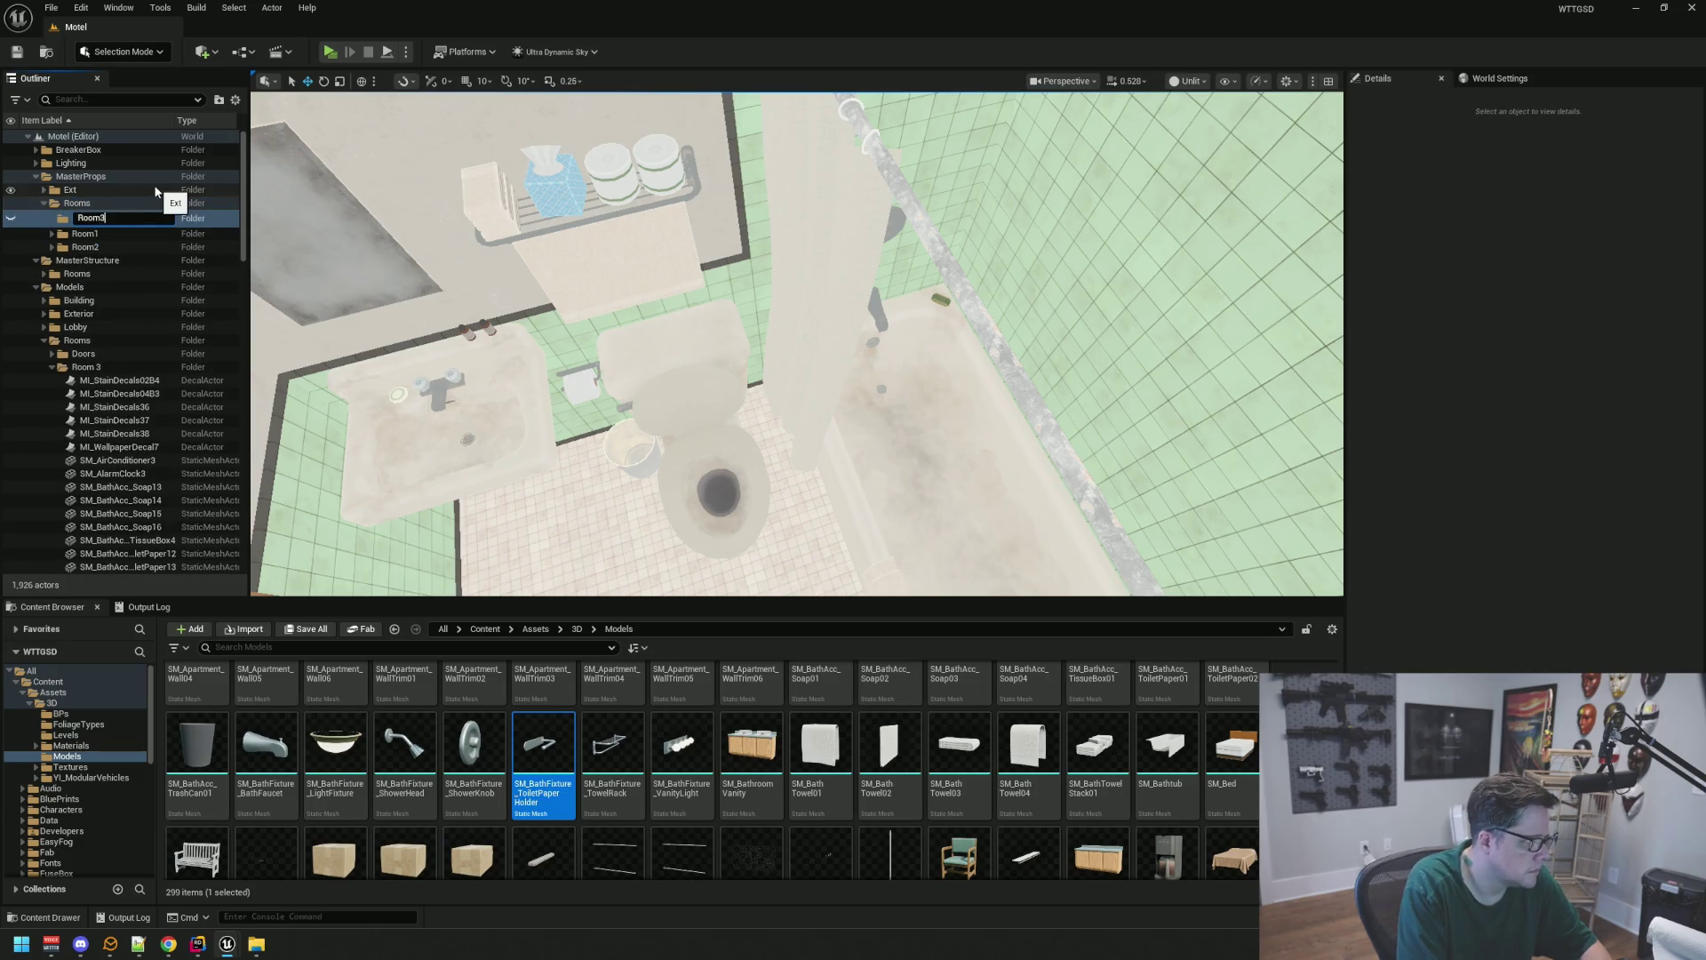
key(Return)
drag(821, 429, 814, 405)
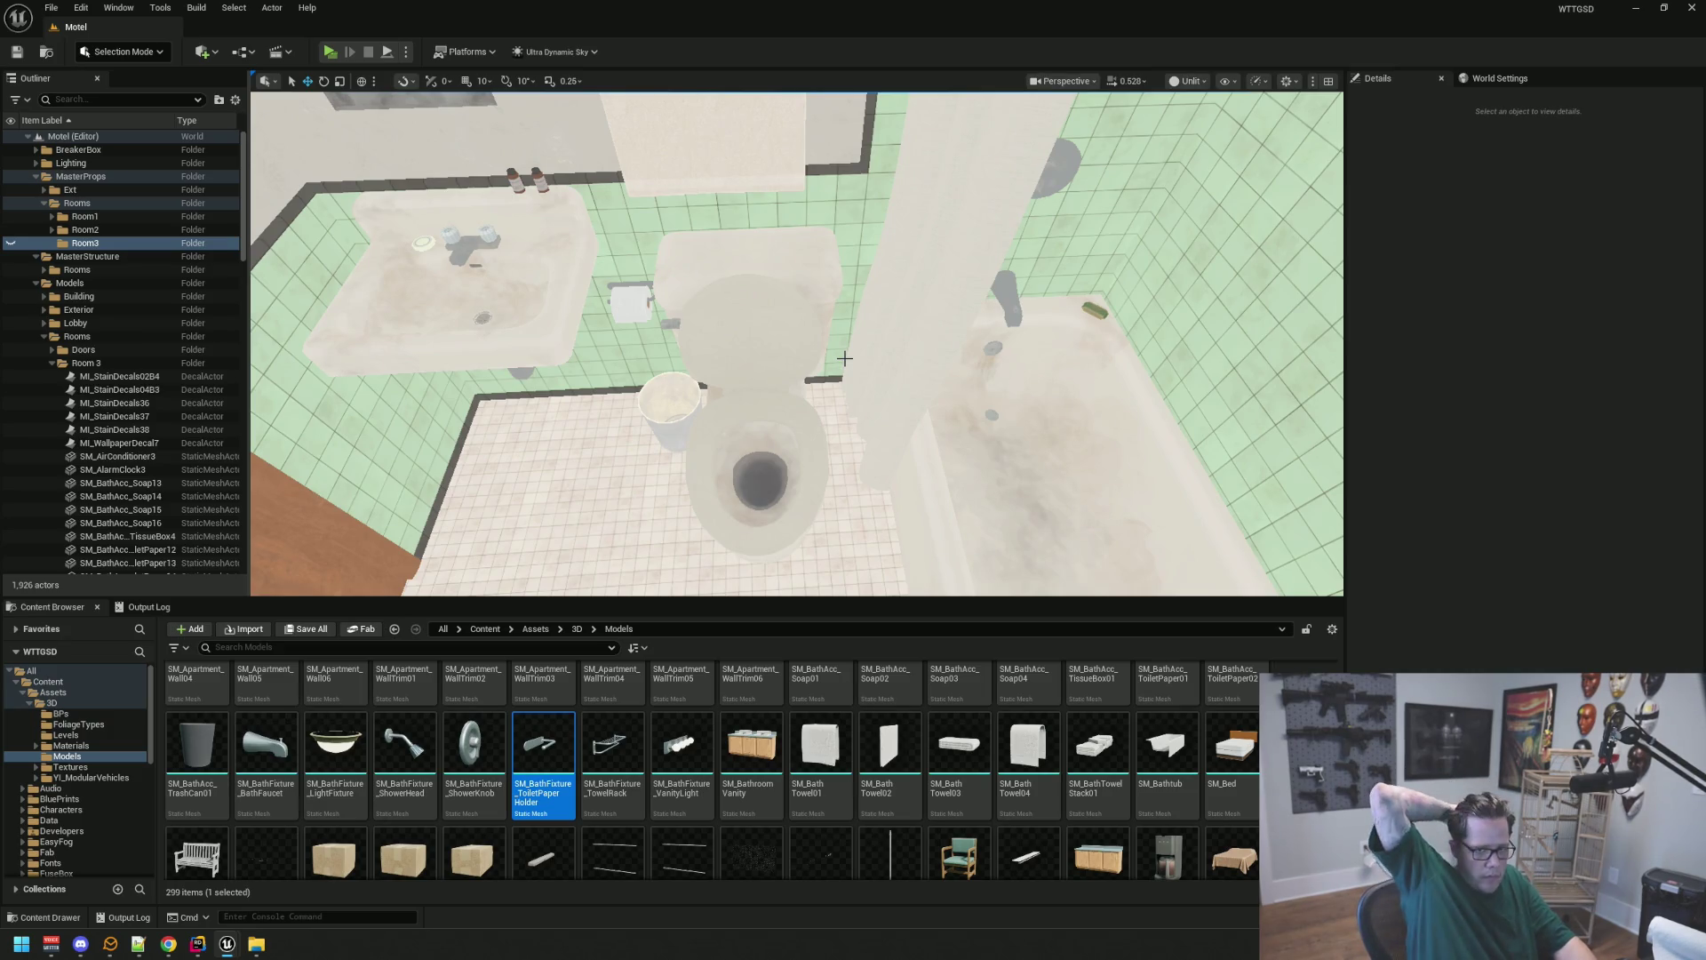
mouse_move(845, 359)
mouse_down()
mouse_move(880, 374)
mouse_move(849, 303)
mouse_move(659, 385)
mouse_move(687, 438)
mouse_move(658, 400)
mouse_move(684, 426)
mouse_move(687, 406)
mouse_up()
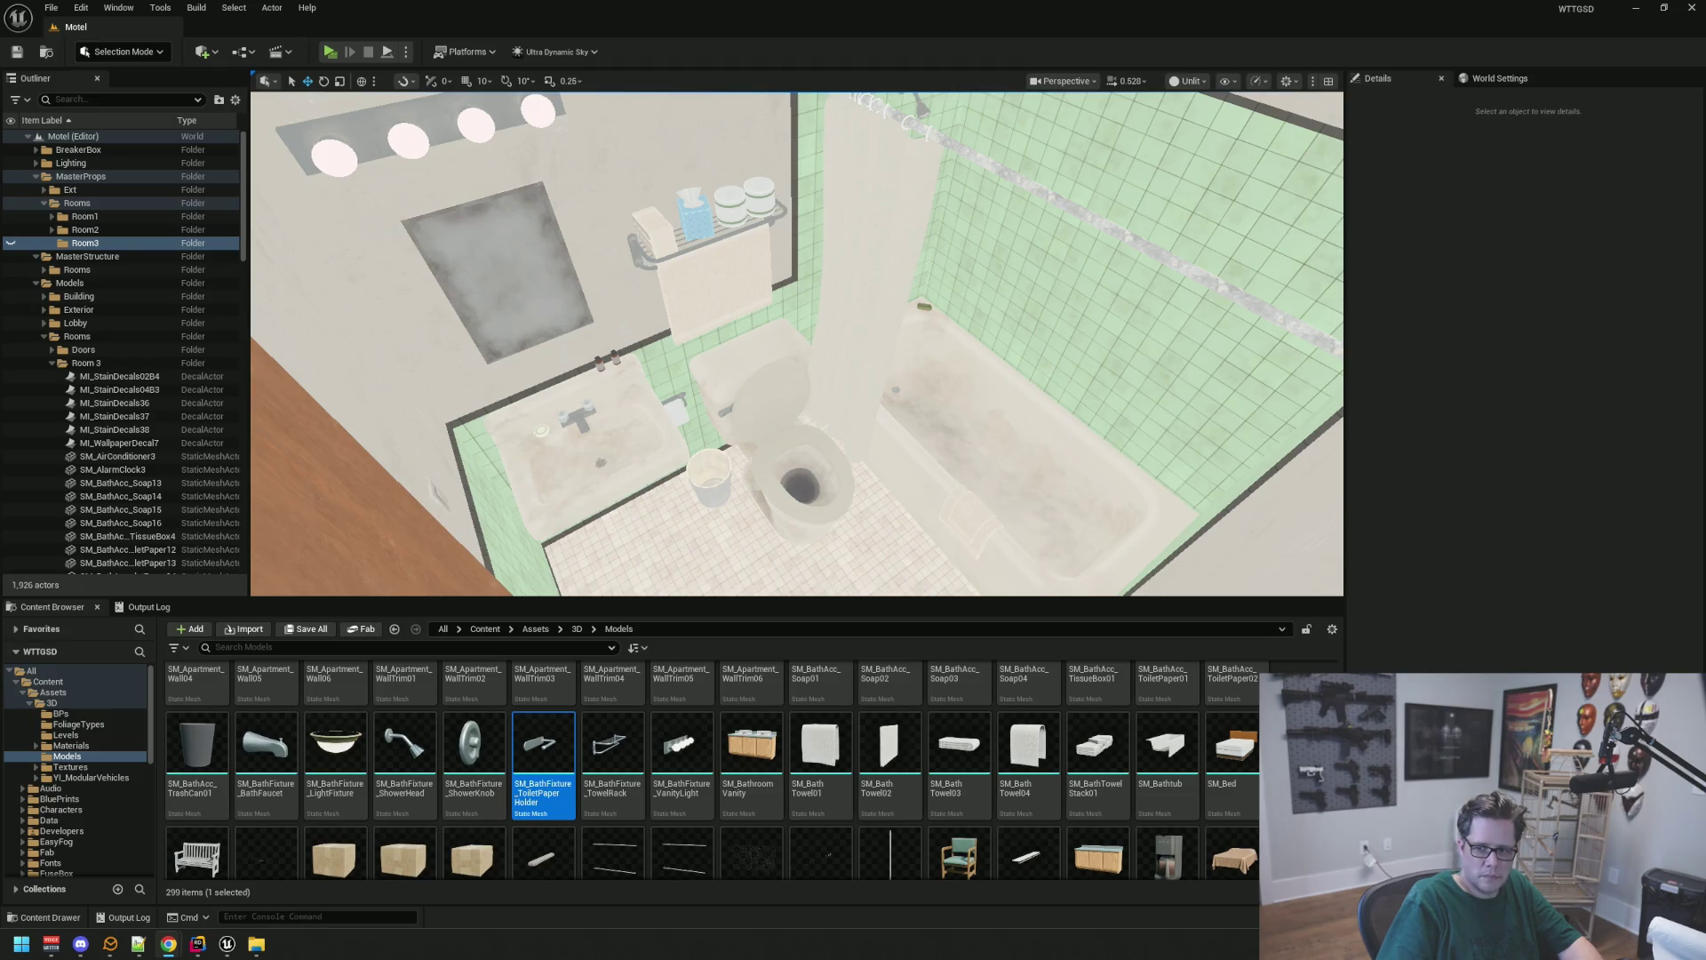
drag(996, 409, 997, 382)
click(53, 365)
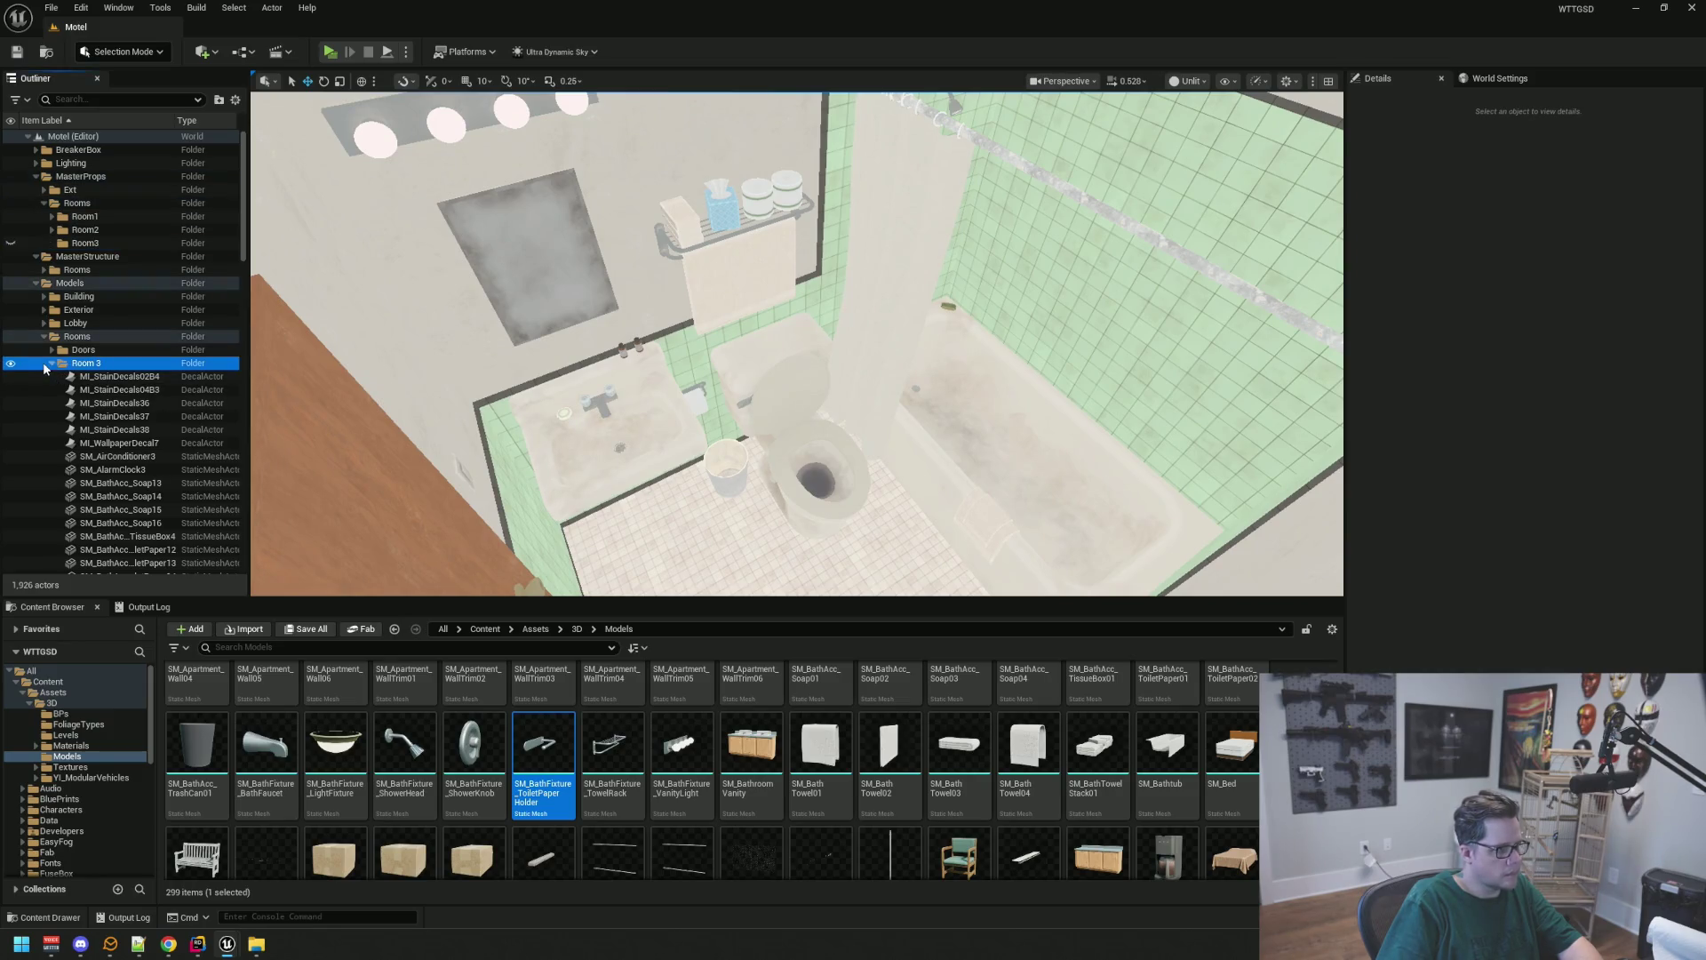
Preview the bathroom in Lit rendering, then return the viewport to Unlit
click(50, 364)
click(51, 364)
drag(694, 425, 694, 426)
click(1187, 82)
click(1196, 131)
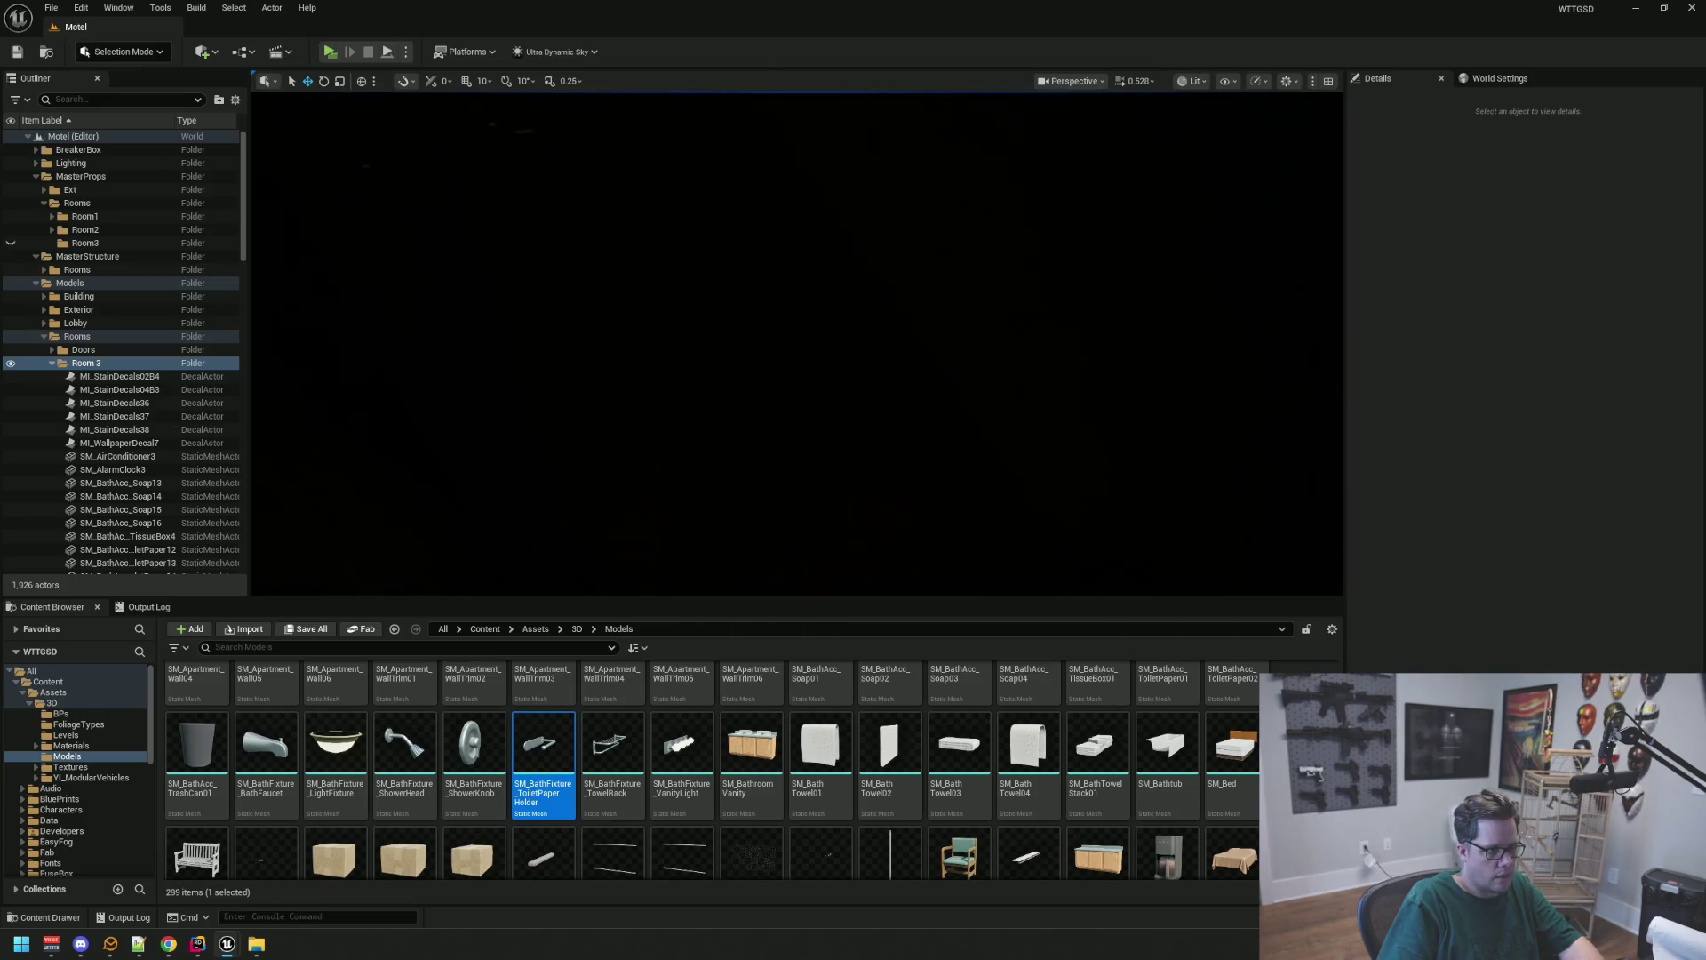
click(1195, 82)
click(1203, 145)
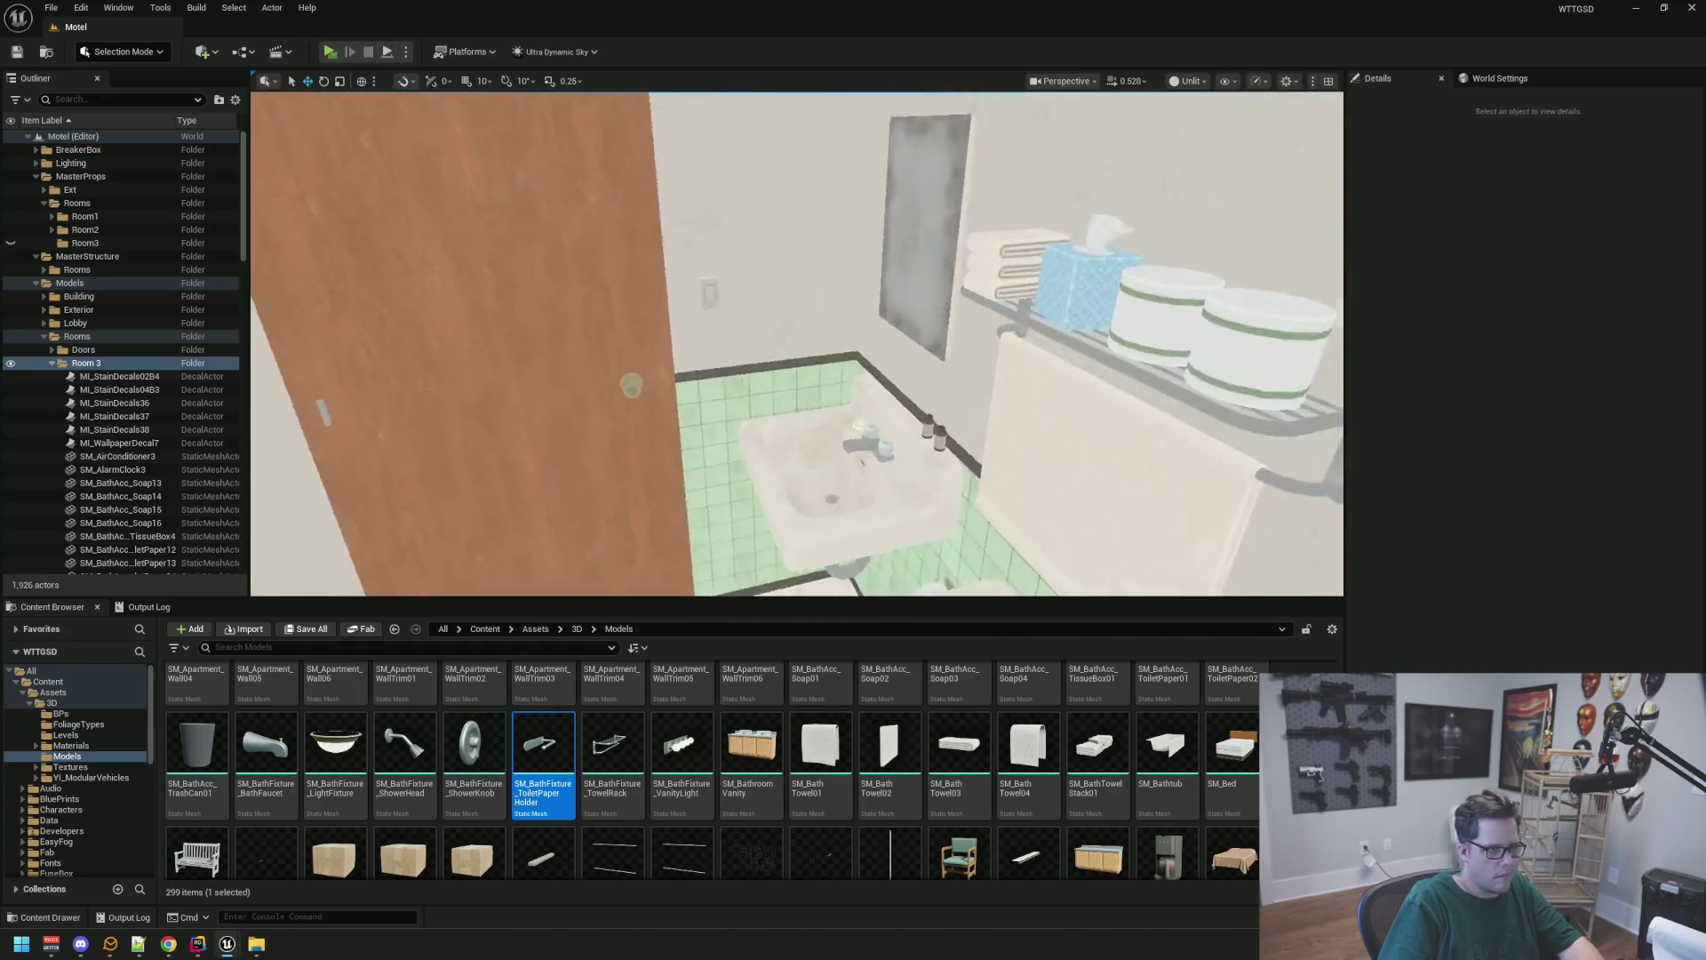
Turn off Is On for the bathroom light switch BP_MR_LightSwitch_1X4, checking it in Lit view
click(759, 347)
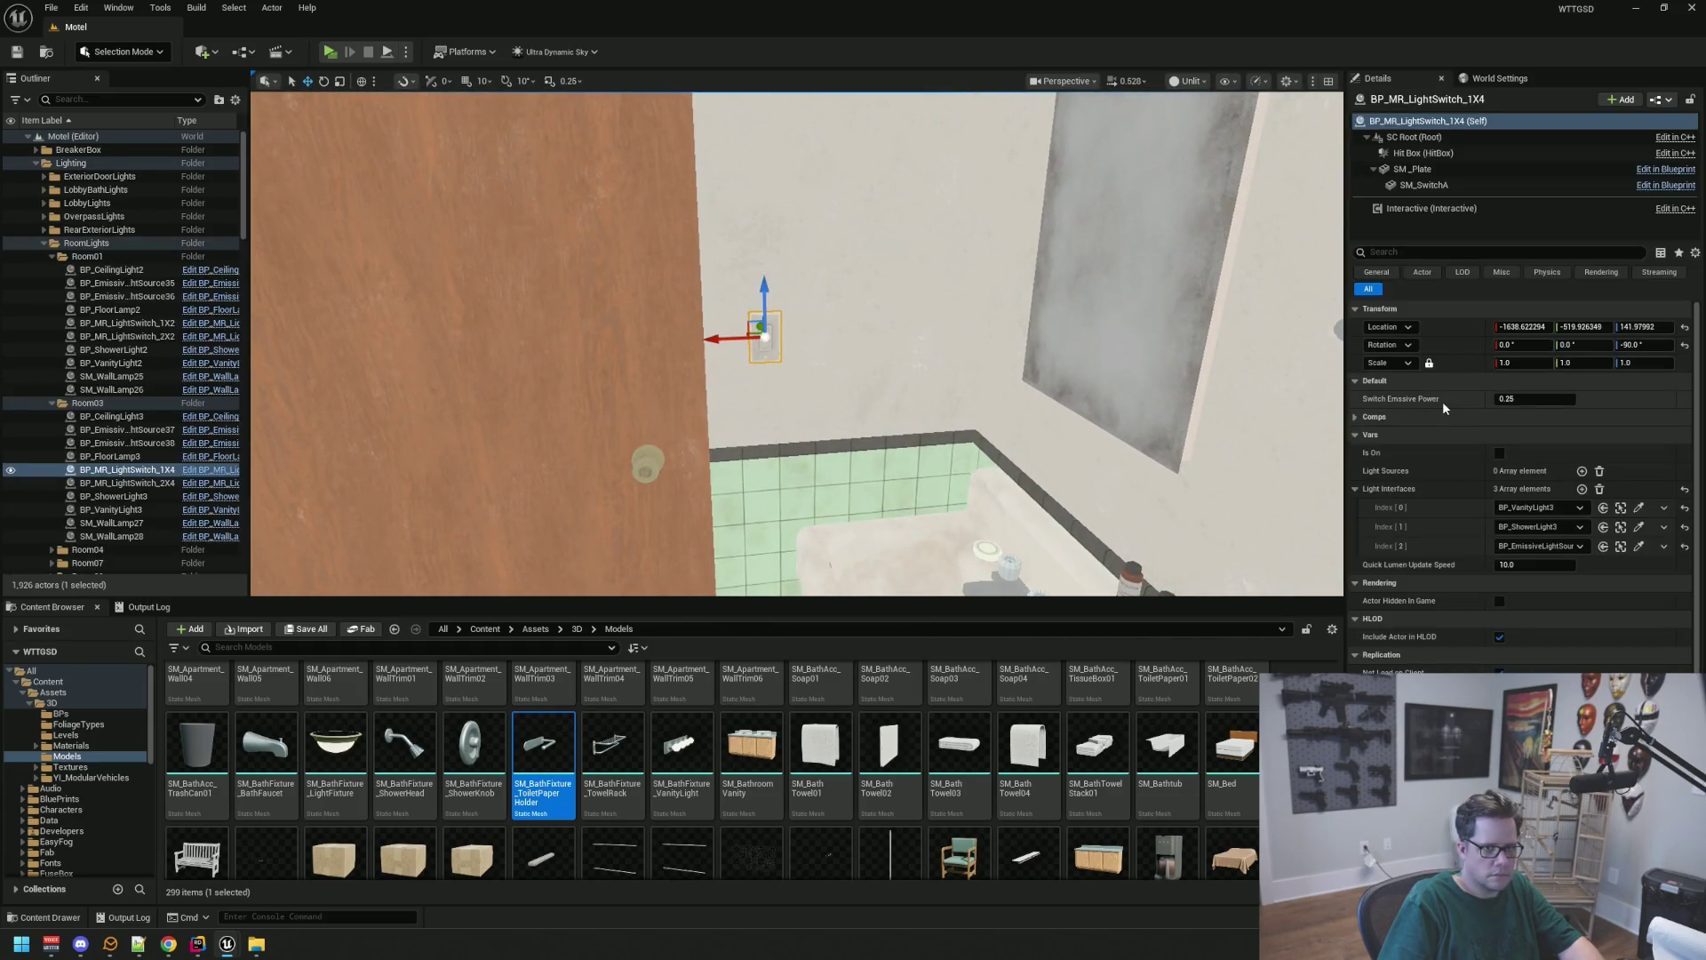
click(1500, 454)
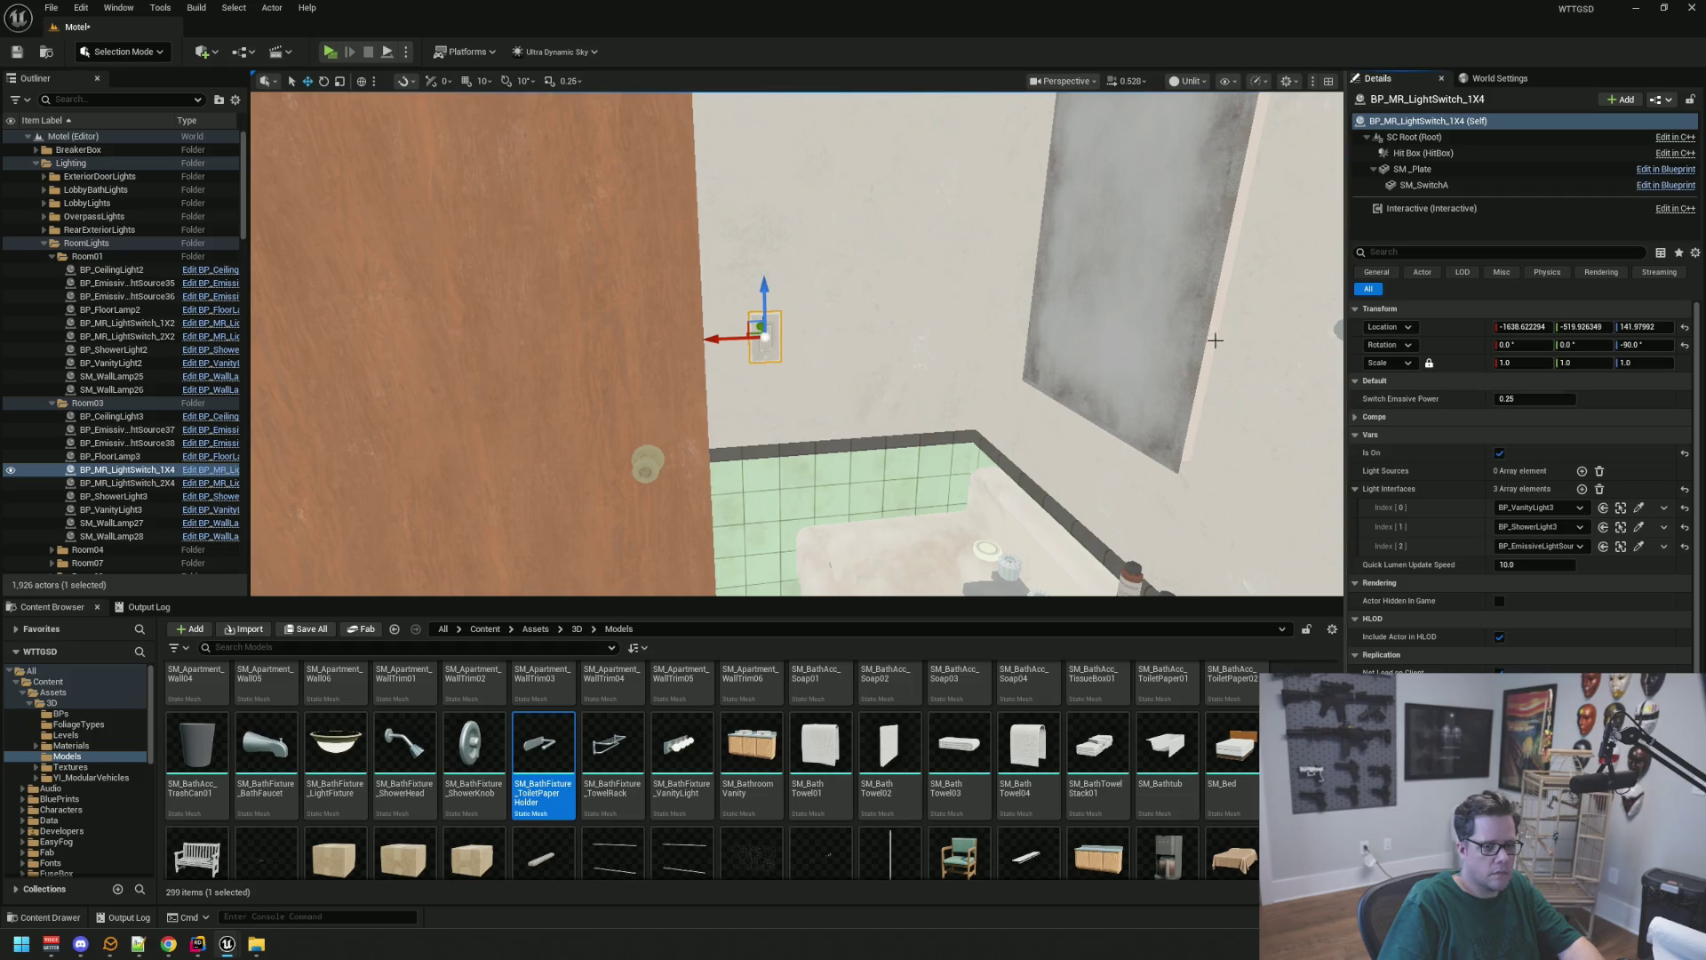
click(1186, 80)
click(1191, 134)
drag(866, 249, 865, 249)
drag(720, 258, 719, 259)
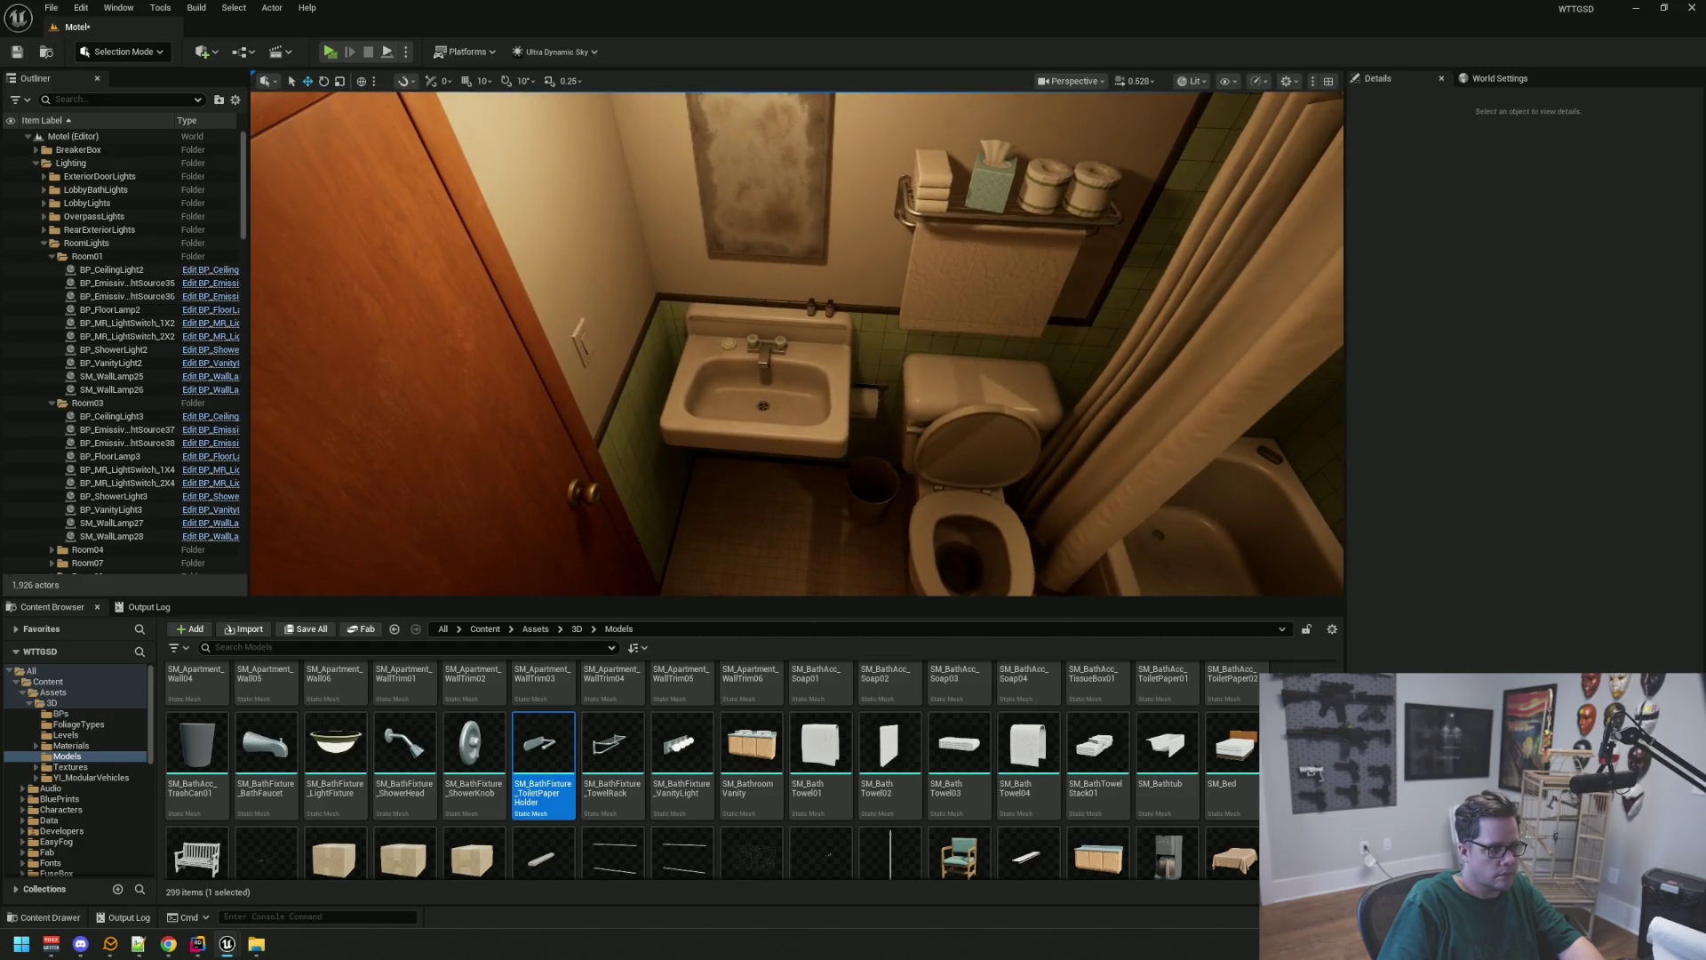
click(580, 336)
click(1499, 454)
Return the viewport to Unlit shading and save the Motel map
drag(1312, 118, 1313, 119)
click(1180, 85)
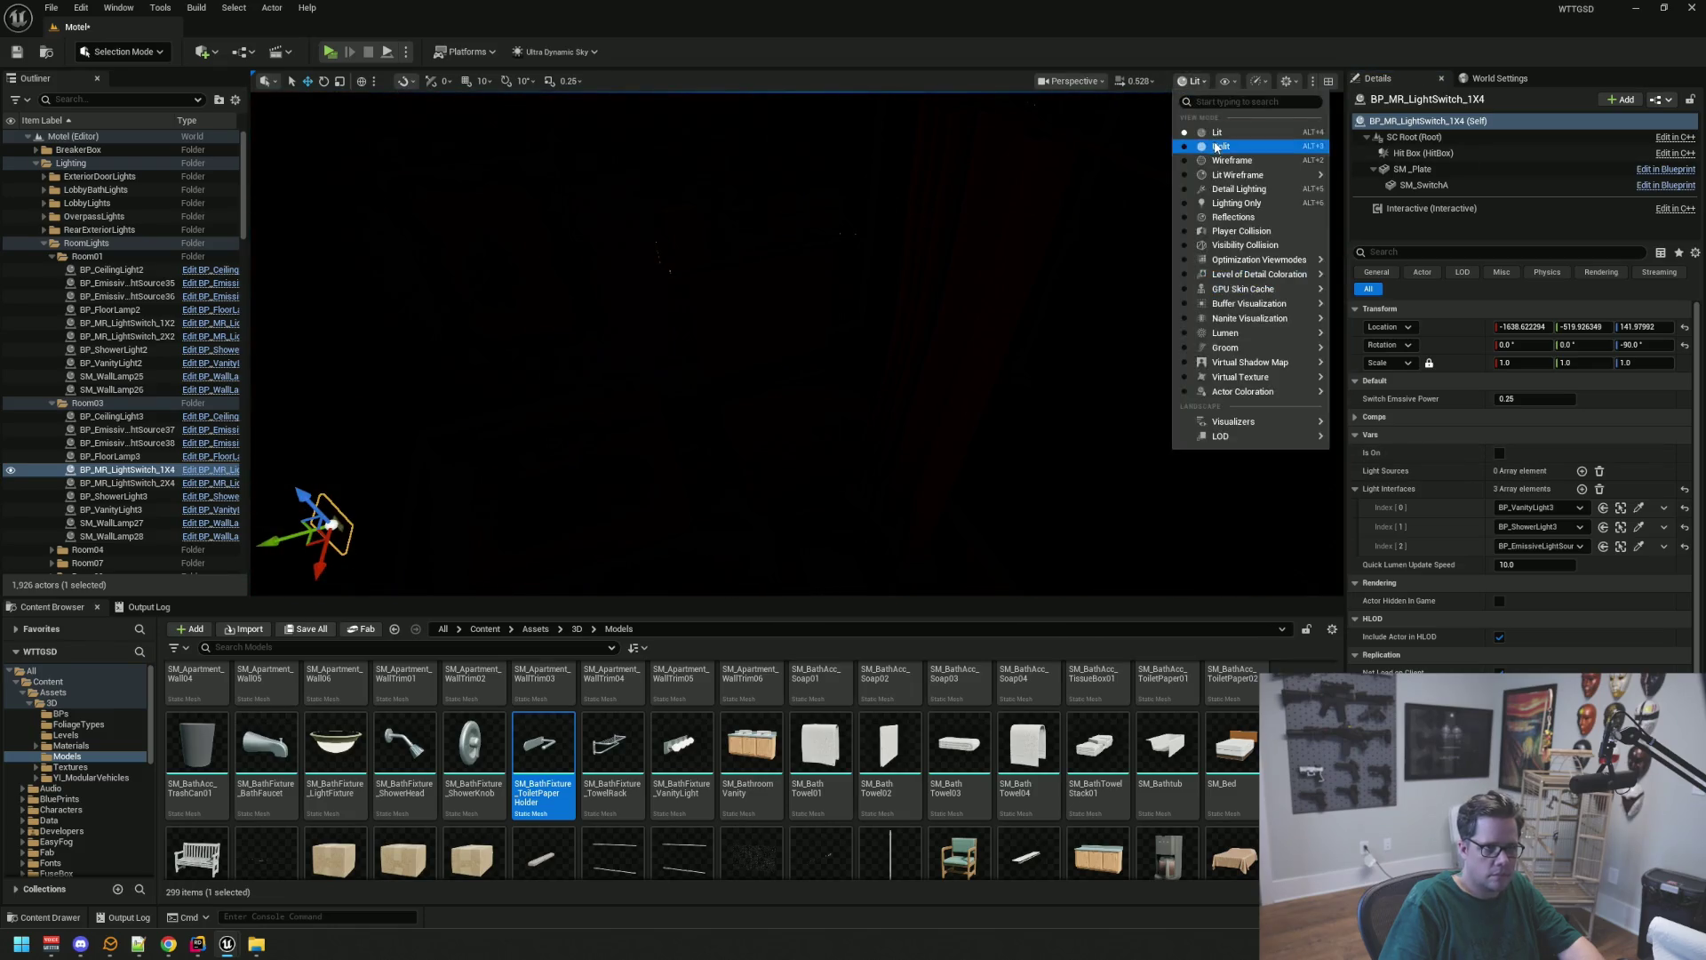
click(1213, 146)
click(938, 272)
key(ctrl+s)
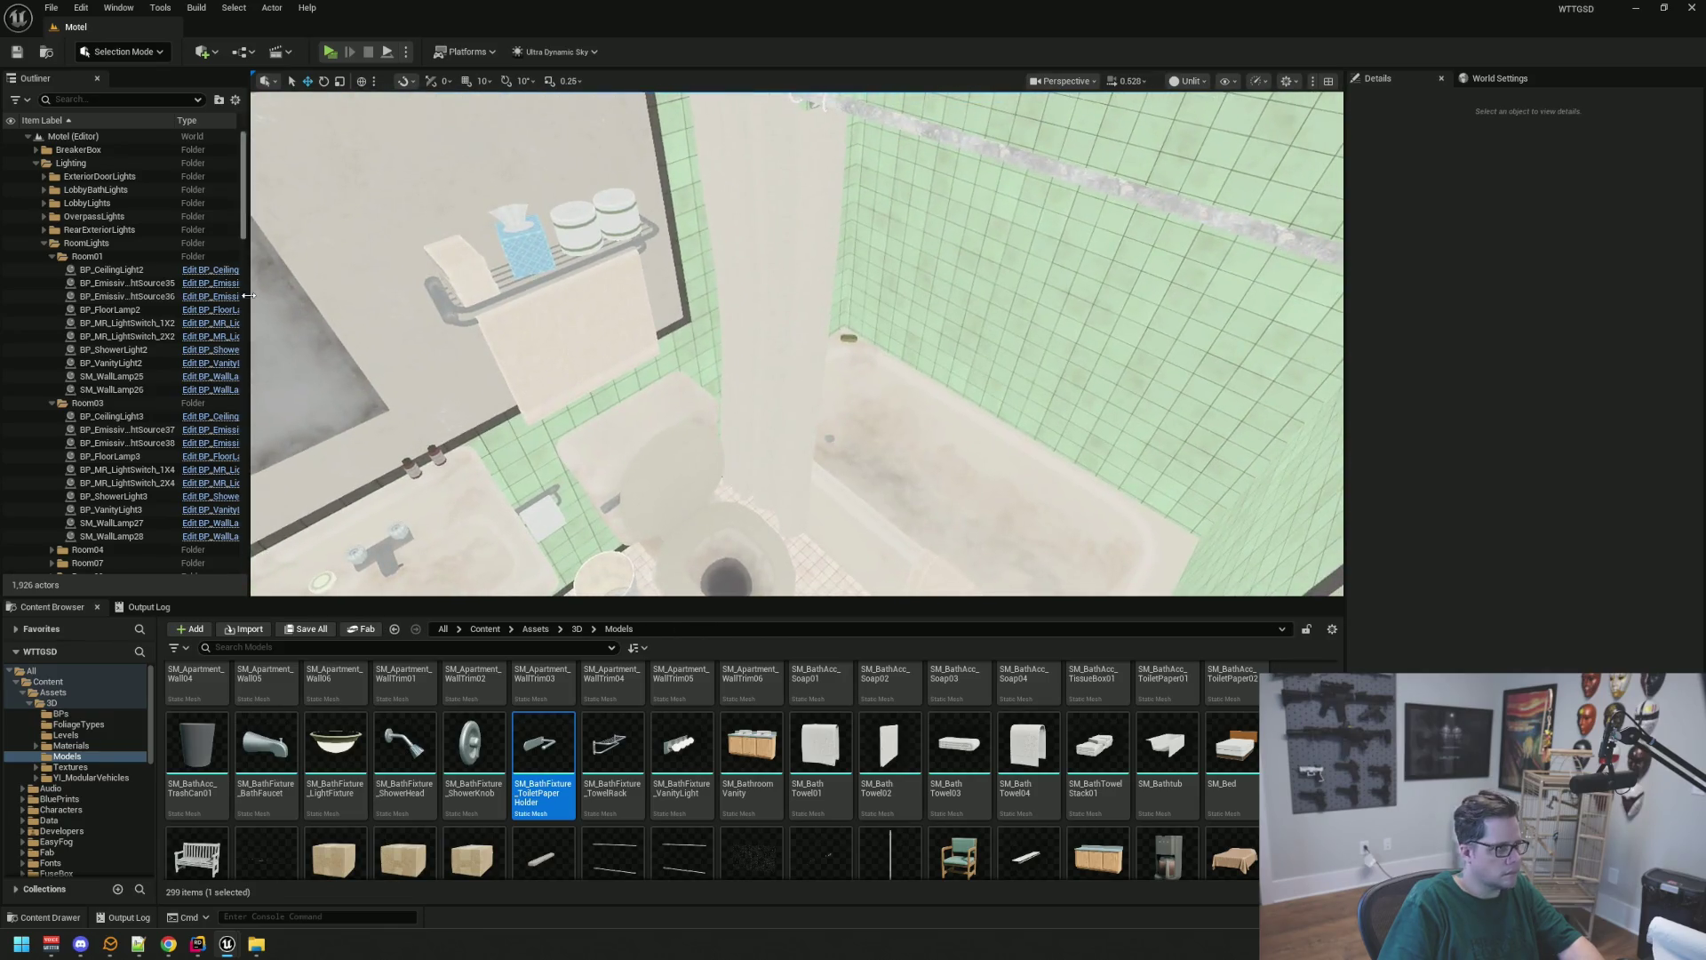
Collapse the RoomLights folder and fly the camera over the sink, toilet and bathtub
click(44, 243)
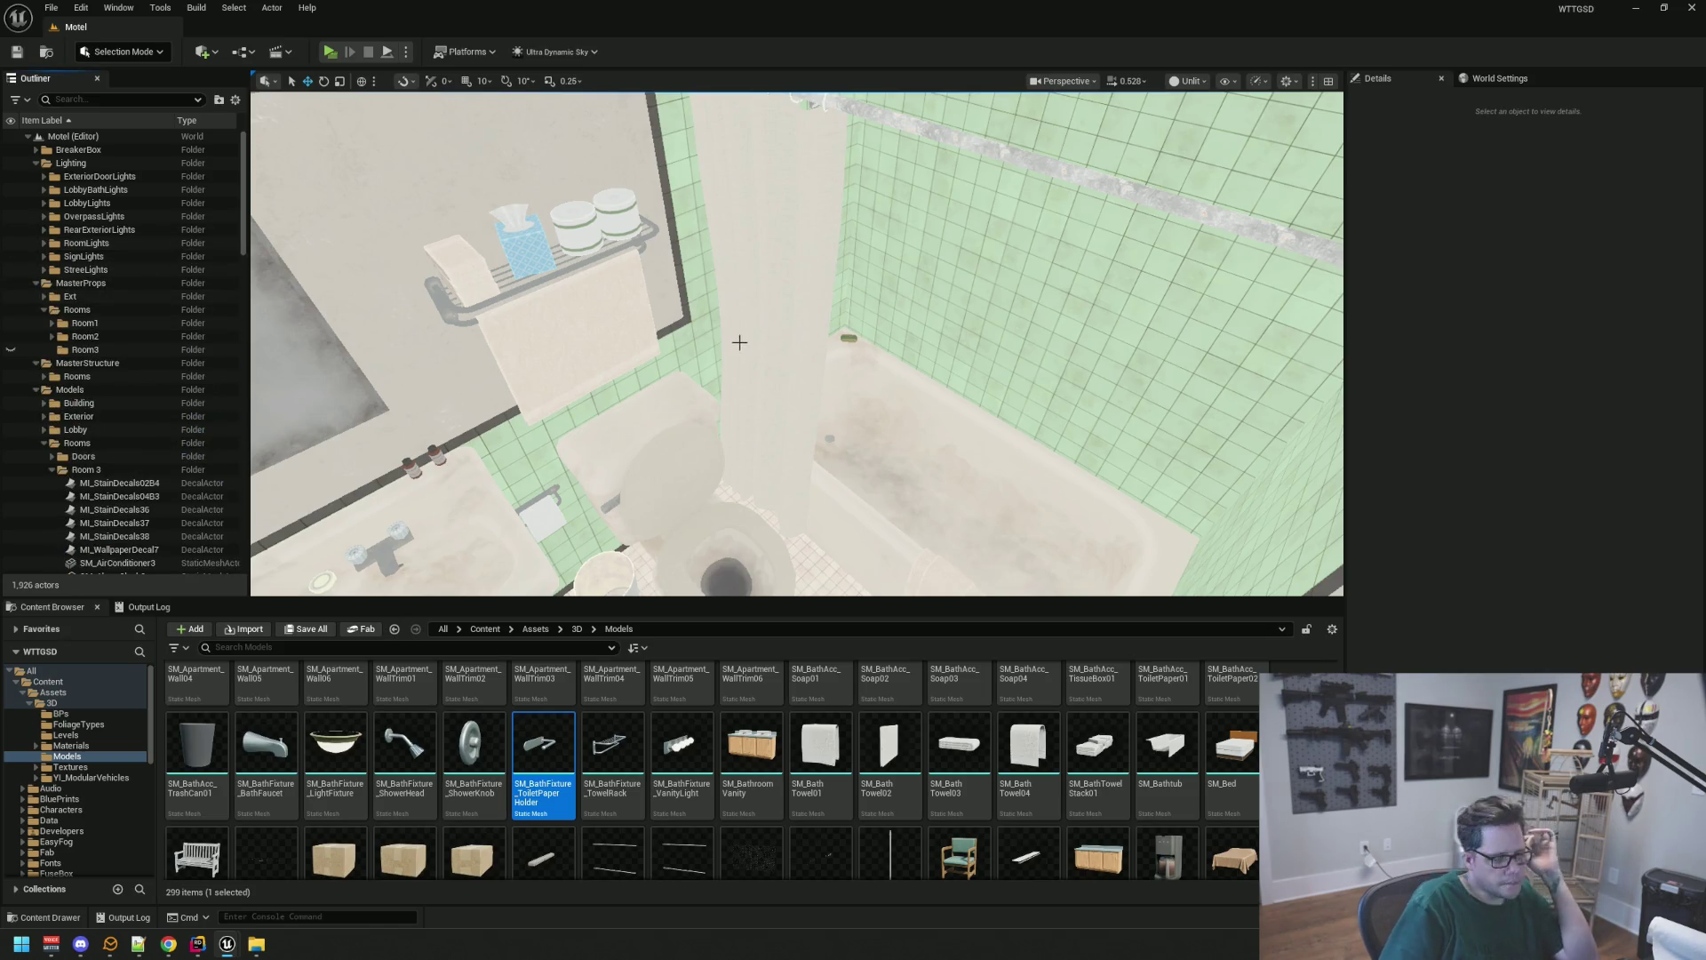
scroll(732, 266, down, 4)
key(a)
key(w)
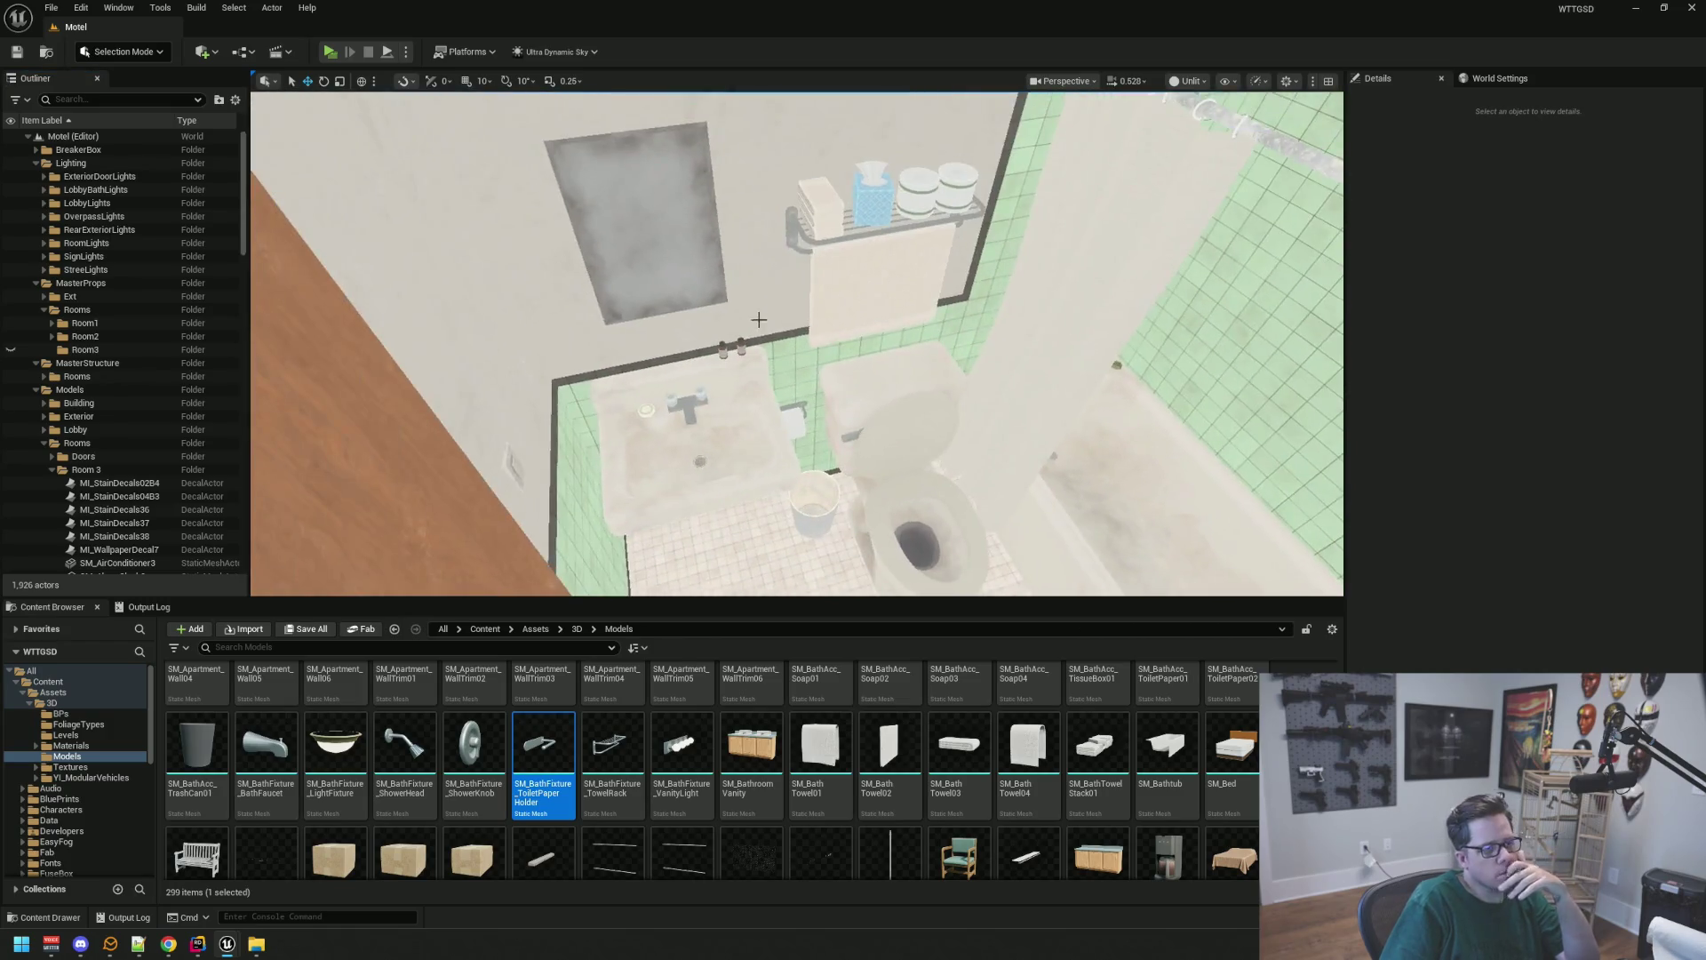
key(d)
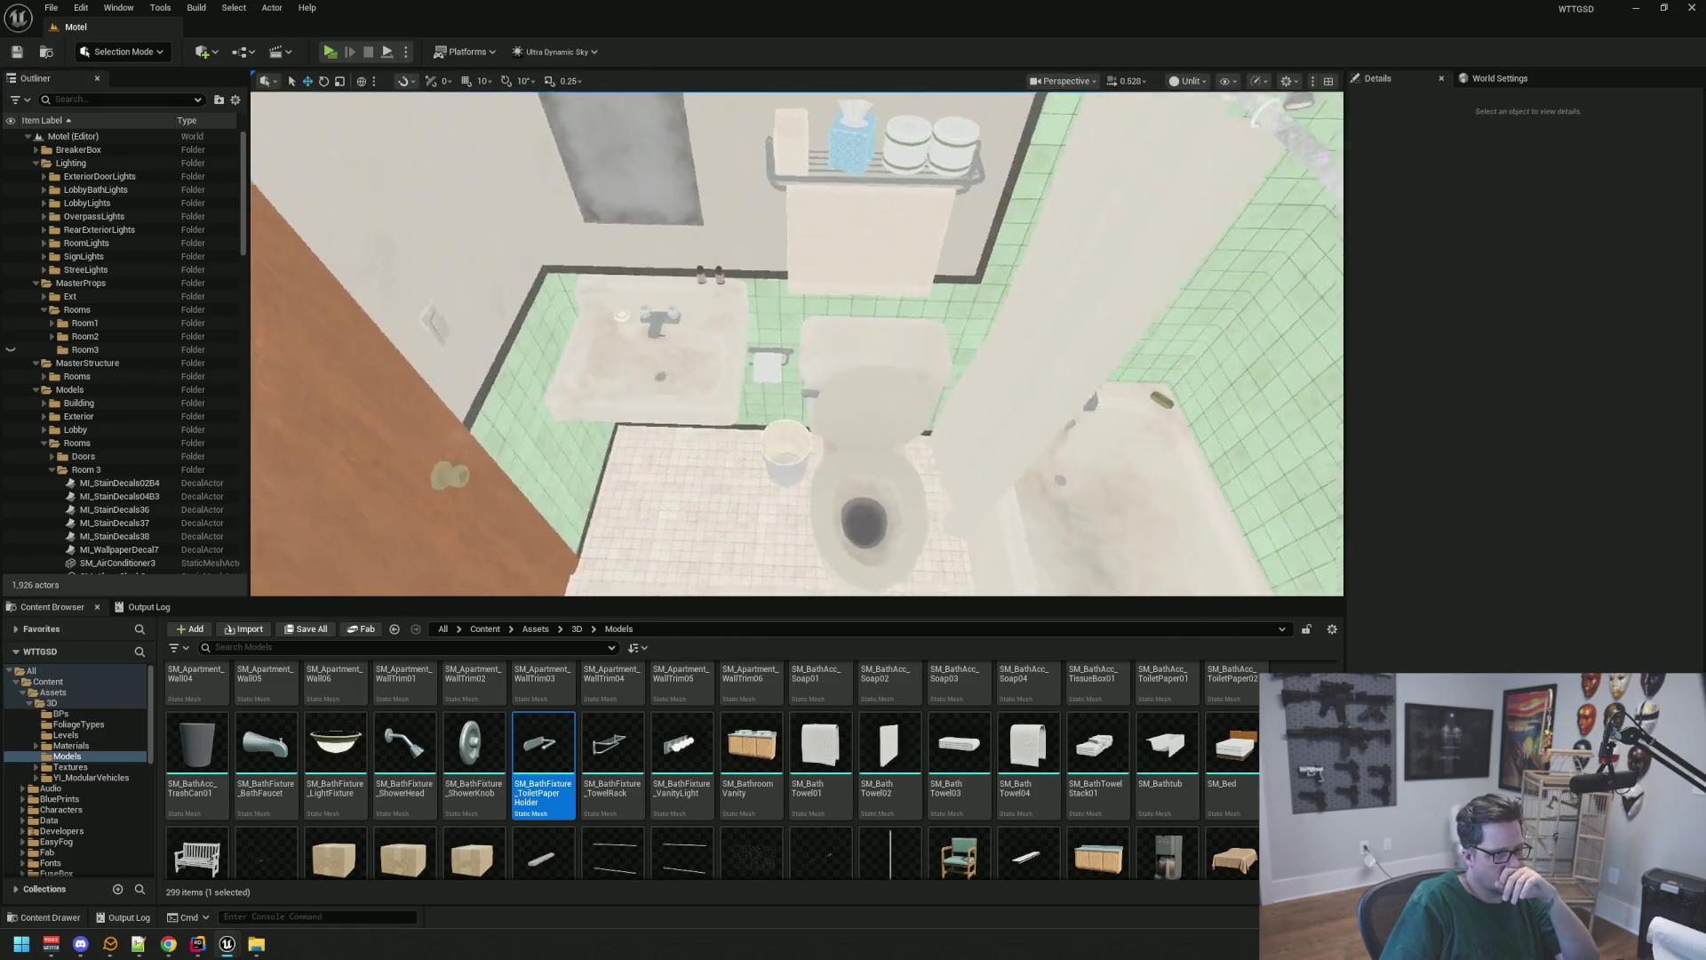
mouse_move(755, 305)
mouse_down()
mouse_move(756, 258)
mouse_move(758, 300)
mouse_move(758, 285)
mouse_up()
scroll(157, 339, down, 5)
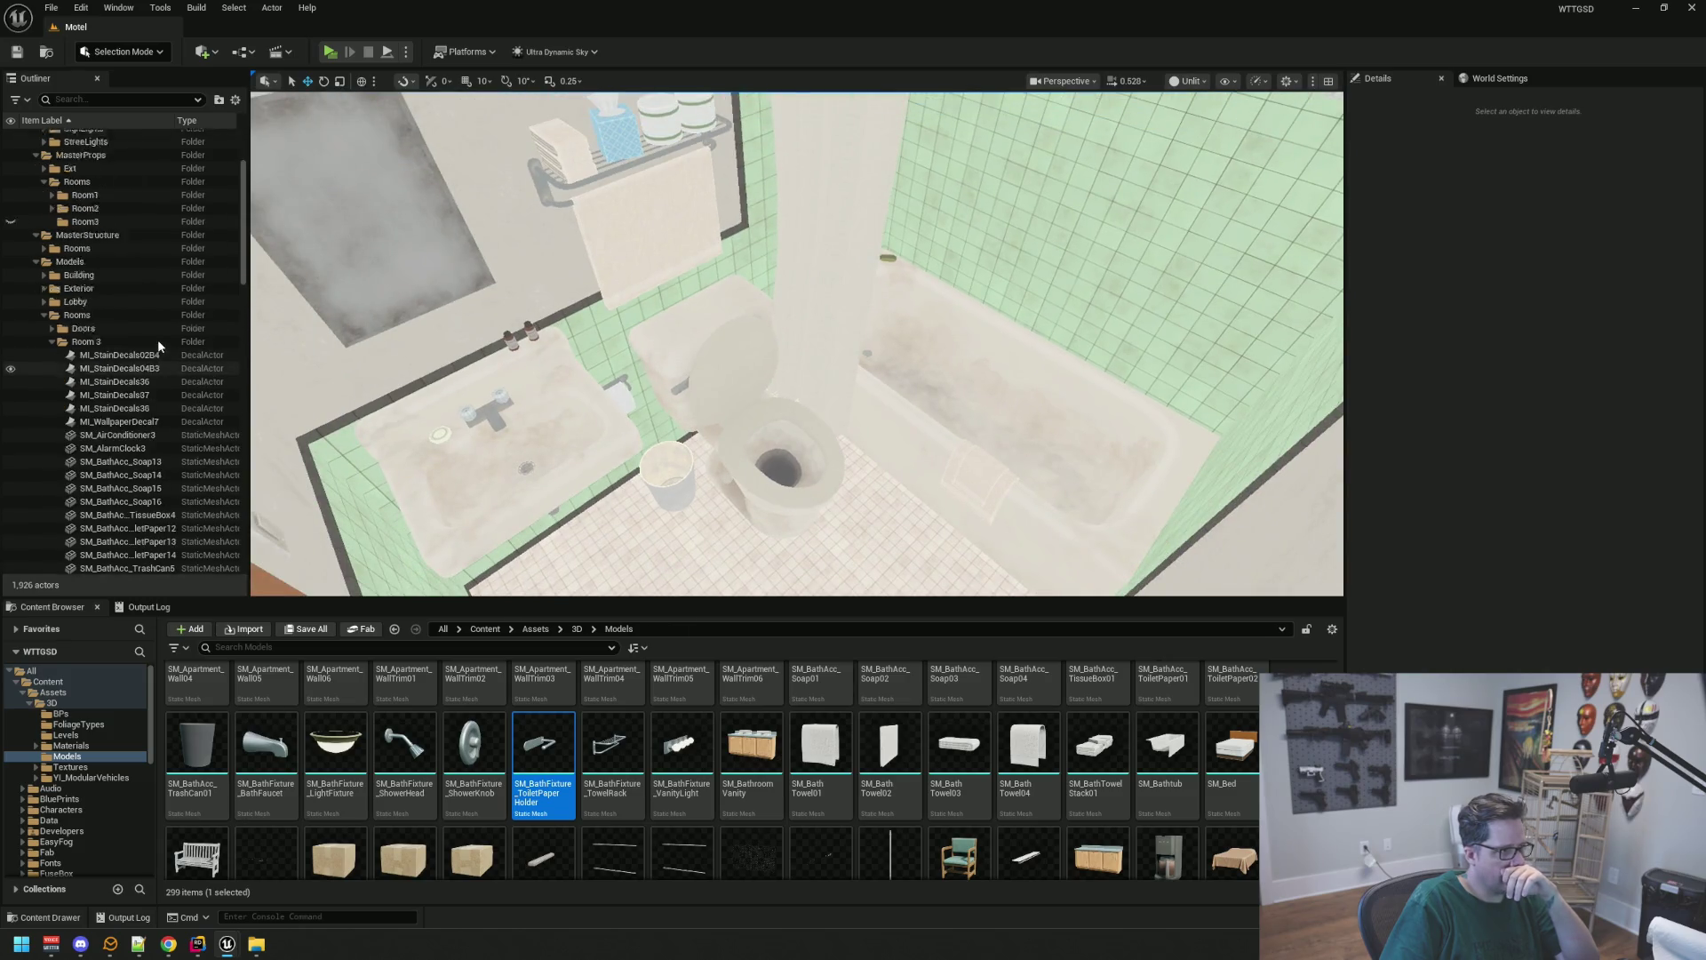
Check Room 3's actors by selecting SM_AirConditioner3 and then the bathtub
click(151, 393)
scroll(156, 411, down, 6)
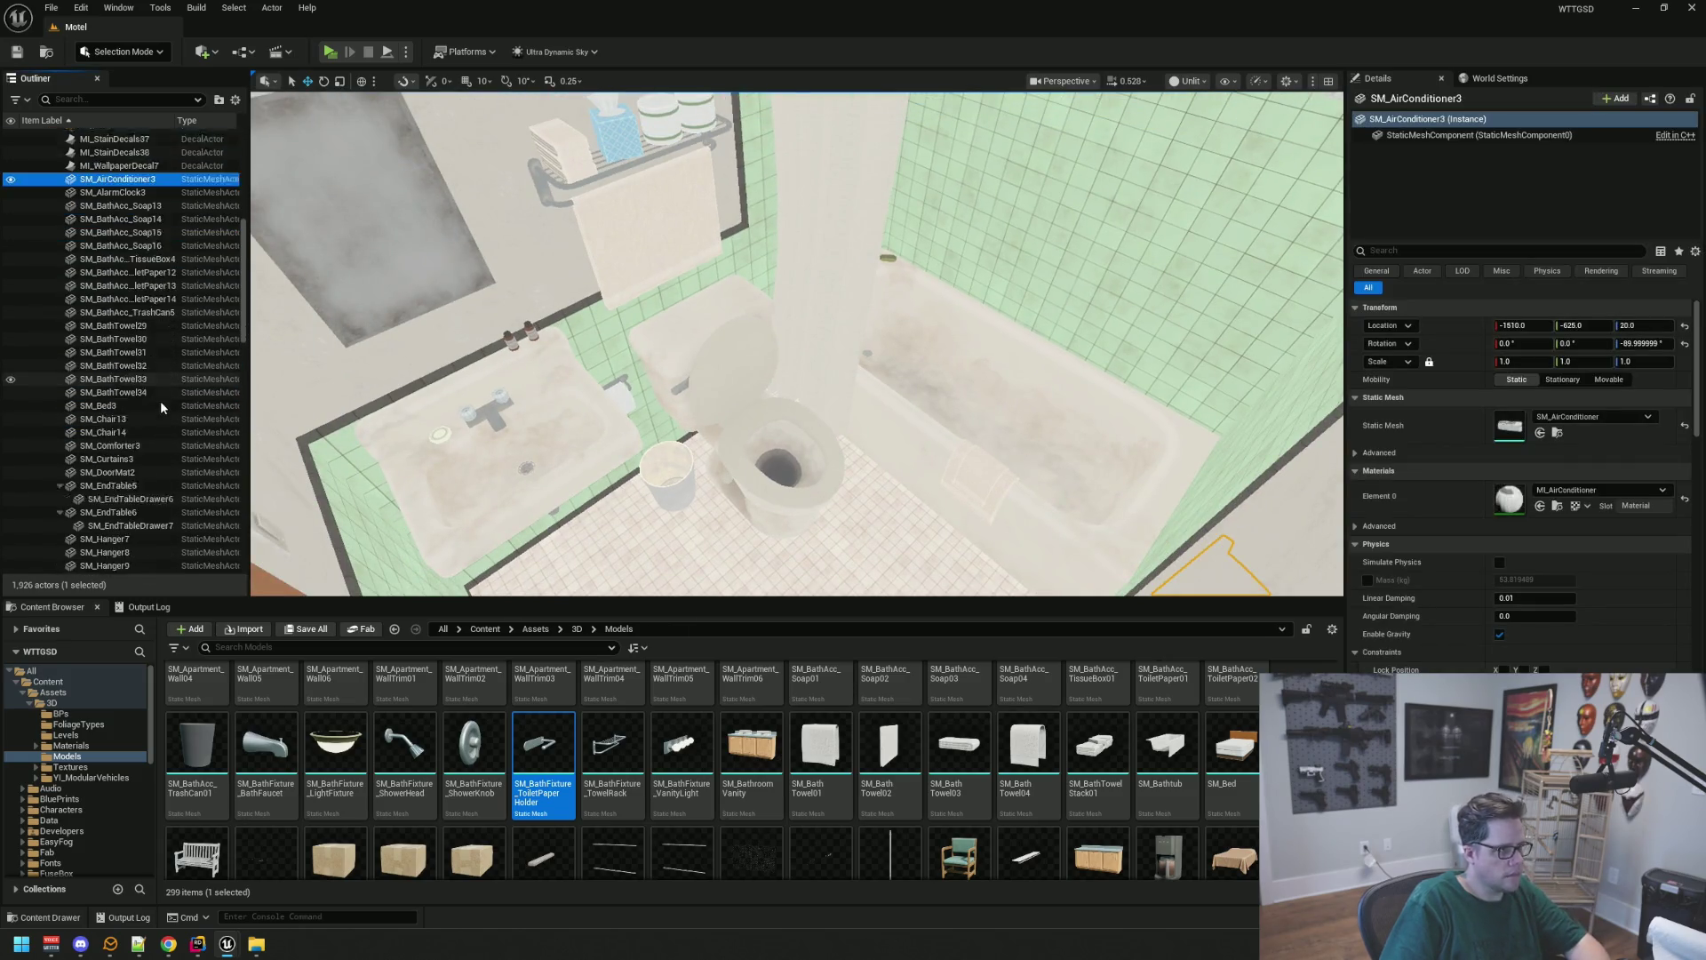
scroll(134, 355, up, 3)
mouse_move(499, 433)
mouse_down()
mouse_move(756, 432)
mouse_move(746, 408)
mouse_up()
click(746, 408)
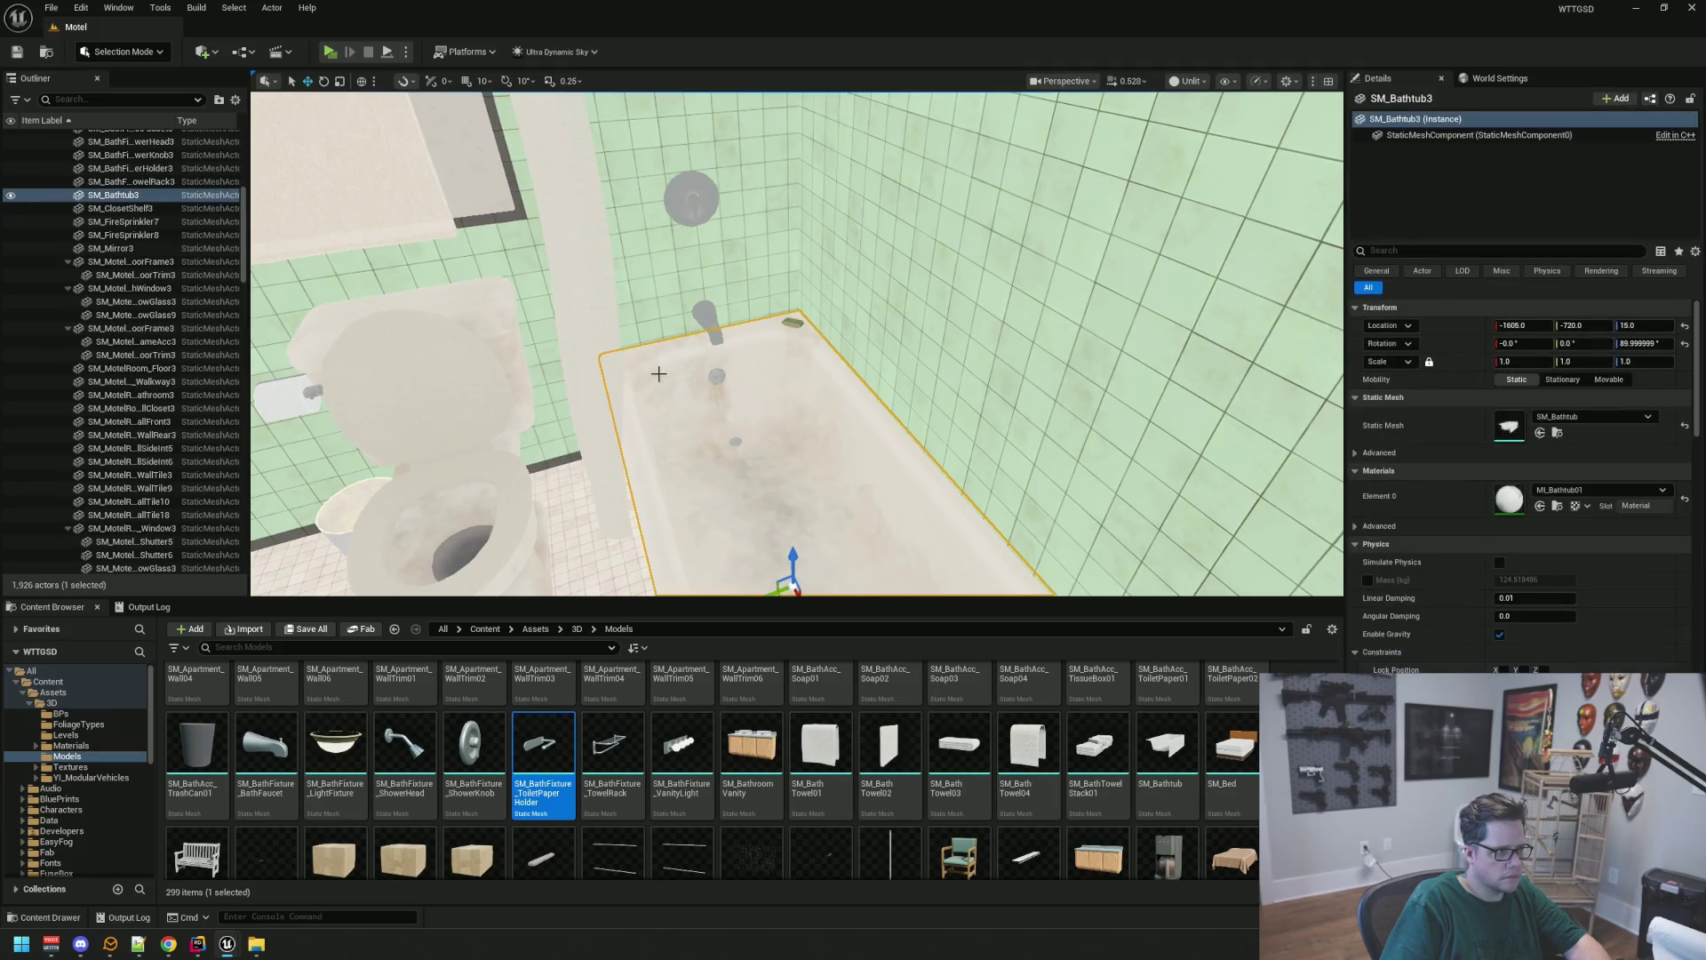
scroll(178, 355, up, 8)
right_click(103, 330)
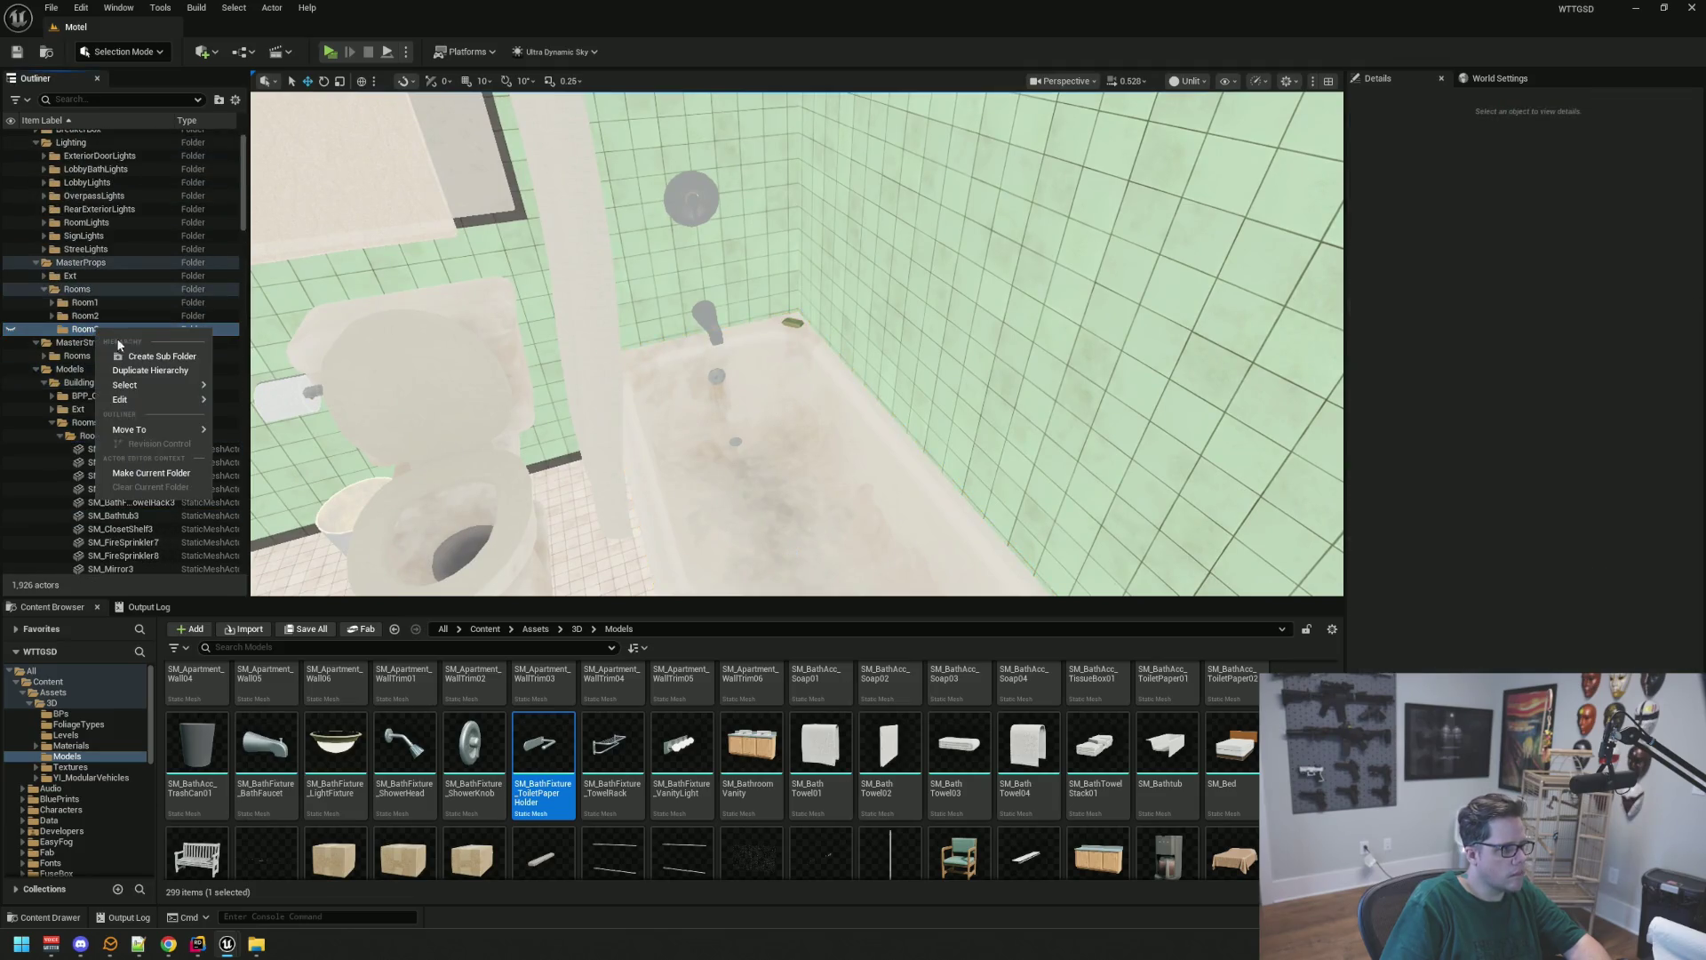
Create the Main and Bathroom subfolders under Room3
click(133, 355)
text(Main)
key(Return)
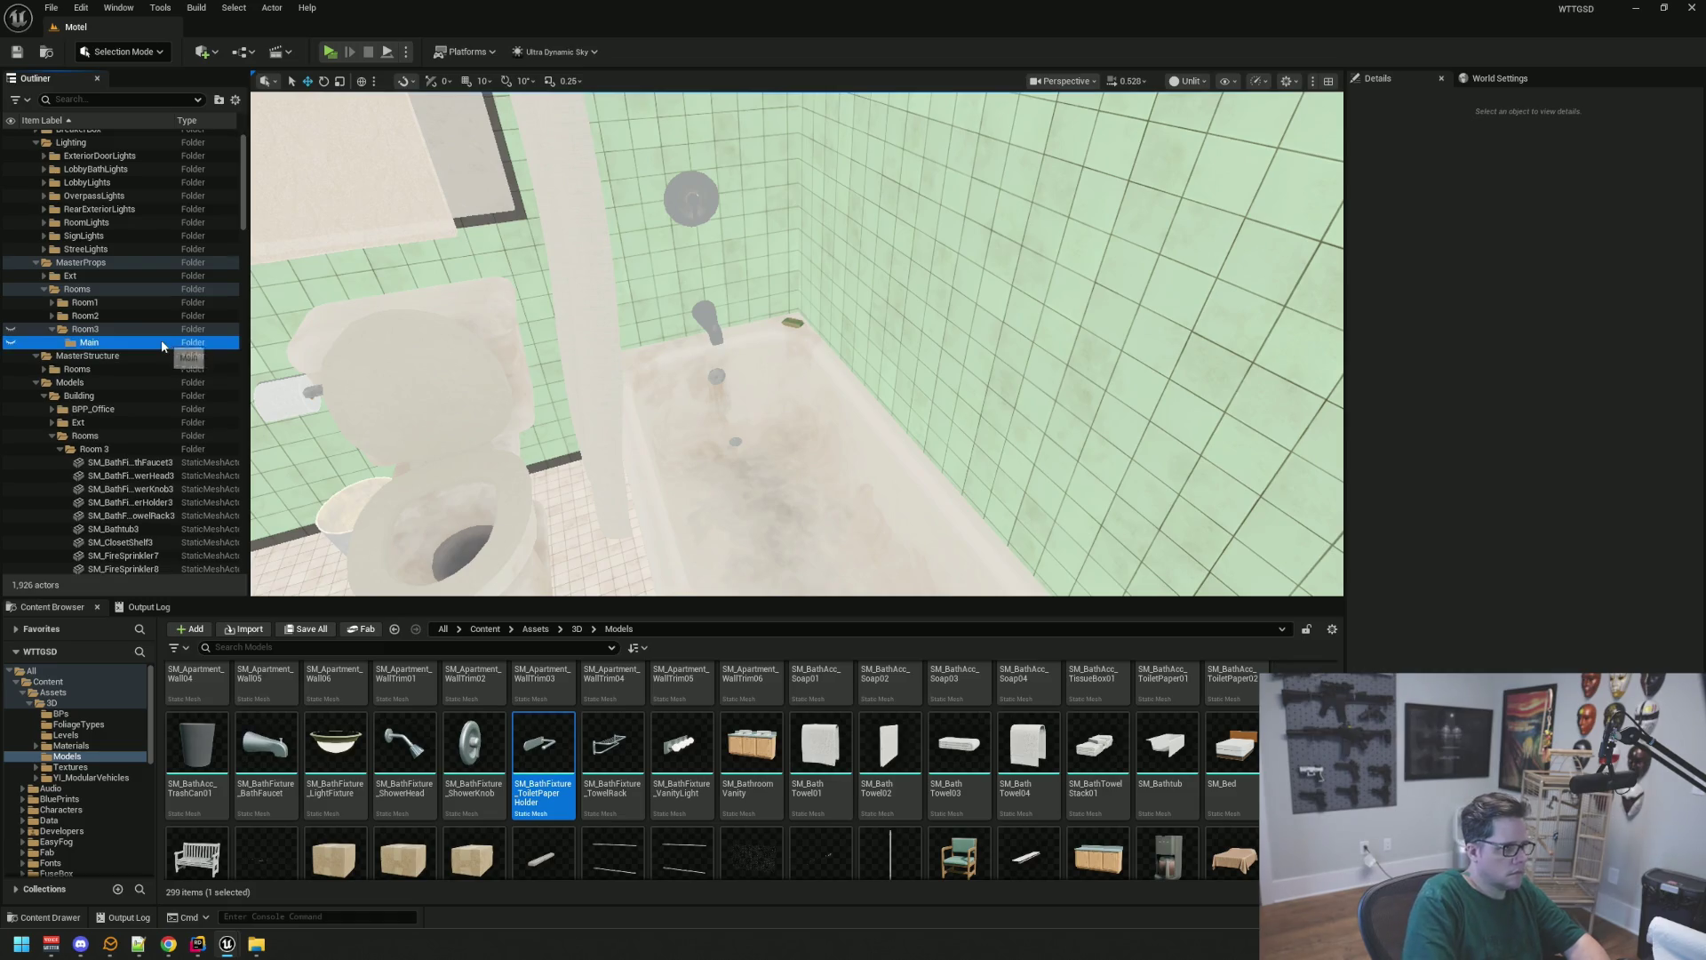
right_click(105, 332)
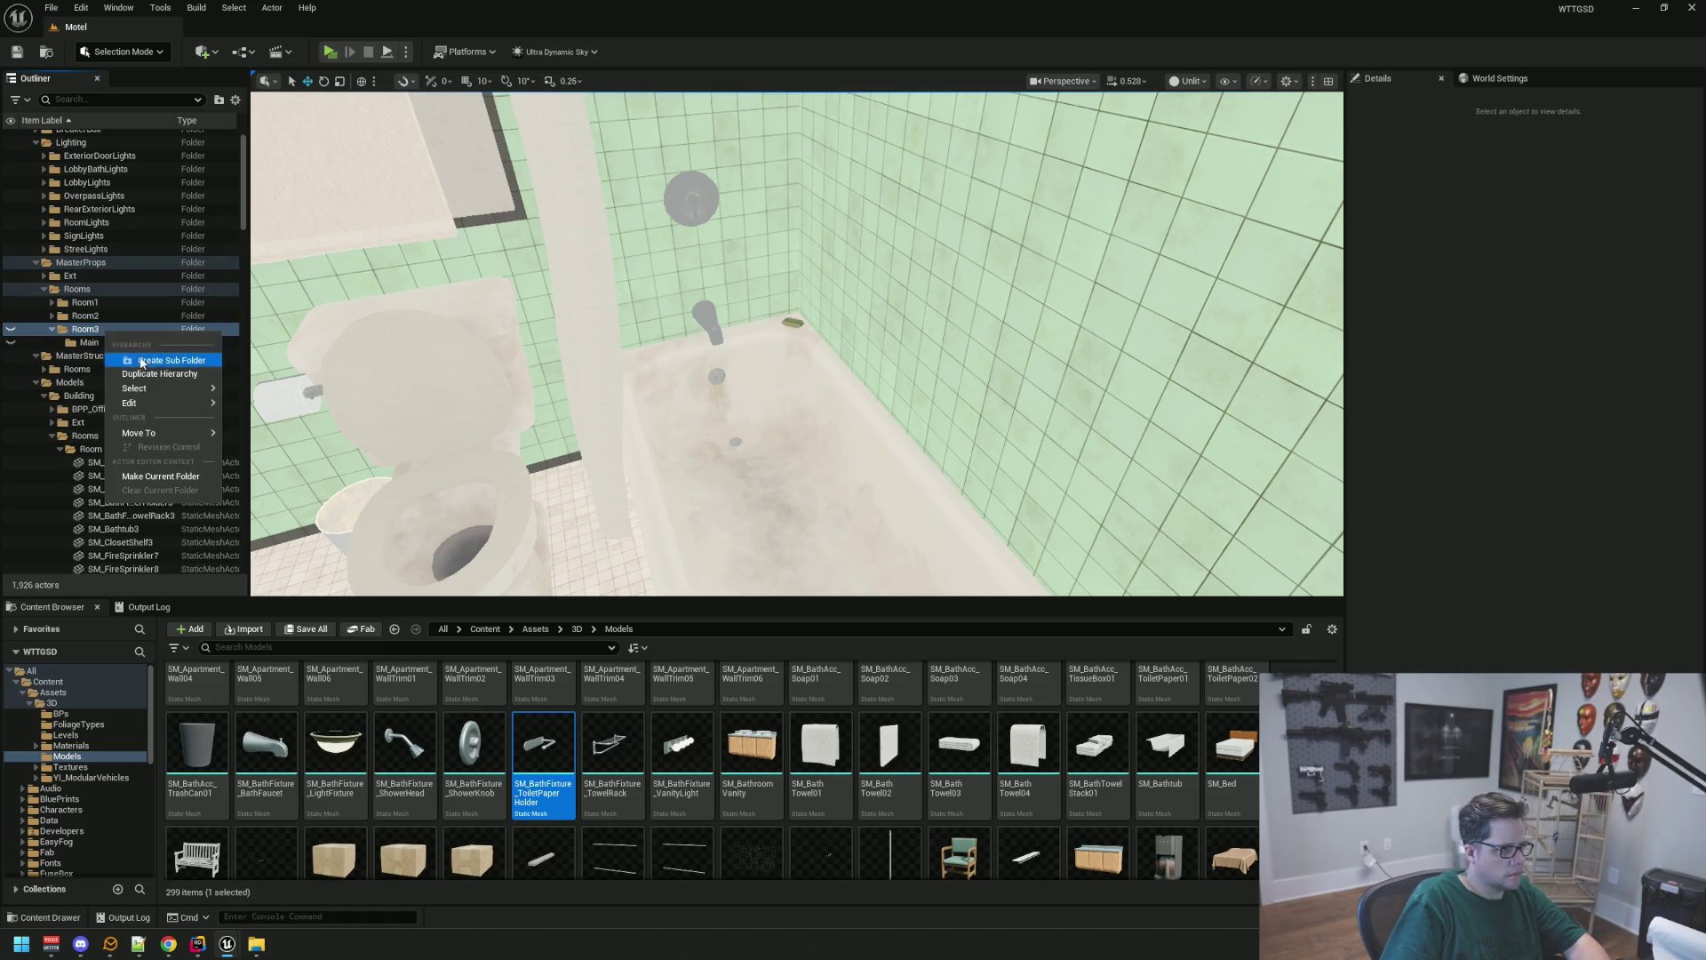
click(142, 360)
text(Bathro)
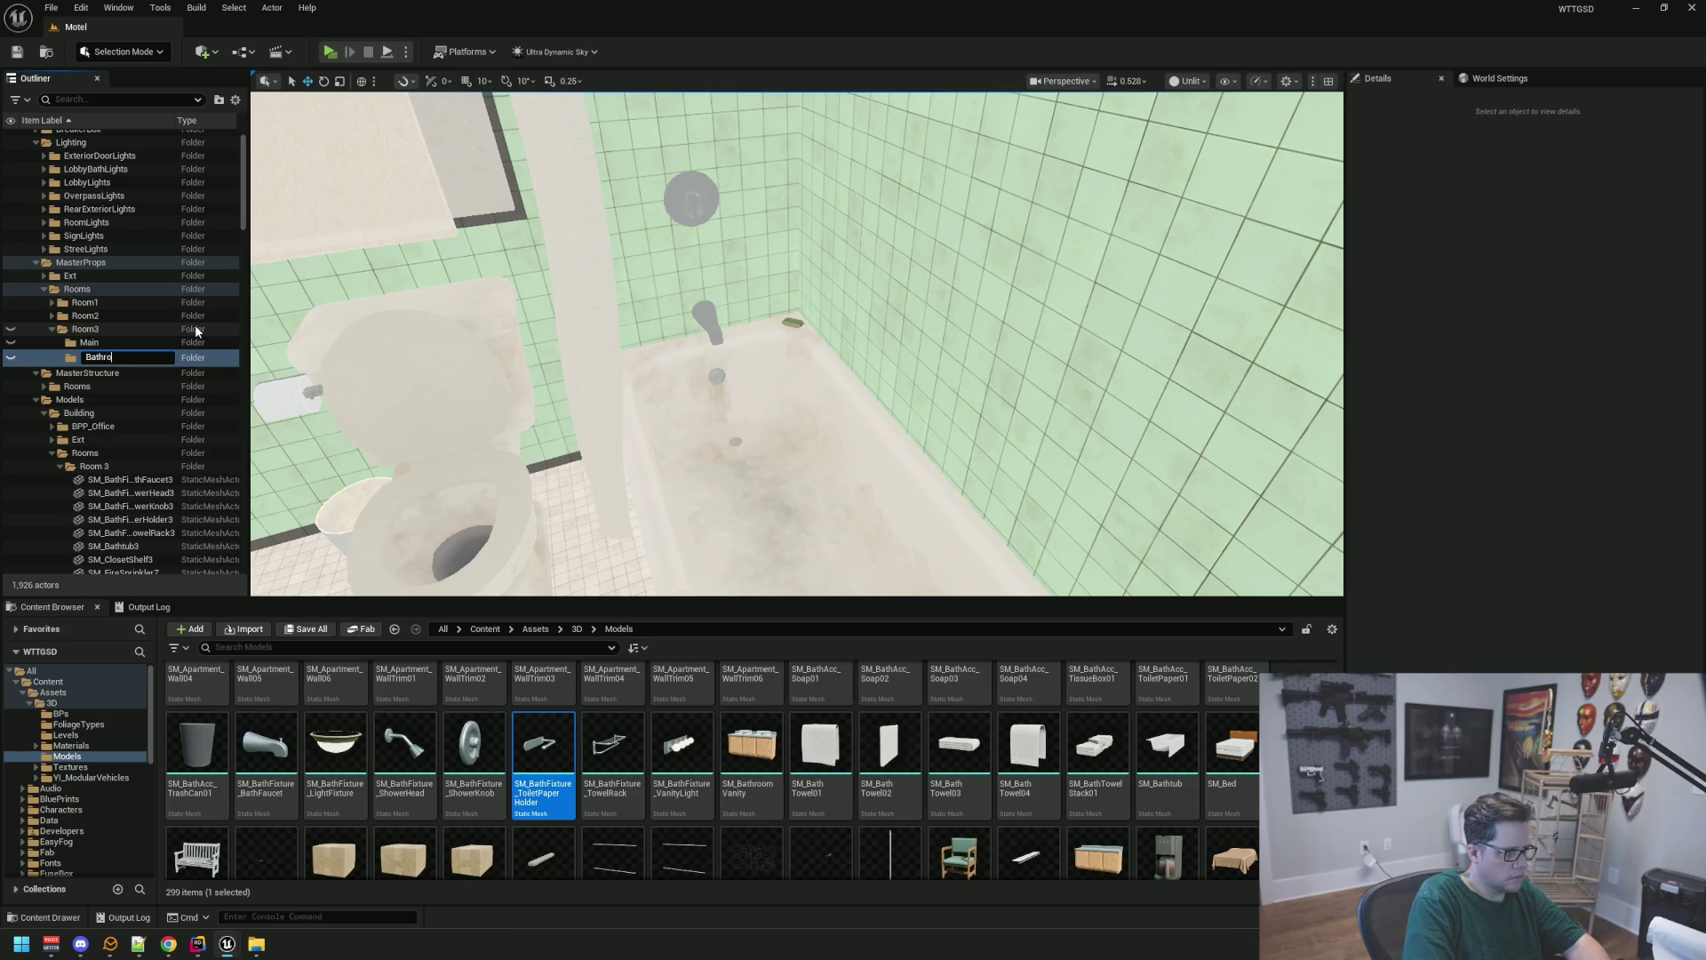
text(om)
key(Return)
Add a third Room3 subfolder named Decals
drag(697, 370, 662, 345)
right_click(124, 330)
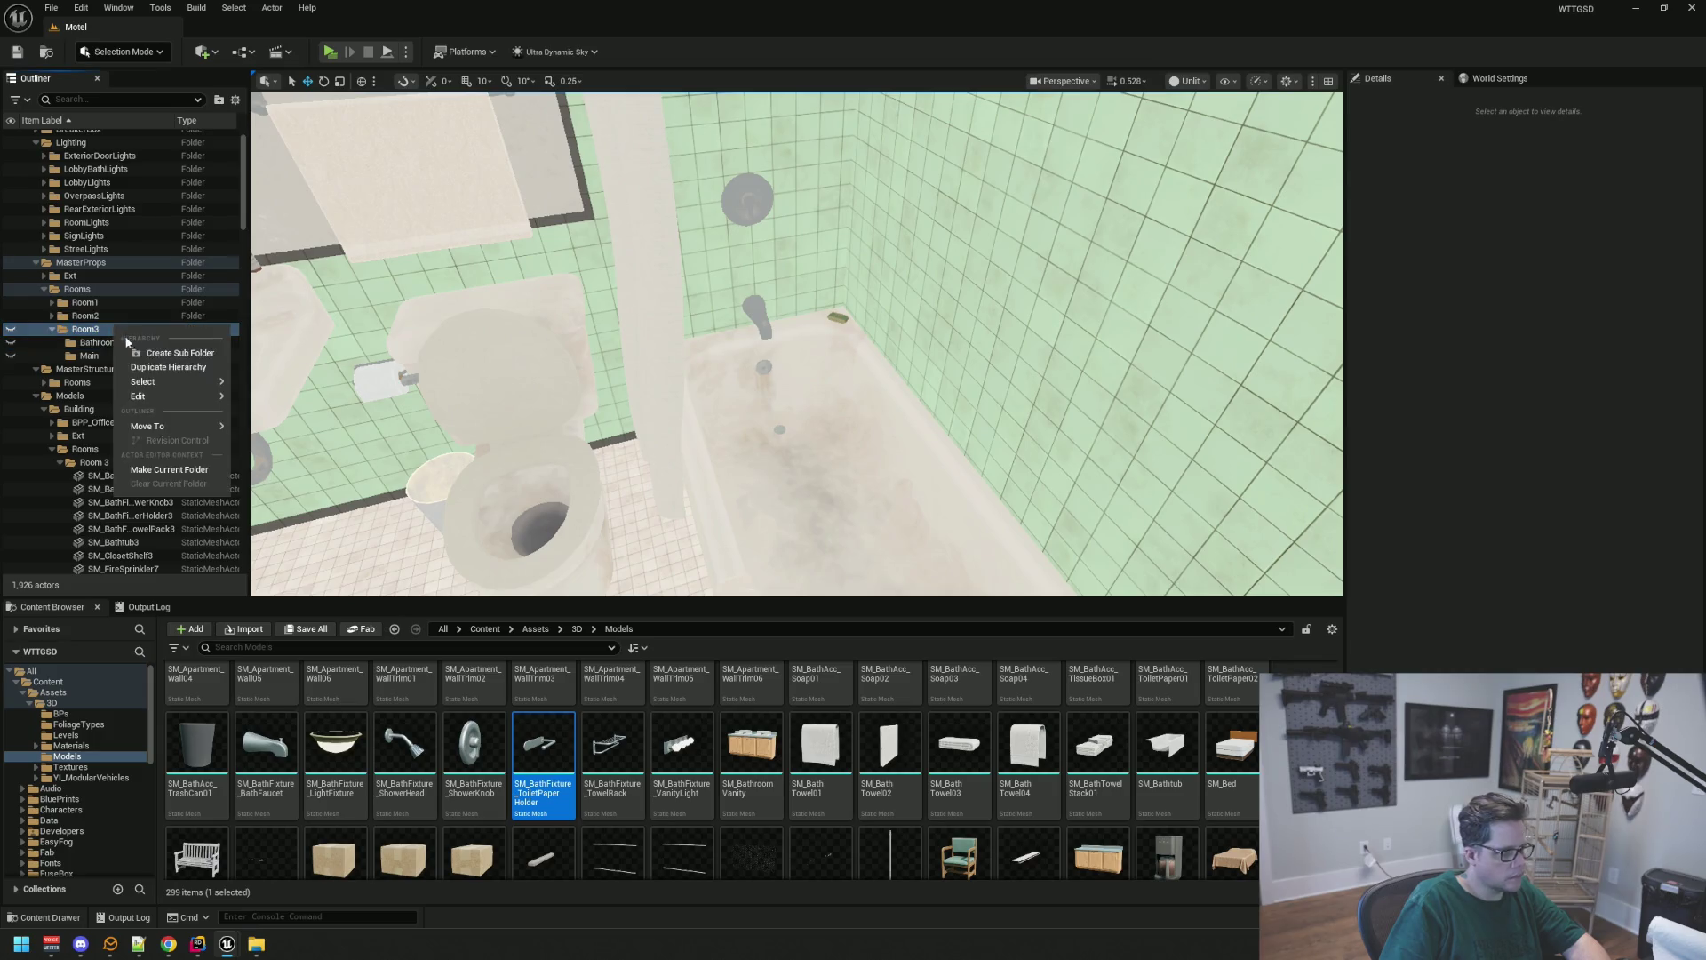
click(143, 353)
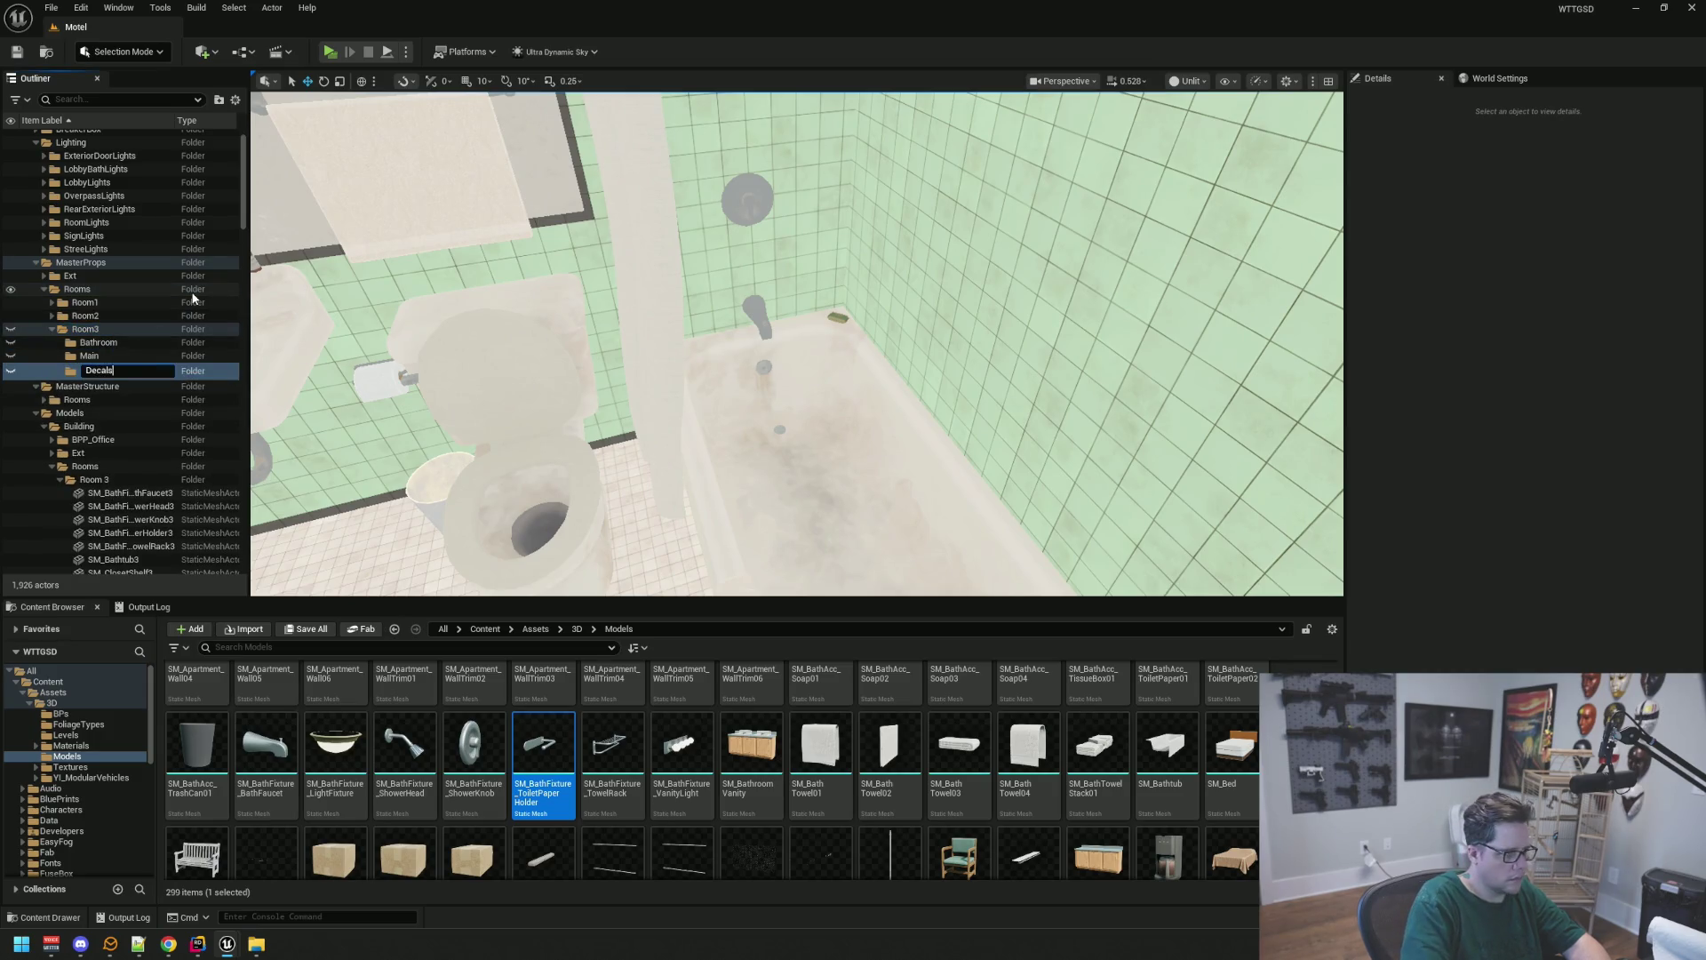
key(Return)
scroll(606, 363, up, 5)
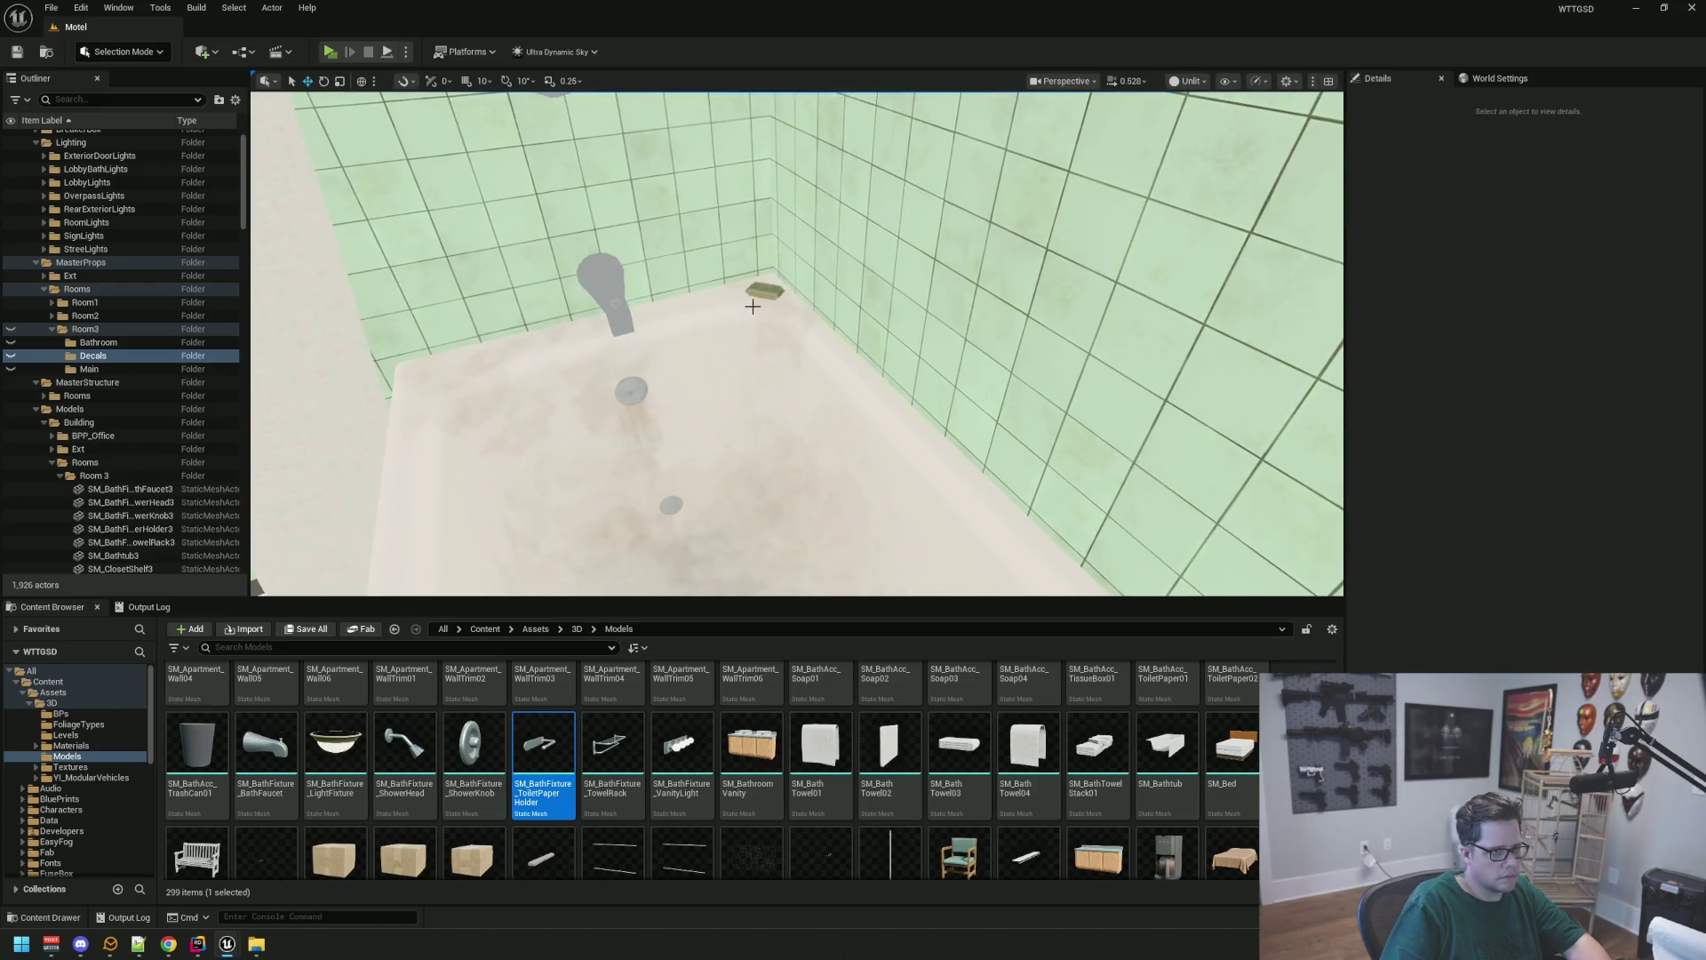
Select the soap, bathtub, shower head and towel around the tub
click(753, 303)
ctrl+click(665, 424)
mouse_move(618, 281)
mouse_down()
mouse_move(671, 362)
mouse_move(726, 353)
mouse_up()
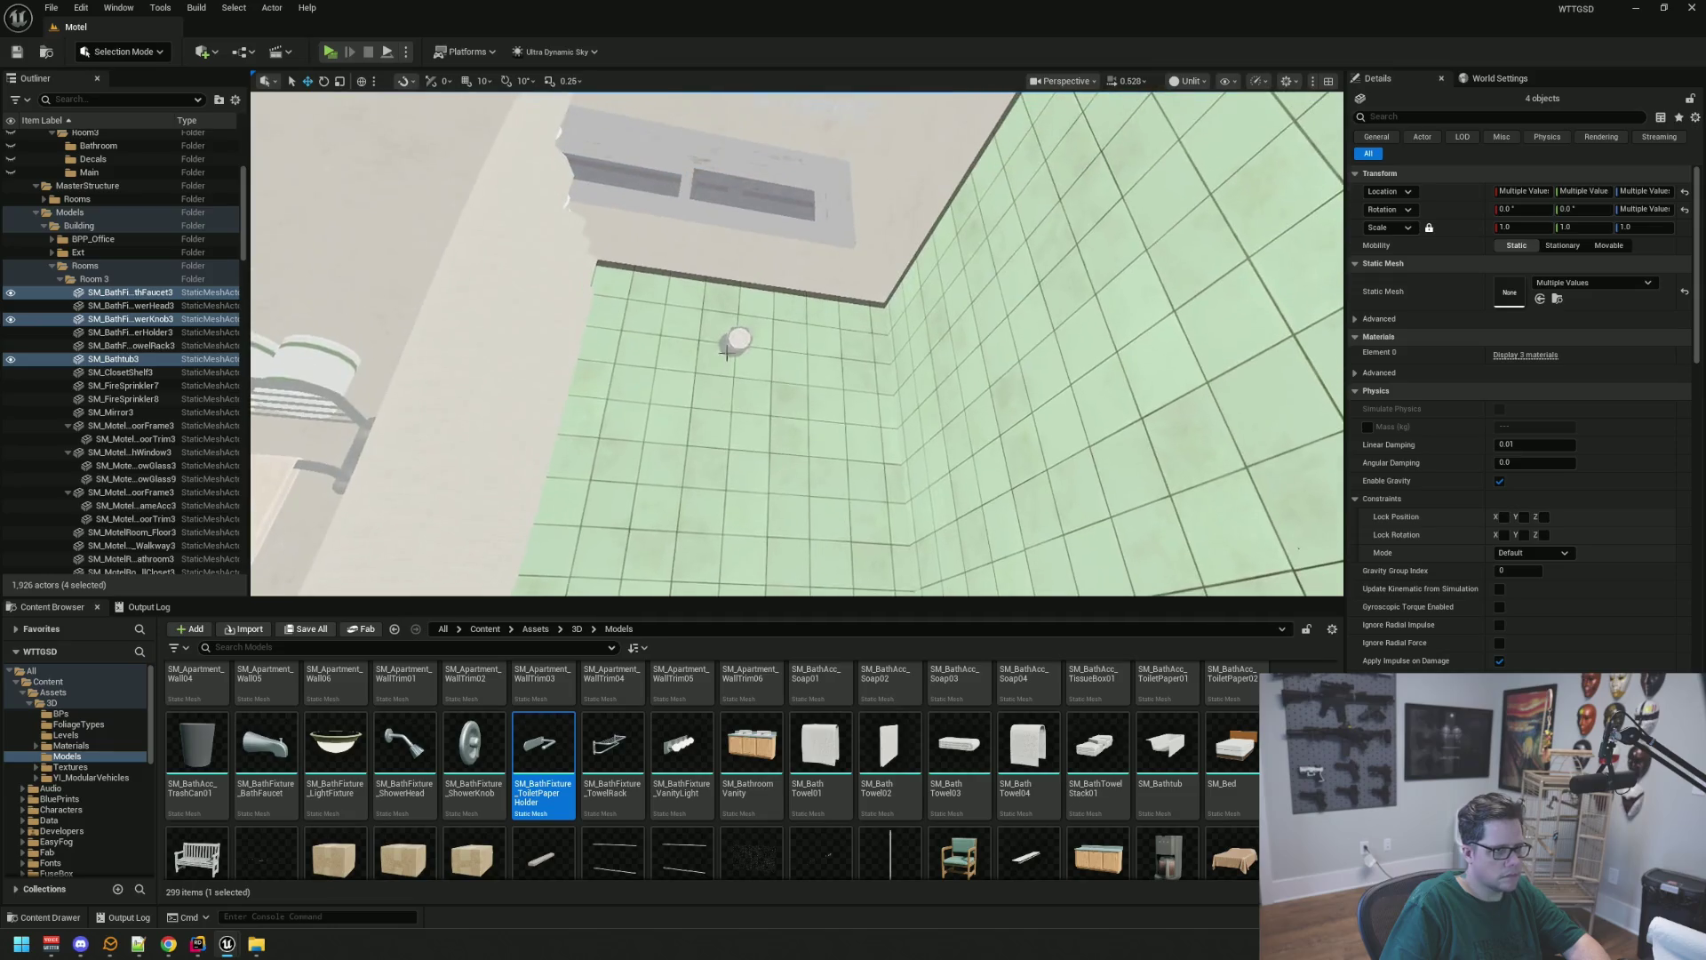
ctrl+click(736, 344)
key(f)
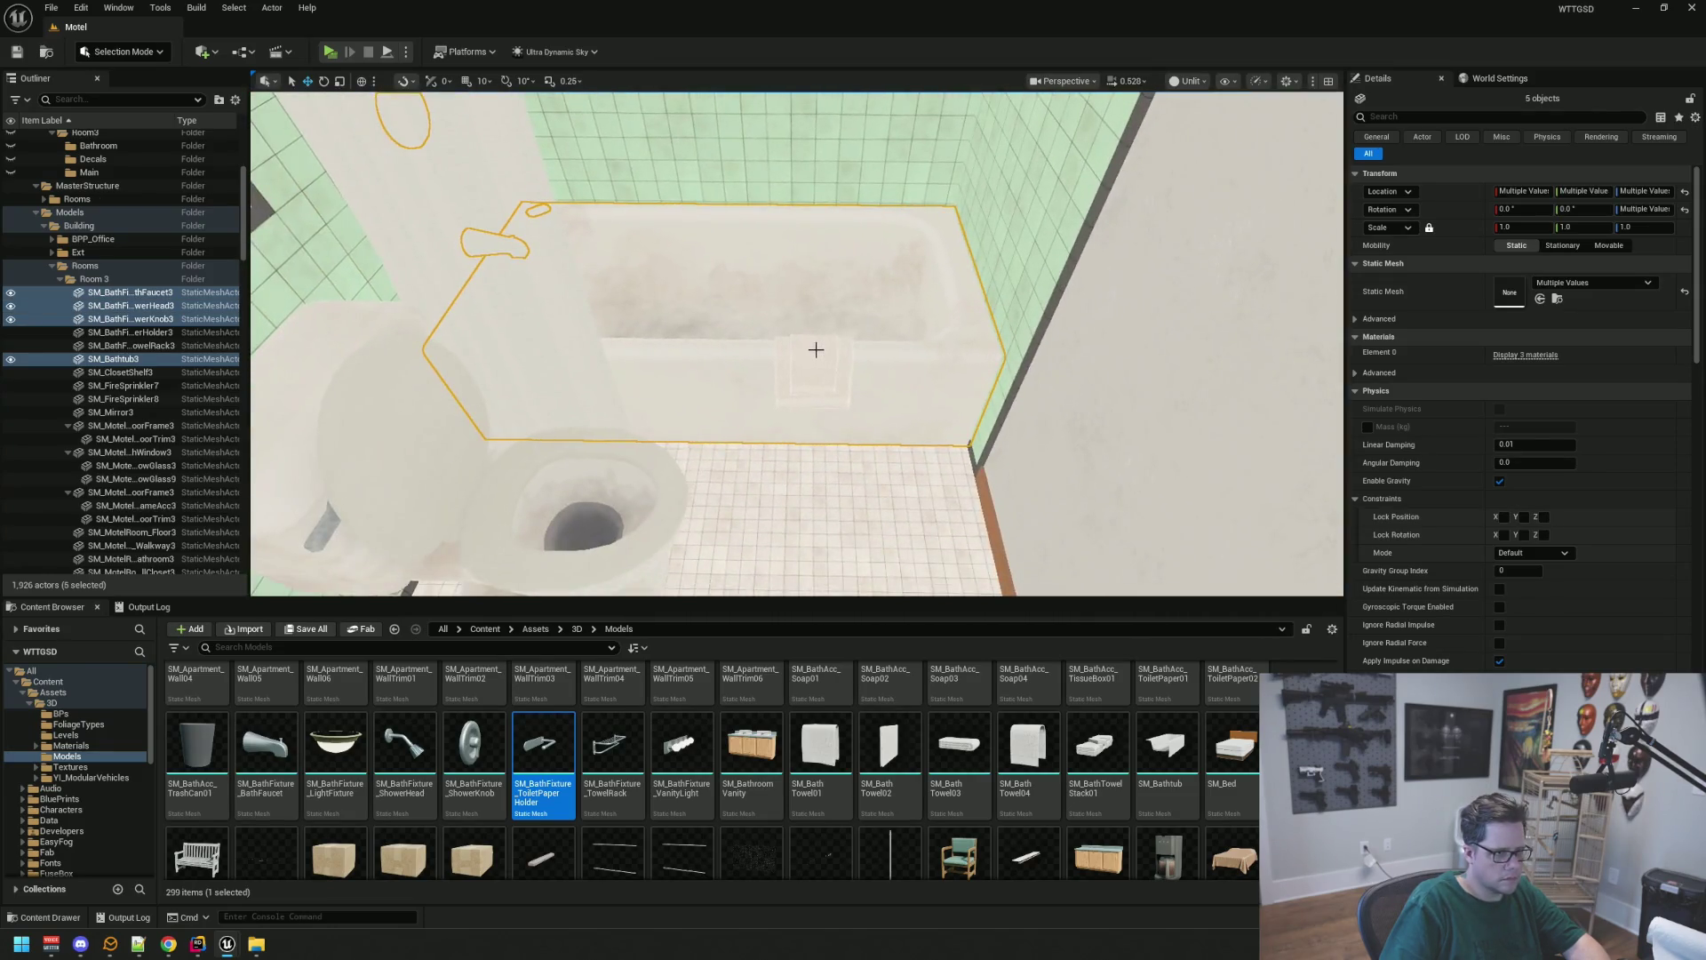
mouse_move(812, 350)
mouse_down()
mouse_move(799, 360)
mouse_move(856, 335)
mouse_up()
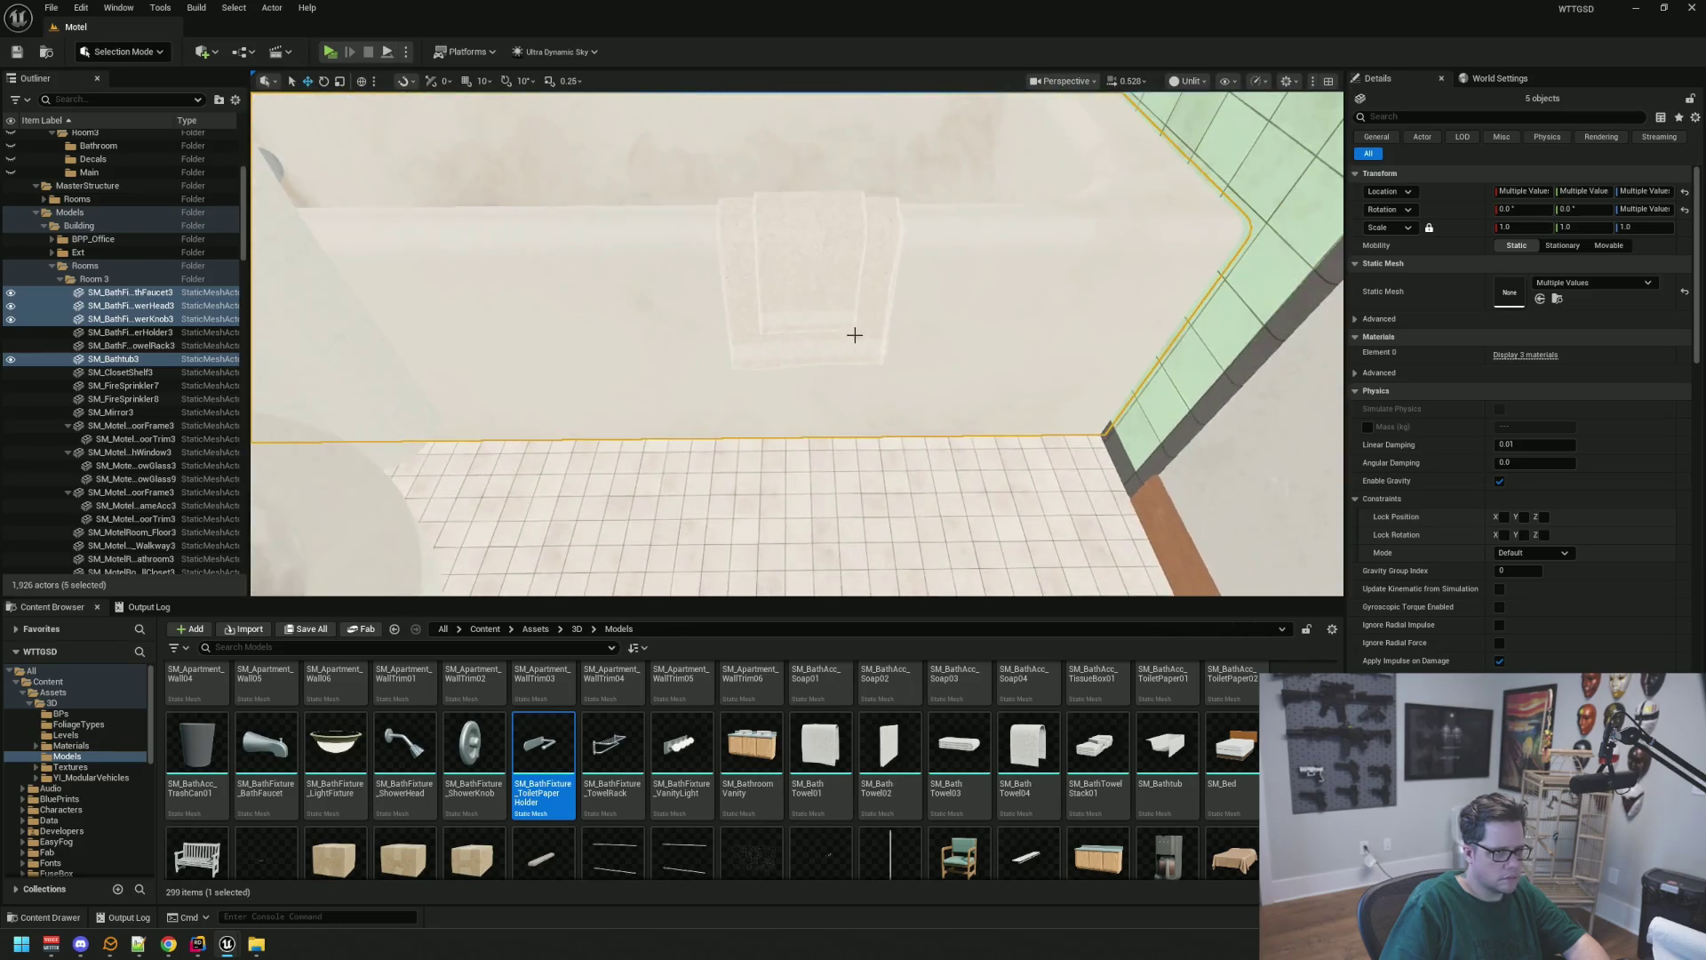
ctrl+click(875, 320)
drag(770, 207, 793, 284)
Add the toilet, trash can, toilet paper holder, wall towel, shelf and paper roll to the selection
ctrl+click(698, 294)
scroll(706, 267, down, 2)
scroll(723, 335, up, 4)
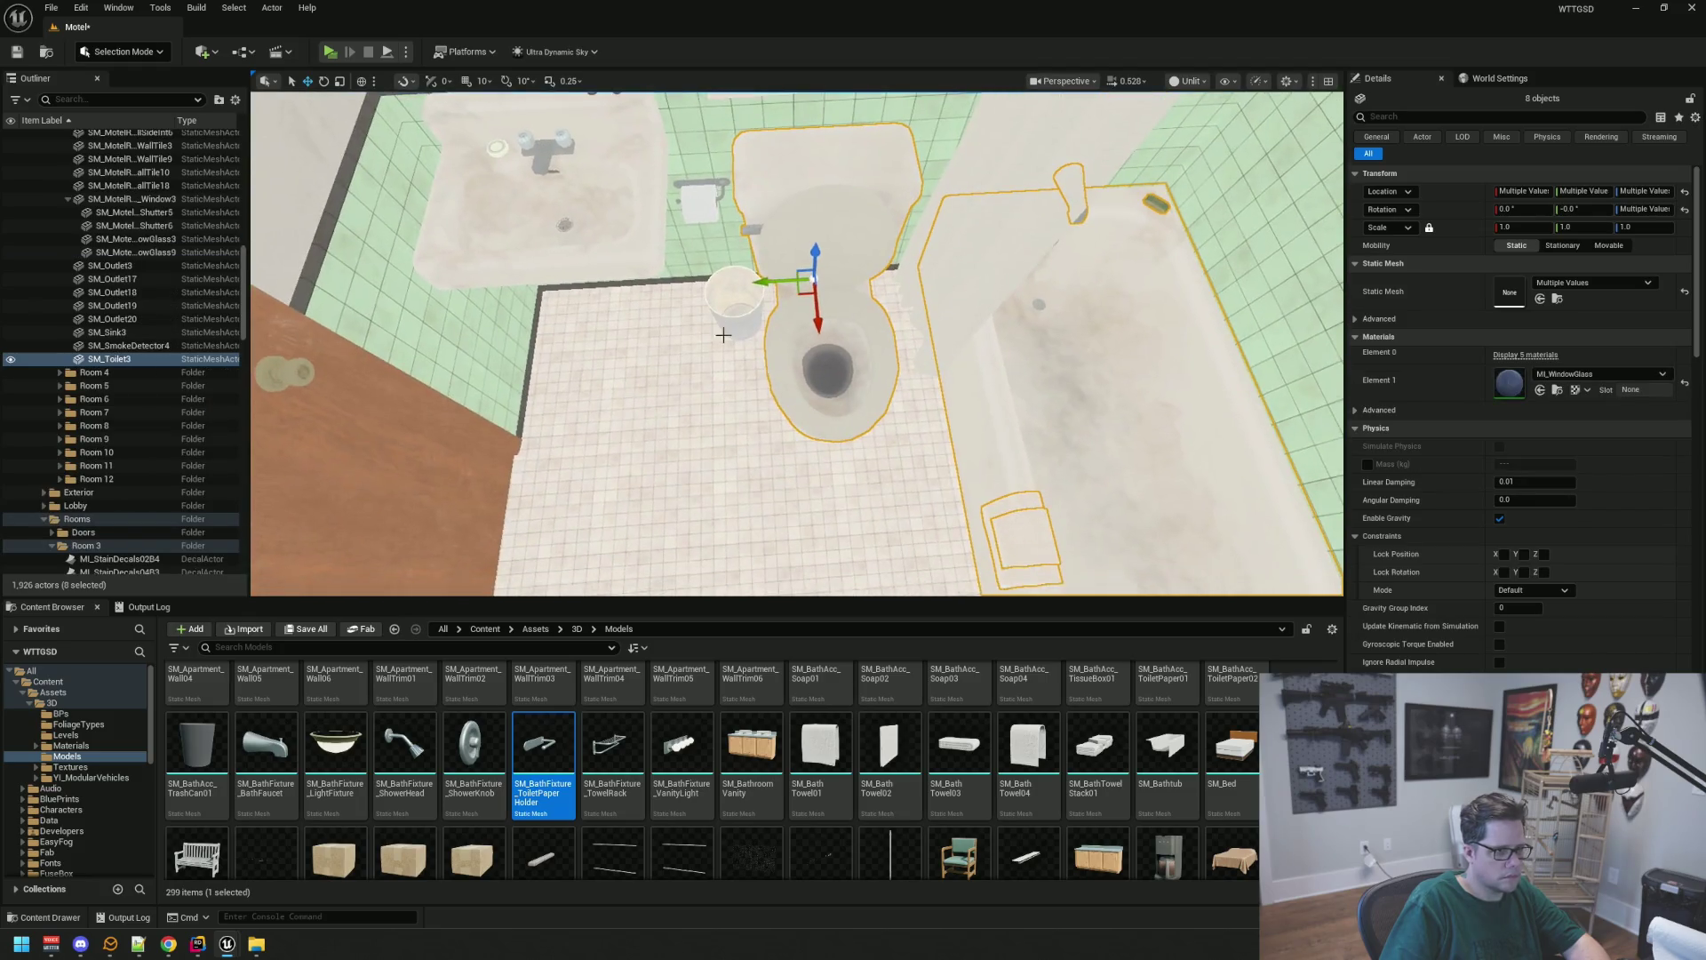
ctrl+click(728, 317)
mouse_move(749, 231)
mouse_down()
mouse_move(787, 326)
mouse_move(780, 302)
mouse_up()
ctrl+click(780, 338)
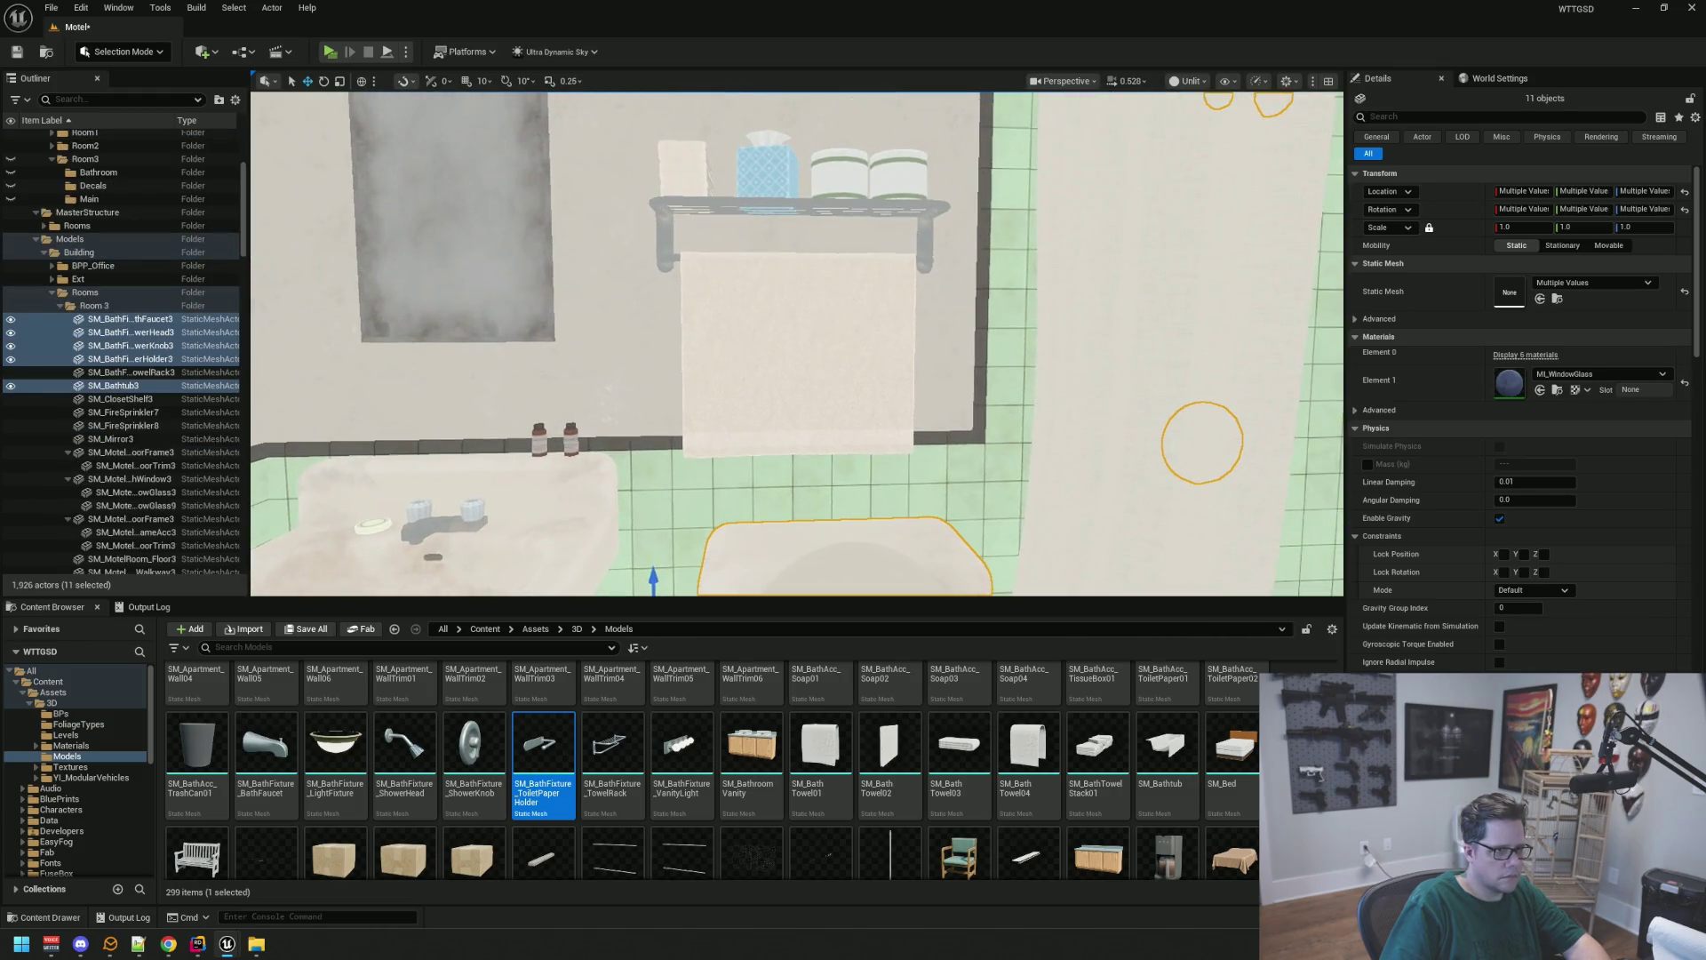
ctrl+click(785, 306)
ctrl+click(933, 205)
mouse_move(912, 296)
mouse_down()
mouse_move(862, 351)
mouse_move(910, 405)
mouse_up()
ctrl+click(910, 405)
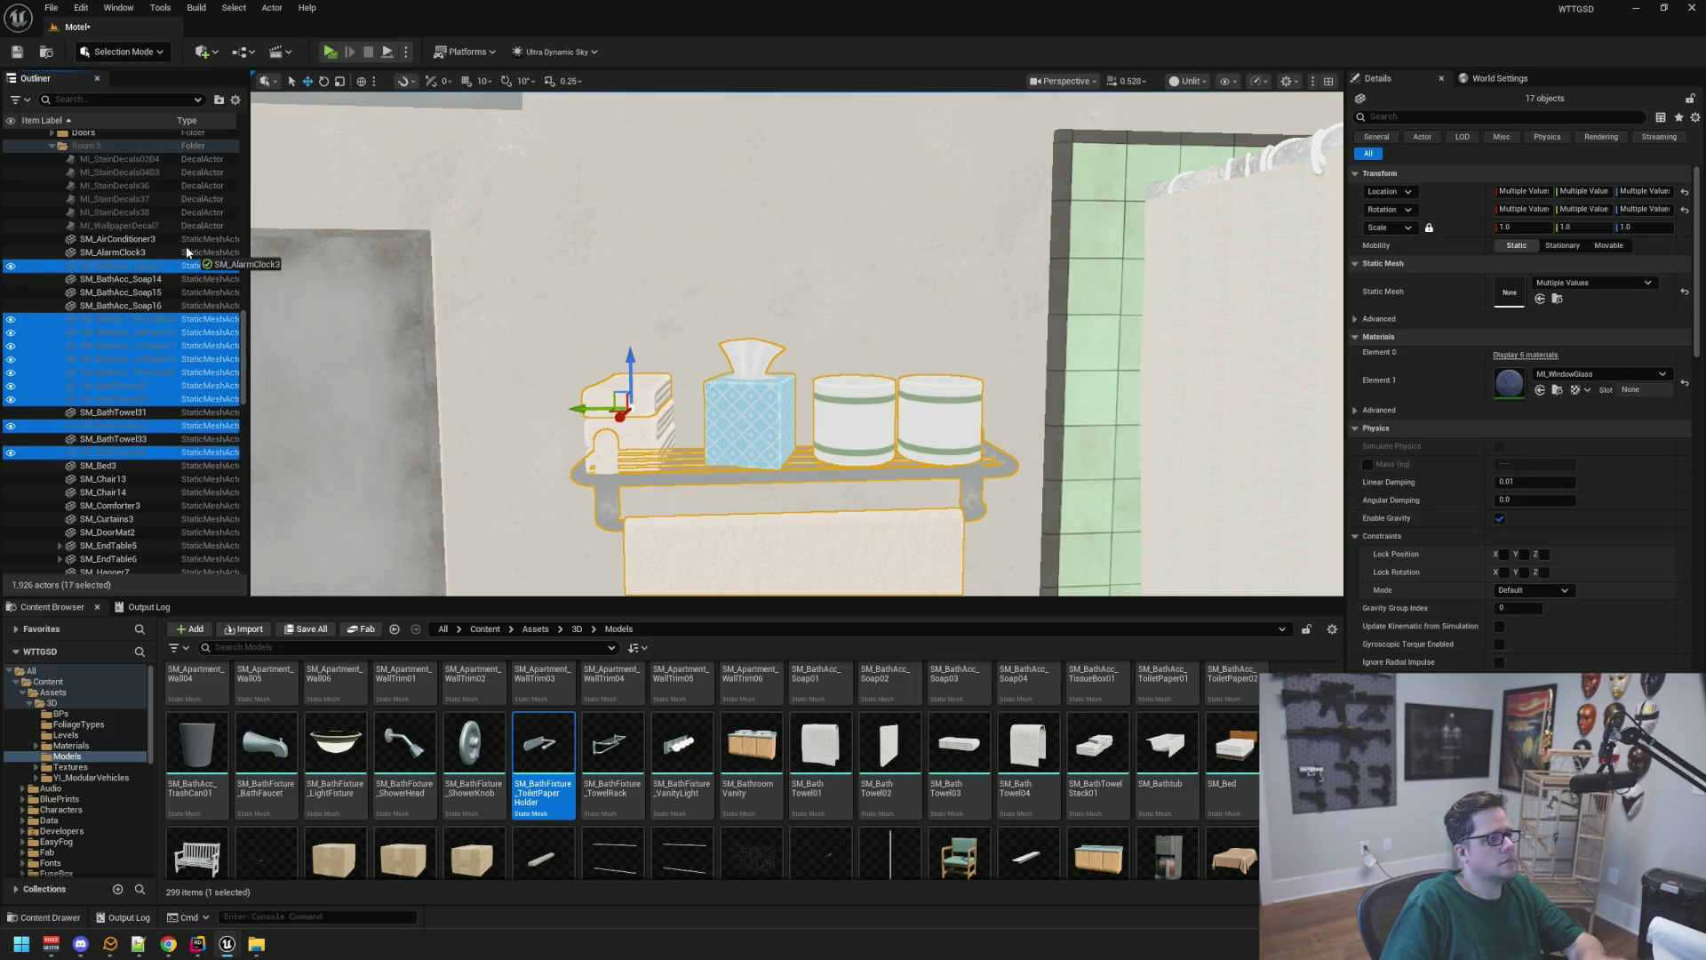
Move the selected props into Room3's Bathroom folder and hide that folder
scroll(185, 249, down, 10)
scroll(191, 259, up, 10)
mouse_move(189, 259)
mouse_down()
mouse_move(100, 317)
mouse_move(105, 303)
mouse_up()
click(12, 302)
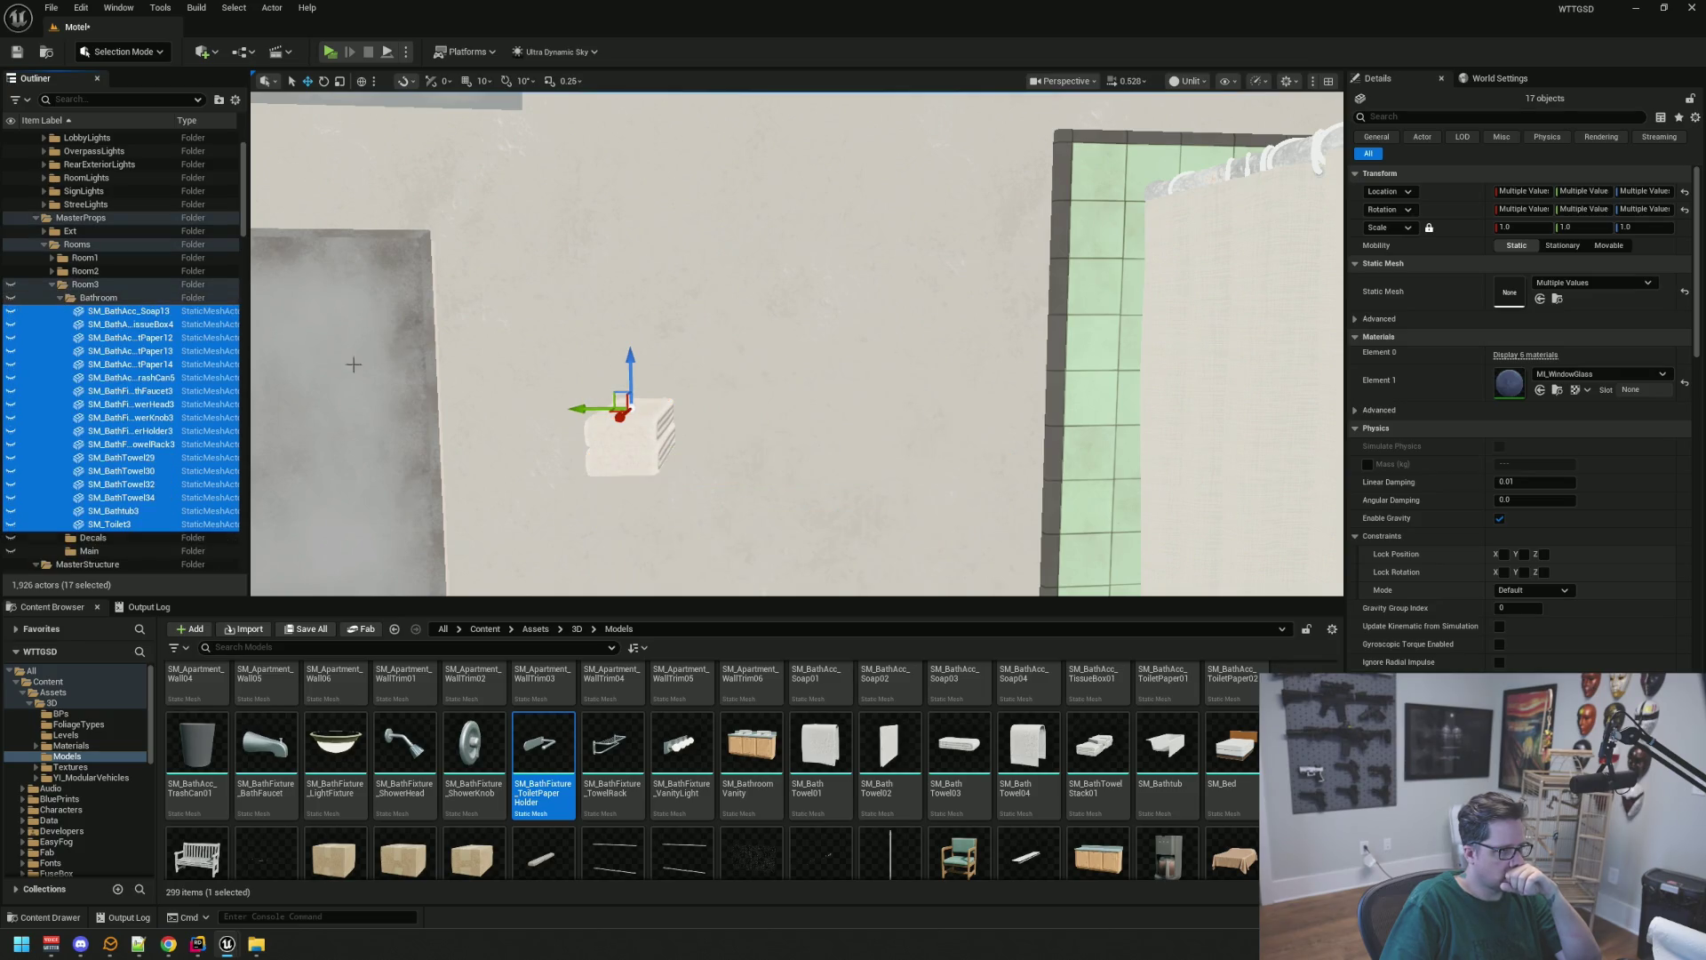
drag(355, 362, 667, 381)
click(663, 304)
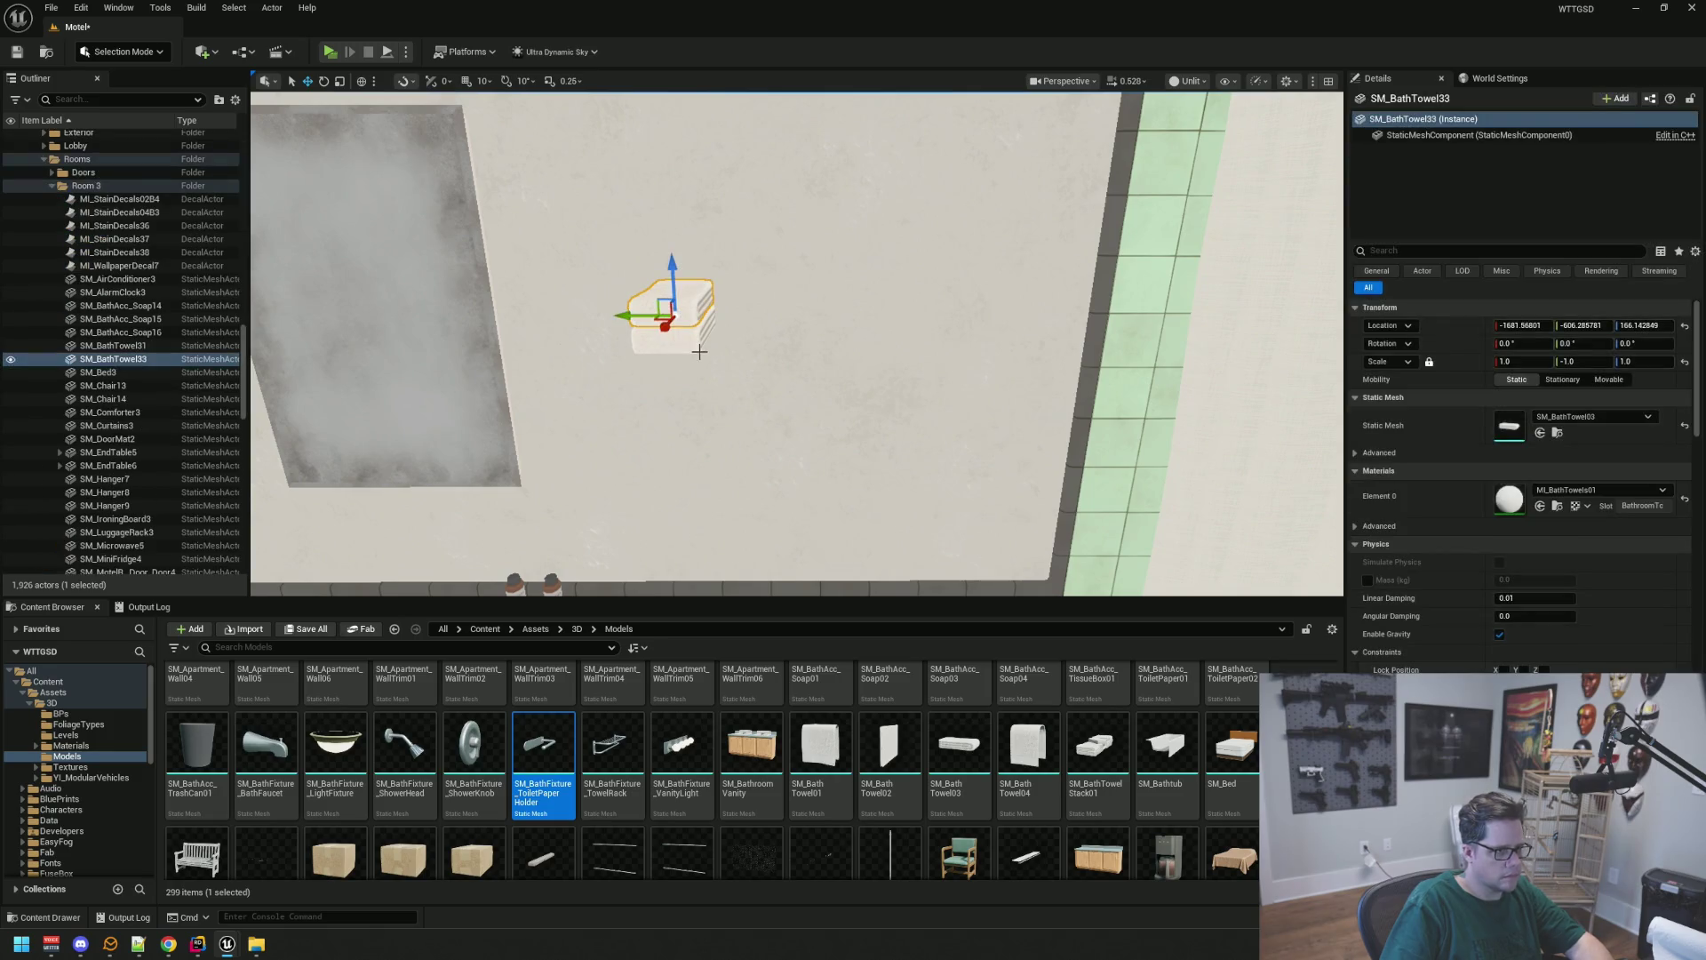
Select the two leftover towels, the shower curtain, the sink and the soap
ctrl+click(673, 338)
key(f)
mouse_move(797, 344)
mouse_down()
mouse_move(773, 360)
mouse_move(818, 320)
mouse_move(773, 370)
mouse_move(944, 278)
mouse_up()
ctrl+click(944, 278)
drag(798, 344, 618, 482)
ctrl+click(737, 329)
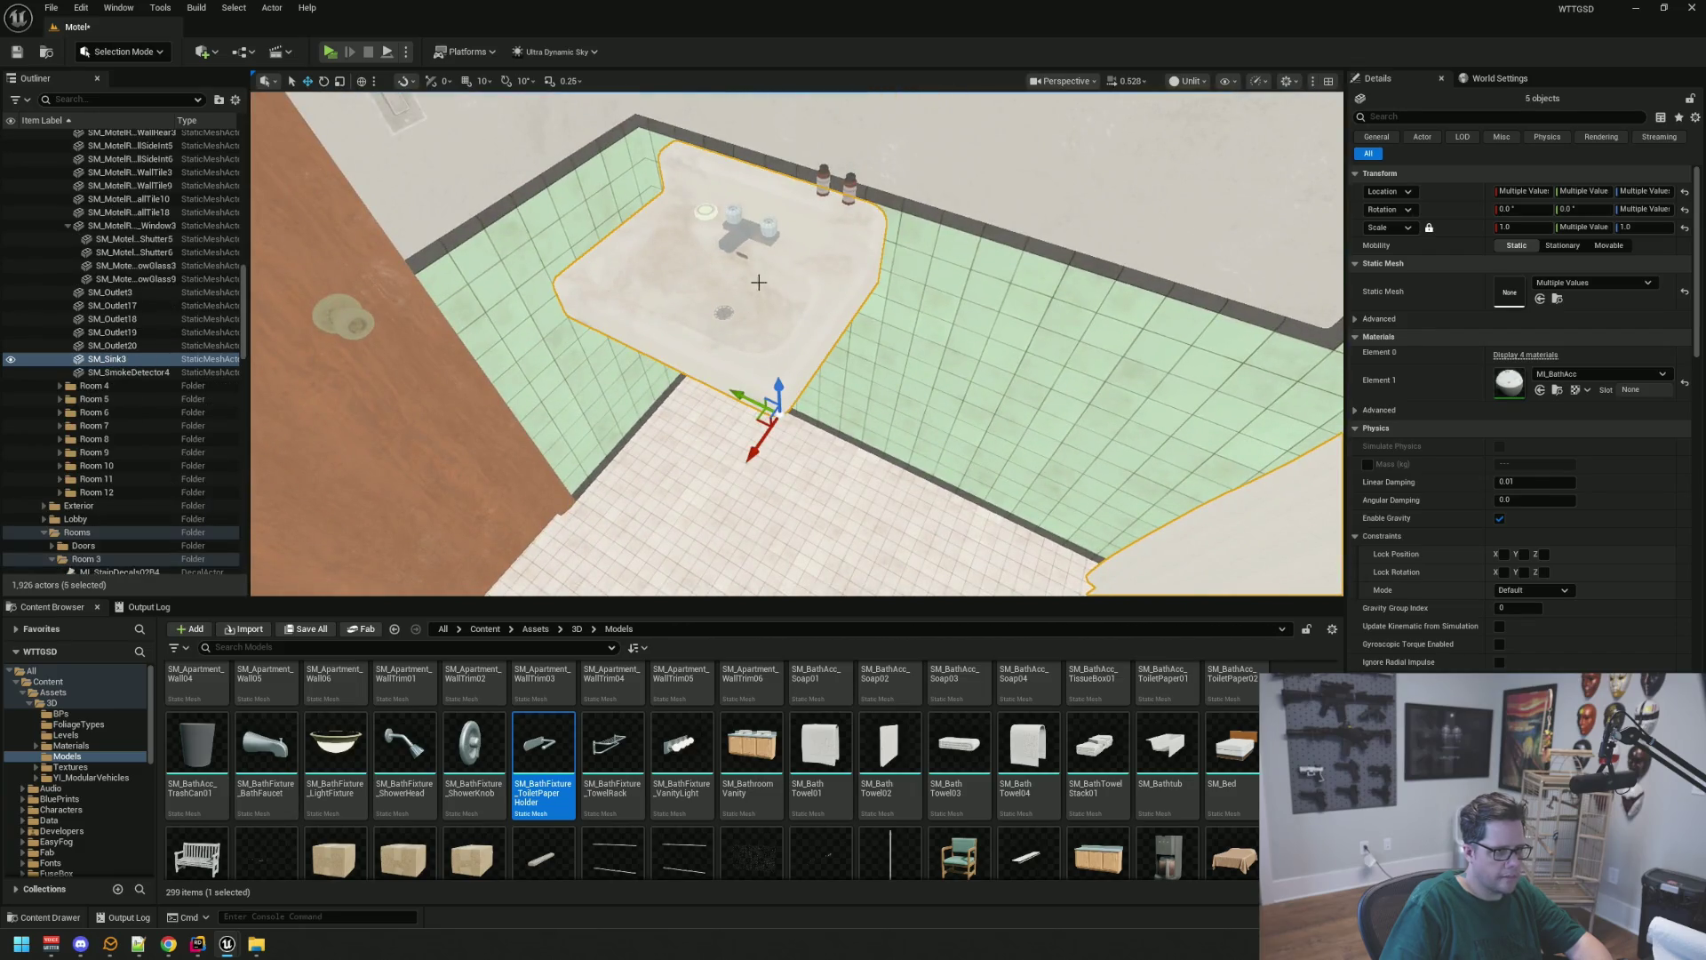
ctrl+click(707, 215)
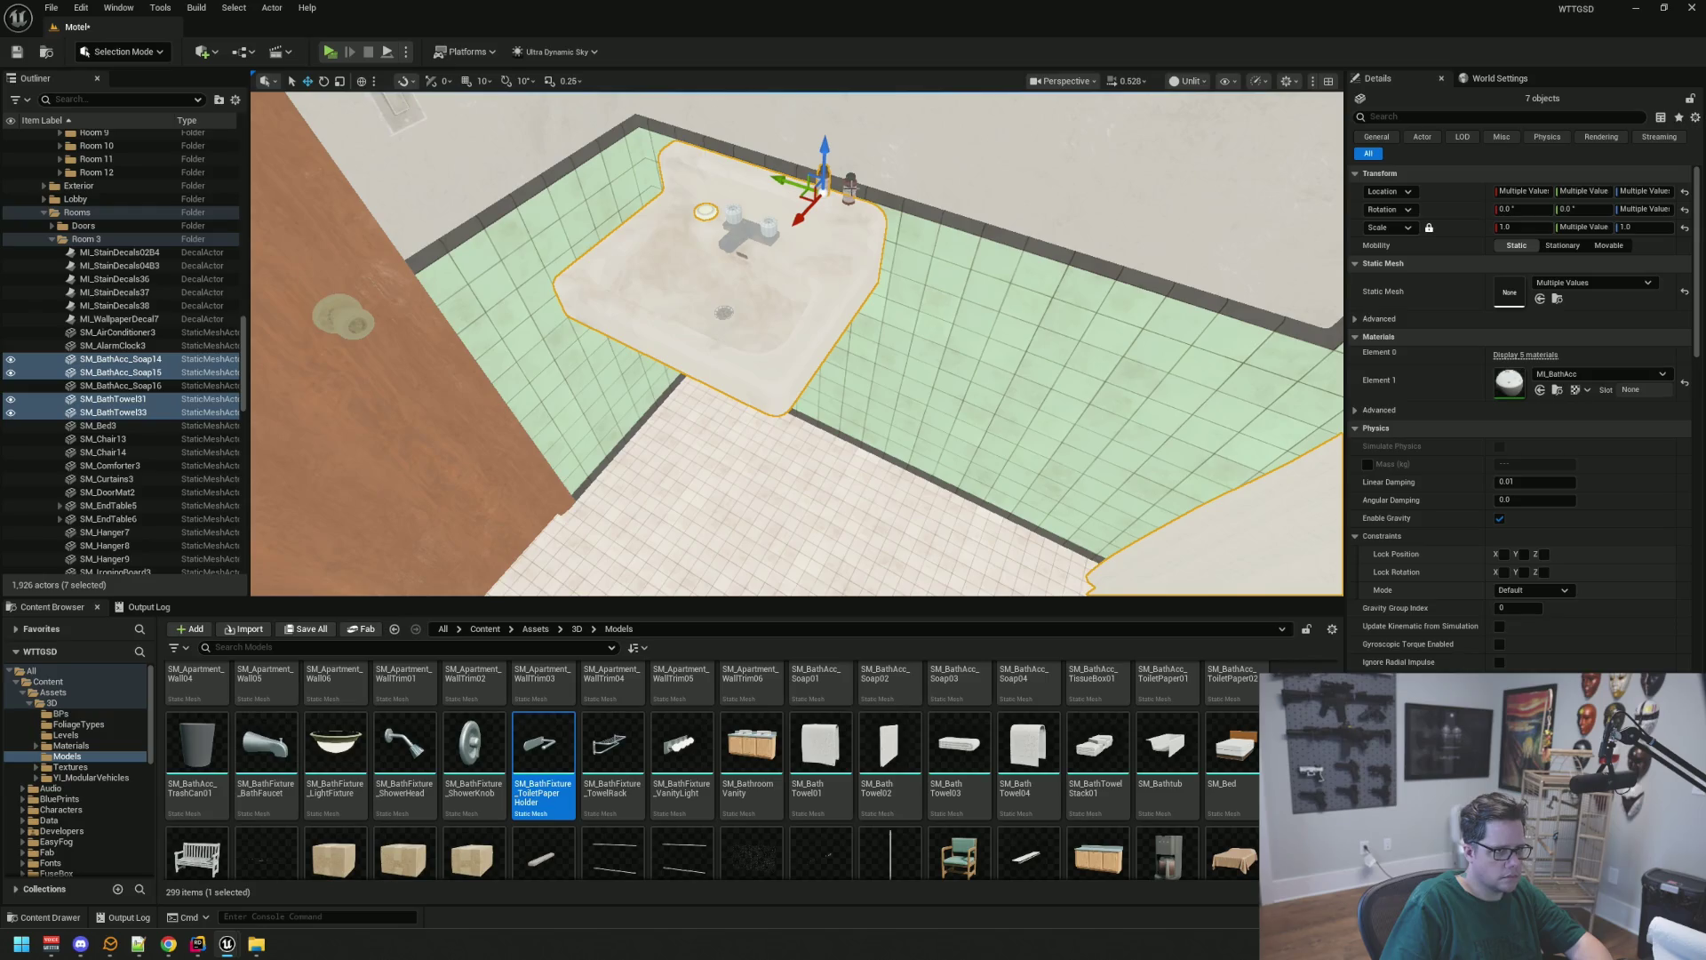
Drop these items into the Bathroom folder, then collapse and hide it
mouse_move(181, 356)
mouse_down()
mouse_move(178, 409)
mouse_move(184, 312)
mouse_move(100, 264)
mouse_up()
scroll(183, 314, down, 10)
scroll(185, 312, up, 10)
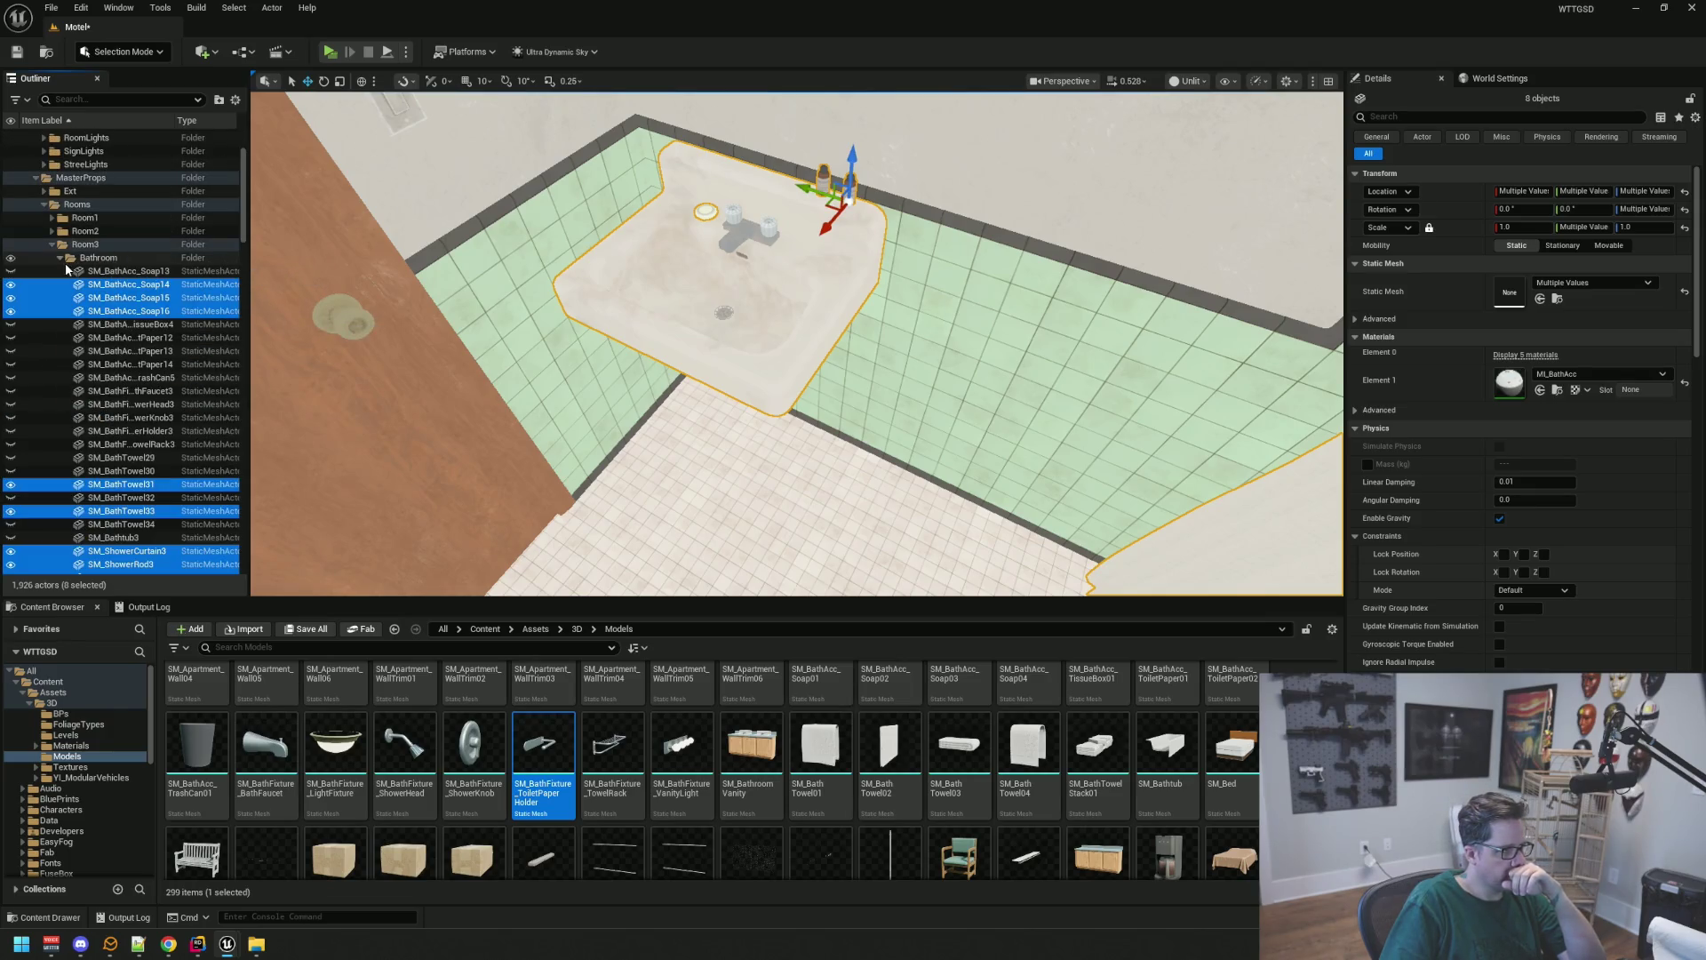
click(62, 259)
click(11, 259)
Add the mirror to the Bathroom folder and hide the folder's props in the viewport
mouse_move(716, 380)
mouse_down()
mouse_move(717, 285)
mouse_move(746, 293)
mouse_move(818, 376)
mouse_up()
key(Escape)
click(442, 299)
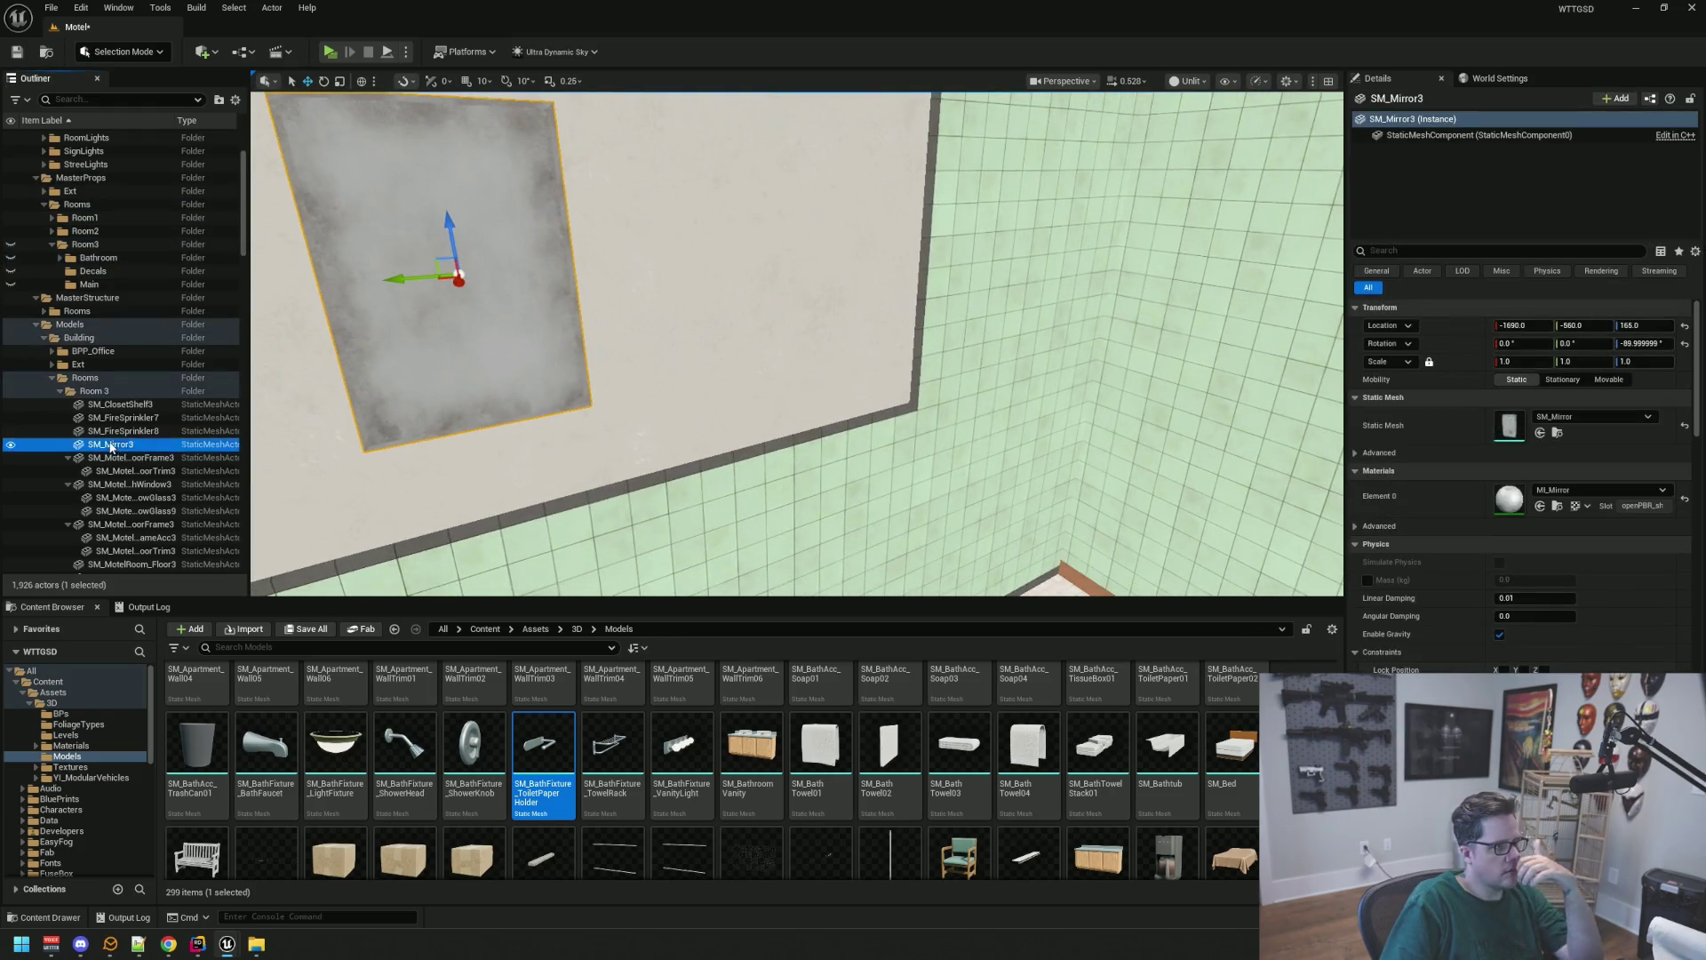
scroll(110, 447, up, 3)
double_click(95, 366)
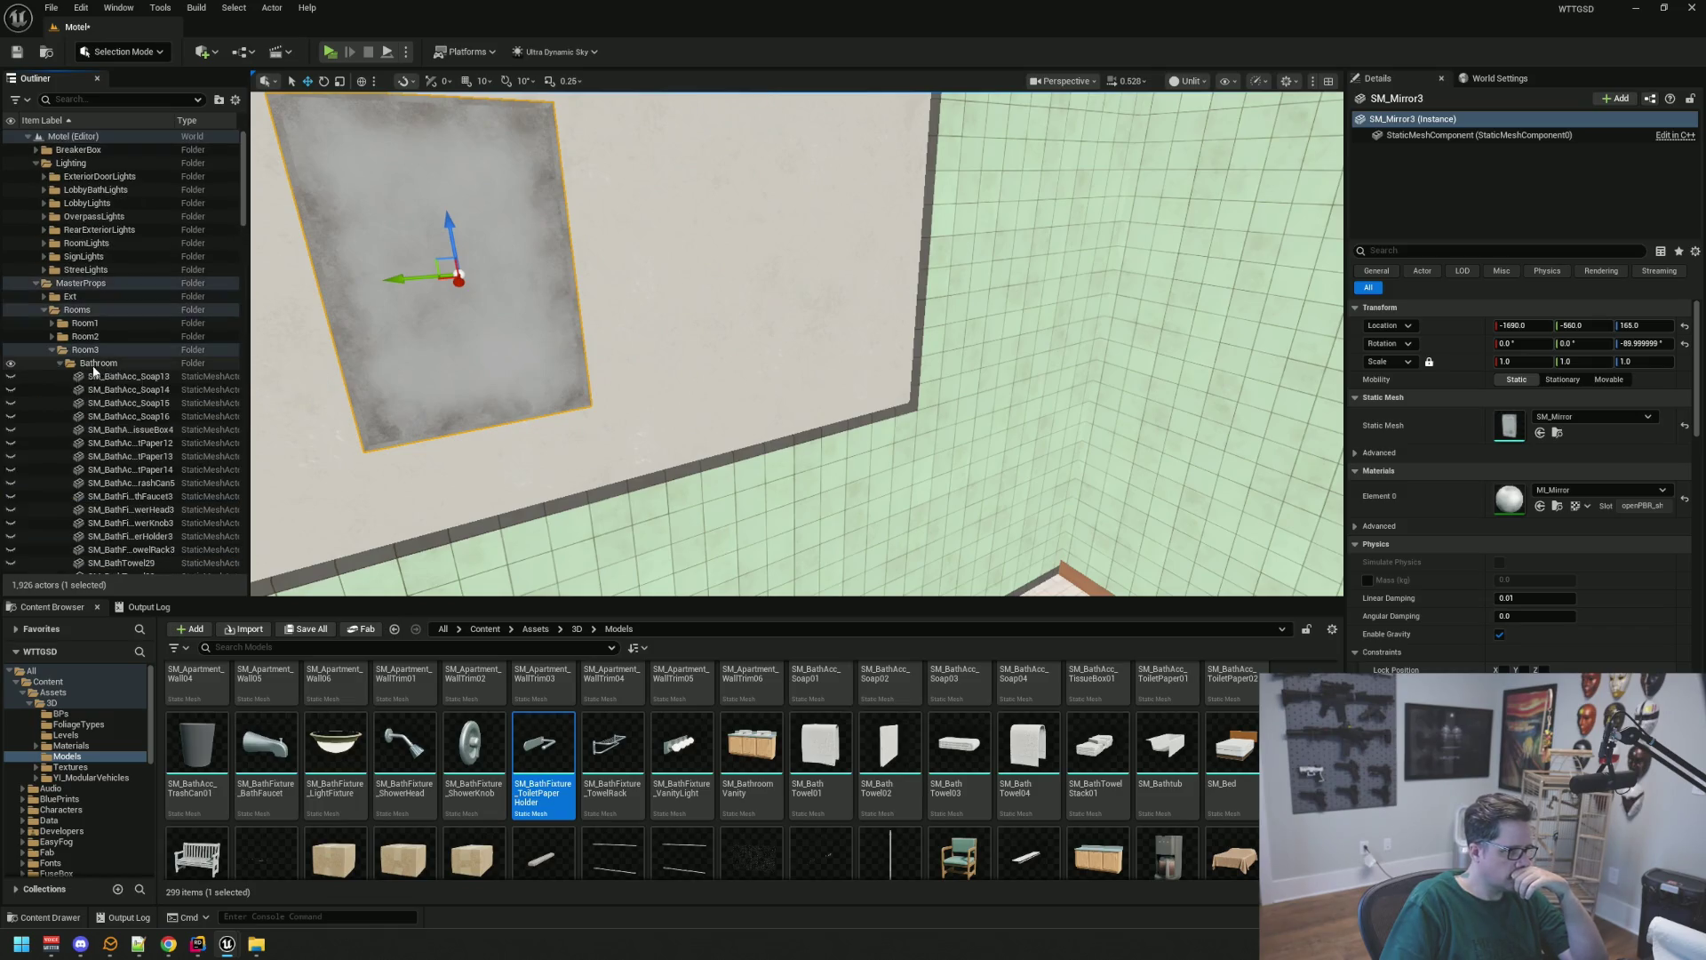
double_click(59, 365)
click(10, 363)
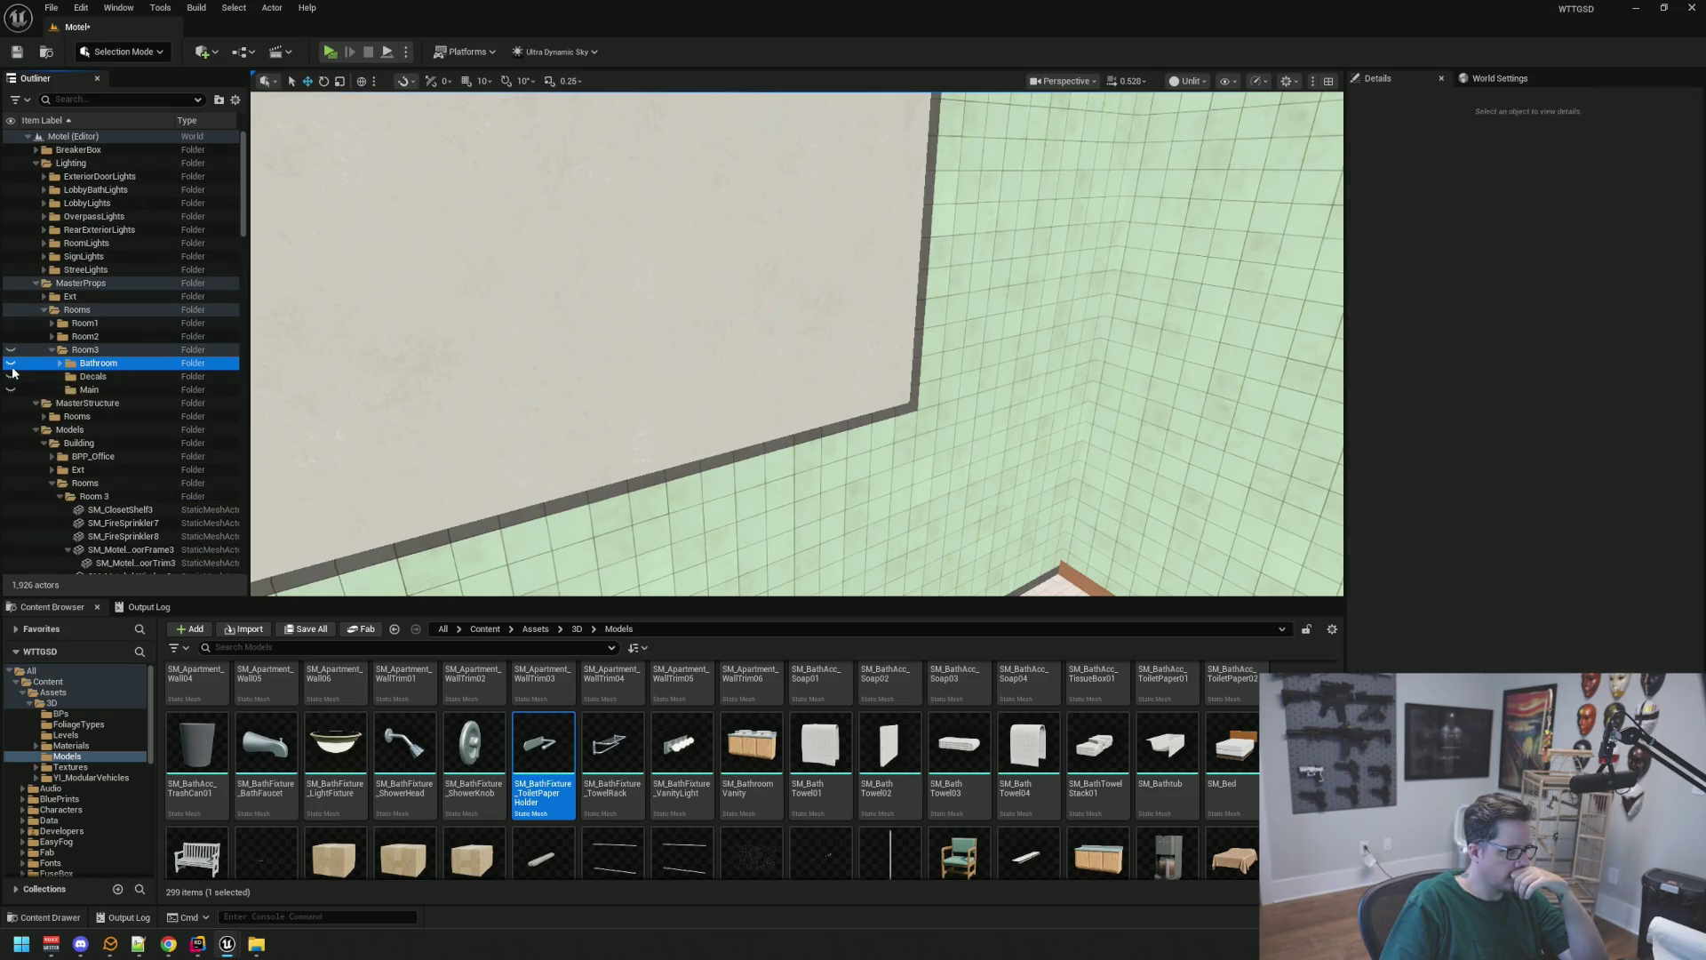
Sweep the camera across the emptied bathroom to the door, then select the bedroom's green chair
drag(563, 397, 637, 393)
drag(753, 380, 753, 380)
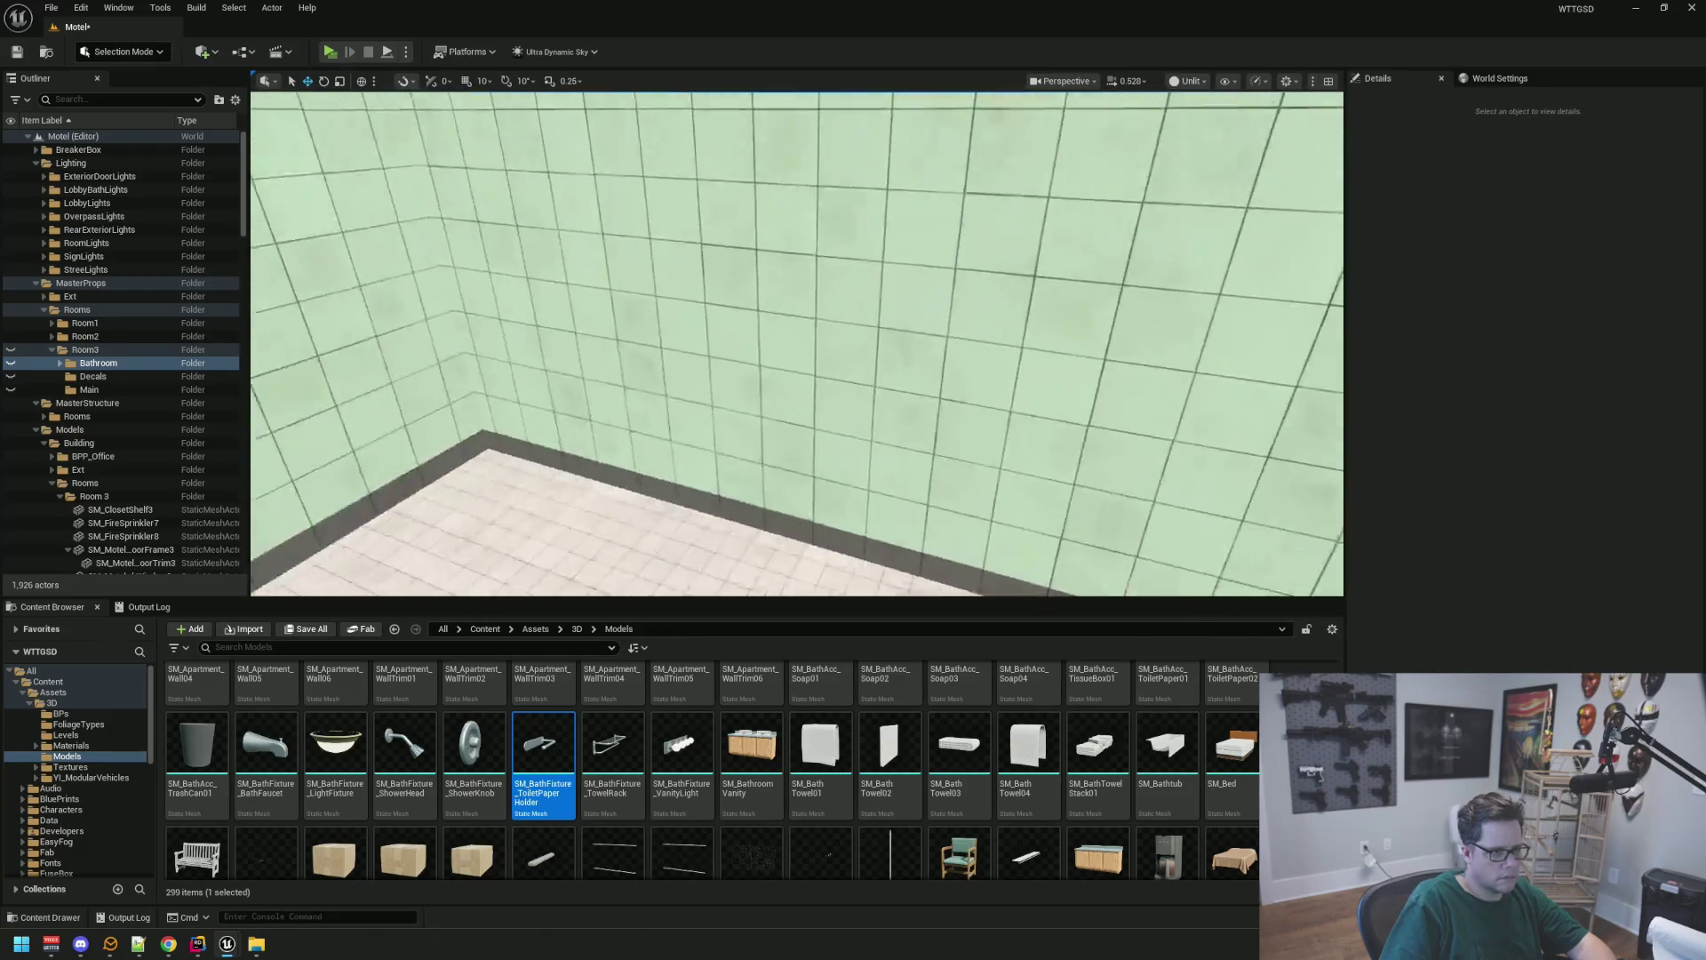
drag(753, 380, 753, 379)
click(682, 434)
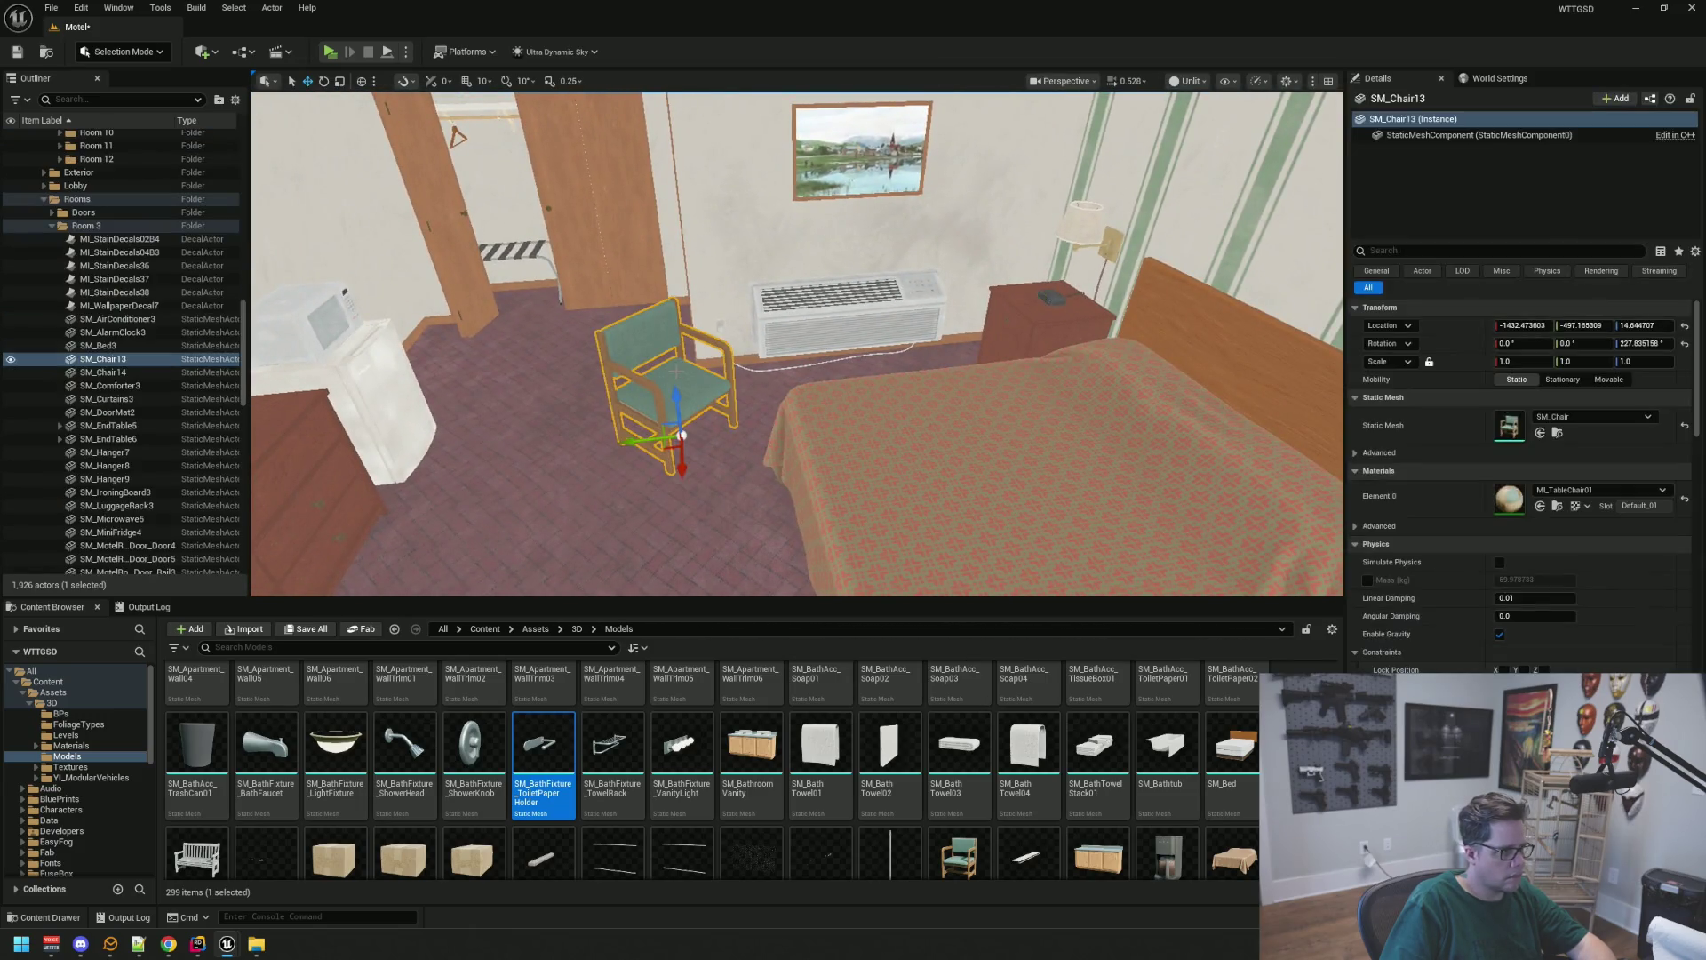
Move the bedroom actors from SM_AirConditioner3 through the TV stand wire into Room3's Main folder
click(131, 320)
scroll(173, 397, down, 5)
scroll(173, 401, down, 4)
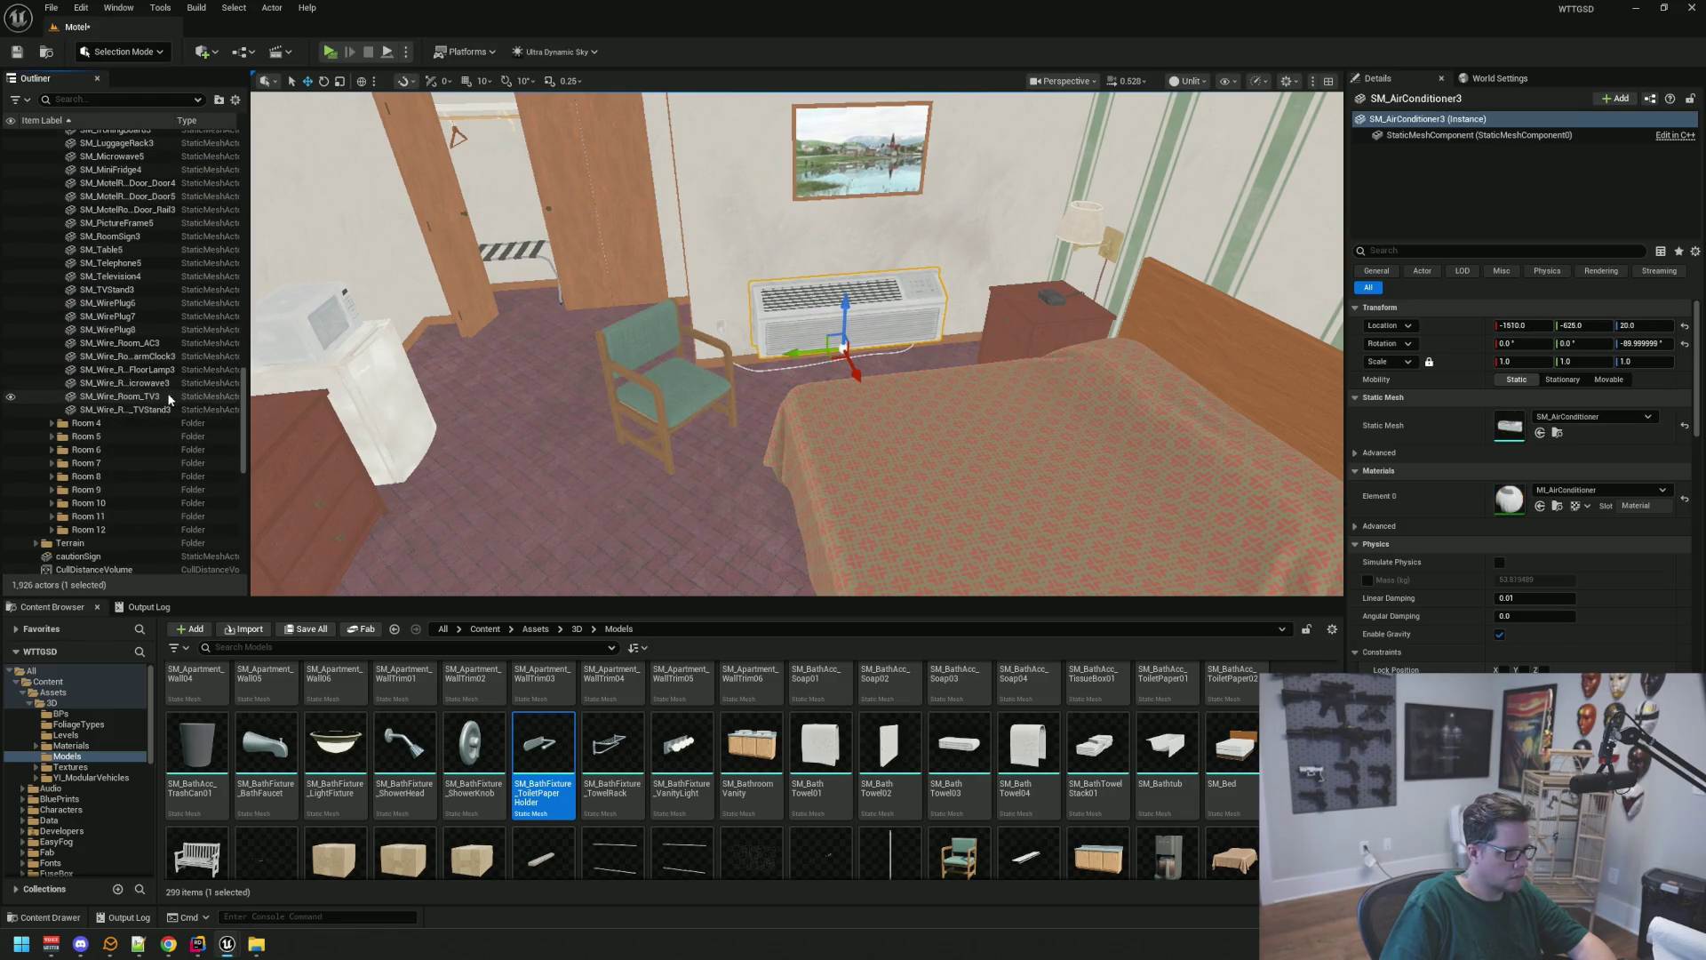
shift+click(156, 412)
key(f)
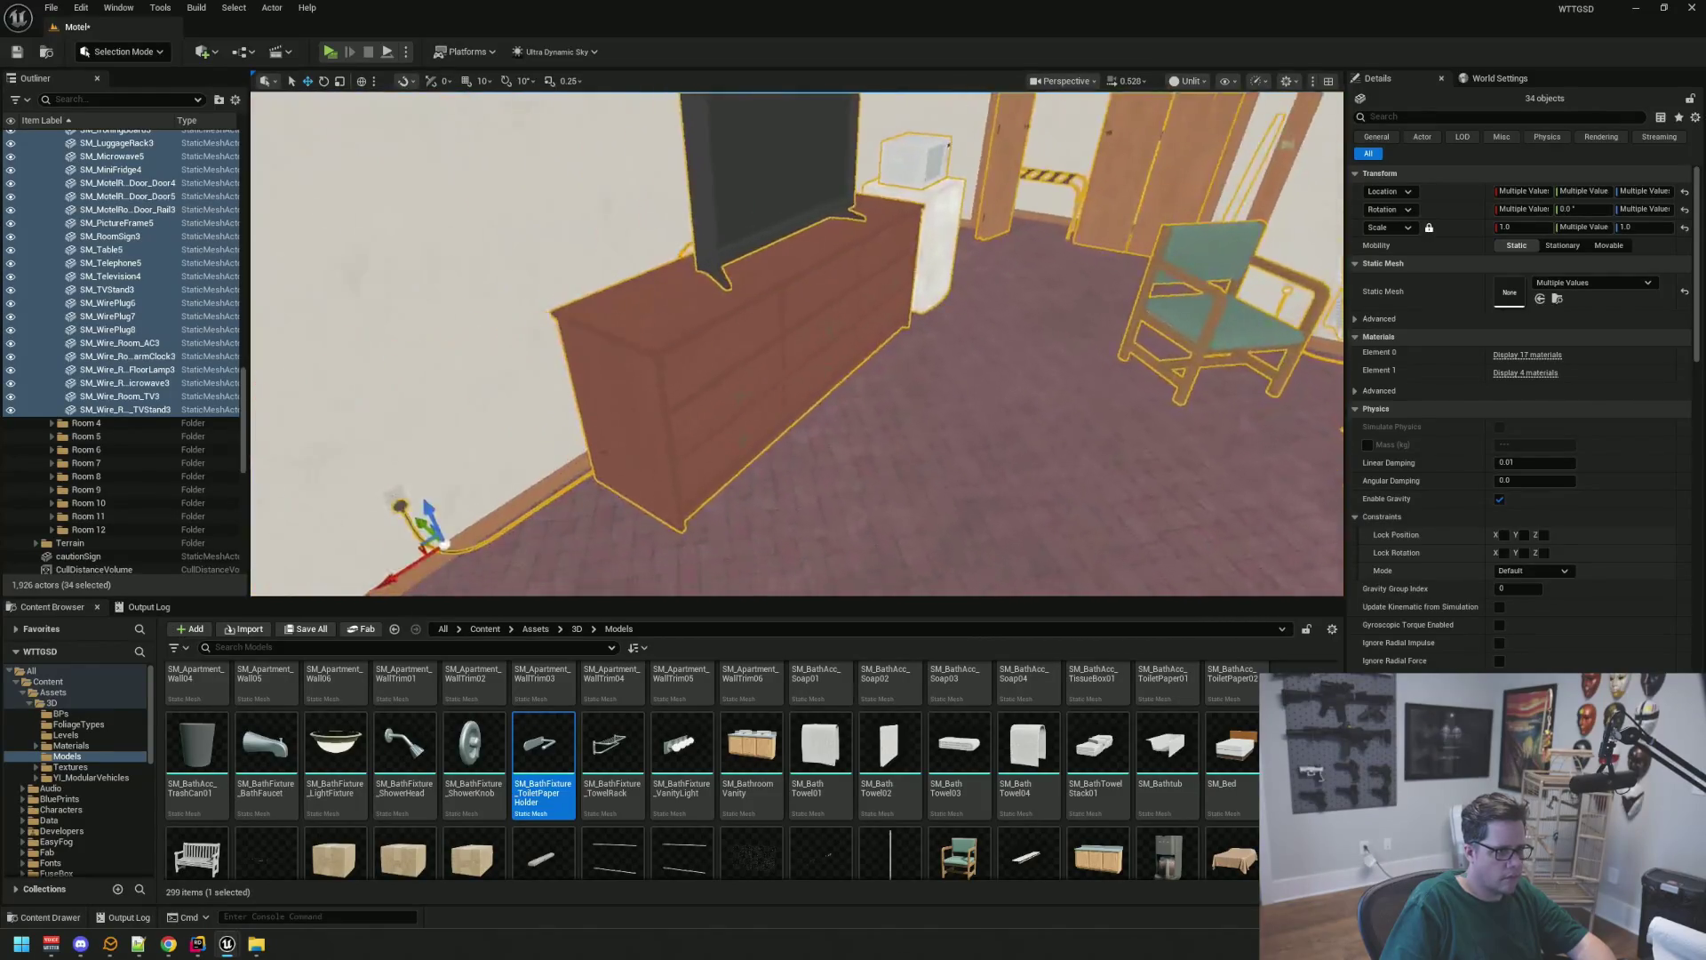
scroll(138, 270, up, 4)
mouse_move(138, 270)
mouse_down()
mouse_move(146, 352)
mouse_move(174, 265)
mouse_move(86, 353)
mouse_up()
scroll(151, 329, up, 8)
scroll(172, 267, up, 10)
scroll(157, 269, up, 4)
click(87, 354)
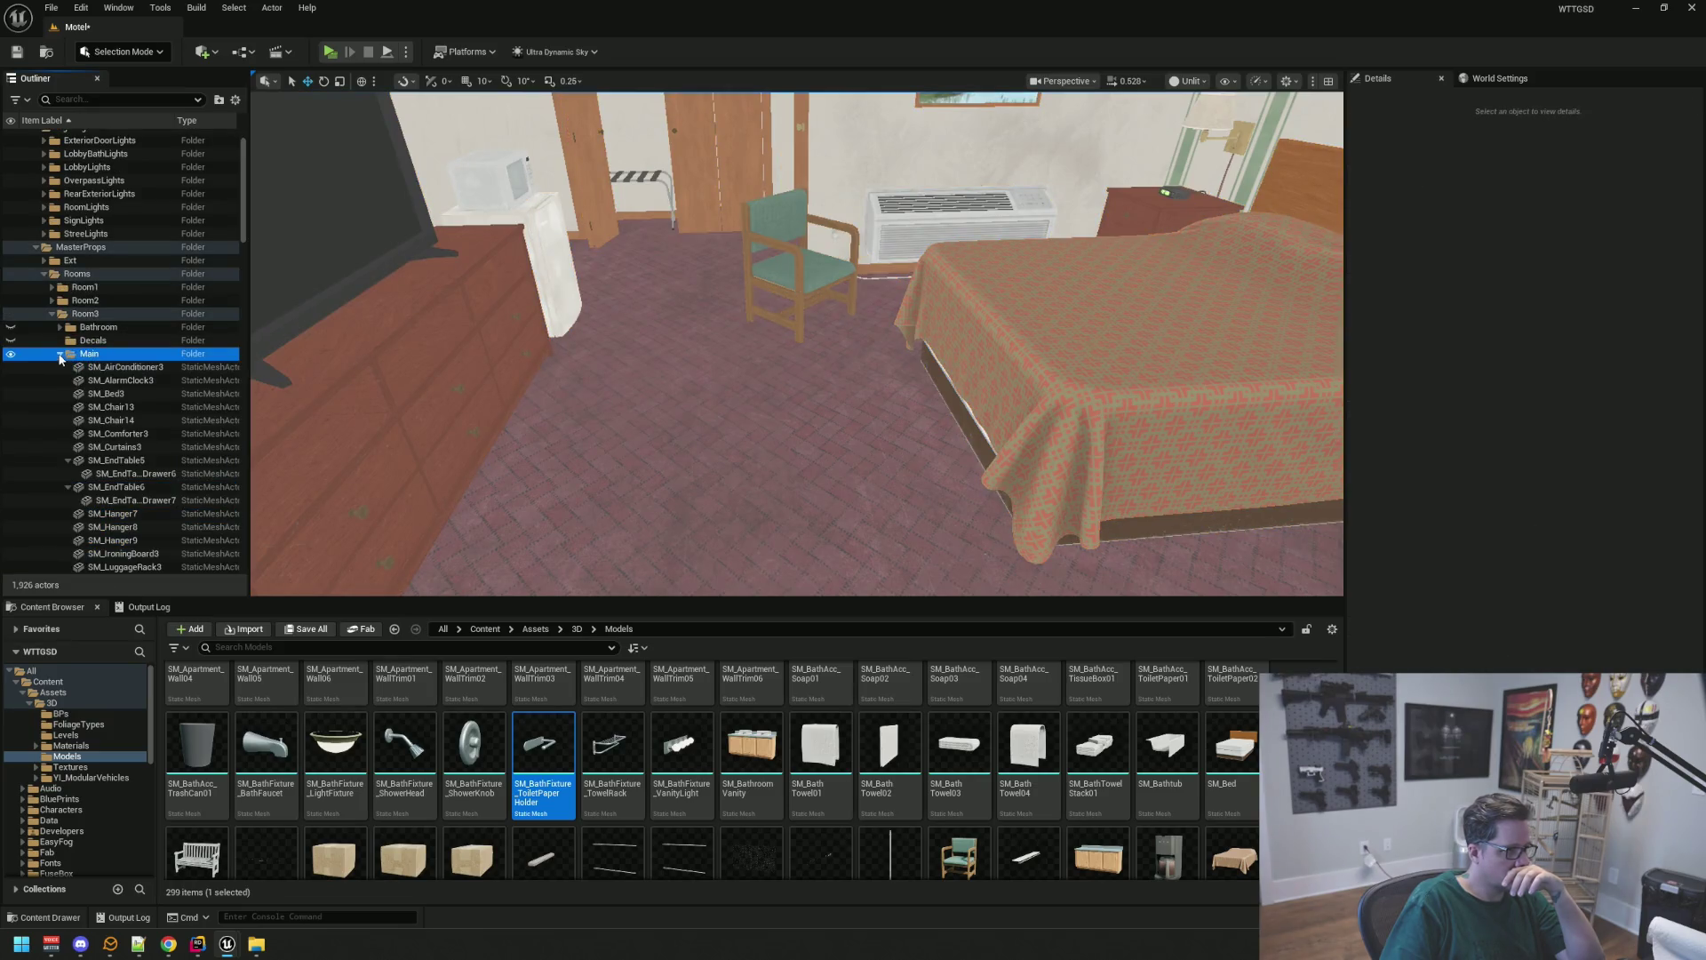
click(60, 355)
Fly out through the green door and drag the doormat outside toward the Outliner folders
drag(391, 355, 1156, 354)
mouse_move(855, 358)
mouse_down()
mouse_move(840, 293)
mouse_move(855, 358)
mouse_move(781, 484)
mouse_up()
click(782, 487)
mouse_move(168, 280)
mouse_down()
mouse_move(93, 399)
mouse_move(76, 170)
mouse_up()
scroll(172, 278, up, 10)
scroll(167, 280, up, 1)
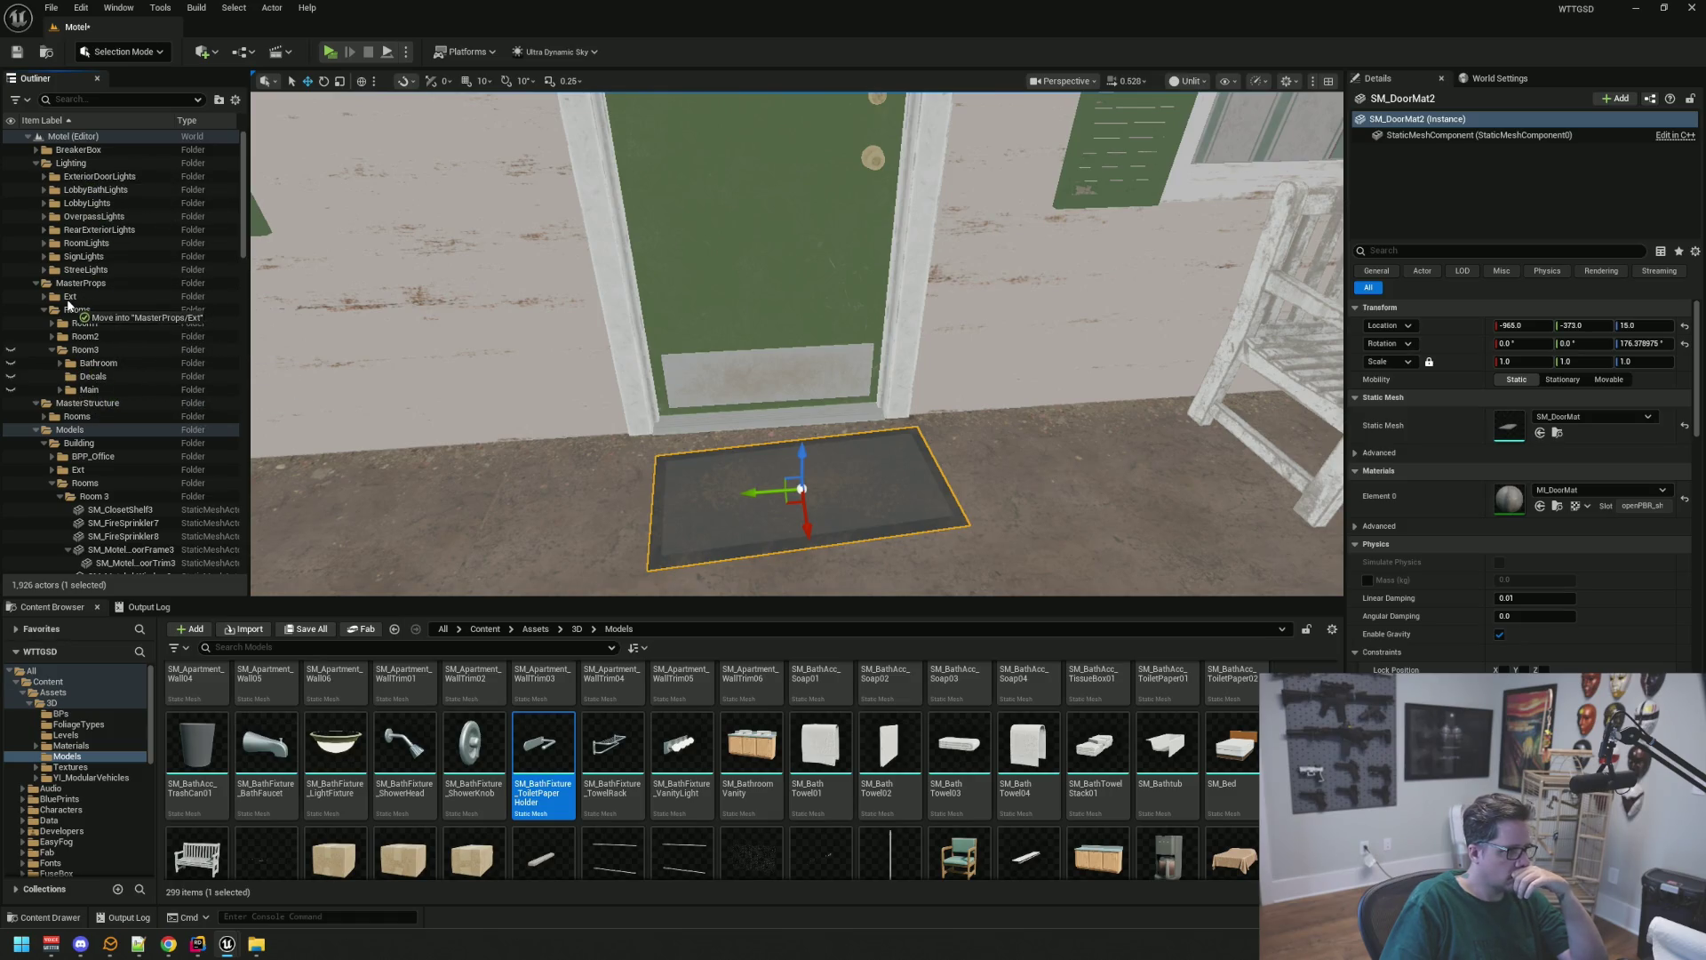
Drop SM_DoorMat2 into MasterProps > Ext, collapse Lighting, and select the room's wall outlet
drag(68, 305, 67, 301)
click(36, 165)
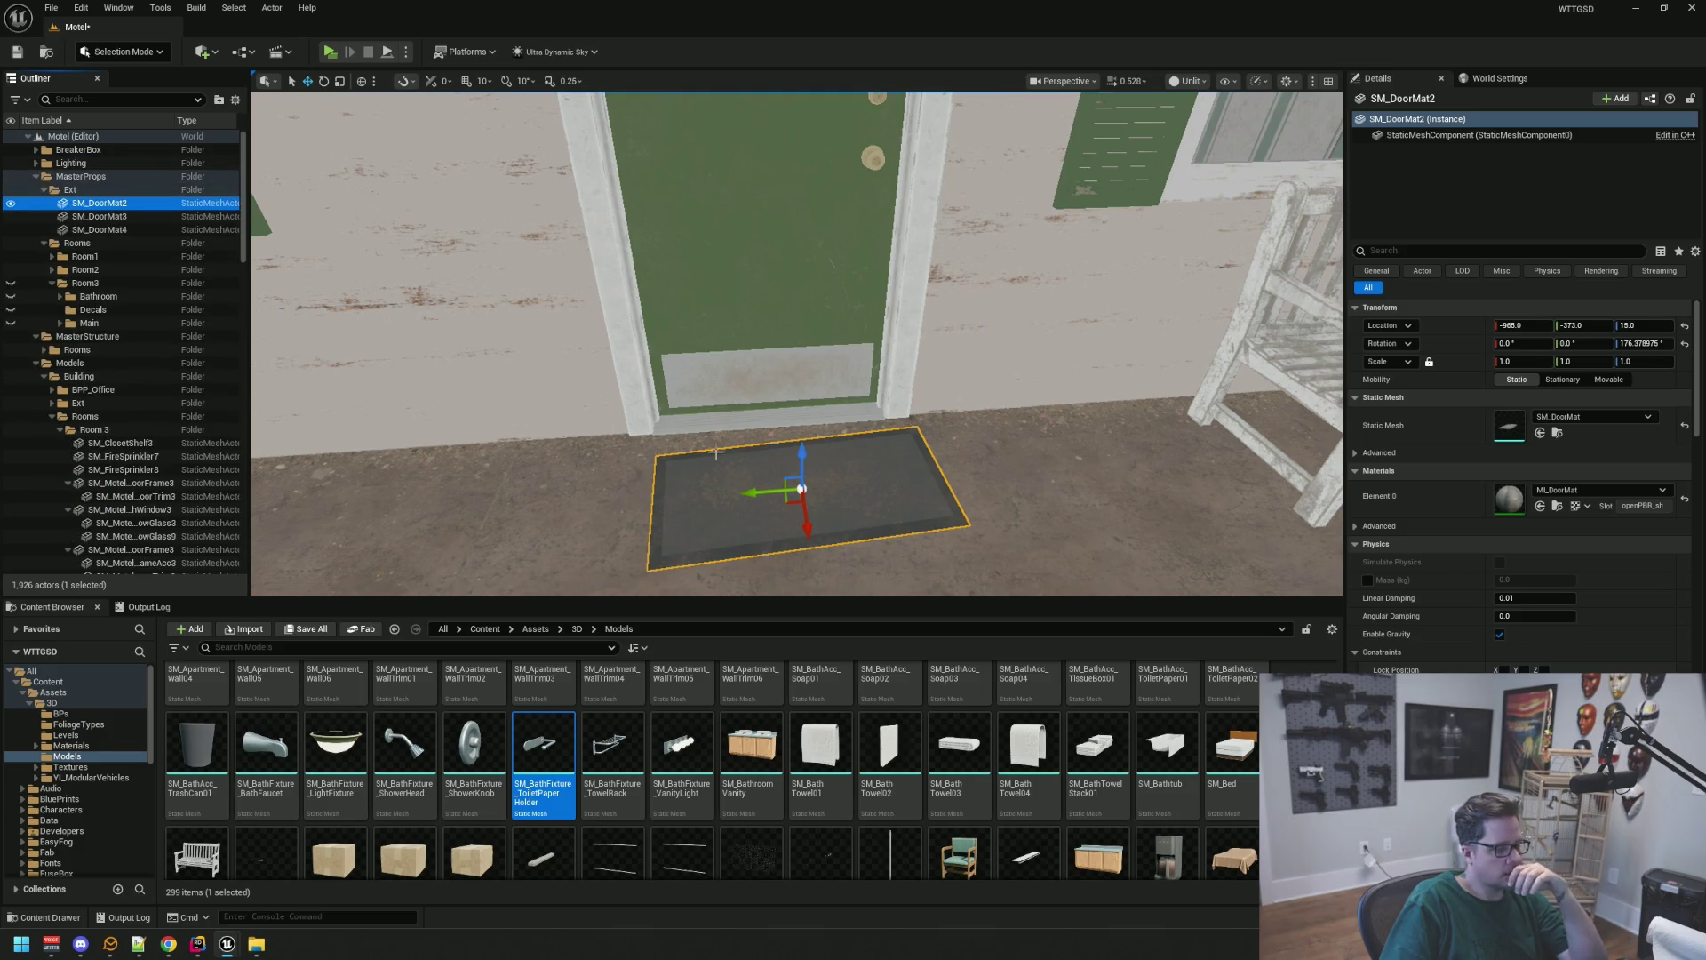
key(Escape)
scroll(715, 453, up, 5)
mouse_move(716, 453)
mouse_down()
mouse_move(702, 498)
mouse_move(675, 480)
mouse_move(746, 484)
mouse_move(790, 414)
mouse_move(791, 355)
mouse_move(774, 347)
mouse_up()
click(741, 343)
scroll(869, 351, up, 5)
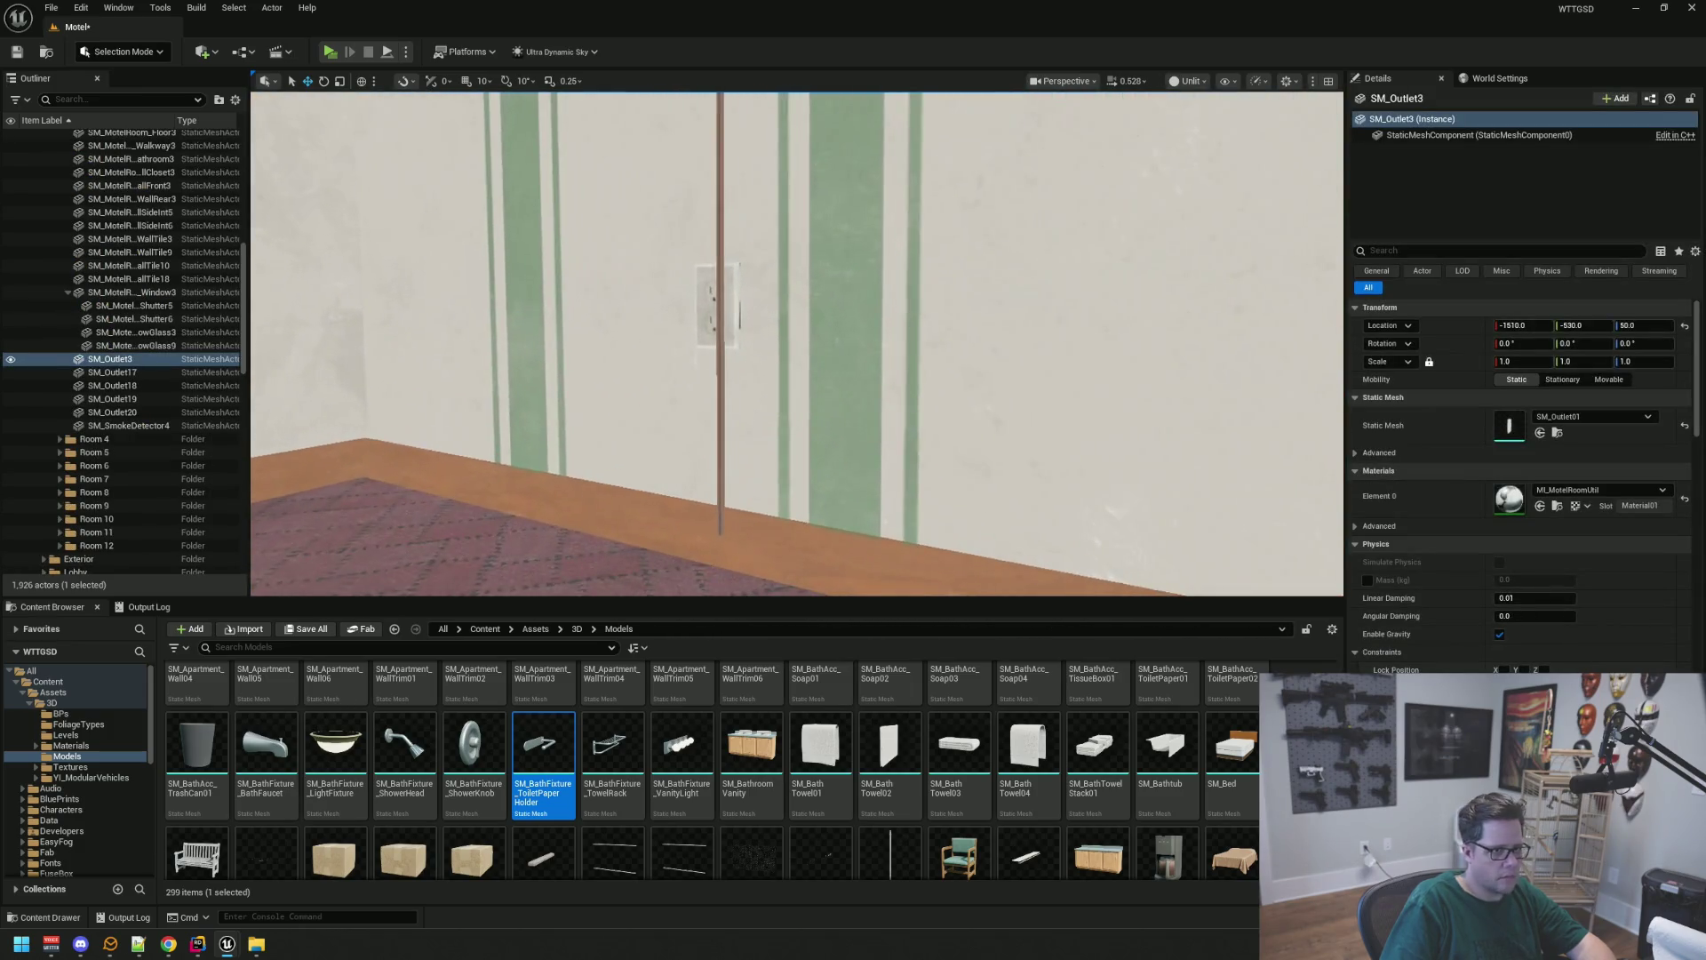
Gather Room 3's wall outlets, including SM_Outlet17 and SM_Outlet19, into Room3's Main folder
key(f)
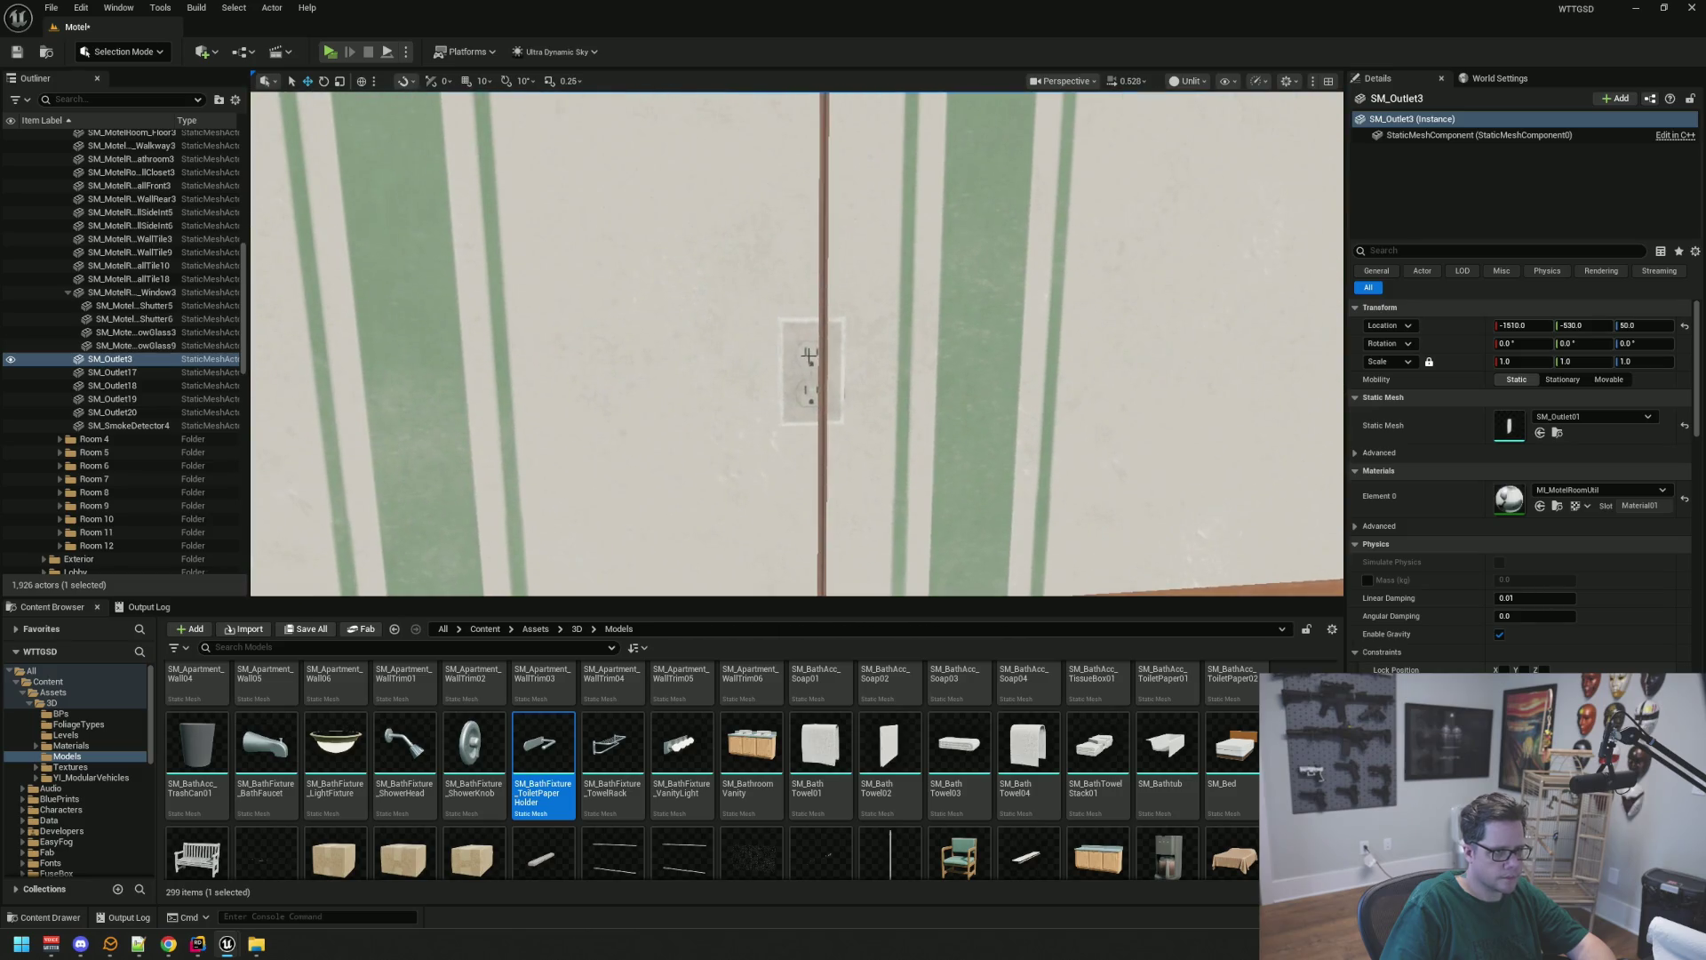
ctrl+click(810, 351)
mouse_move(820, 361)
mouse_down()
mouse_move(764, 347)
mouse_move(860, 338)
mouse_up()
key(f)
ctrl+click(818, 339)
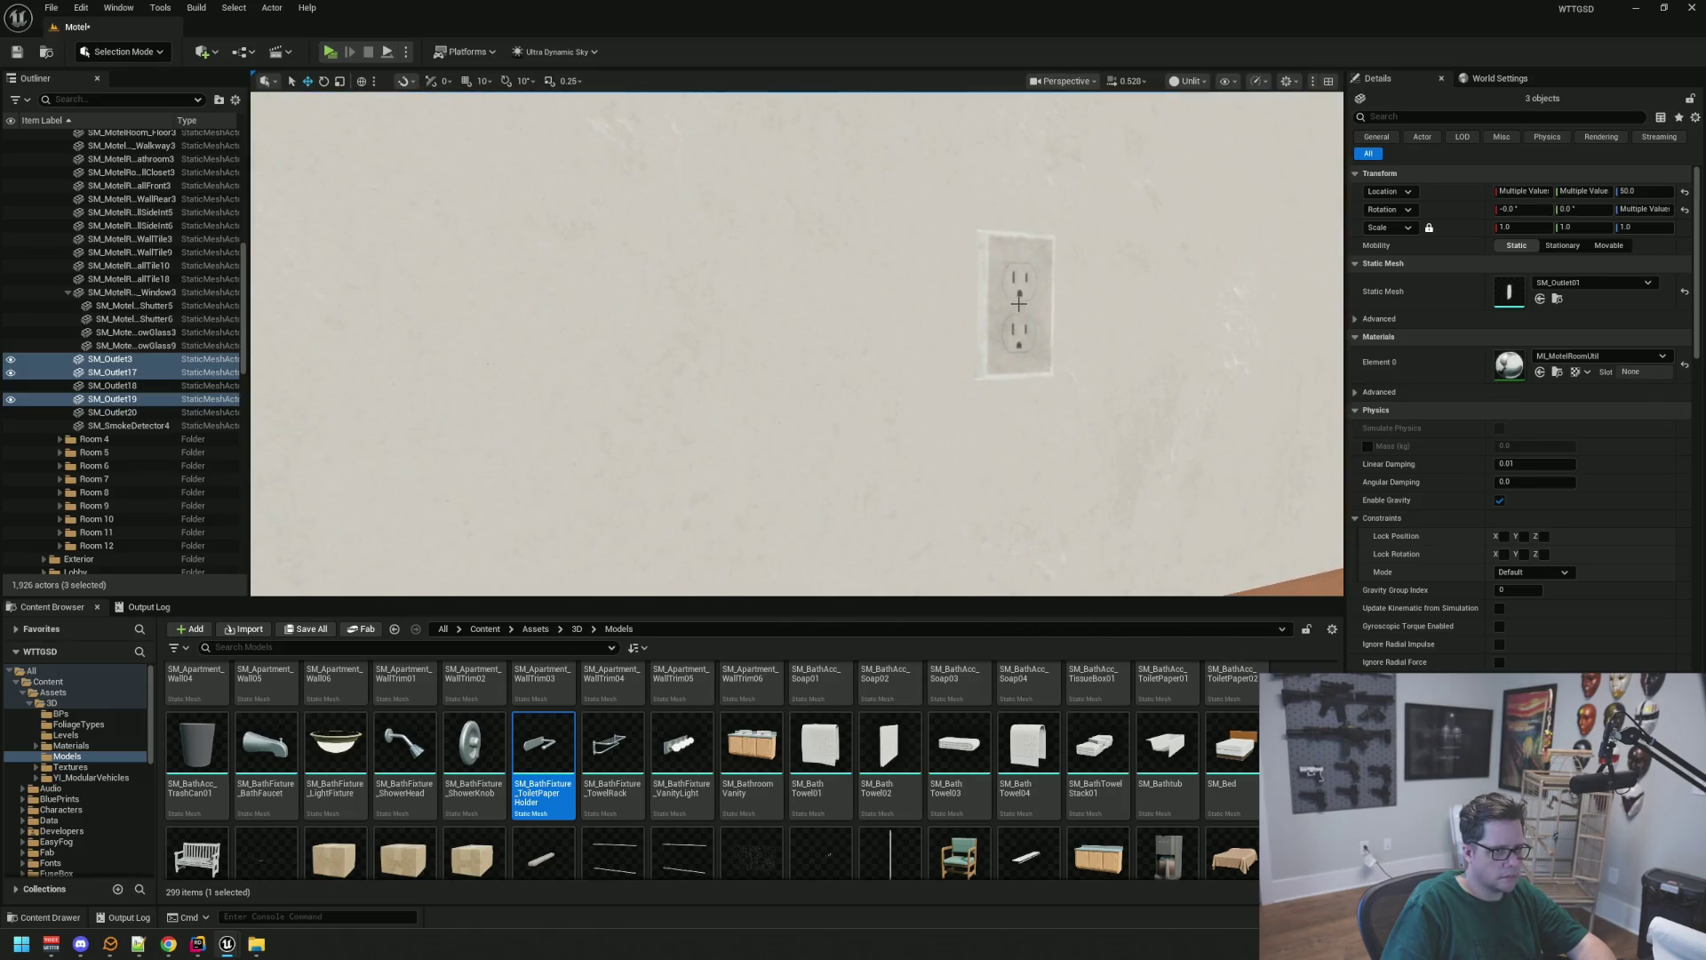
mouse_move(1020, 311)
mouse_down()
mouse_move(1013, 347)
mouse_move(926, 325)
mouse_up()
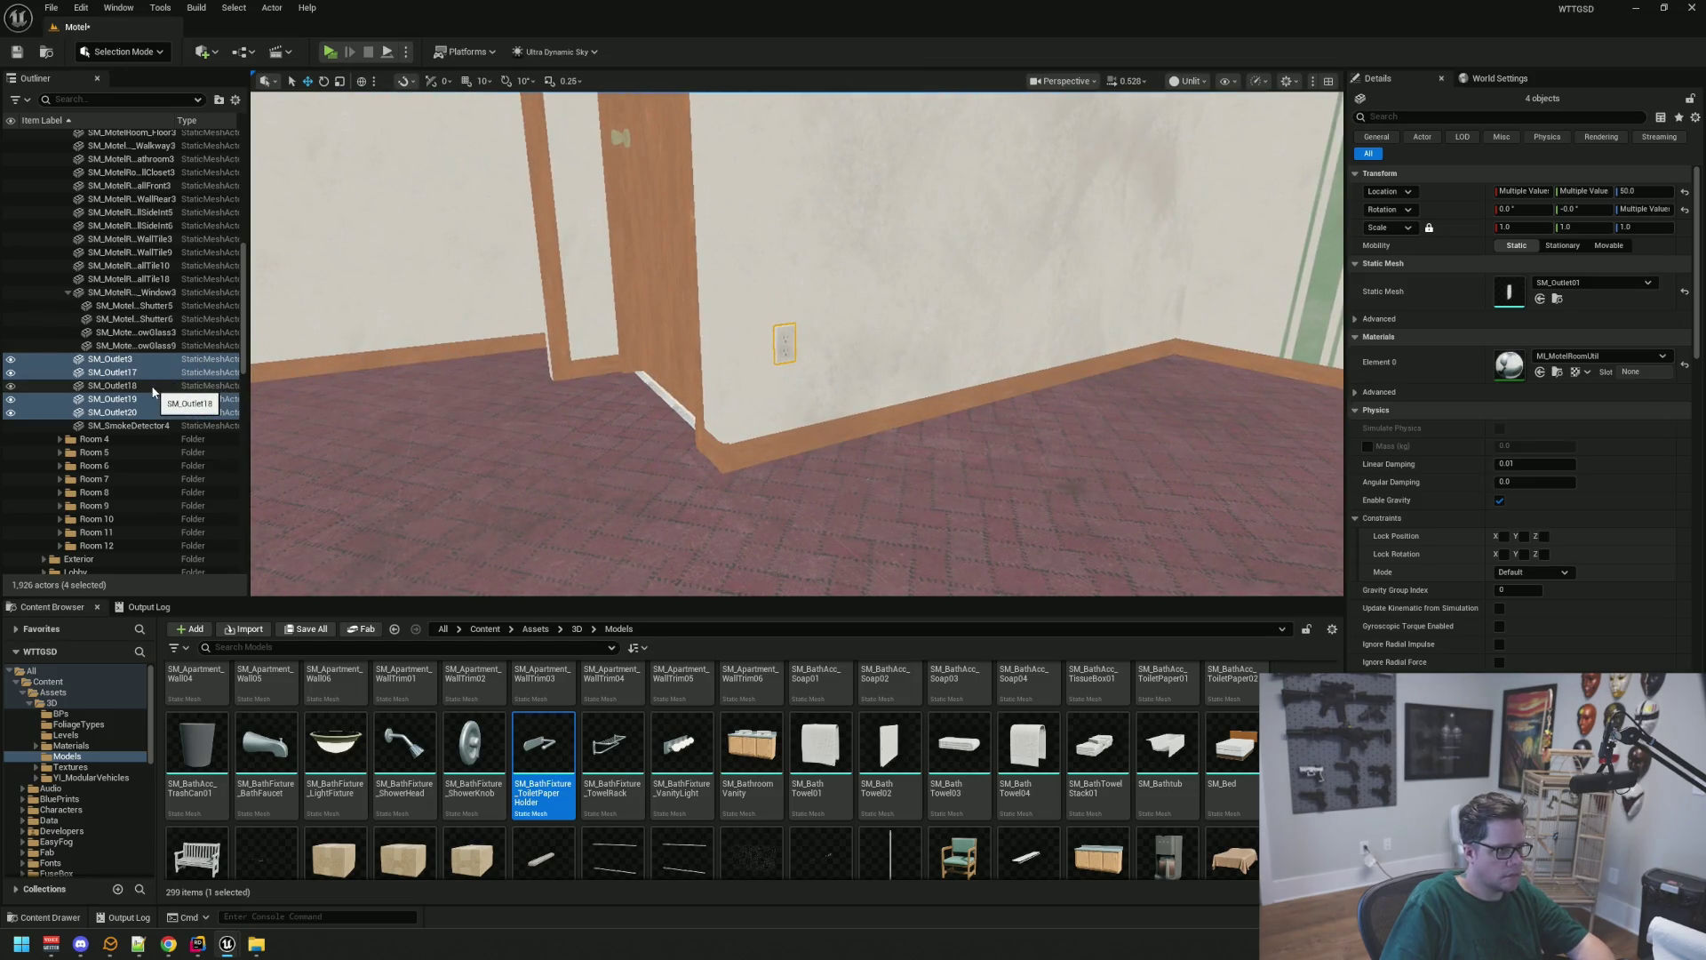
drag(561, 403, 502, 400)
mouse_move(182, 274)
mouse_down()
mouse_move(163, 299)
mouse_move(85, 299)
mouse_up()
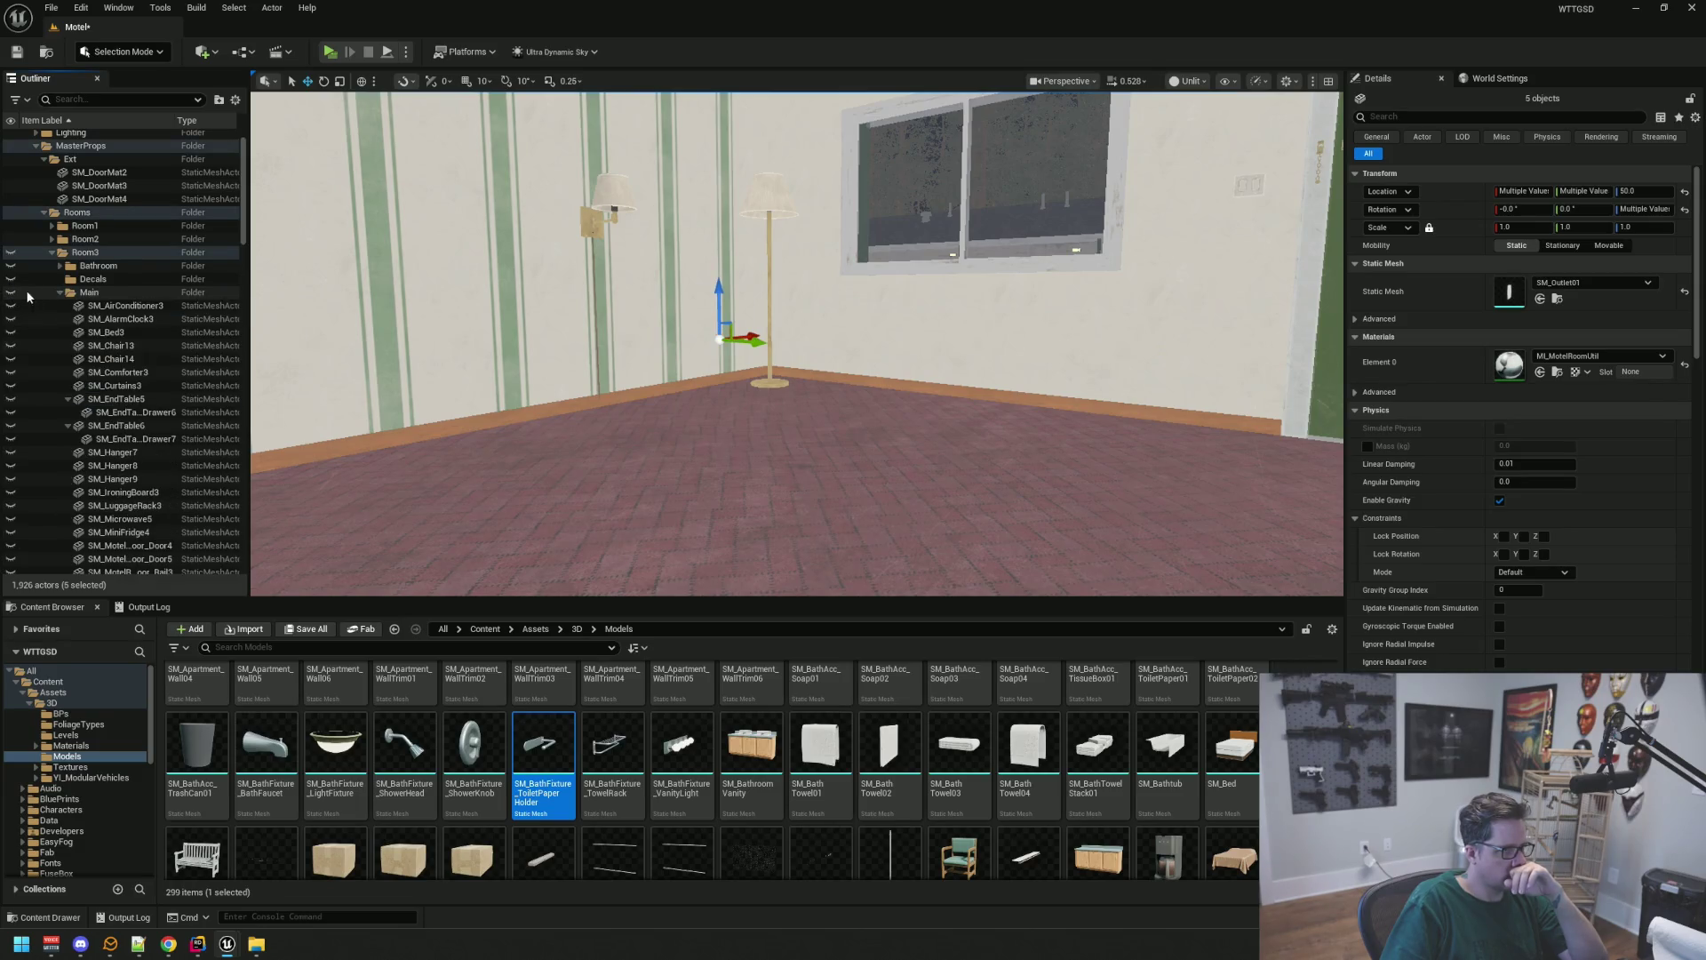
click(56, 292)
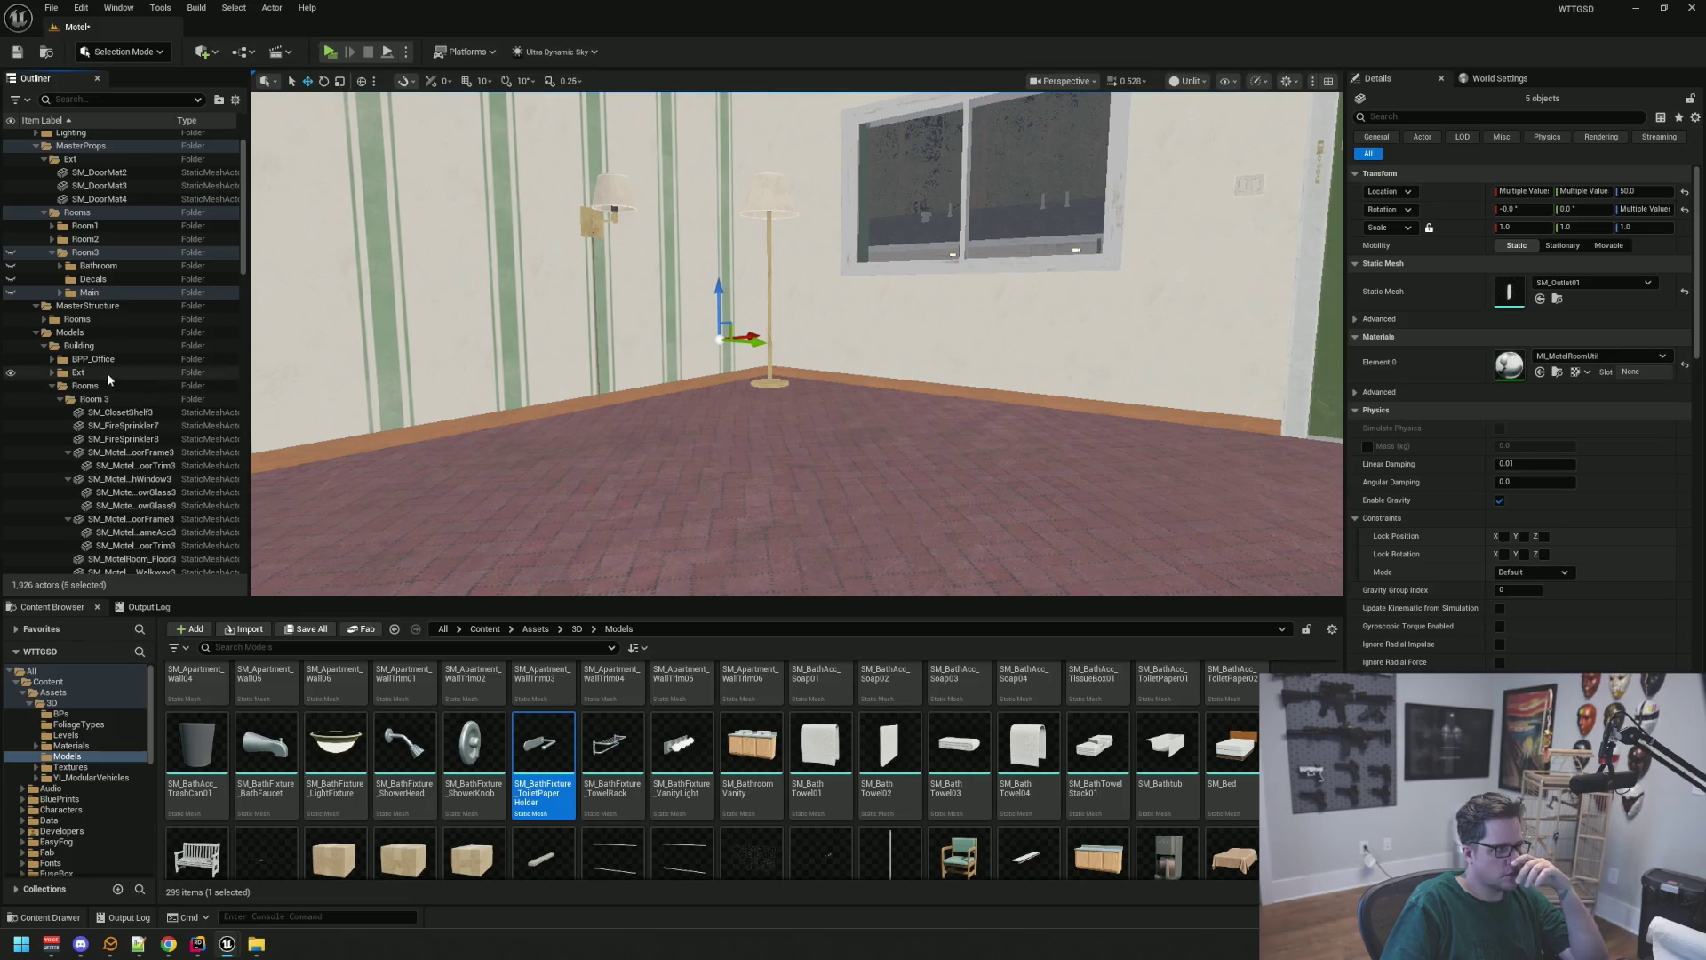
Move the three Room 3 stain and wallpaper decals into Room3's Decals folder
scroll(137, 385, down, 10)
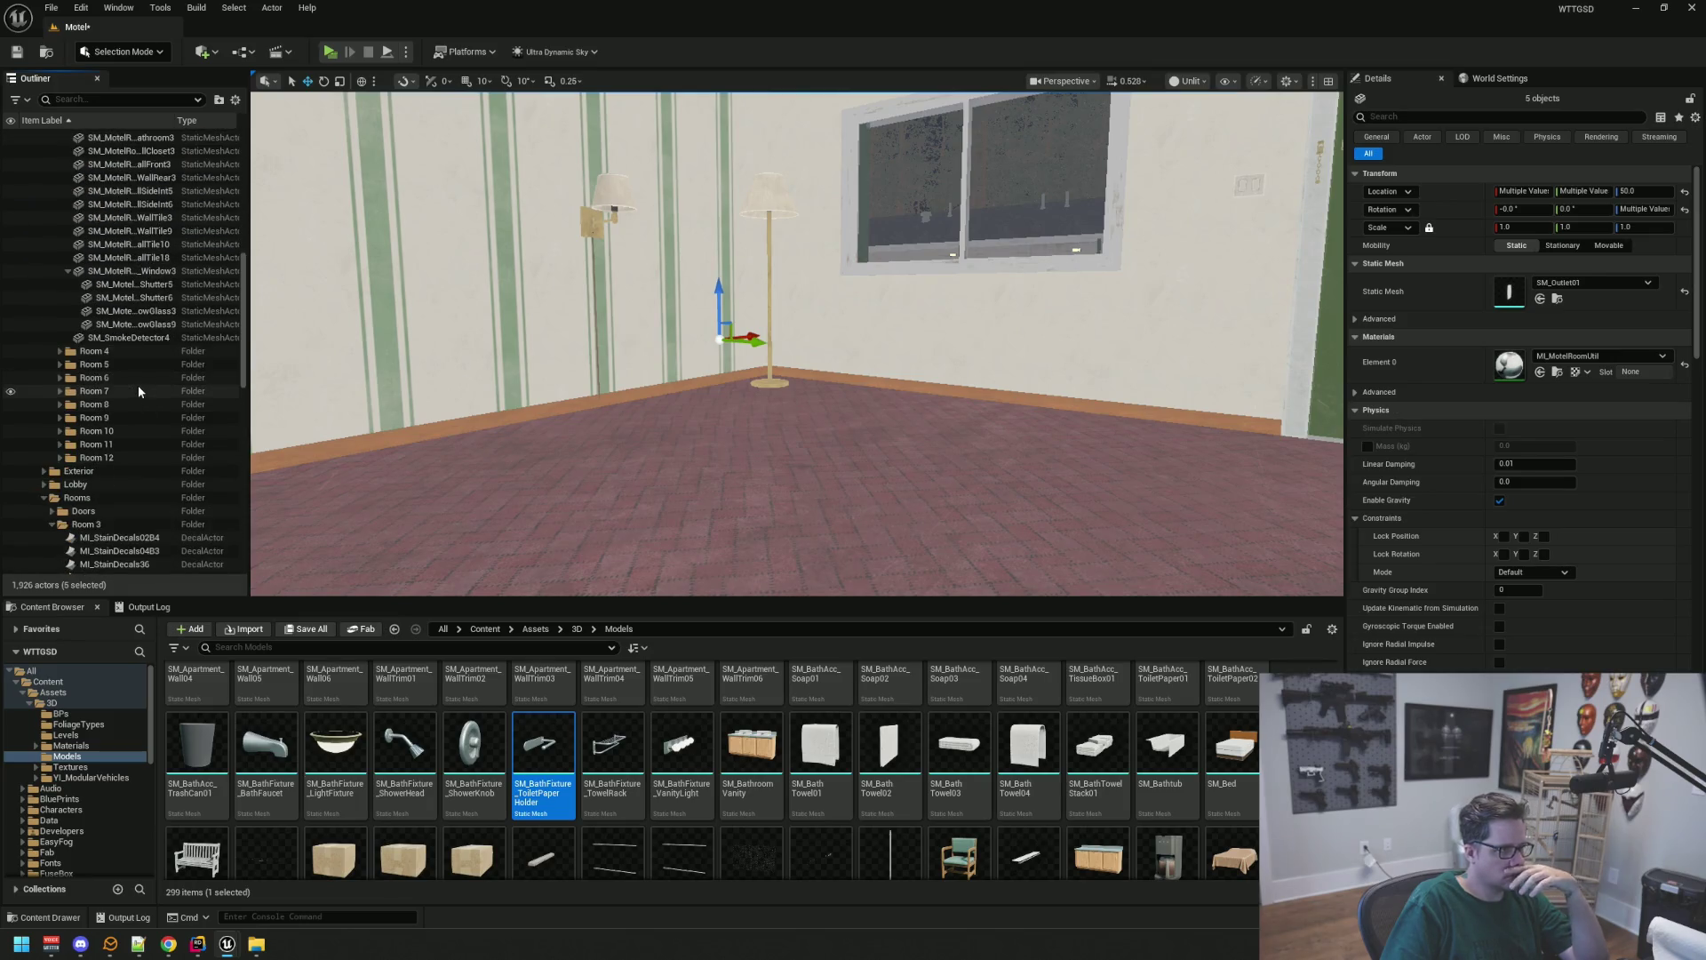
click(137, 386)
key(shift+Down)
key(shift+Down)
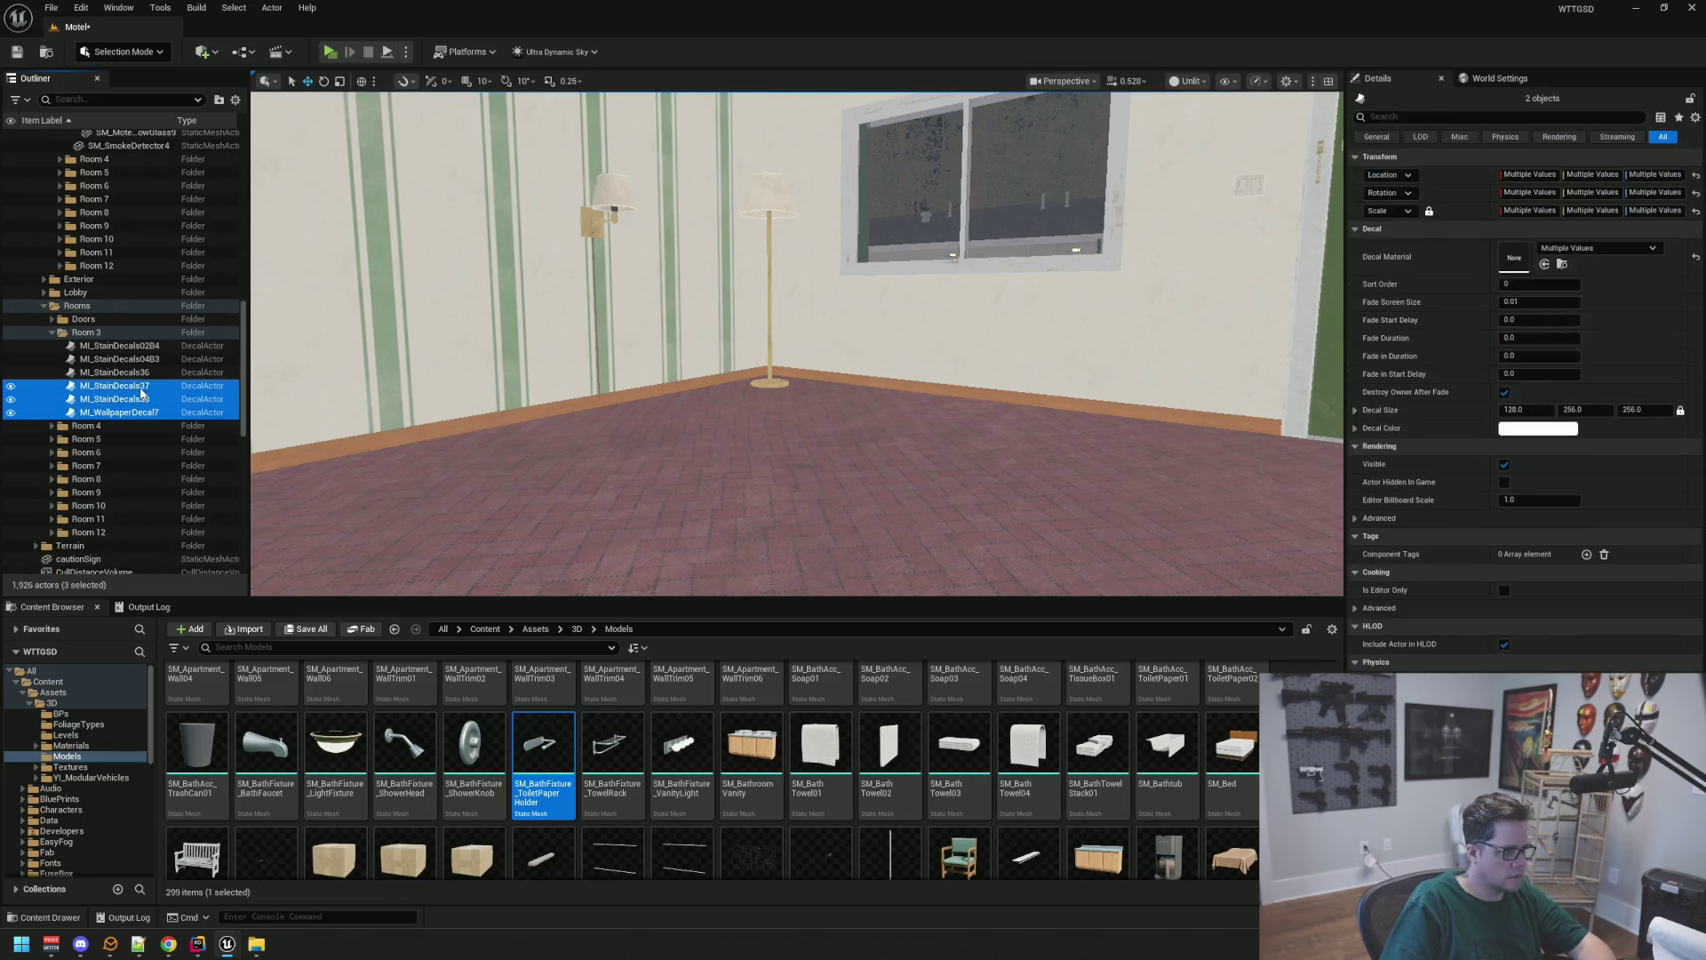
scroll(145, 335, up, 10)
mouse_move(137, 386)
mouse_down()
mouse_move(151, 335)
mouse_move(123, 361)
mouse_move(92, 316)
mouse_up()
scroll(147, 348, up, 1)
scroll(123, 368, up, 2)
click(65, 309)
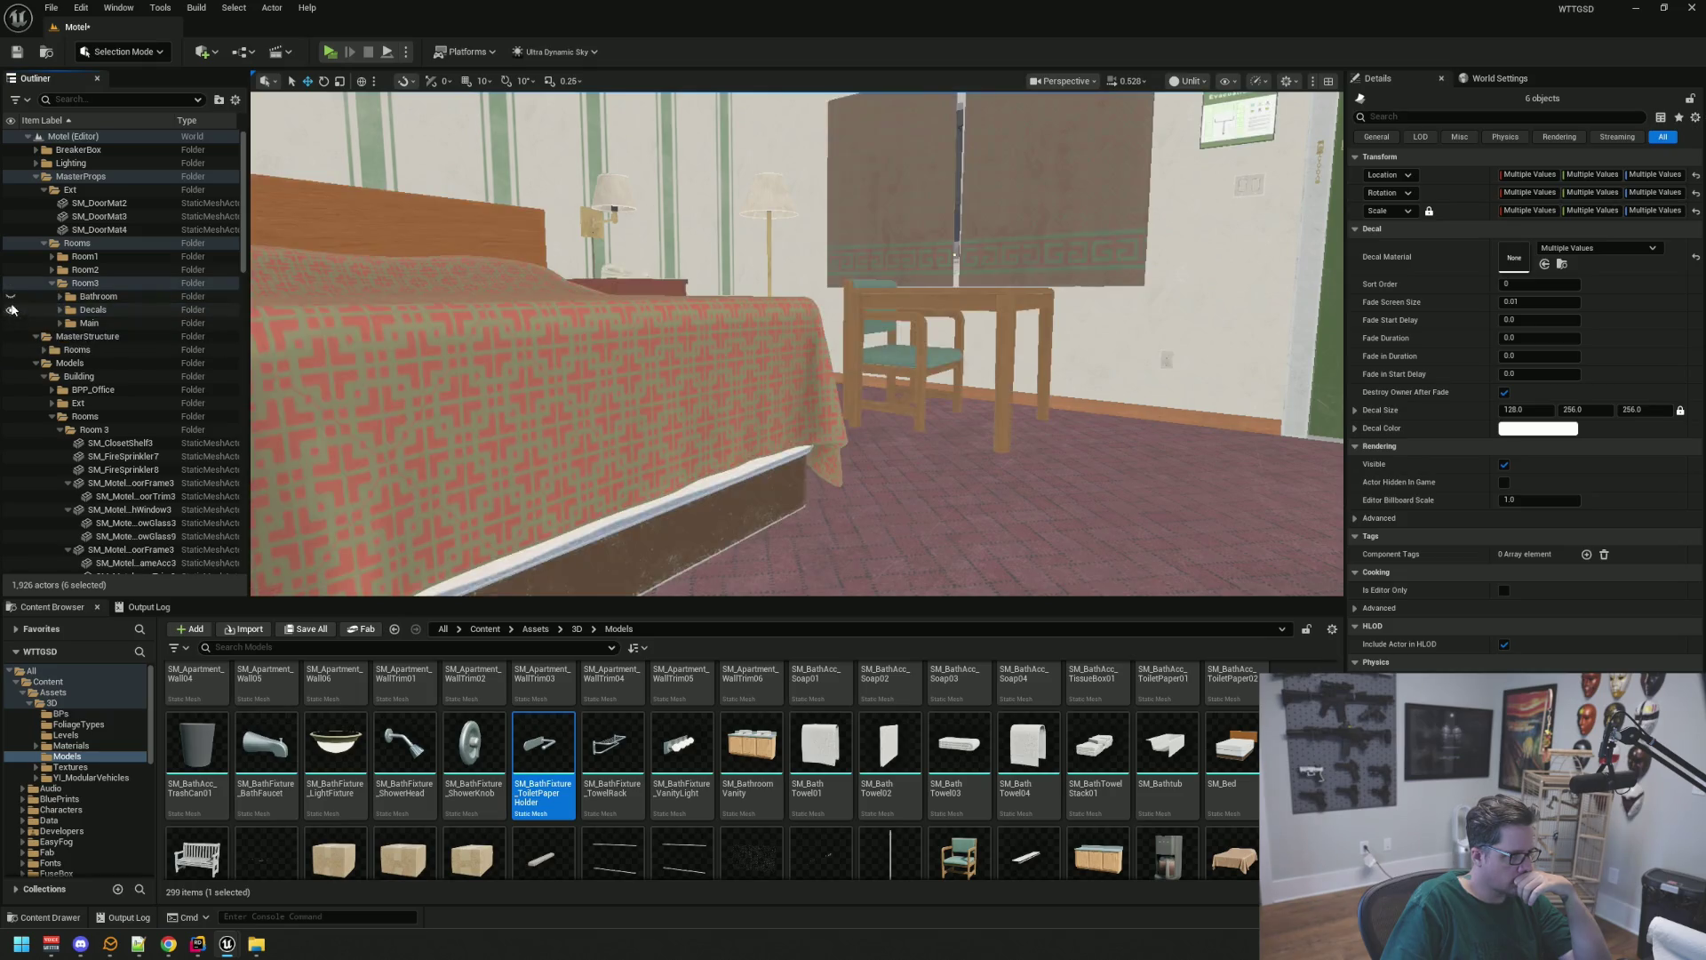
click(124, 297)
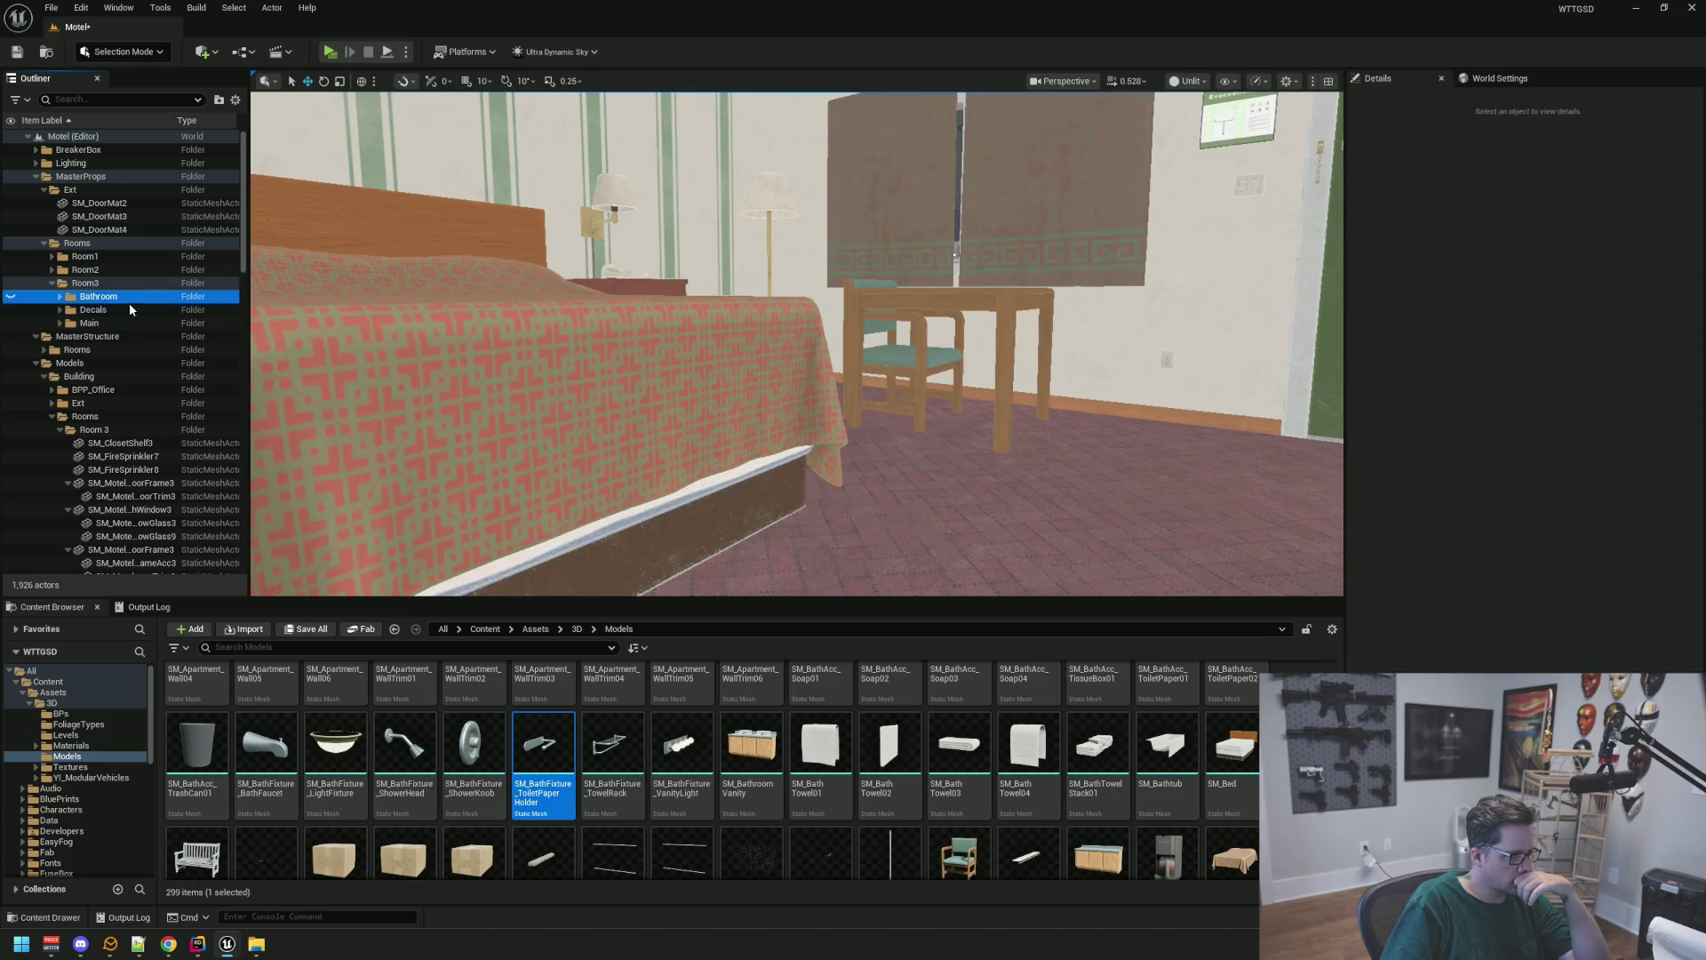
click(11, 309)
click(11, 322)
File SM_ClosetShelf3 from the closet into Room3's Main prop folder
drag(800, 356, 978, 333)
mouse_move(729, 351)
mouse_down()
mouse_move(755, 349)
mouse_move(742, 311)
mouse_move(729, 351)
mouse_up()
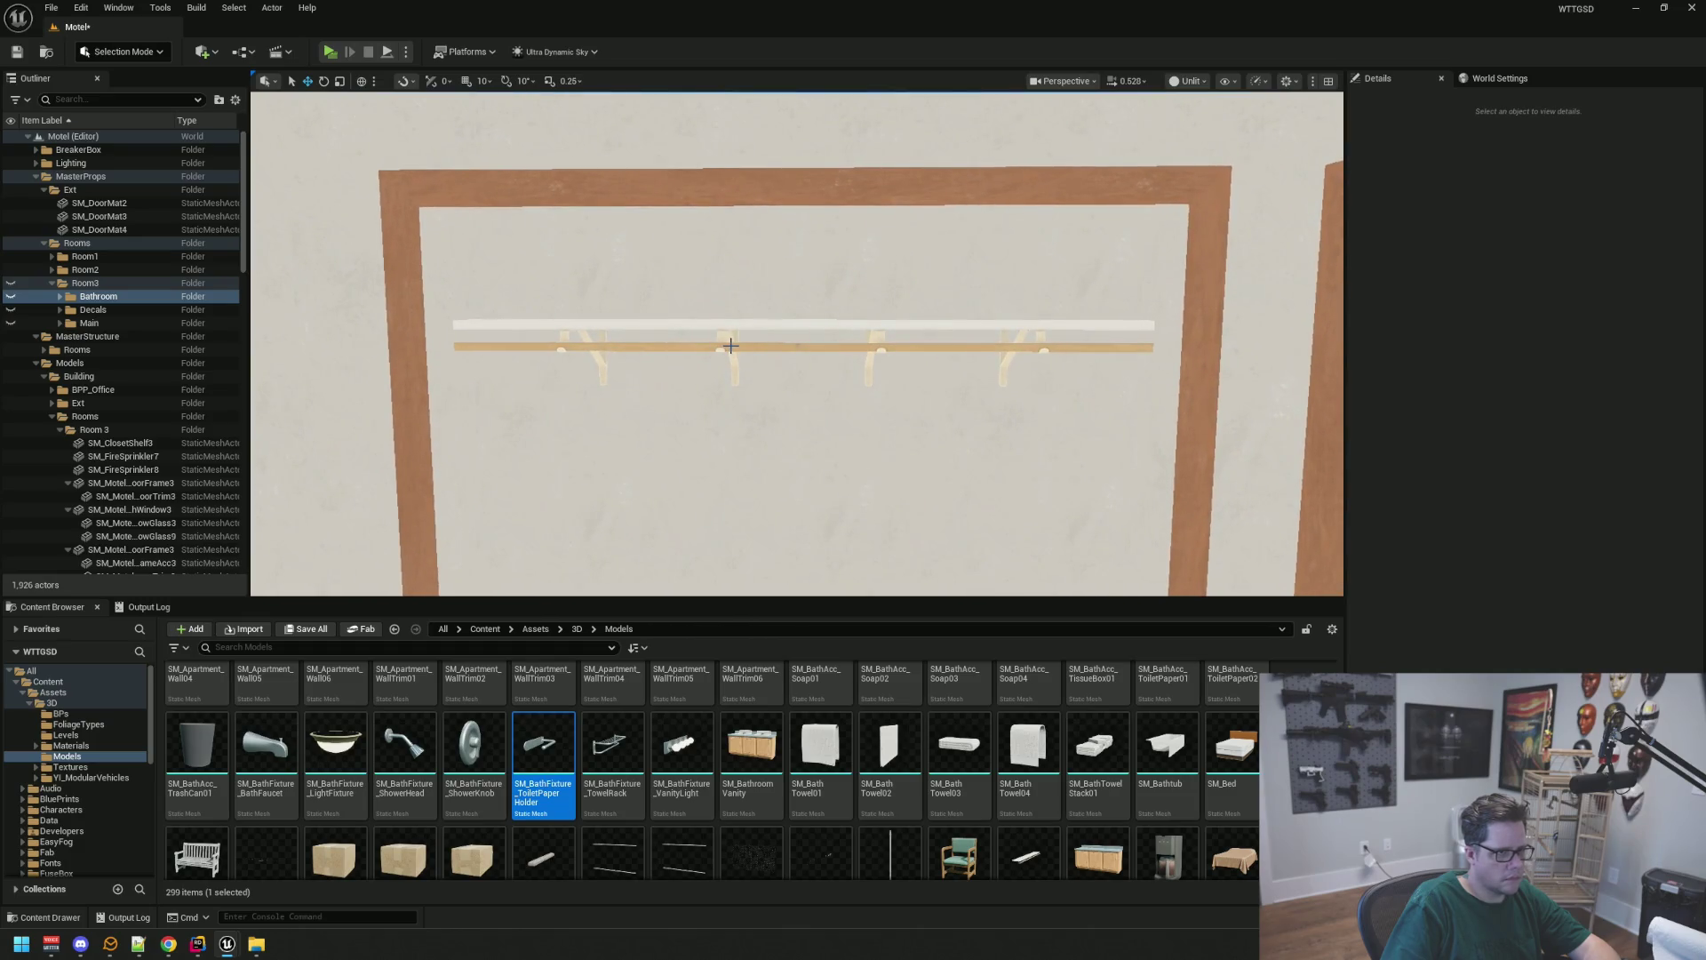
click(730, 346)
mouse_move(660, 406)
mouse_down()
mouse_move(689, 425)
mouse_move(685, 382)
mouse_move(714, 413)
mouse_up()
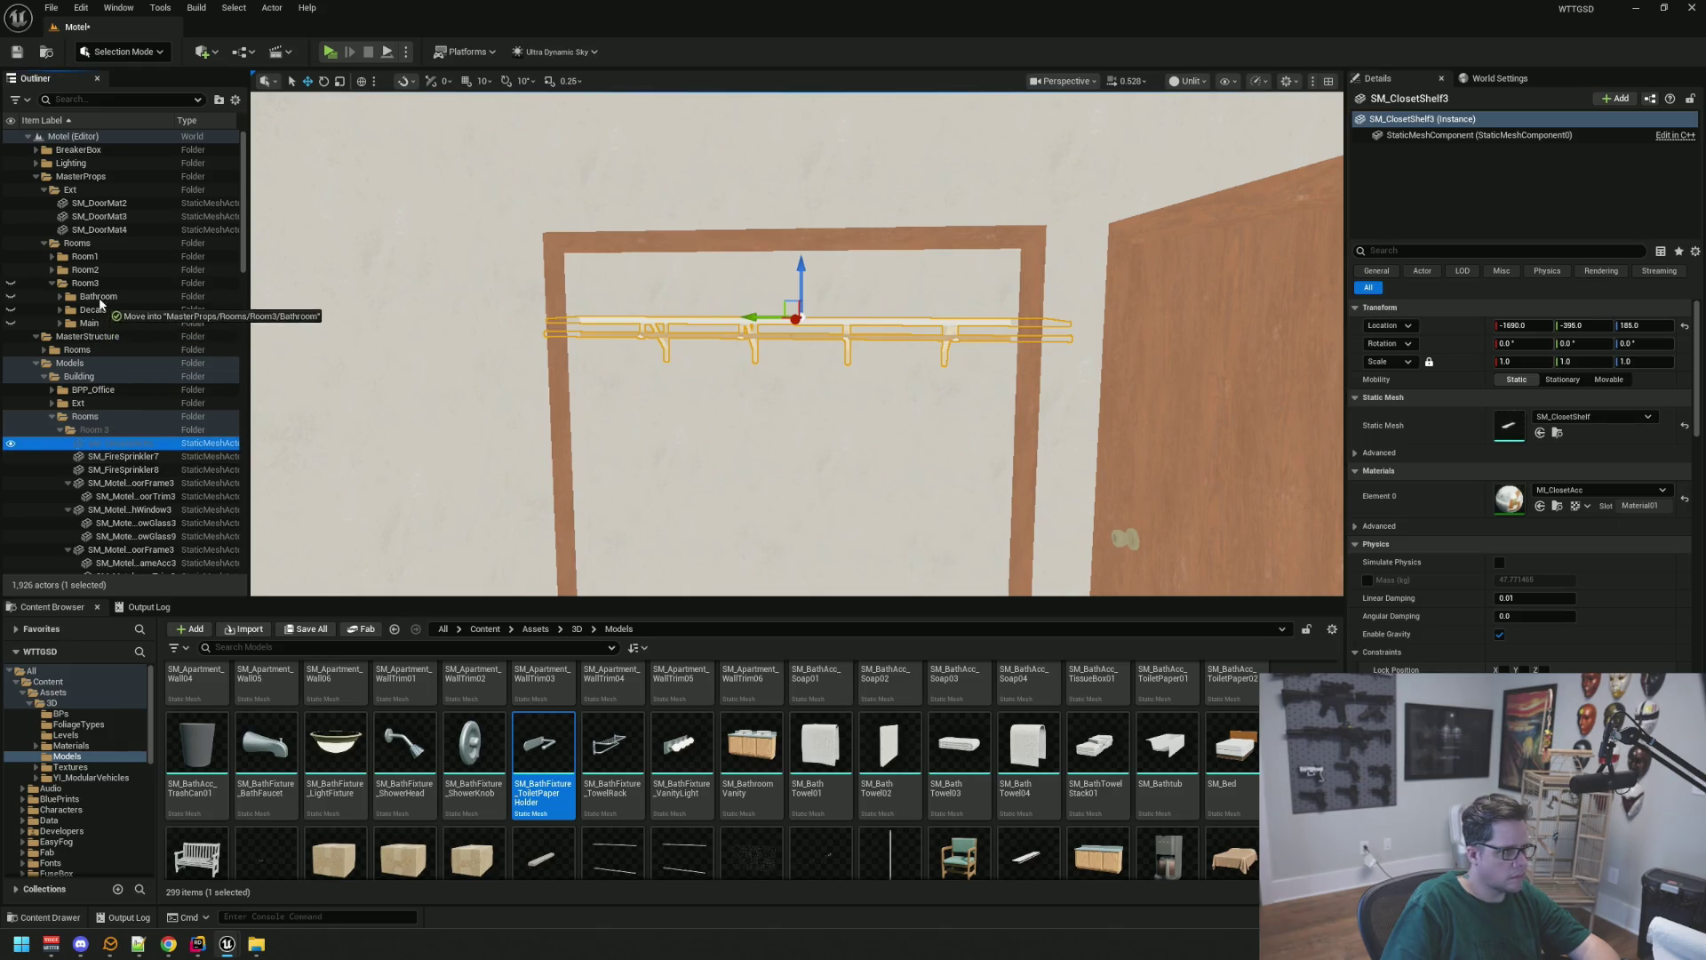
drag(94, 325, 92, 325)
click(59, 324)
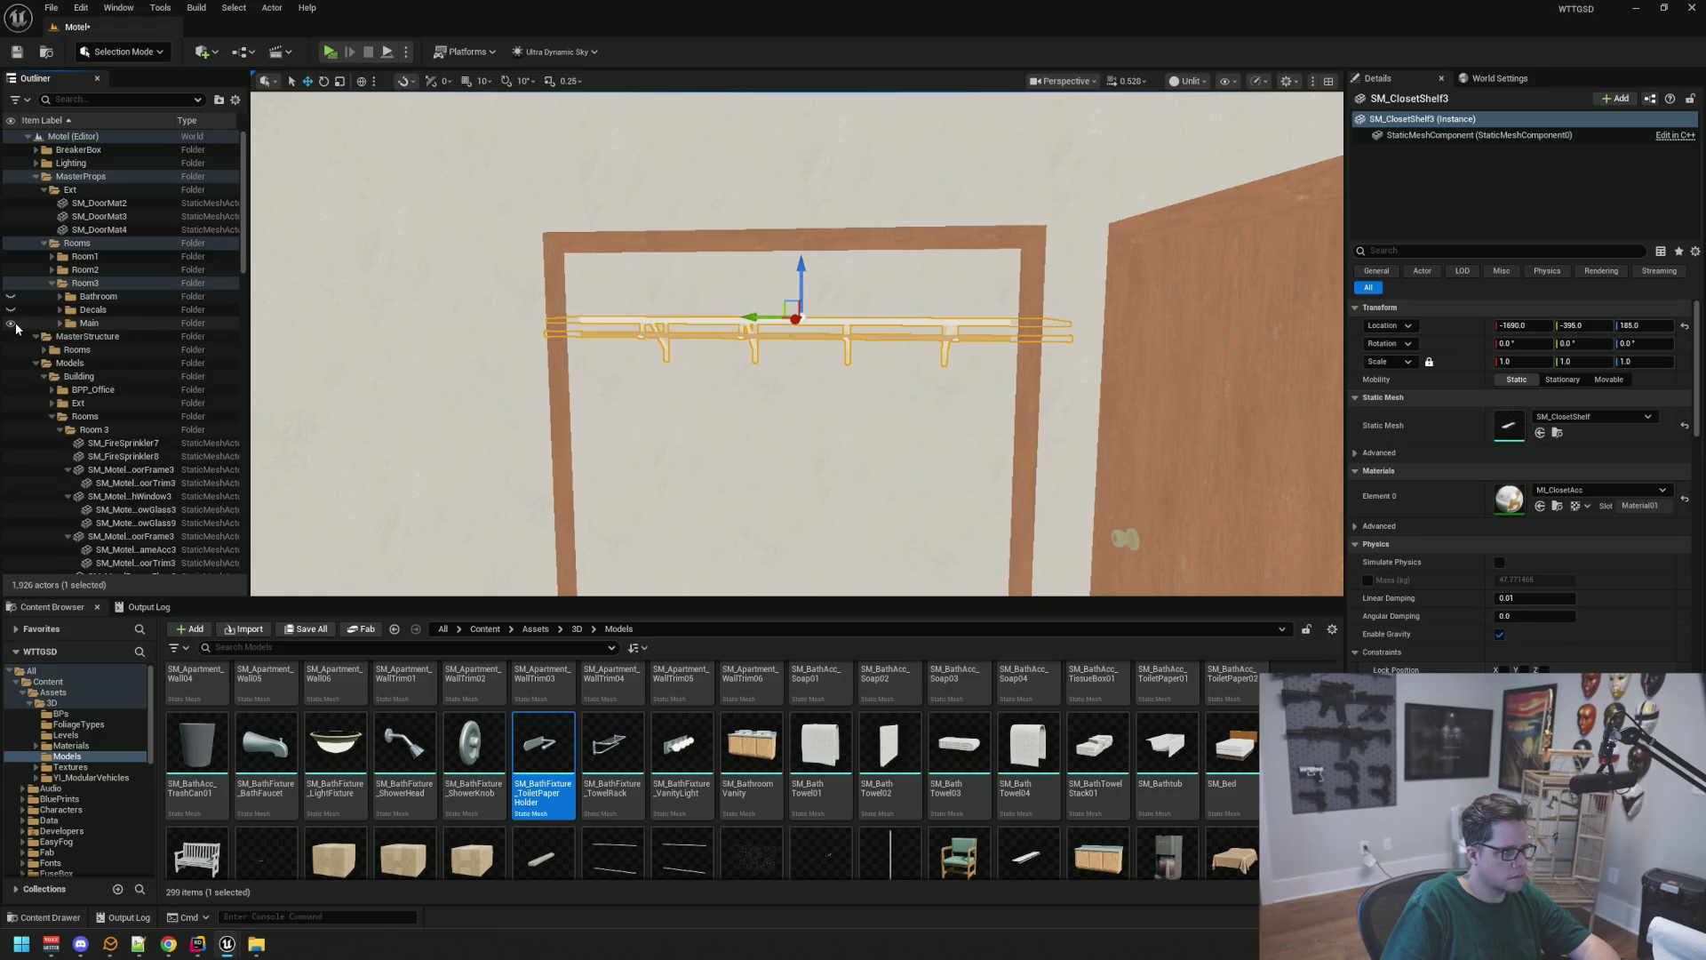
drag(740, 401, 755, 409)
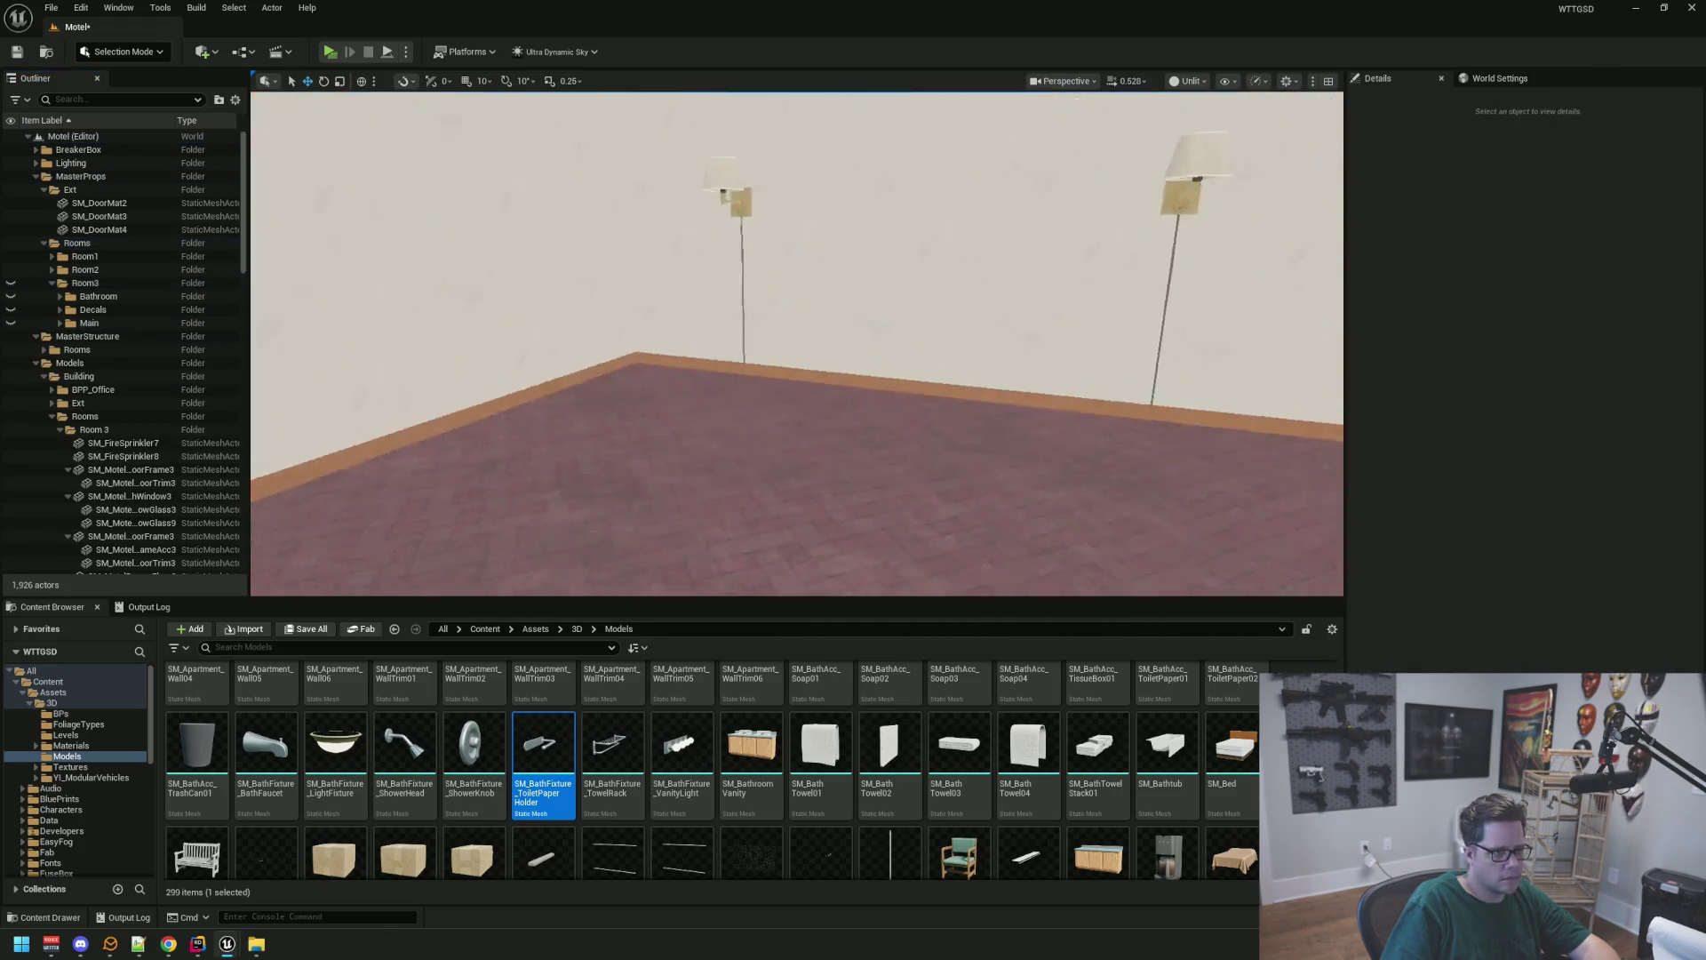
click(636, 380)
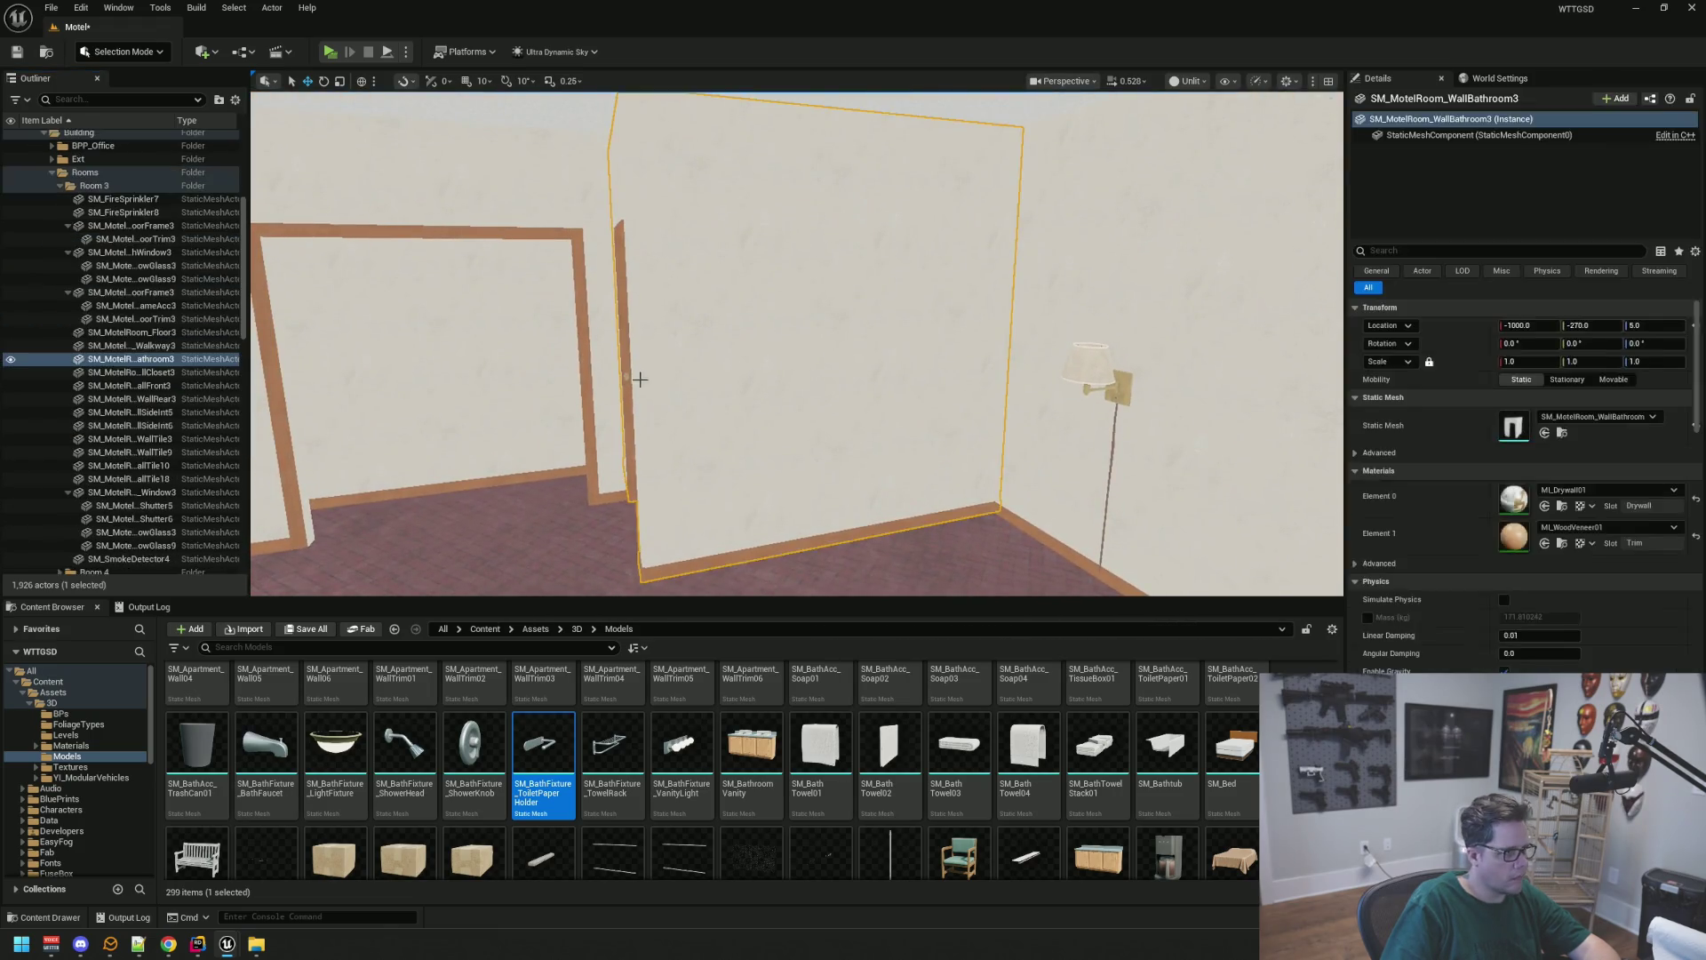
Collapse the child rows and select Room 3's structure actors, SM_FireSprinkler7 through SM_SmokeDetector4
click(57, 292)
click(68, 293)
click(67, 252)
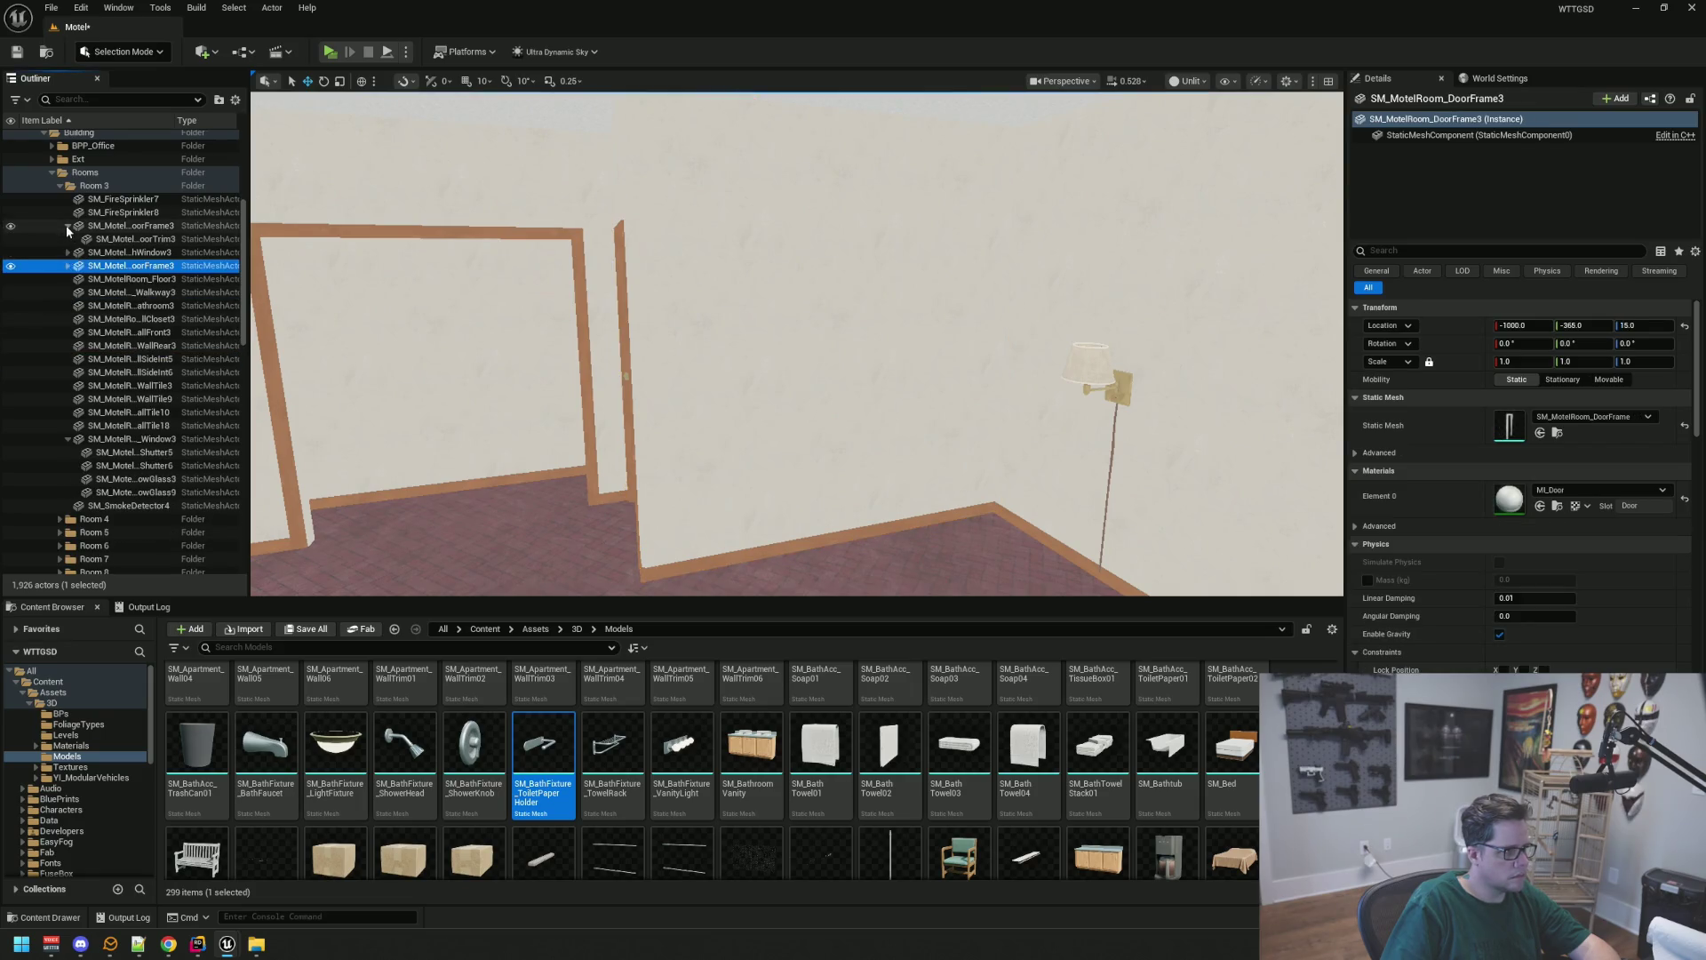
click(68, 226)
click(67, 426)
click(98, 439)
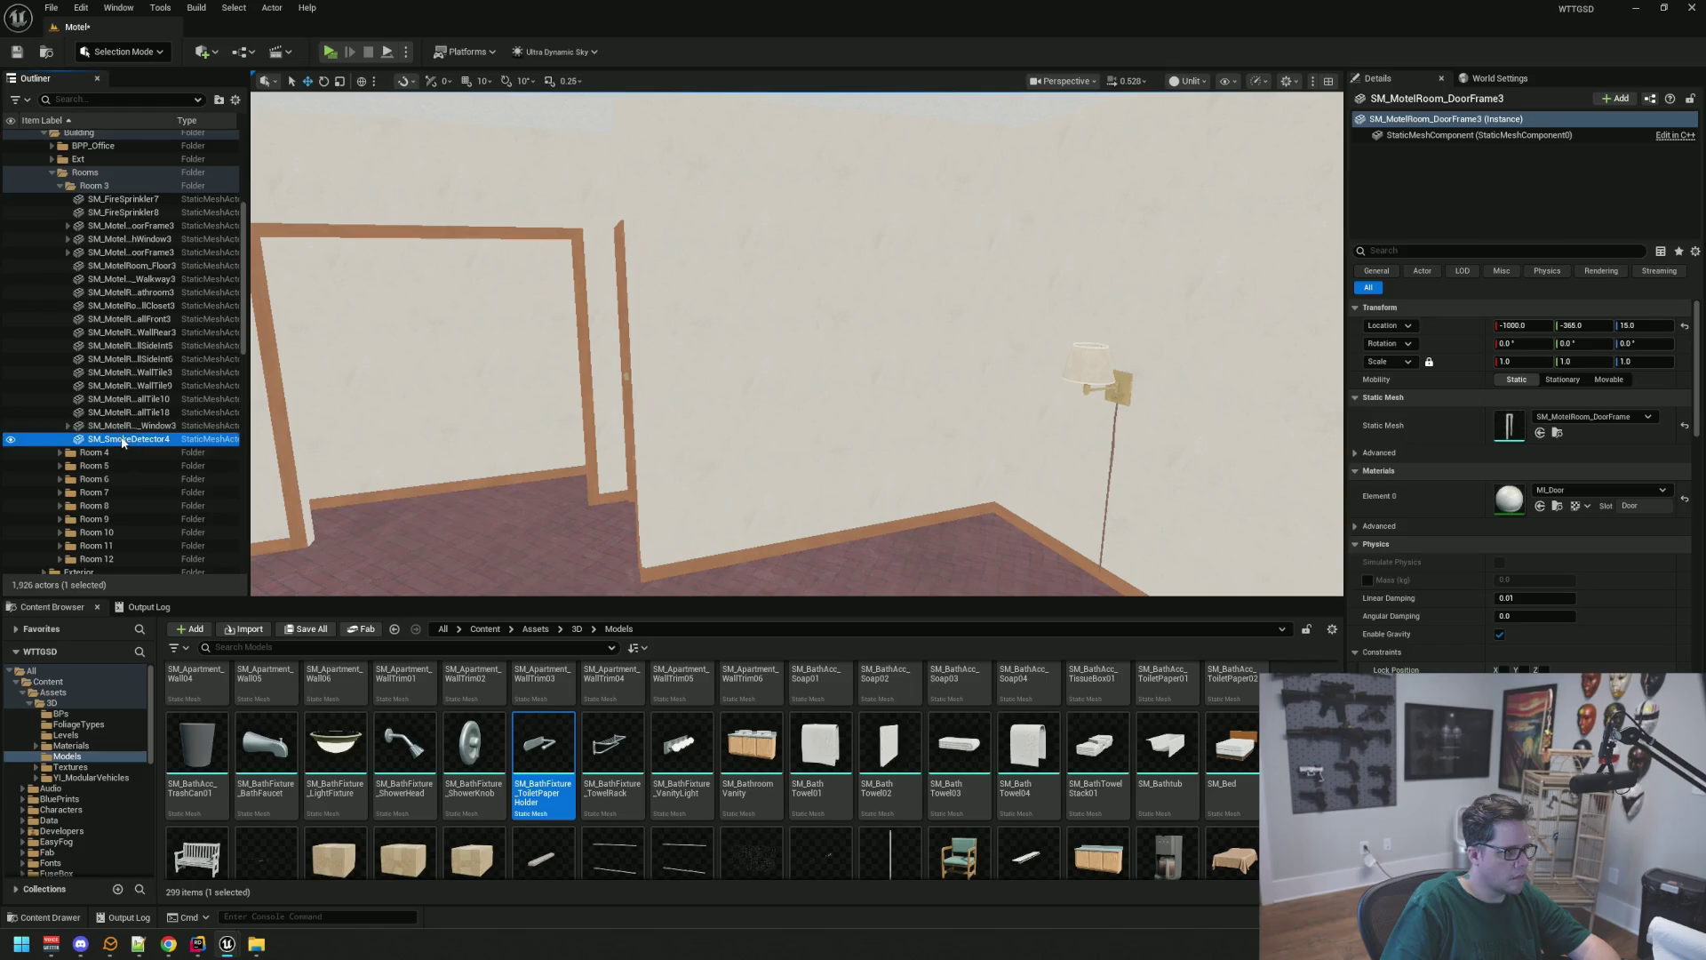
scroll(131, 398, up, 3)
shift+click(121, 306)
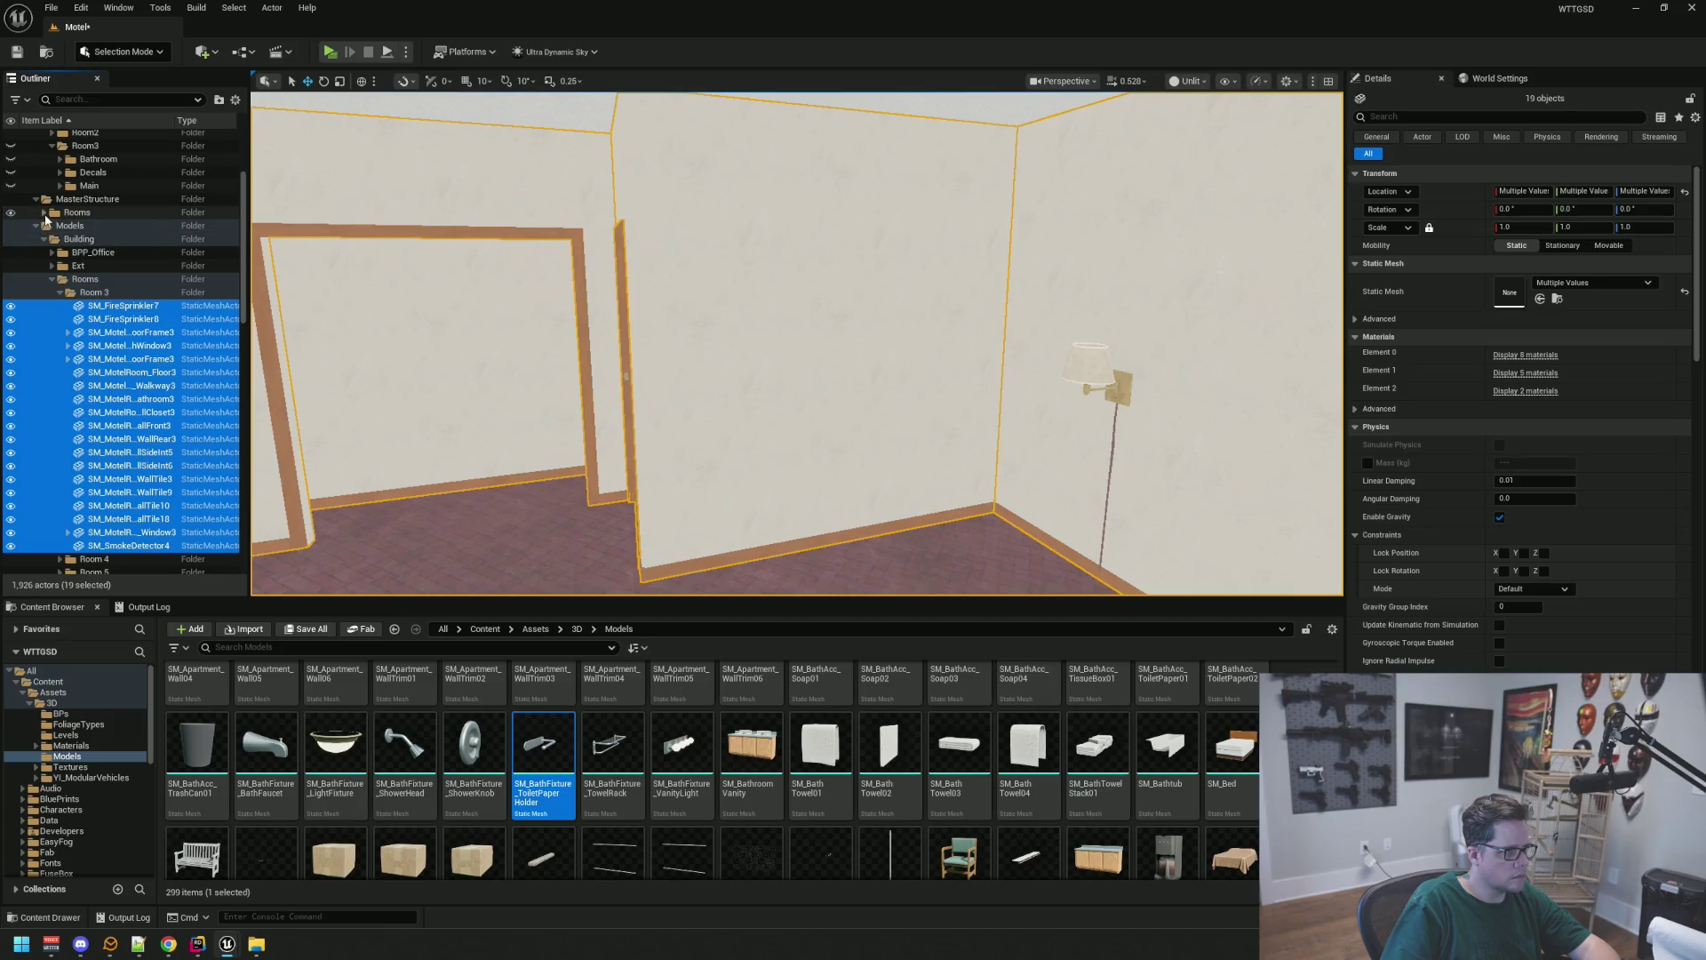
Create a new folder named Room3 under MasterStructure's Rooms folder
click(44, 213)
click(80, 211)
right_click(84, 218)
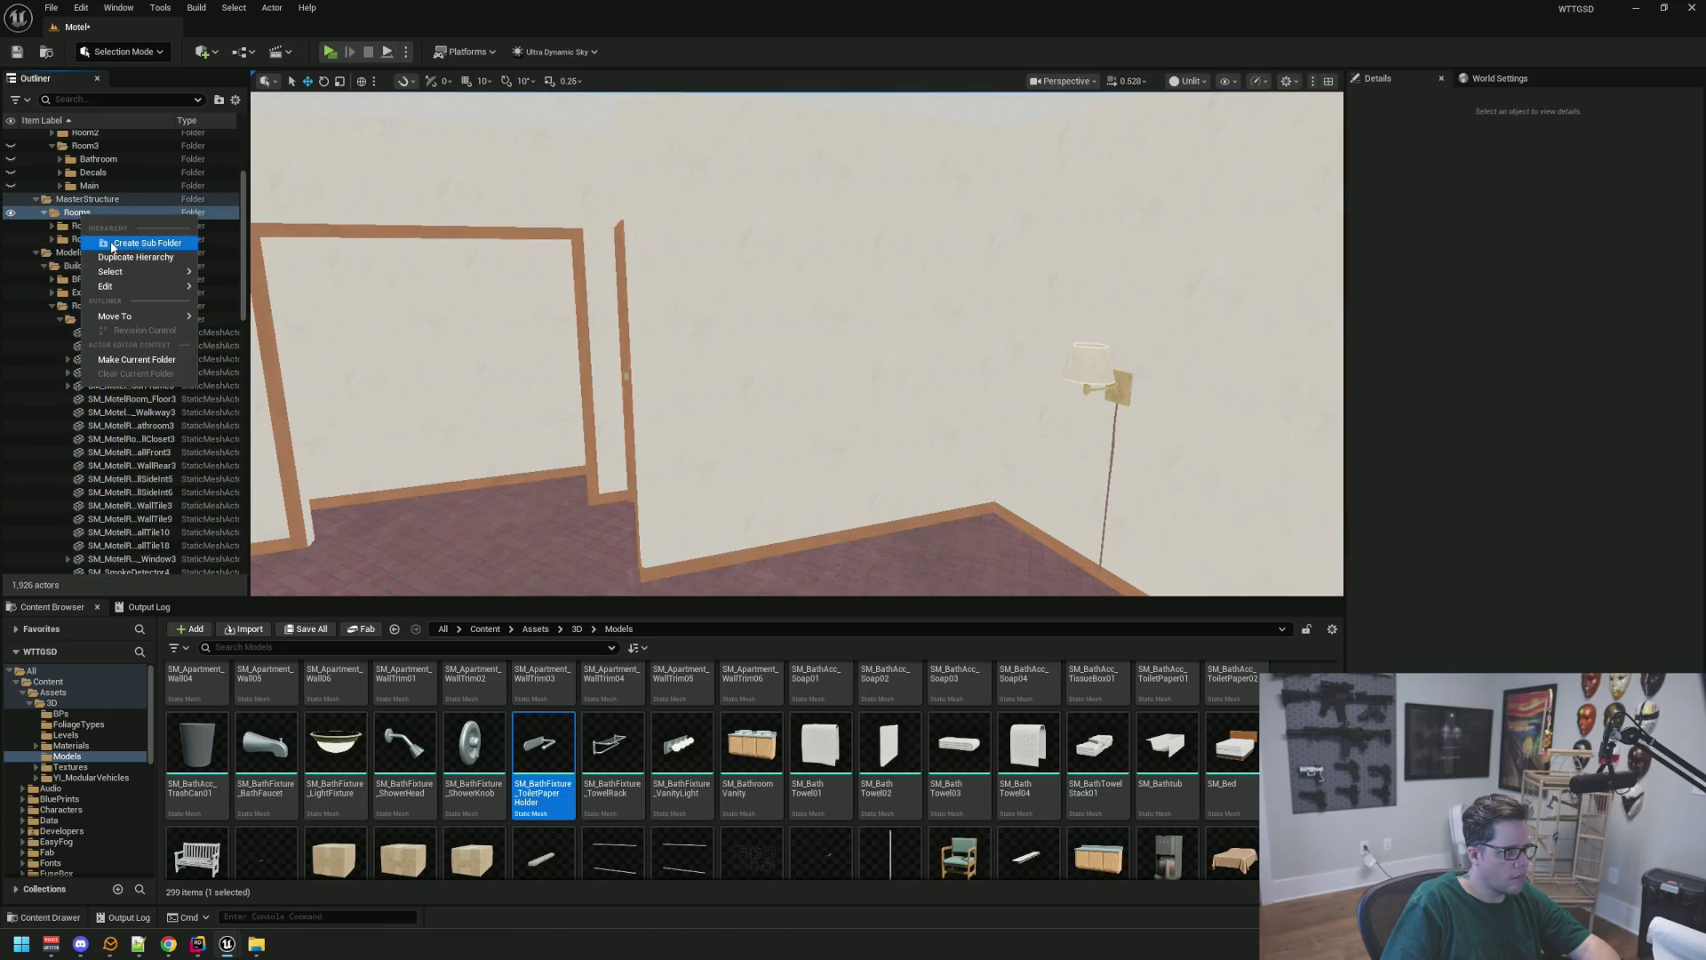
click(134, 244)
text(Room3)
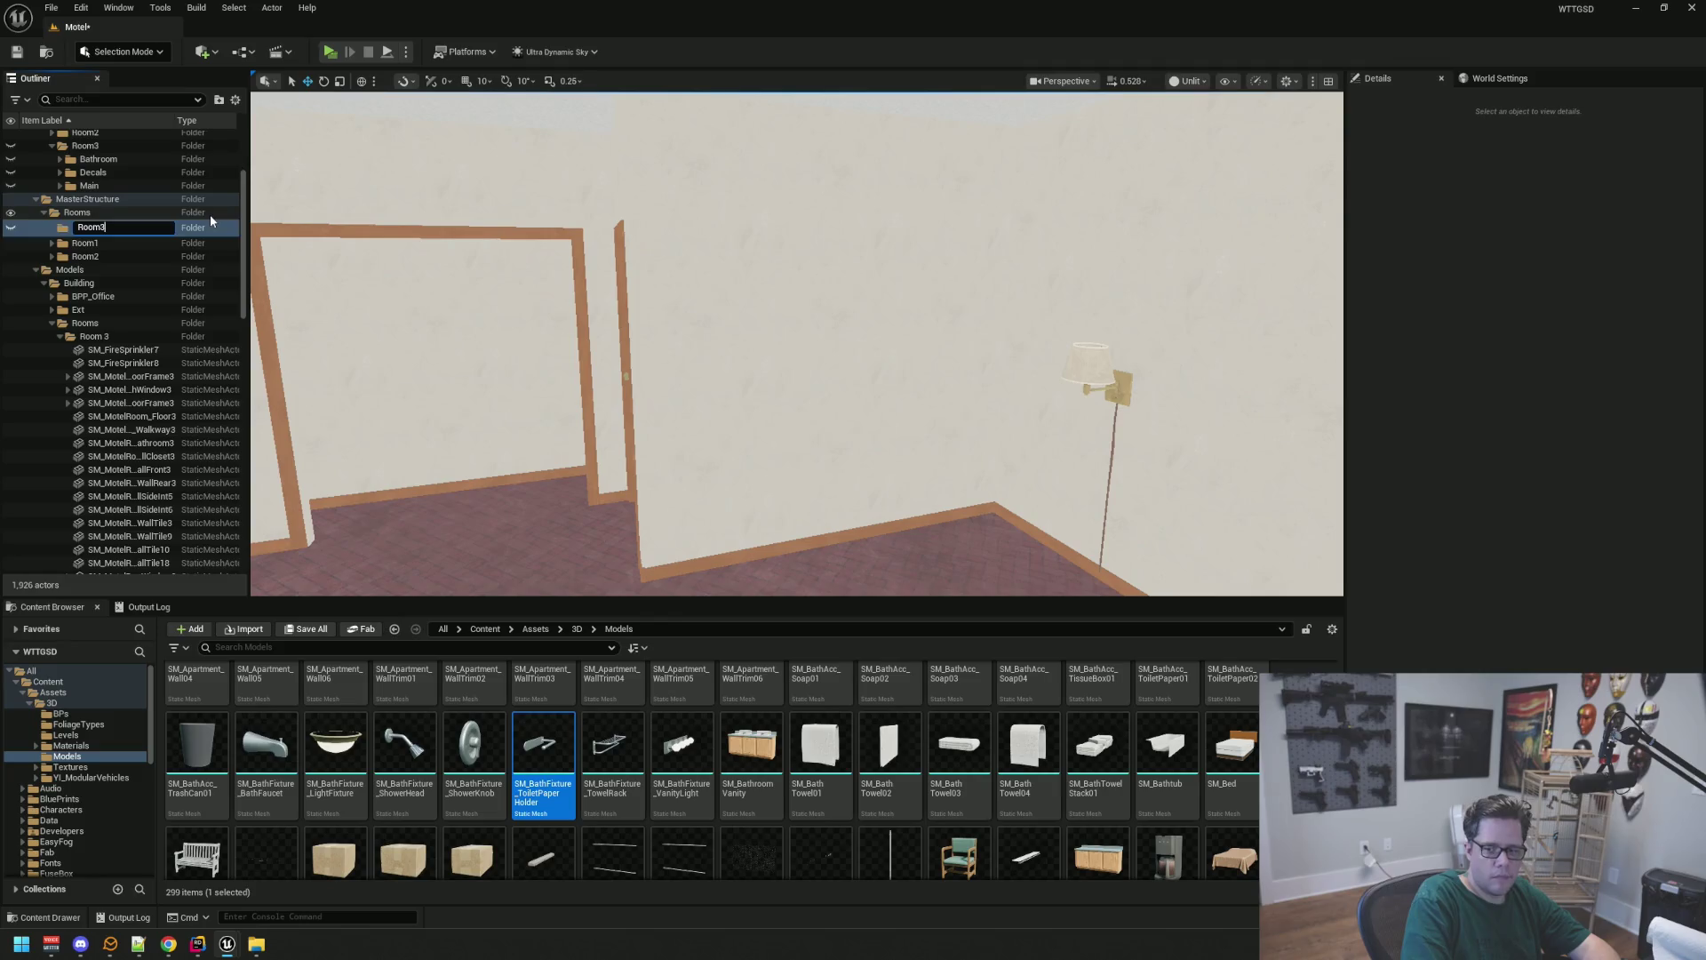
key(Return)
Move the 19 Room 3 structure actors into MasterStructure > Rooms > Room3 and clear the selection
click(104, 347)
scroll(116, 356, down, 3)
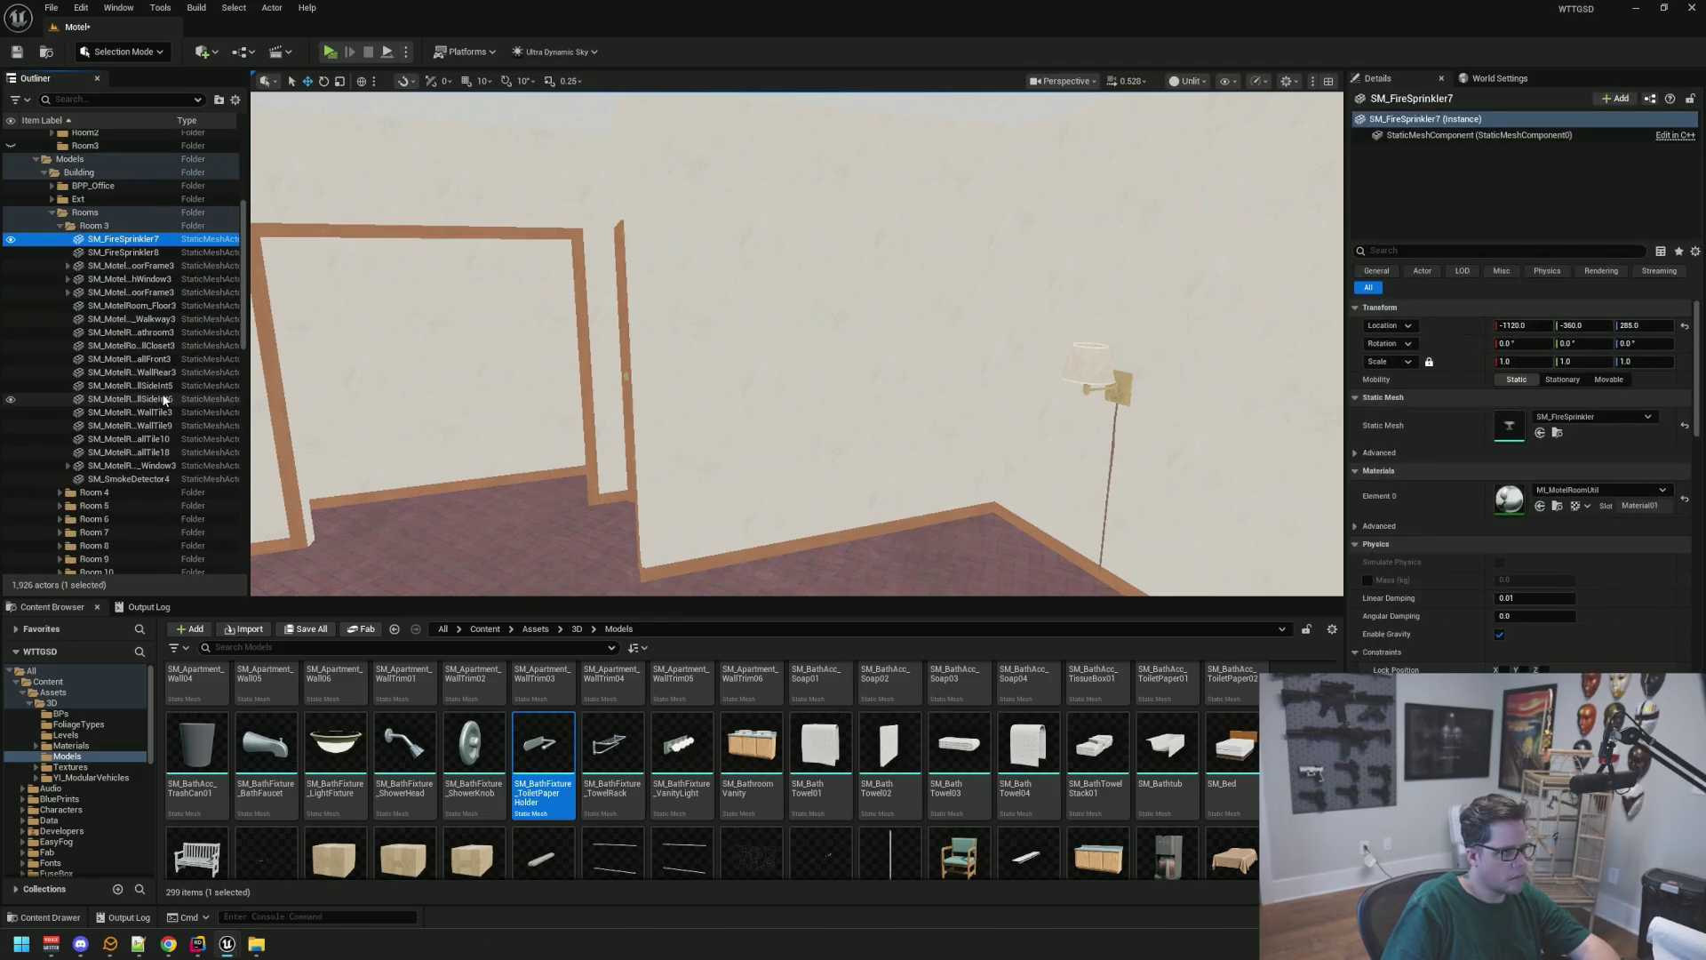
shift+click(134, 479)
drag(132, 412, 95, 275)
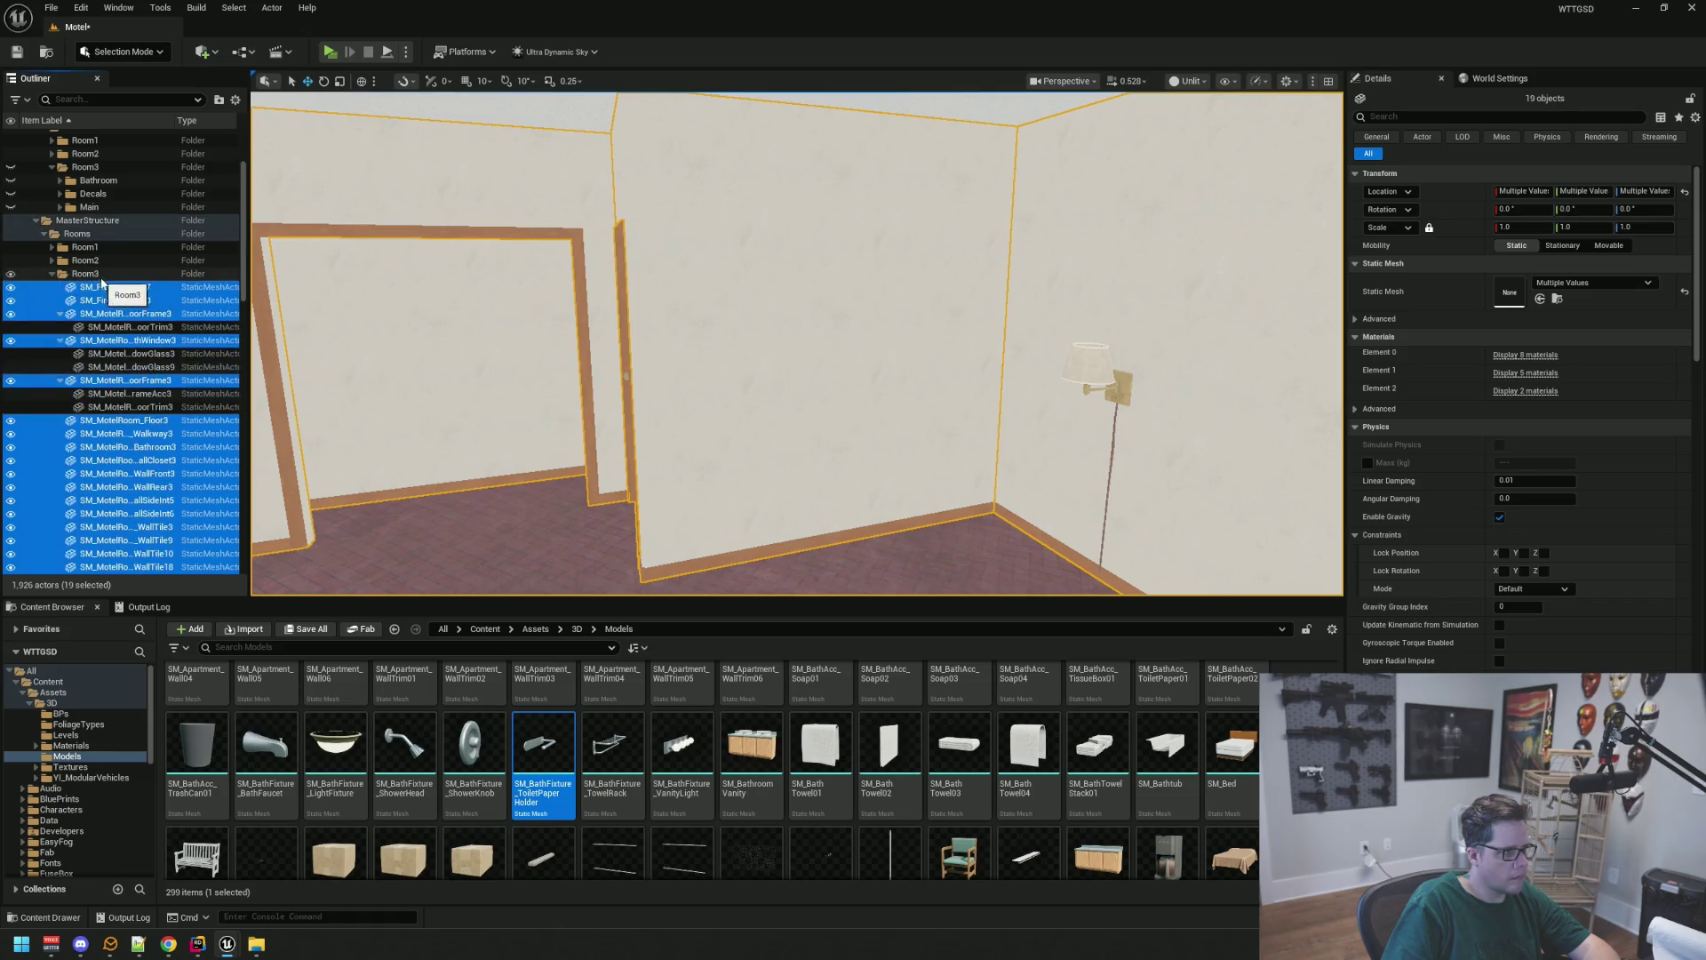
click(60, 314)
click(60, 327)
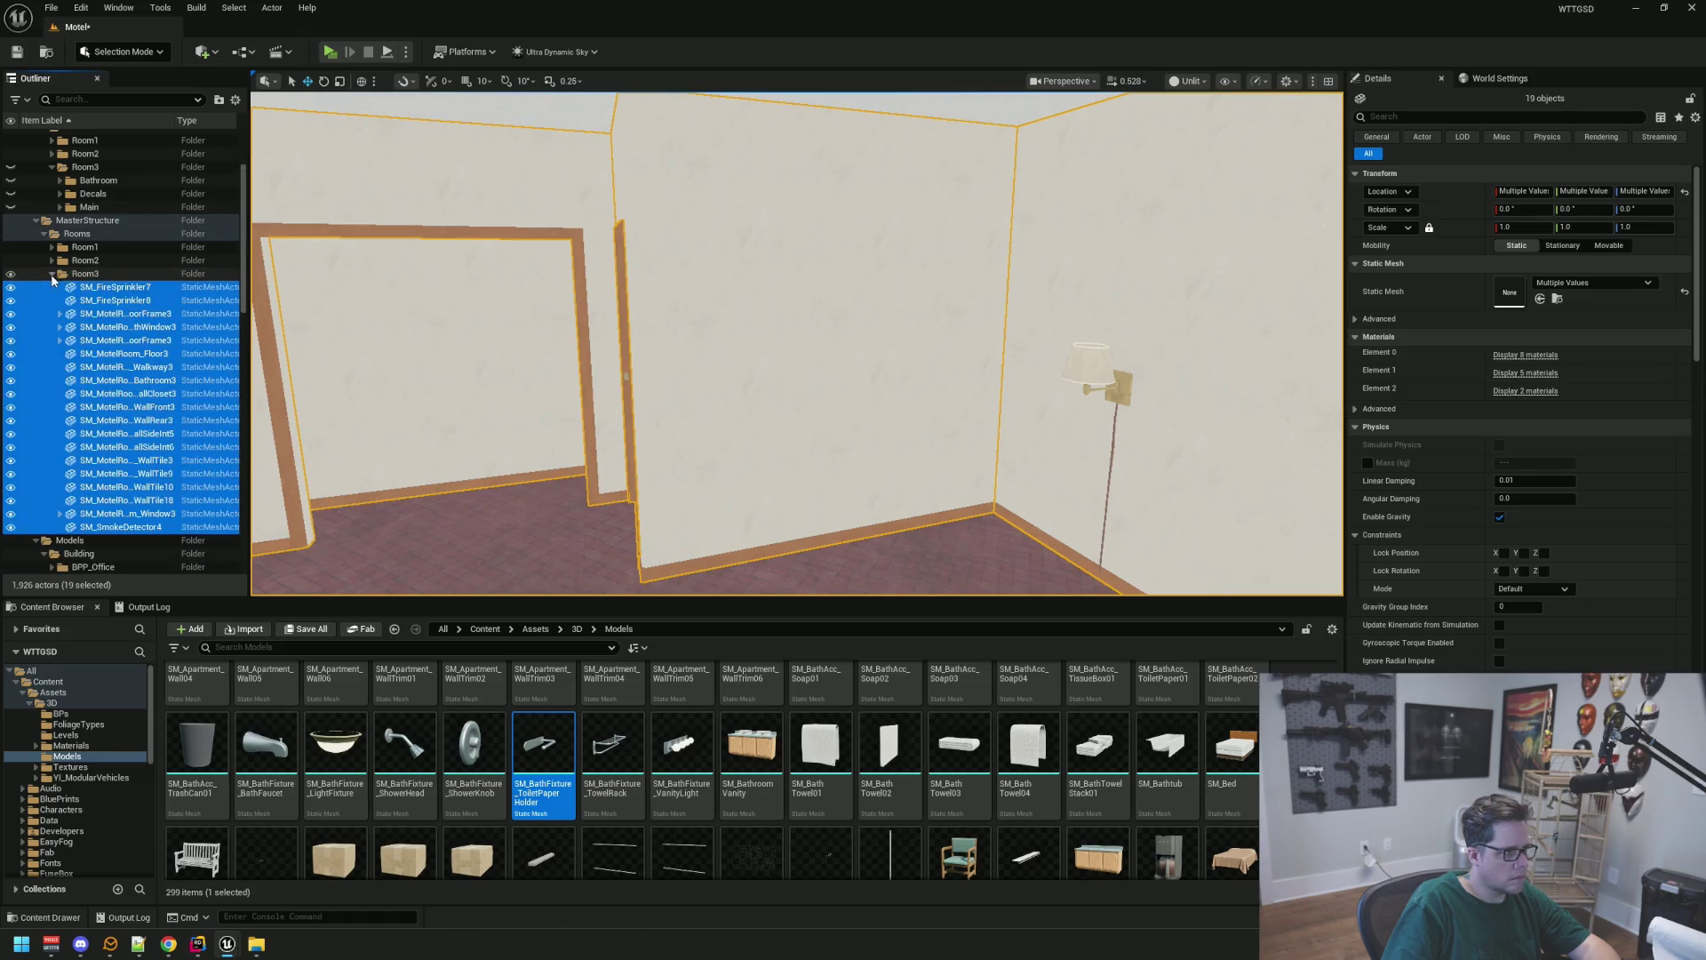
key(Escape)
drag(782, 356, 746, 399)
scroll(157, 369, down, 5)
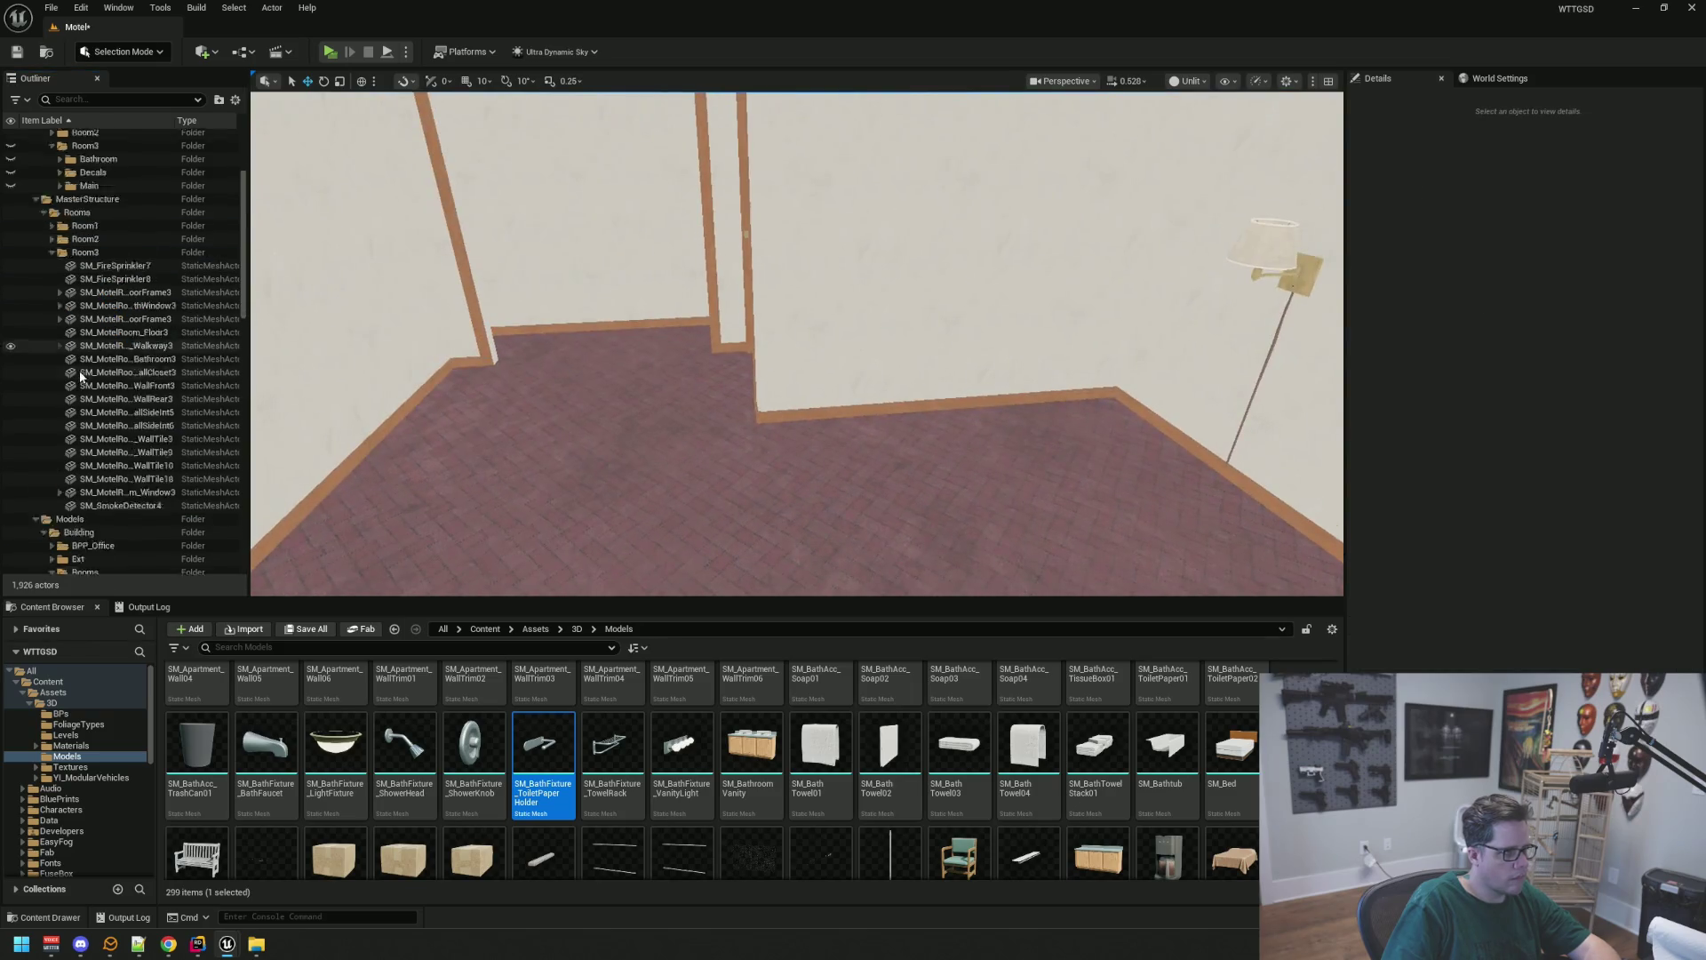
Move the Room 3 folder out of Building into Models' Rooms and save the level
click(126, 394)
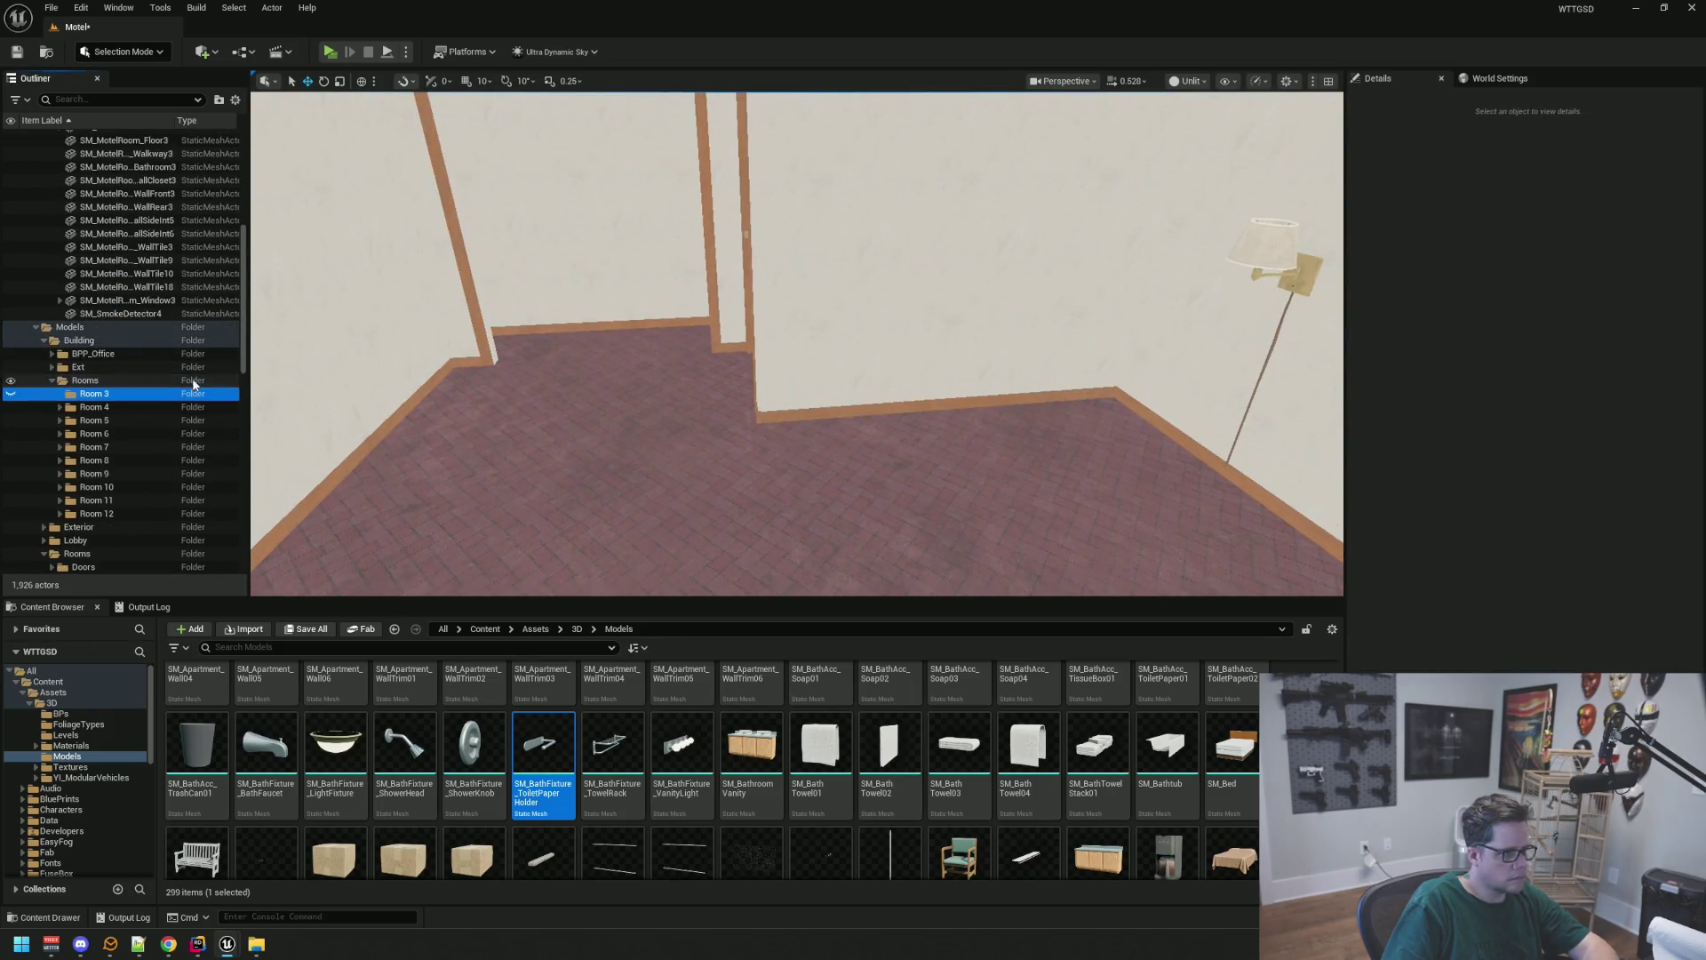
key(ctrl+z)
mouse_move(569, 338)
mouse_down()
mouse_move(552, 354)
mouse_move(552, 462)
mouse_move(569, 445)
mouse_move(533, 444)
mouse_move(552, 418)
mouse_up()
key(ctrl+s)
Hide and reshow MasterStructure's Room3 and Room3's Main props to locate the interior wall's folder
scroll(85, 365, up, 2)
scroll(84, 365, up, 5)
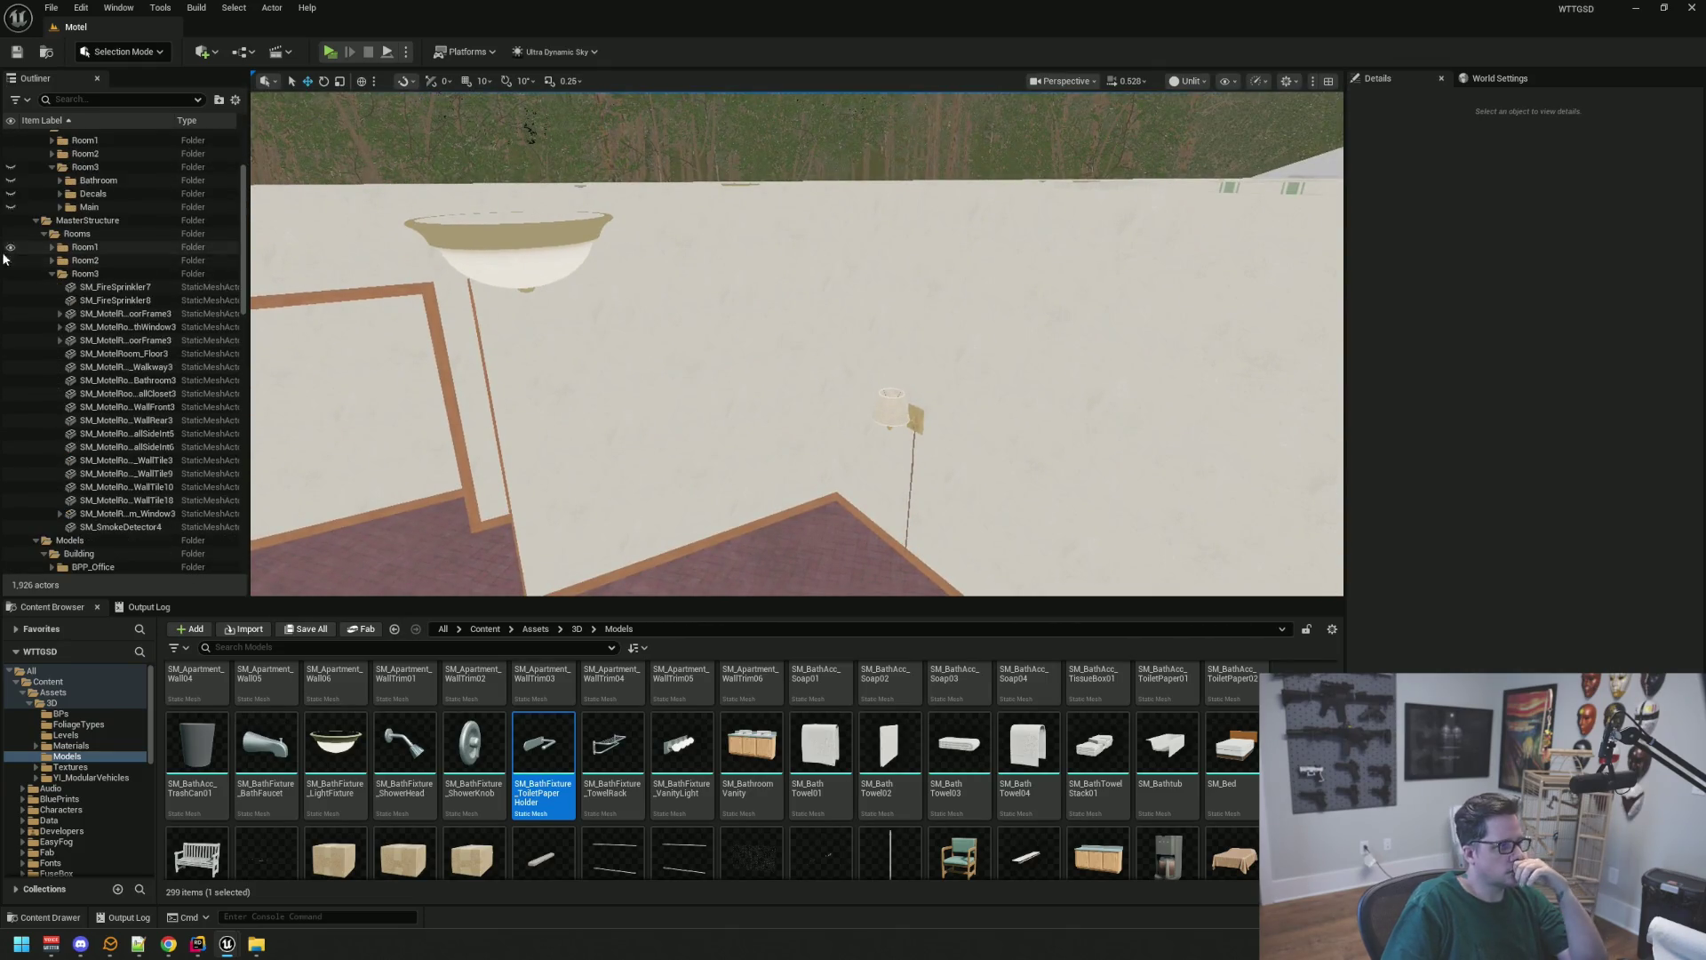
click(52, 273)
click(12, 276)
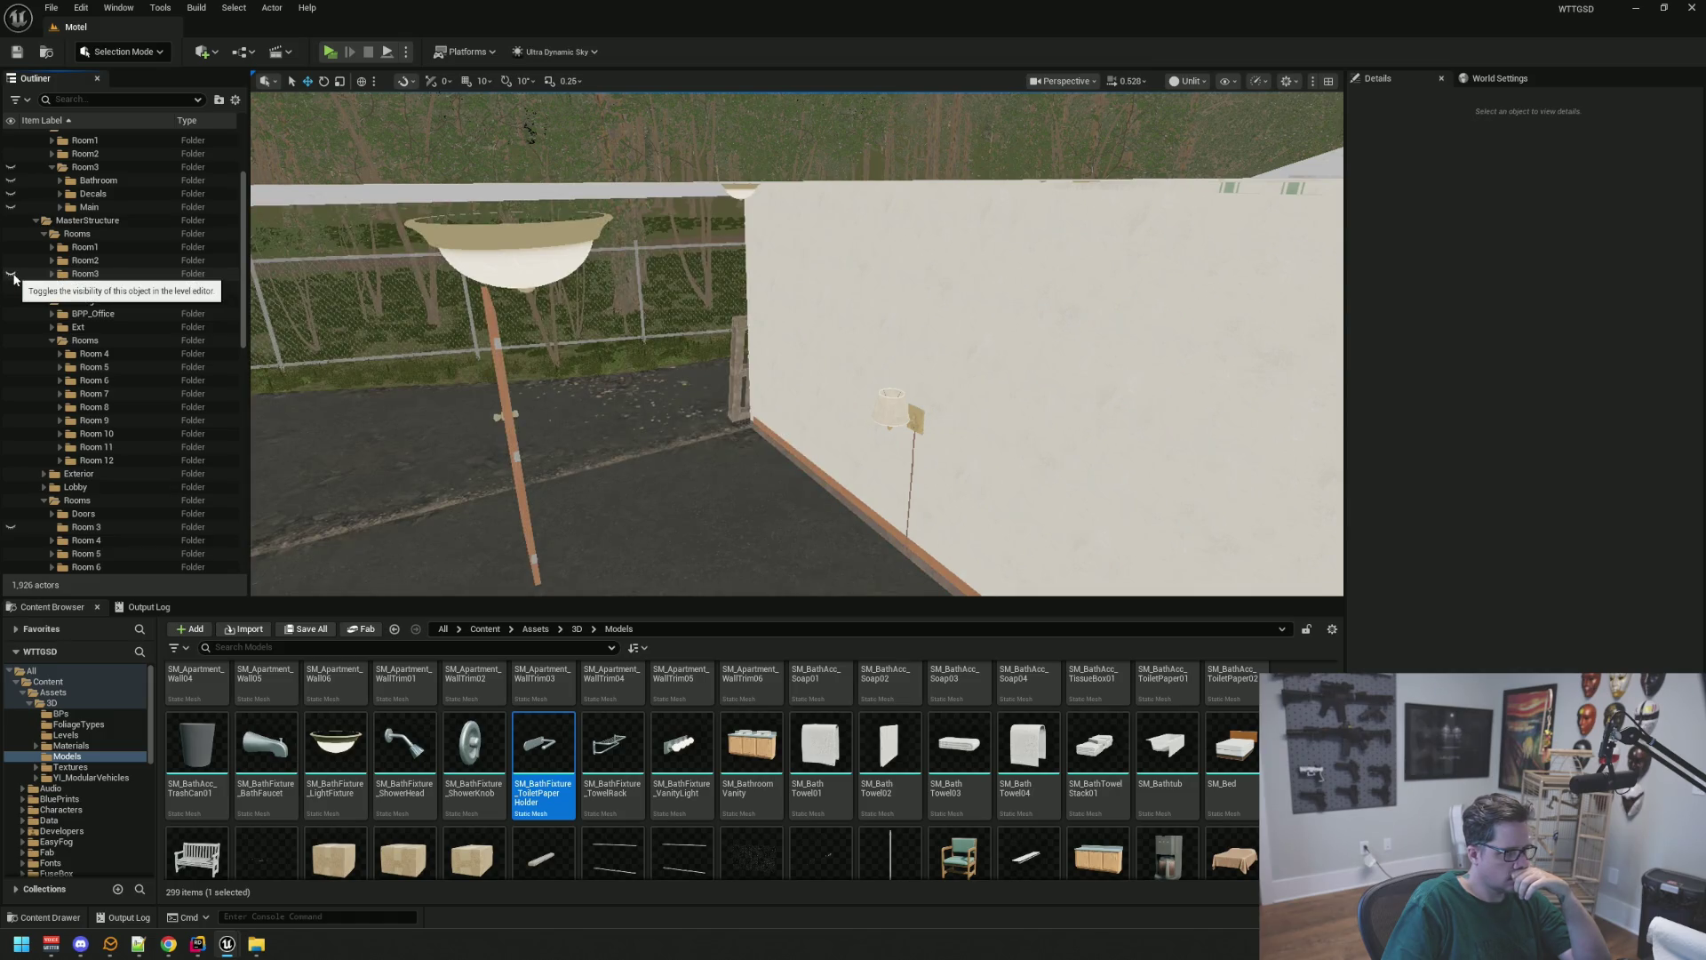
click(866, 348)
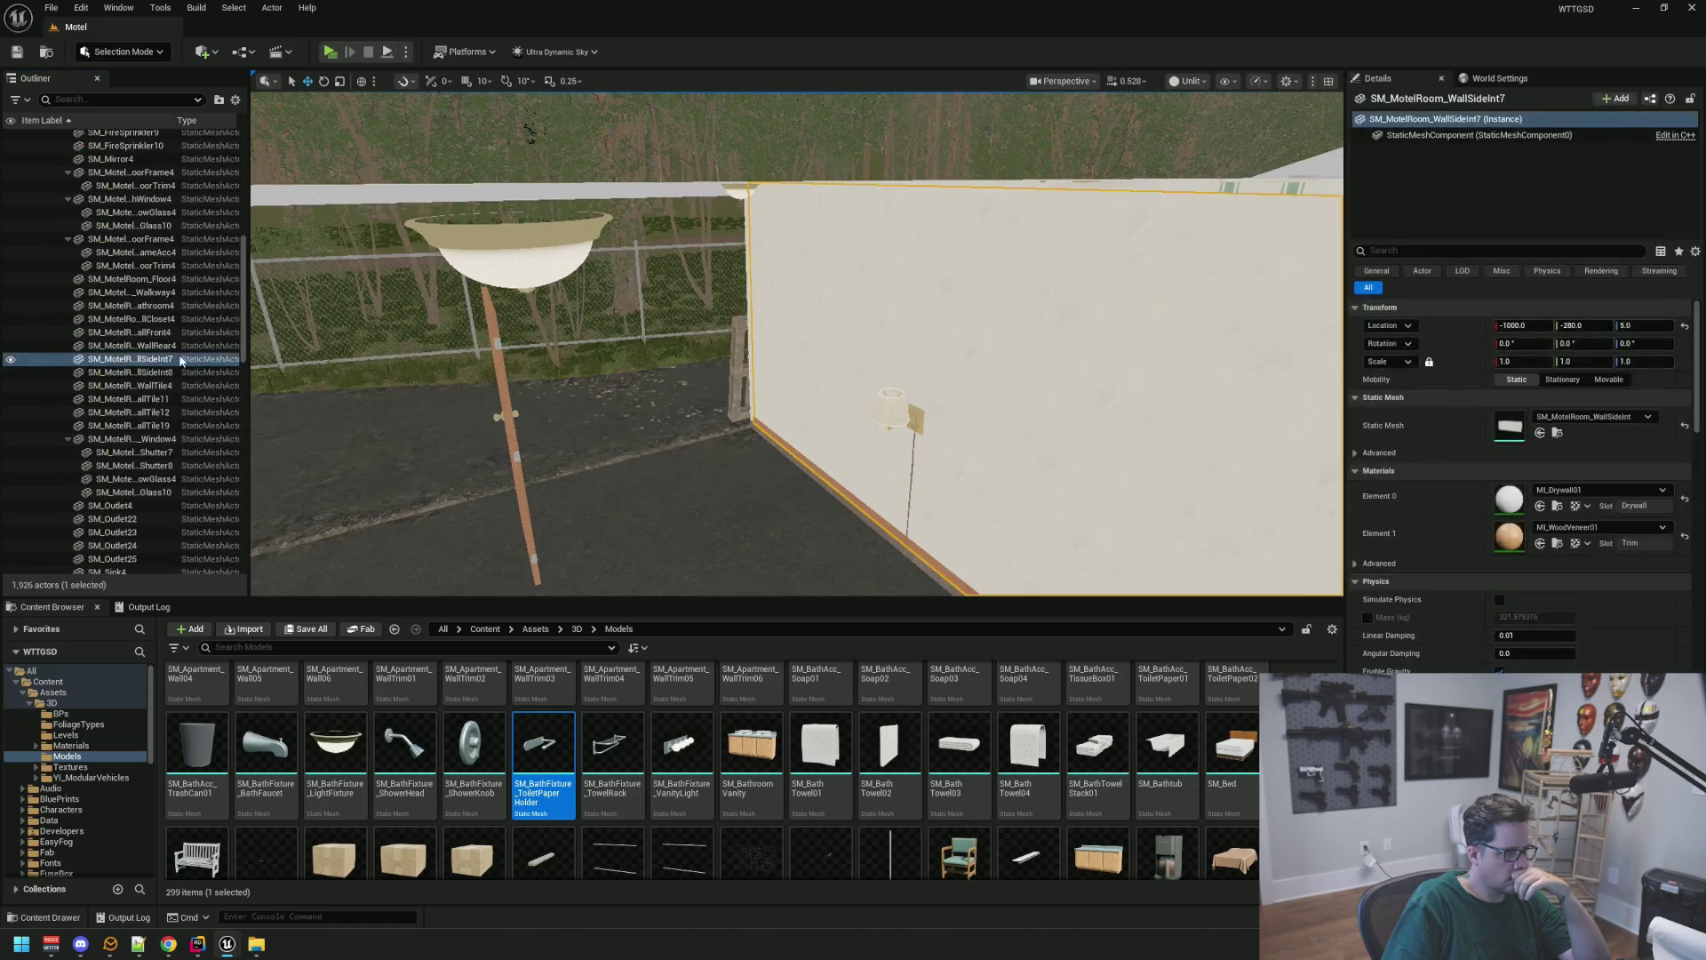
scroll(161, 366, up, 6)
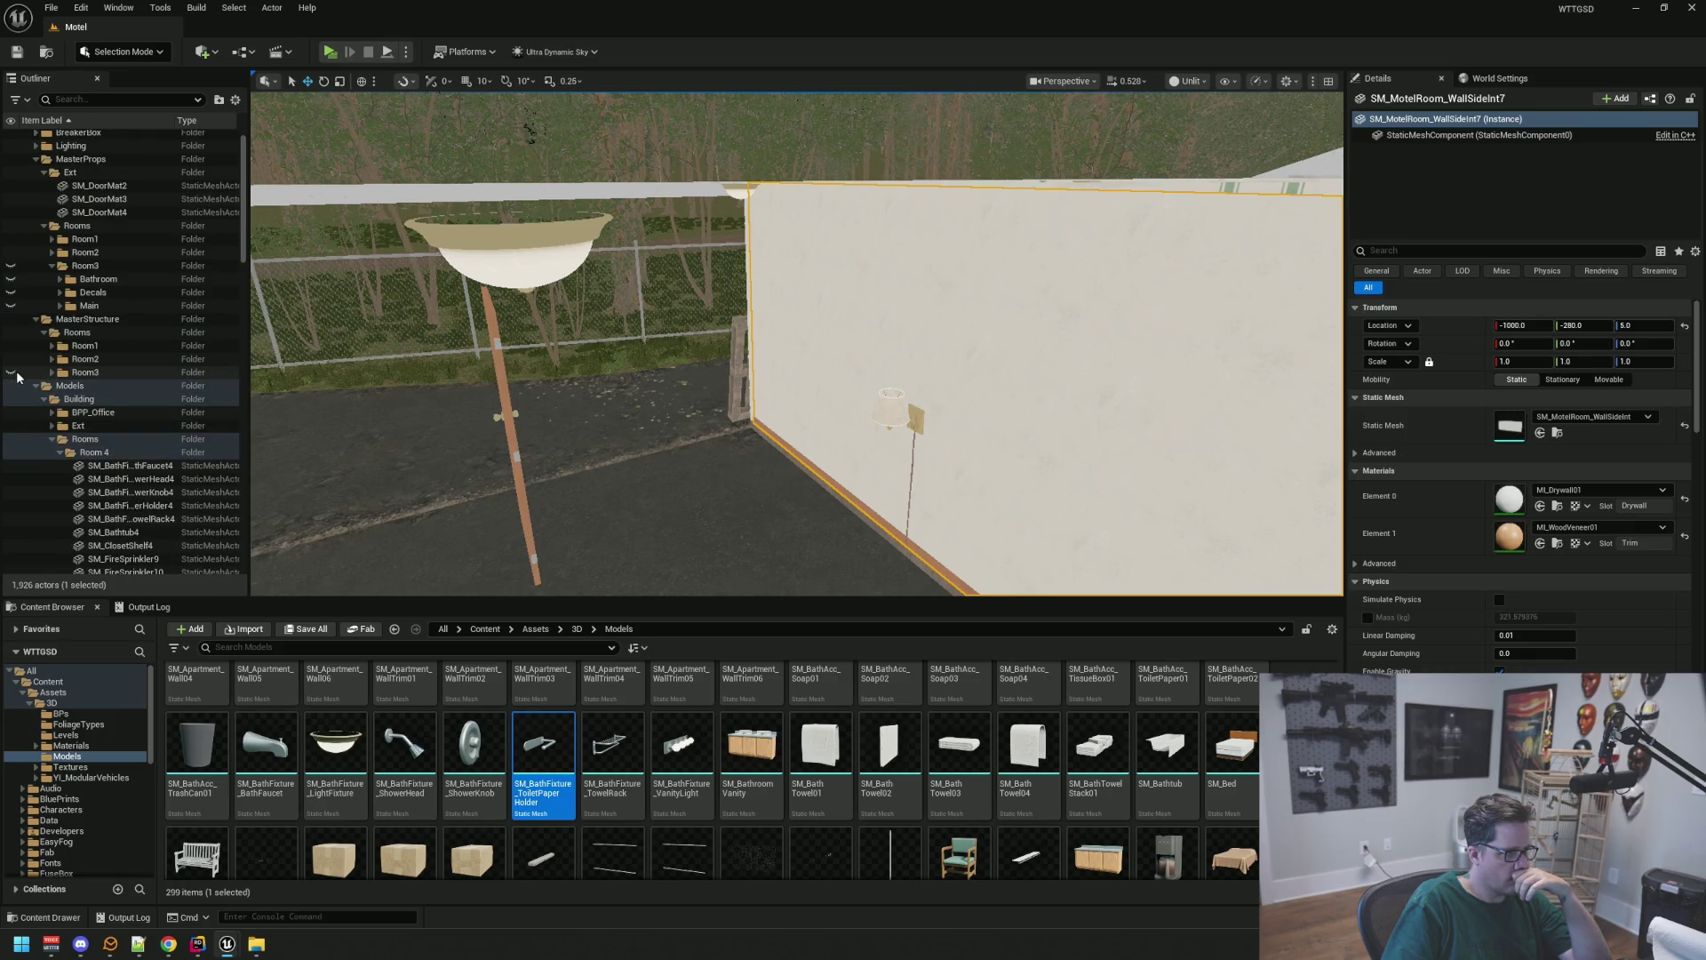
click(15, 374)
scroll(15, 355, up, 1)
click(14, 324)
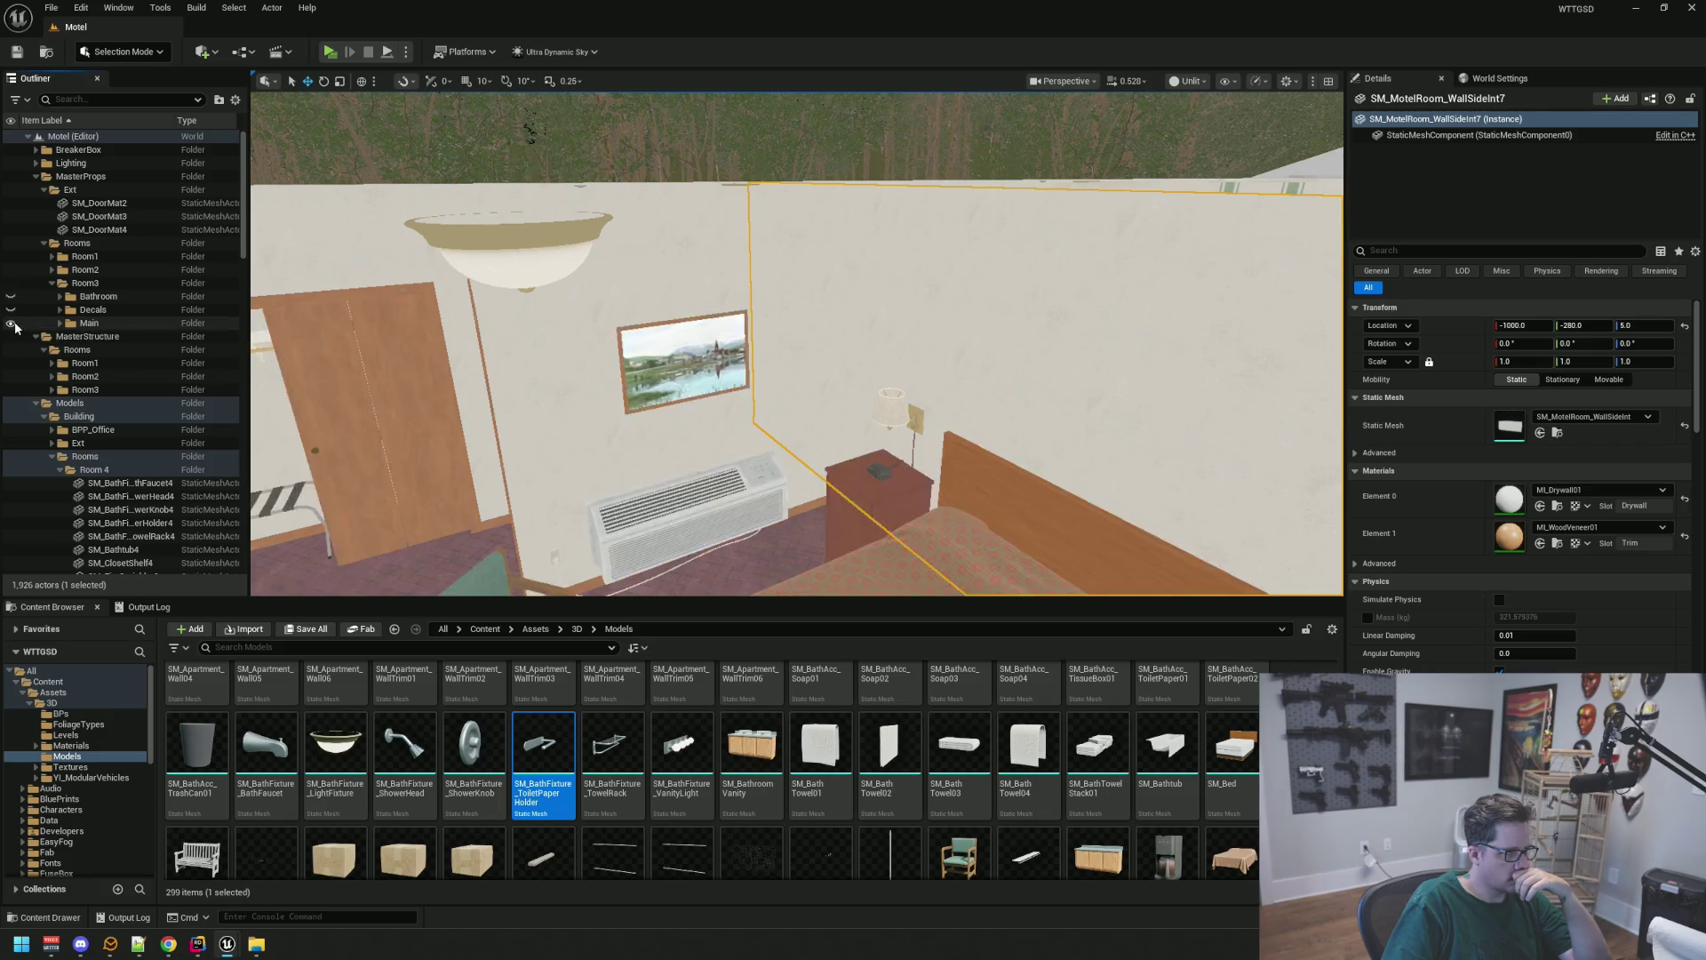
click(51, 283)
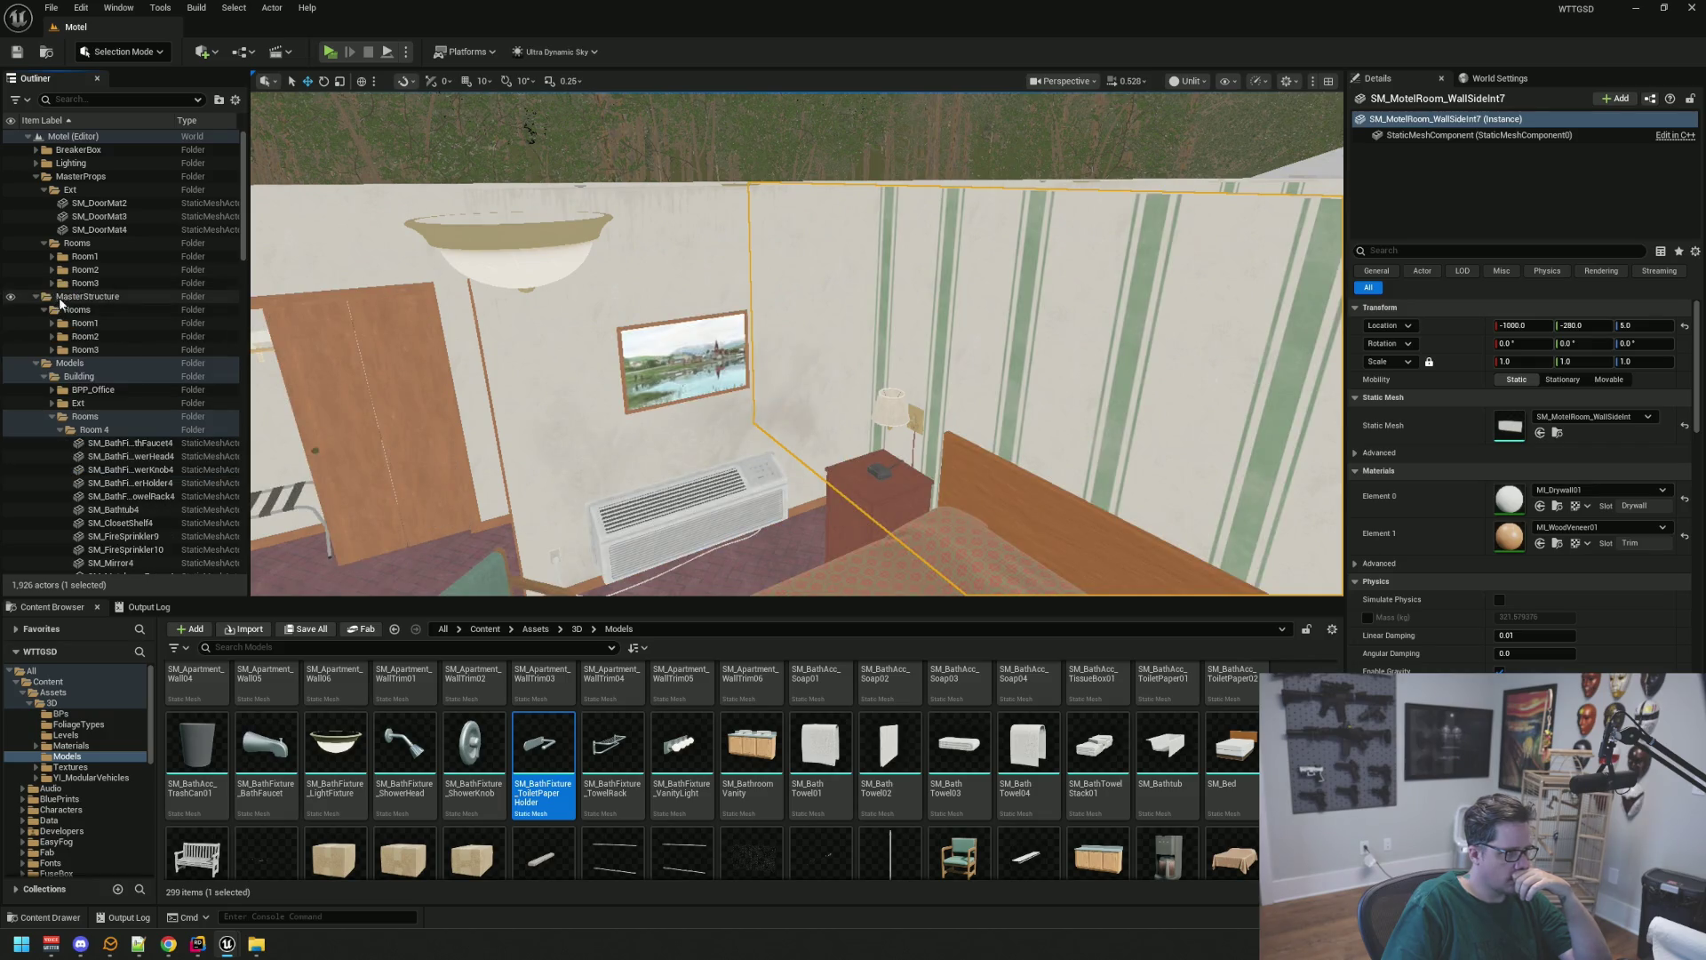
Collapse the Ext and Room 4 folders and drag the Doors folder into MasterProps
click(53, 203)
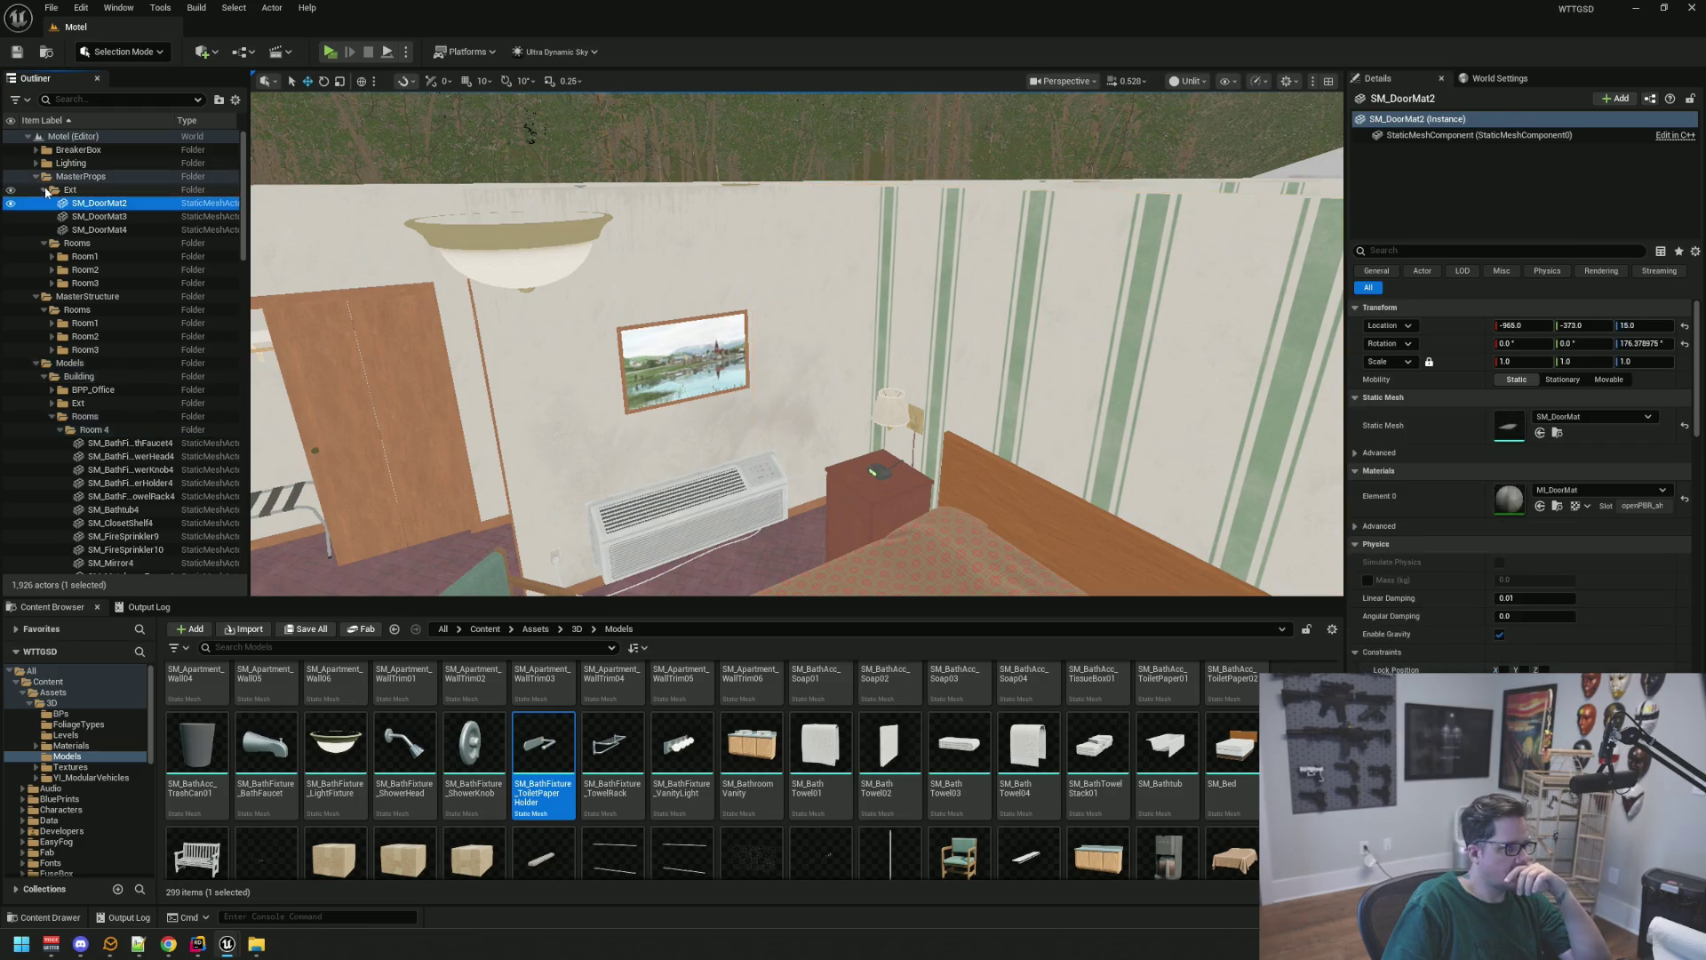
click(46, 191)
click(61, 394)
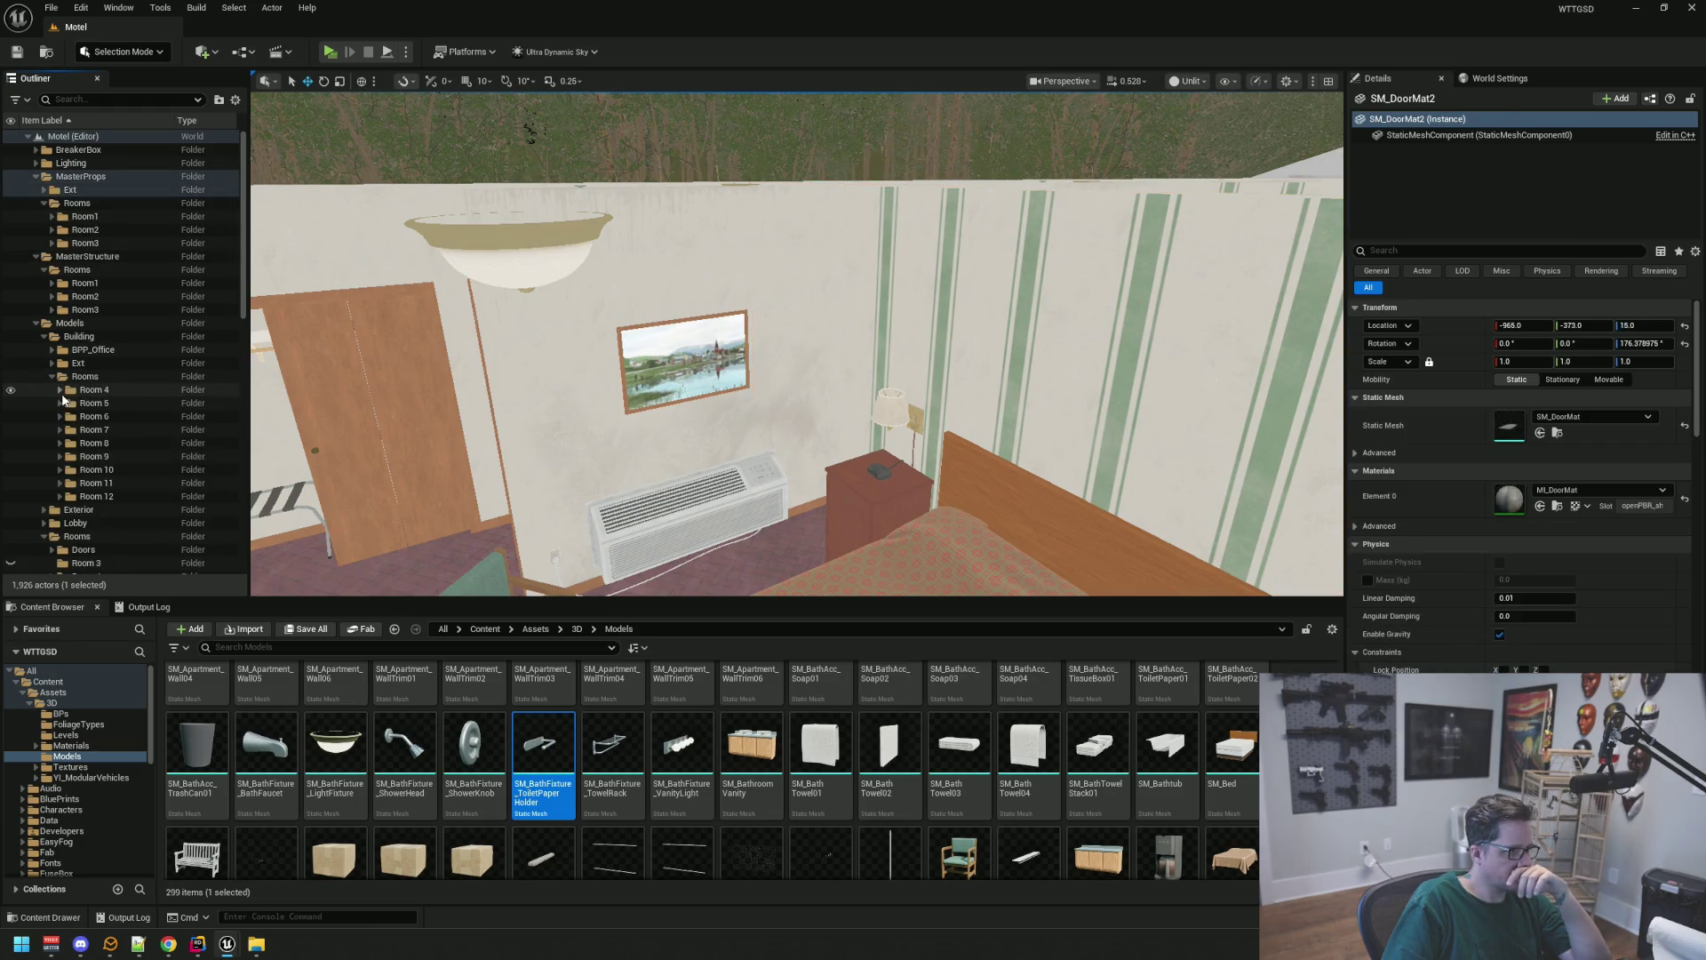
scroll(141, 399, down, 3)
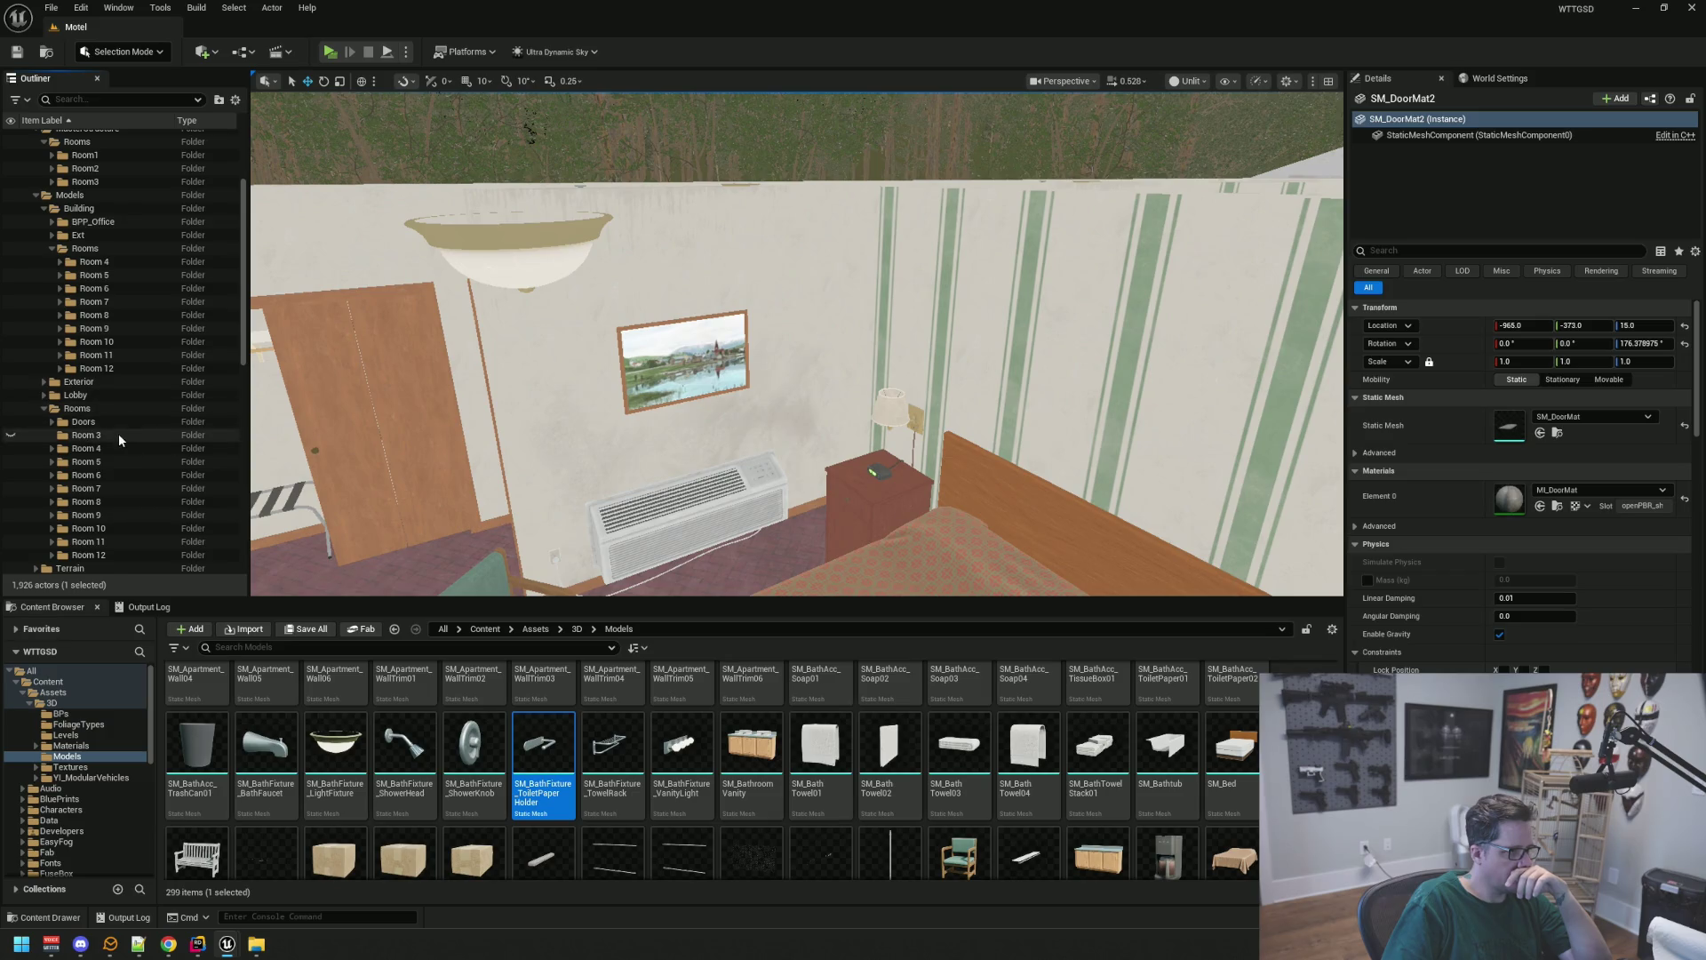
click(119, 433)
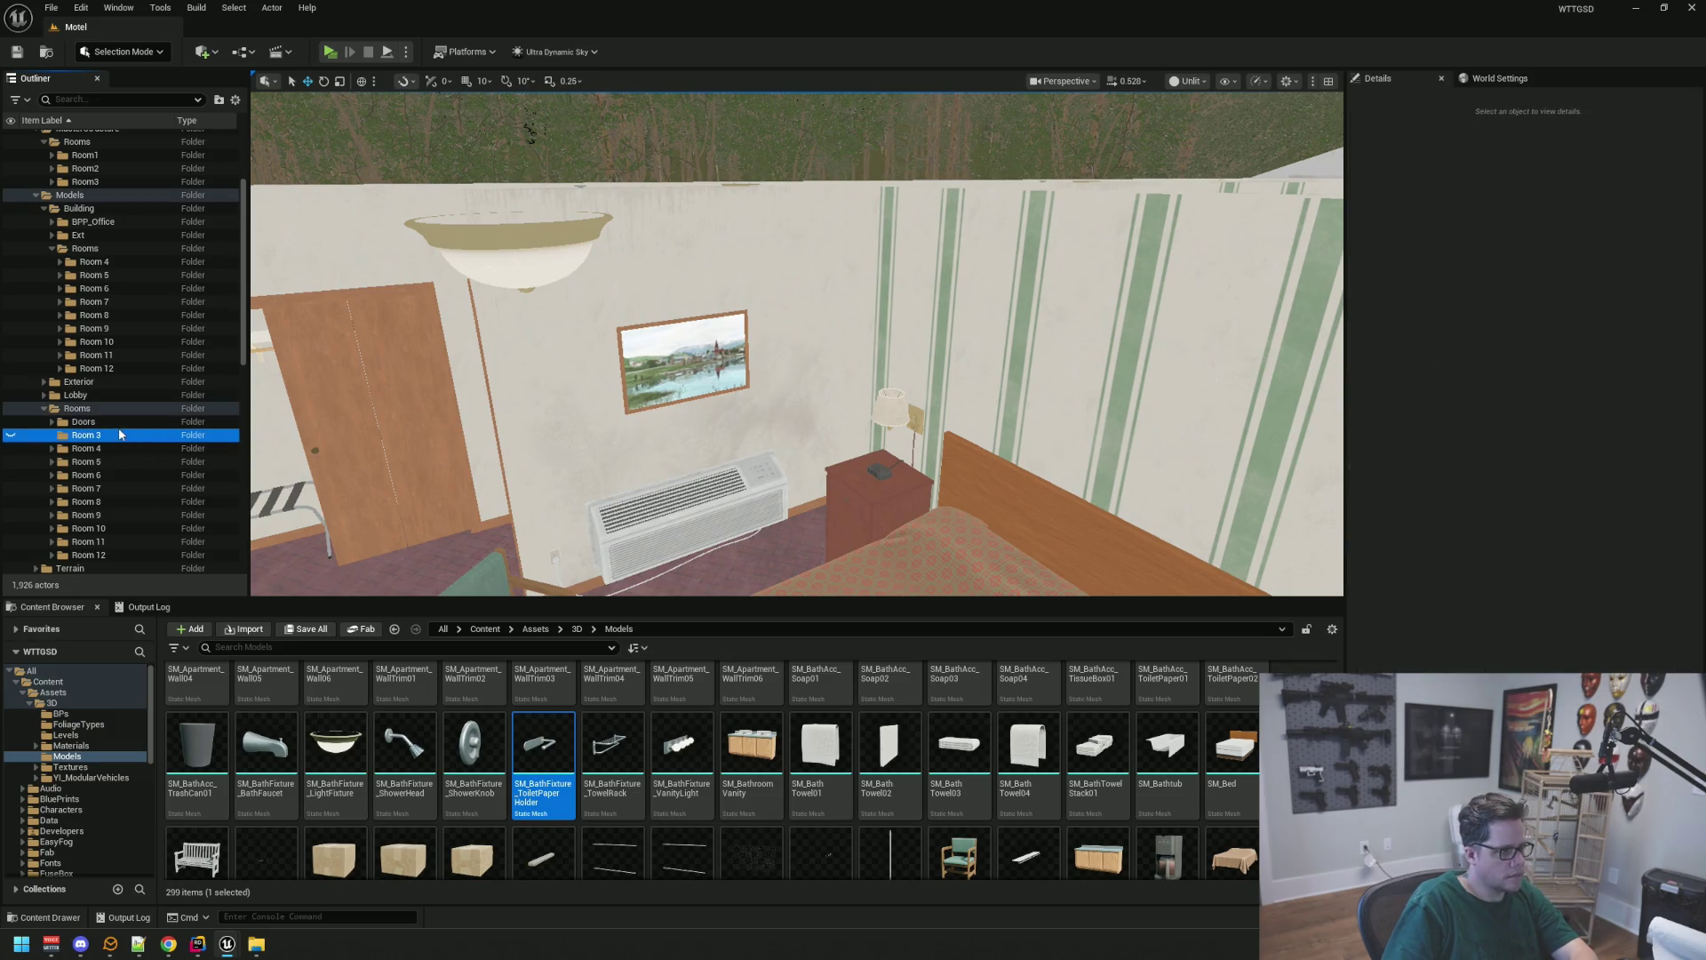
mouse_move(118, 424)
mouse_down()
mouse_move(146, 372)
mouse_move(77, 179)
mouse_up()
scroll(143, 363, up, 3)
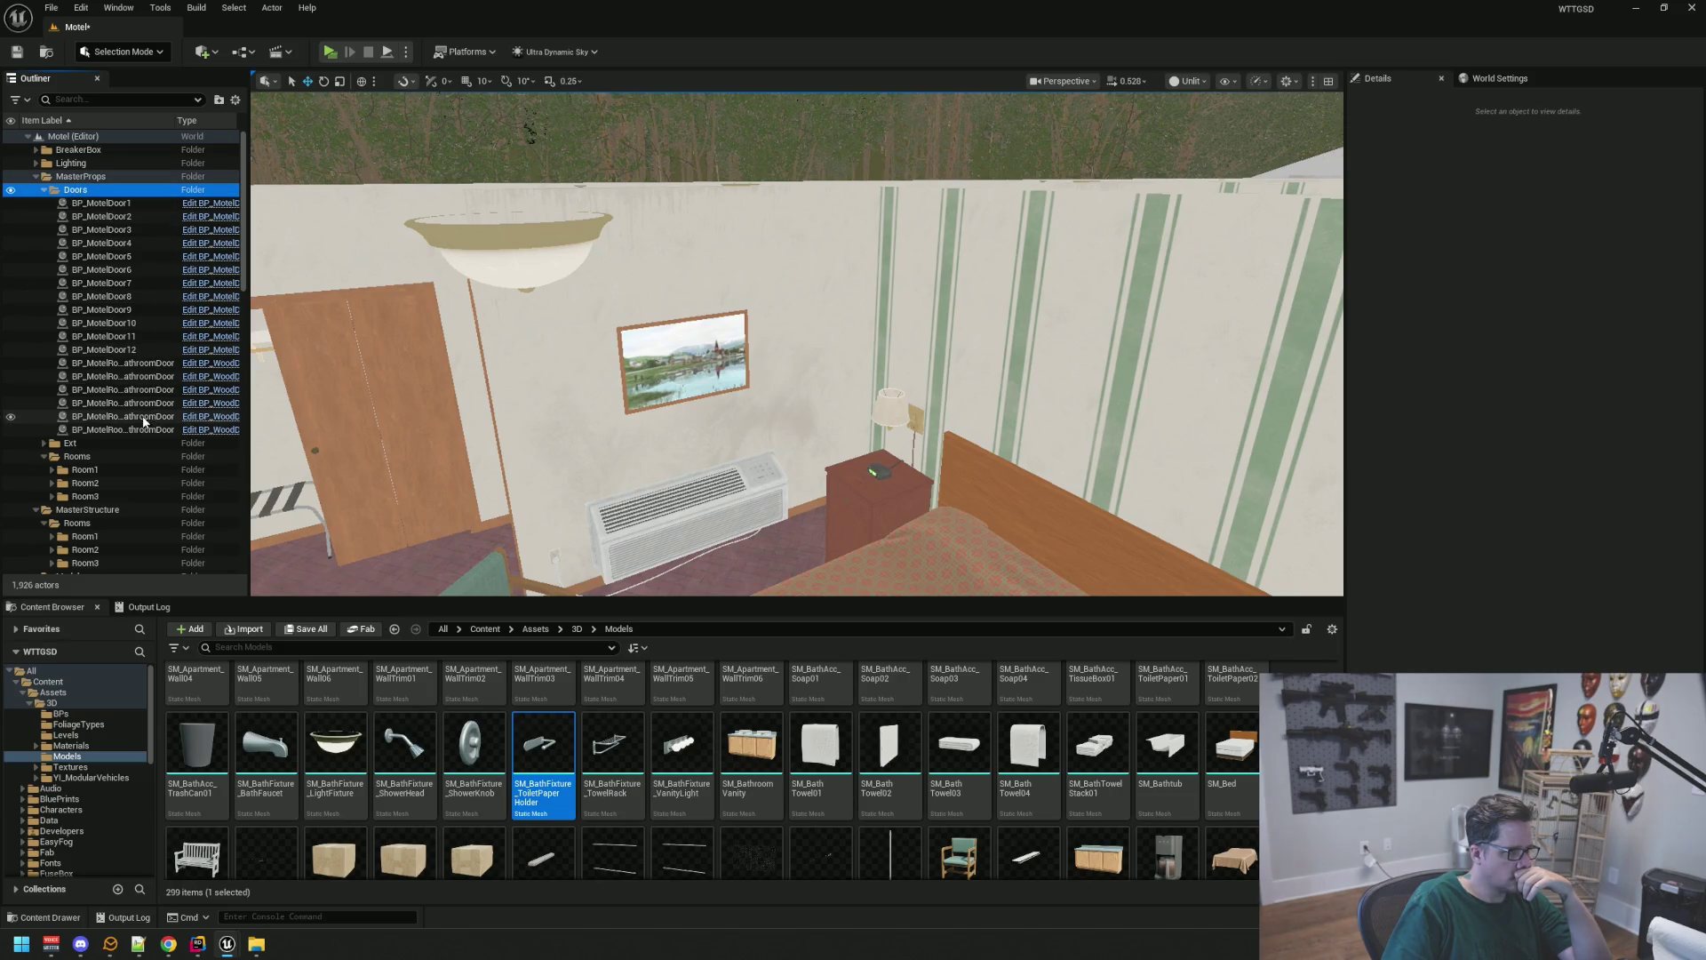
Collapse MasterProps' folders and drag Doors under MasterStructure beside its Rooms folder
click(44, 190)
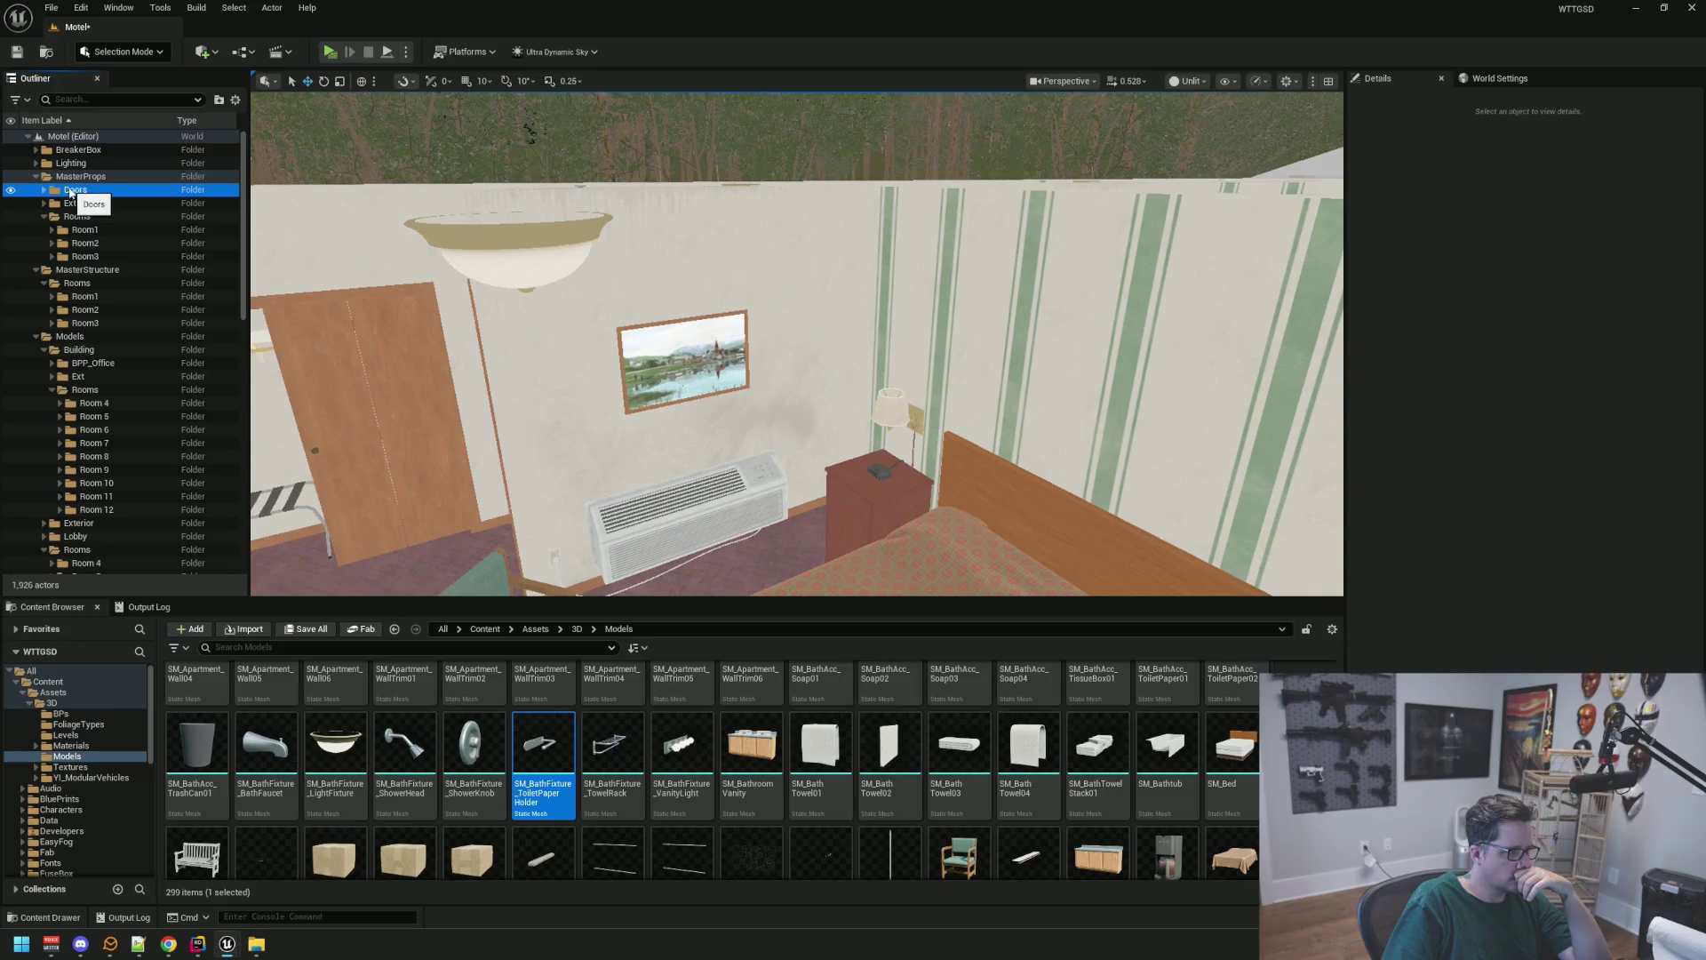
click(43, 217)
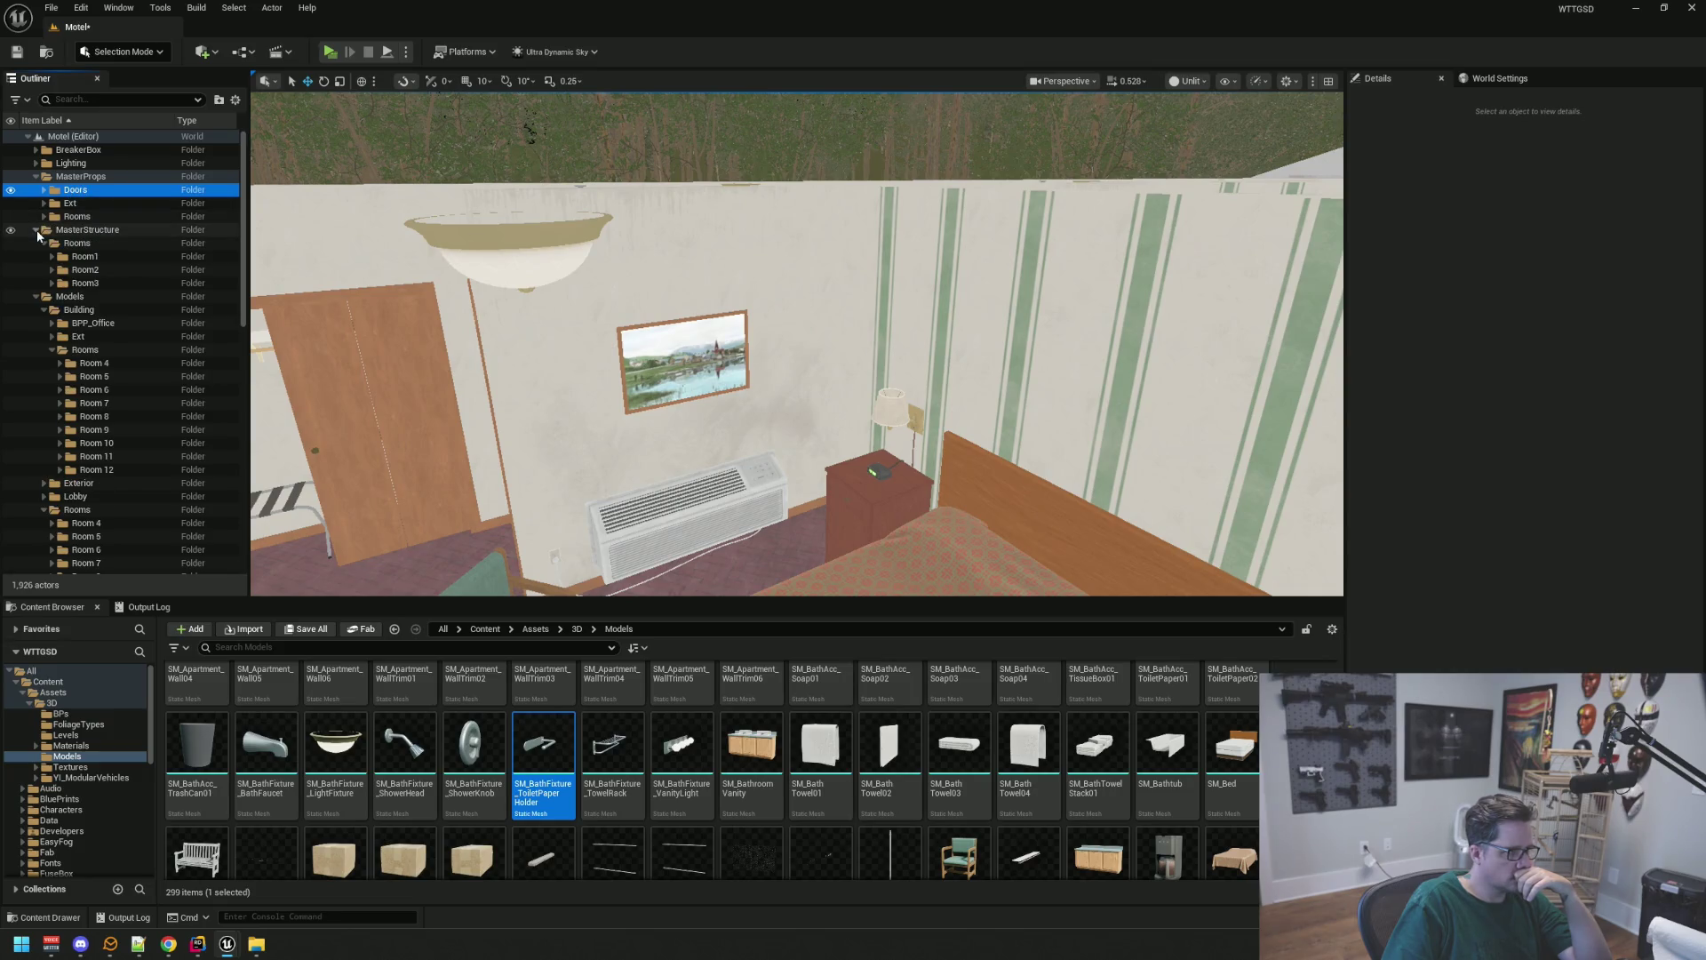
click(35, 229)
click(35, 229)
click(71, 242)
drag(98, 191, 86, 230)
click(43, 231)
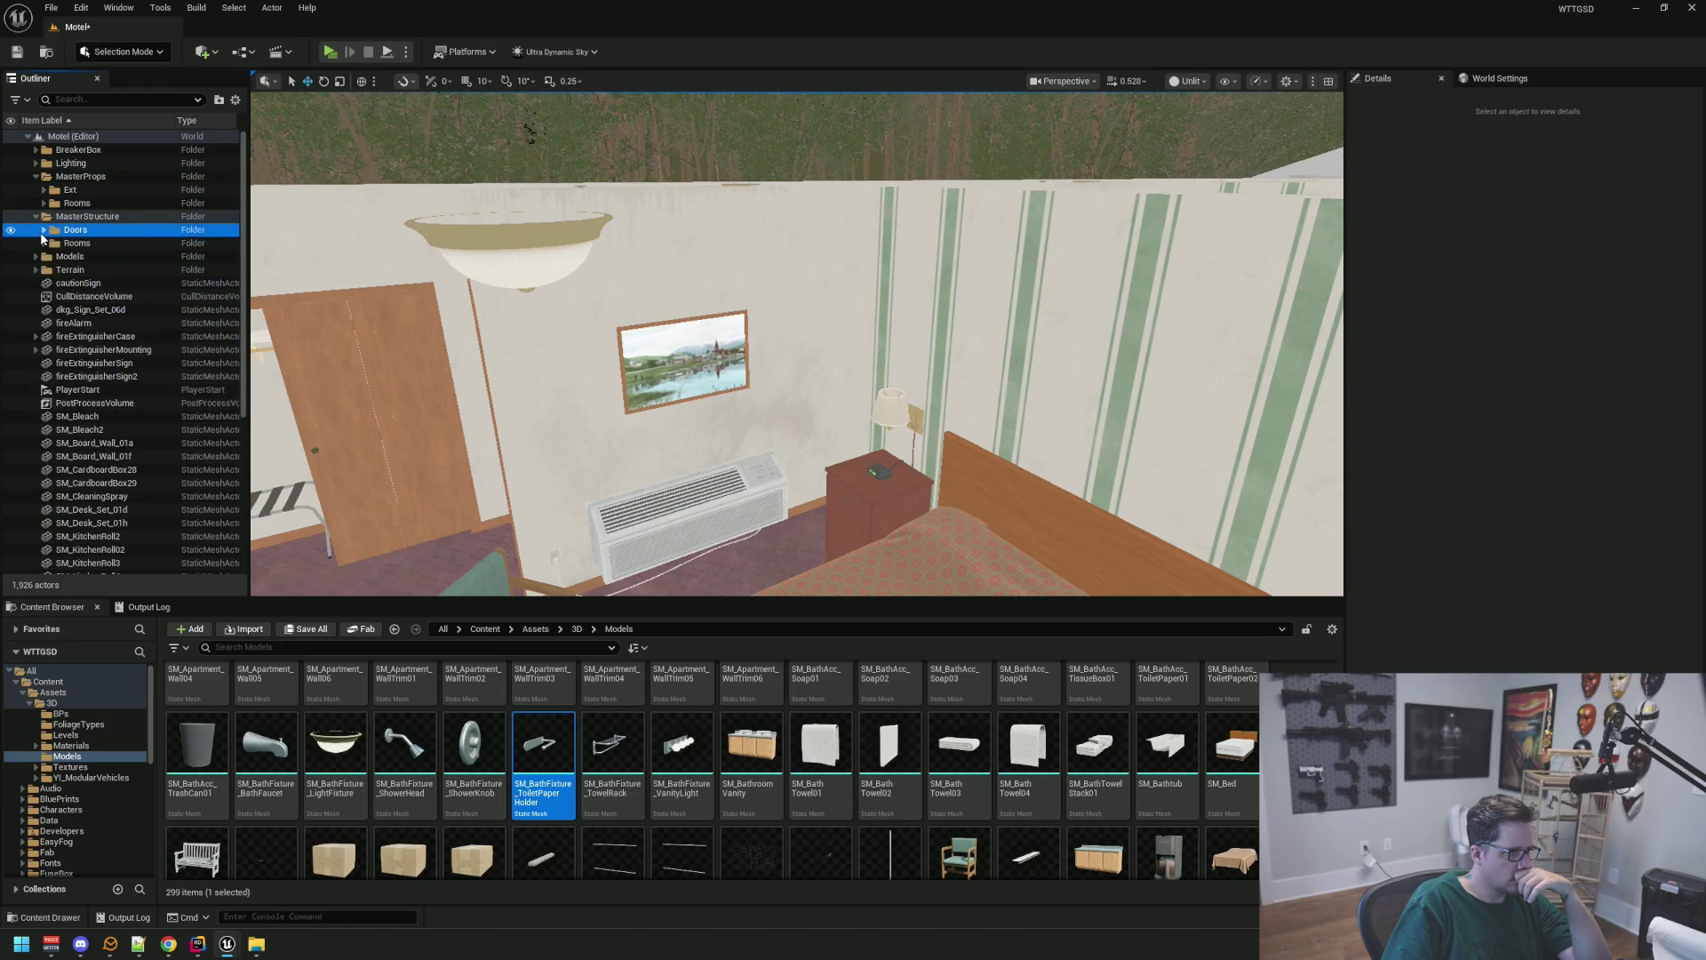
mouse_move(503, 321)
mouse_down()
mouse_move(537, 335)
mouse_move(651, 268)
mouse_up()
Save the Motel level and fly the camera around to the room's green entry door
key(ctrl+s)
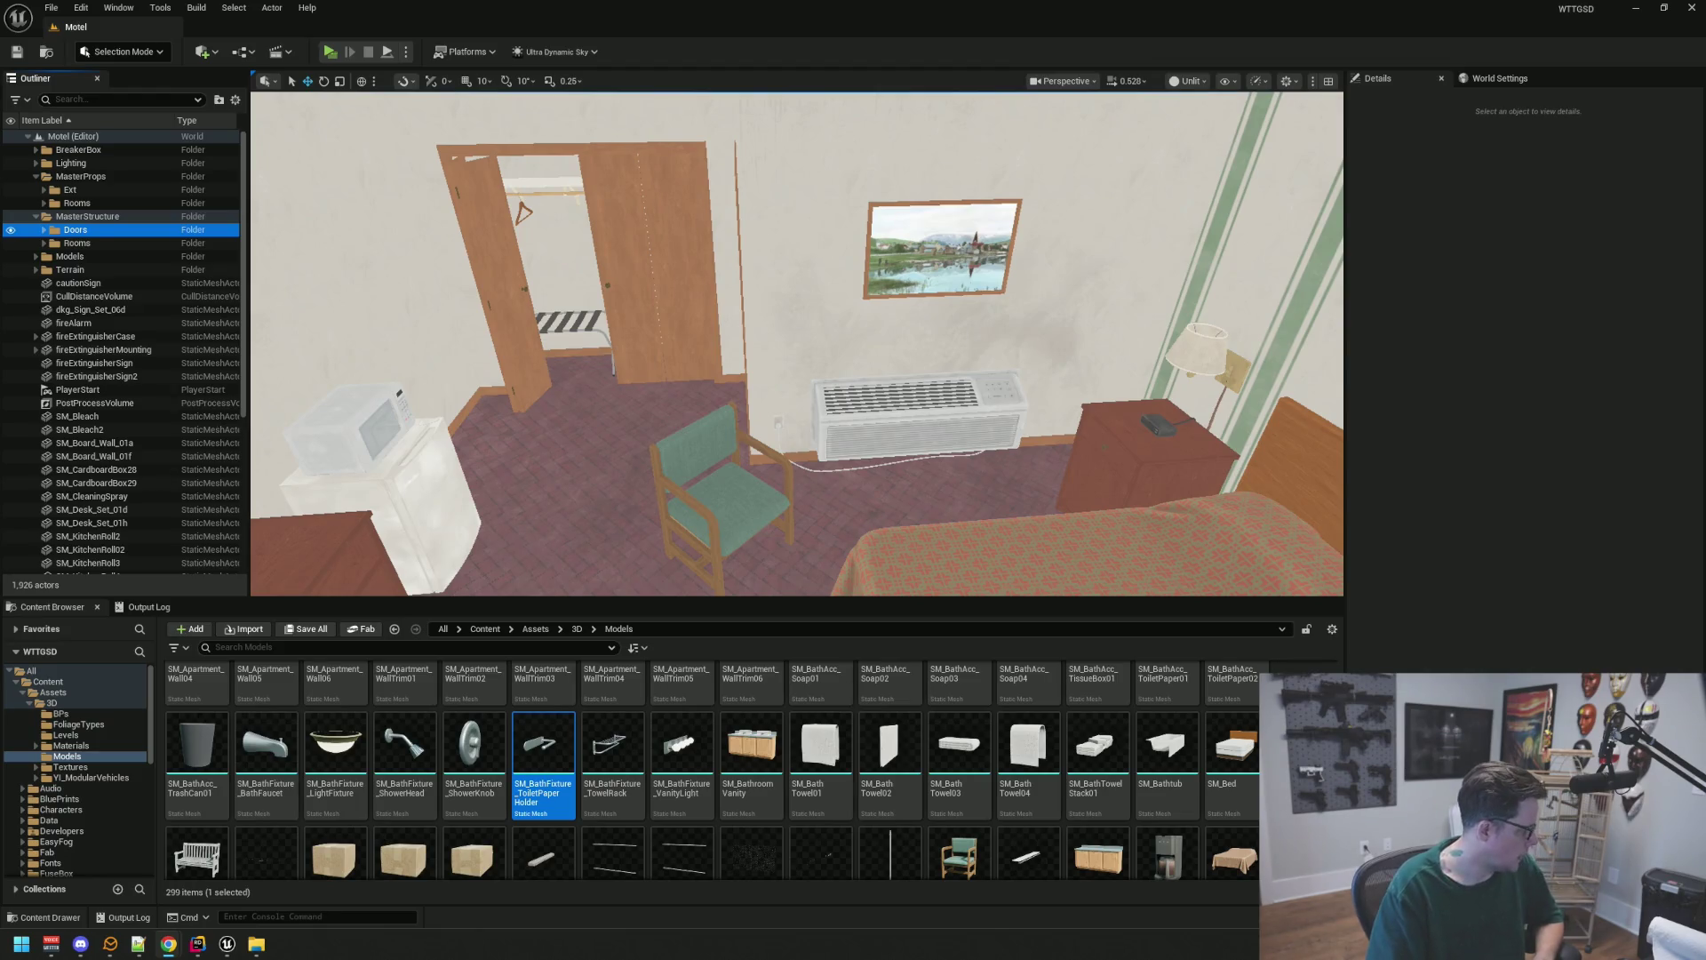
mouse_move(758, 320)
mouse_down()
mouse_move(759, 284)
mouse_move(758, 311)
mouse_move(463, 293)
mouse_up()
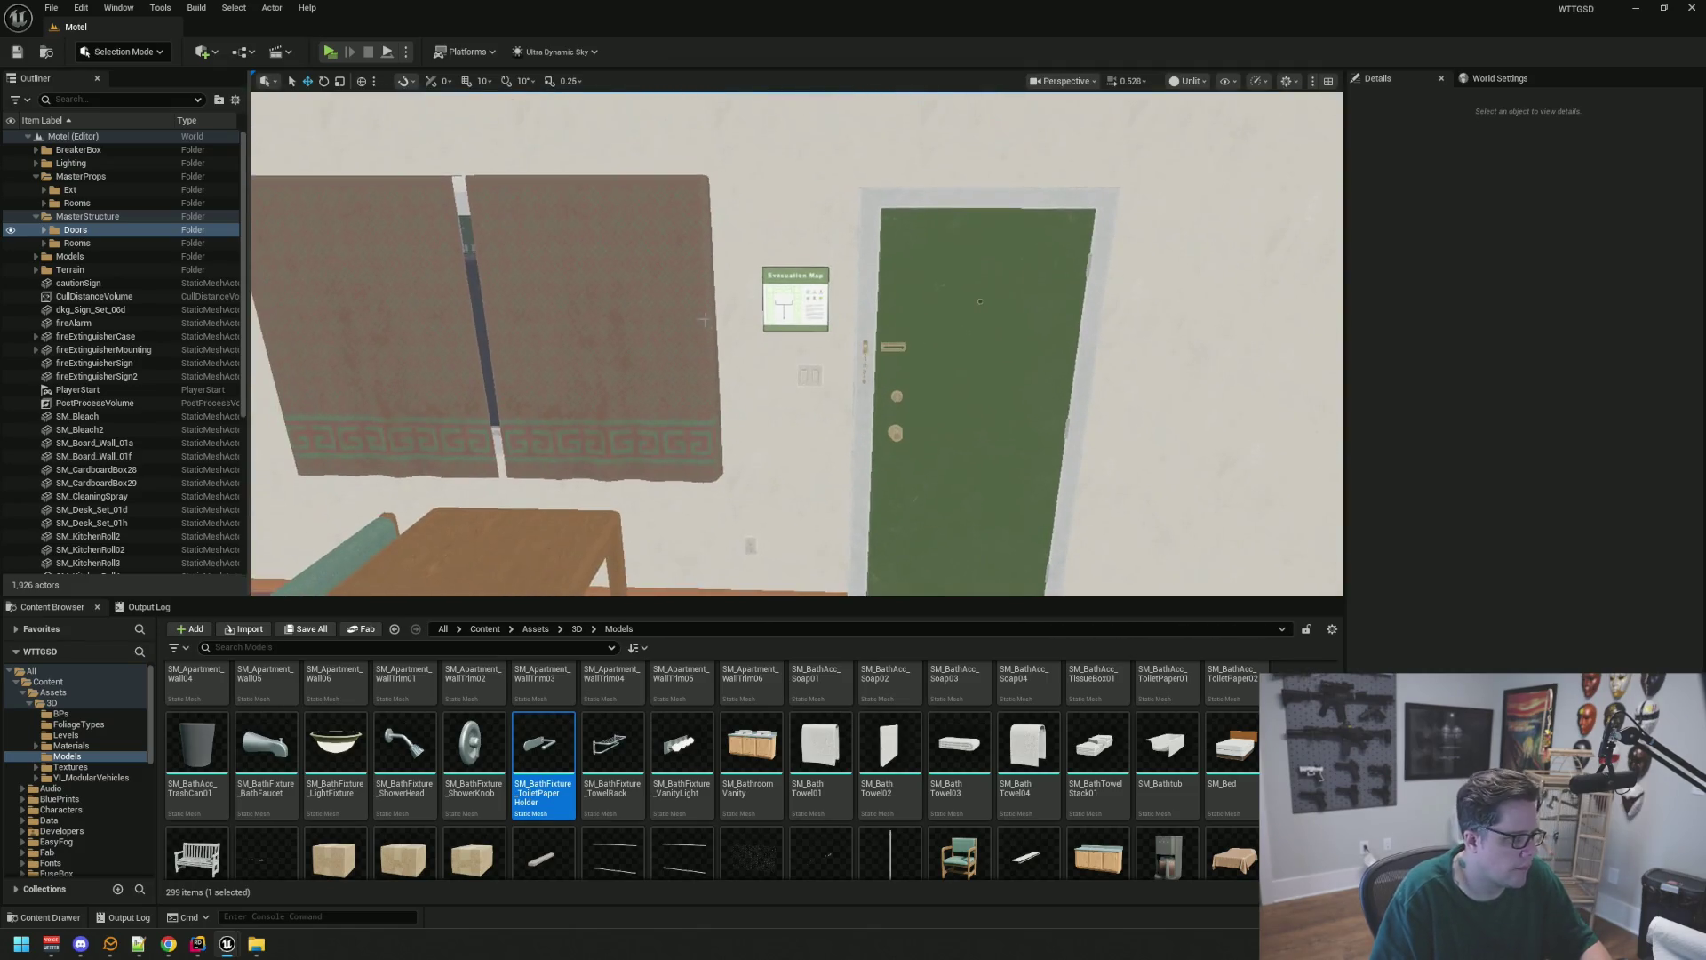
click(11, 204)
click(11, 203)
drag(533, 356, 533, 338)
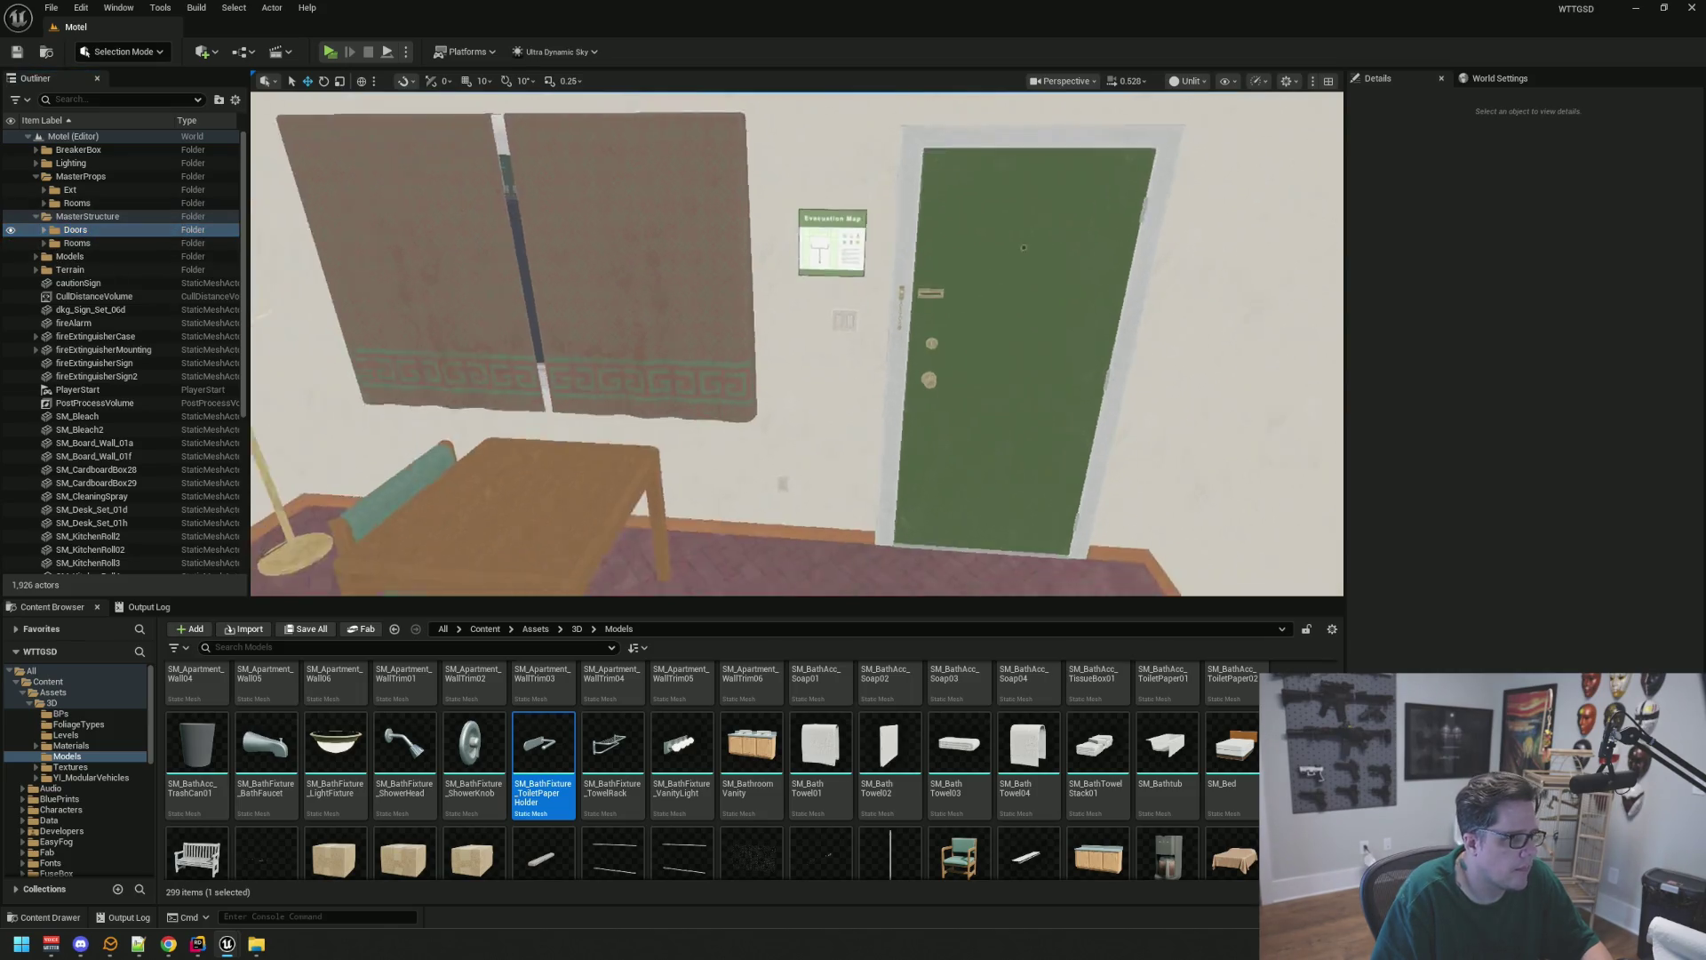
drag(645, 289, 645, 306)
click(555, 273)
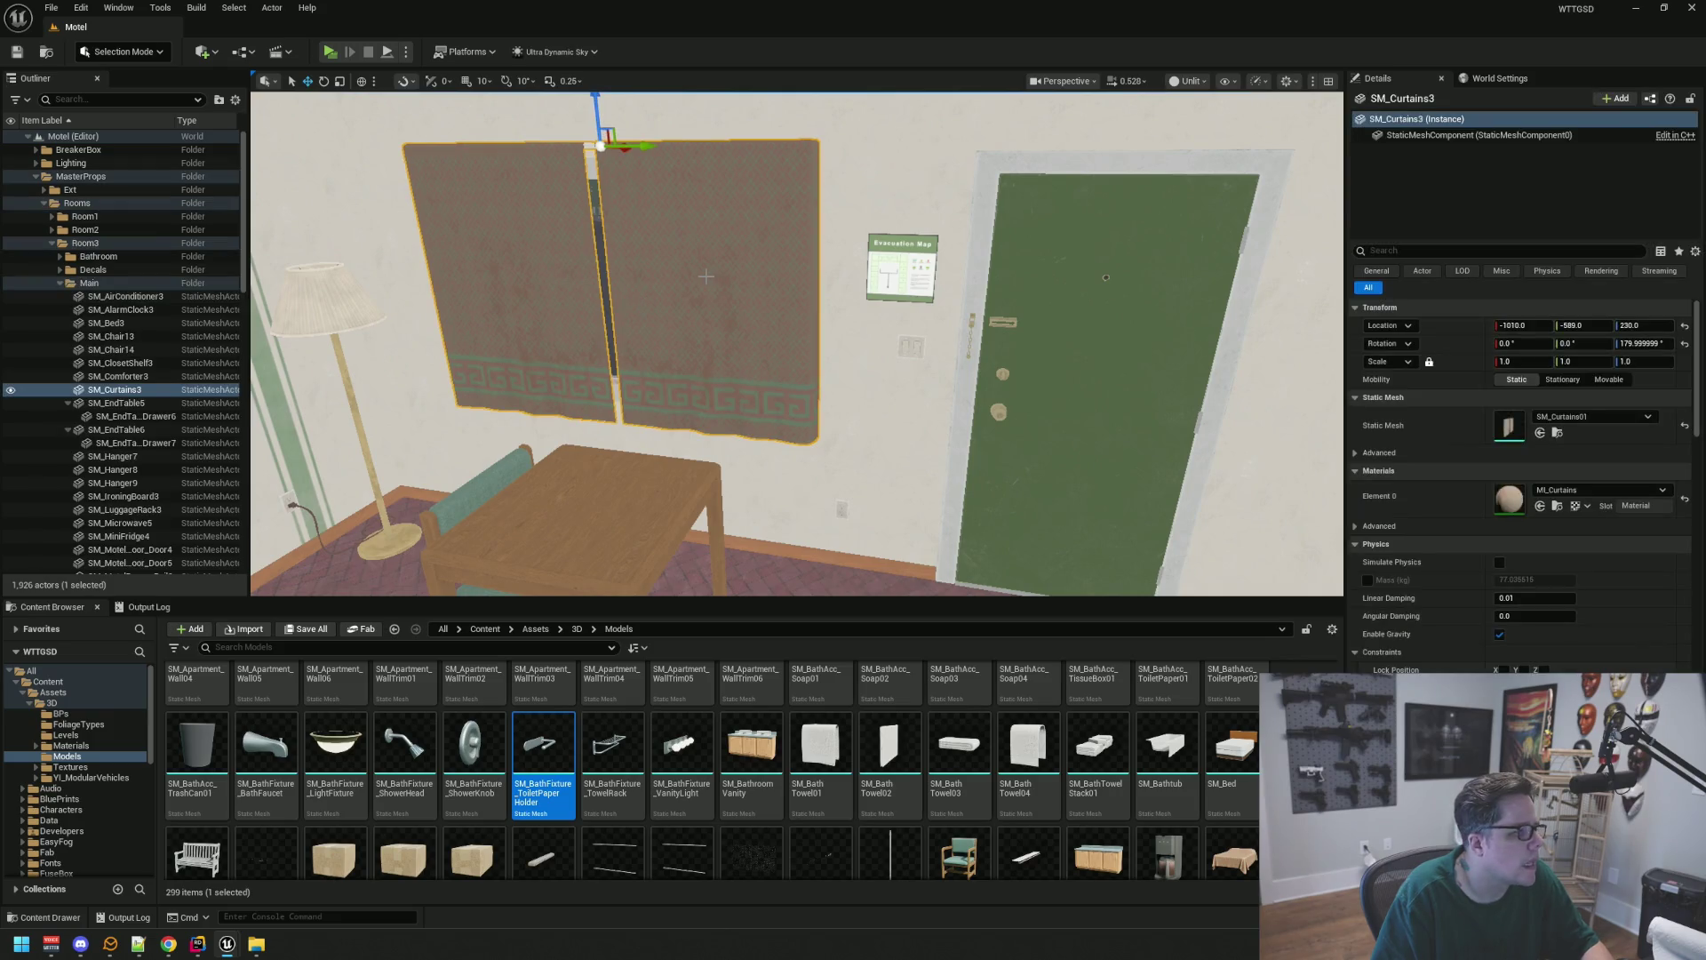
click(67, 403)
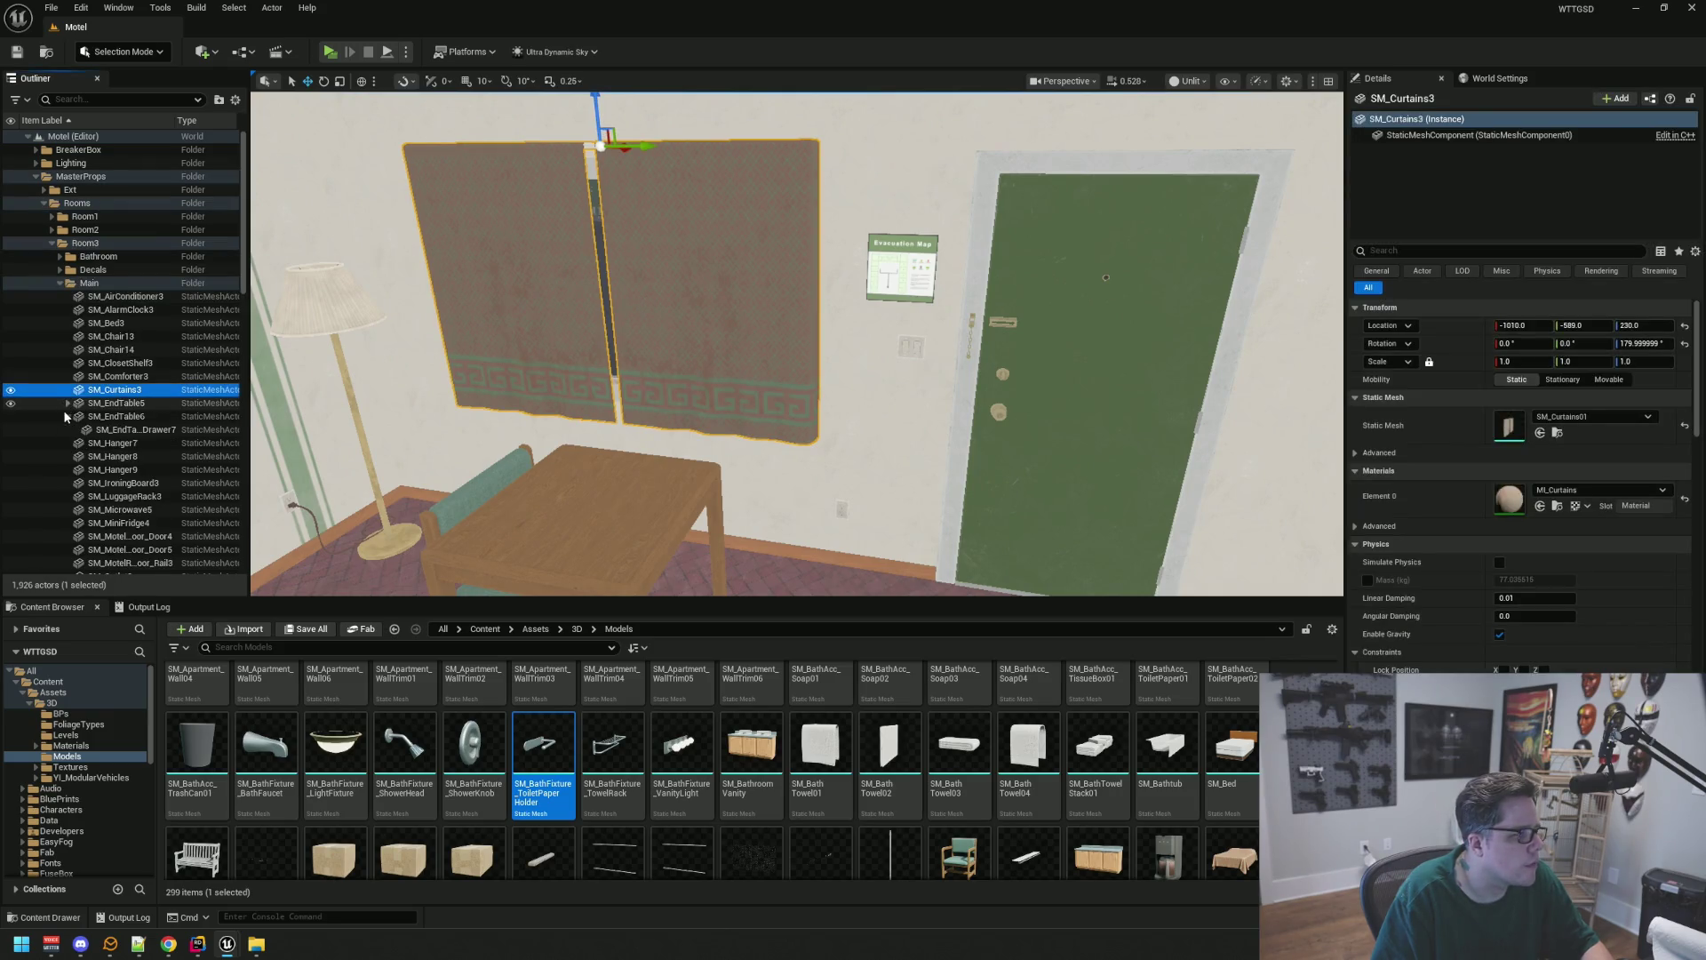
click(67, 416)
click(597, 151)
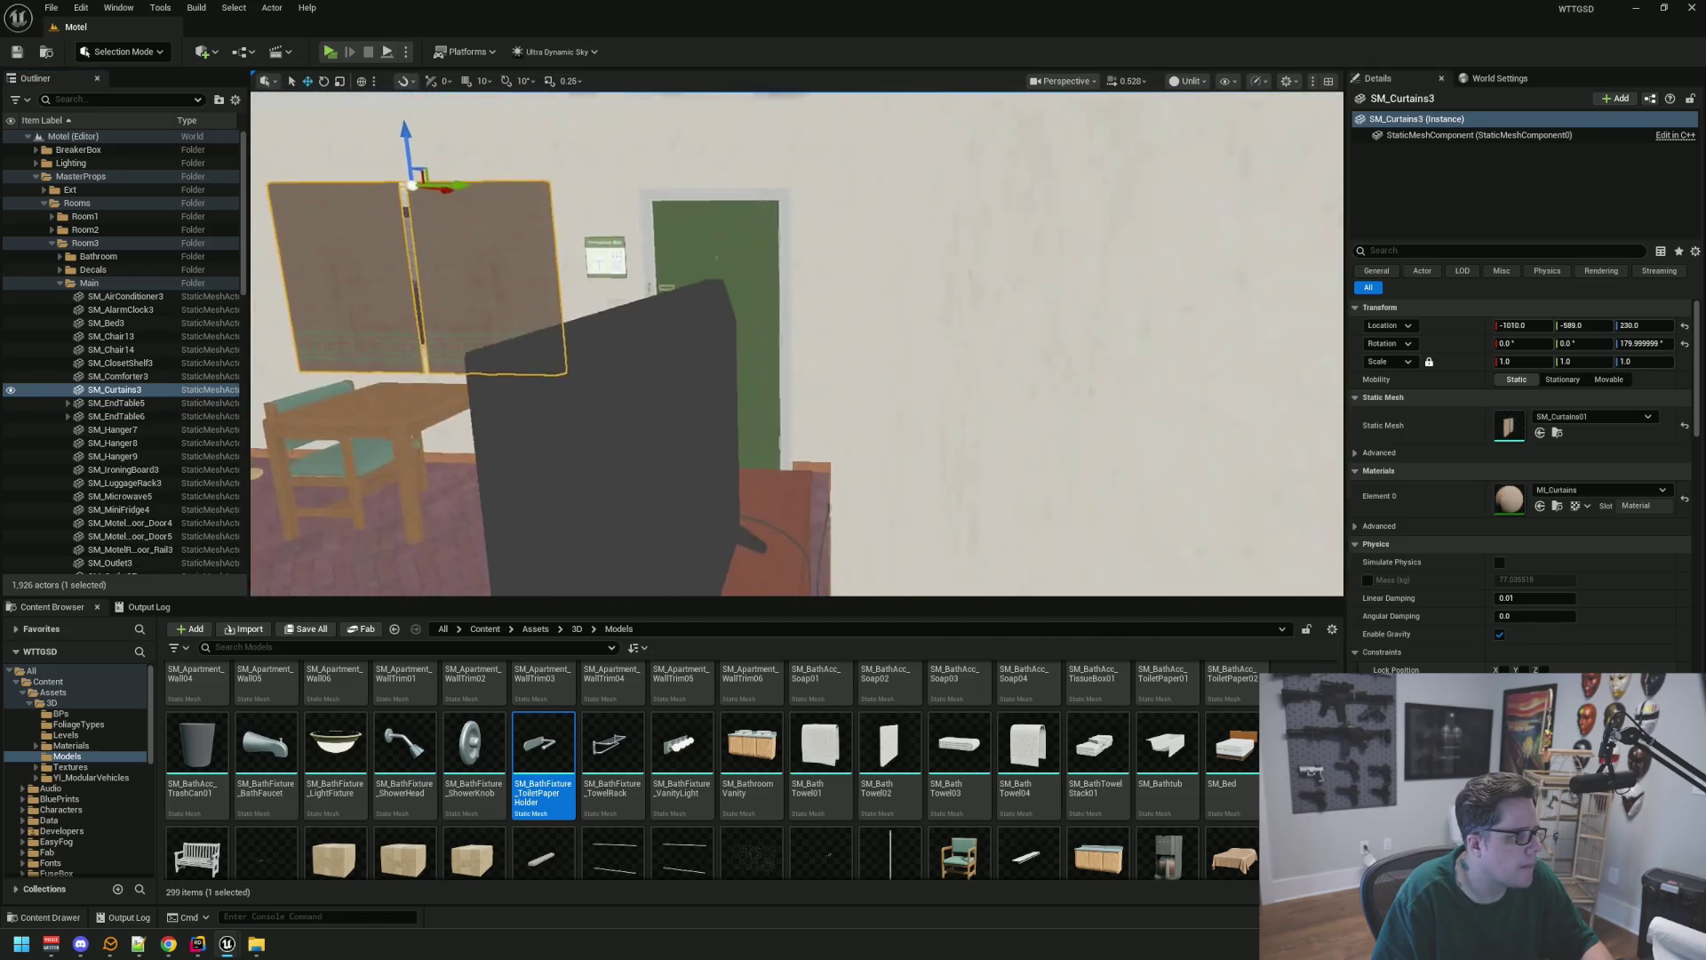
key(Escape)
drag(801, 319, 831, 222)
click(59, 282)
click(51, 243)
click(43, 203)
scroll(771, 321, down, 5)
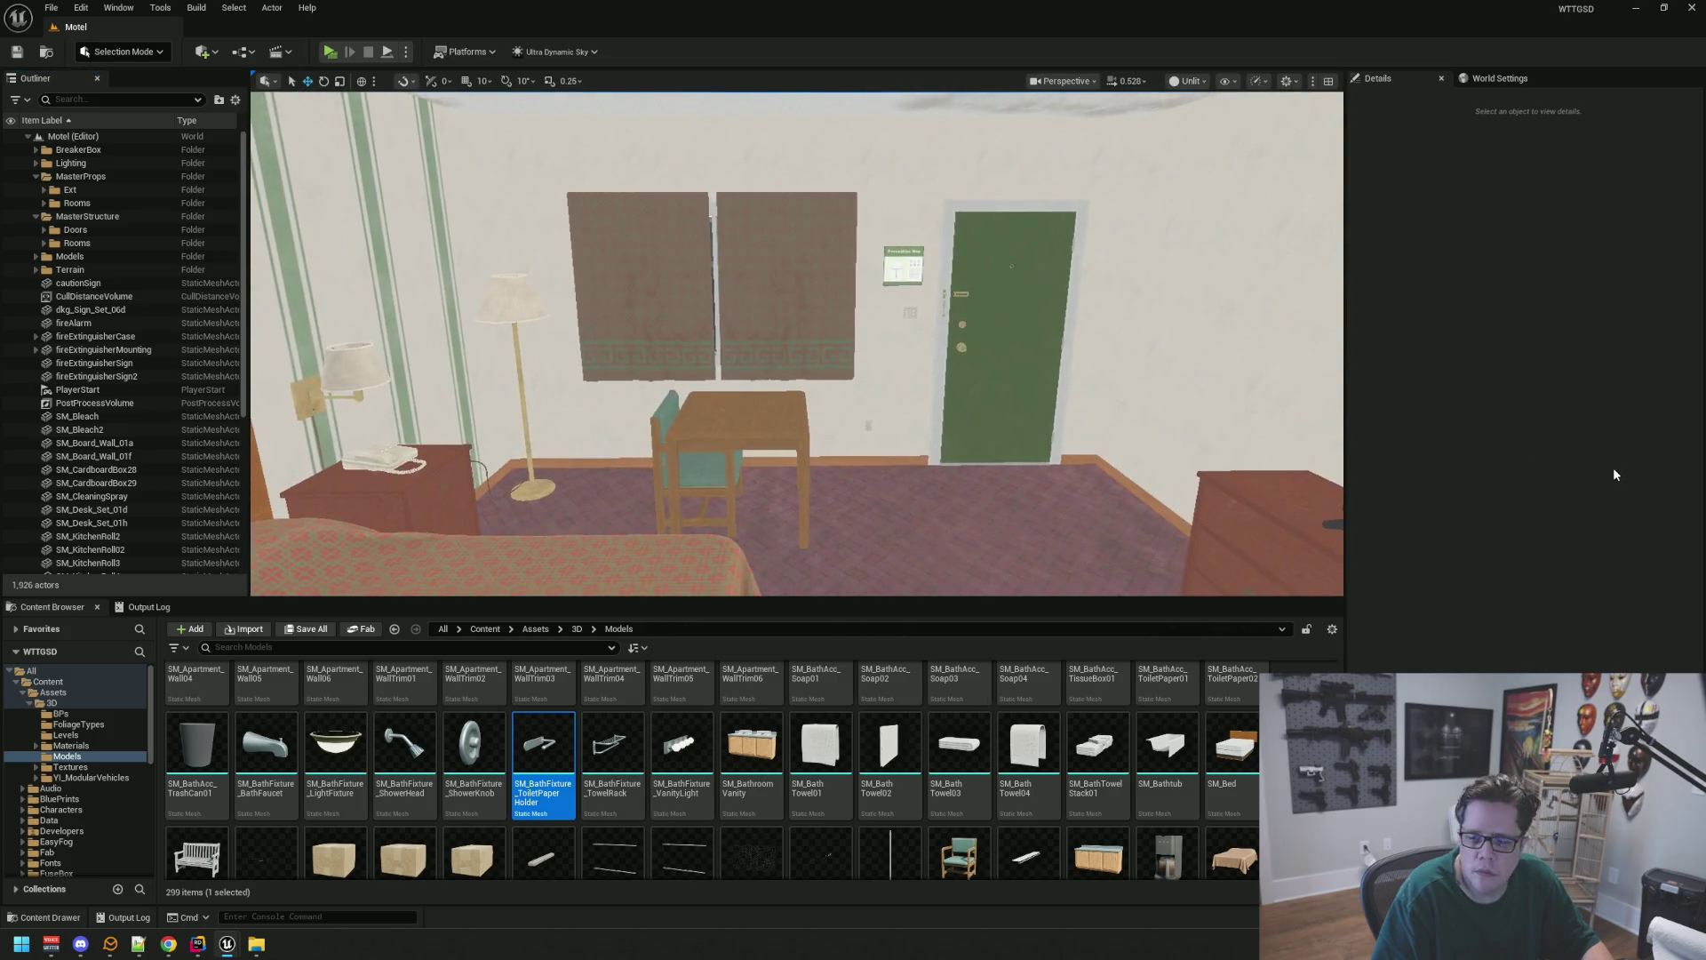
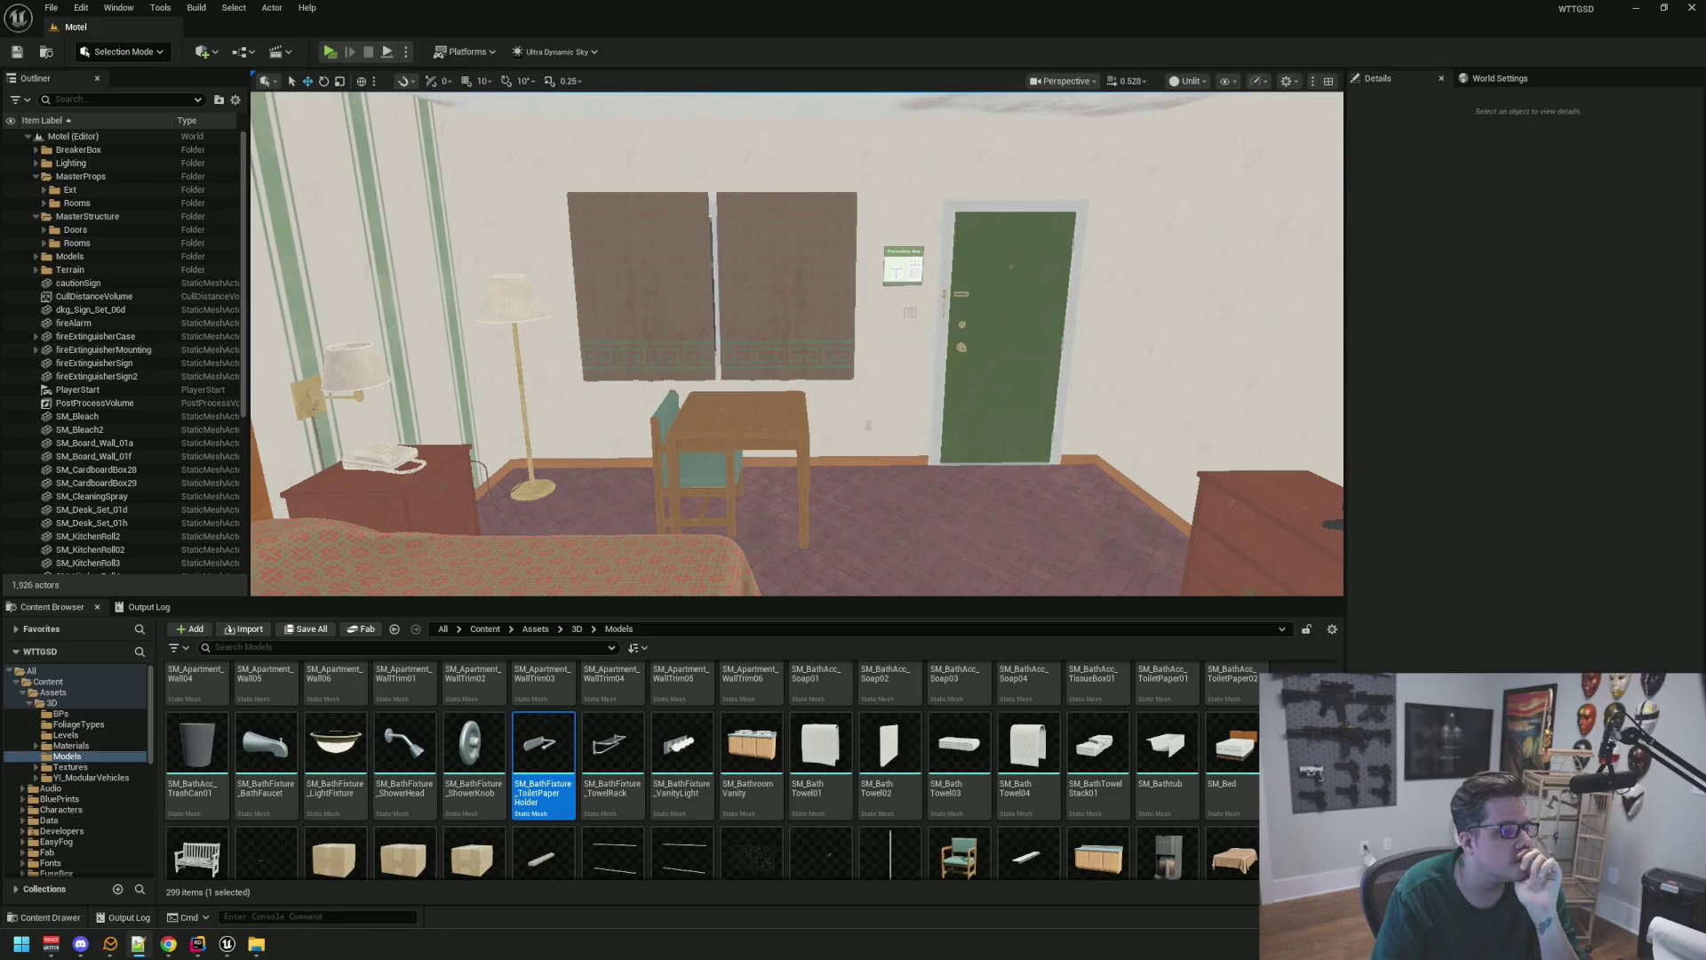
Create a Room4 subfolder inside MasterProps > Rooms
drag(1226, 411, 1244, 377)
key(s)
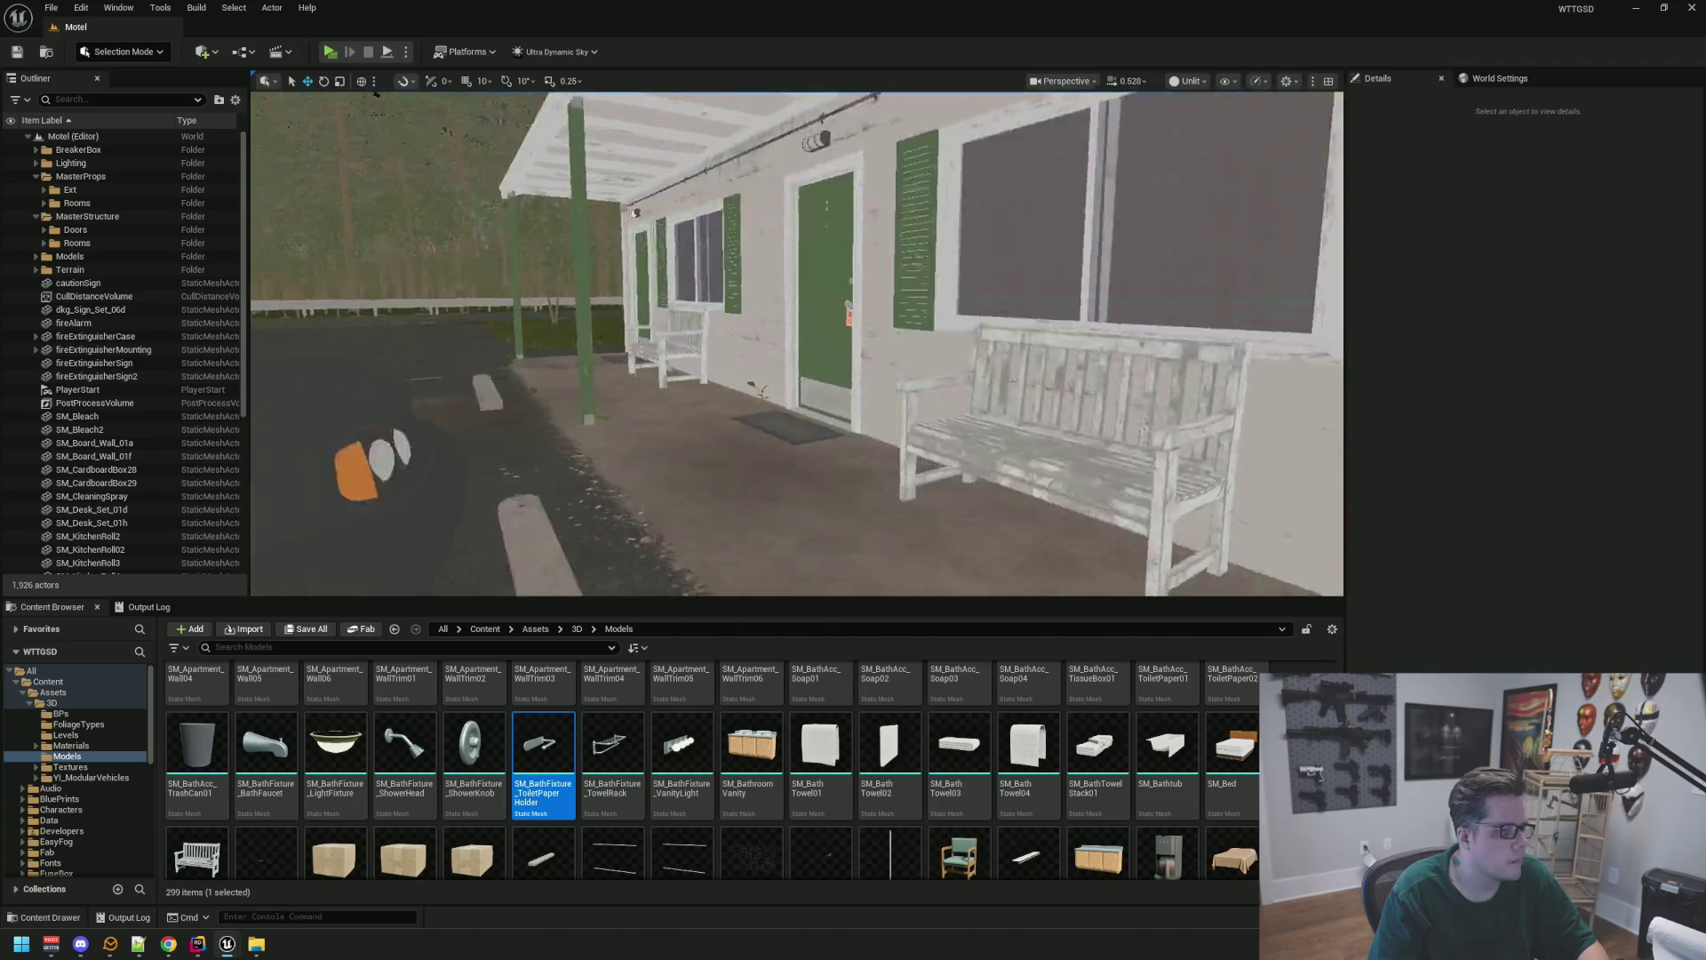
key(w)
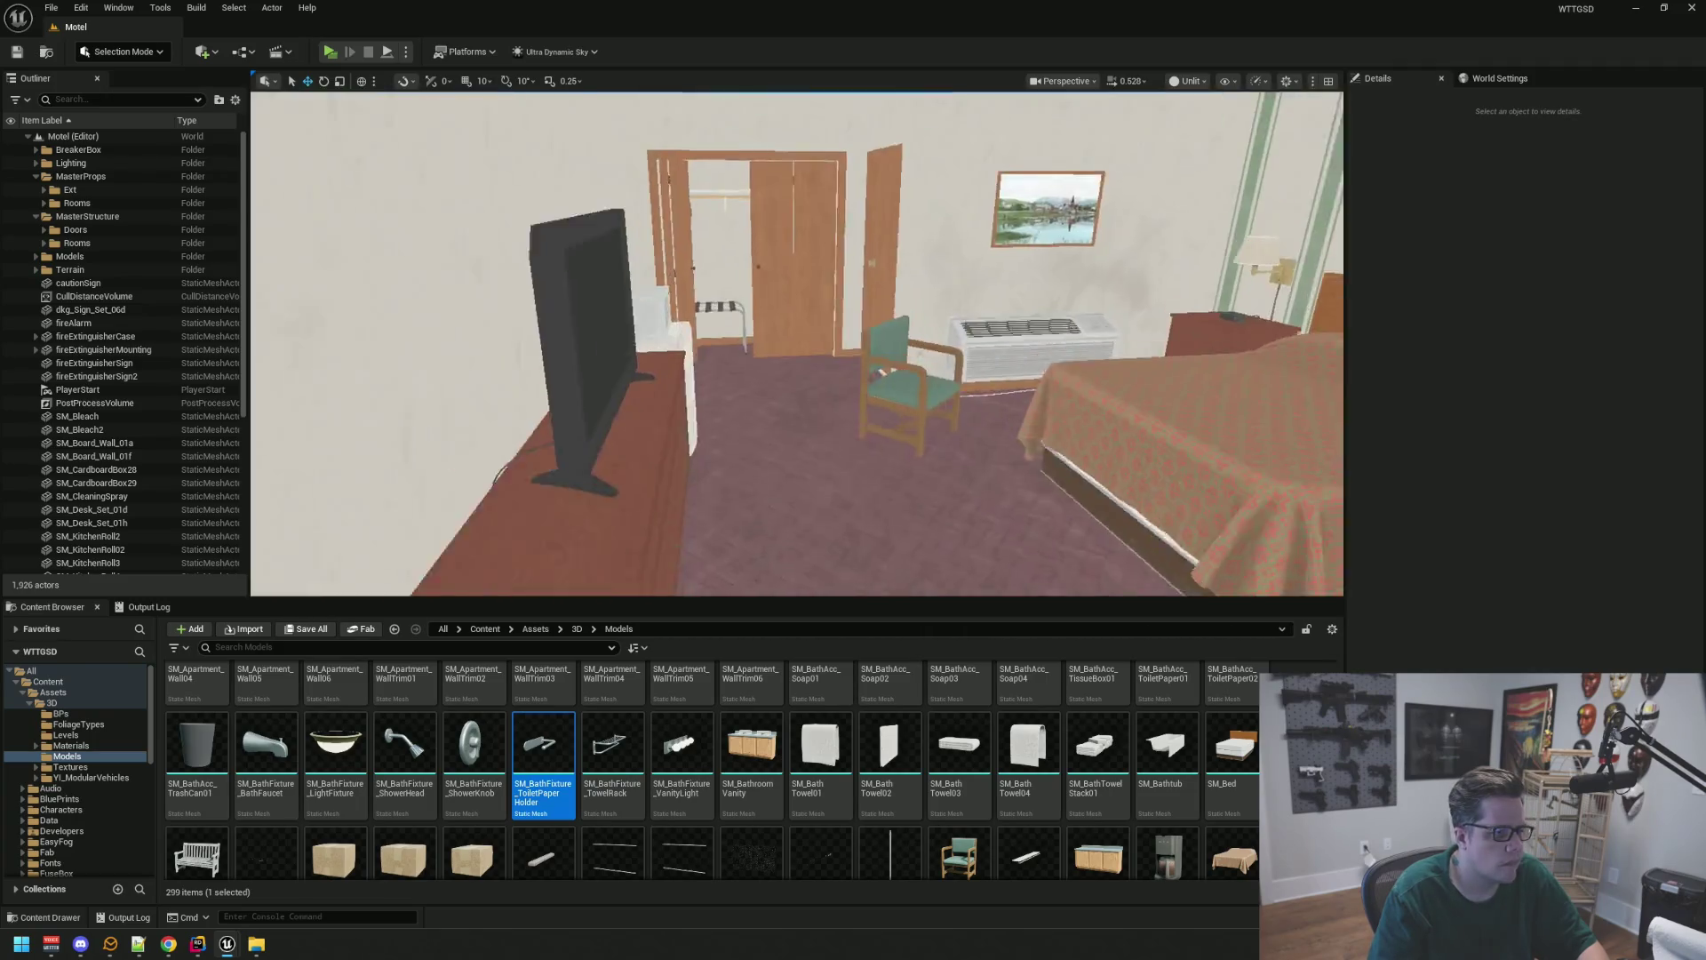
key(w)
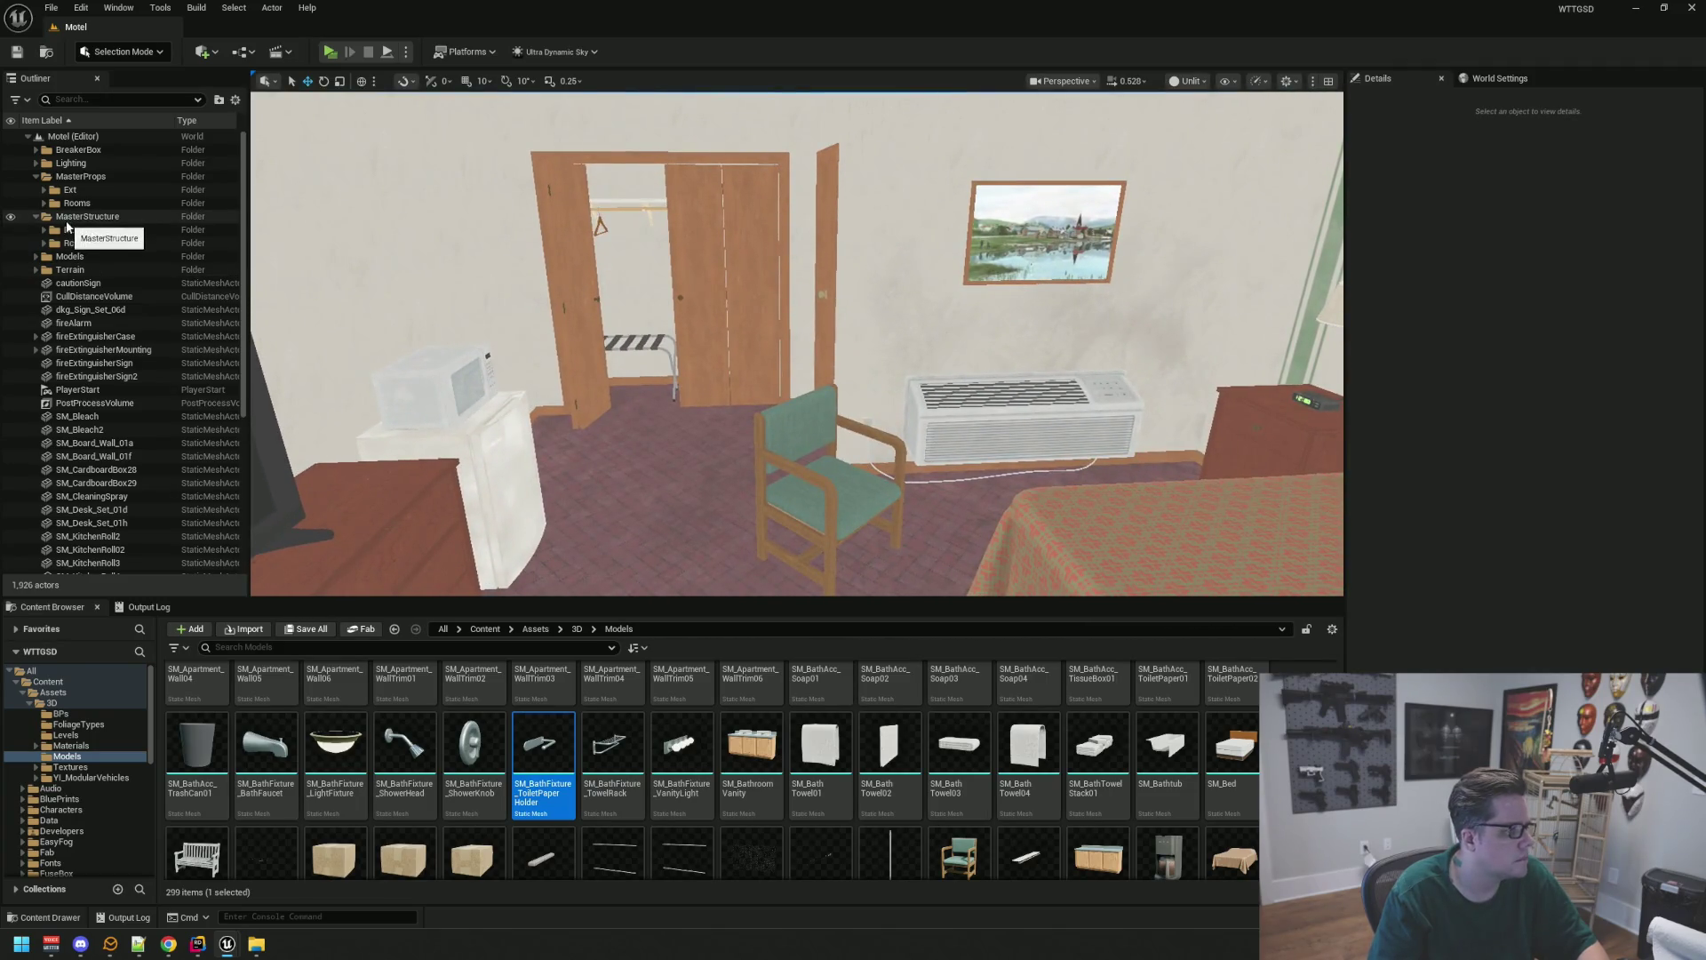
click(80, 205)
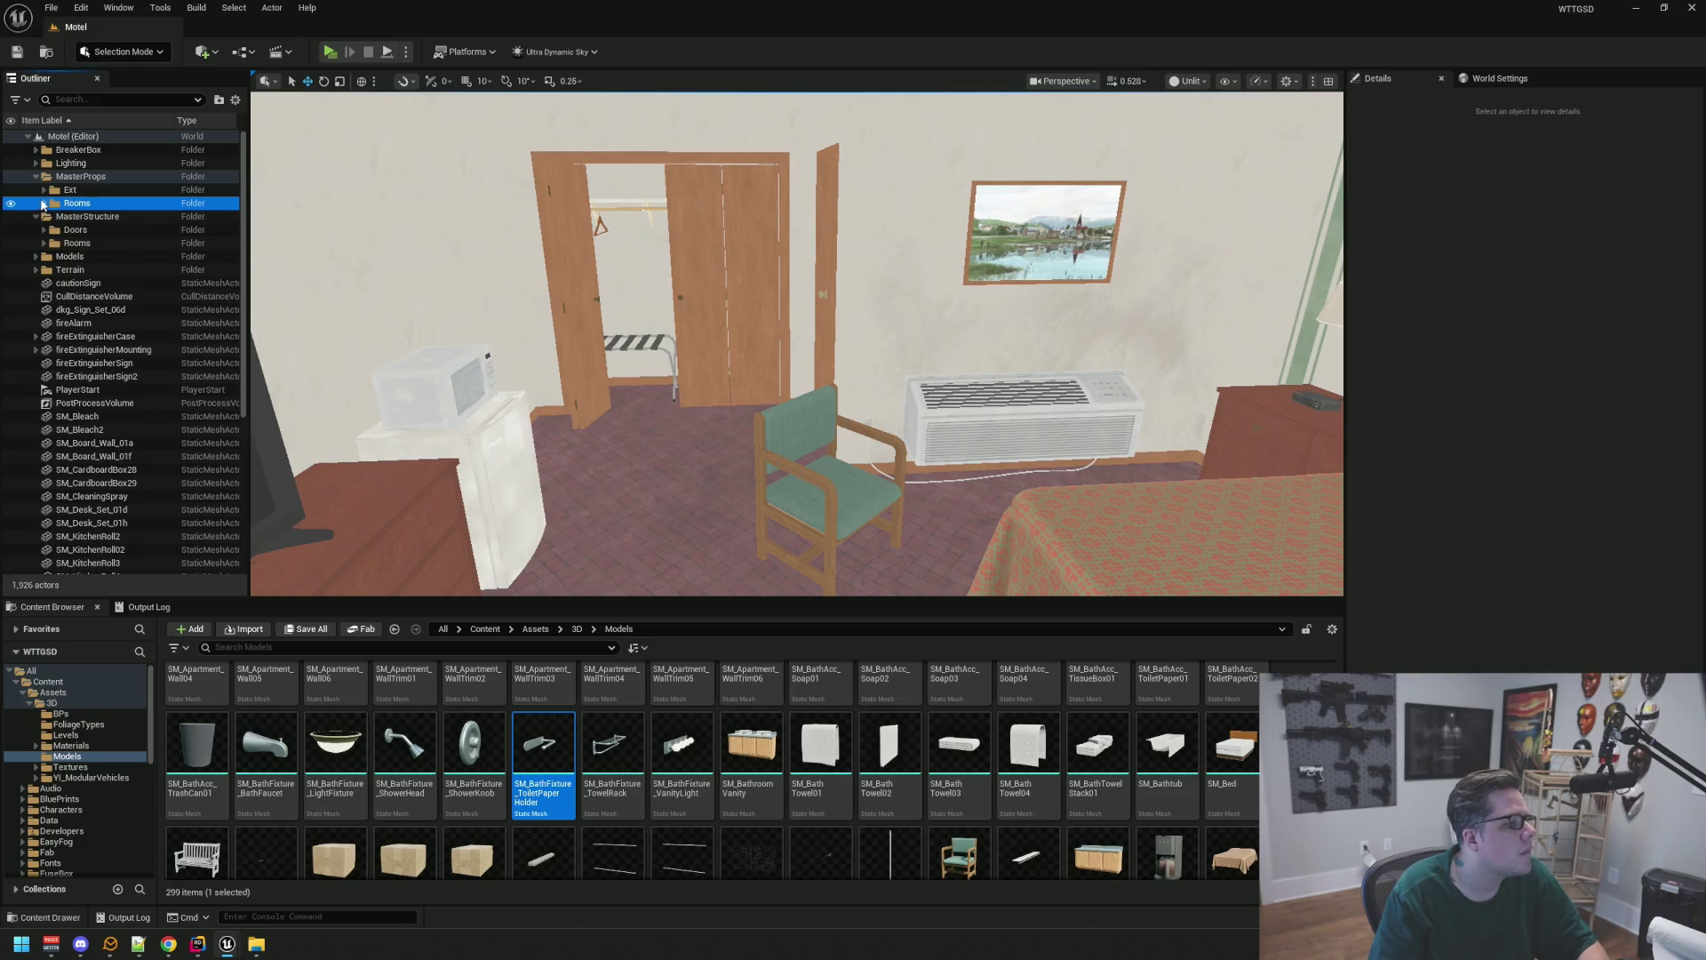
double_click(80, 206)
right_click(81, 210)
click(133, 233)
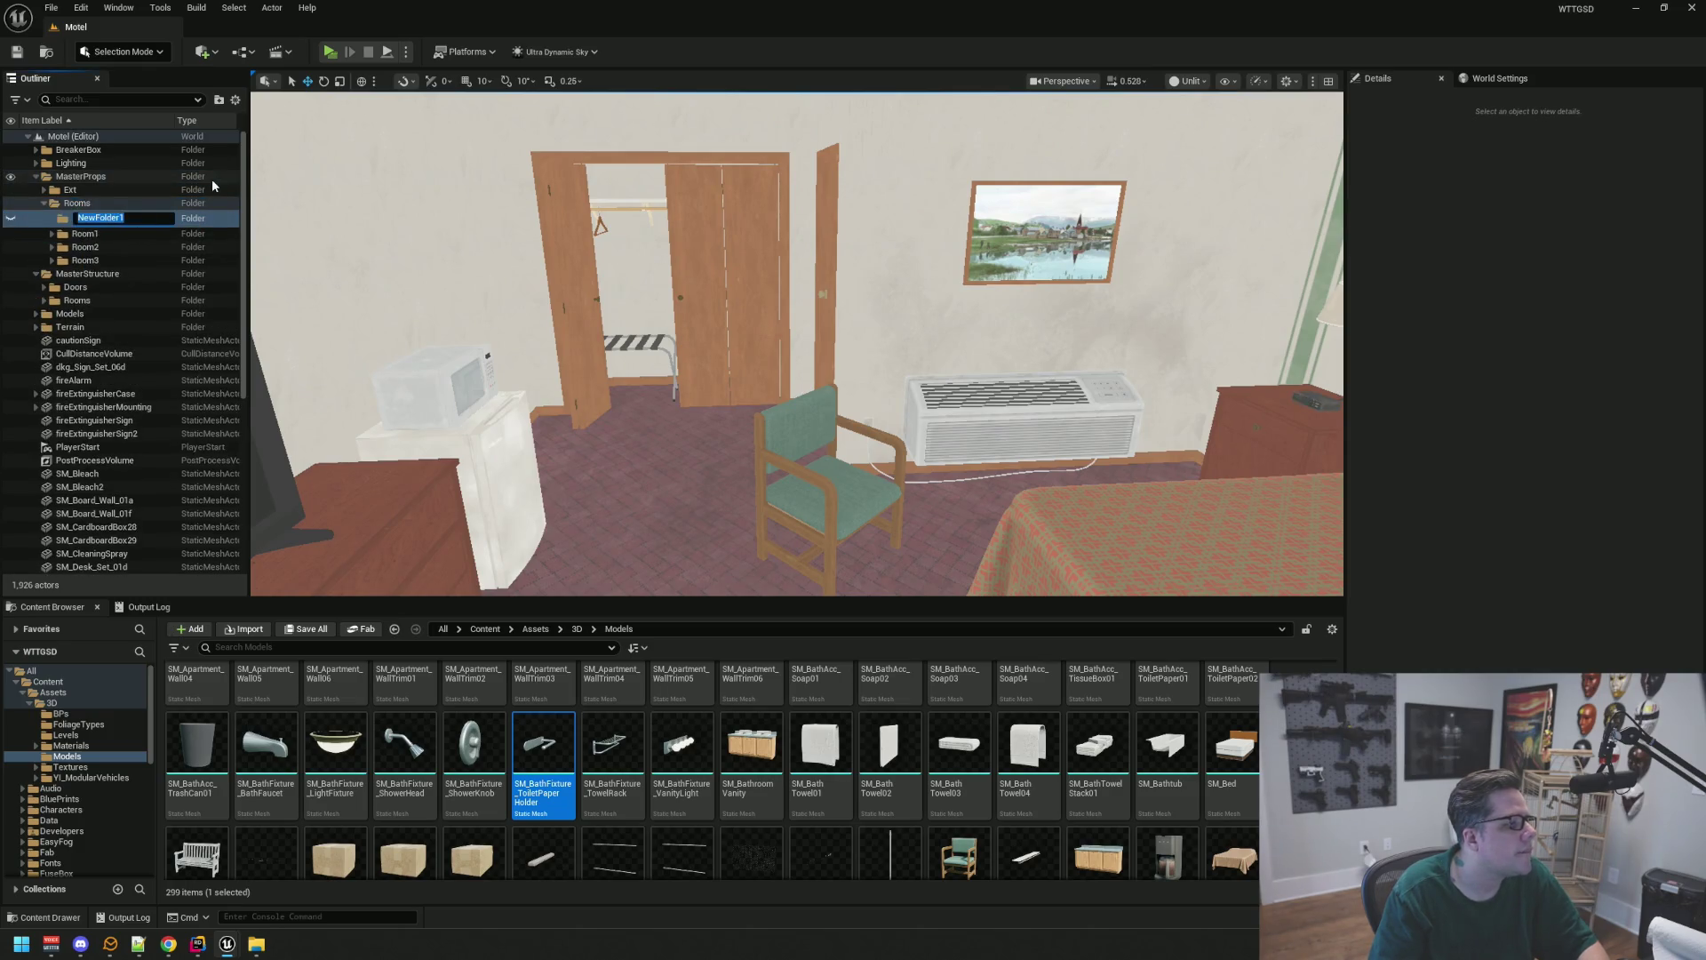
text(Room4)
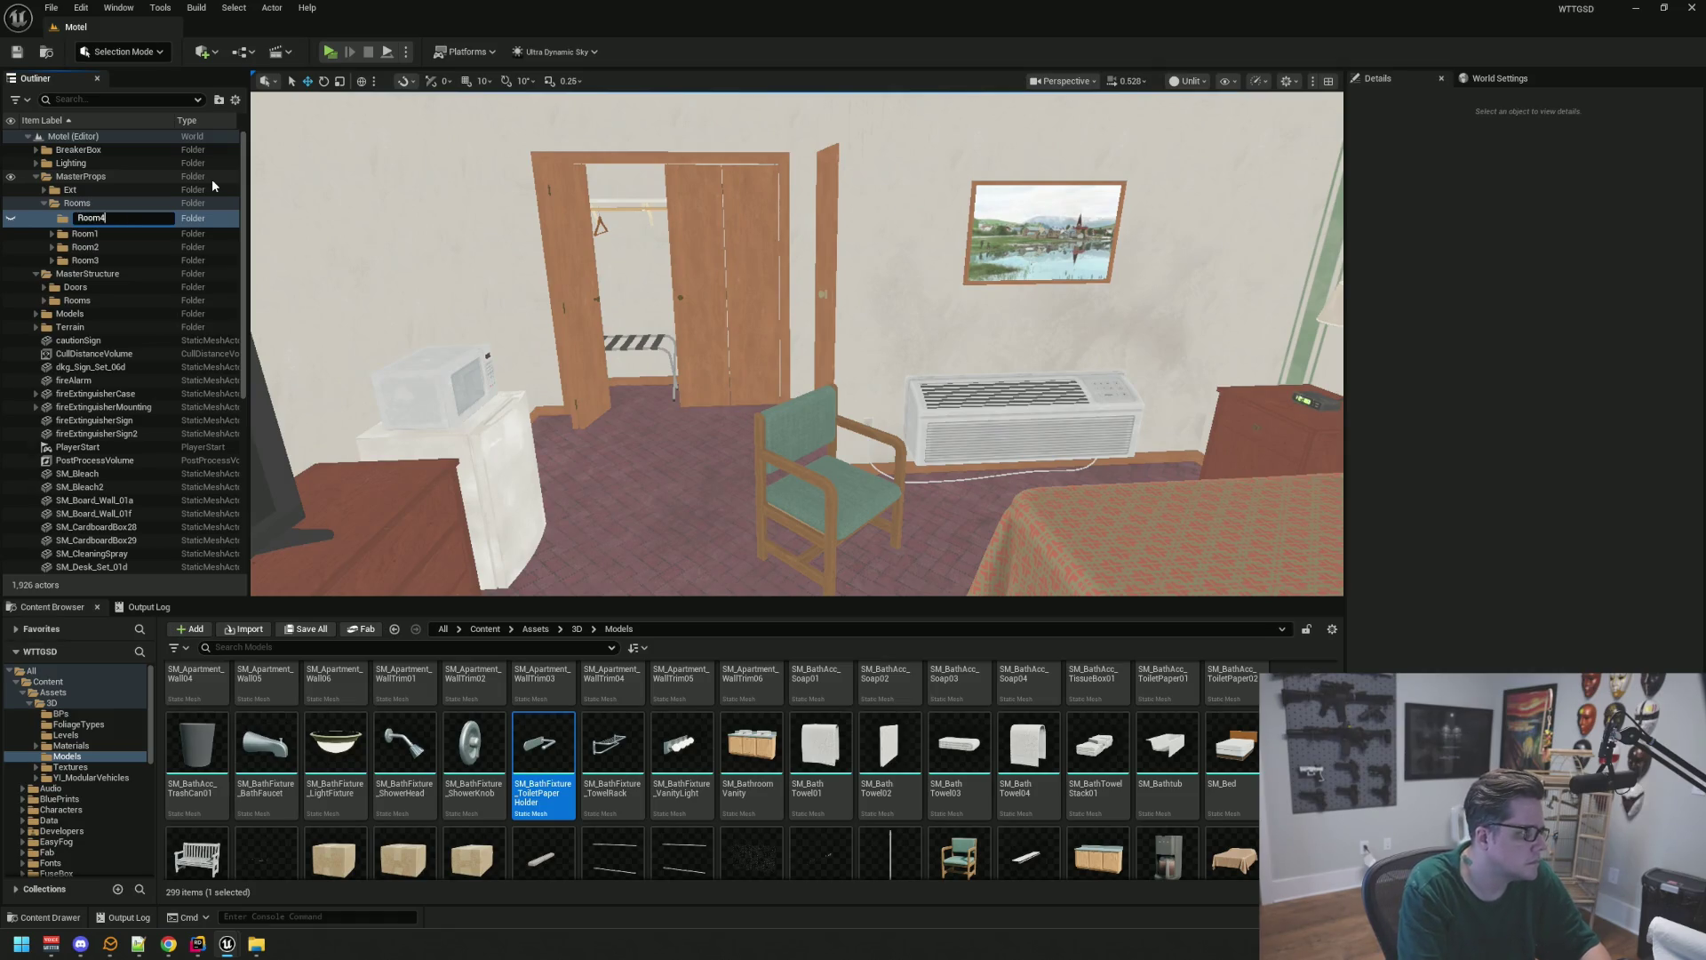
key(Return)
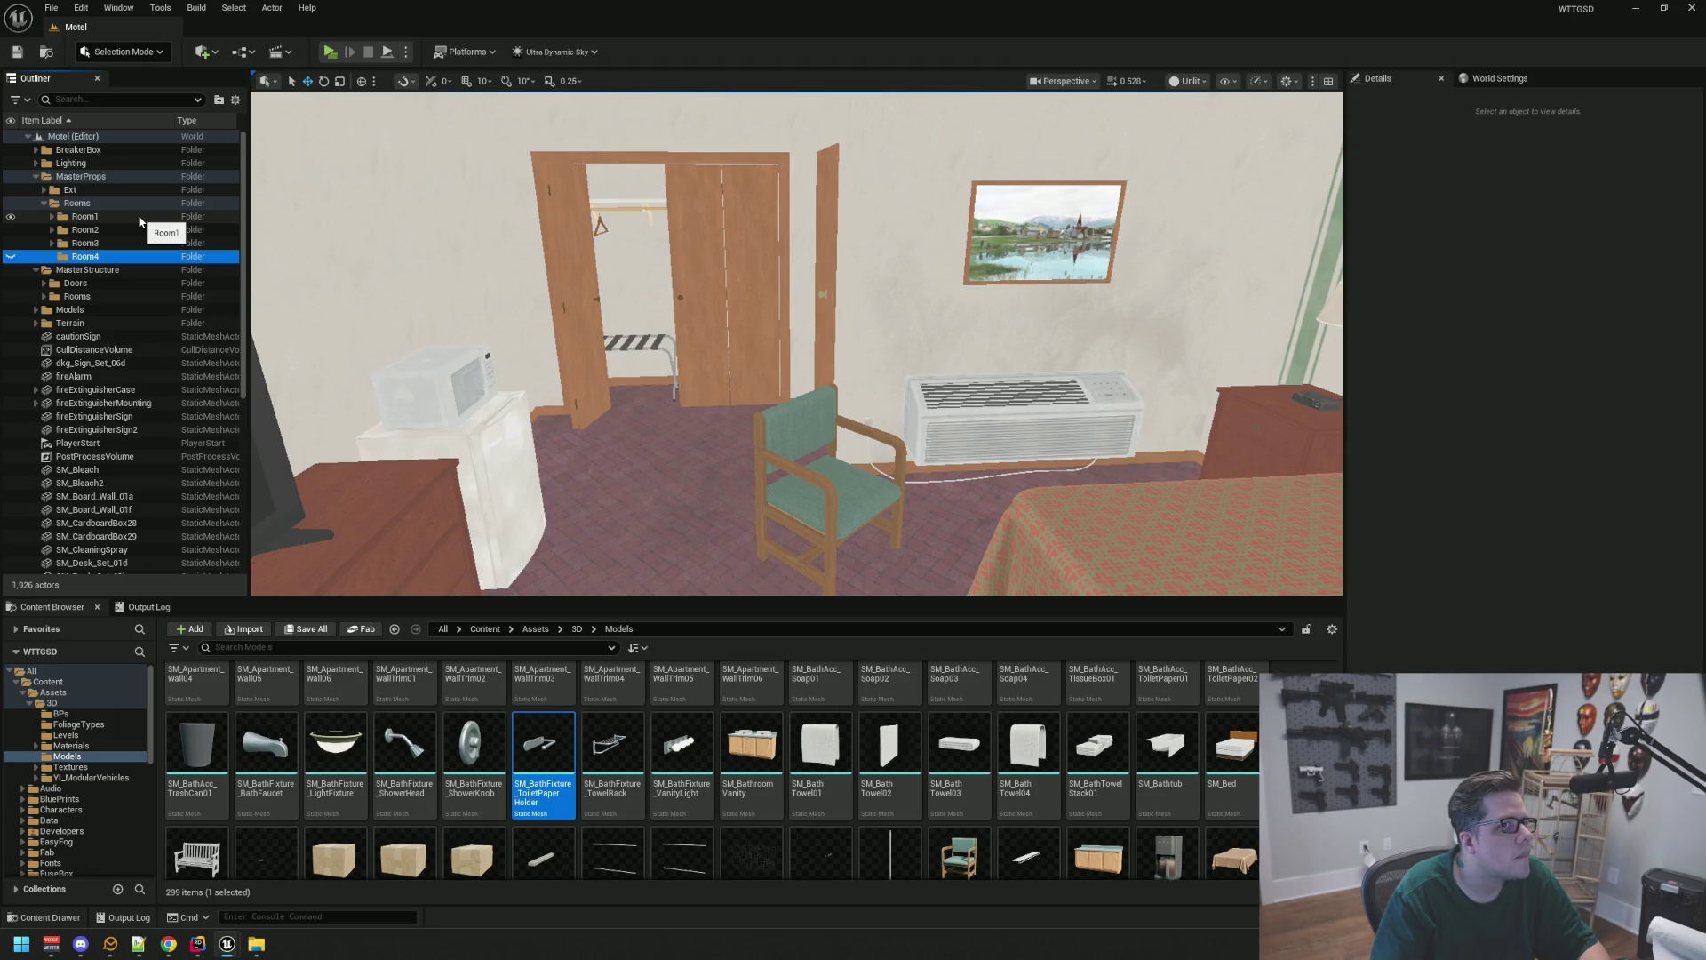
Rename the Room1 and Room2 folders to Room01 and Room02
click(139, 219)
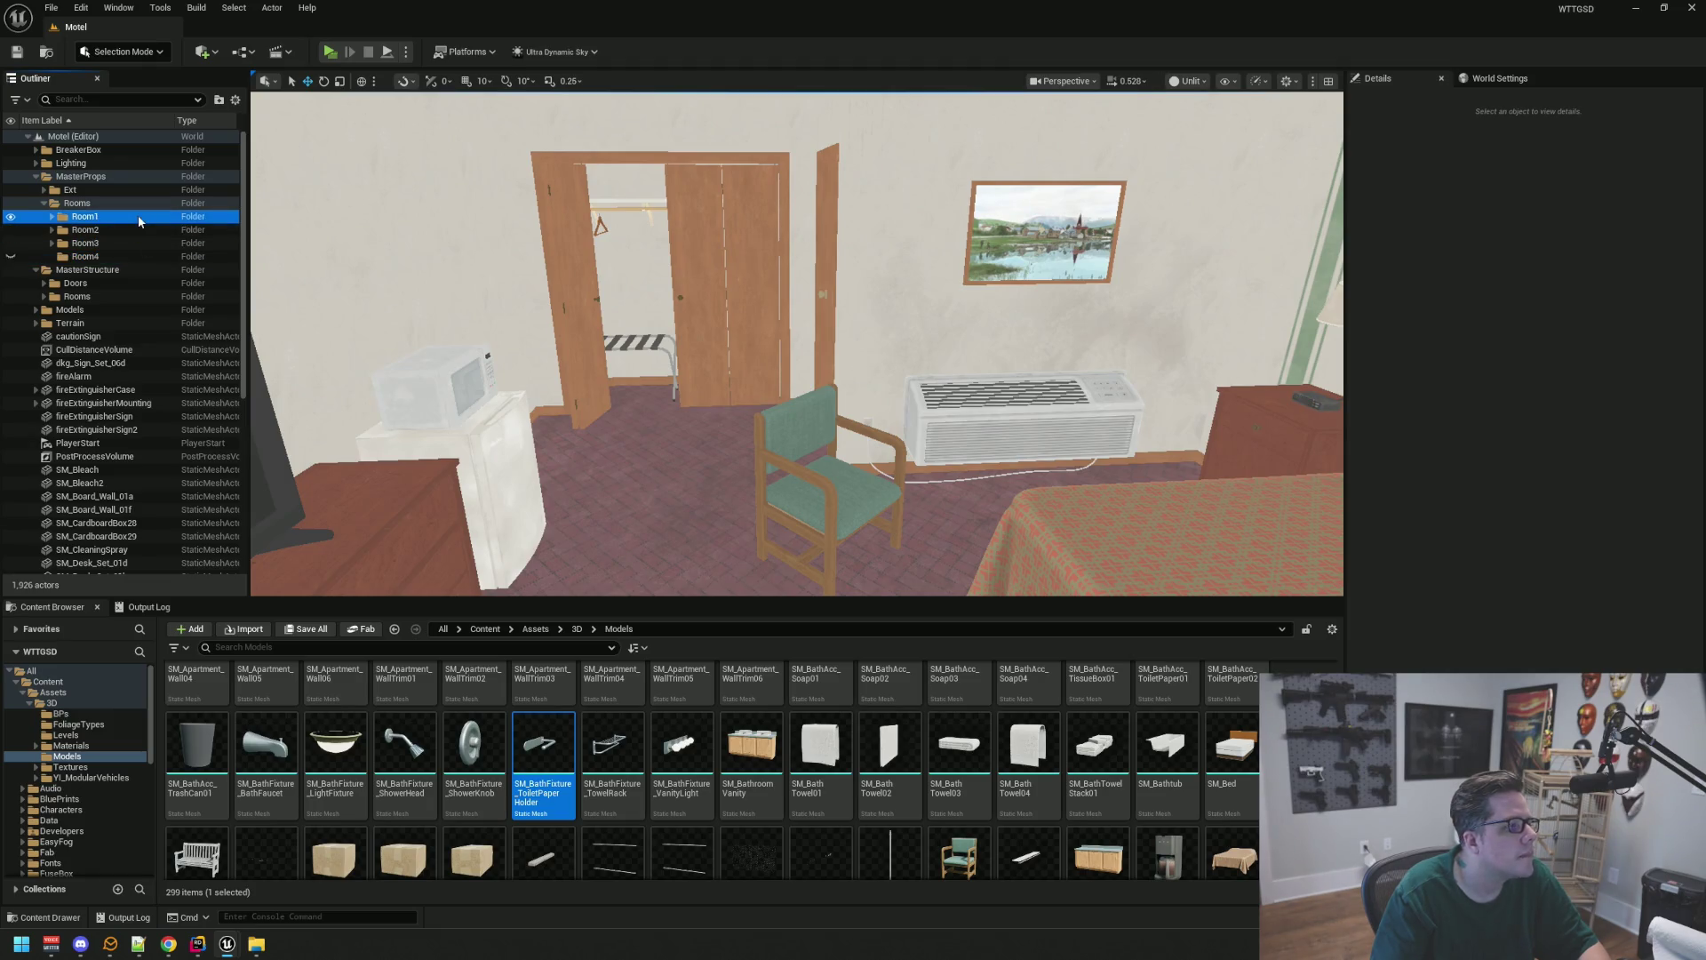
click(140, 219)
click(139, 217)
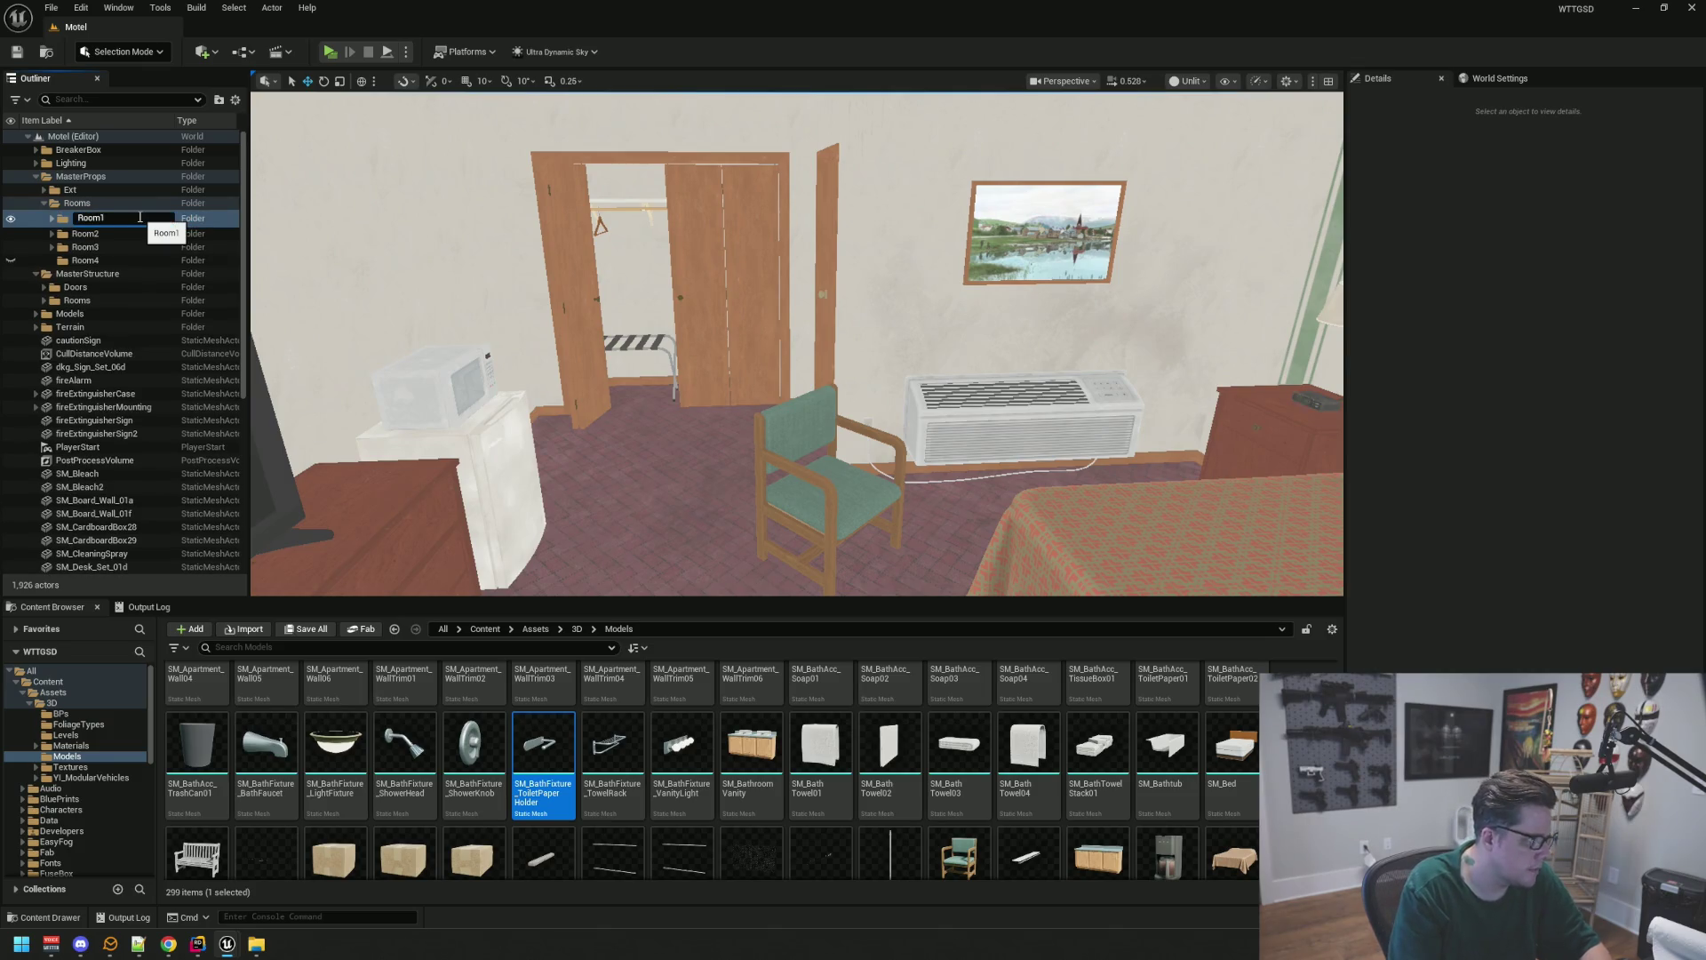
text(0)
key(Return)
click(52, 217)
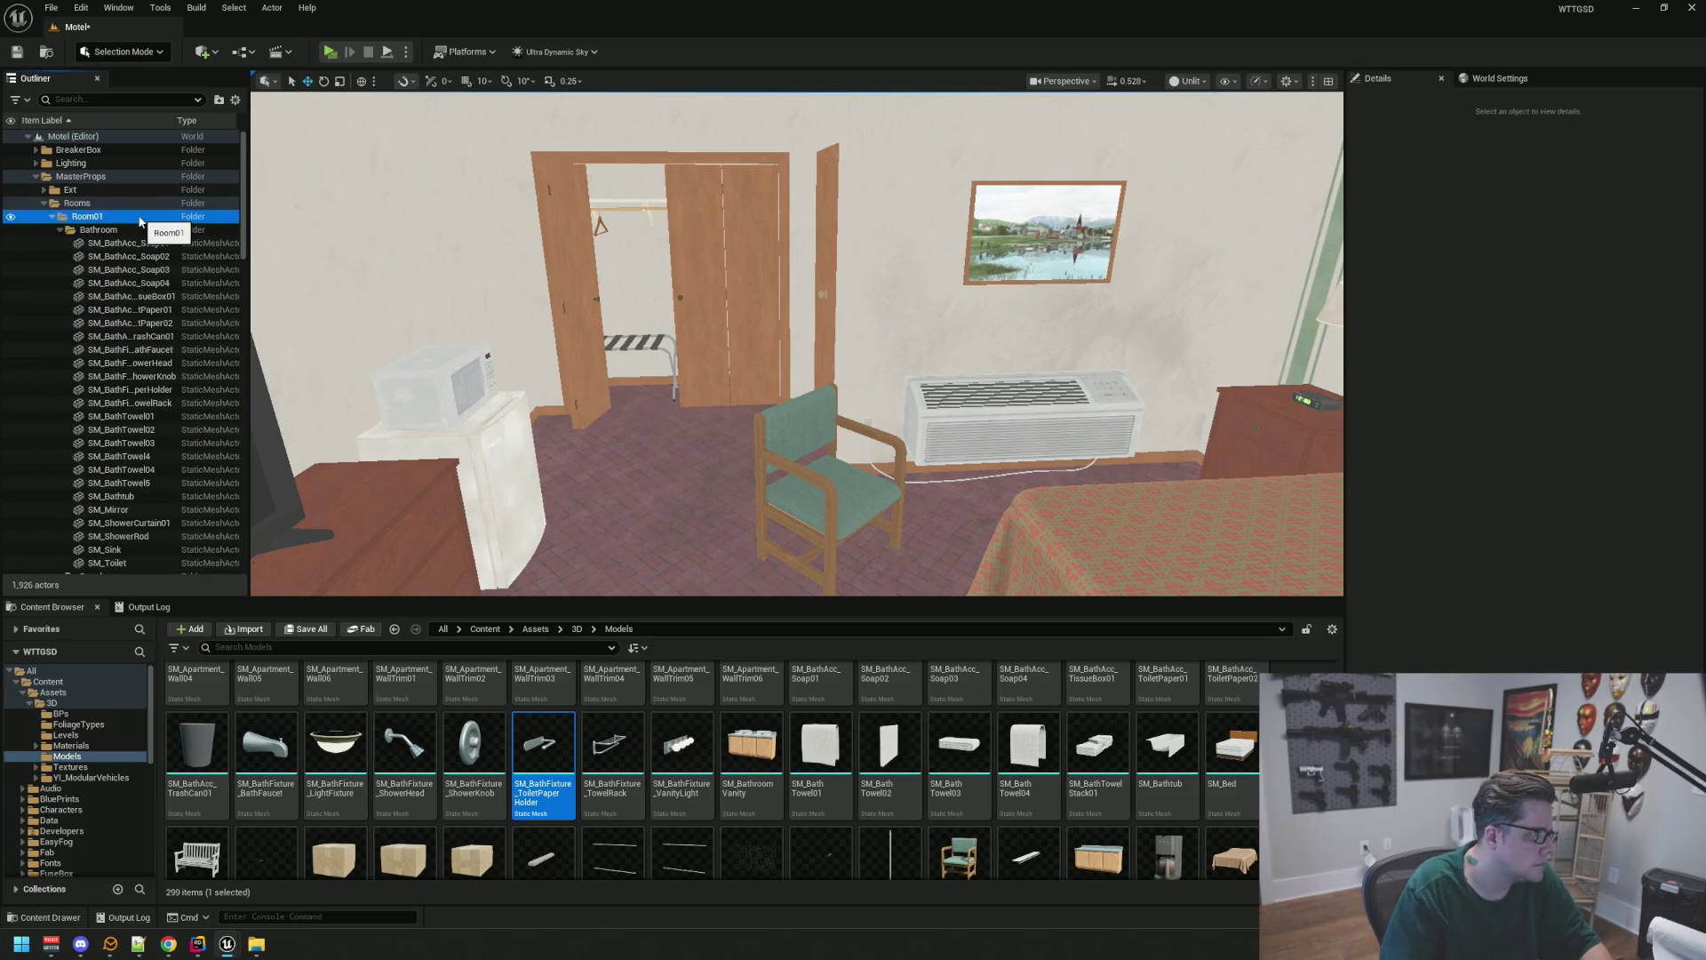
click(60, 230)
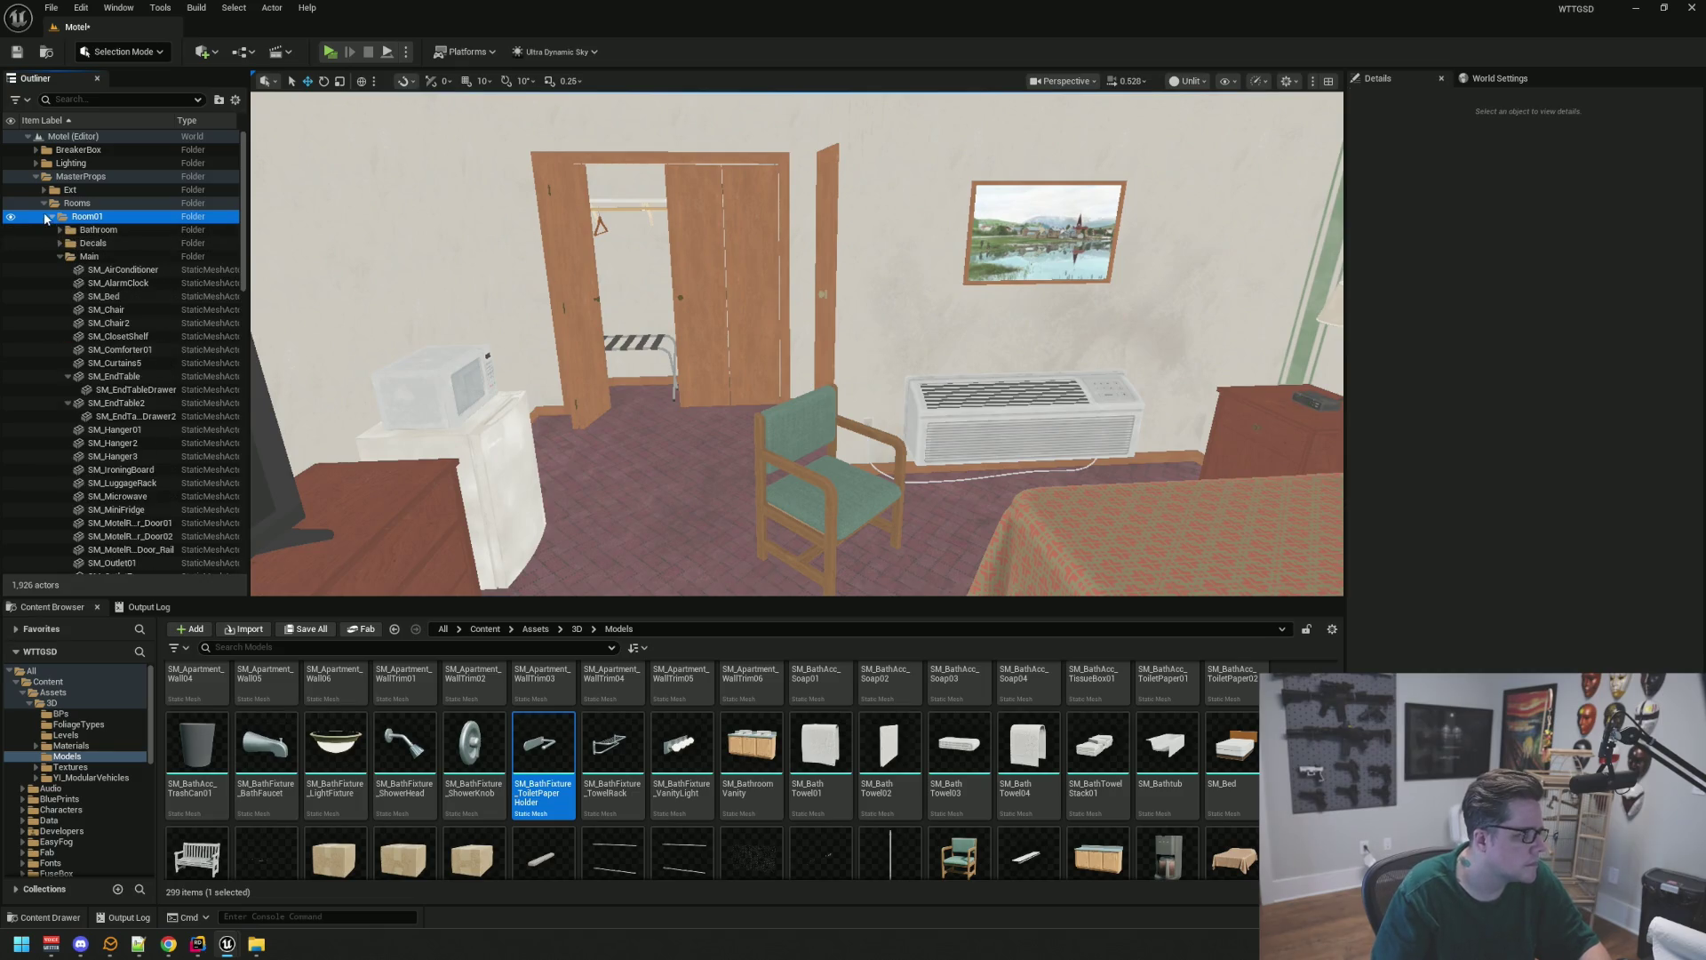
click(51, 217)
click(61, 229)
click(107, 231)
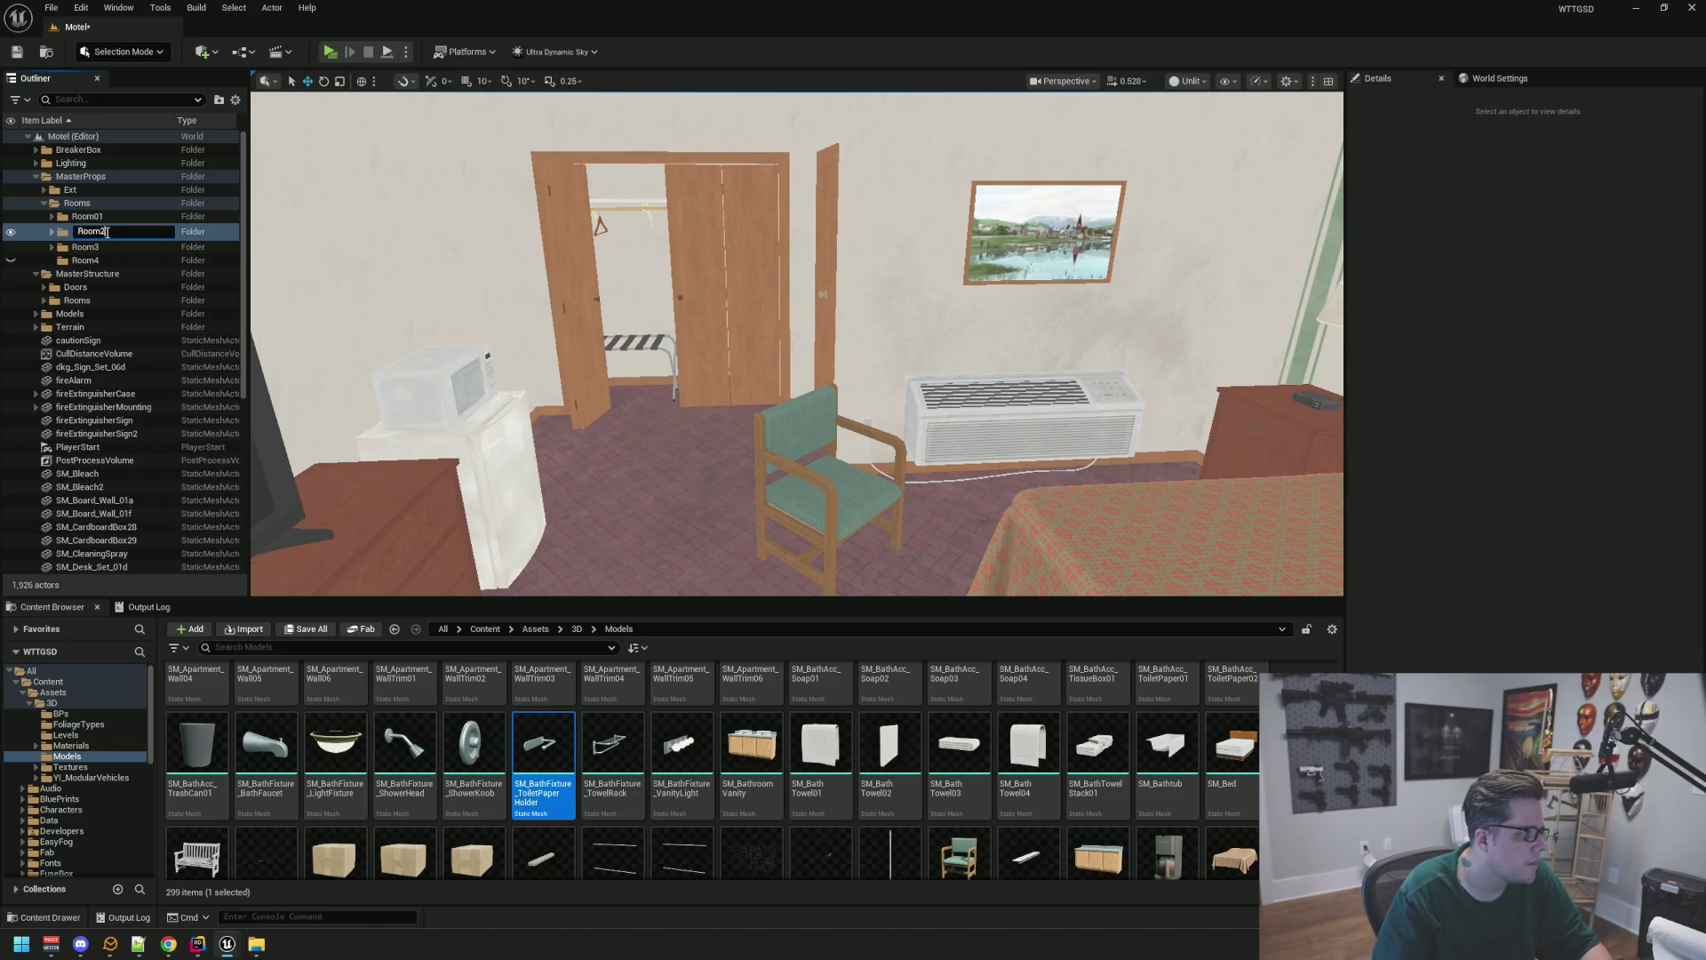
text(0)
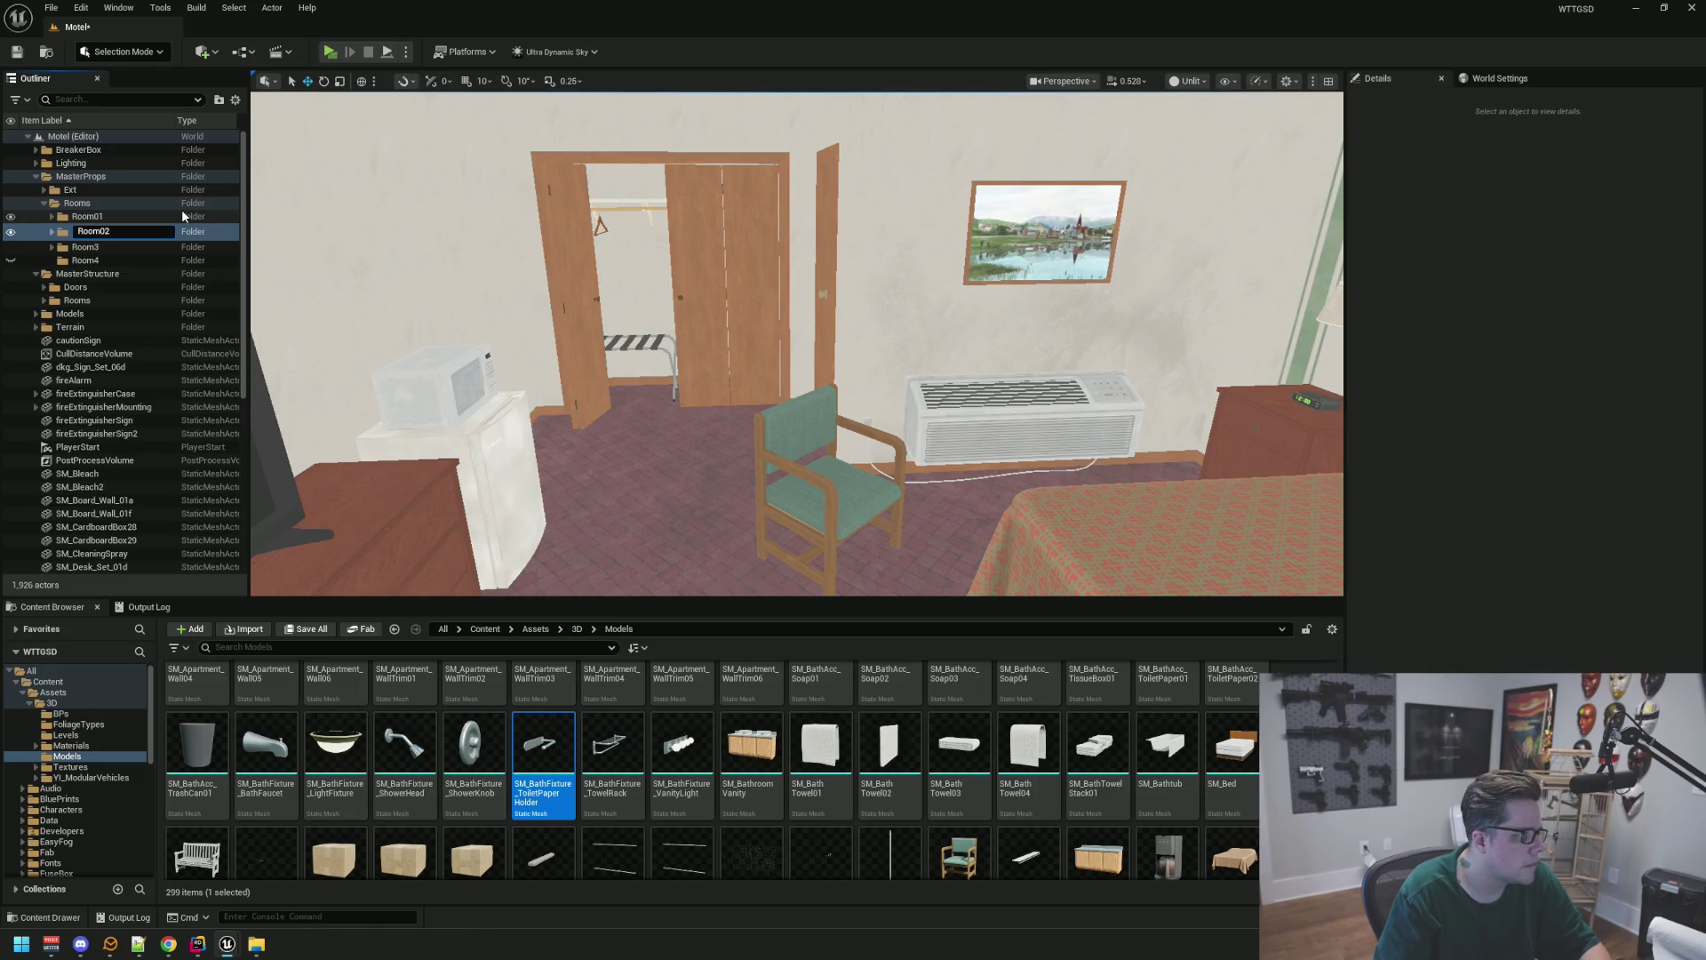
key(Return)
Rename the Room3 and Room4 folders to Room03 and Room04
click(98, 245)
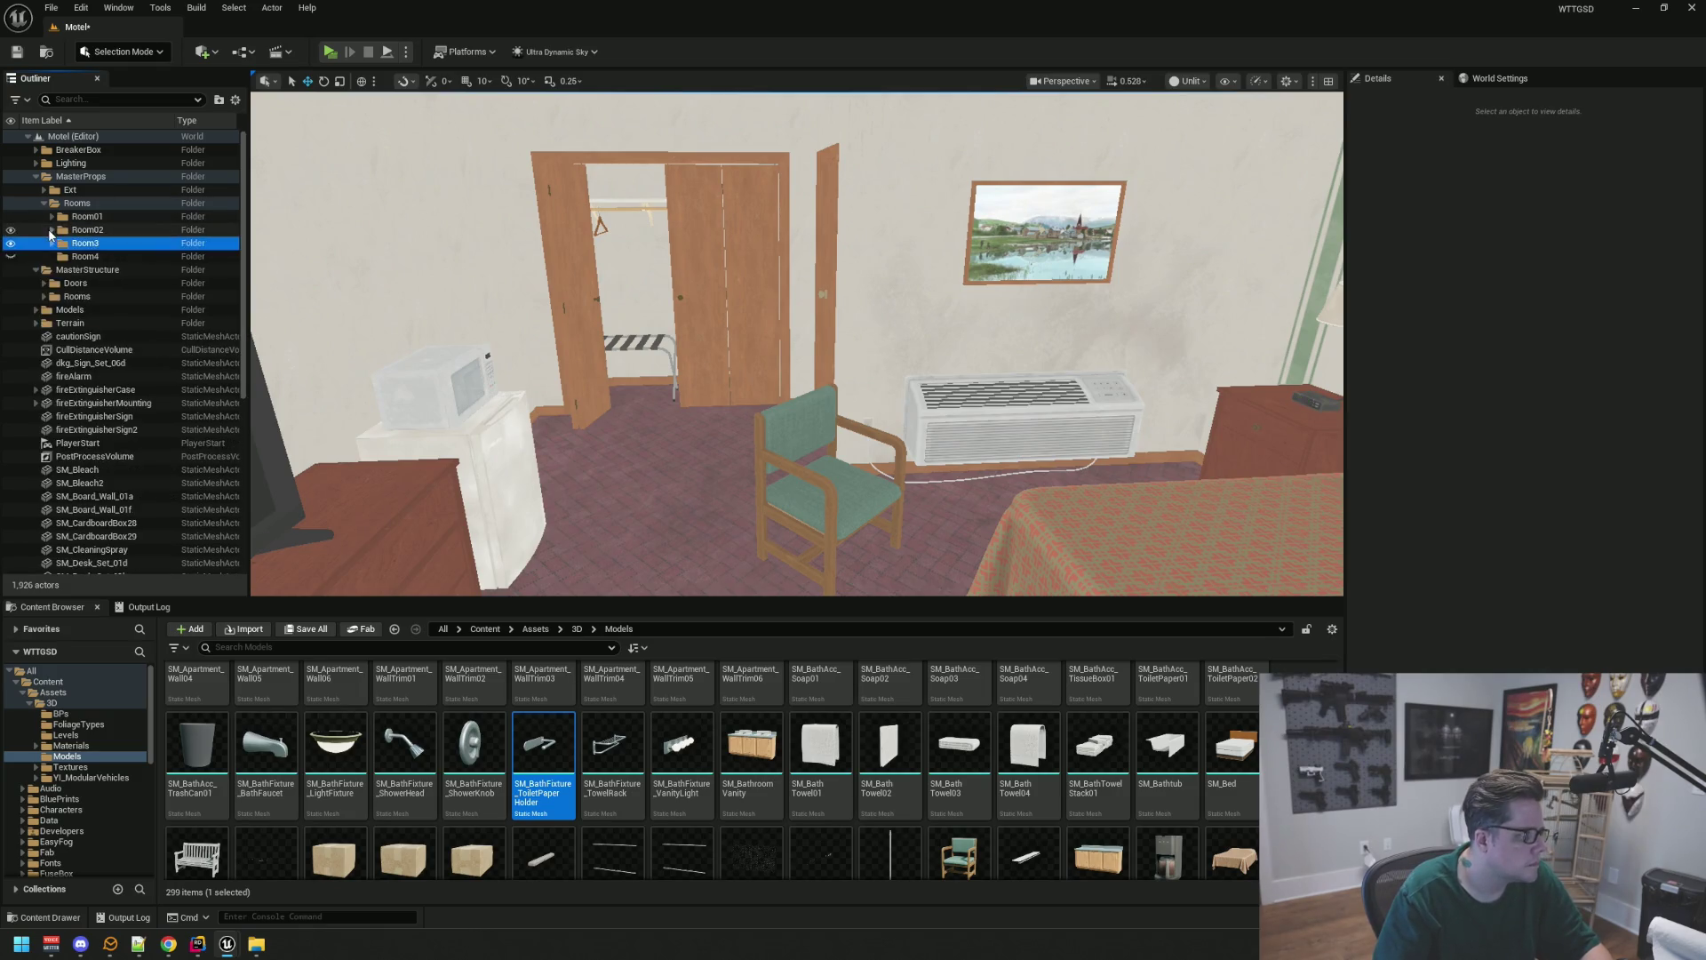
click(99, 247)
text(0)
key(Return)
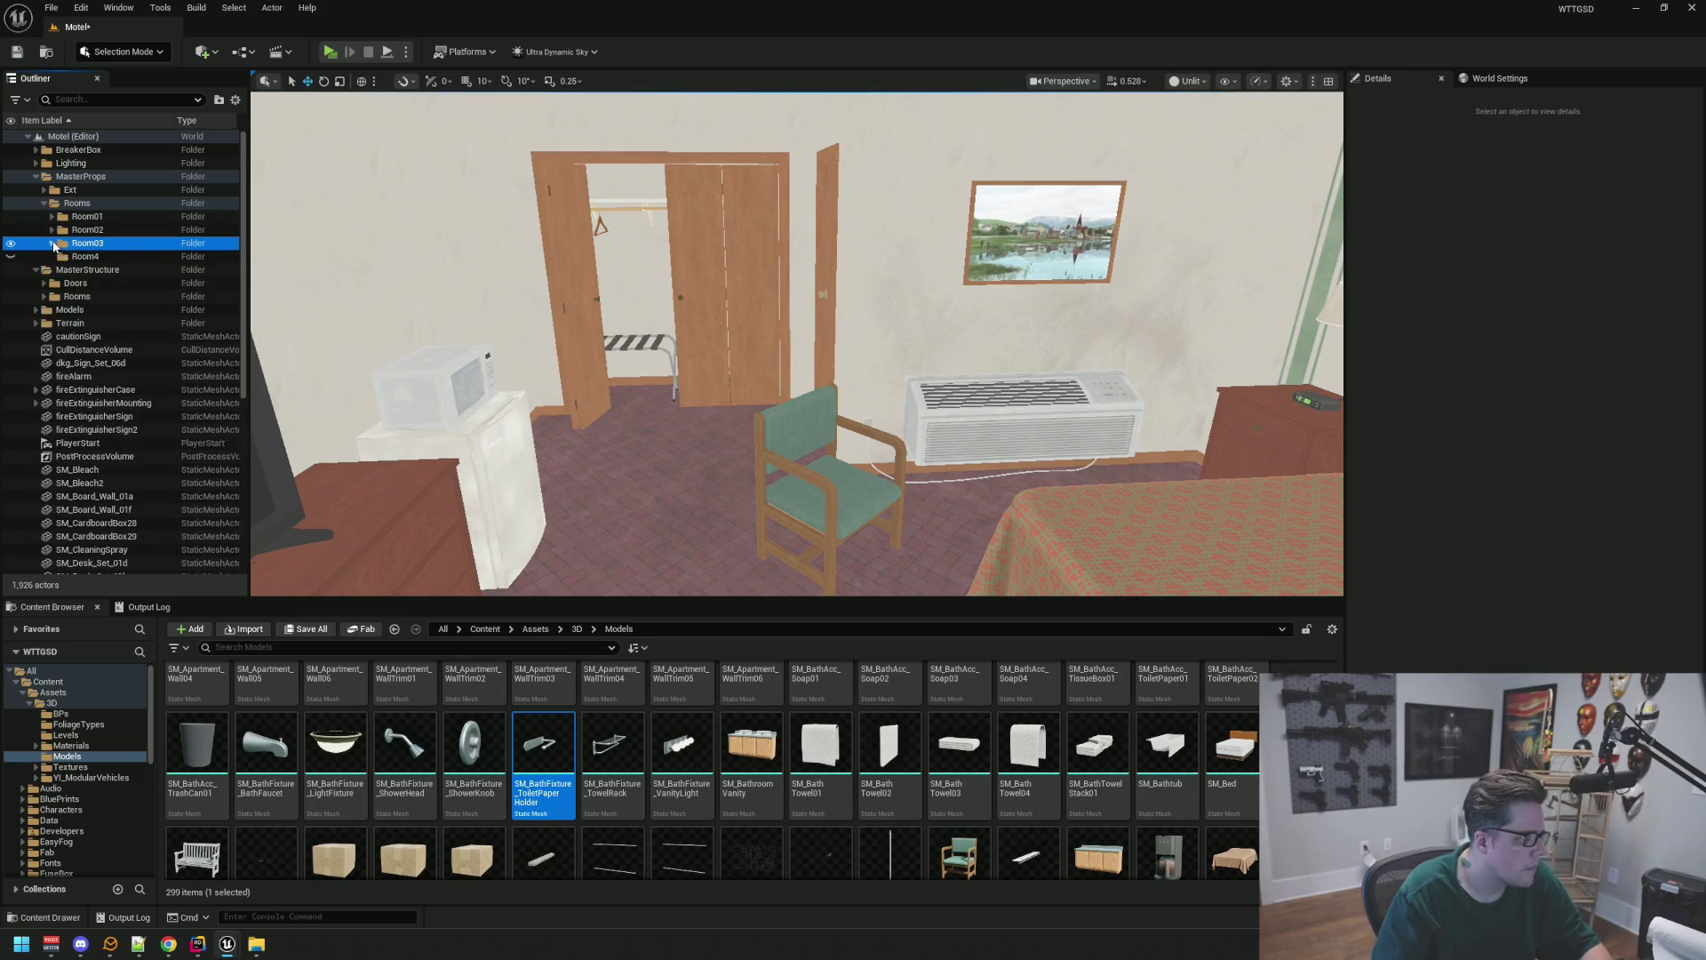
click(133, 256)
click(139, 255)
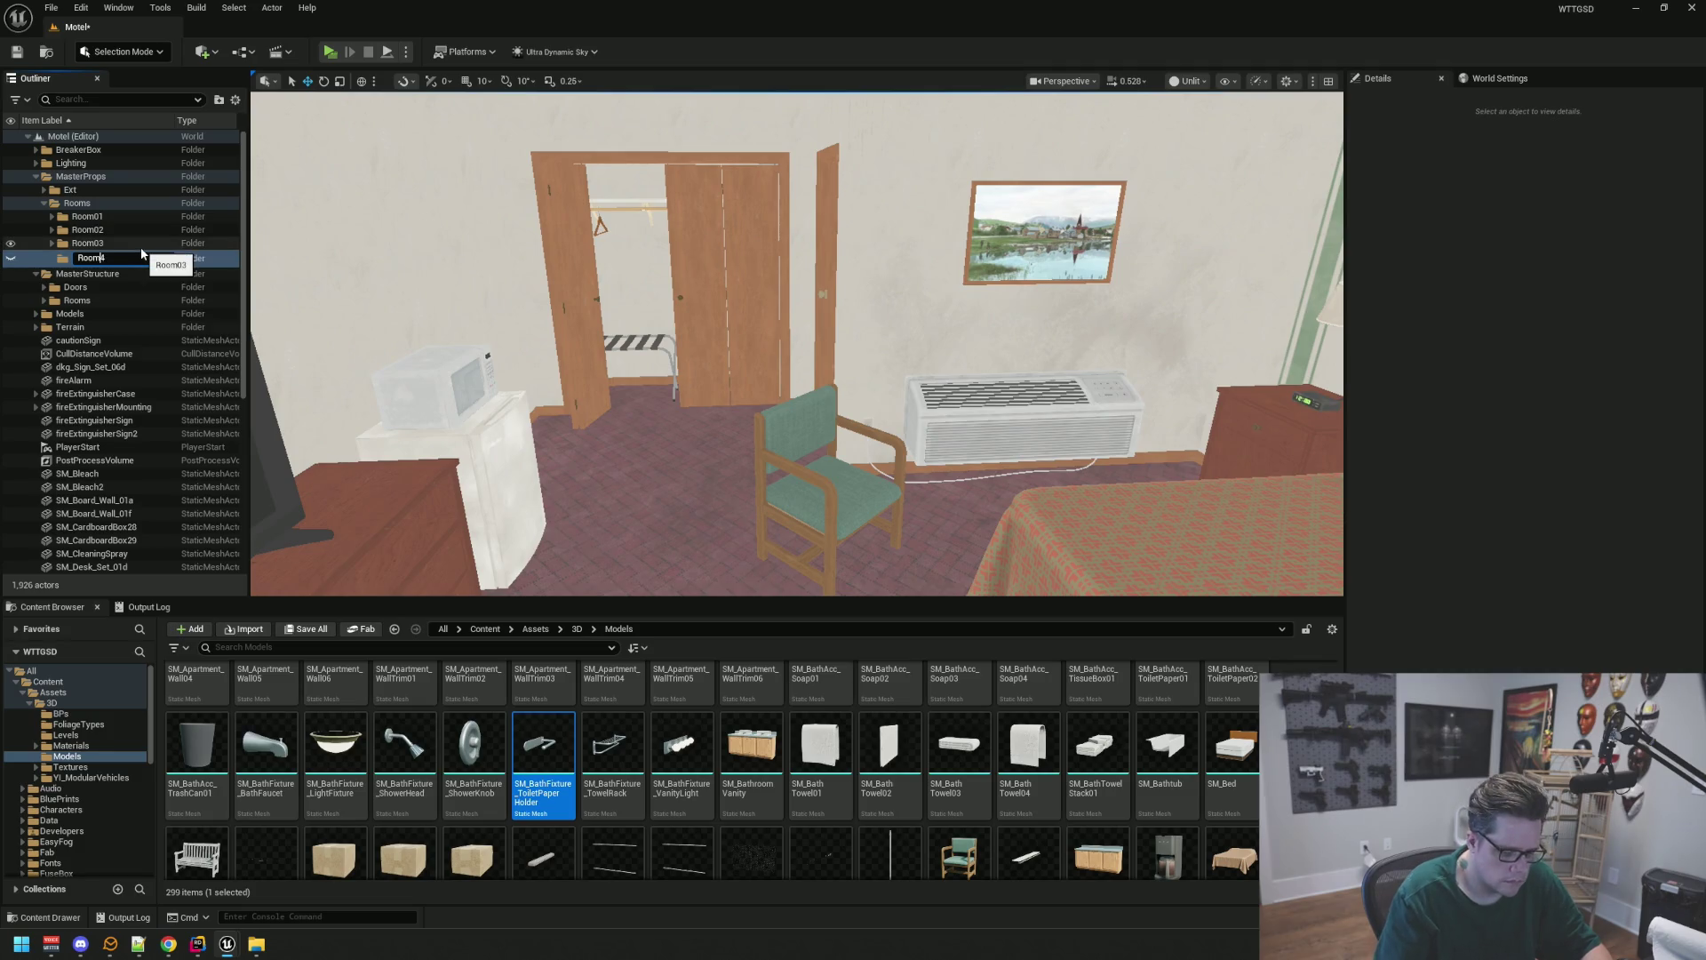
text(0)
key(Return)
mouse_move(711, 355)
mouse_down()
mouse_move(640, 320)
mouse_move(604, 338)
mouse_move(676, 320)
mouse_move(693, 266)
mouse_move(685, 378)
mouse_up()
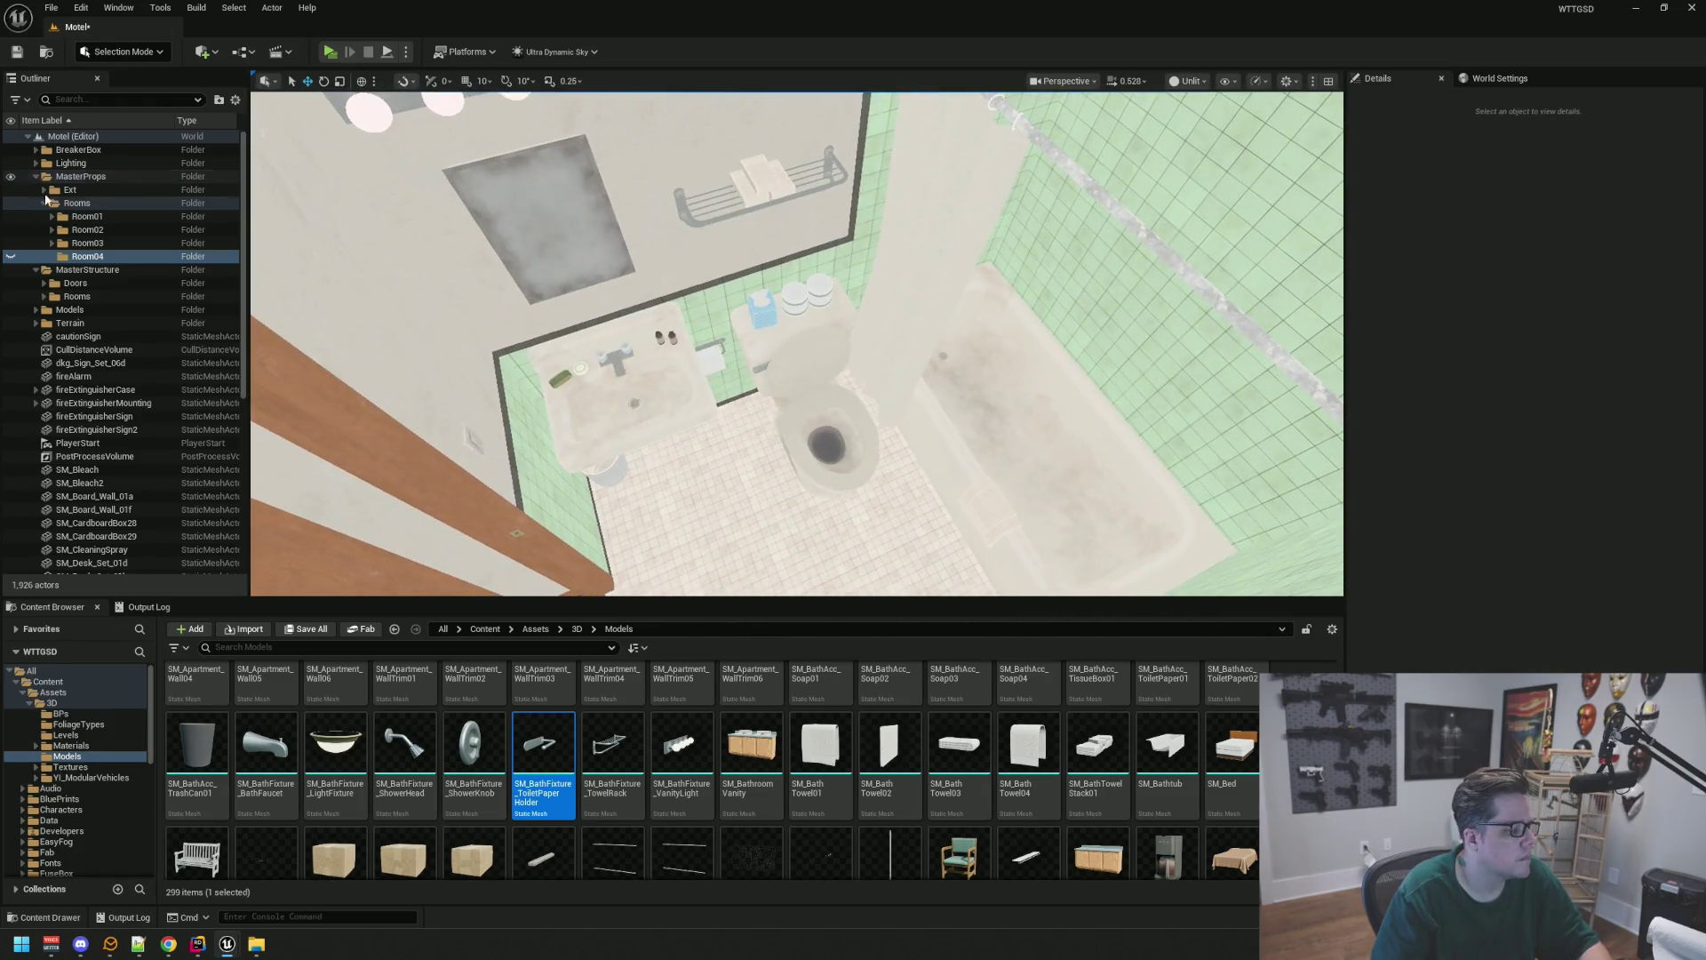
Add Main and Bathroom subfolders inside Room04
right_click(112, 261)
click(134, 283)
text(Main)
key(Return)
click(112, 259)
right_click(112, 258)
click(133, 283)
text(Bath)
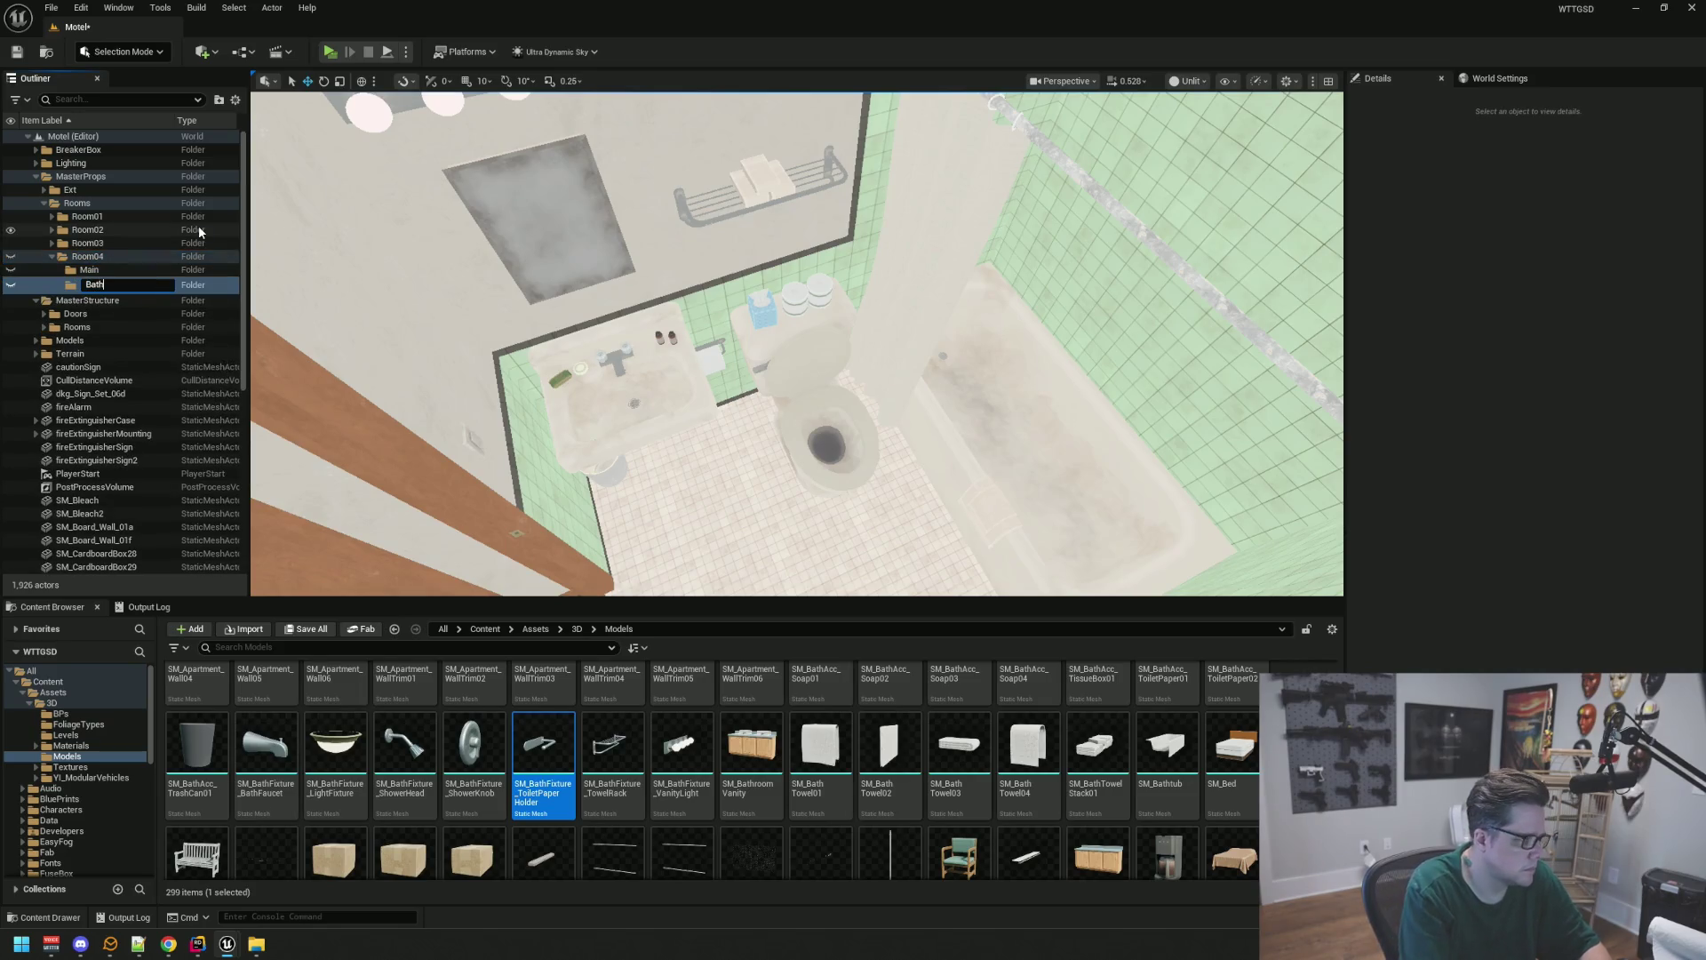
text(room)
key(Return)
Add a third subfolder named Decals to Room04
click(115, 258)
right_click(122, 260)
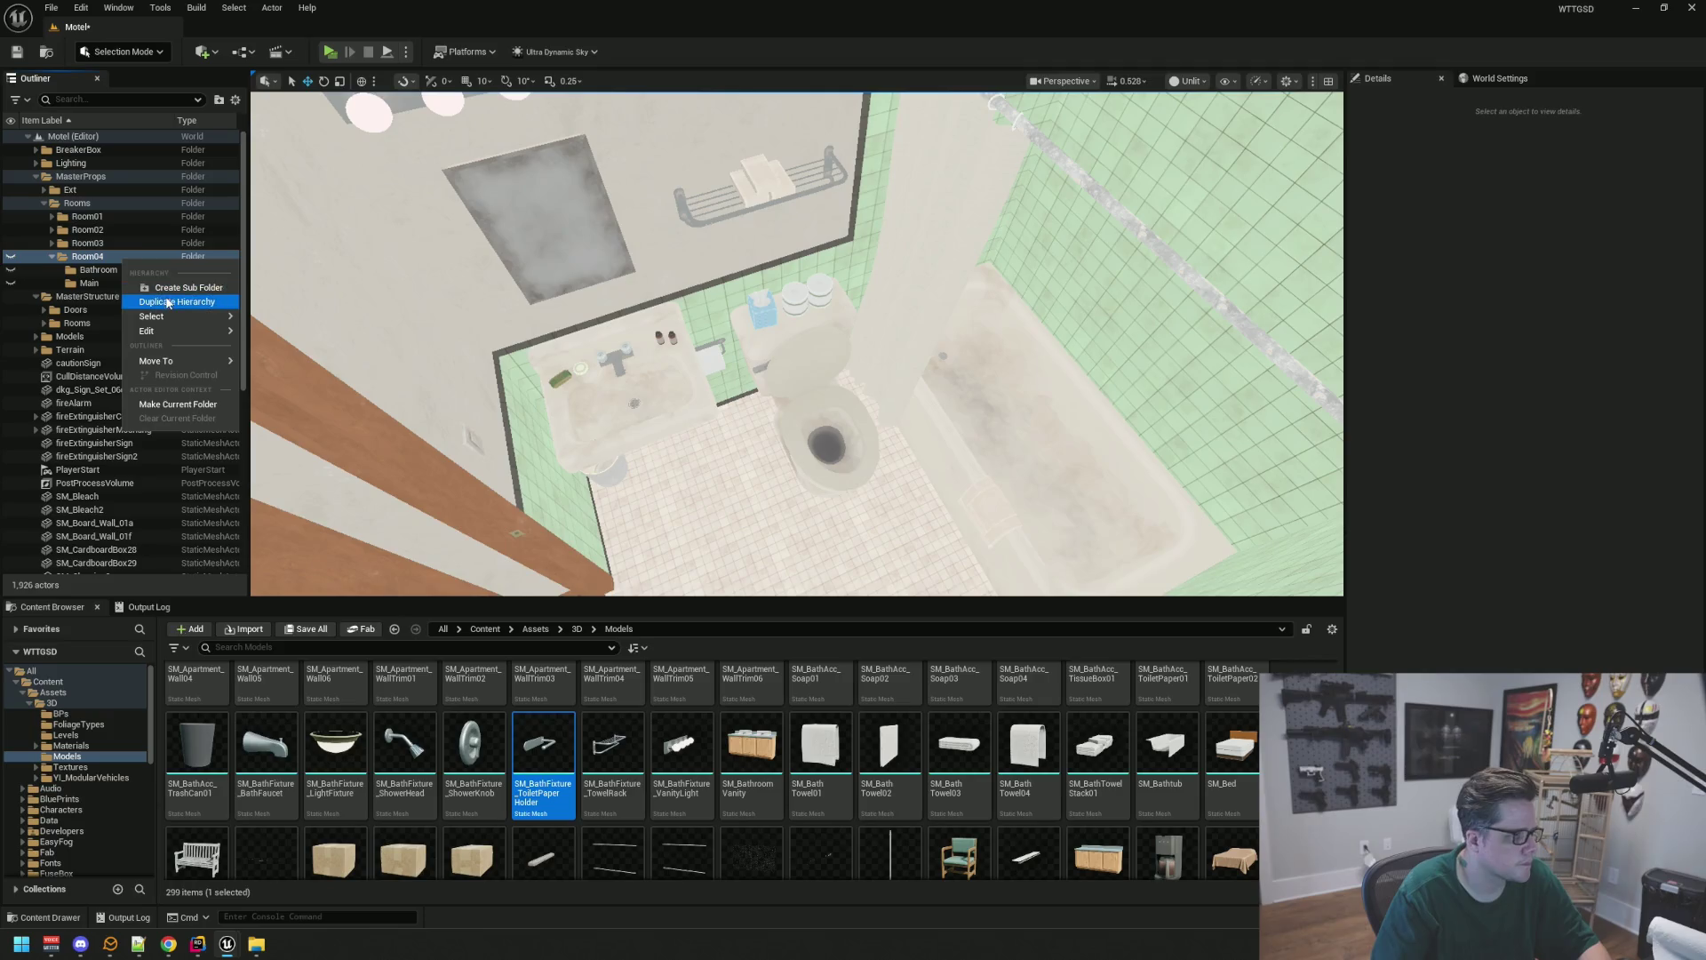
click(186, 287)
text(Decals)
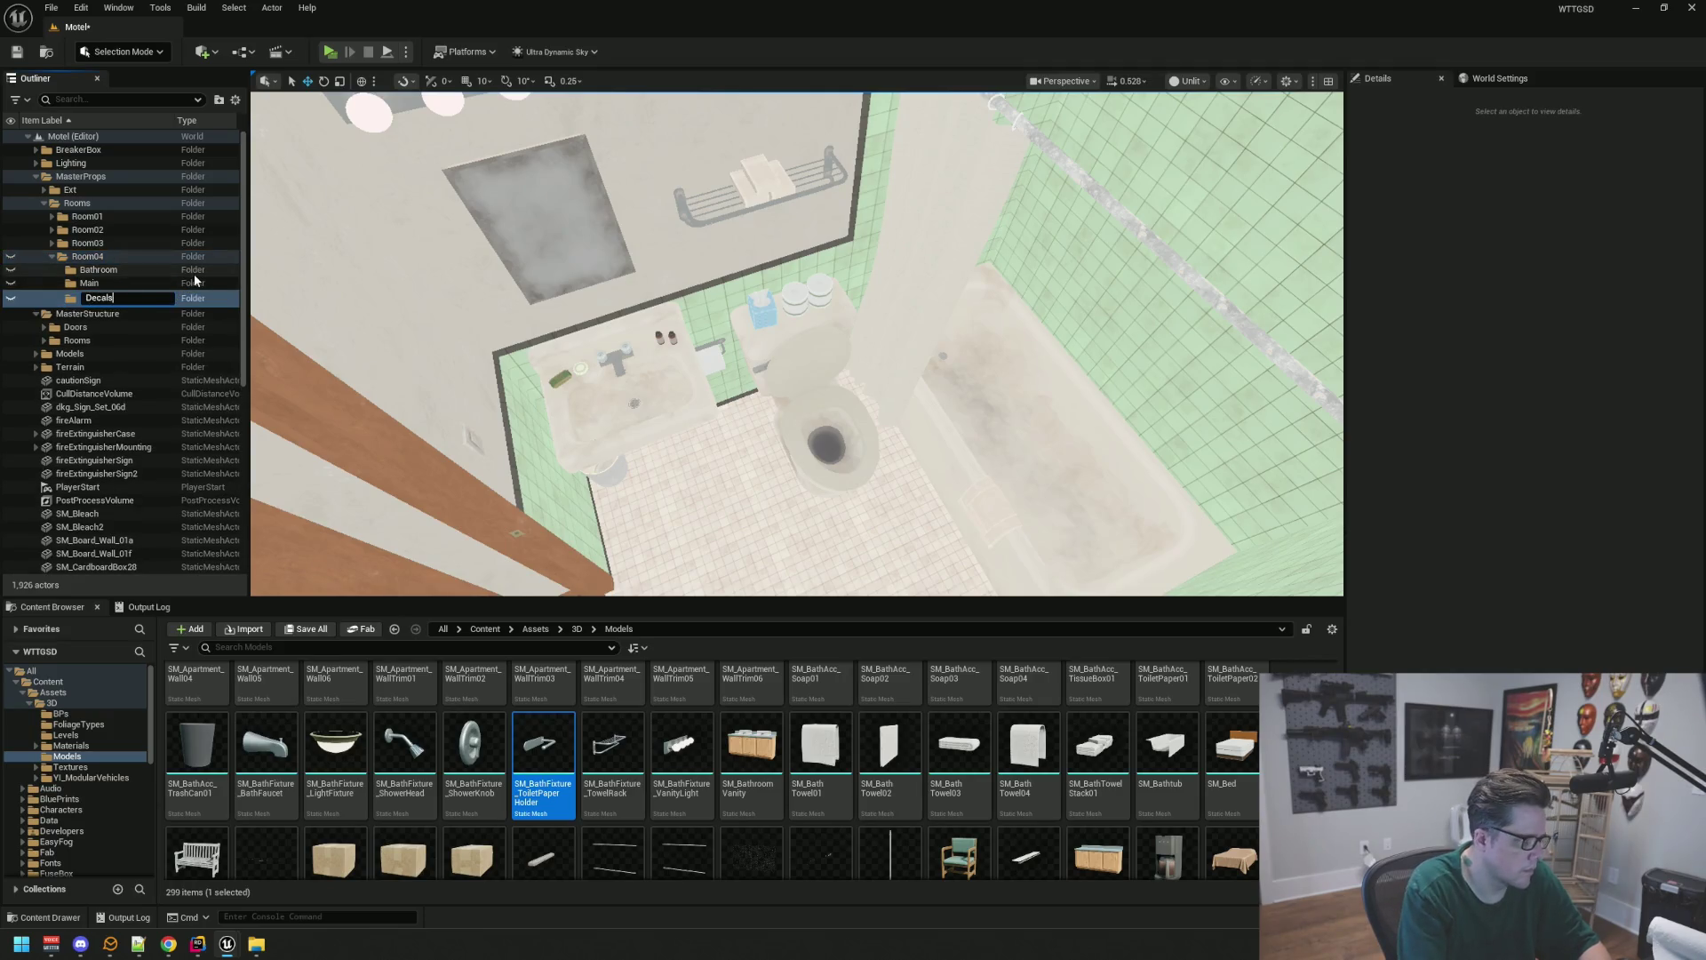
key(Return)
drag(876, 324, 876, 267)
mouse_move(824, 331)
mouse_down()
mouse_move(782, 382)
mouse_move(809, 435)
mouse_move(844, 391)
mouse_move(818, 417)
mouse_move(836, 439)
mouse_up()
Select the bathtub, faucet, shower knob, shower head, shower rod and shower curtain
click(824, 331)
ctrl+click(761, 349)
ctrl+click(792, 400)
ctrl+click(826, 415)
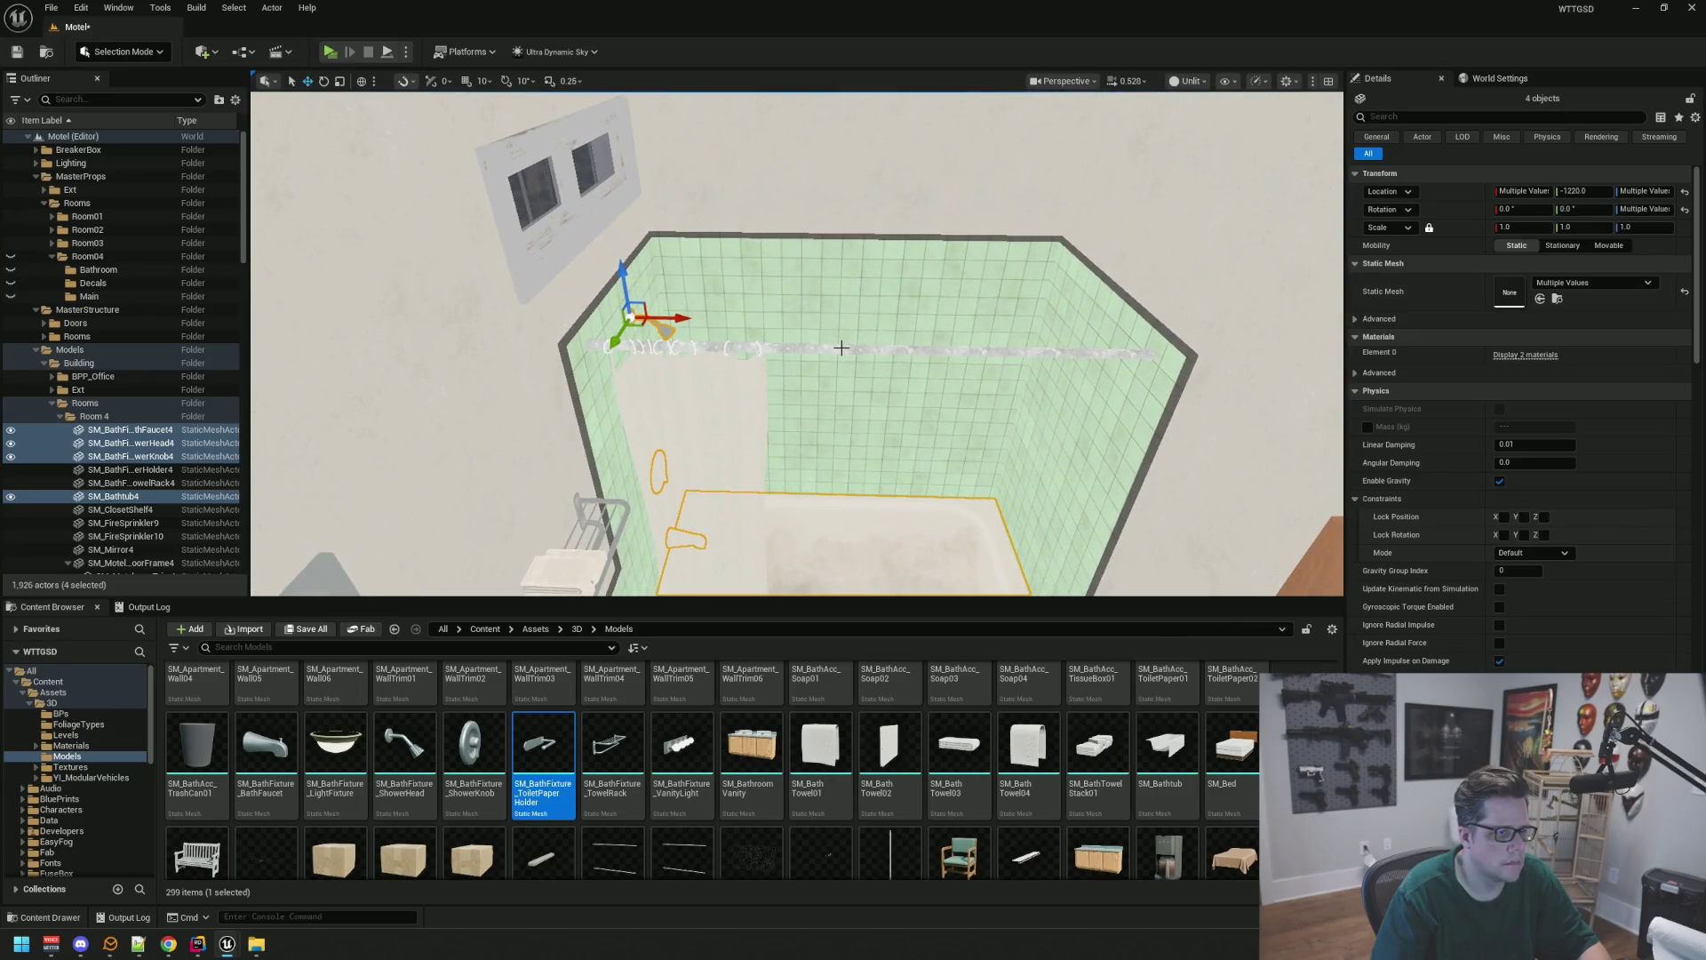
ctrl+click(841, 347)
ctrl+click(714, 402)
mouse_move(754, 408)
mouse_down()
mouse_move(711, 378)
mouse_move(689, 417)
mouse_move(676, 382)
mouse_move(689, 427)
mouse_move(851, 435)
mouse_up()
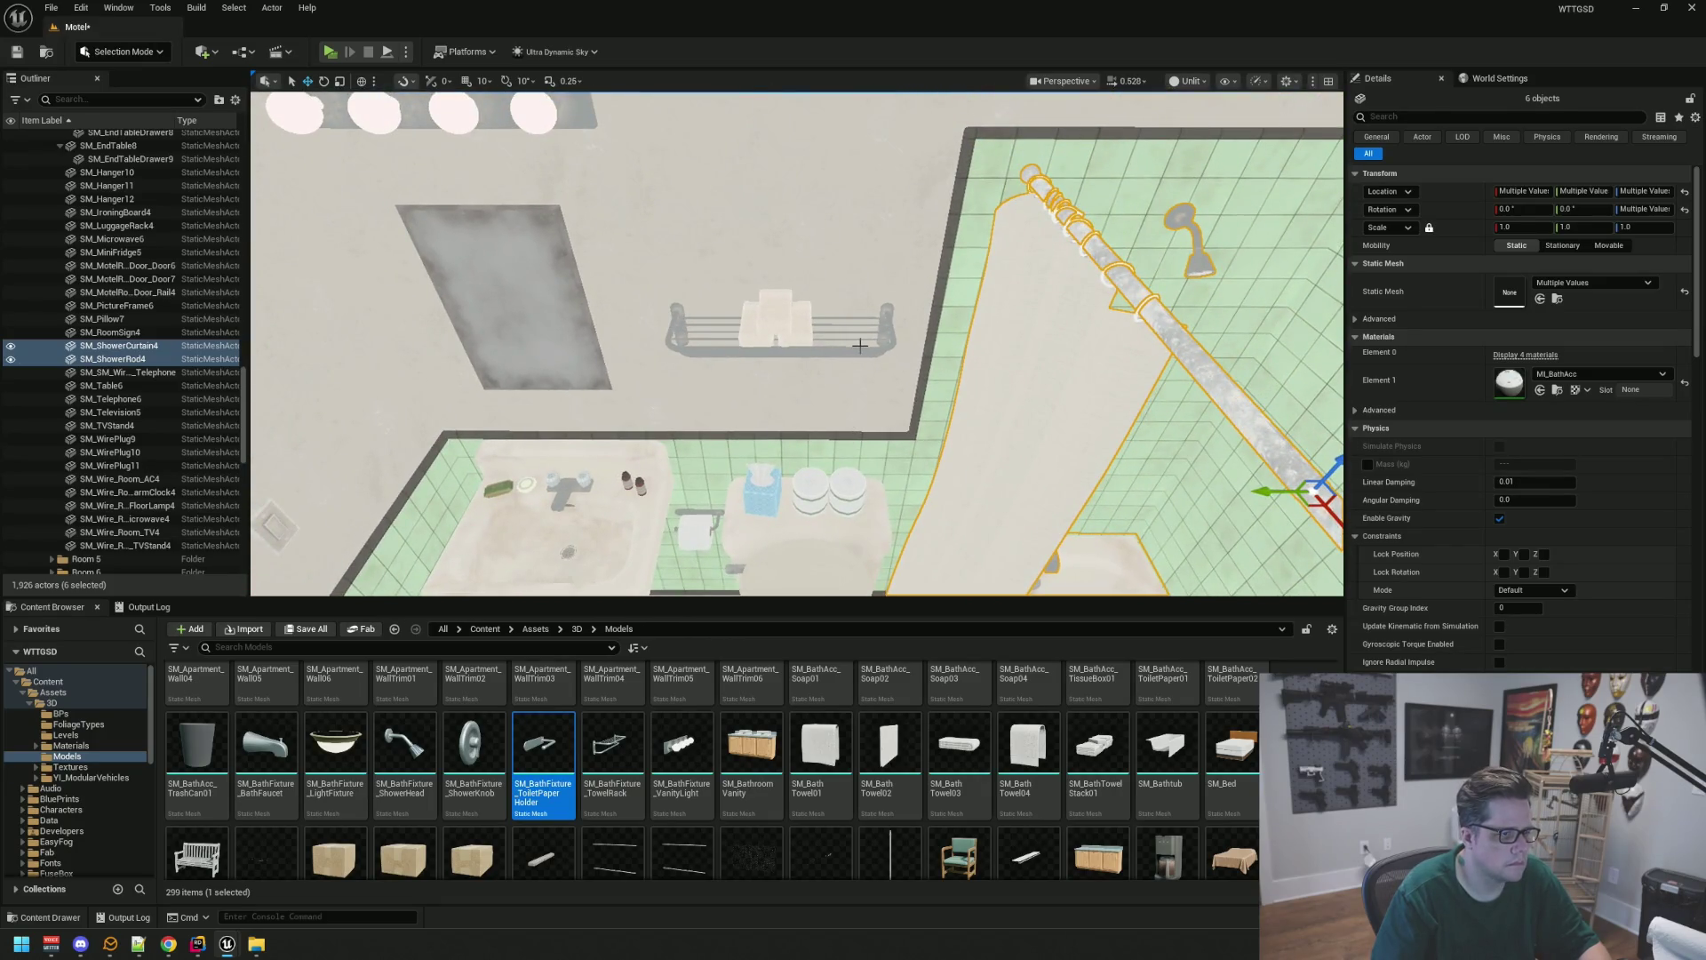
drag(861, 346, 860, 382)
Add the toilet, two toilet-paper rolls, tissue box and shower caddy to the selection
ctrl+click(817, 330)
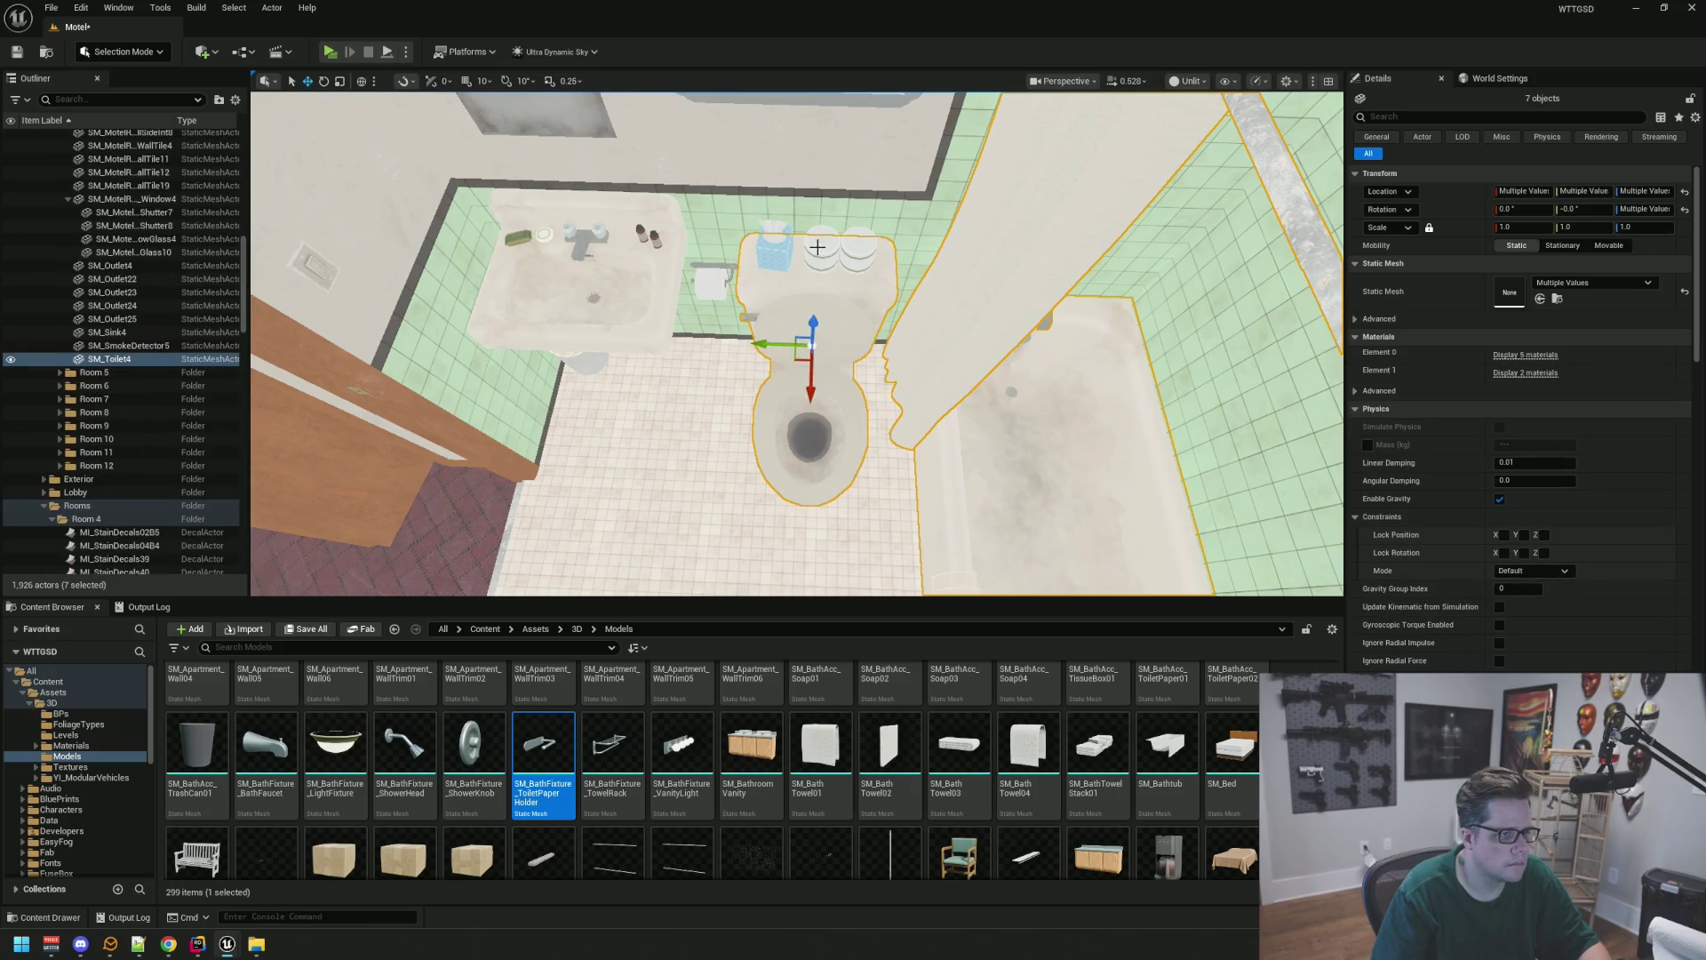
ctrl+click(858, 247)
ctrl+click(861, 246)
scroll(707, 273, up, 2)
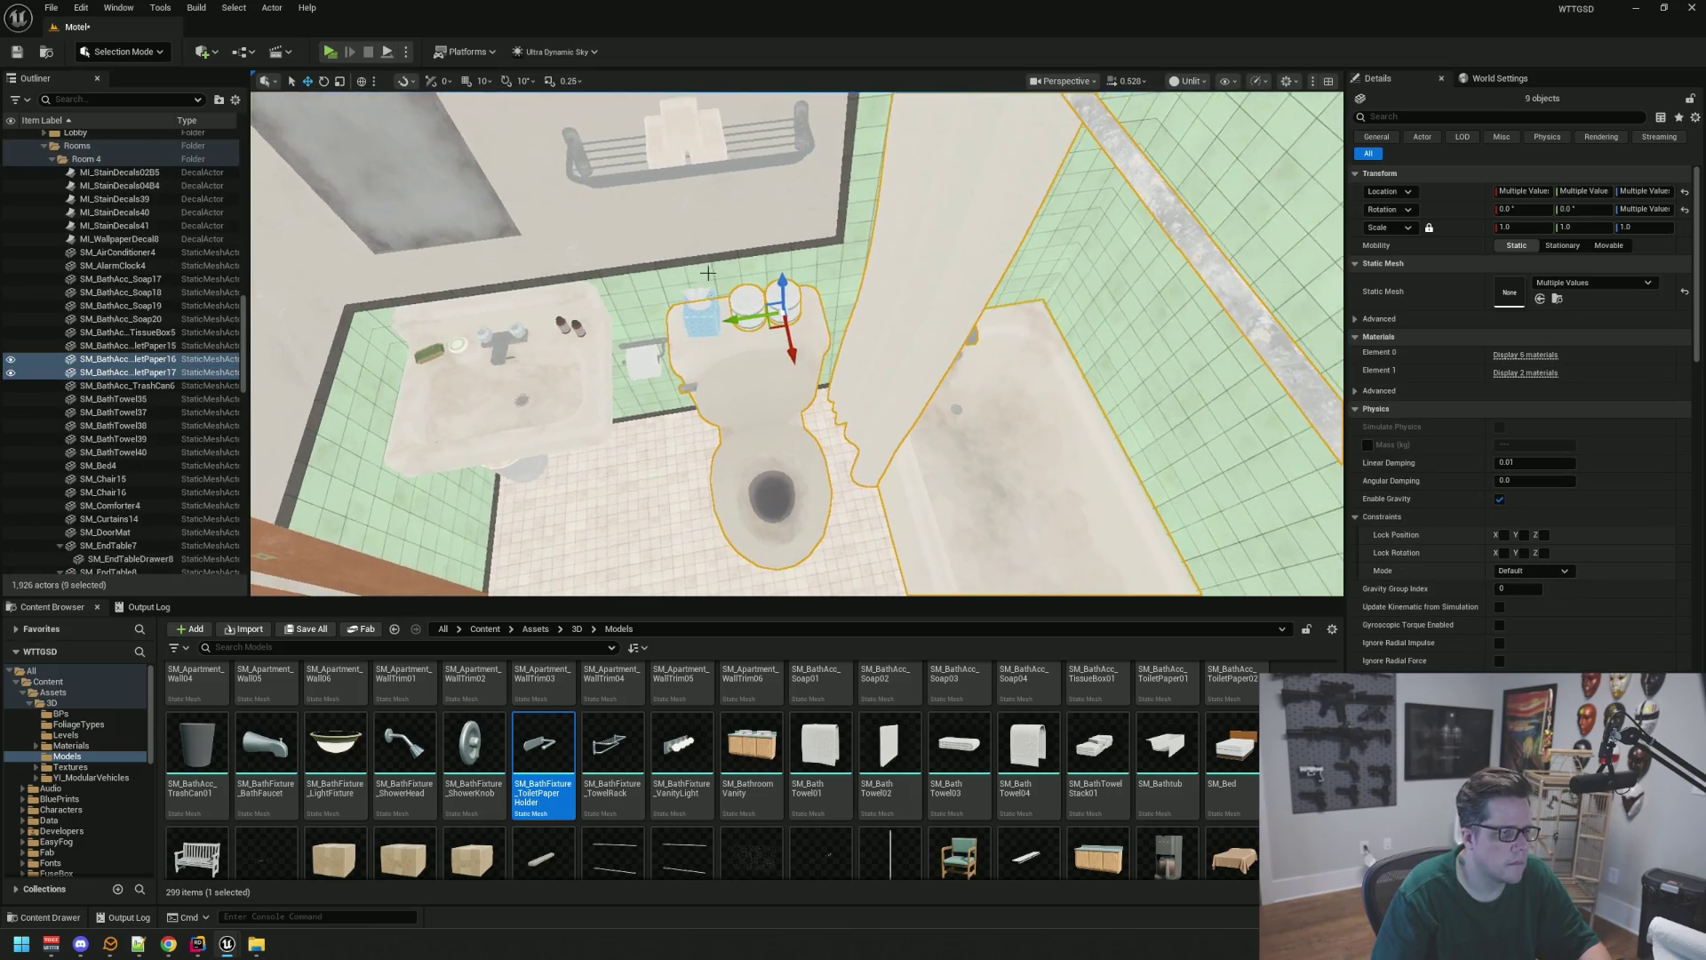
ctrl+click(701, 322)
drag(701, 322, 797, 344)
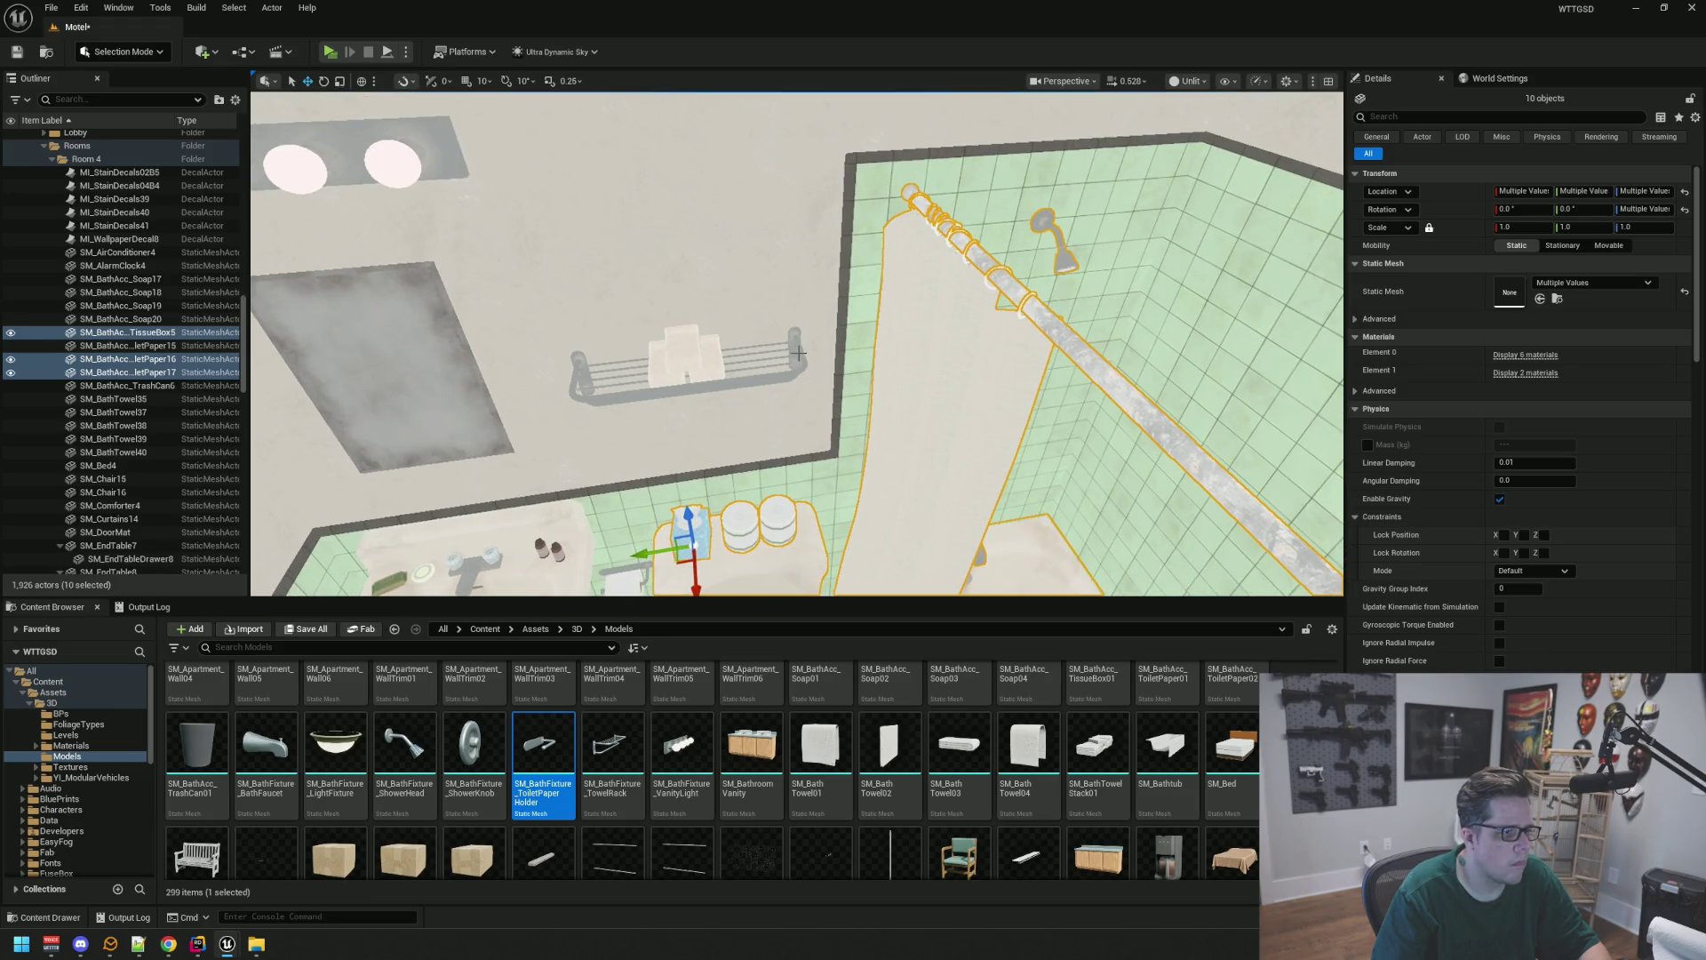
ctrl+click(799, 353)
scroll(762, 294, up, 3)
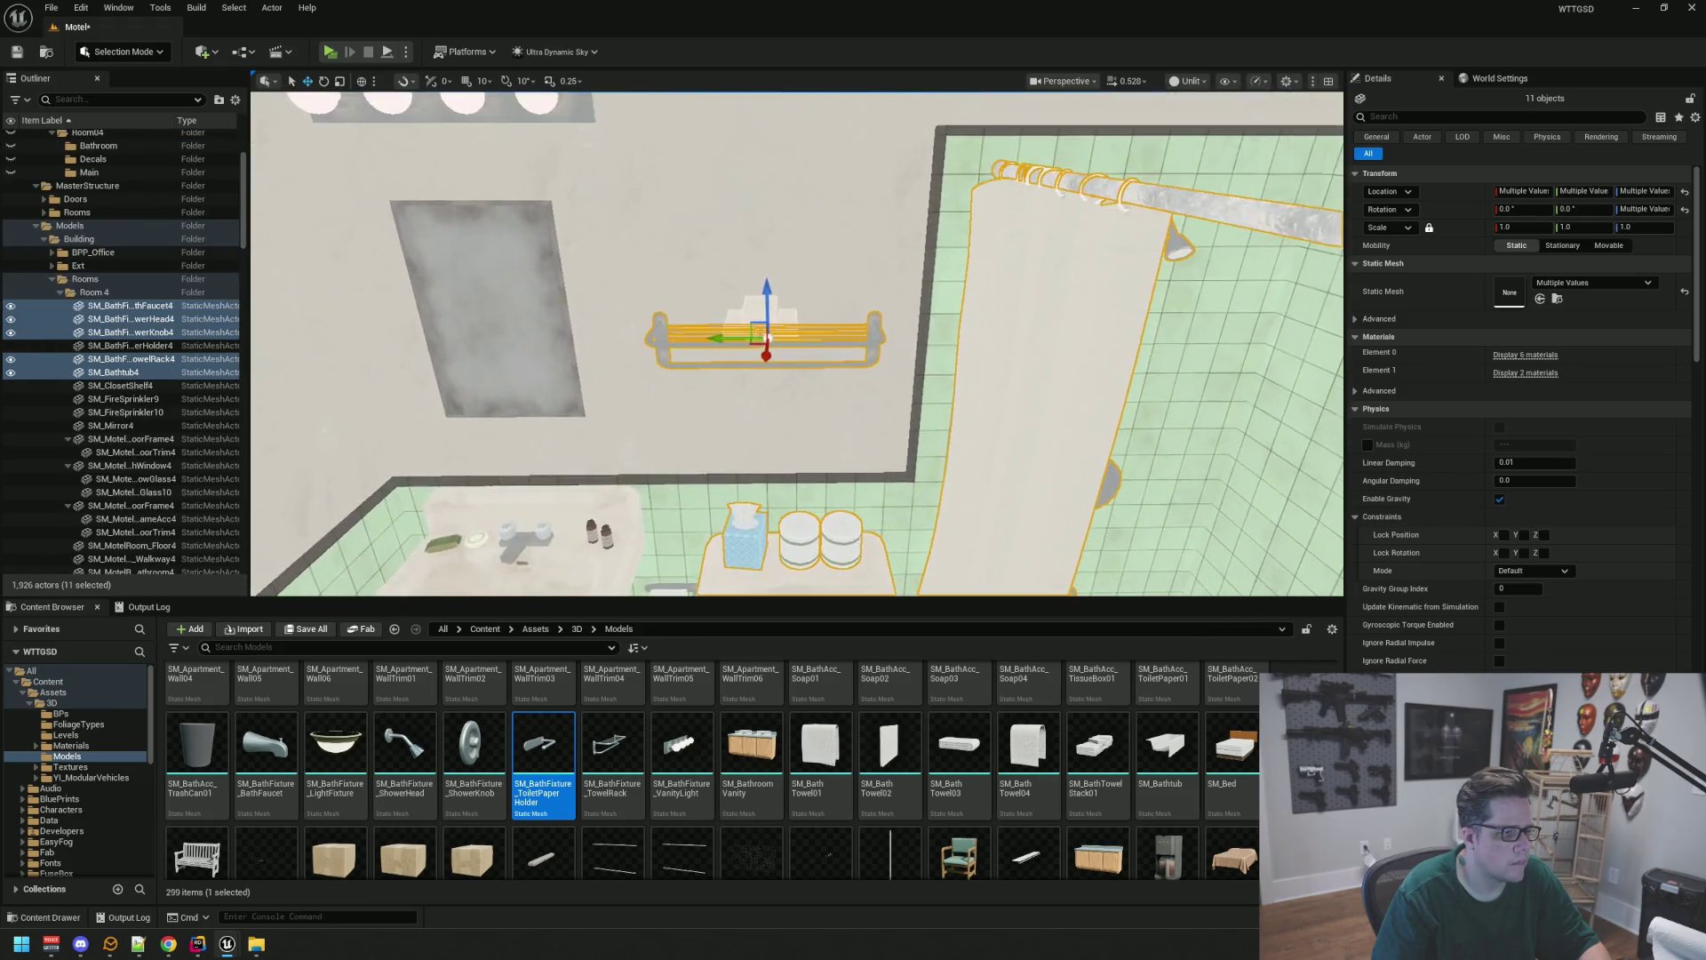
scroll(760, 286, up, 5)
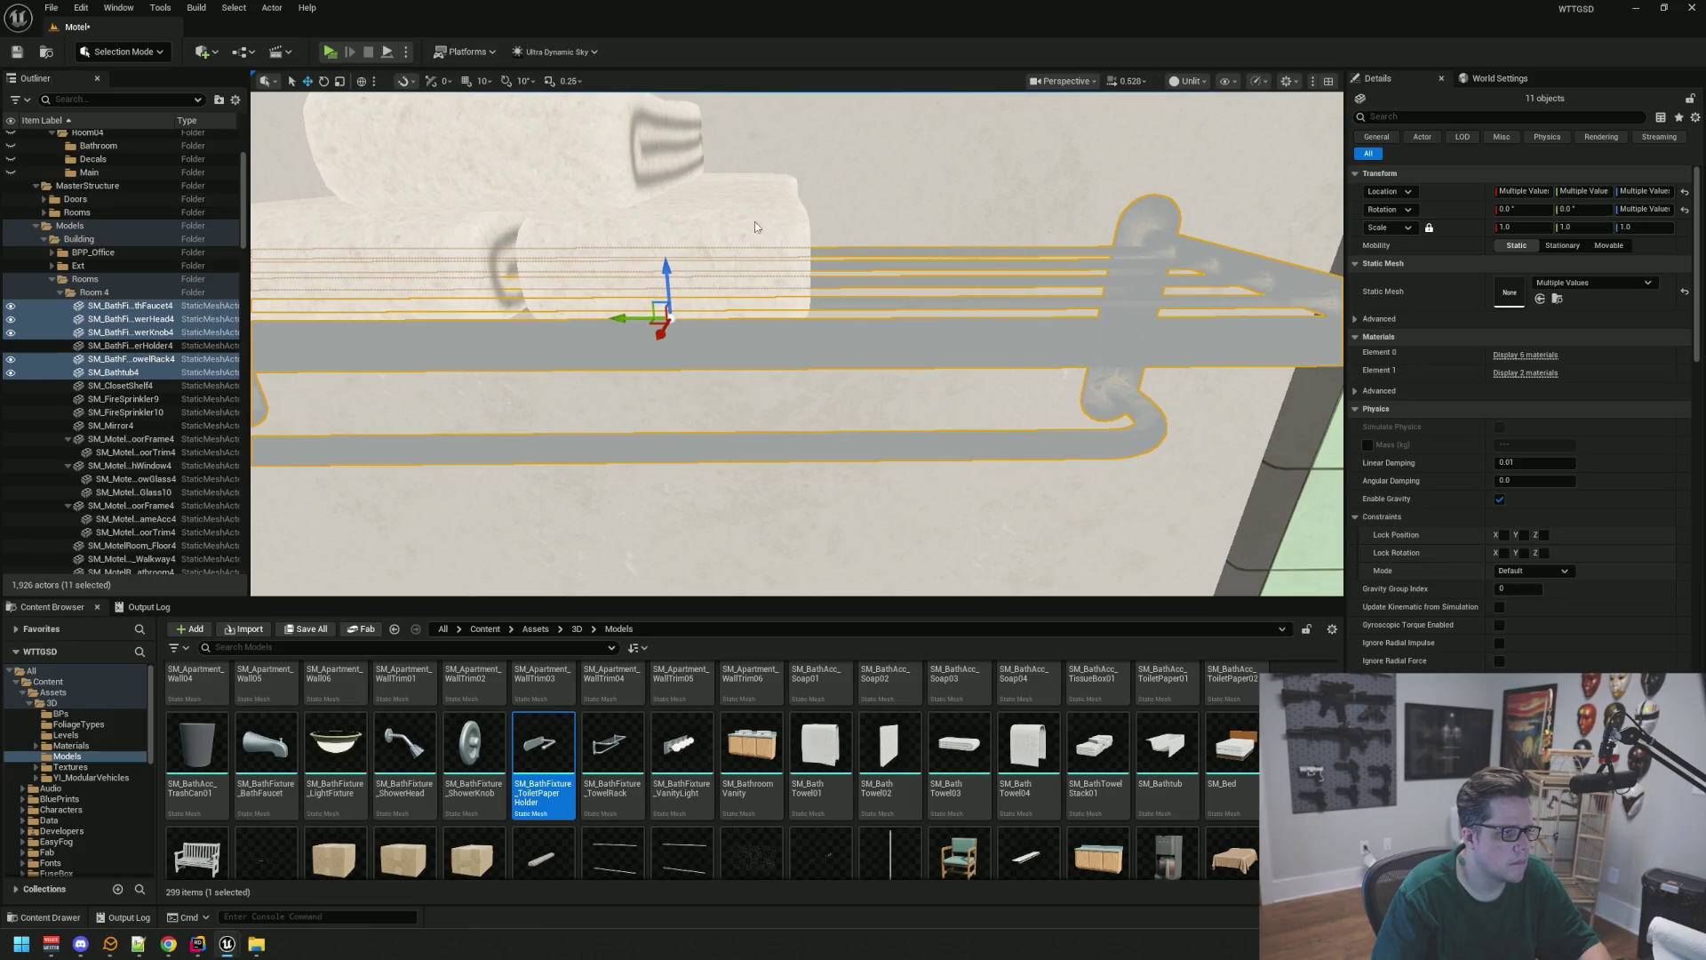
Add three bath towels and drop the selected props into Room04 > Bathroom
ctrl+click(754, 226)
key(f)
scroll(559, 302, up, 3)
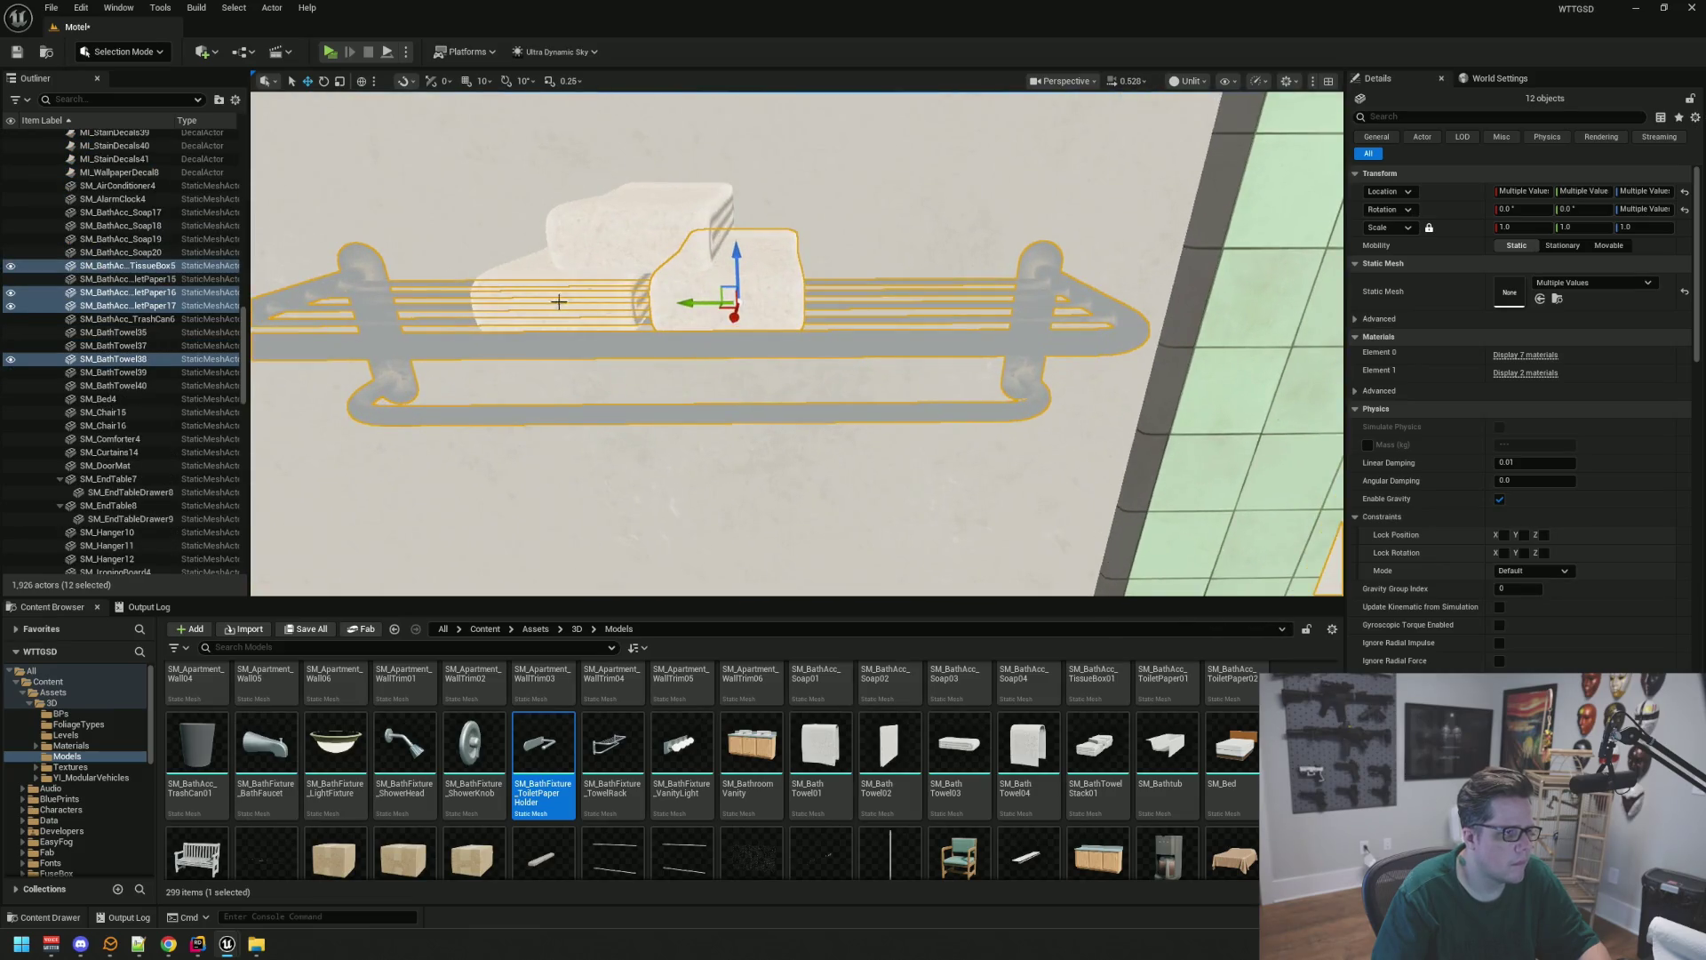
ctrl+click(517, 301)
ctrl+click(640, 203)
scroll(644, 222, down, 10)
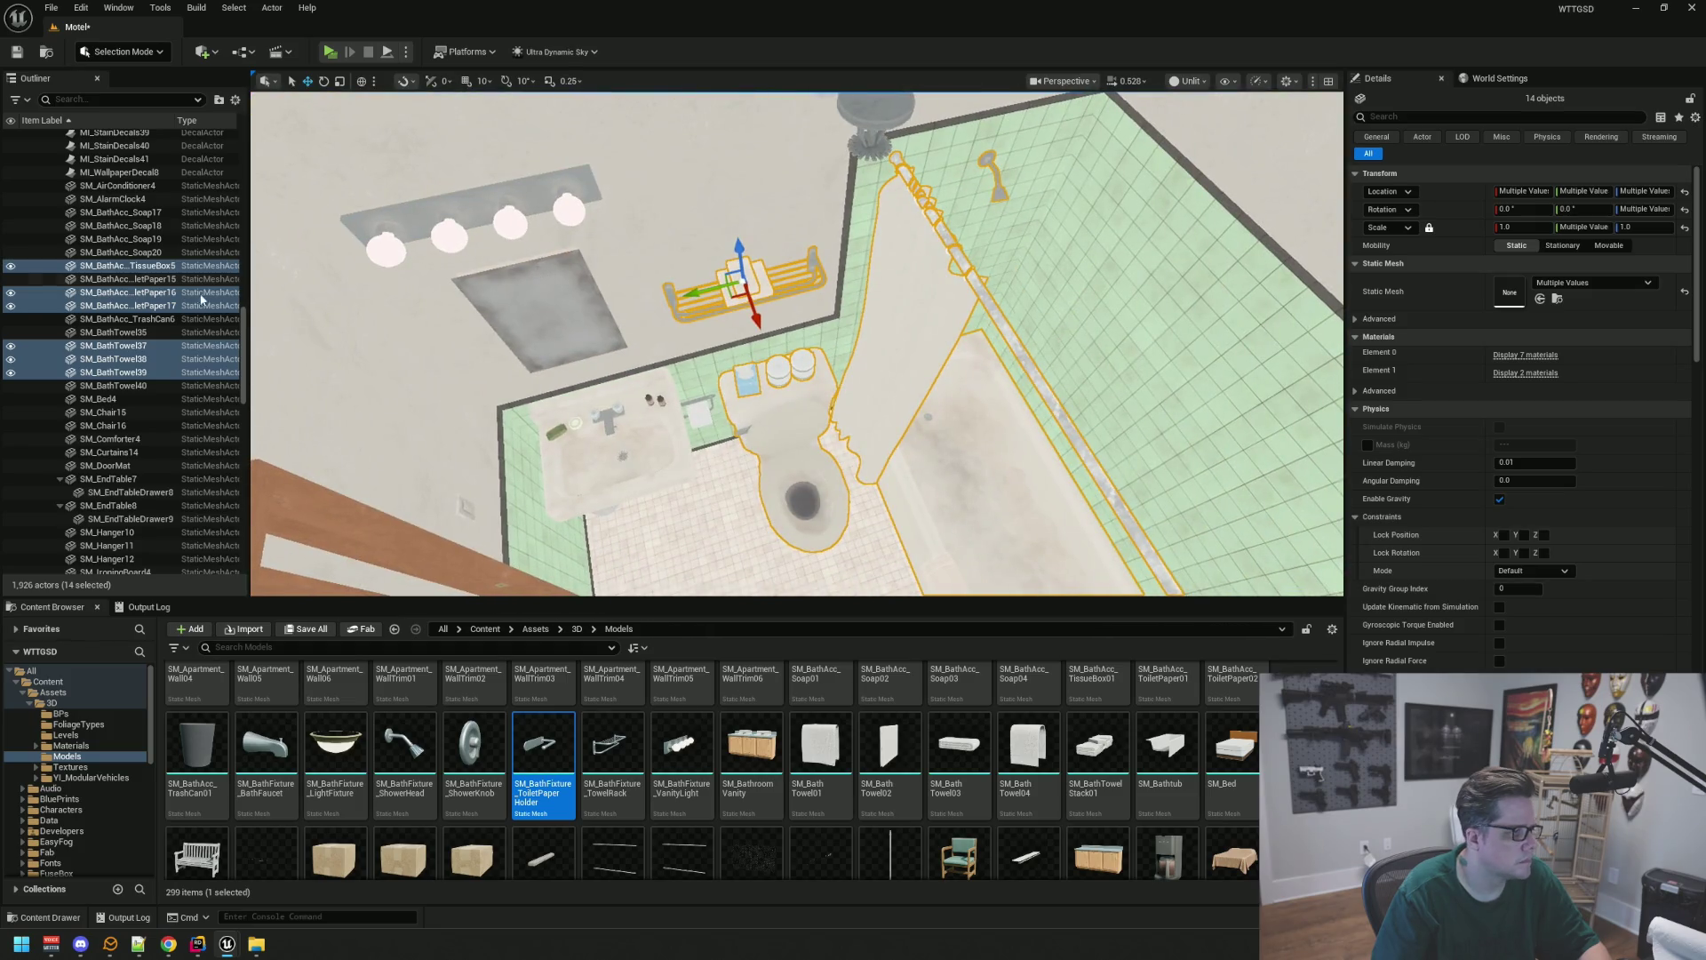
scroll(201, 300, down, 15)
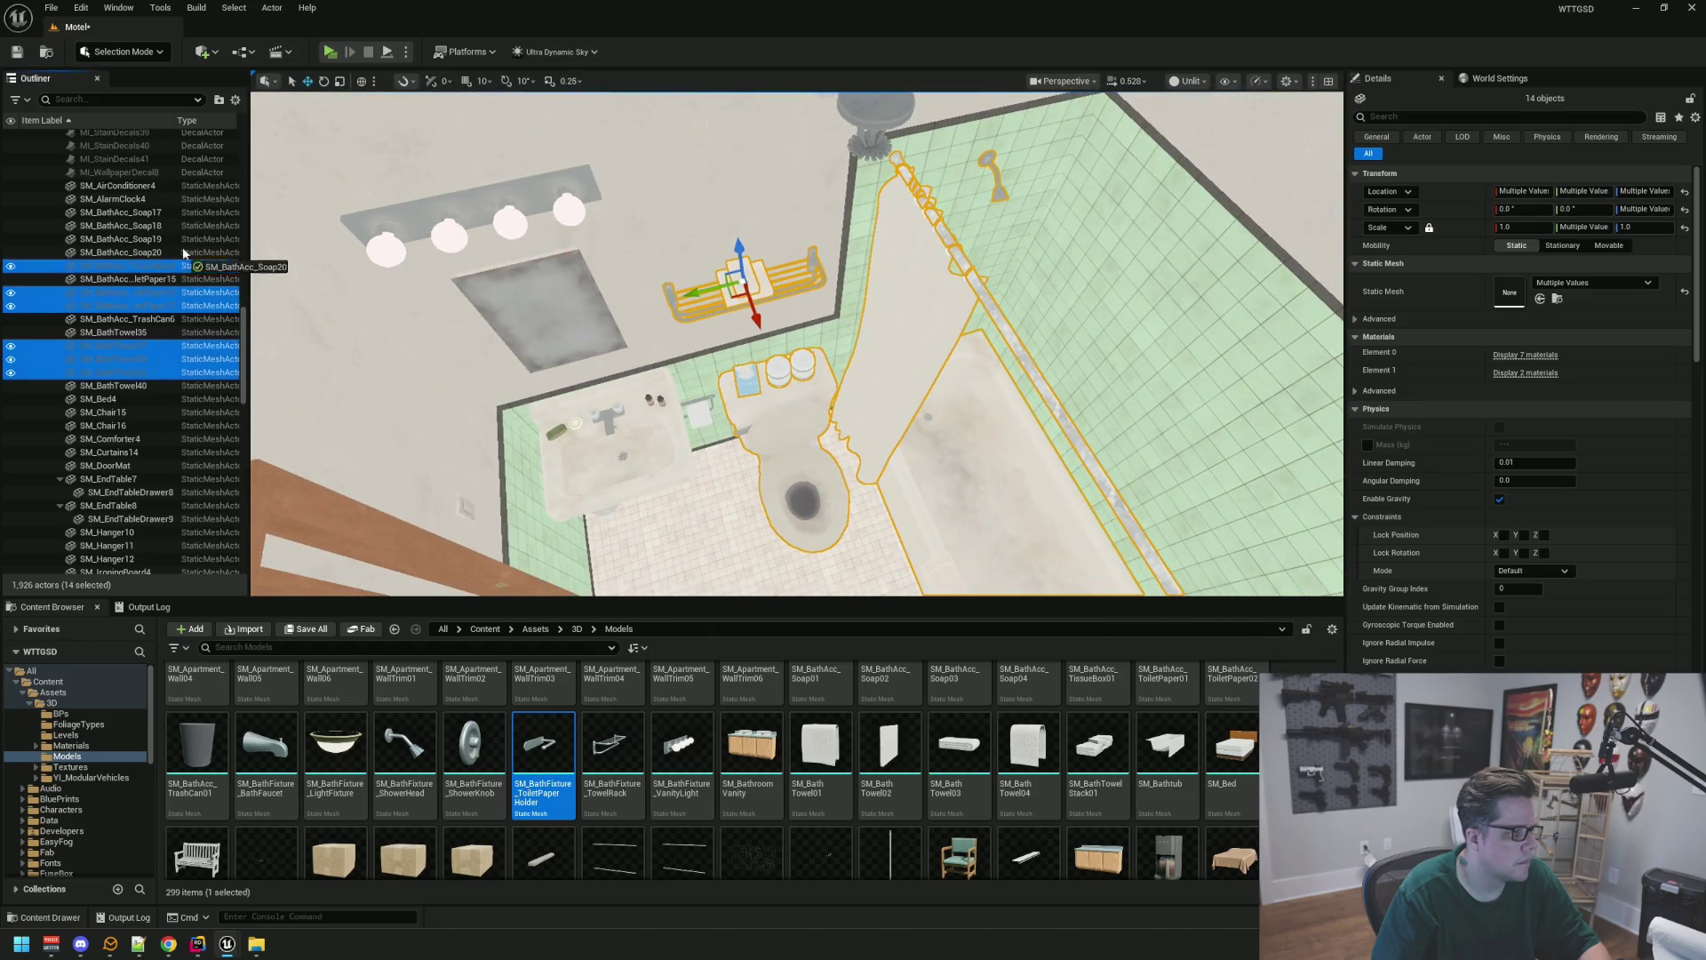
drag(204, 210, 84, 271)
click(62, 272)
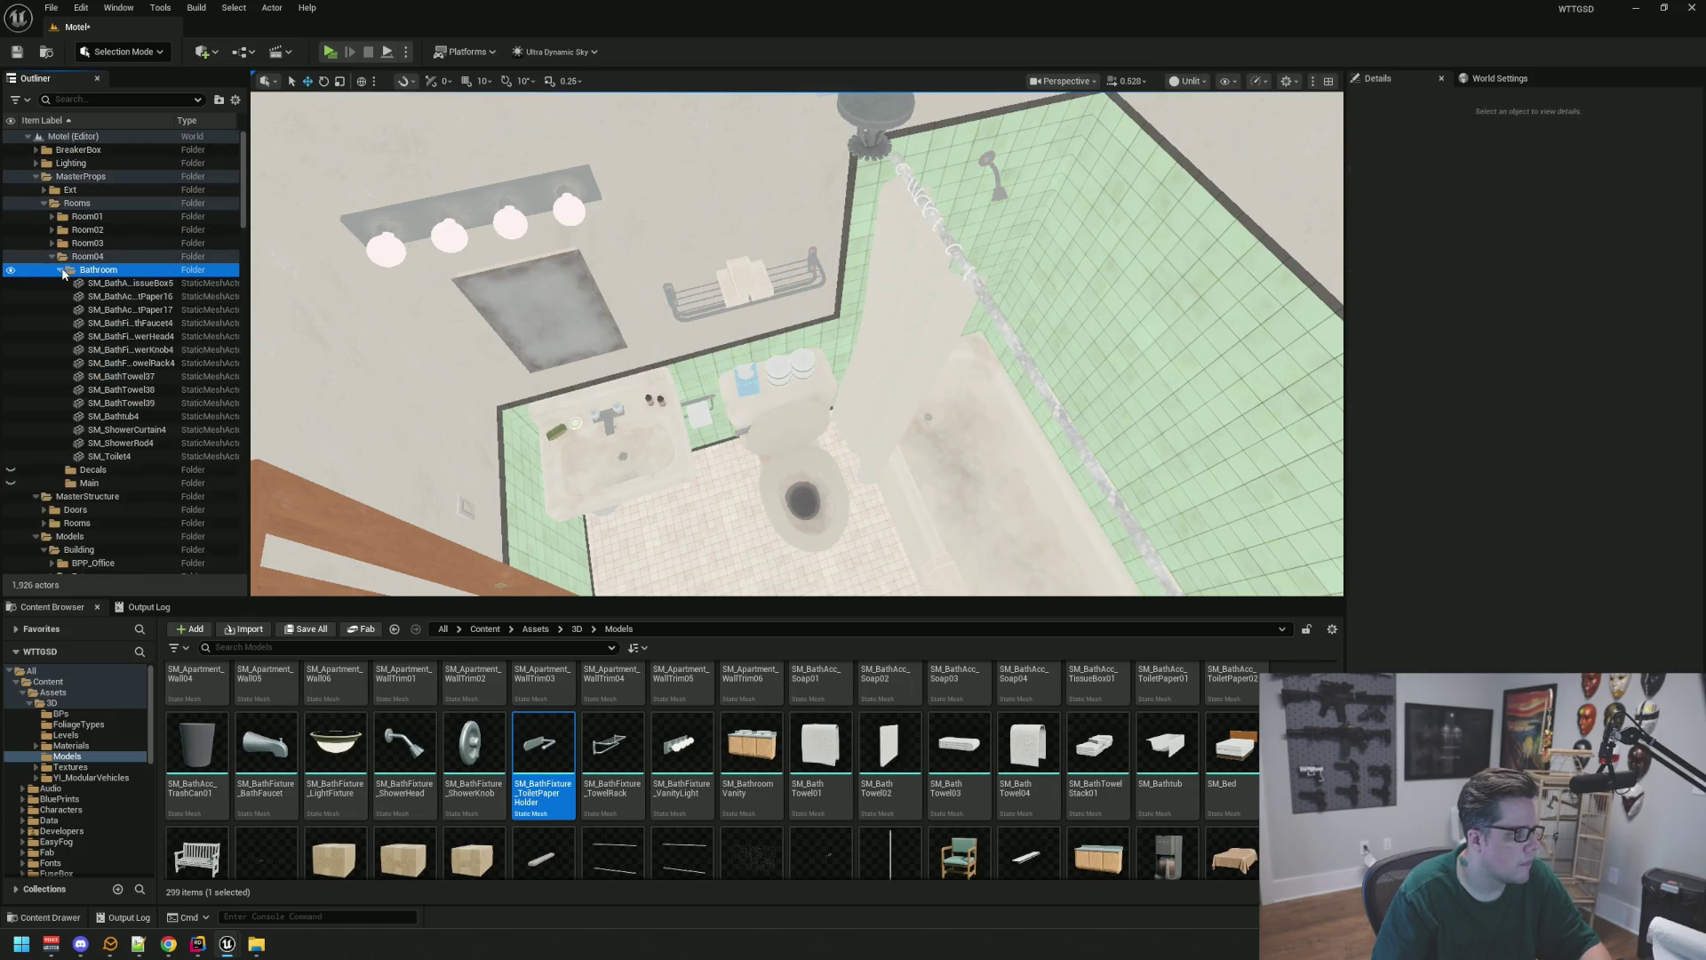
click(10, 271)
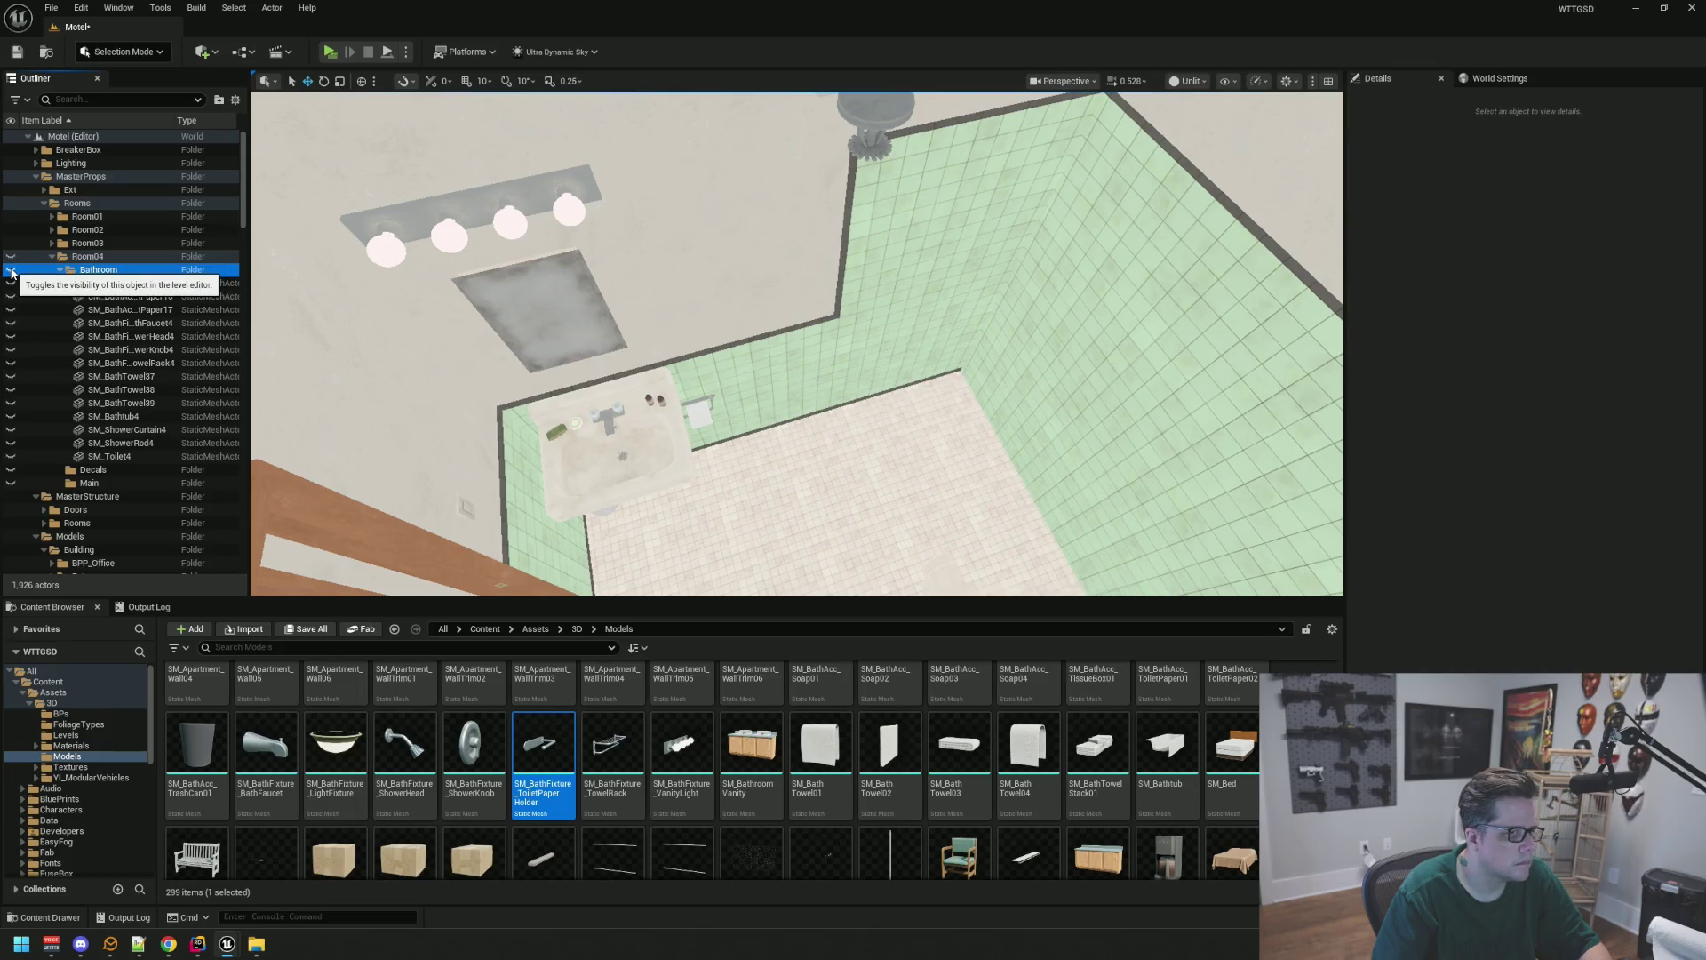
click(9, 271)
drag(807, 358, 807, 358)
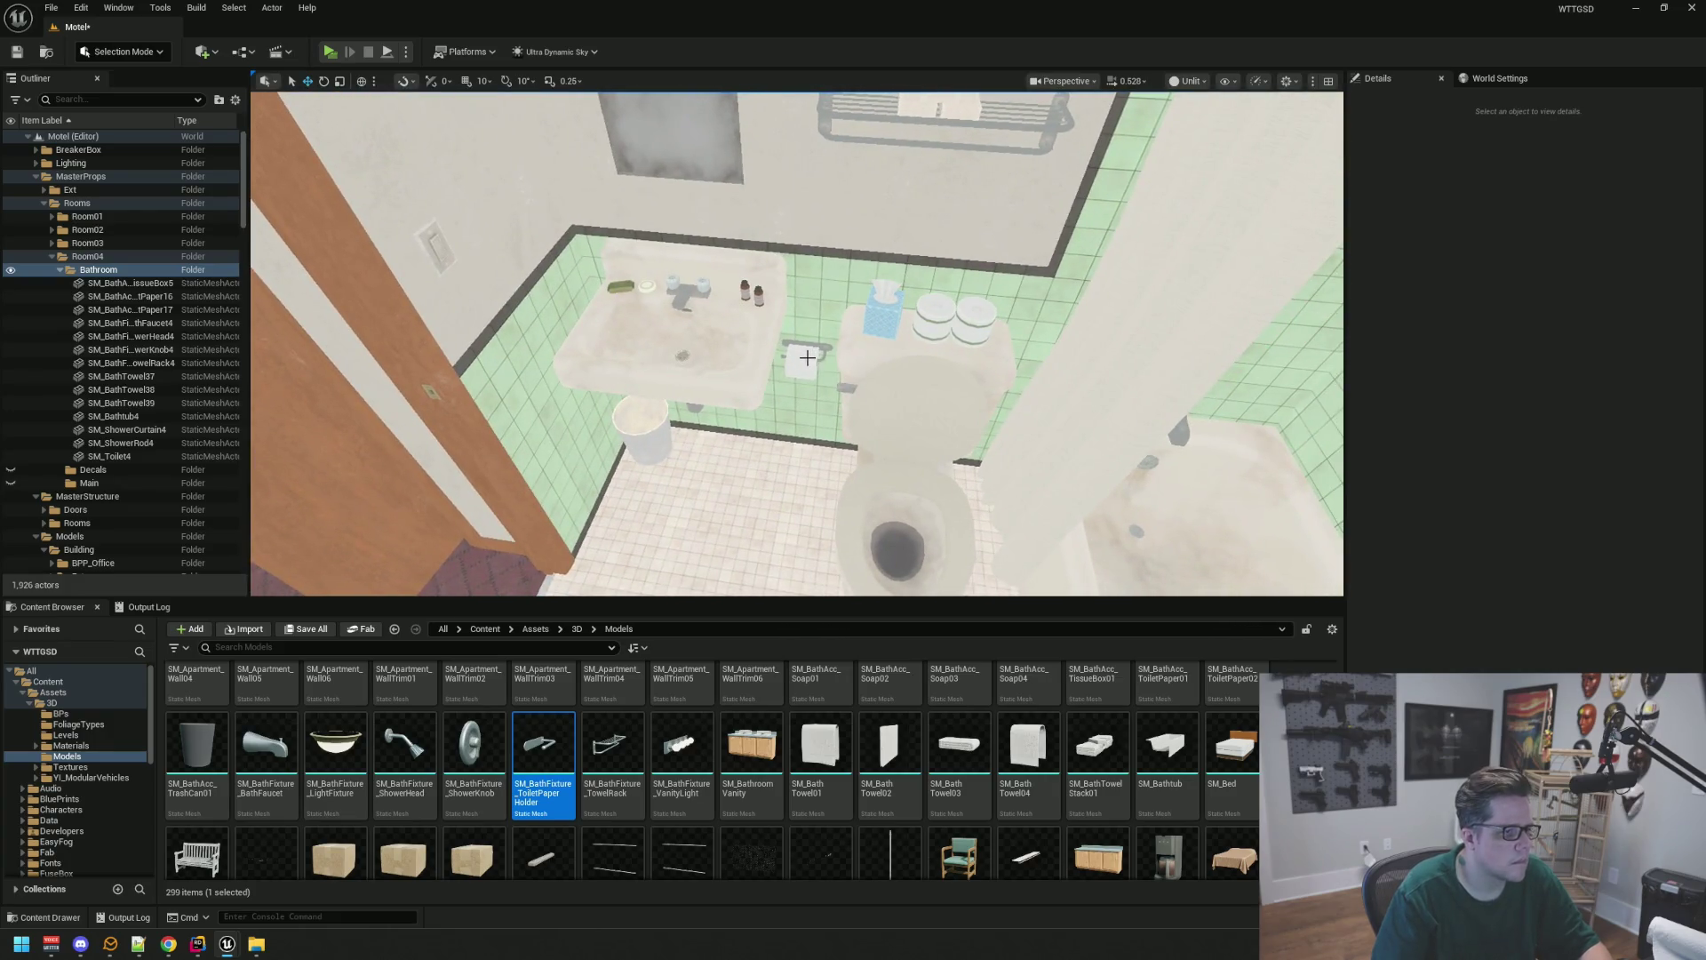
click(807, 359)
scroll(667, 339, up, 2)
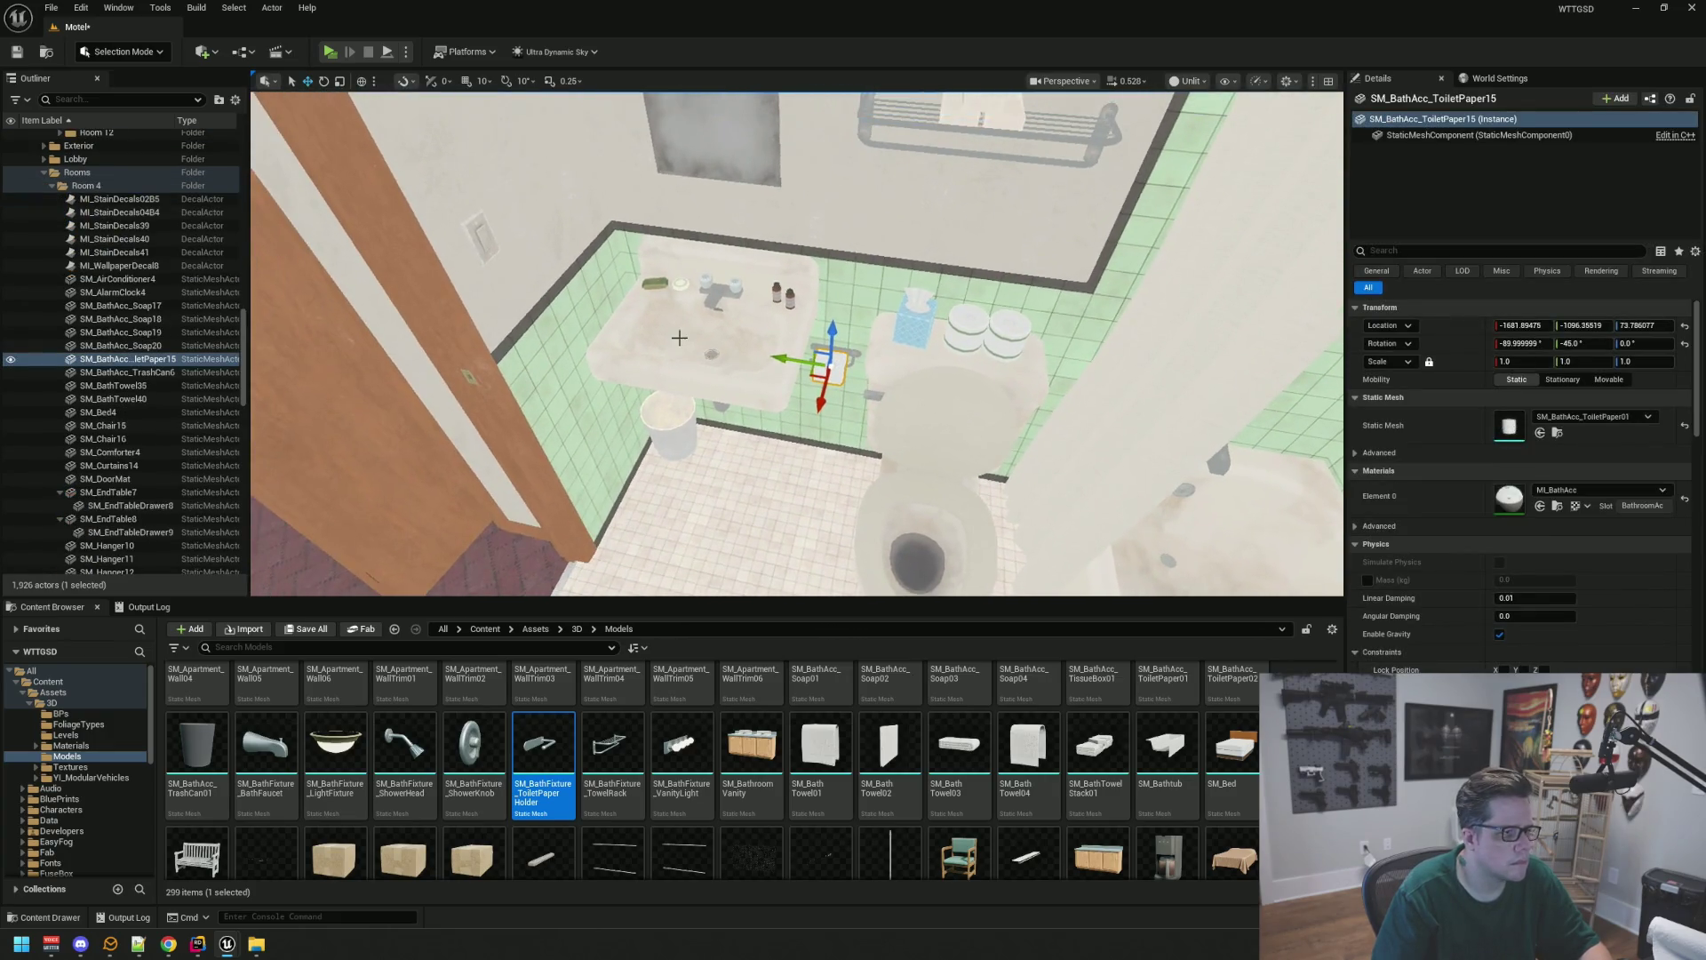
Move the sink, bottle, soap dish and soap pieces into the Room04 Bathroom folder
ctrl+click(667, 339)
scroll(713, 325, up, 3)
scroll(708, 323, down, 2)
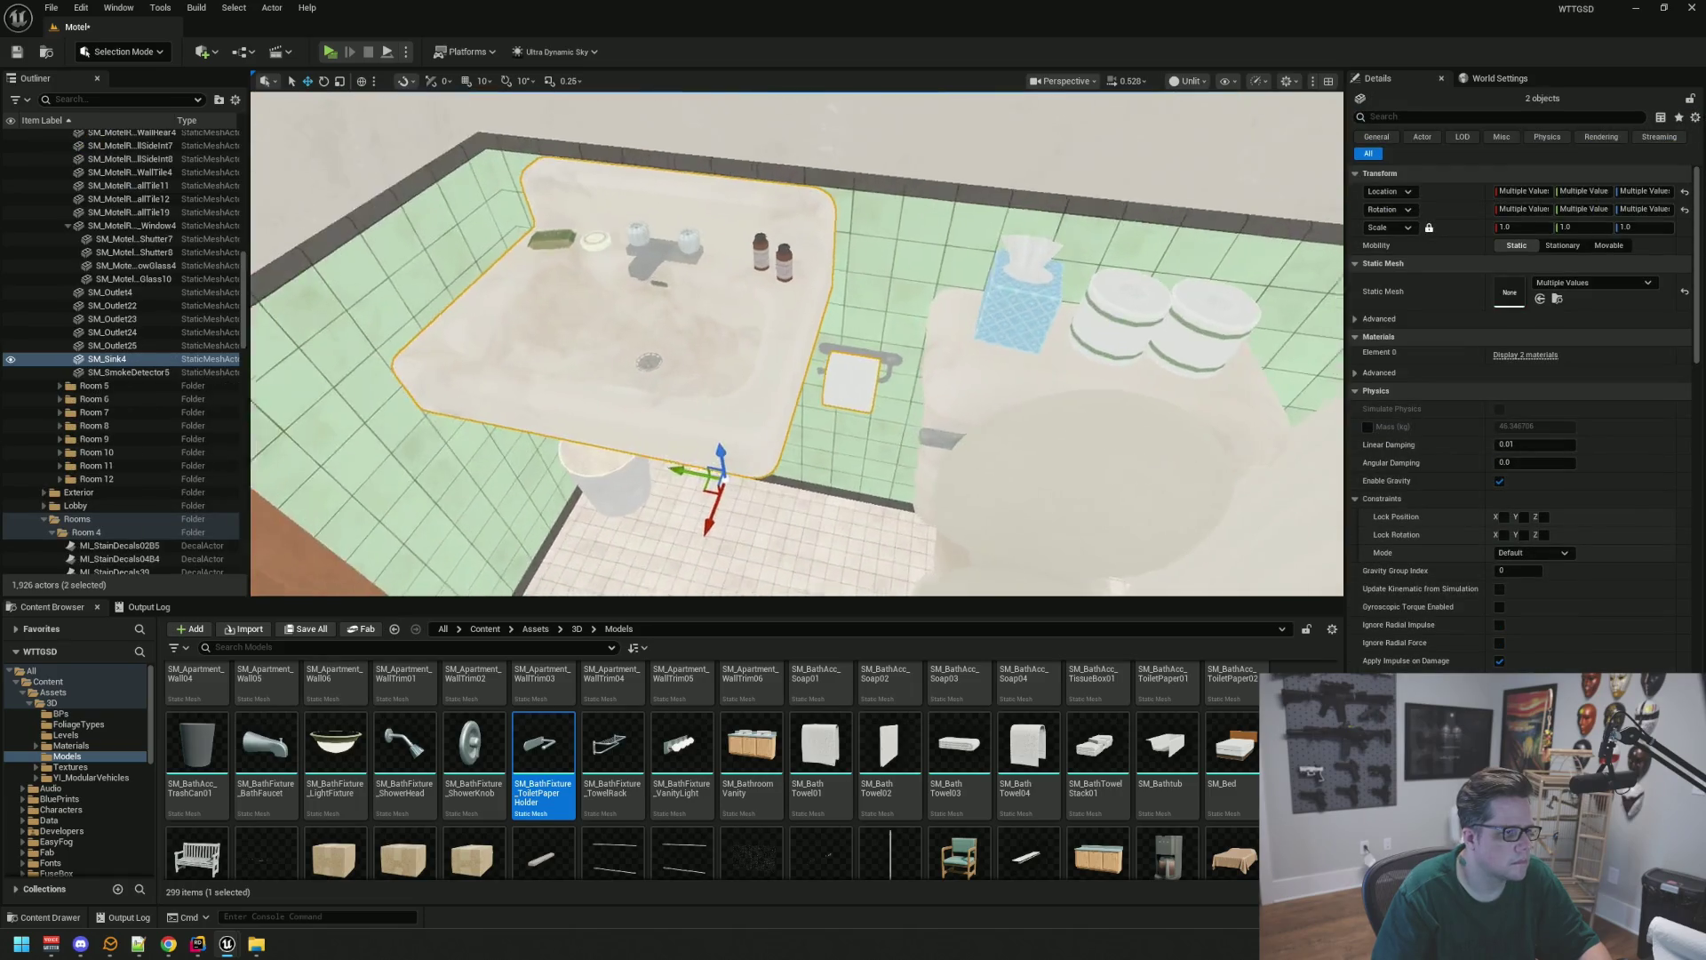
scroll(708, 324, up, 1)
drag(831, 332, 803, 327)
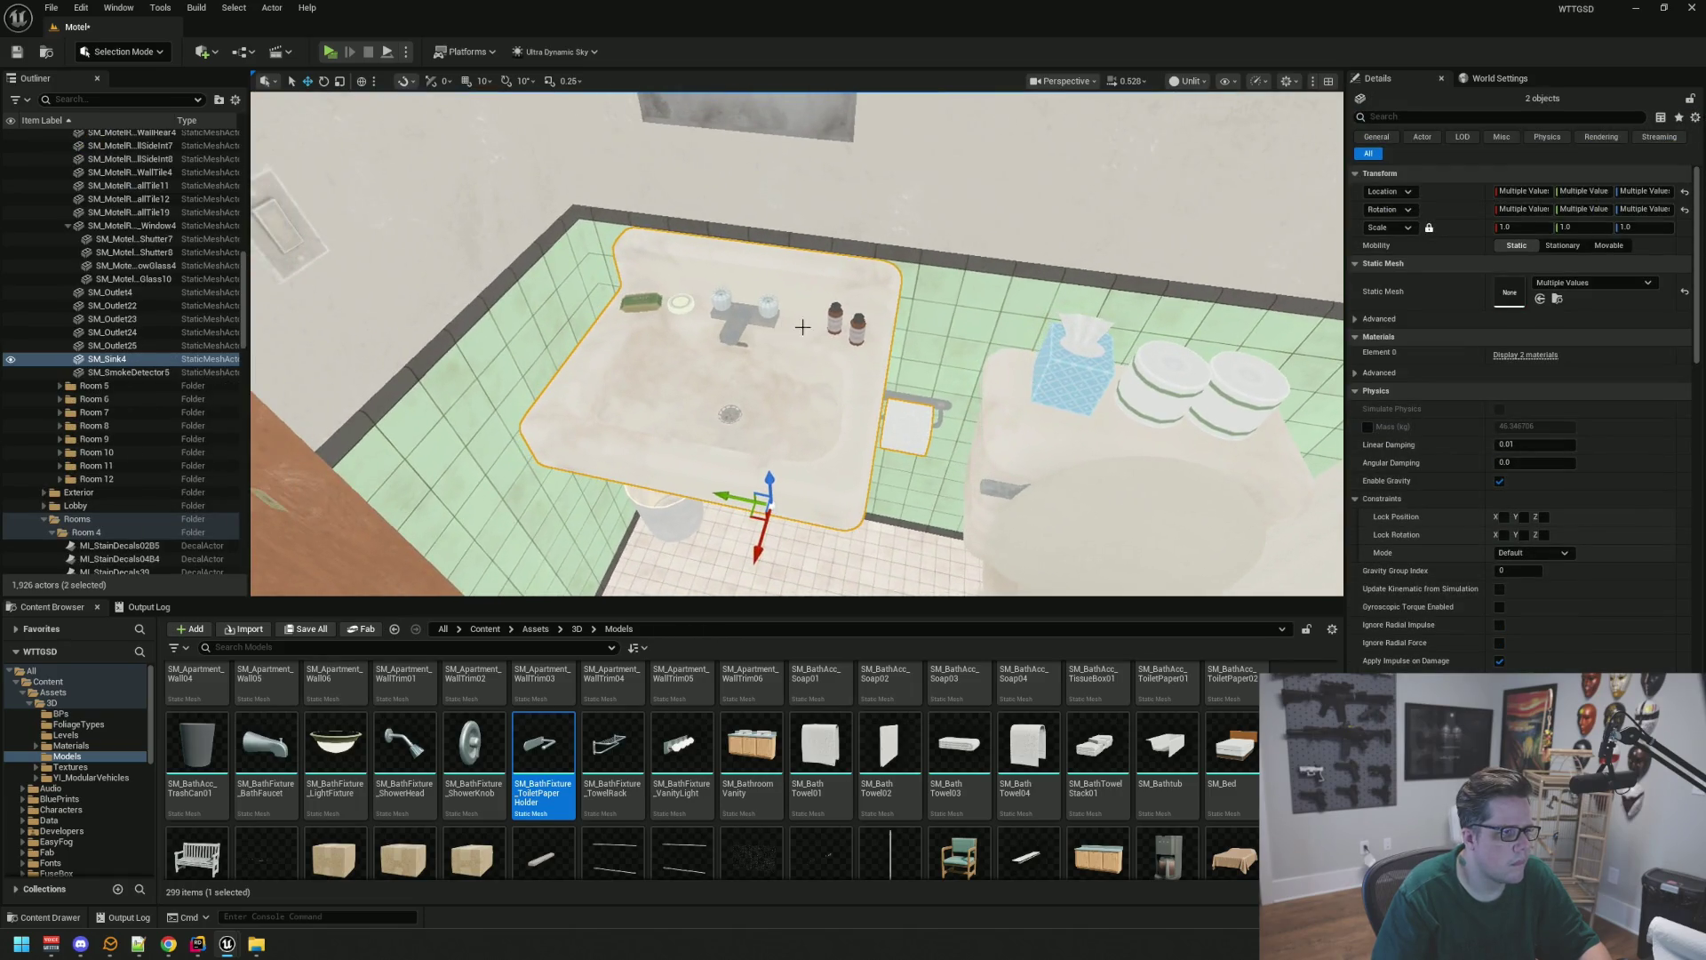
ctrl+click(853, 330)
ctrl+click(748, 300)
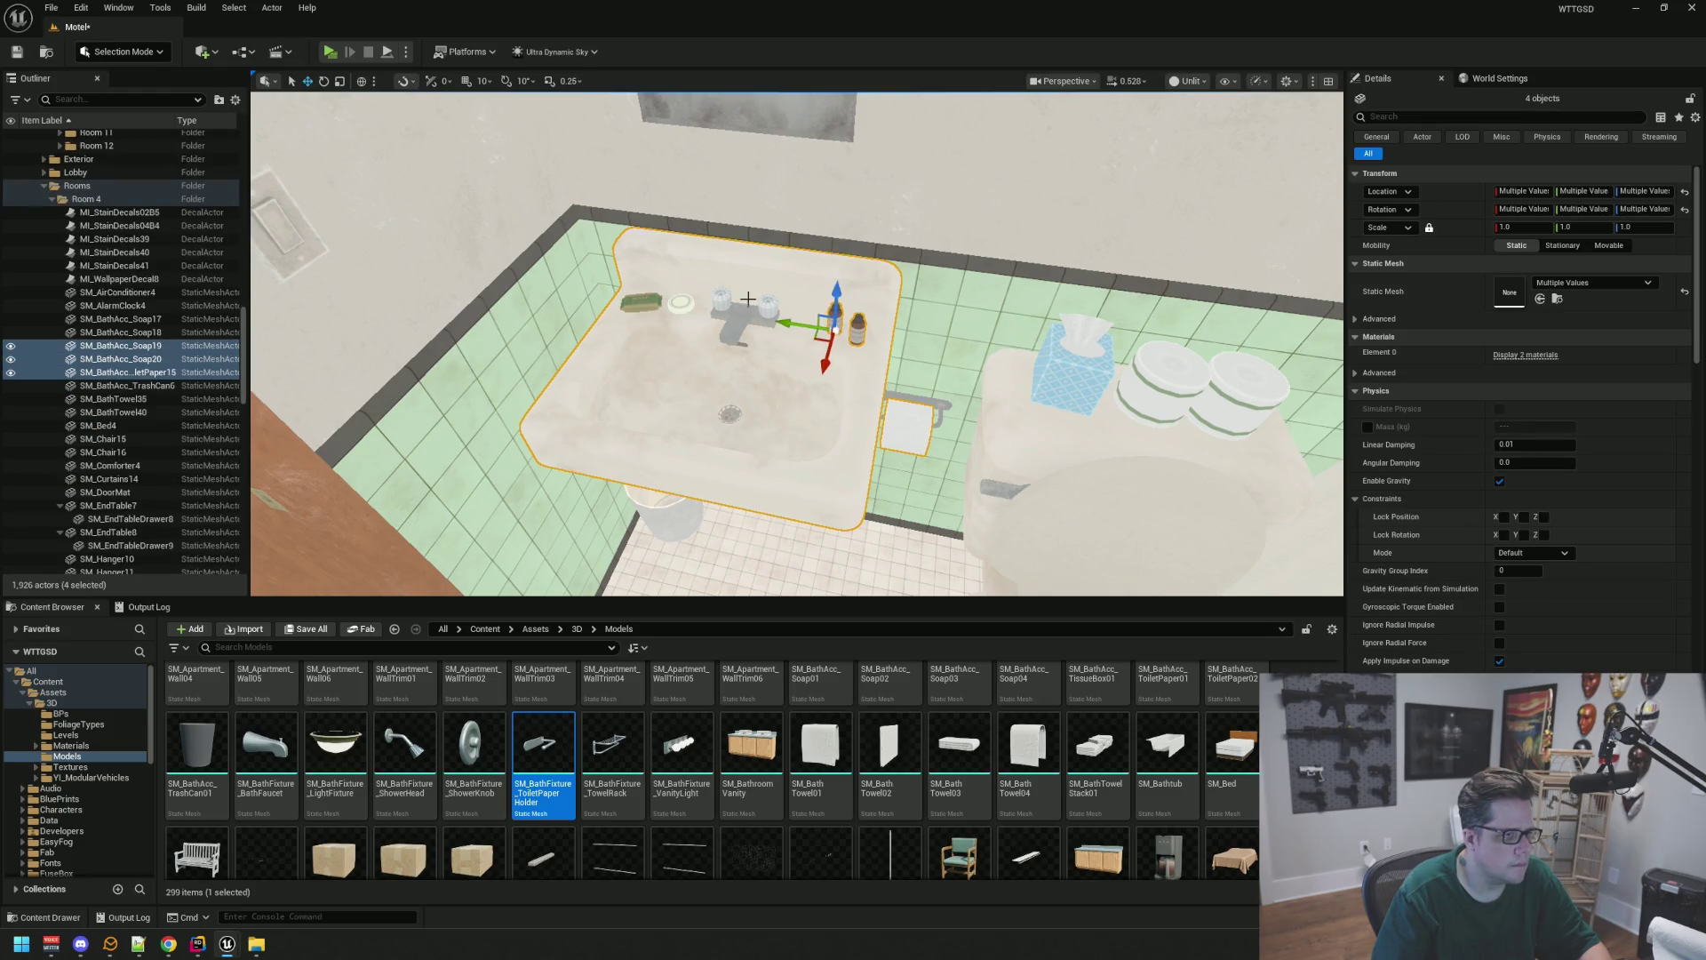
ctrl+click(685, 302)
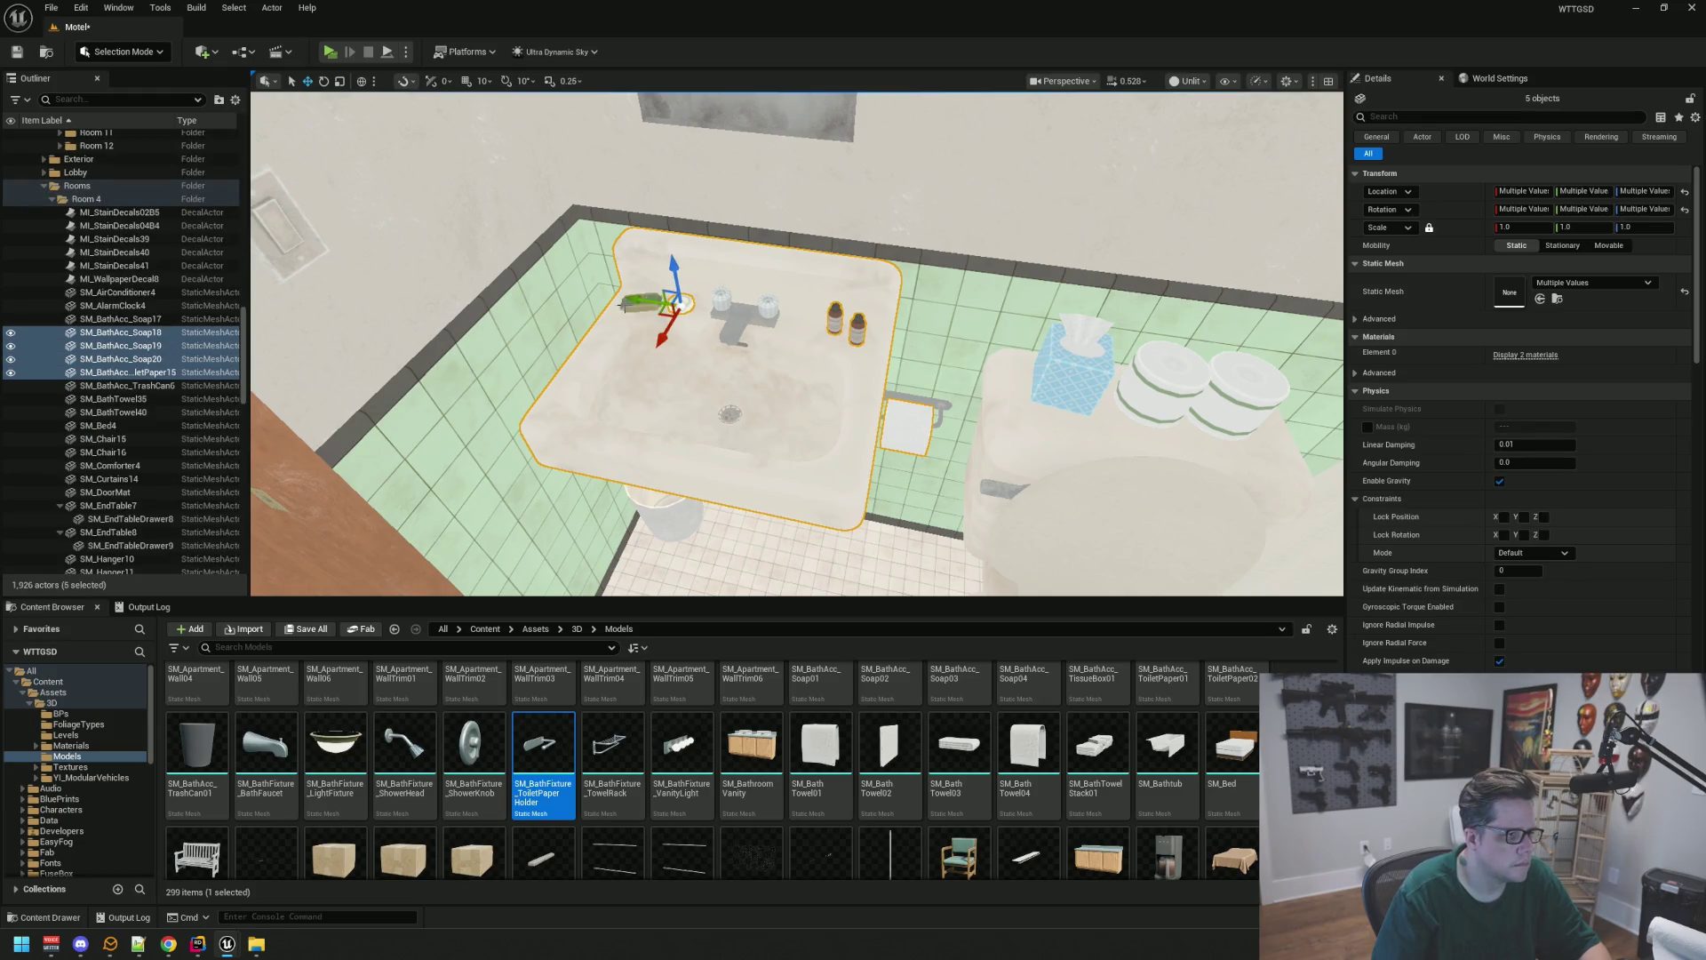
ctrl+click(628, 306)
mouse_move(107, 366)
mouse_down()
mouse_move(155, 286)
mouse_move(110, 272)
mouse_up()
scroll(153, 287, up, 4)
scroll(125, 285, up, 5)
Hide the Bathroom folder, then select two floor towels, wastebasket, toilet paper holder and mirror
click(11, 271)
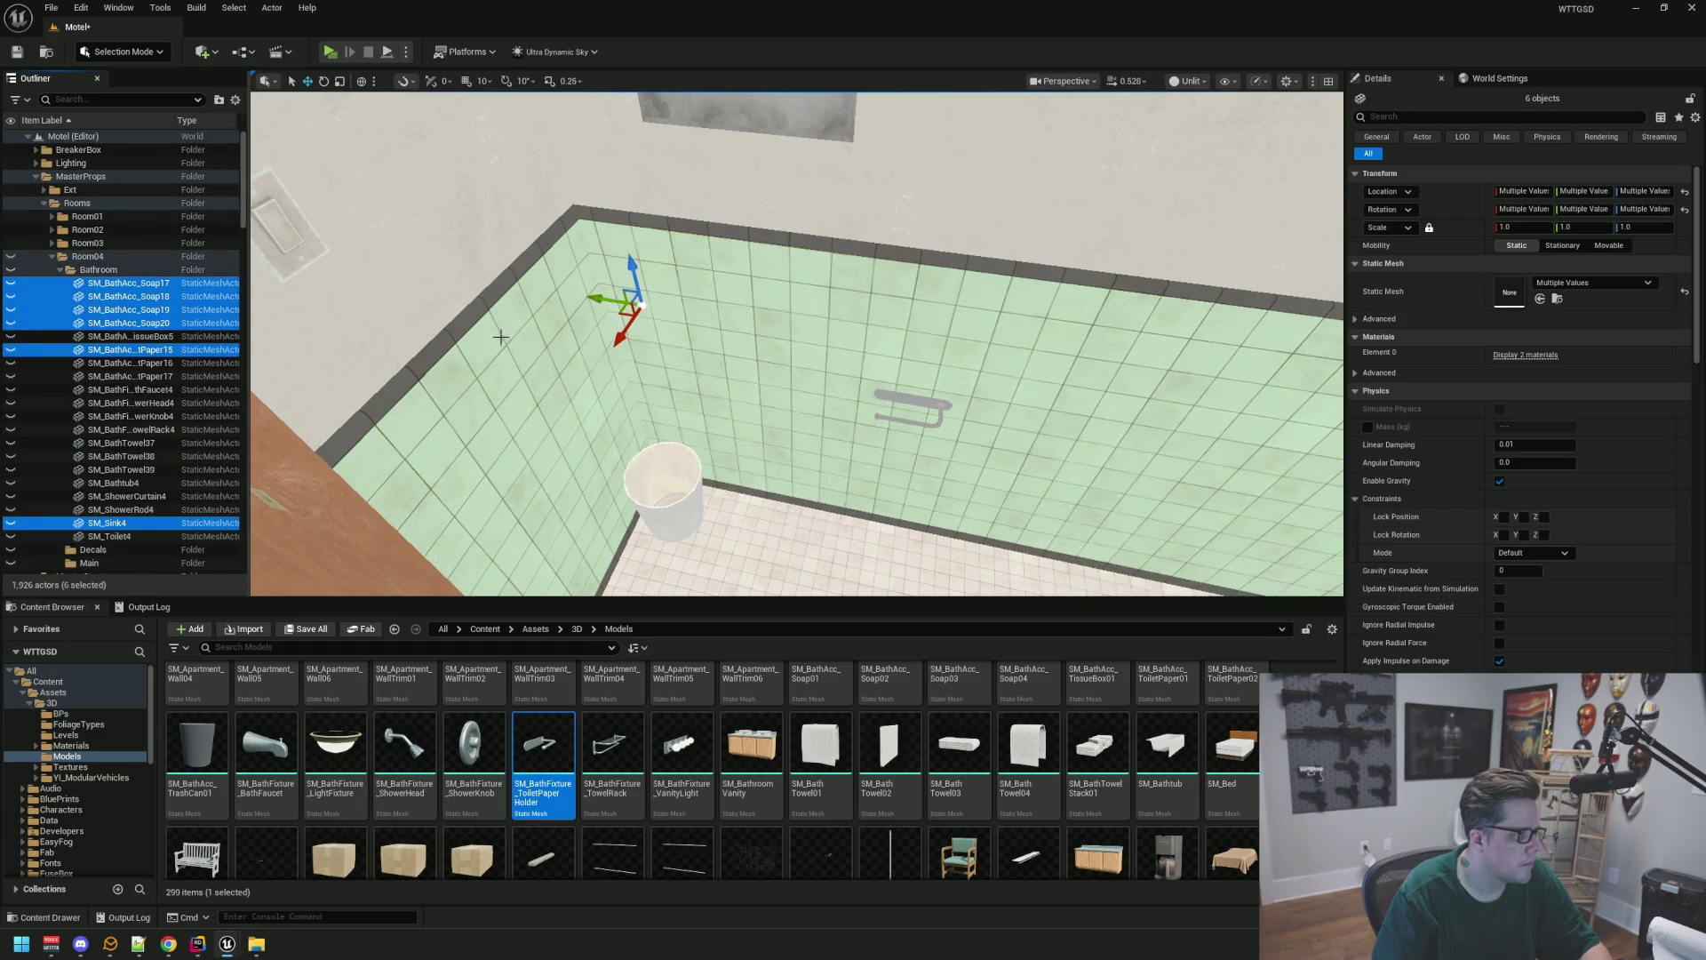
drag(768, 416, 768, 416)
click(768, 416)
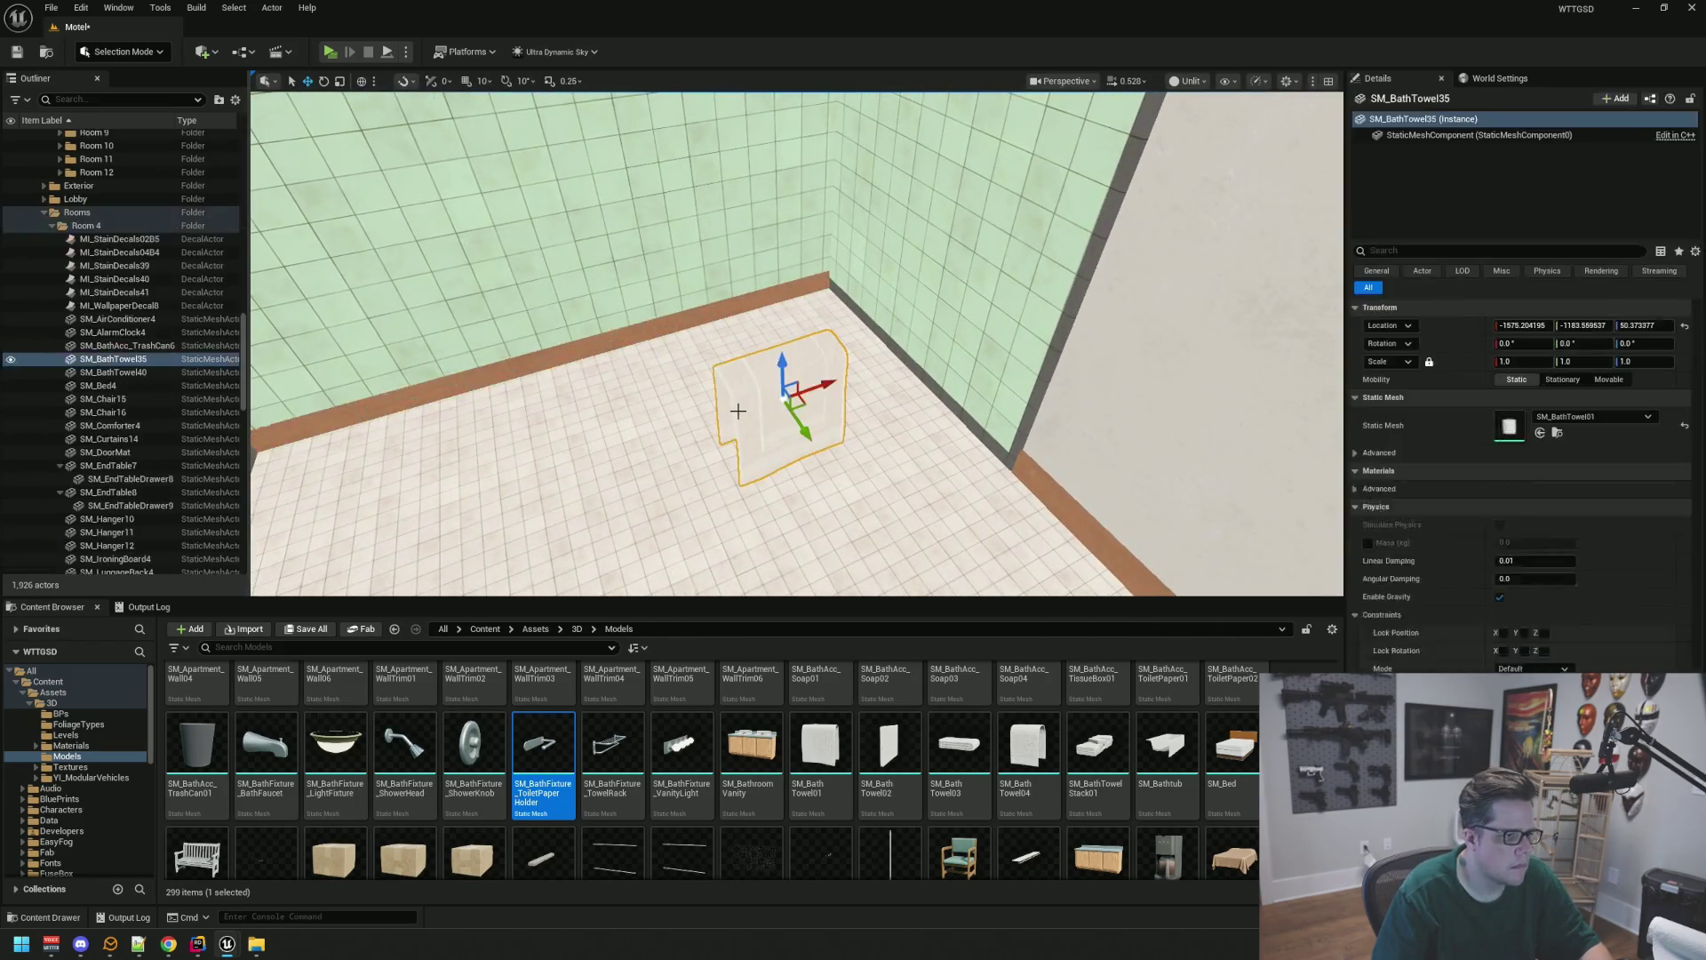
key(f)
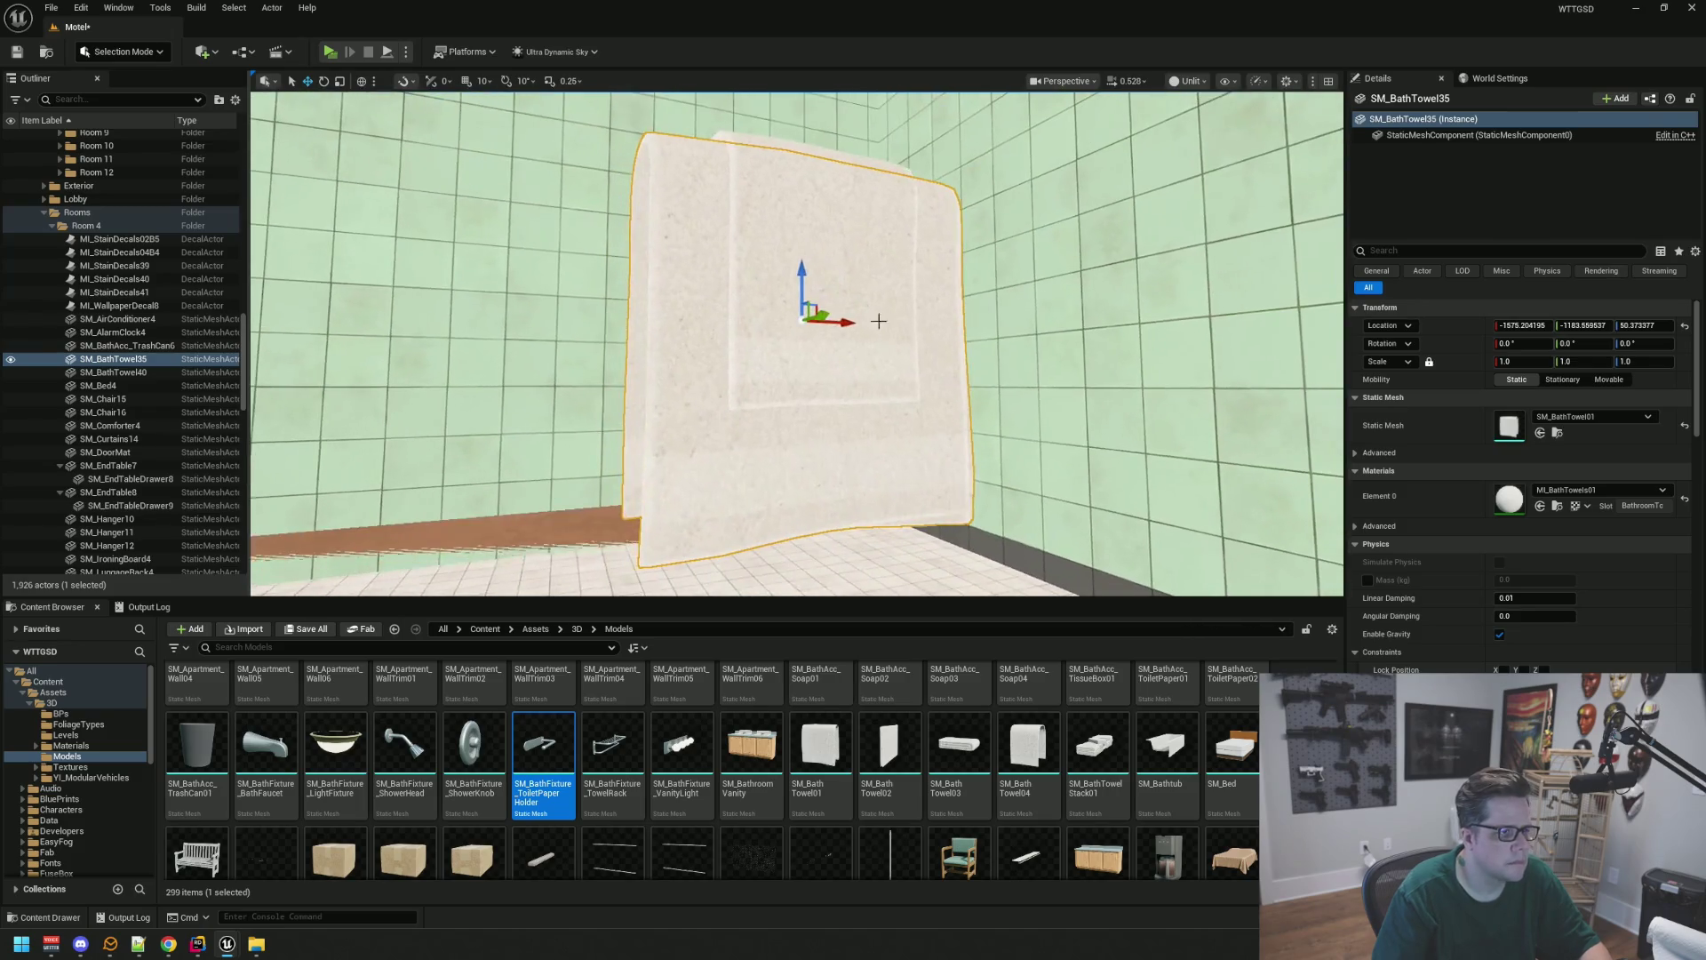
ctrl+click(780, 430)
mouse_move(780, 430)
mouse_down()
mouse_move(800, 418)
mouse_move(755, 404)
mouse_move(861, 382)
mouse_move(853, 329)
mouse_up()
ctrl+click(748, 412)
ctrl+click(791, 389)
ctrl+click(853, 330)
key(f)
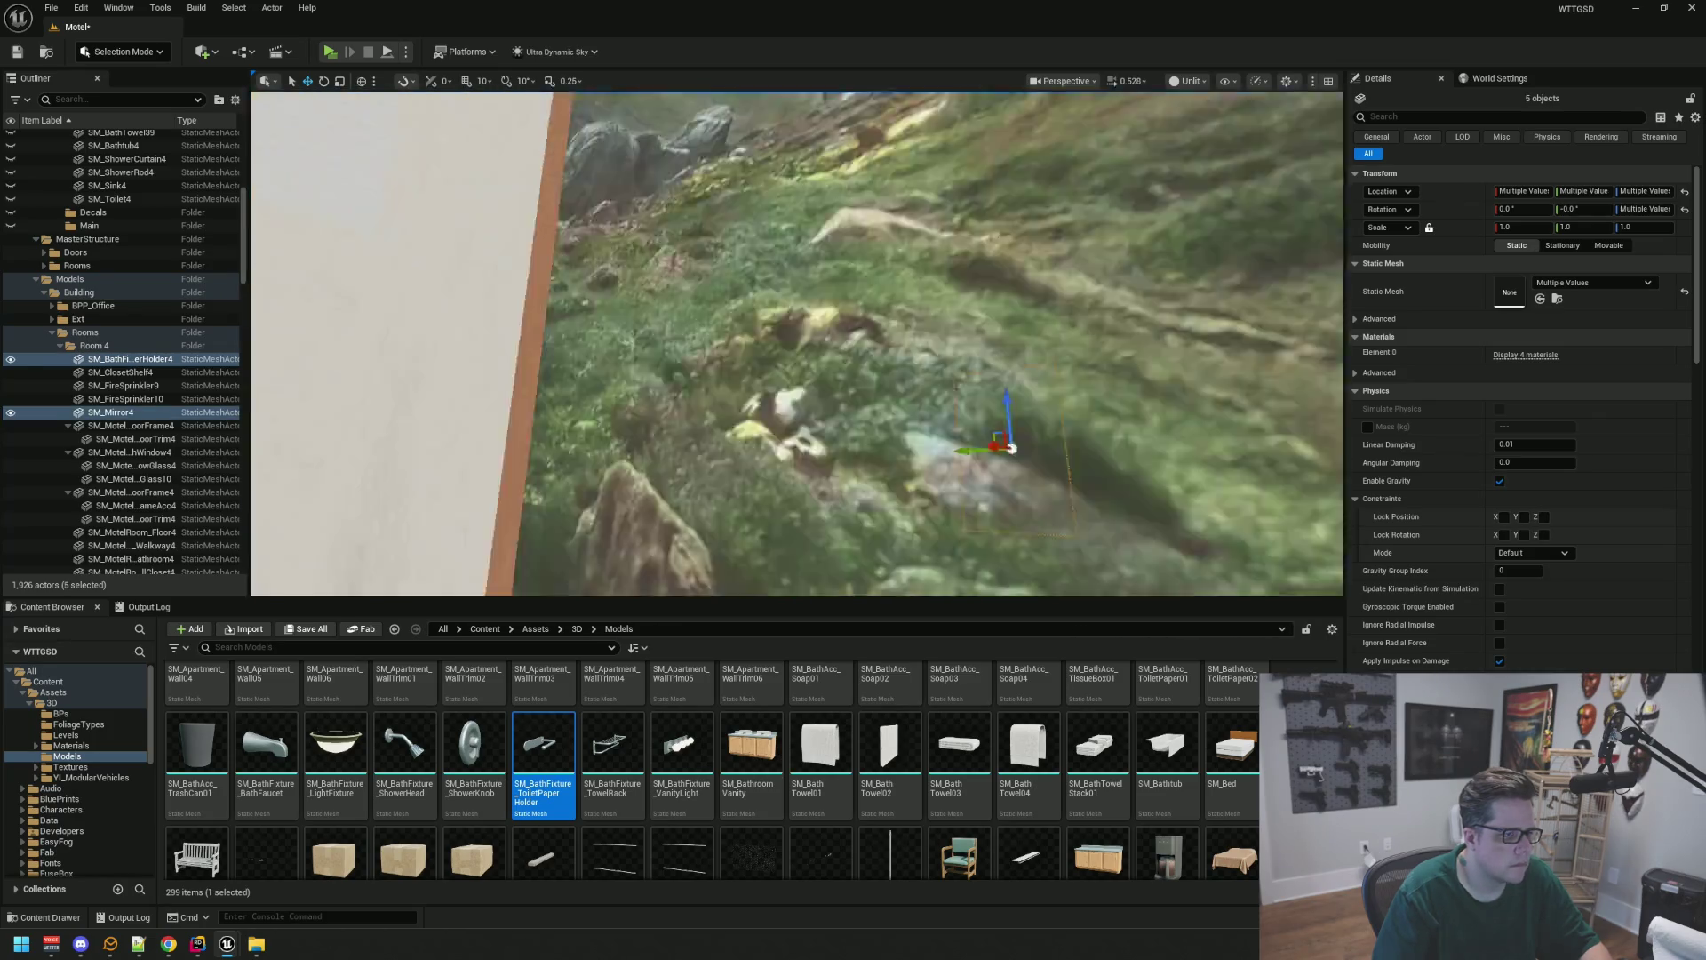
drag(378, 356, 379, 357)
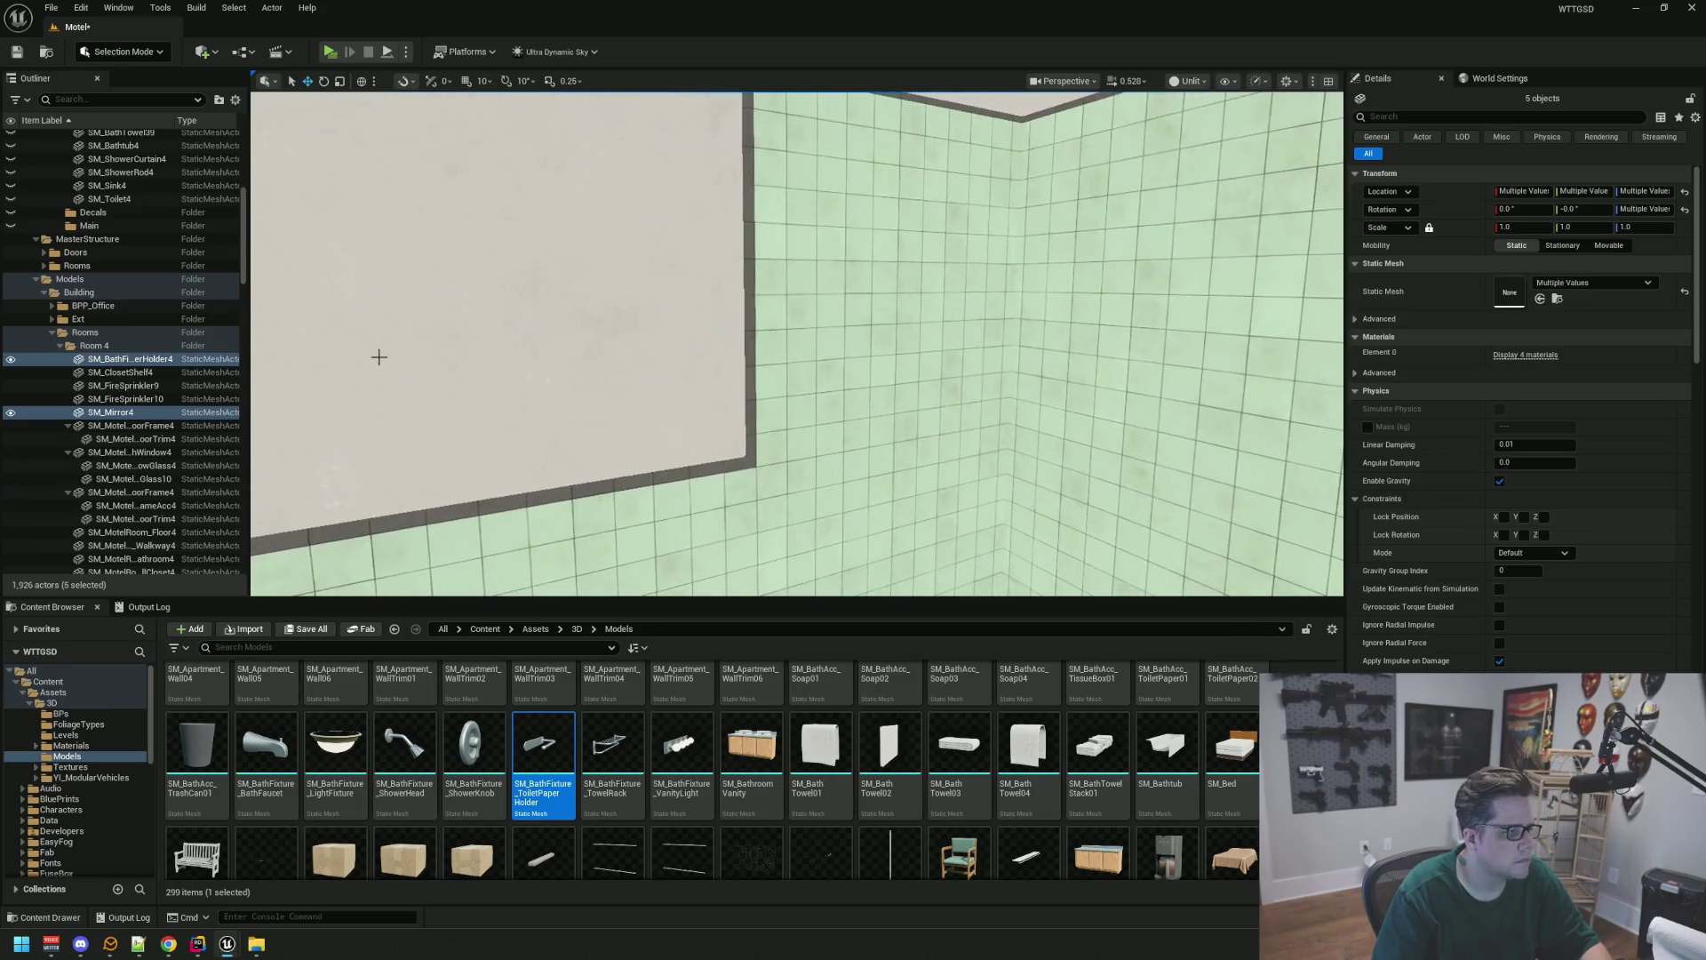
Drop those items into Room04 > Bathroom, collapse it and restore its visibility
mouse_move(140, 364)
mouse_down()
mouse_move(172, 296)
mouse_move(205, 302)
mouse_move(90, 278)
mouse_up()
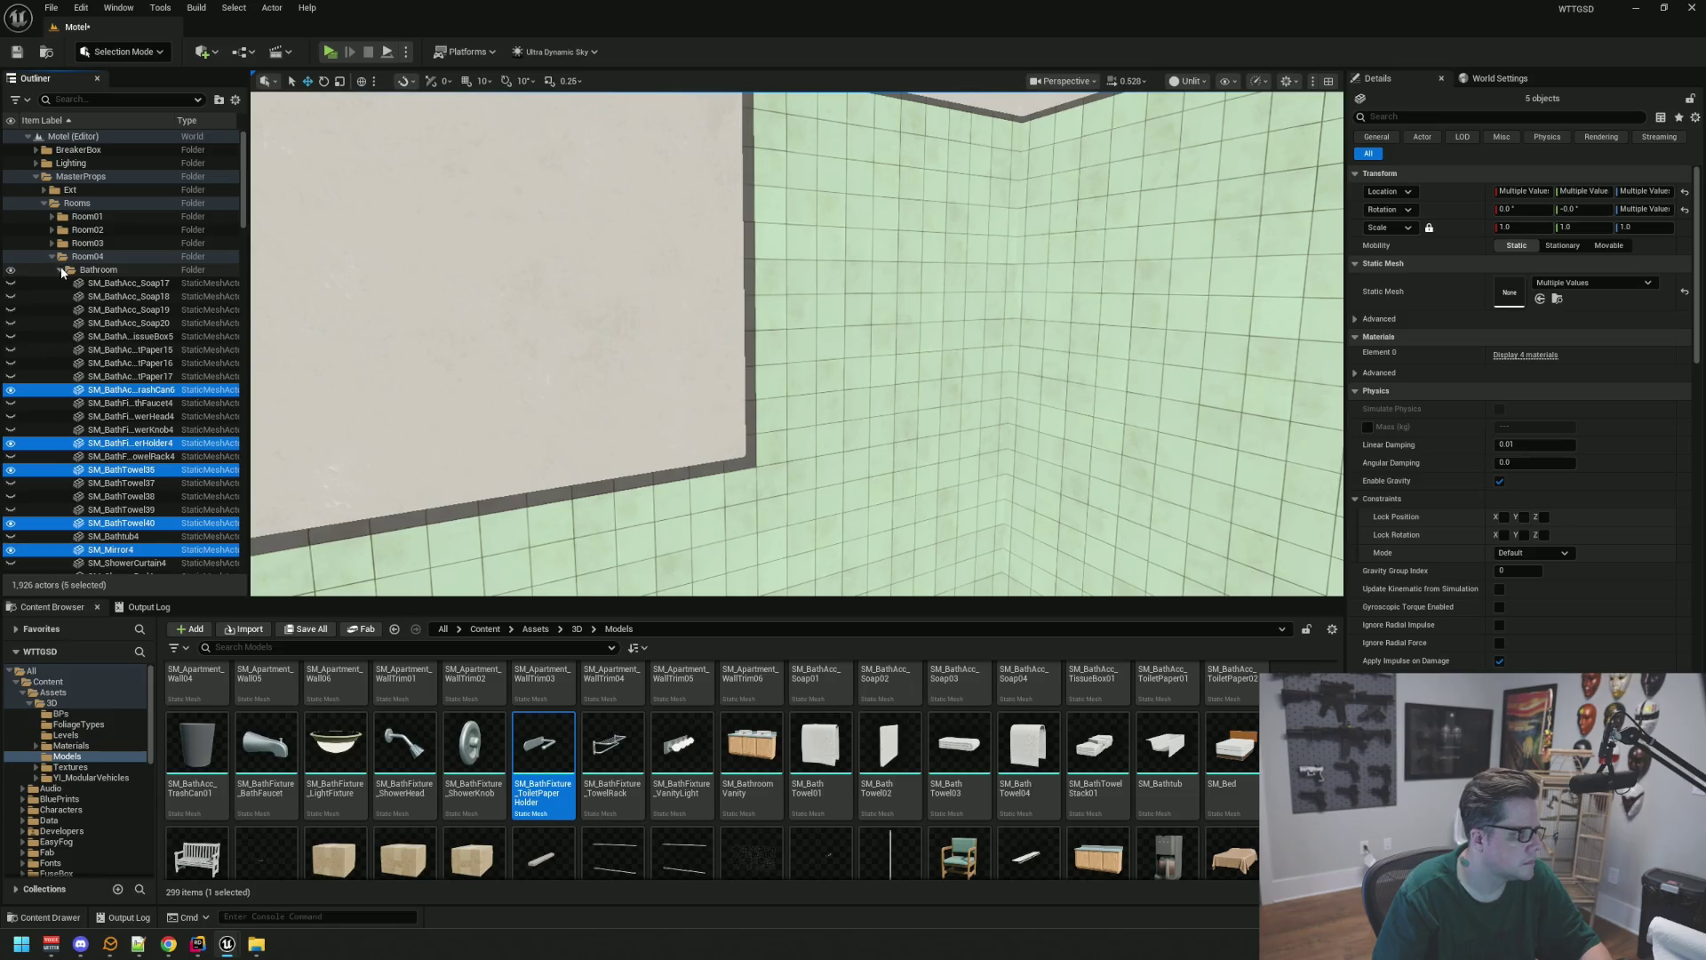
click(61, 271)
click(10, 270)
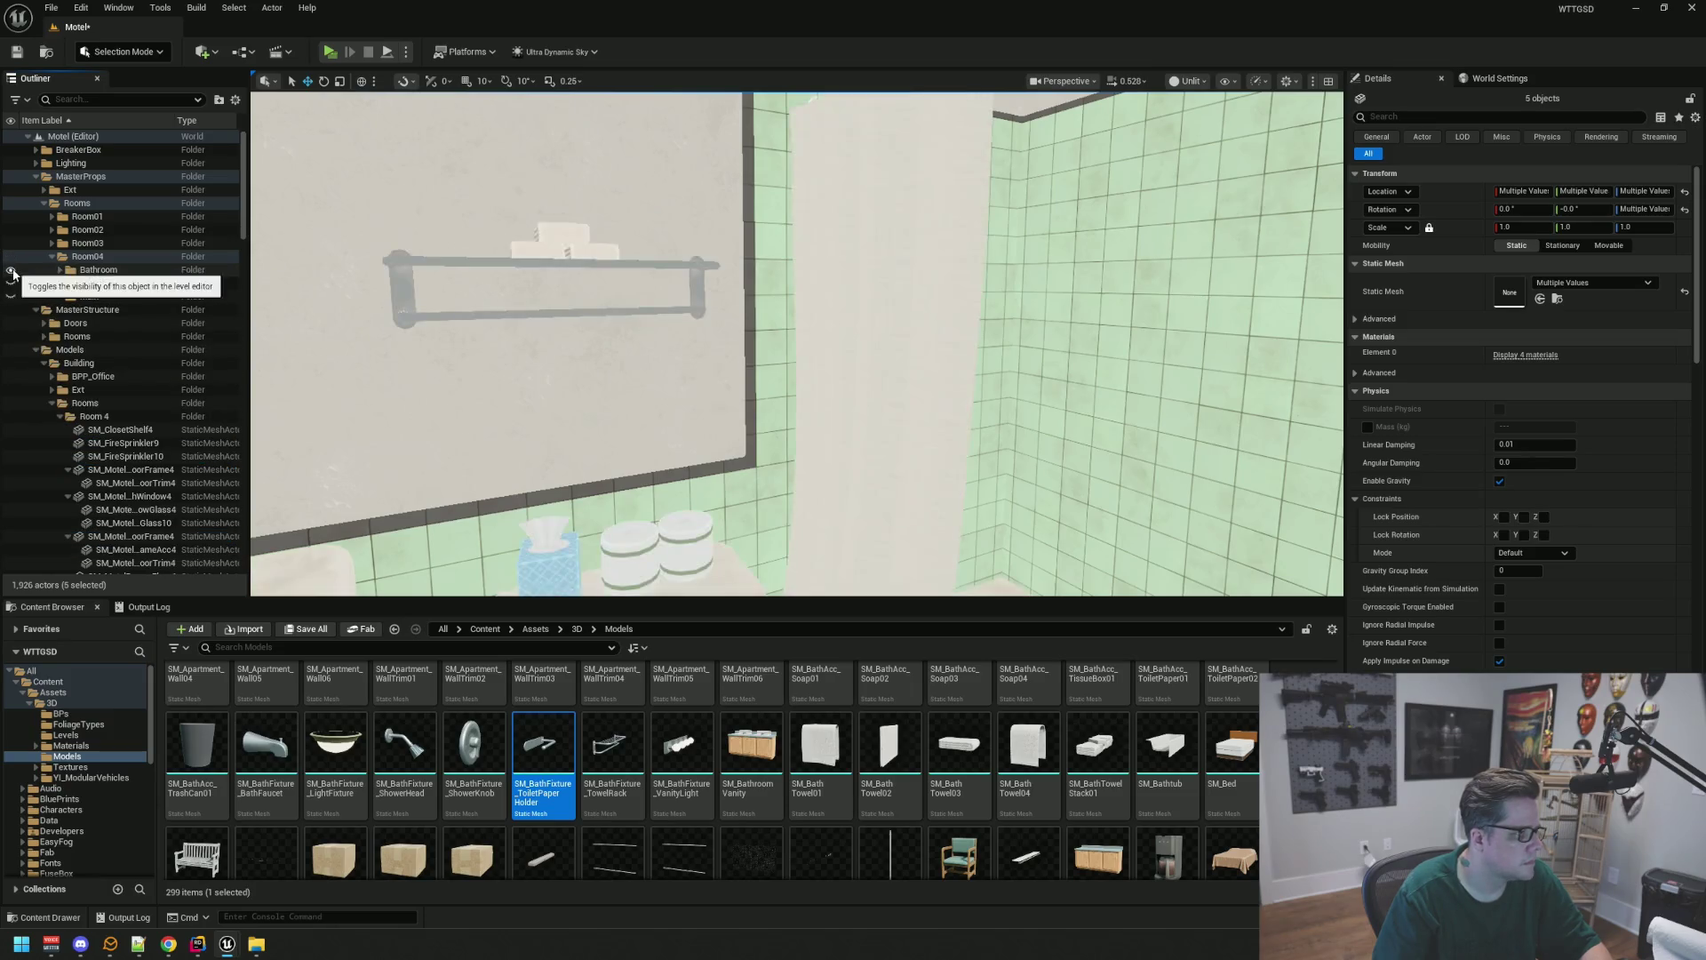
click(11, 269)
key(f)
key(Escape)
mouse_move(723, 362)
mouse_down()
mouse_move(675, 356)
mouse_move(782, 373)
mouse_move(800, 338)
mouse_move(747, 355)
mouse_move(800, 355)
mouse_move(605, 360)
mouse_move(712, 345)
mouse_up()
Save the Motel level with Ctrl+S
key(ctrl+s)
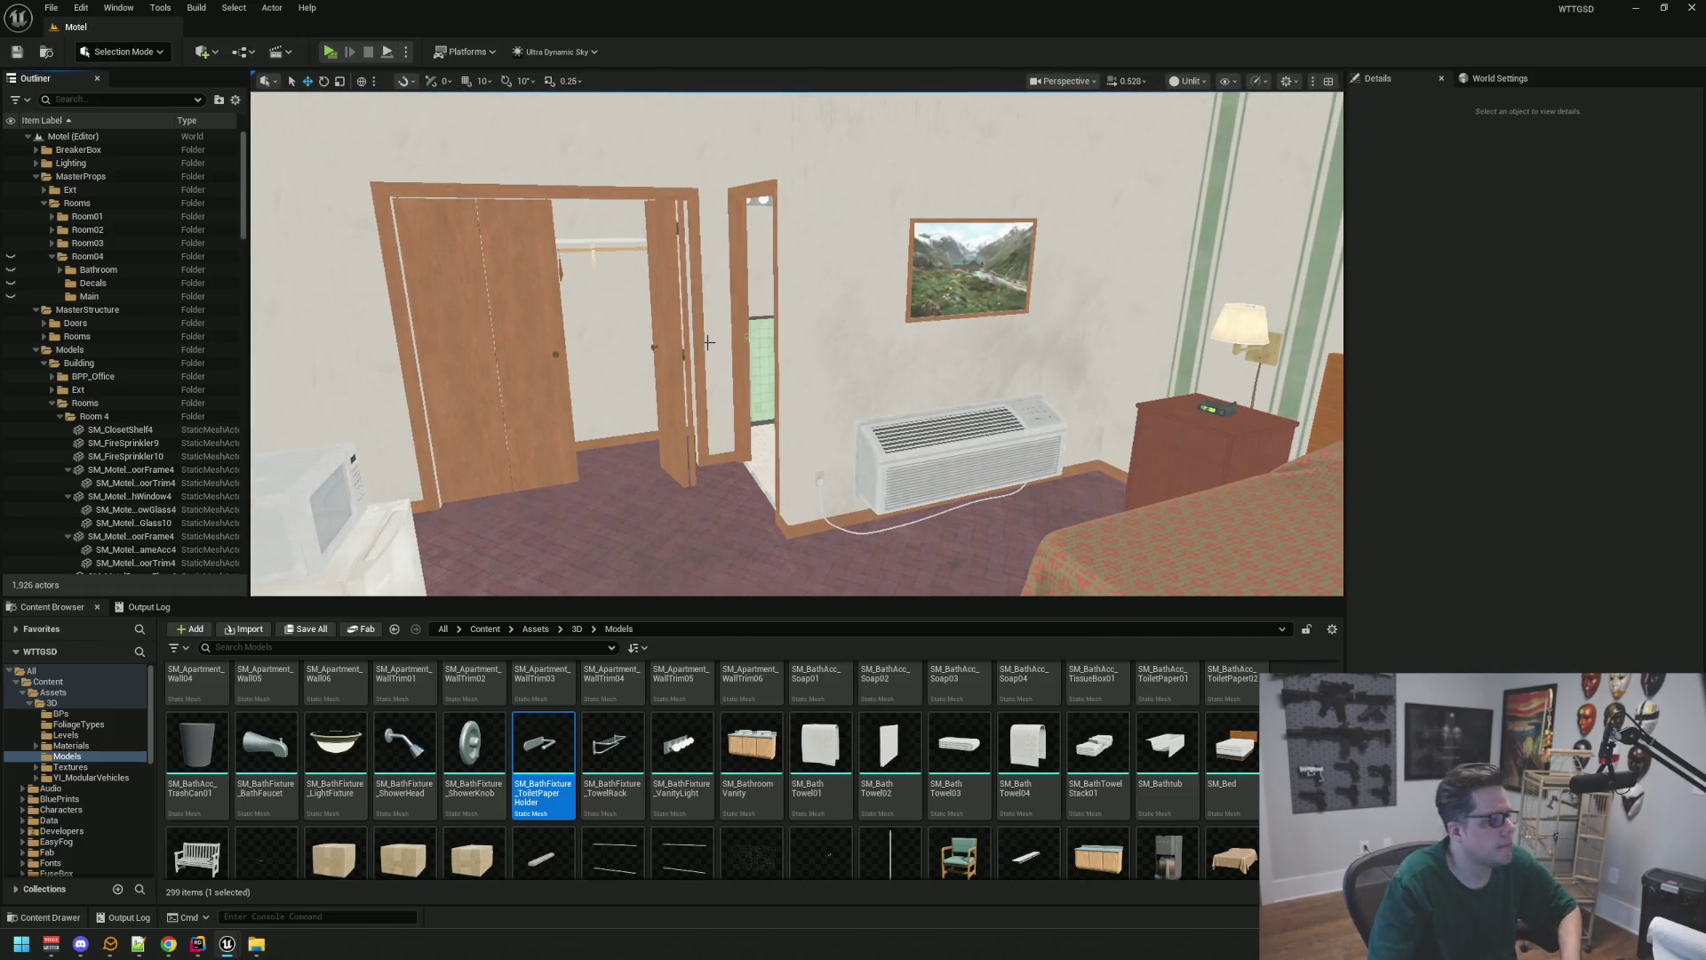
mouse_move(623, 394)
mouse_down()
mouse_move(684, 391)
mouse_move(676, 347)
mouse_move(729, 351)
mouse_move(676, 360)
mouse_move(698, 351)
mouse_move(674, 322)
mouse_move(693, 349)
mouse_move(679, 342)
mouse_up()
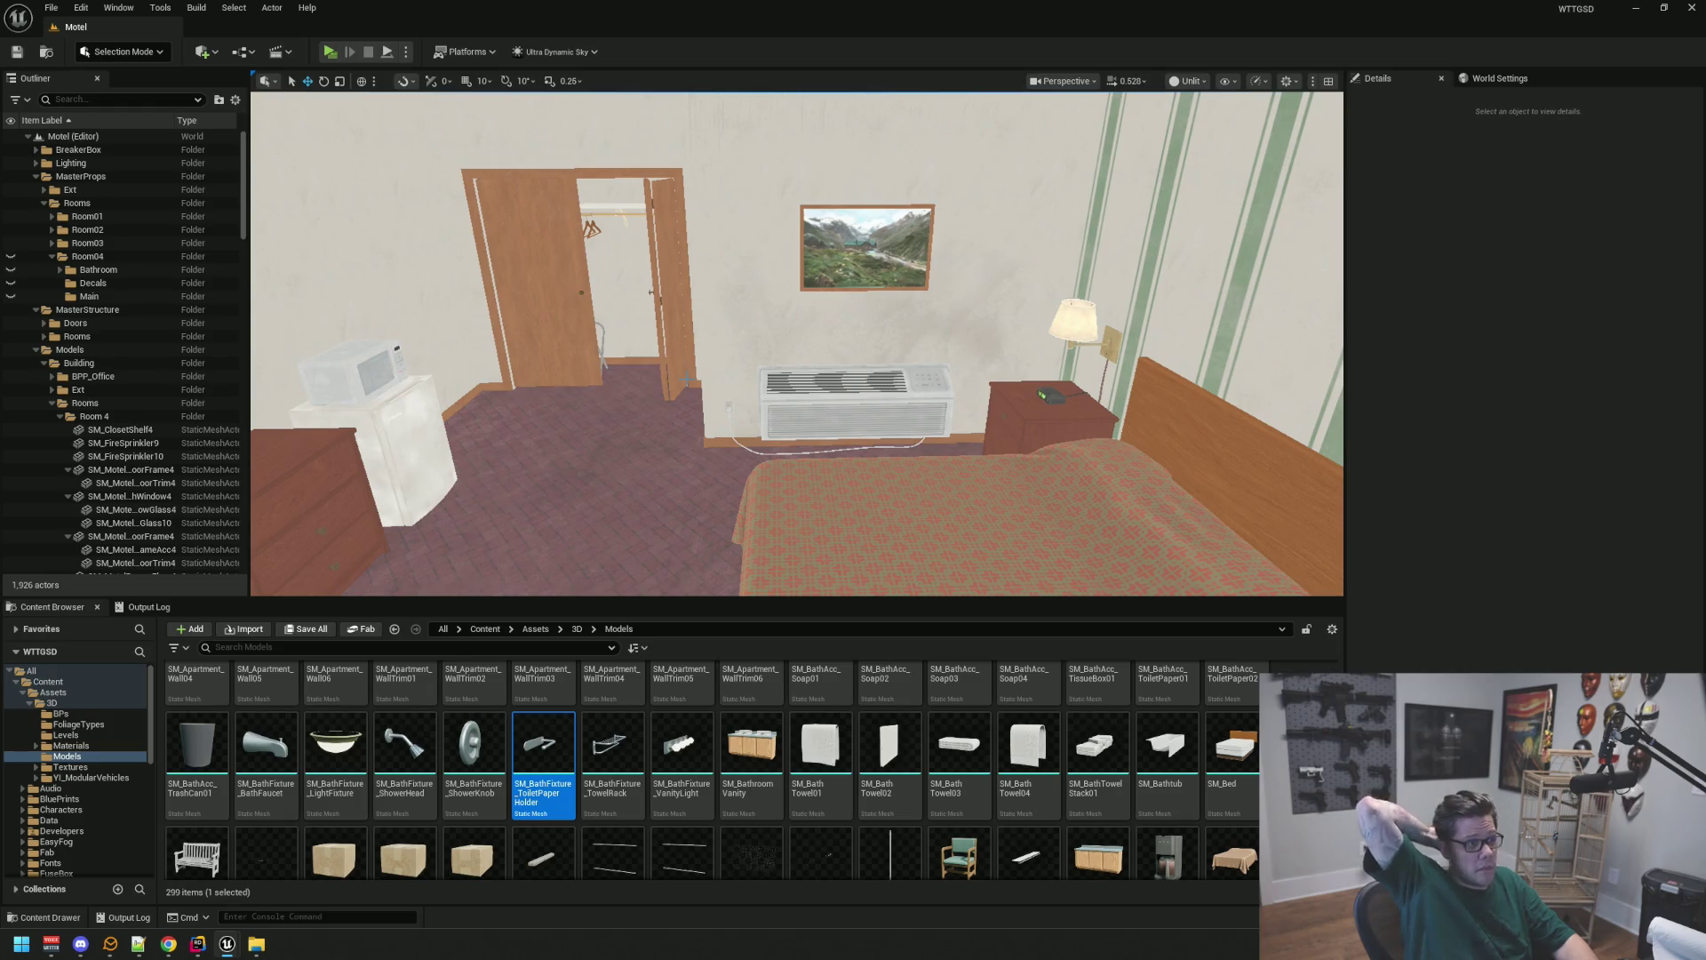
drag(679, 342, 679, 339)
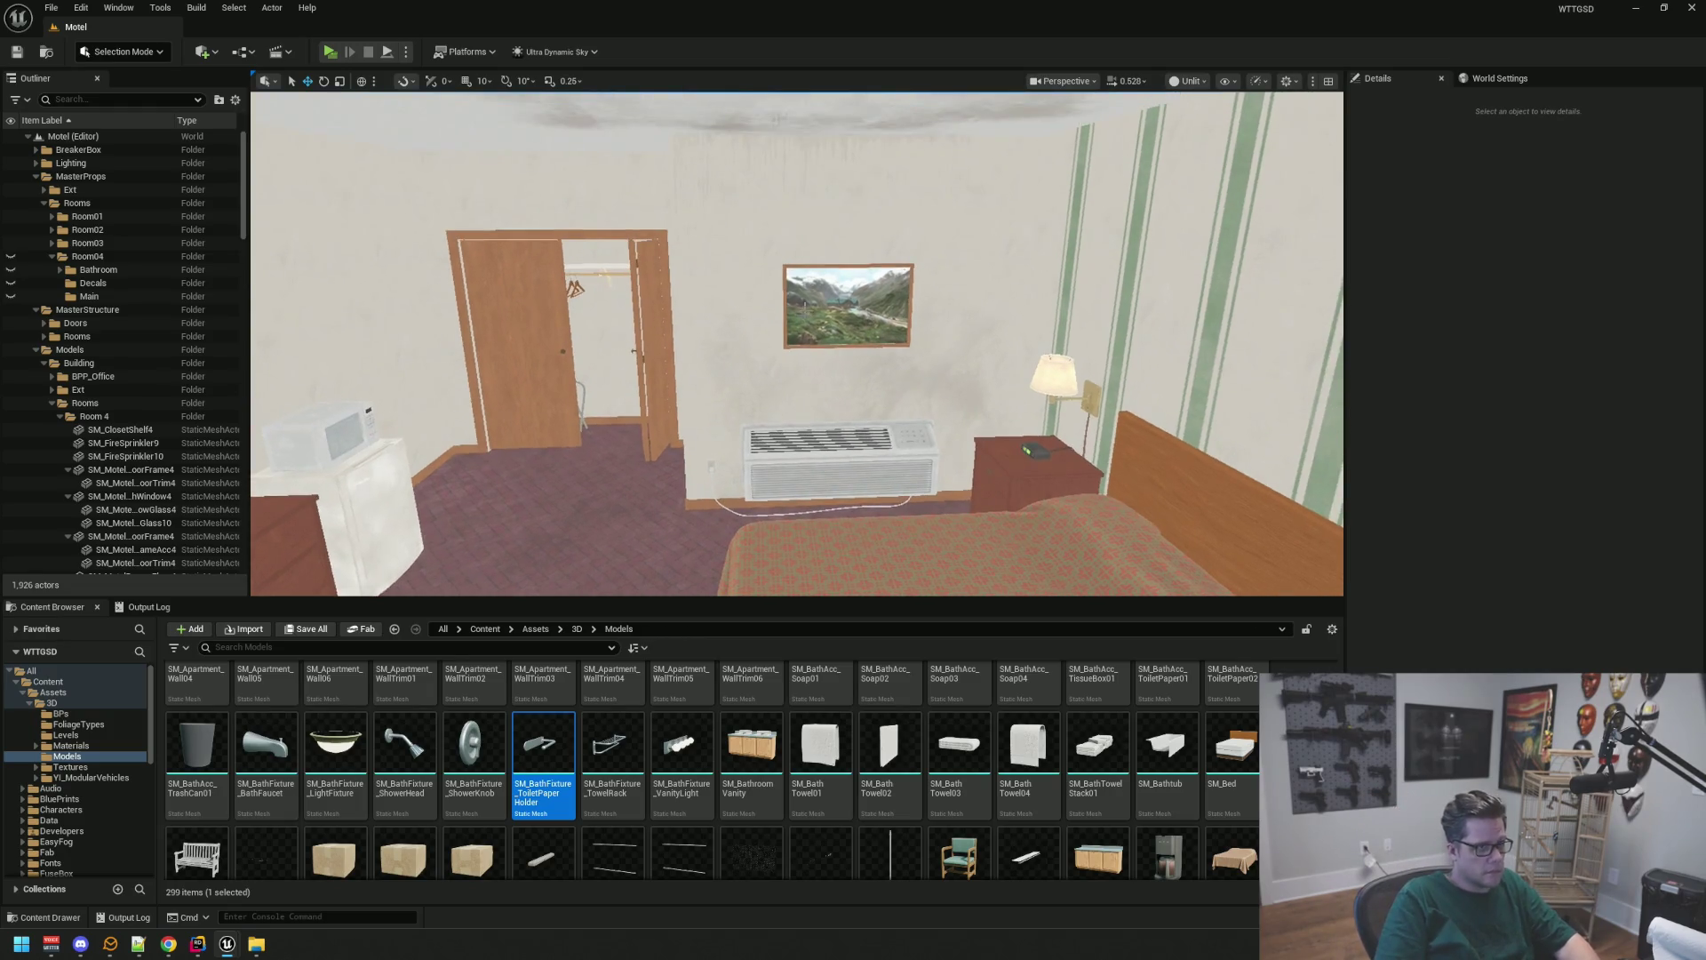
Select Room 4's props from the air conditioner through the TV stand wire, excluding the doormat
click(849, 306)
scroll(145, 393, up, 5)
click(60, 365)
click(60, 378)
click(111, 257)
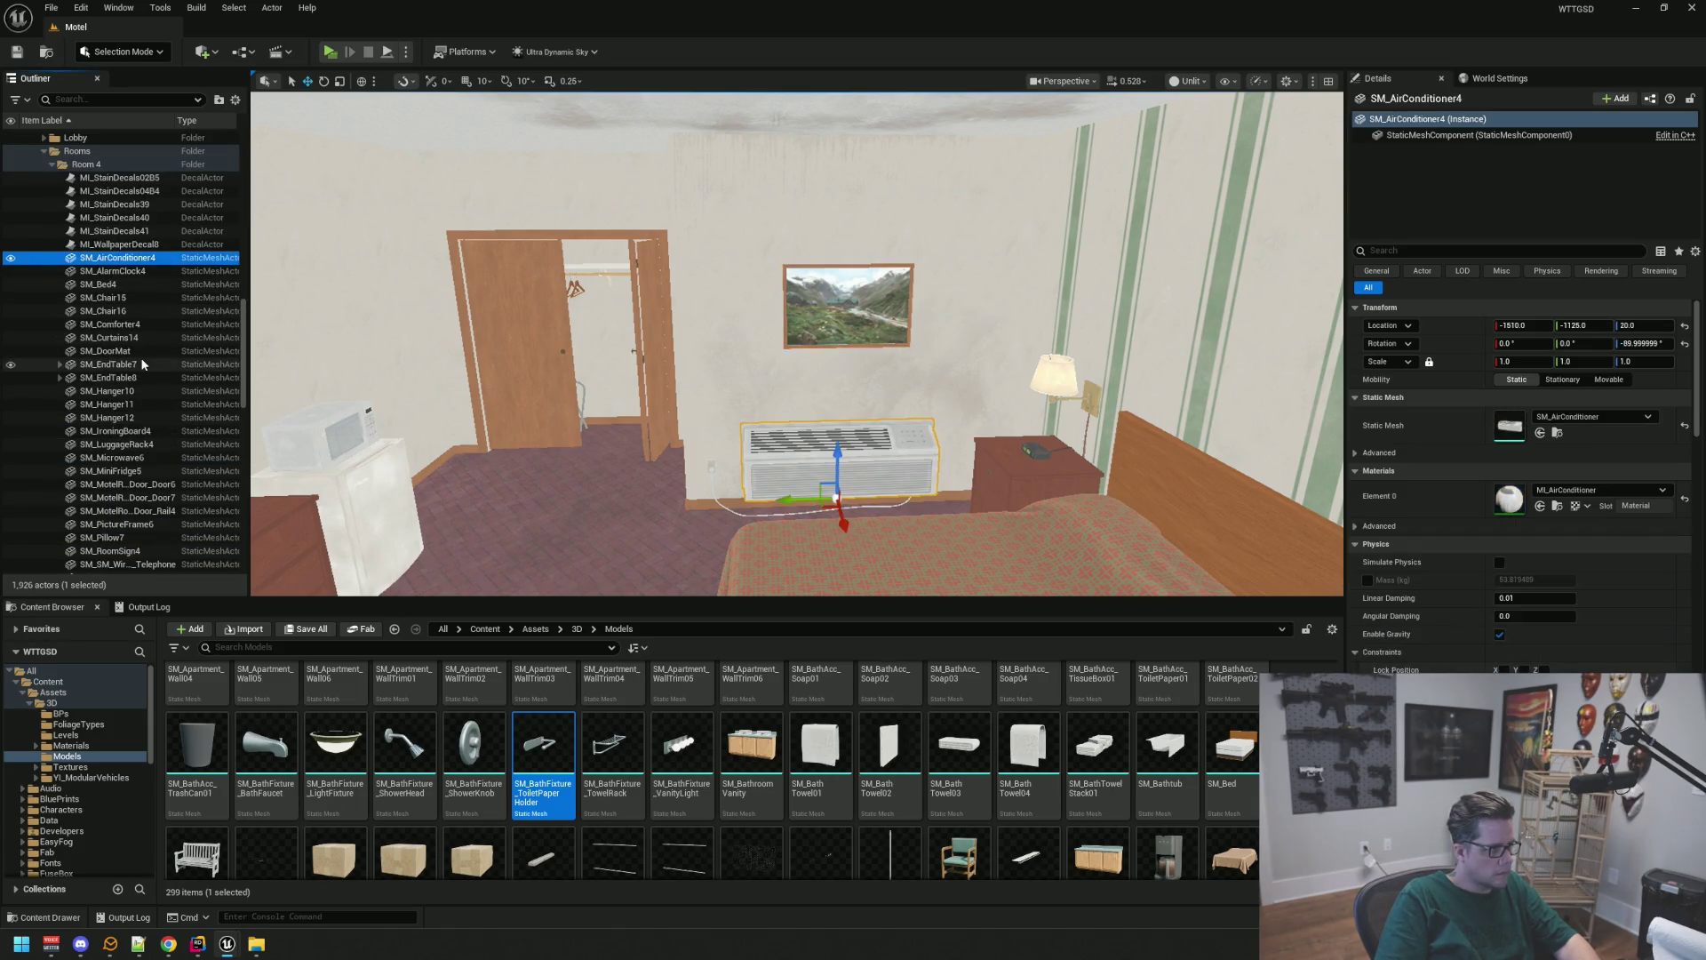
scroll(142, 371, down, 10)
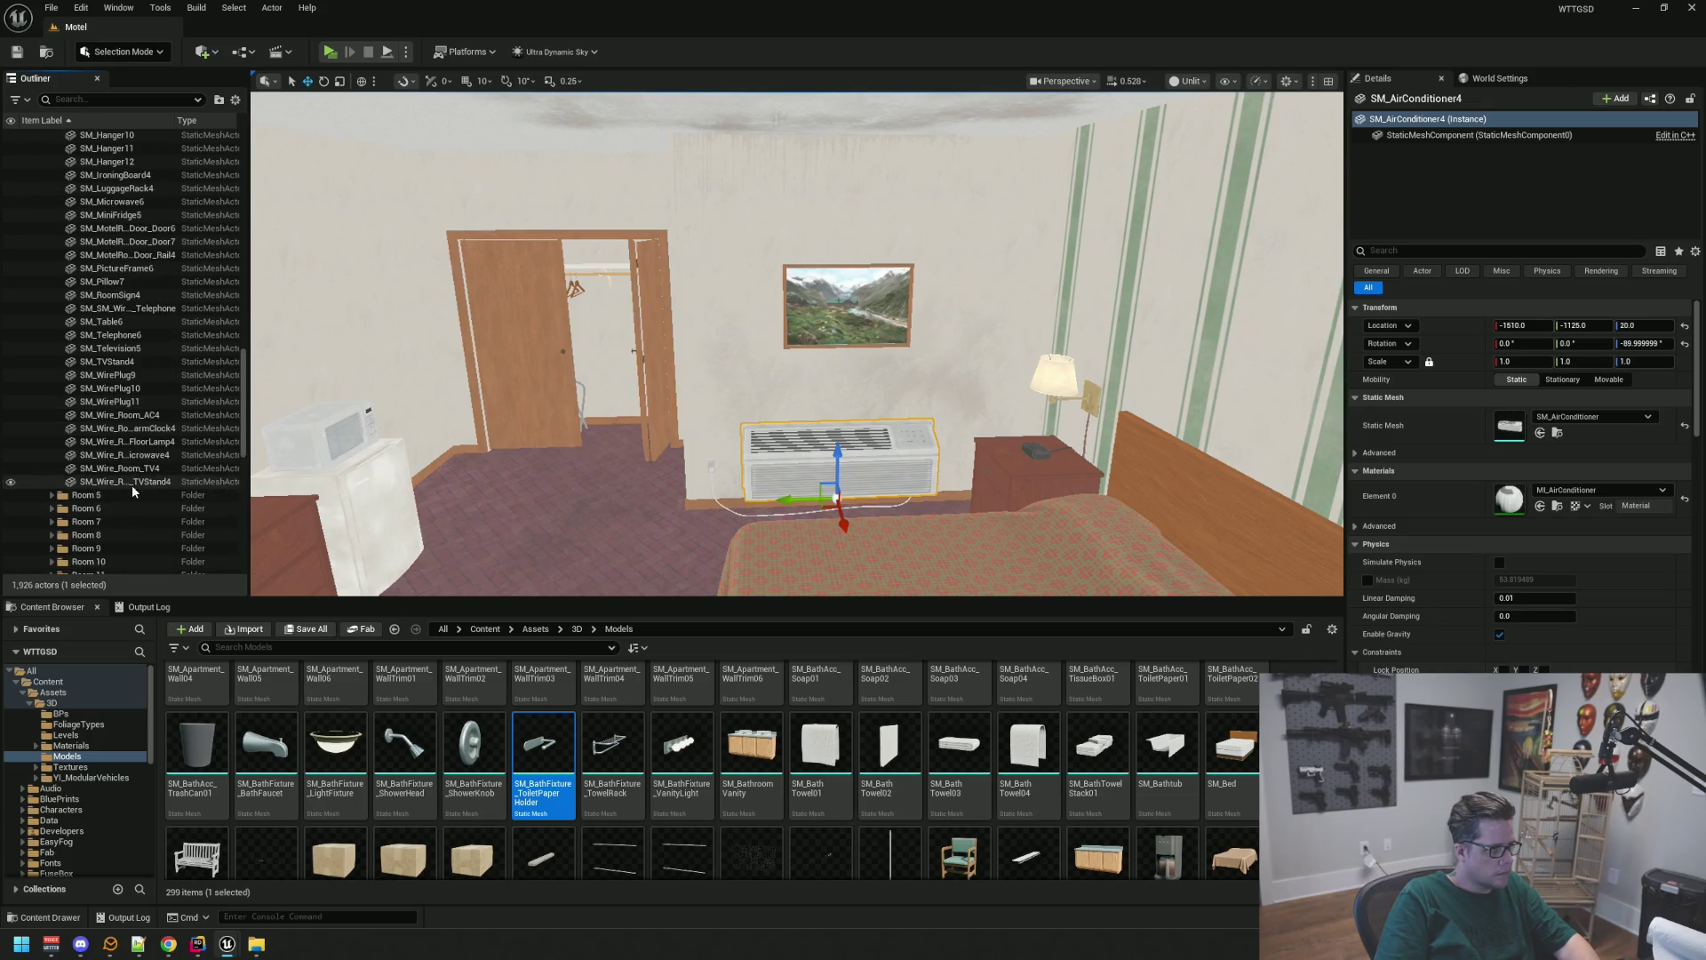
shift+click(132, 482)
key(f)
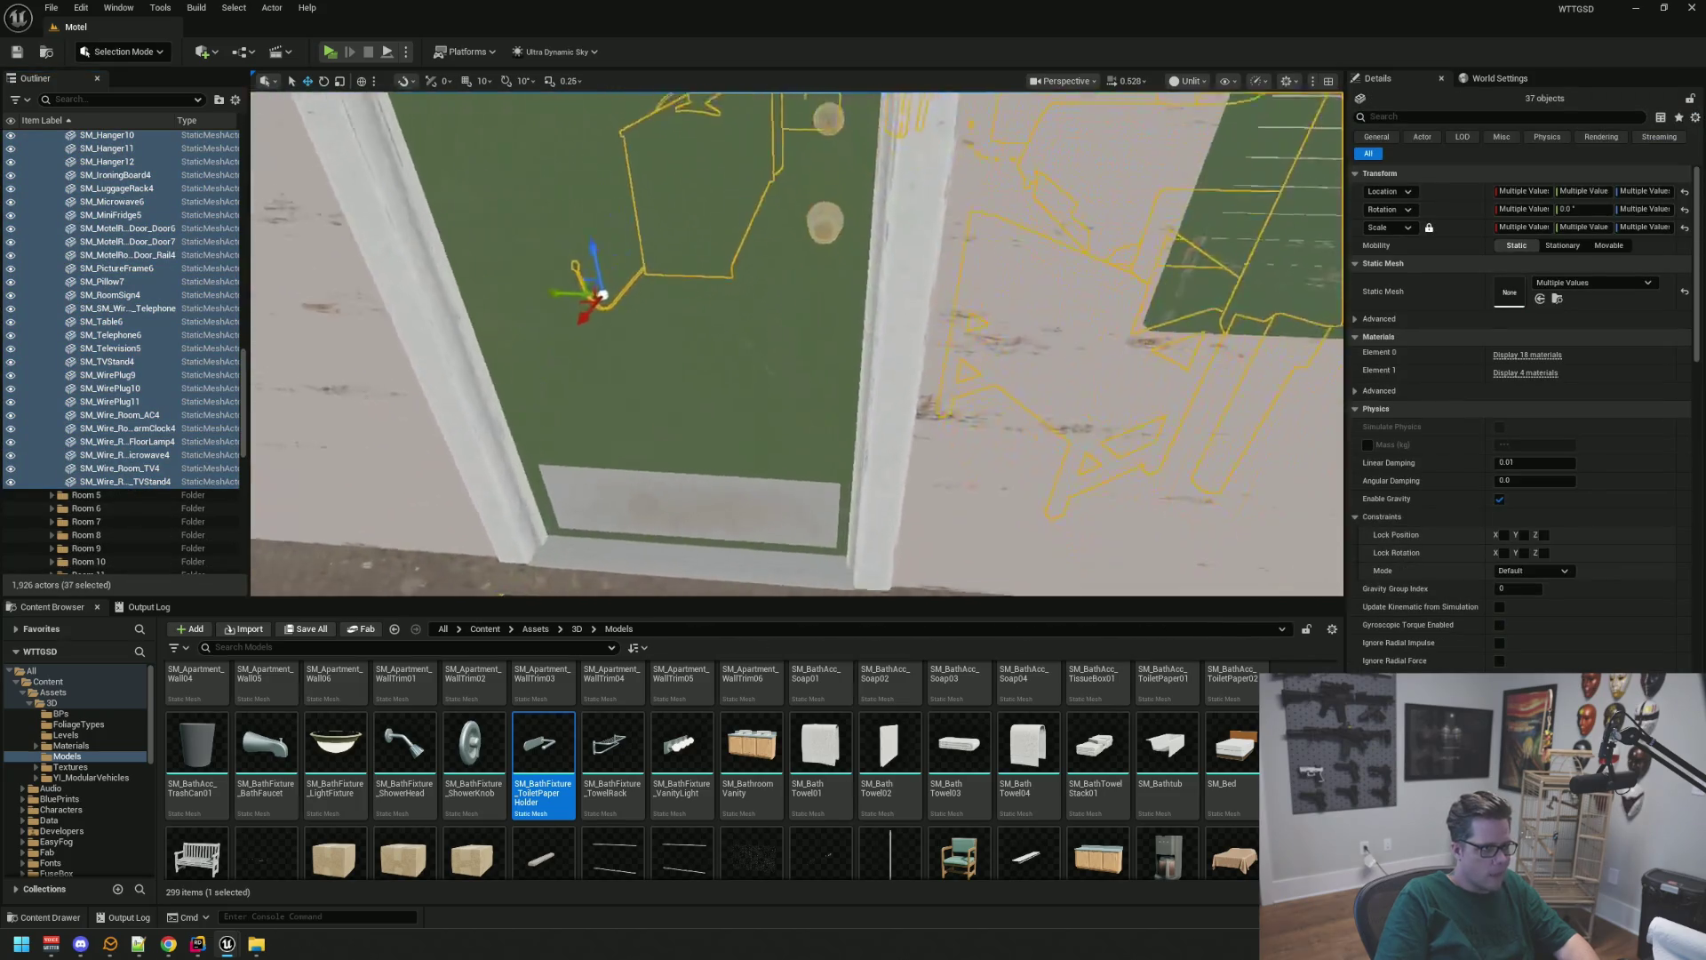
ctrl+click(697, 557)
key(f)
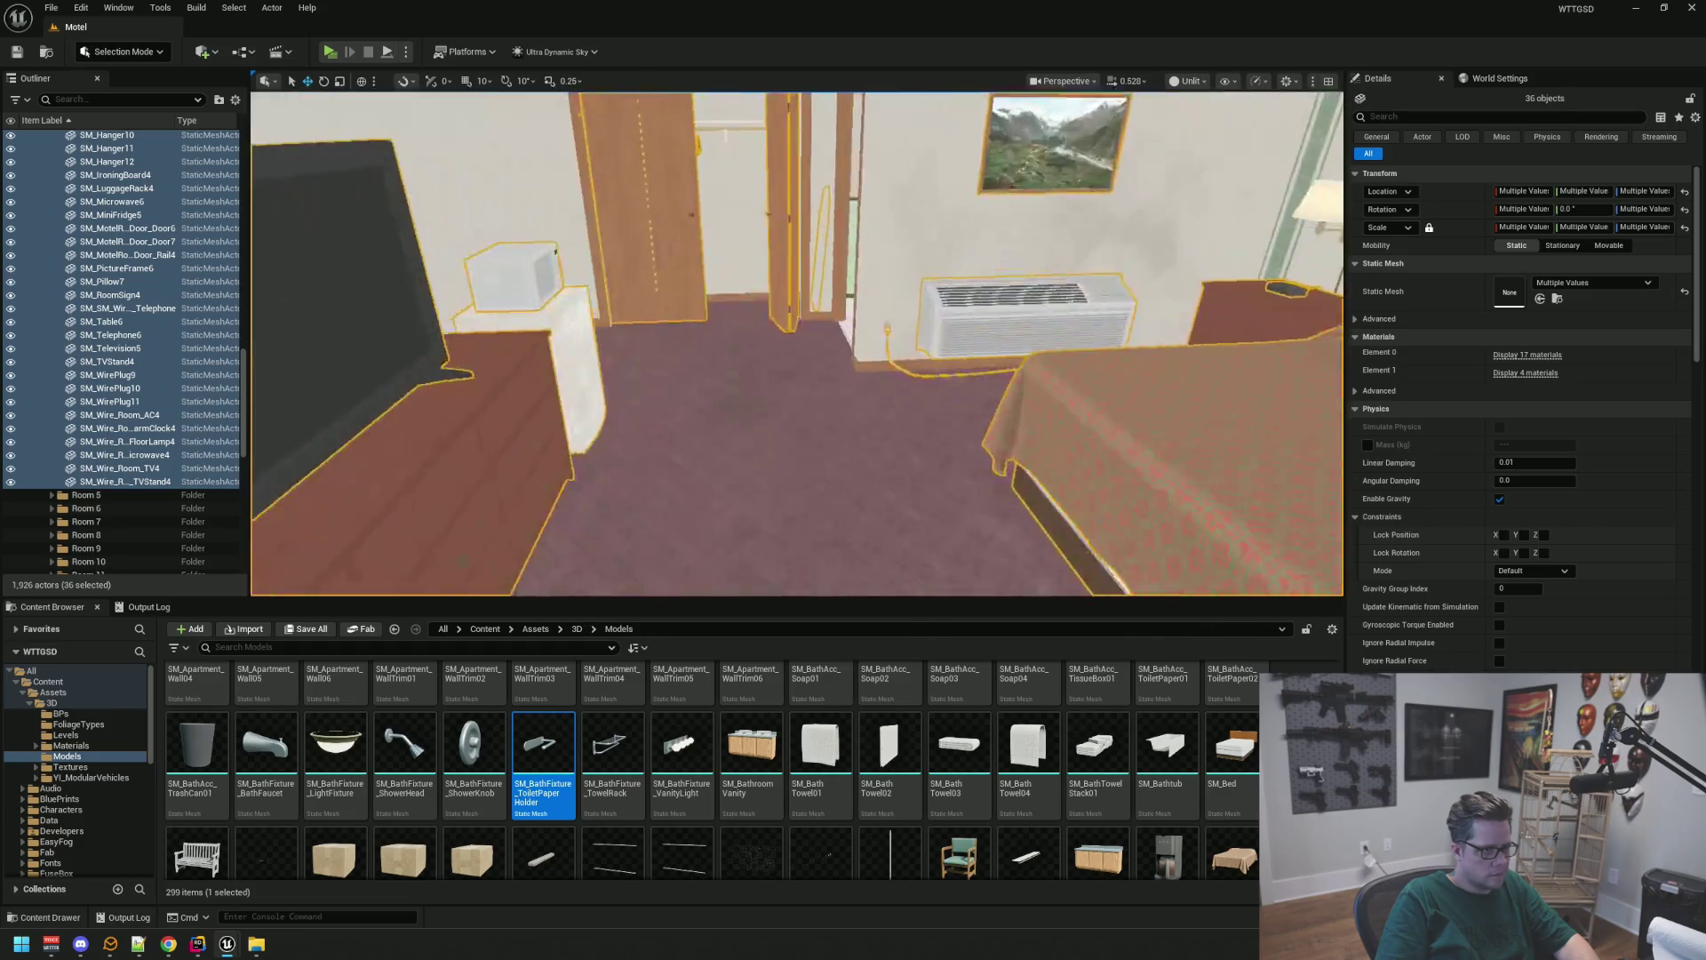
Move the selected props into Room04 > Main and hide that folder in the viewport
mouse_move(145, 353)
mouse_down()
mouse_move(164, 263)
mouse_move(162, 290)
mouse_move(60, 300)
mouse_up()
scroll(160, 286, up, 10)
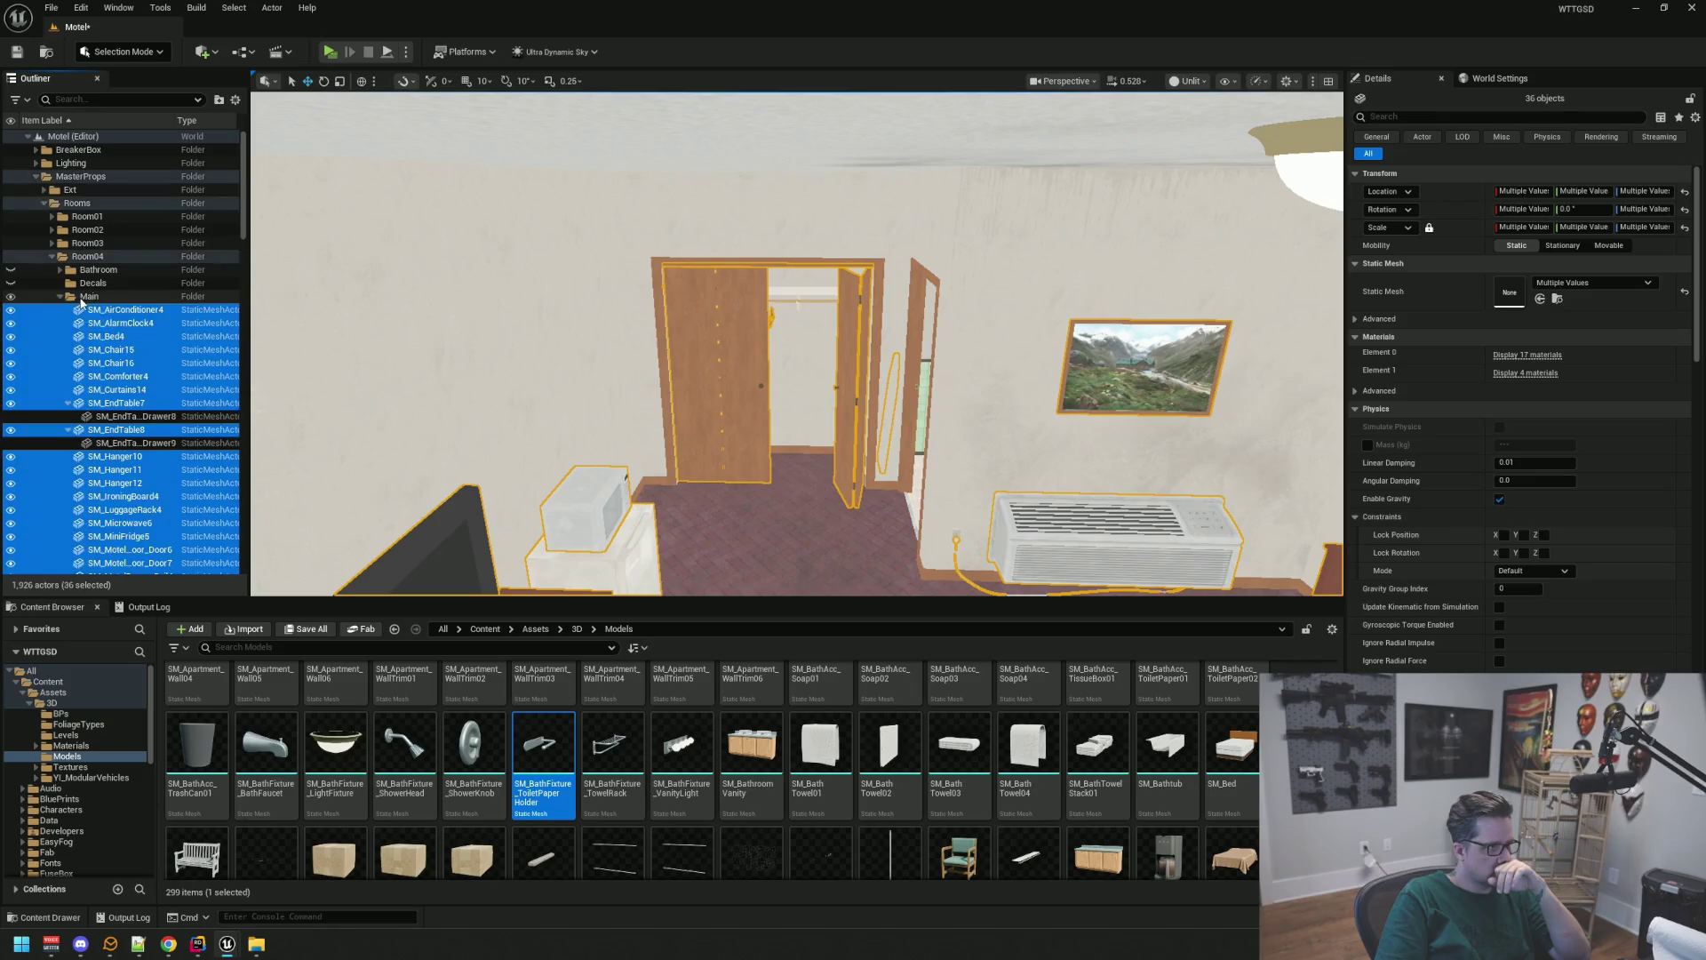
click(61, 296)
click(10, 296)
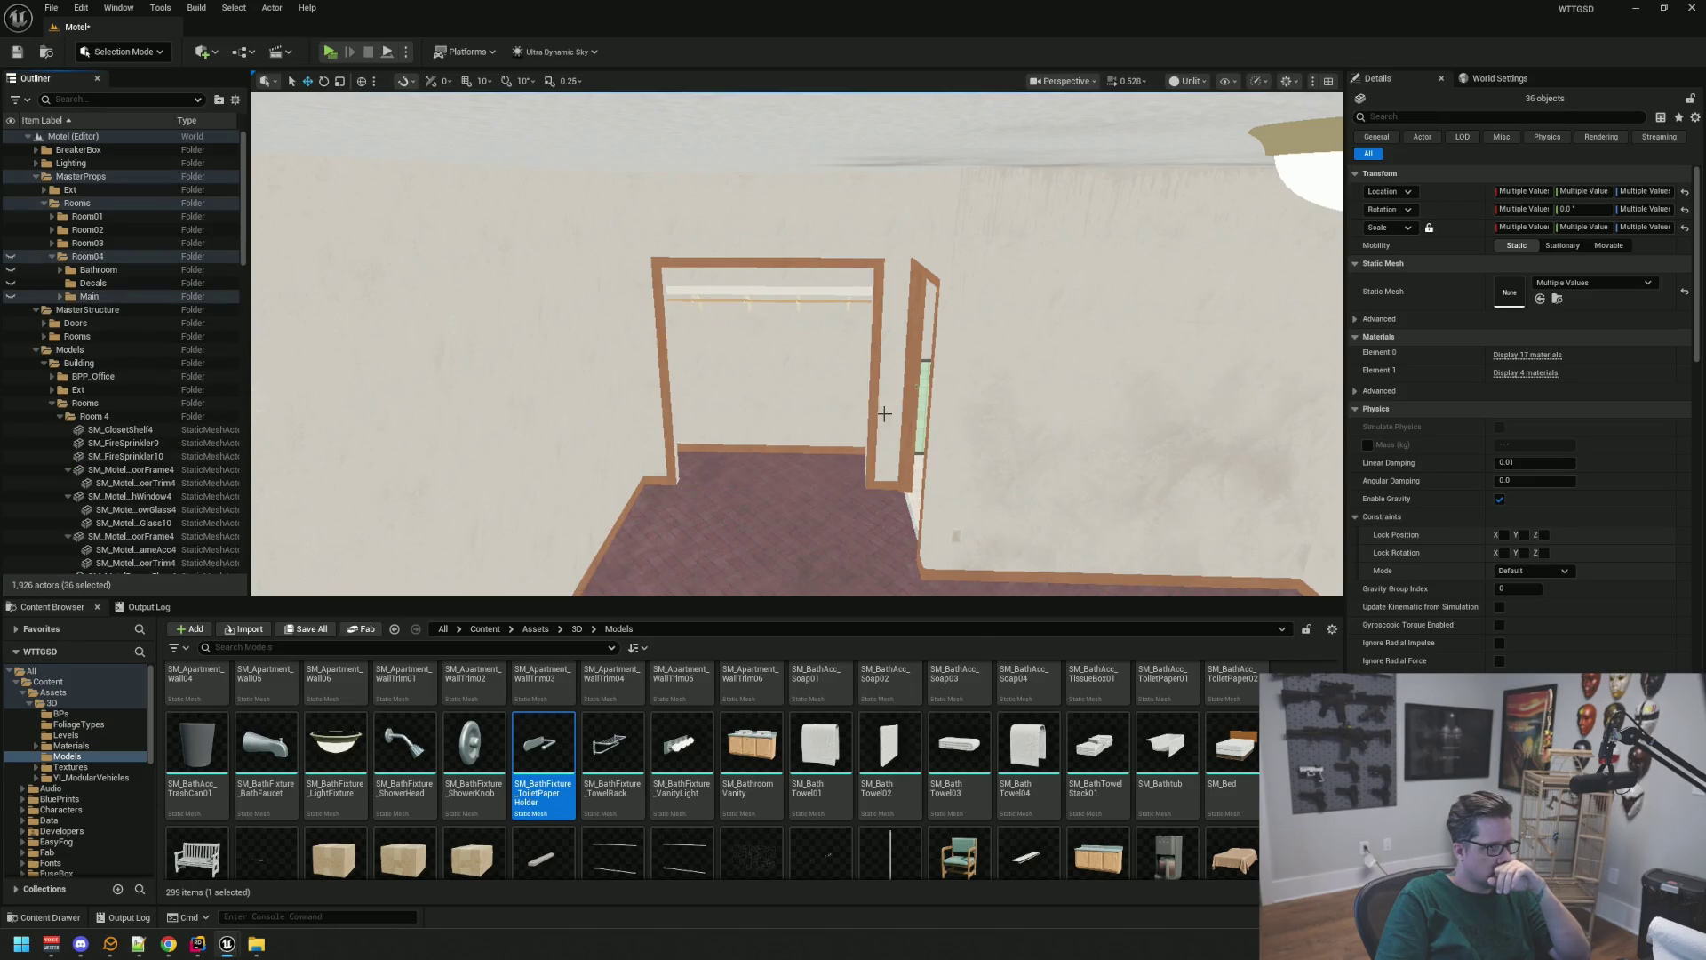
scroll(891, 415, up, 3)
key(Escape)
mouse_move(892, 415)
mouse_down()
mouse_move(1124, 306)
mouse_move(1116, 391)
mouse_up()
click(701, 327)
mouse_move(912, 335)
mouse_down()
mouse_move(836, 338)
mouse_move(911, 335)
mouse_up()
Move the five outlets and SM_ClosetShelf4 into MasterProps > Room04 > Main
click(168, 318)
shift+click(167, 371)
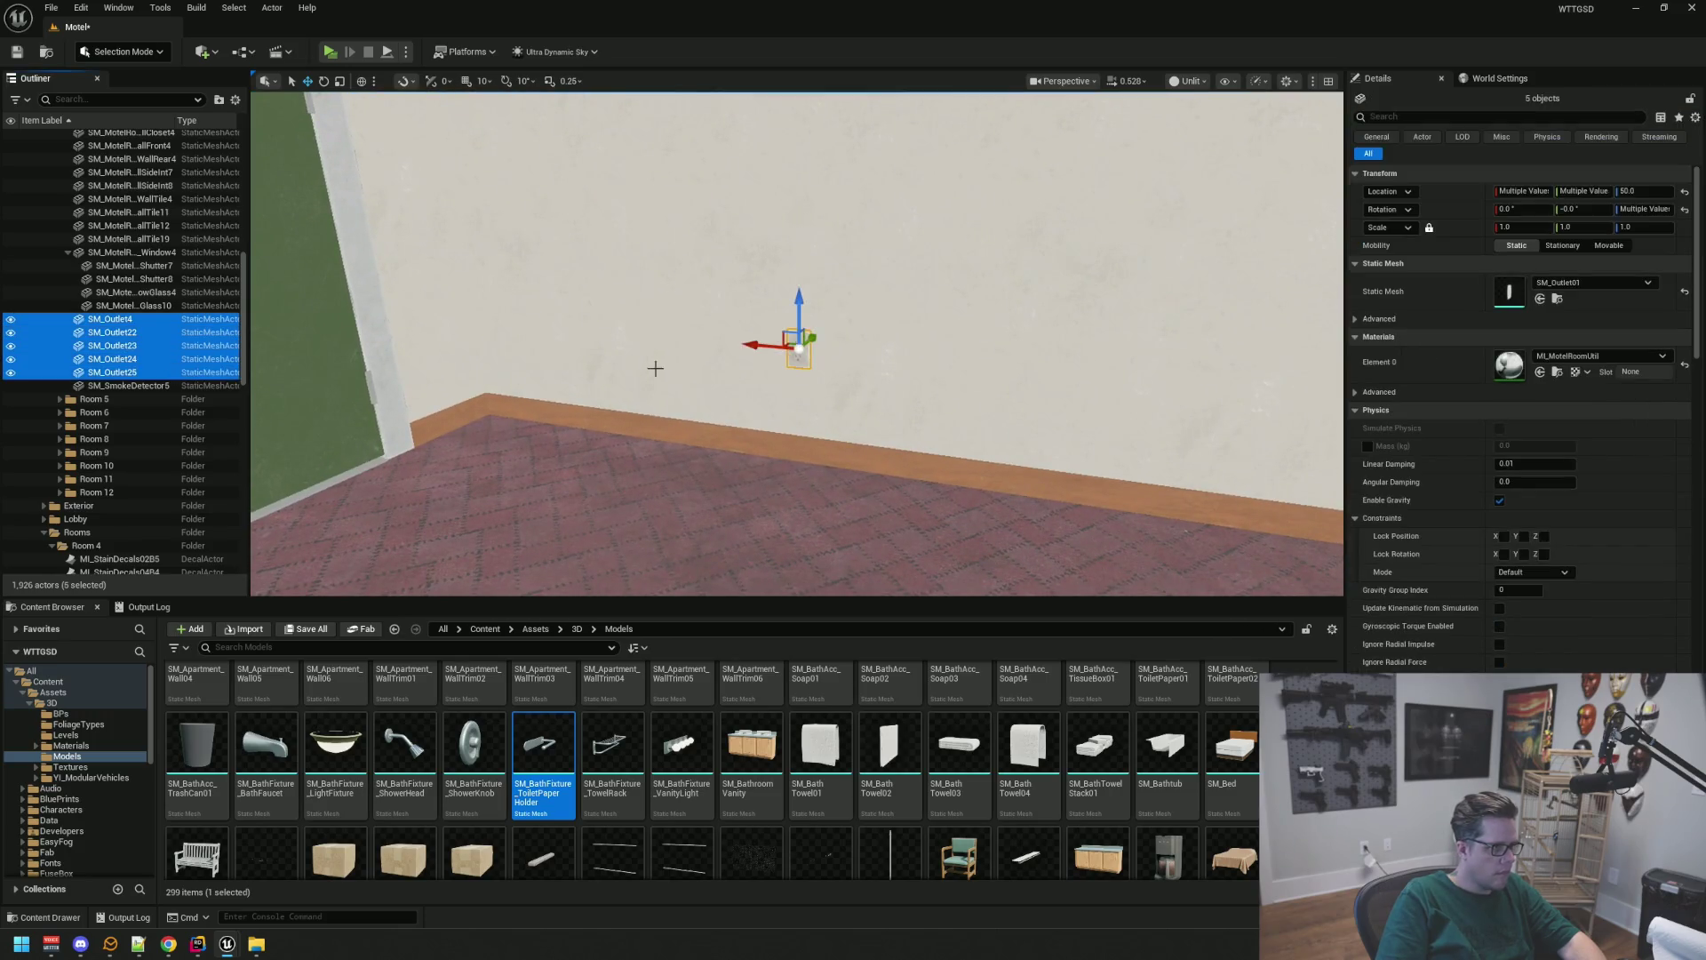
key(f)
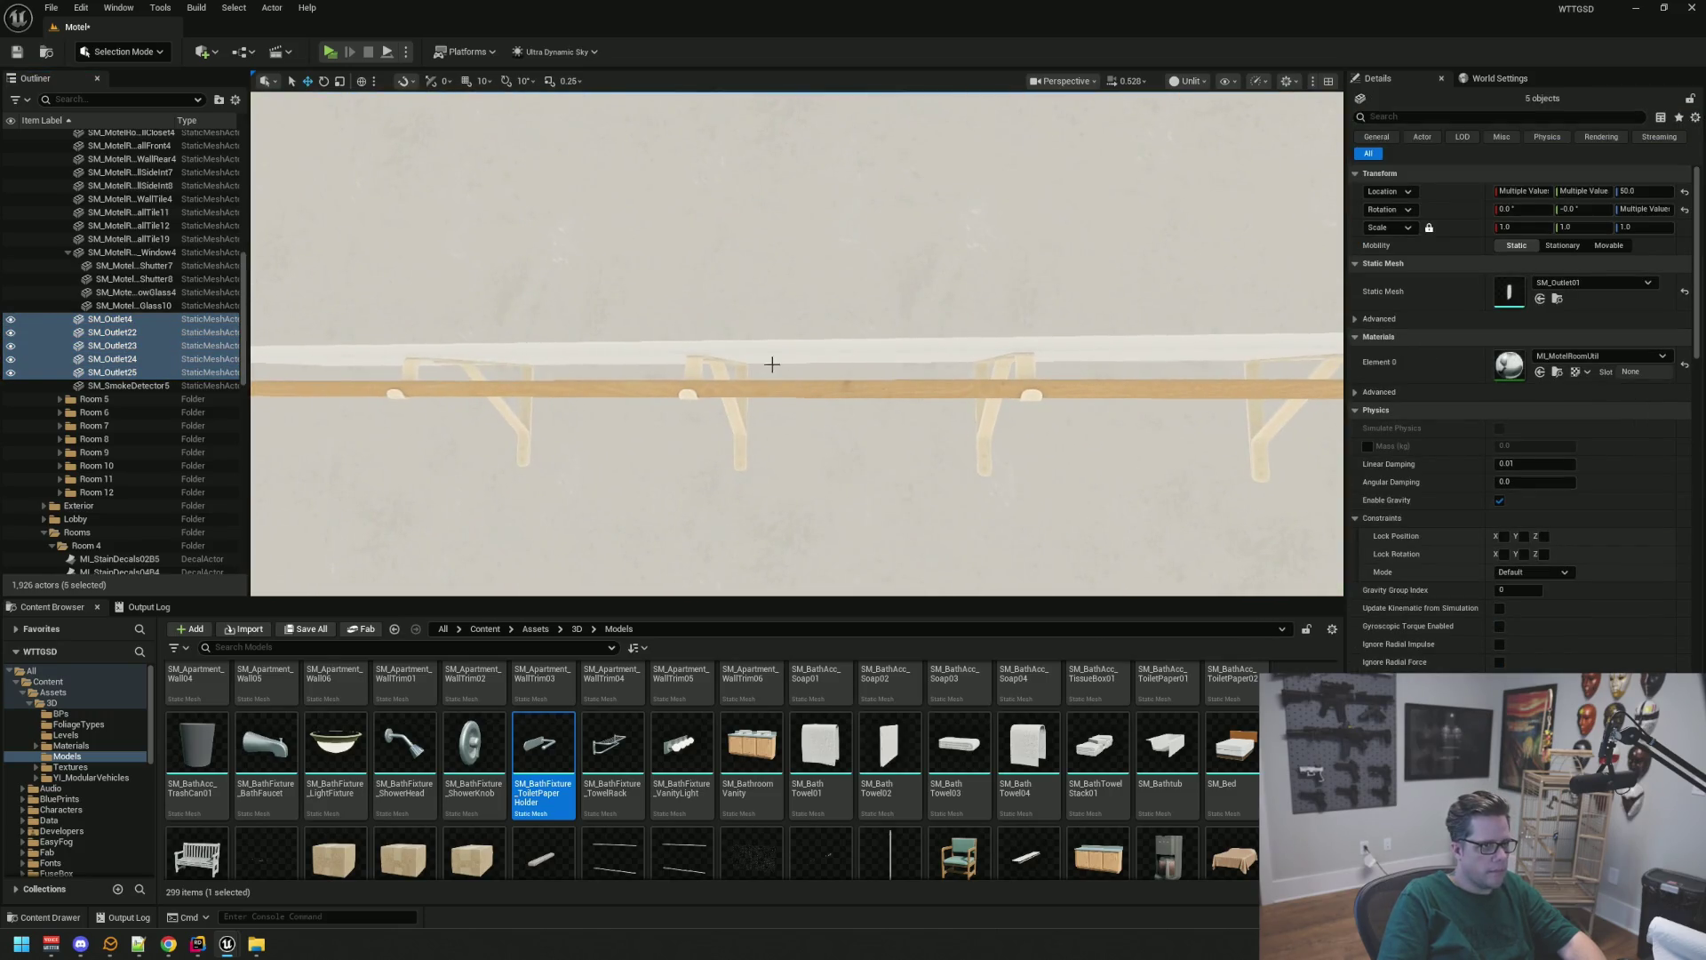
ctrl+click(764, 352)
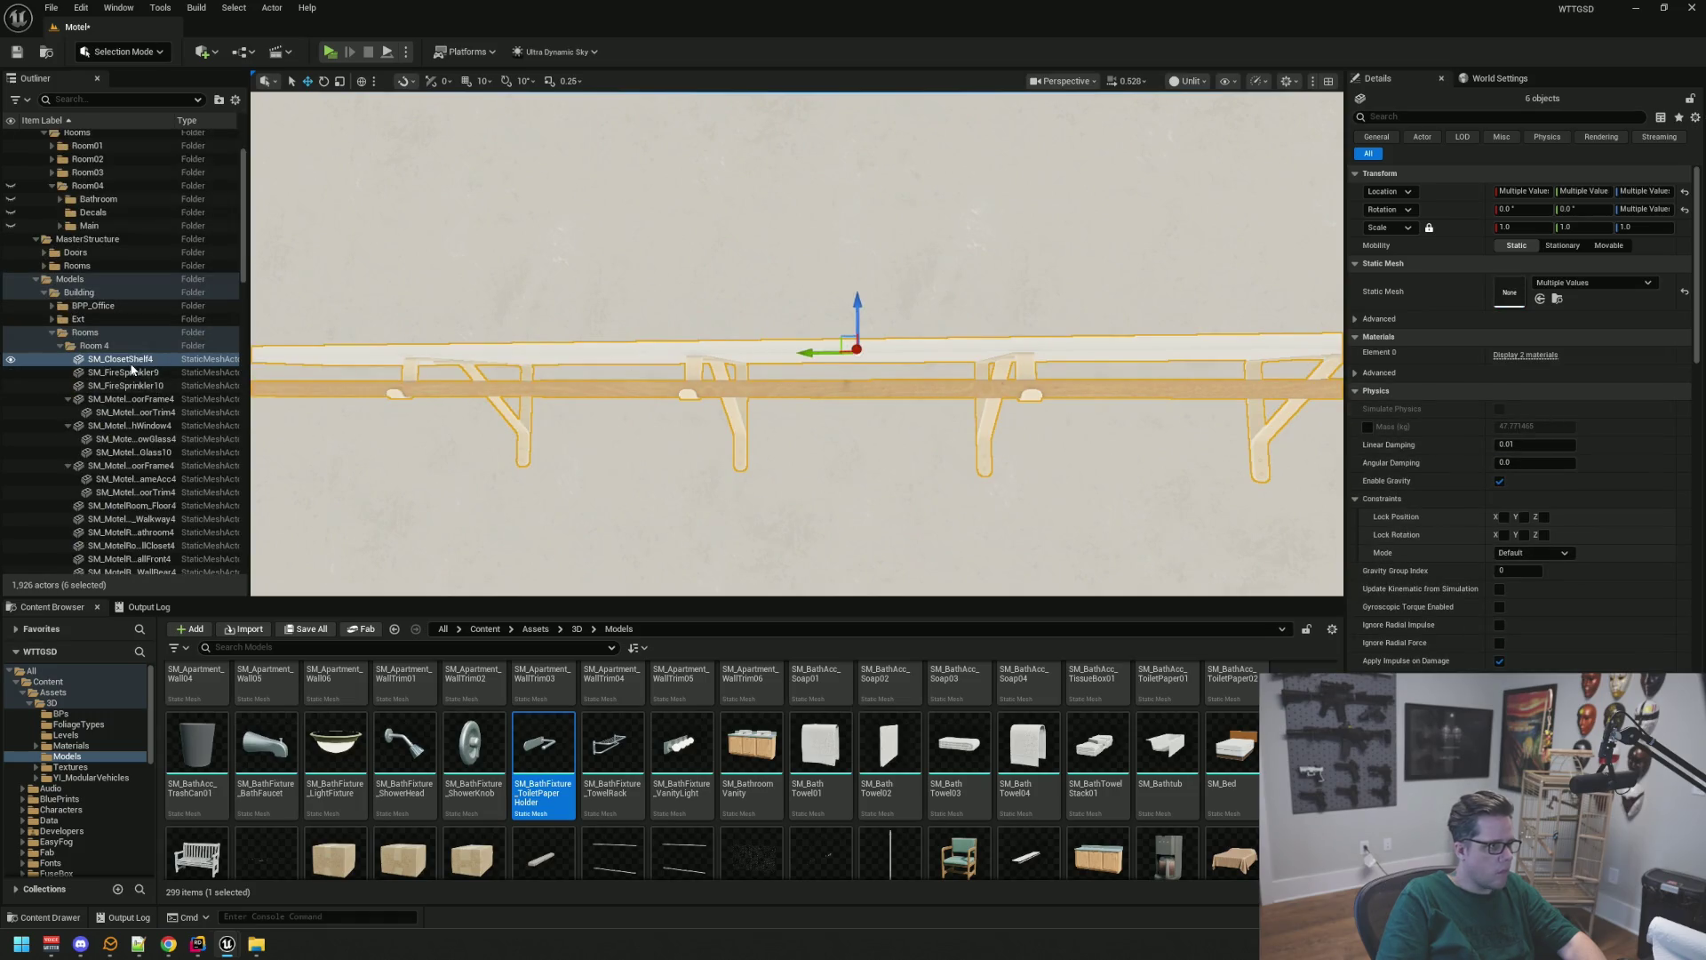
mouse_move(129, 363)
mouse_down()
mouse_move(153, 298)
mouse_move(86, 303)
mouse_up()
scroll(153, 299, up, 3)
Hide the Main folder's props in the viewport, collapse Main, and save the level
click(10, 297)
click(60, 296)
drag(921, 333, 921, 332)
key(ctrl+s)
Collapse the child rows of Room 4's door frames, window glass and Window4 mesh
click(68, 456)
click(69, 470)
click(68, 483)
scroll(135, 352, down, 5)
scroll(135, 352, down, 3)
click(68, 400)
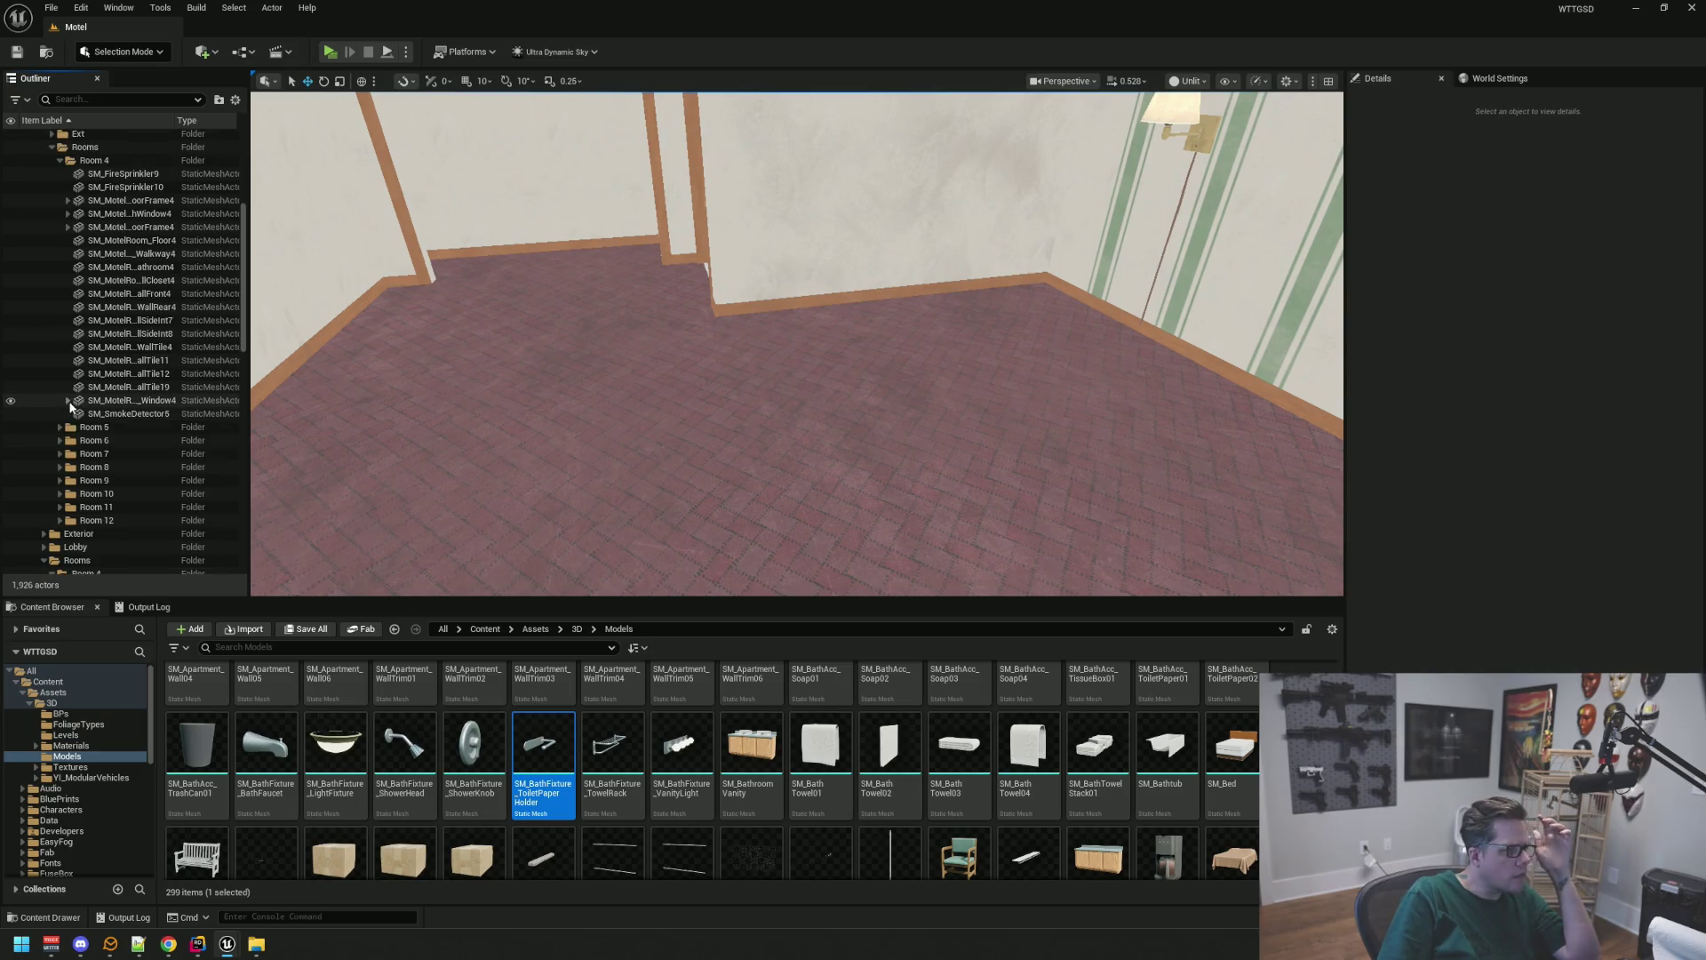
scroll(156, 400, up, 5)
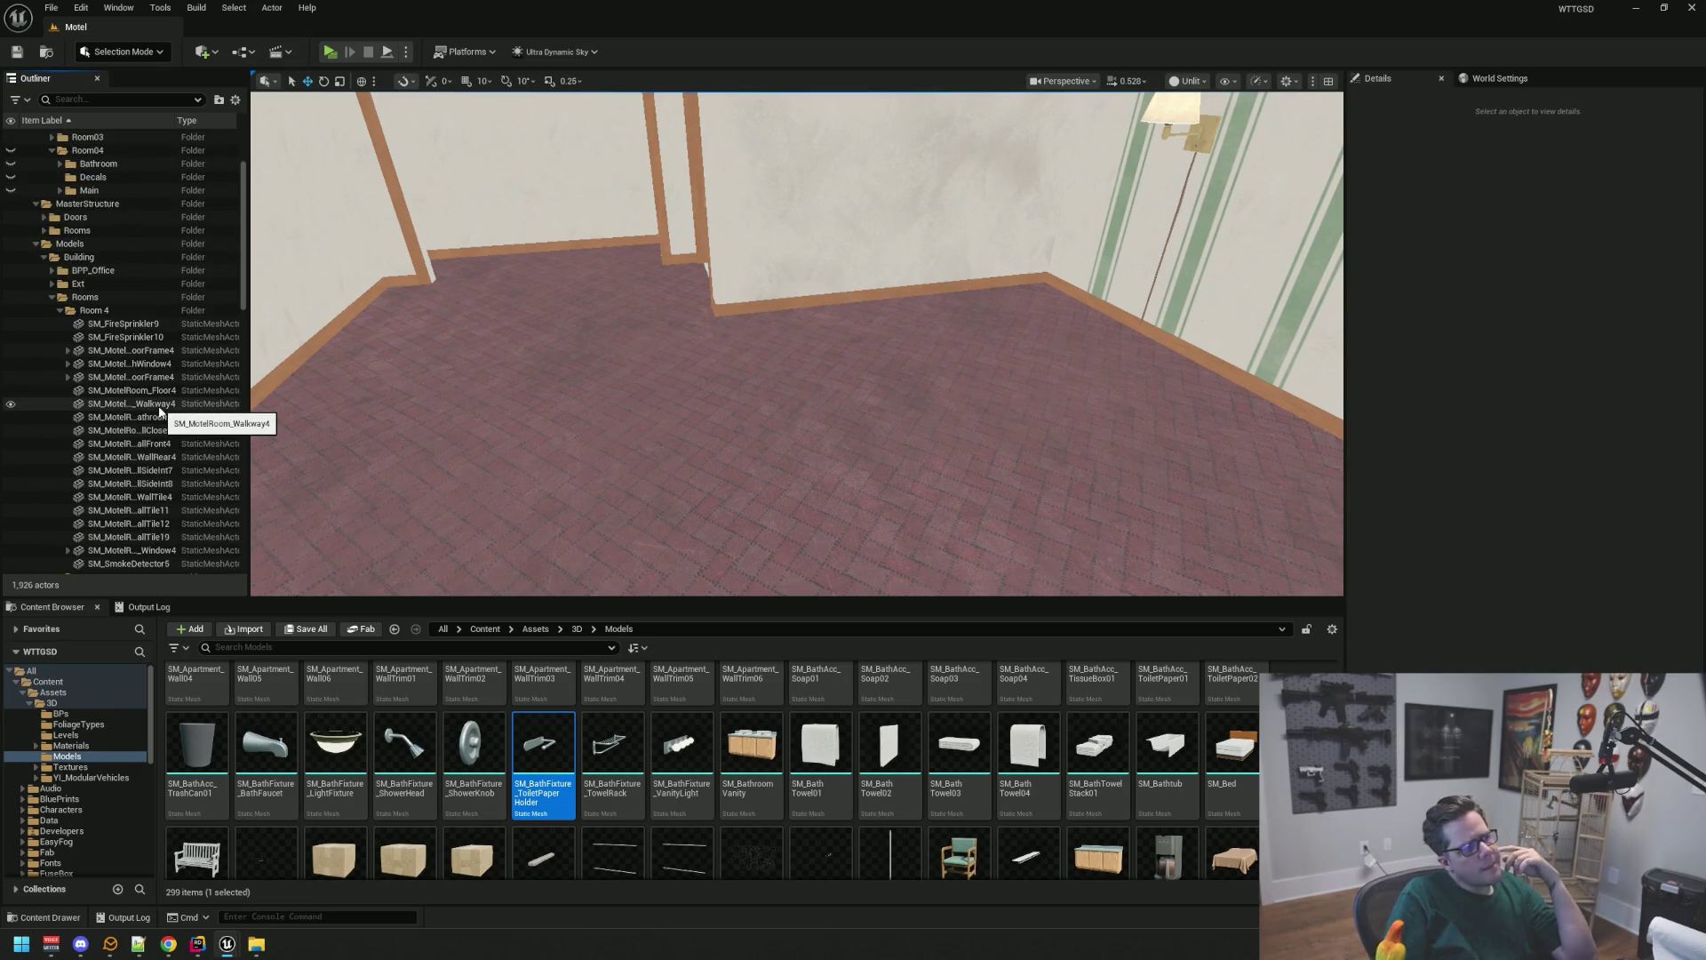
scroll(36, 329, down, 2)
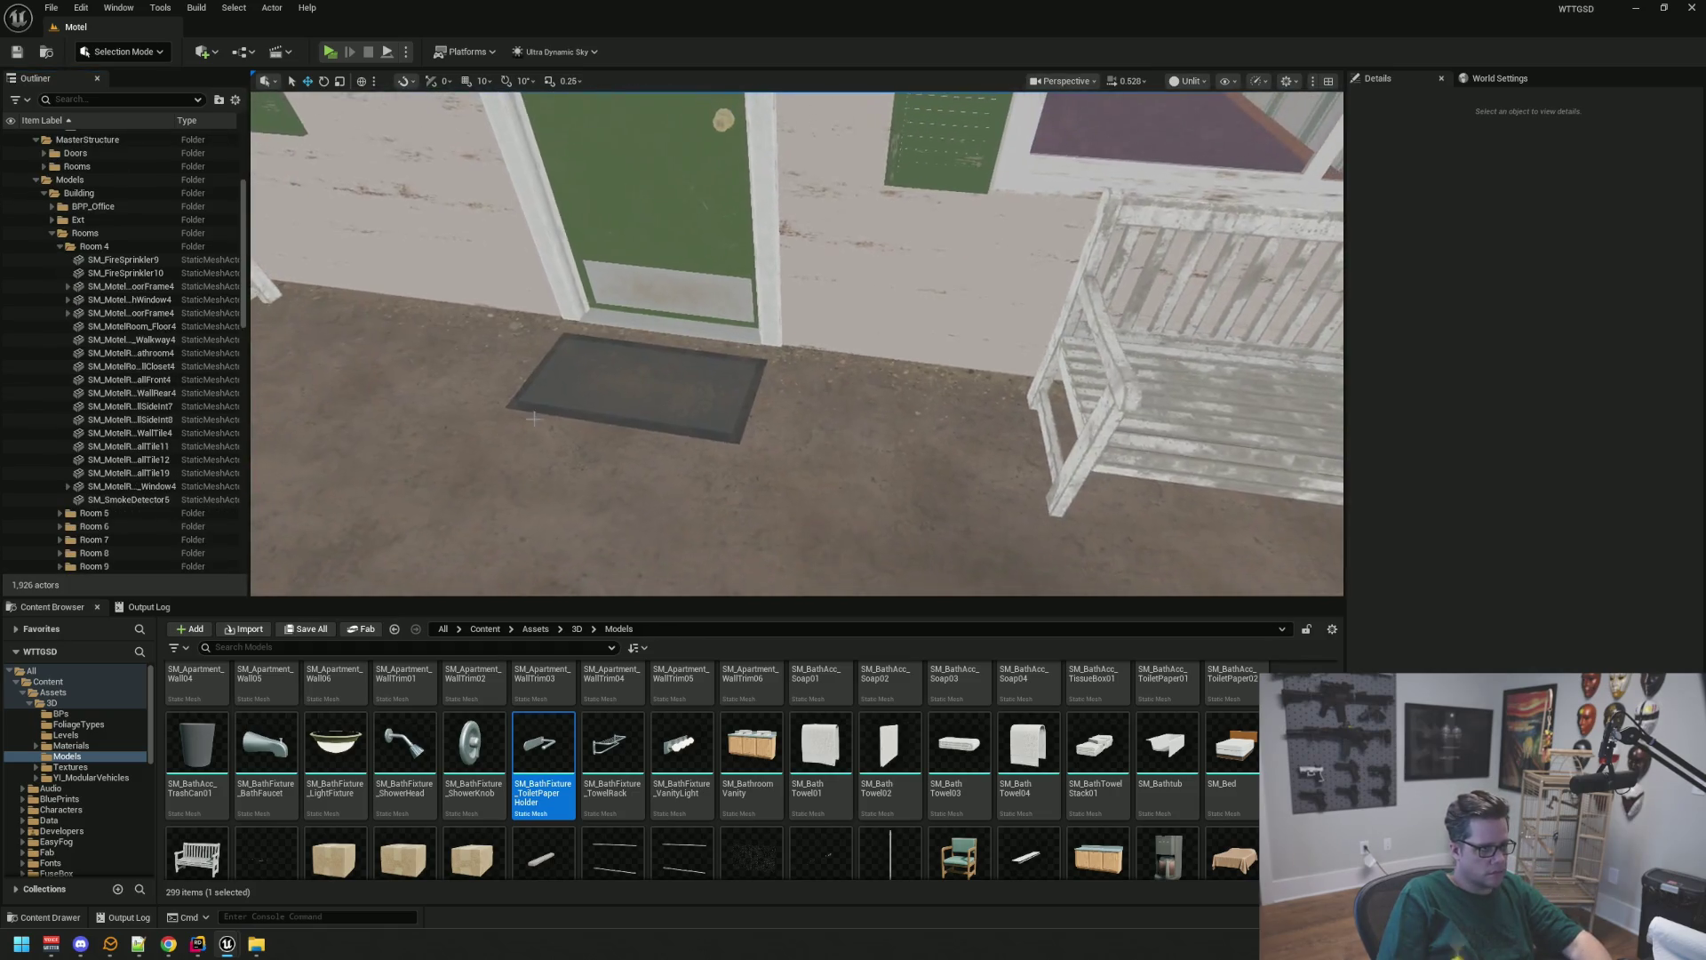
Move SM_DoorMat into the MasterProps Ext folder
click(658, 355)
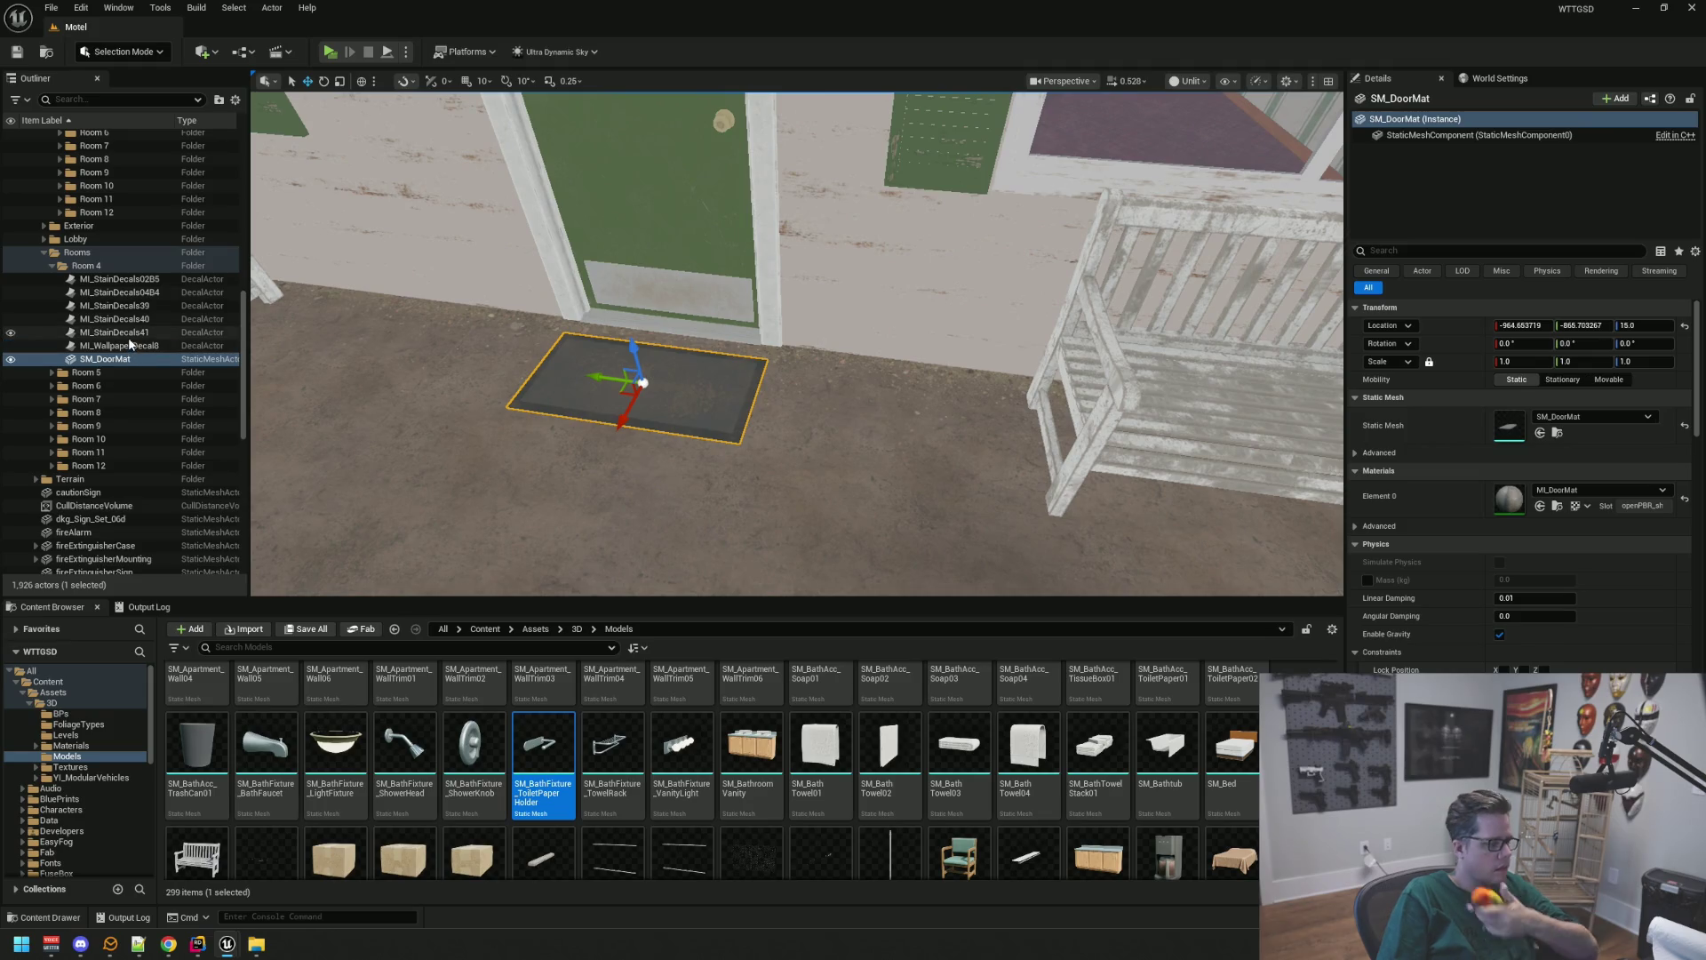
mouse_move(128, 347)
mouse_down()
mouse_move(191, 298)
mouse_move(188, 279)
mouse_move(108, 291)
mouse_move(79, 185)
mouse_up()
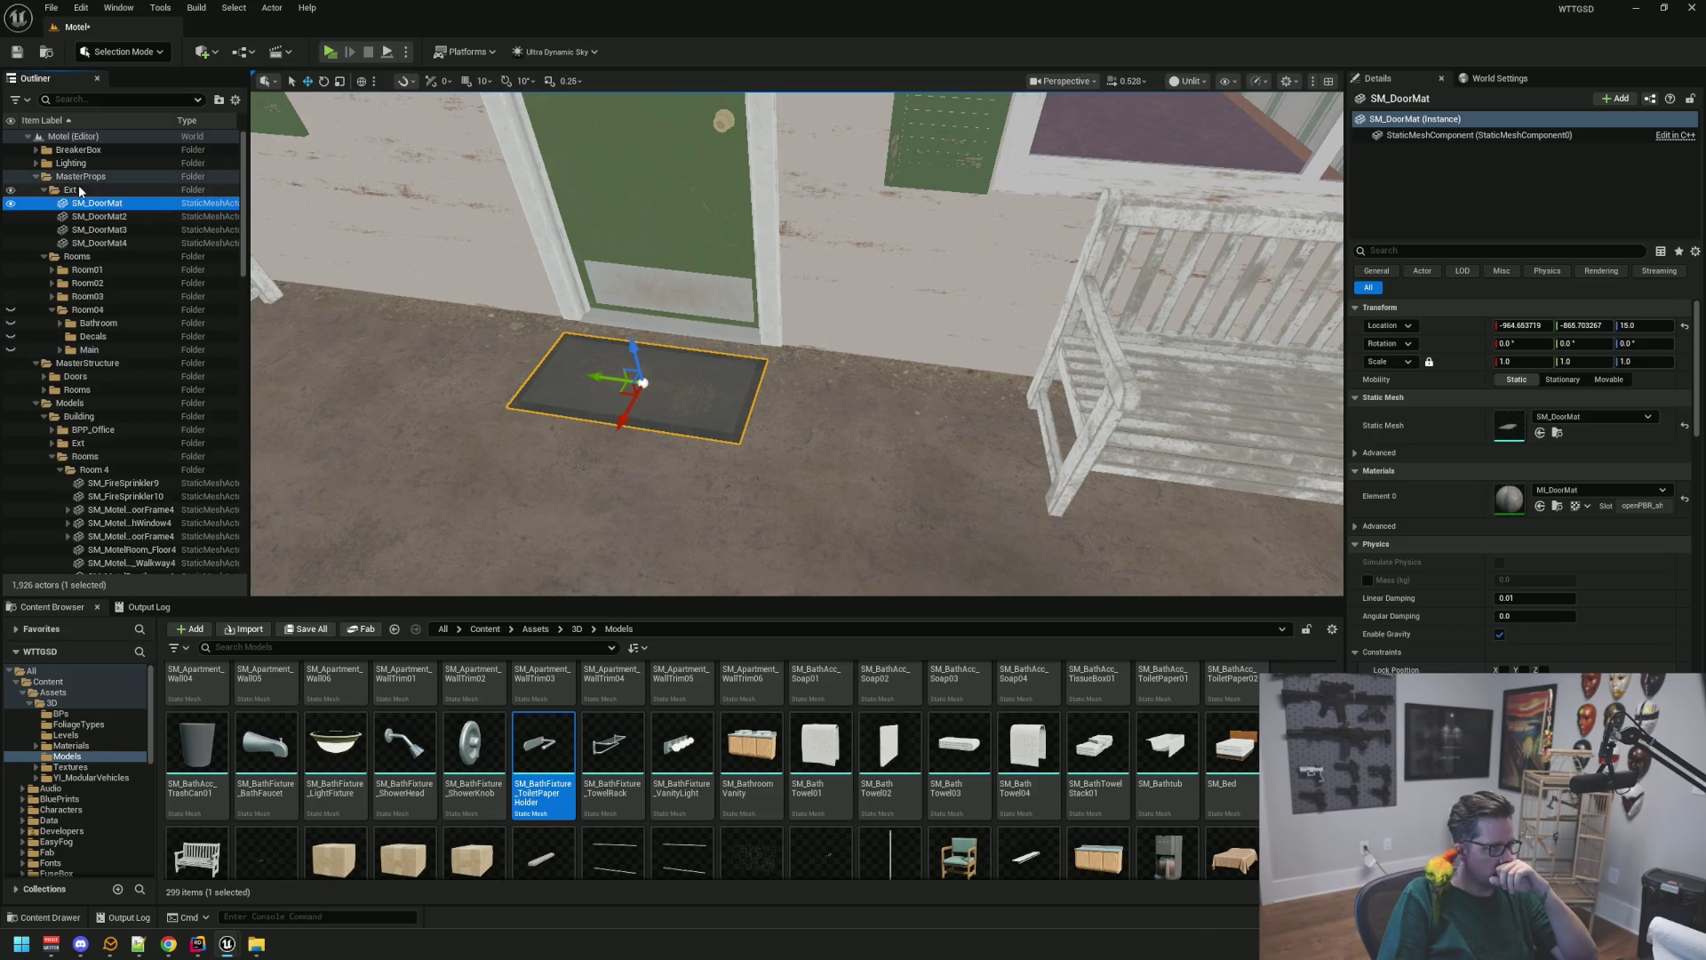
scroll(137, 280, down, 10)
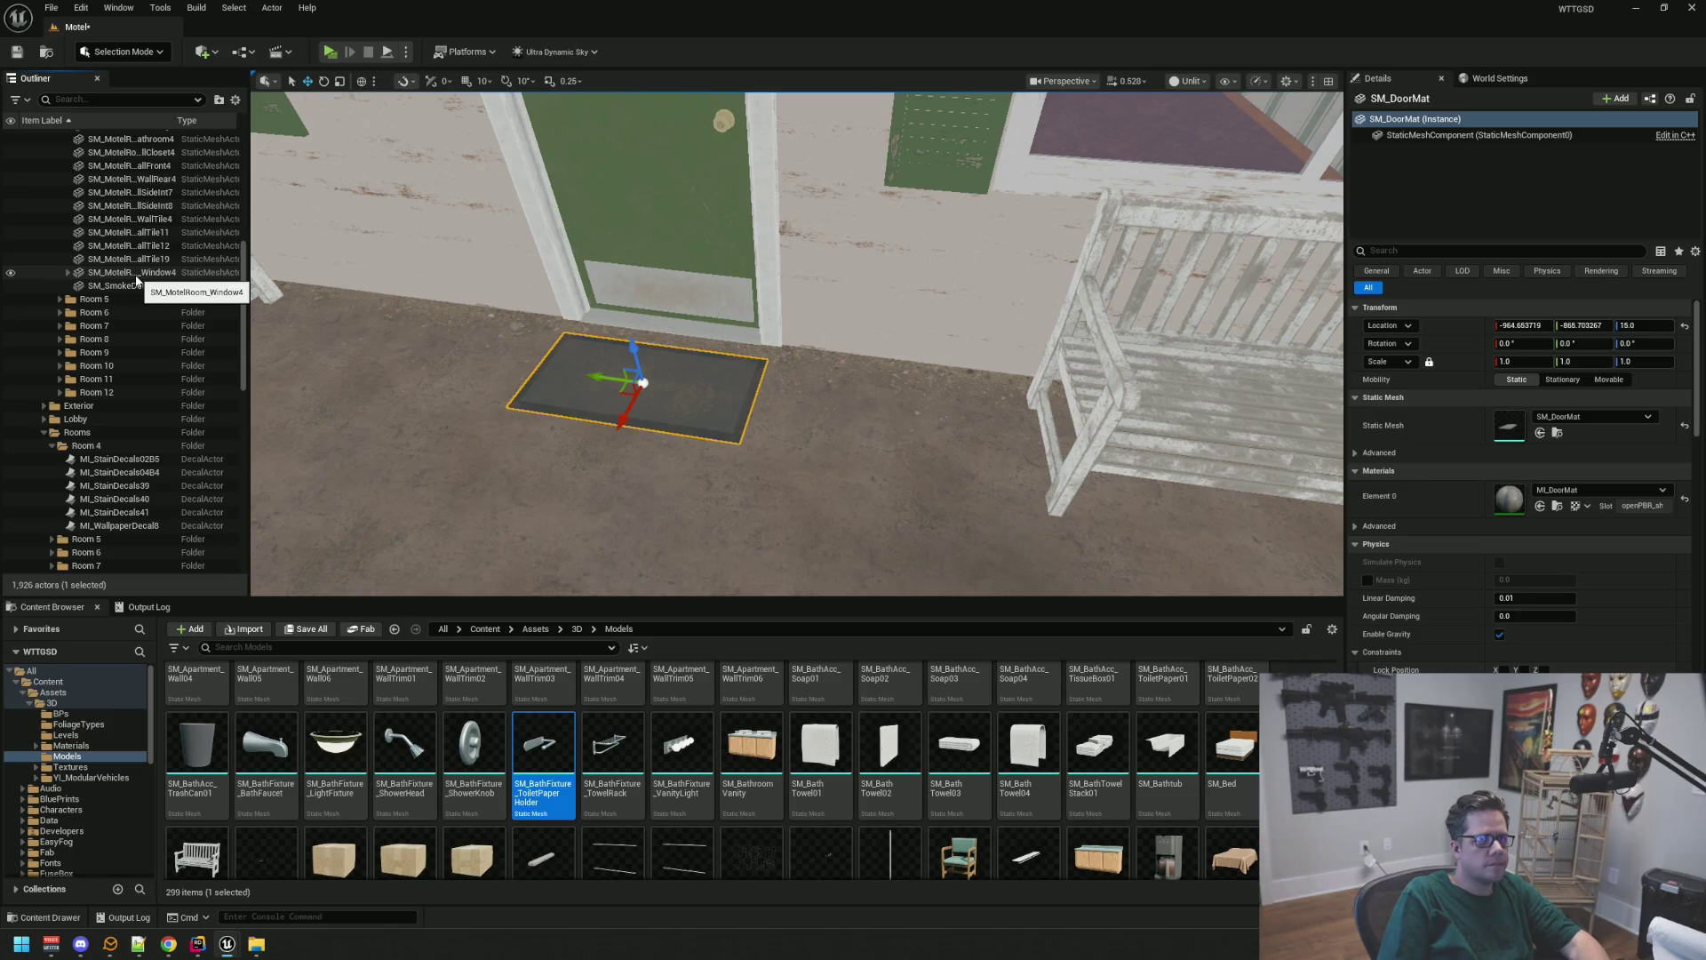
Move all six Room 4 stain and wallpaper decals into Room04 > Decals
double_click(115, 512)
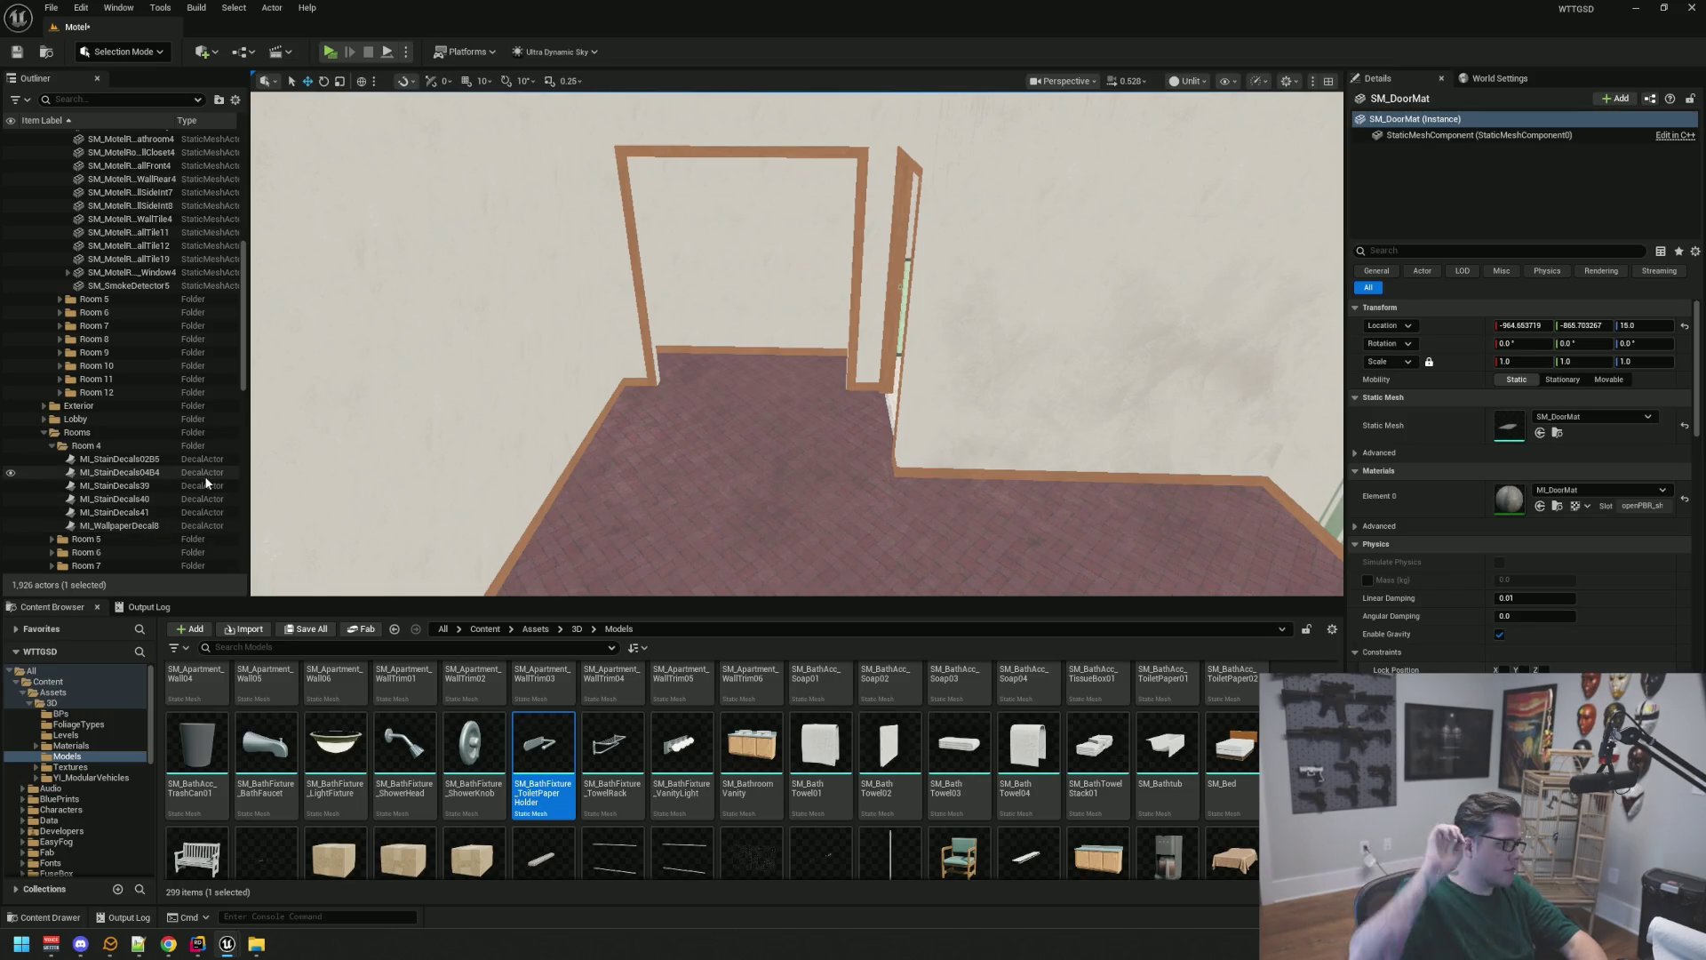
click(137, 524)
shift+click(125, 459)
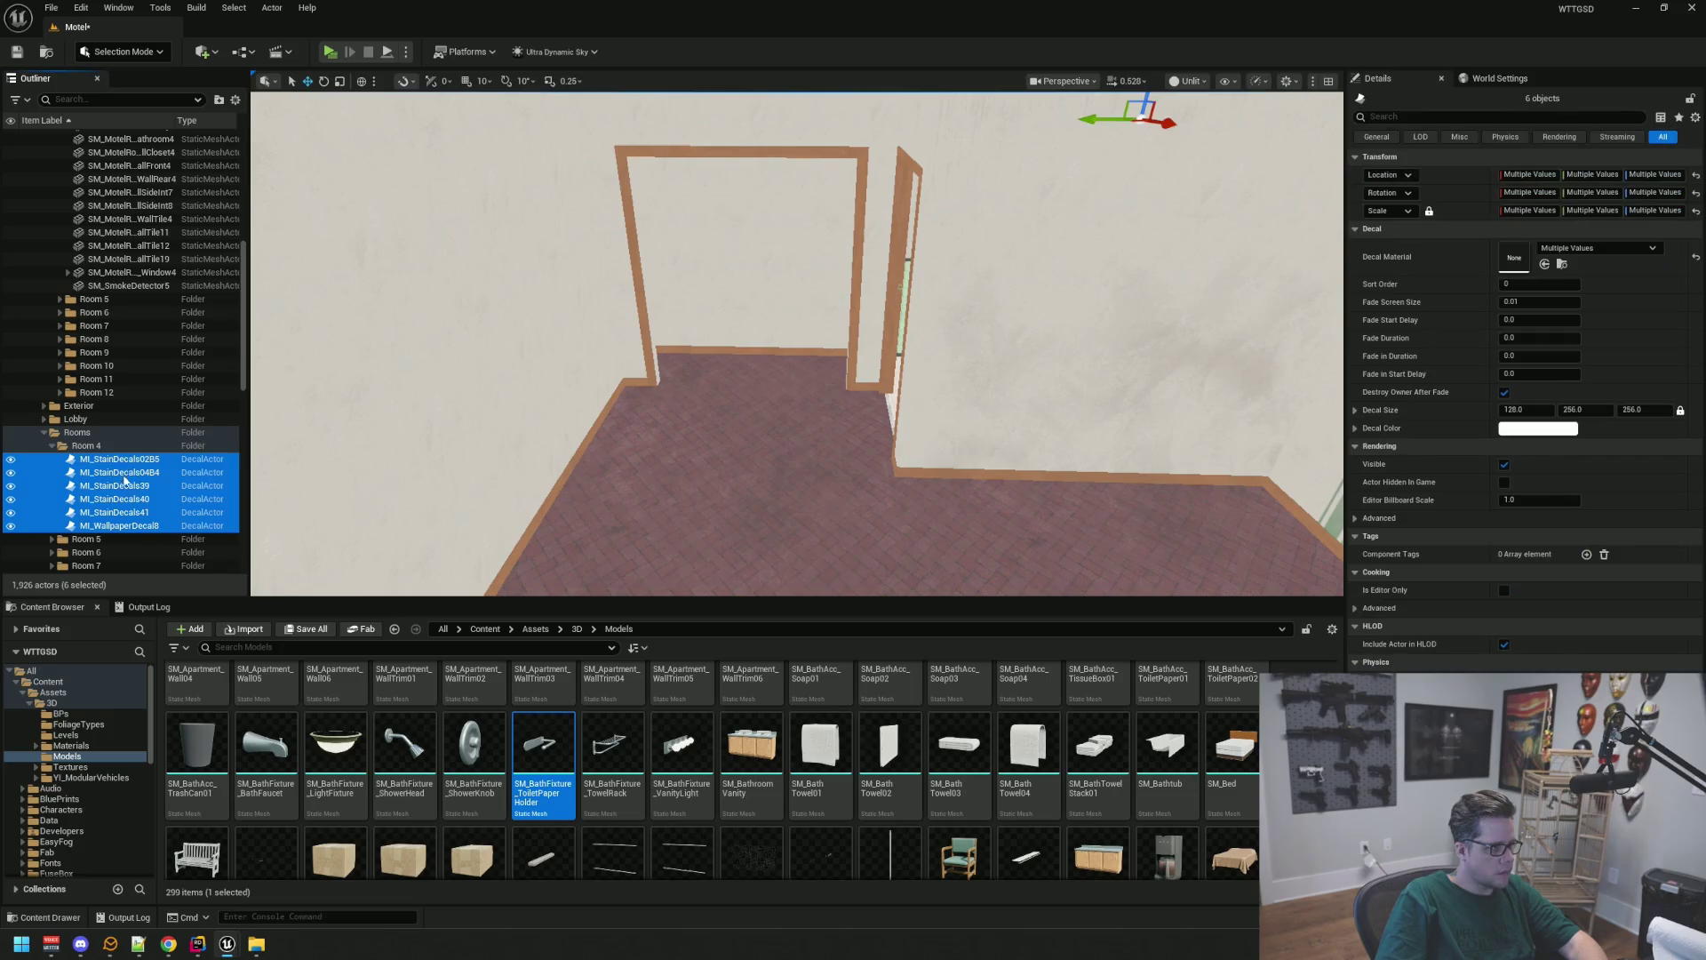
scroll(145, 376, up, 6)
scroll(147, 377, up, 5)
drag(149, 375, 101, 283)
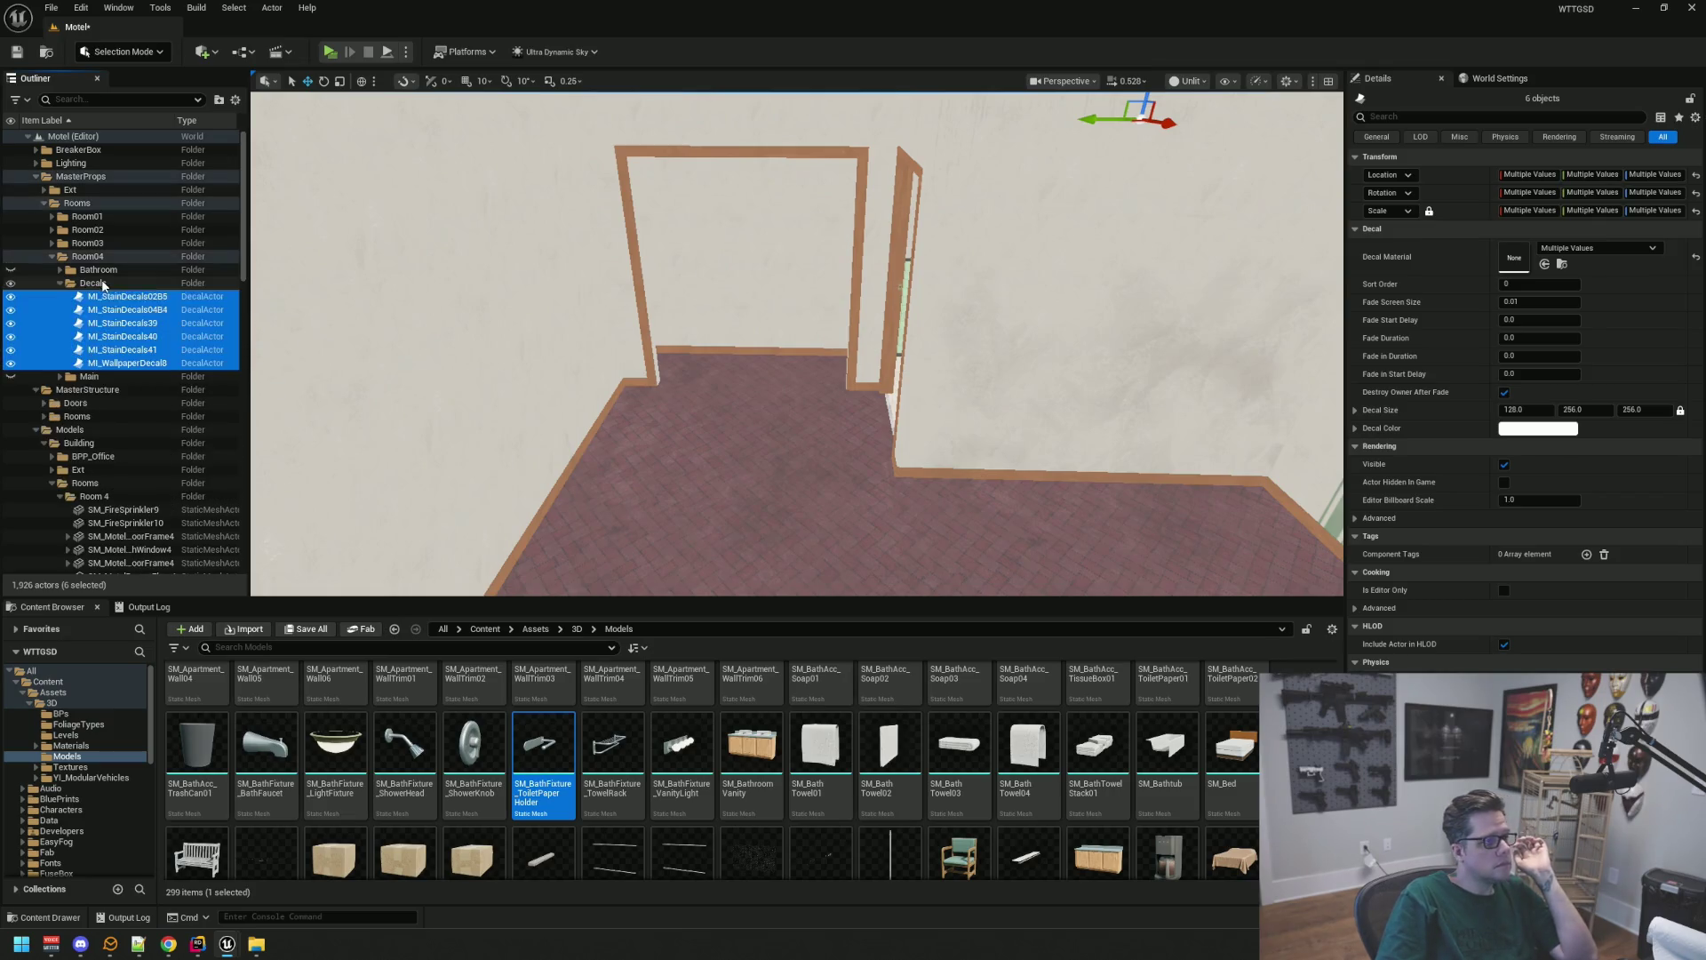
click(60, 283)
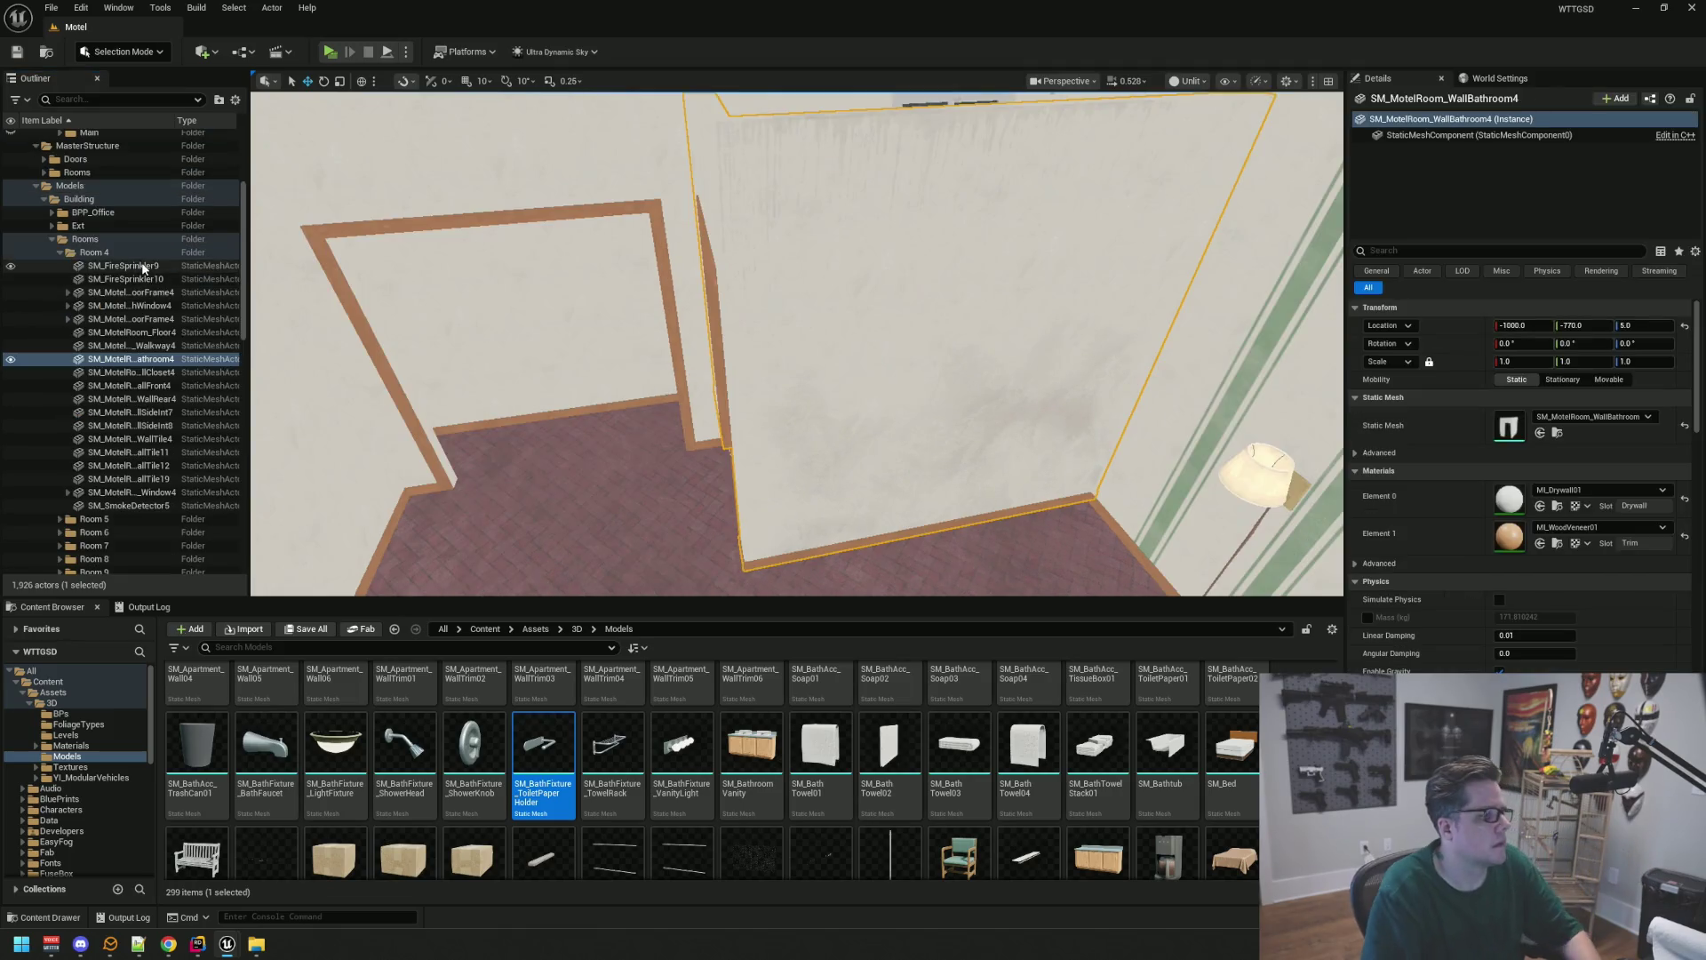
shift+click(116, 510)
Create a new folder named Room04 under MasterStructure > Rooms
scroll(163, 384, up, 4)
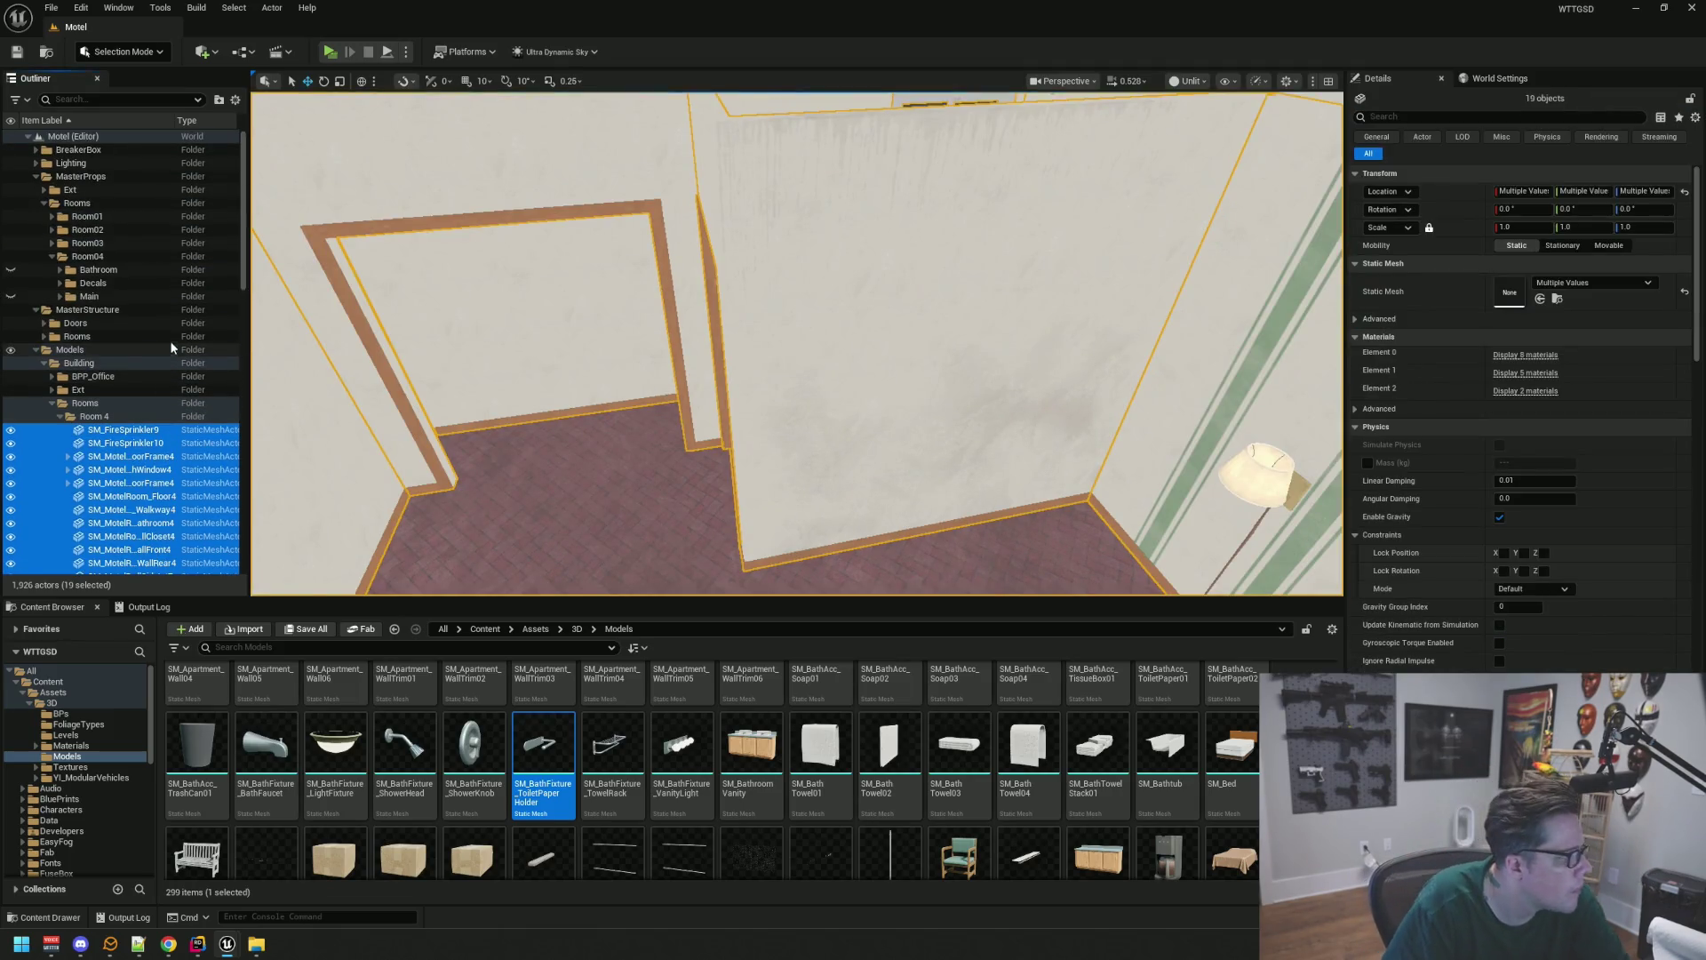
click(66, 337)
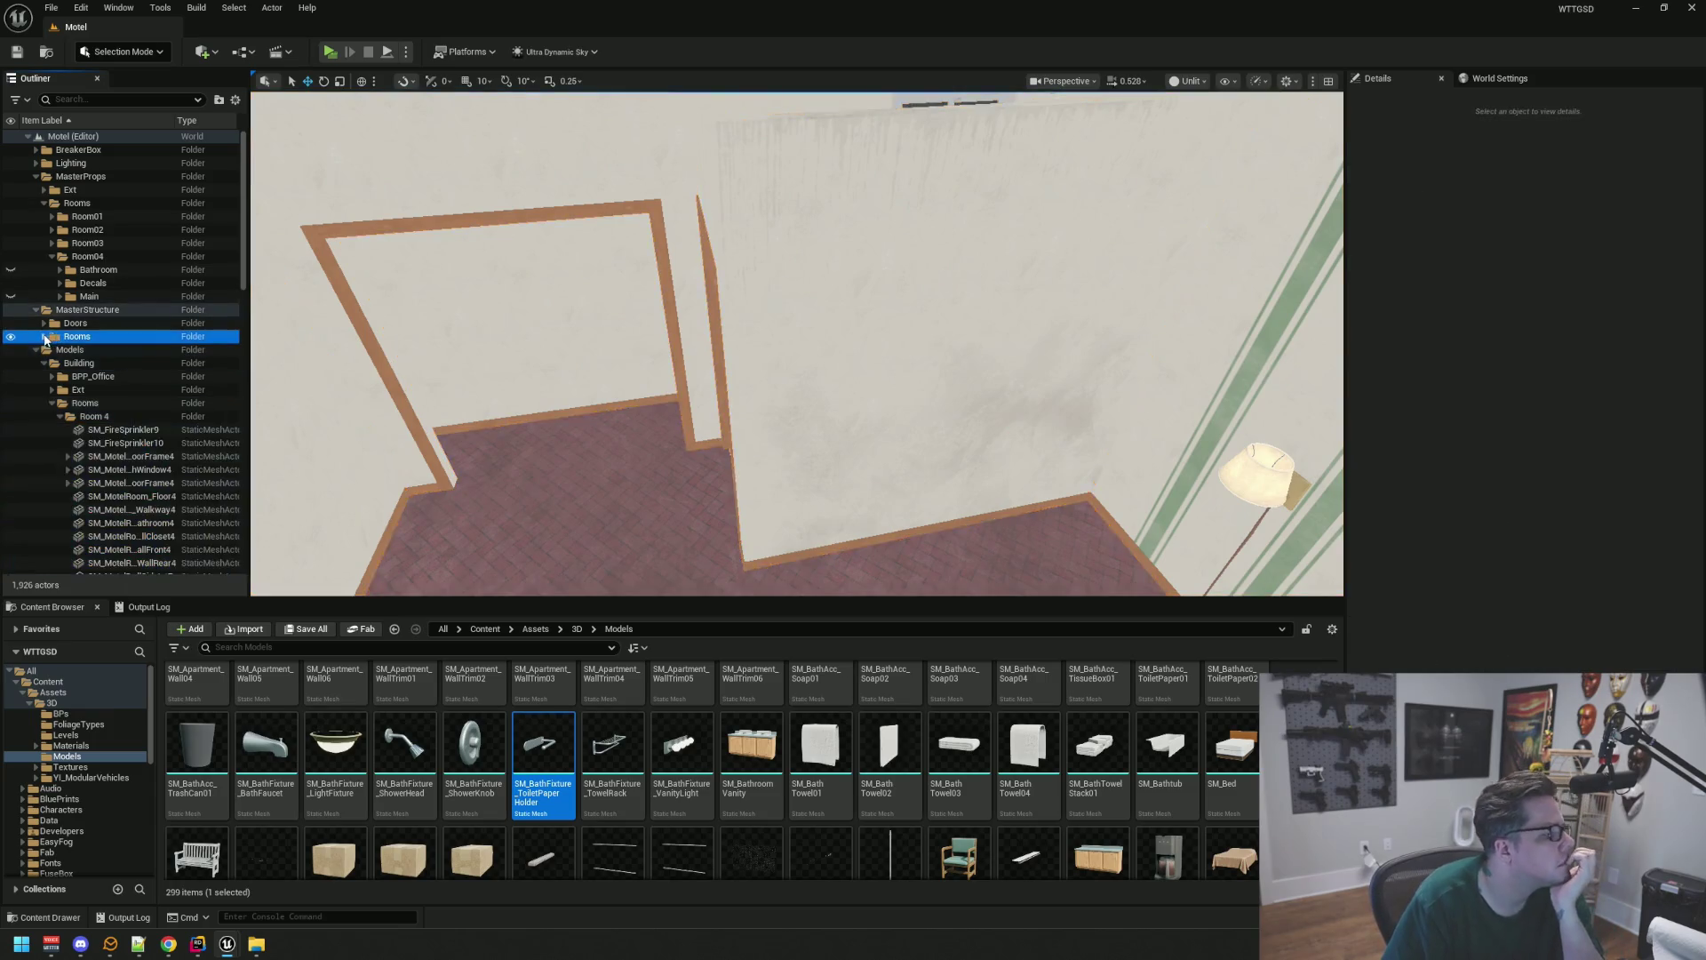
right_click(82, 341)
click(98, 355)
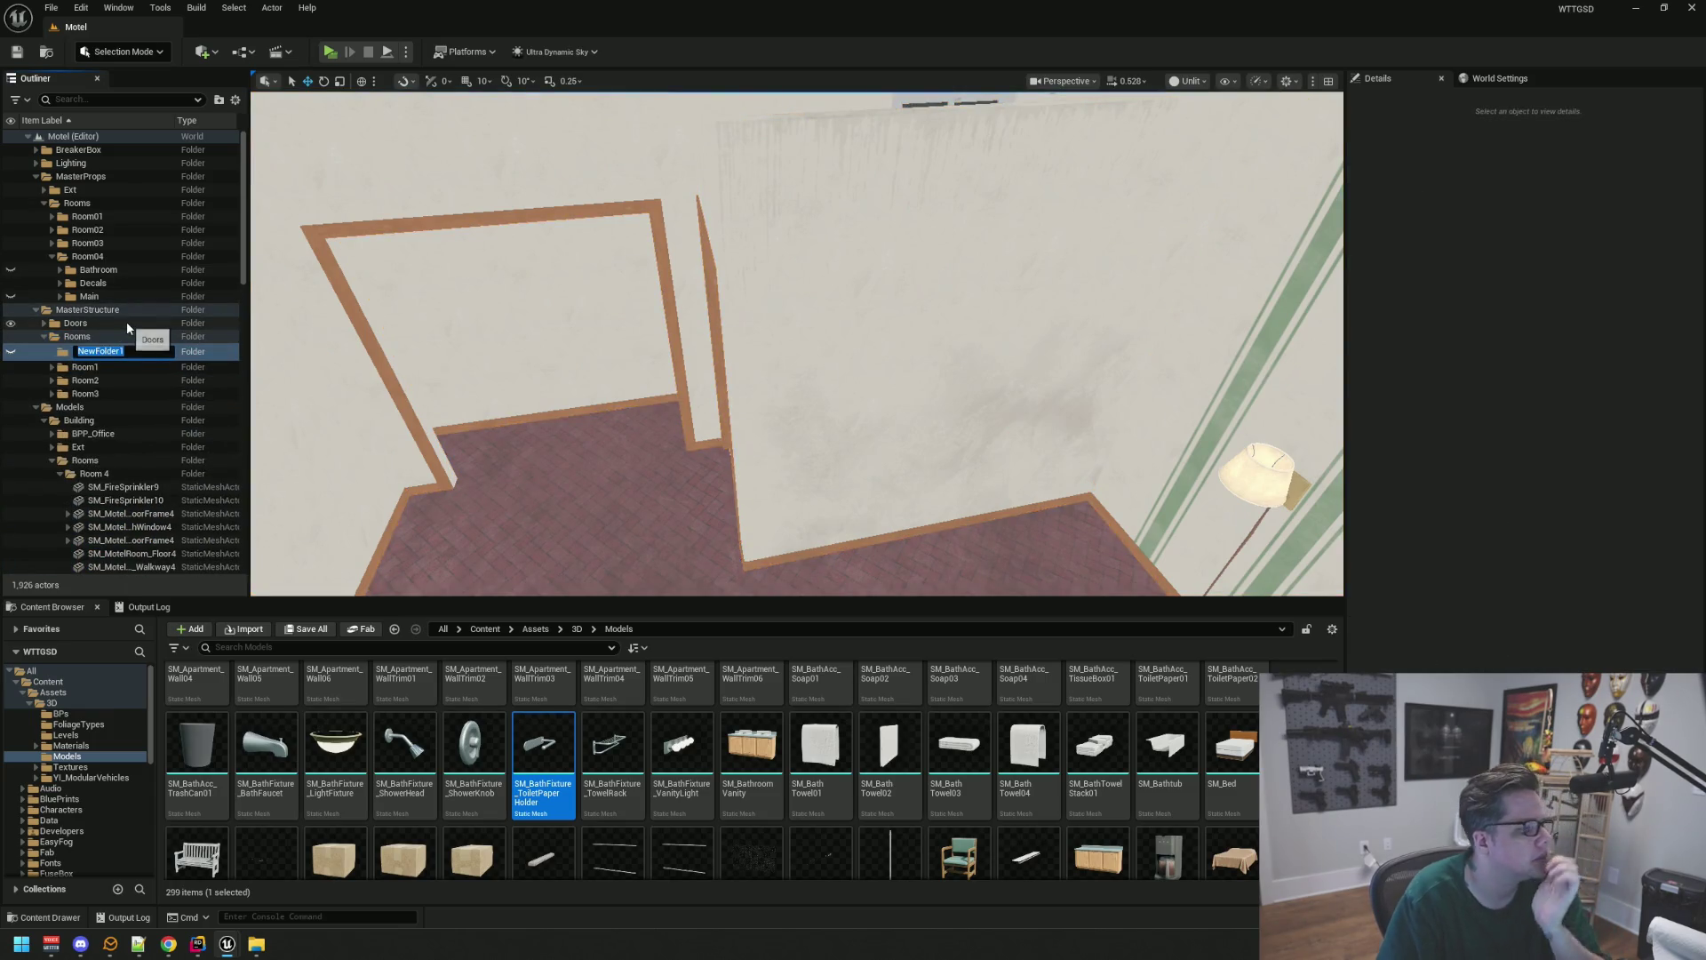
text(room4)
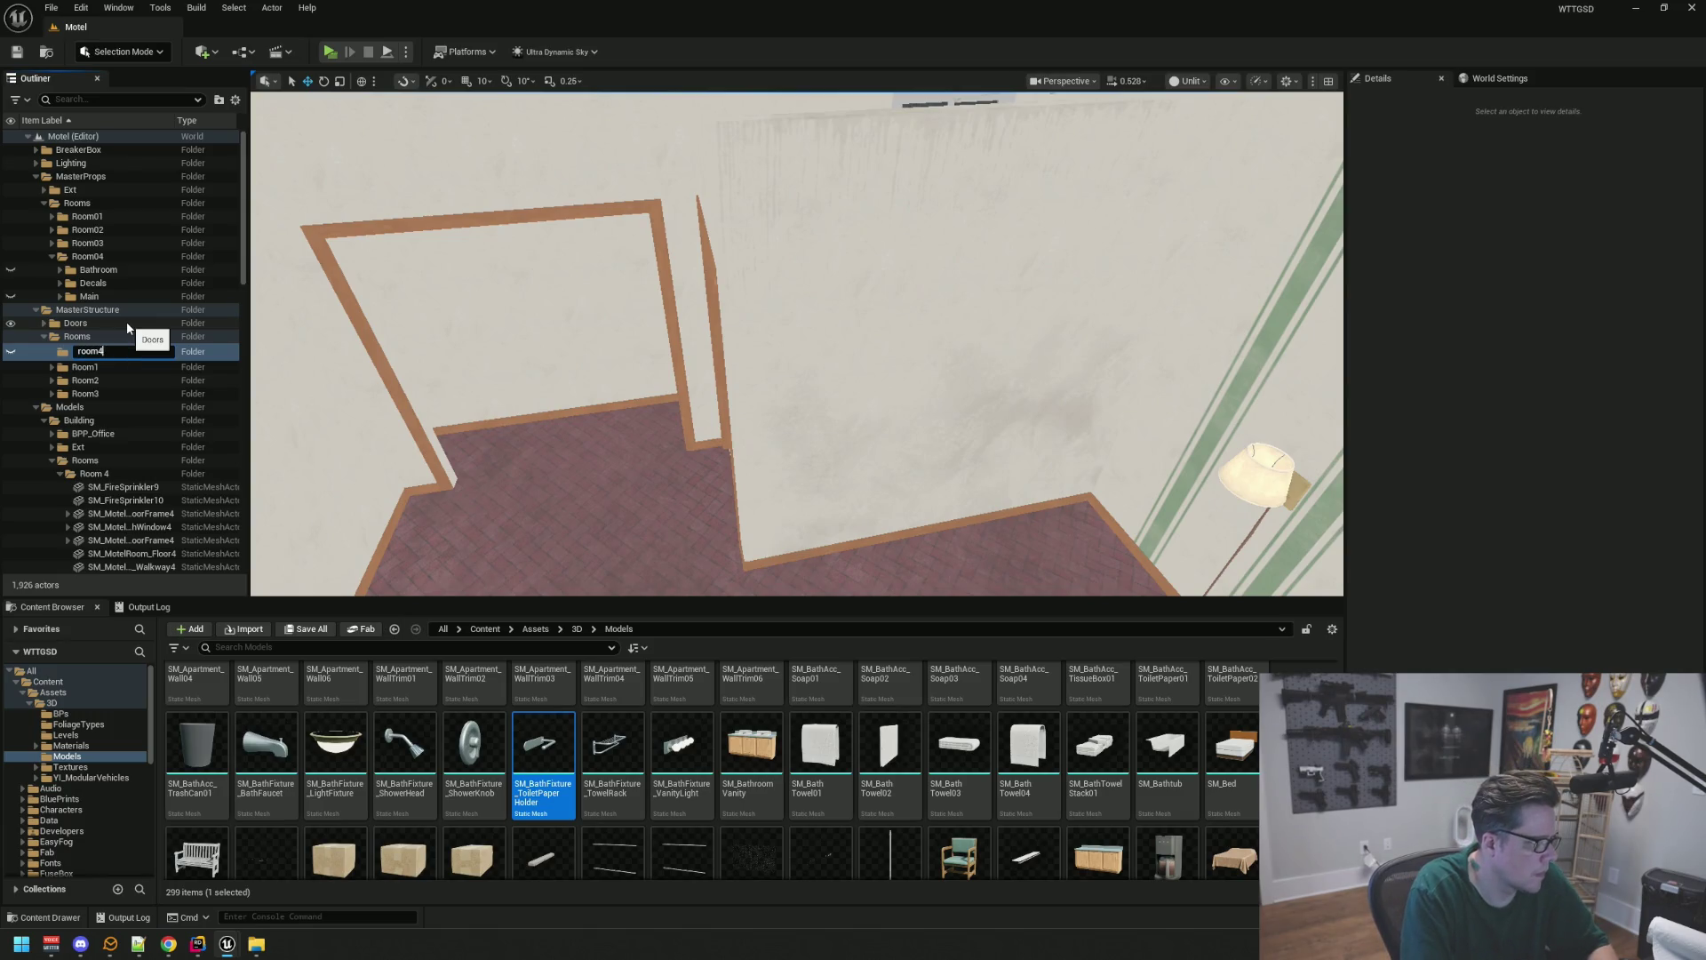
key(Return)
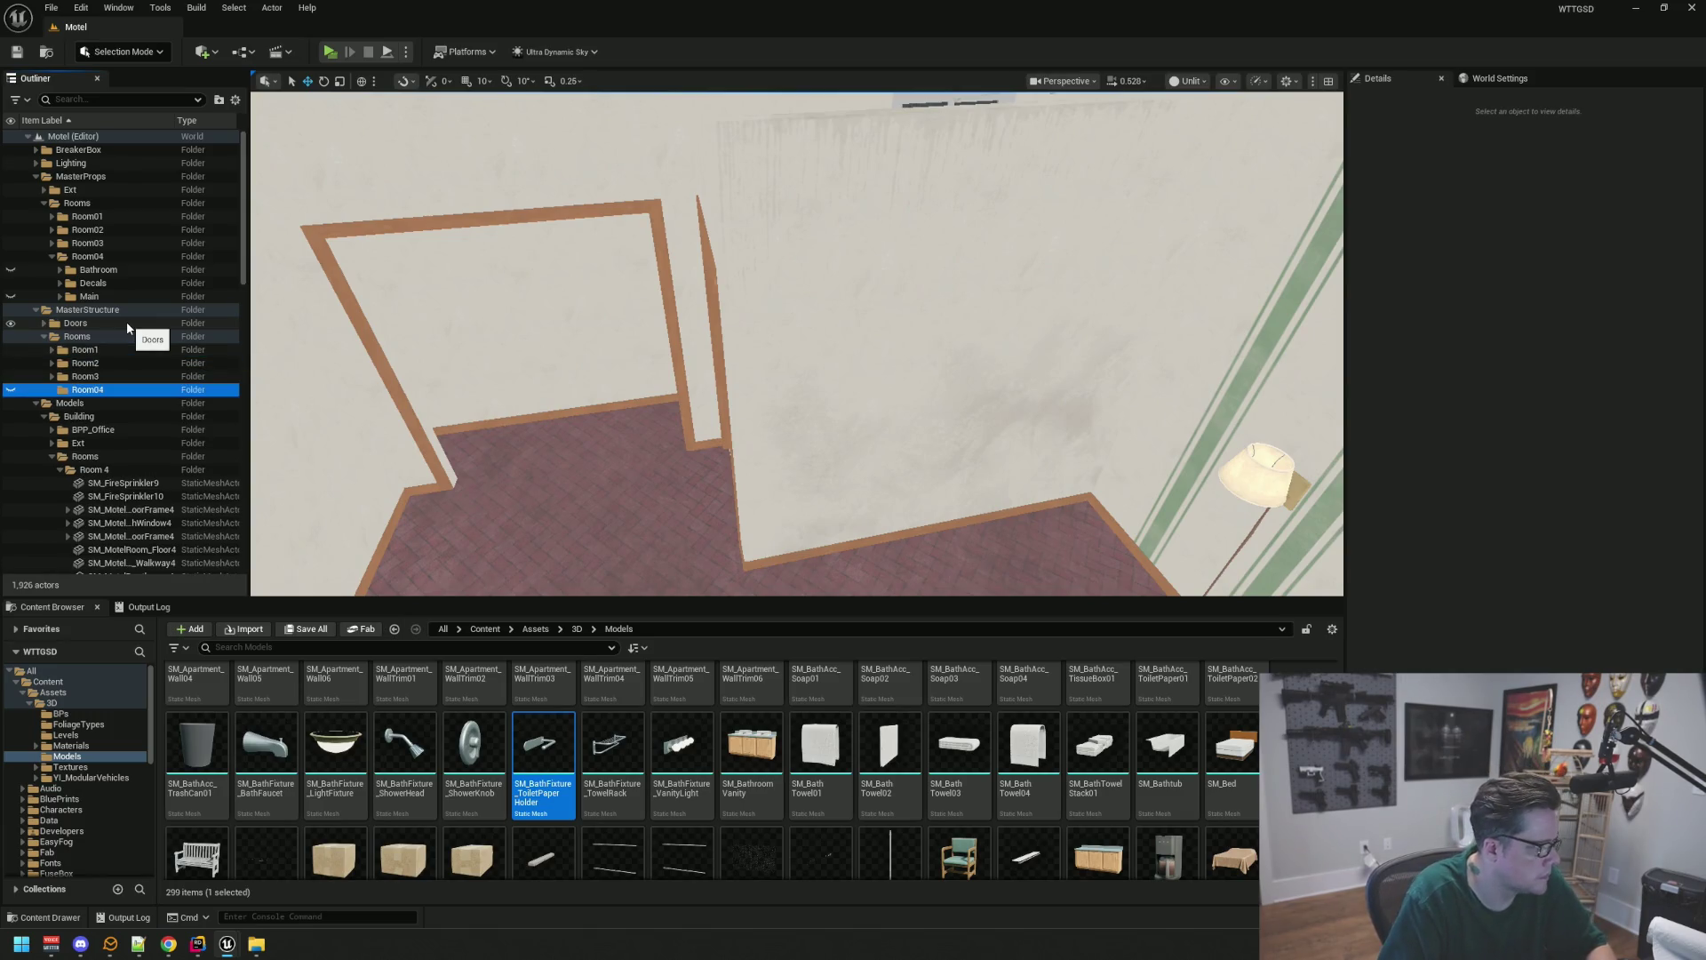
Rename the new structure folder from Room04 to Room4
click(146, 376)
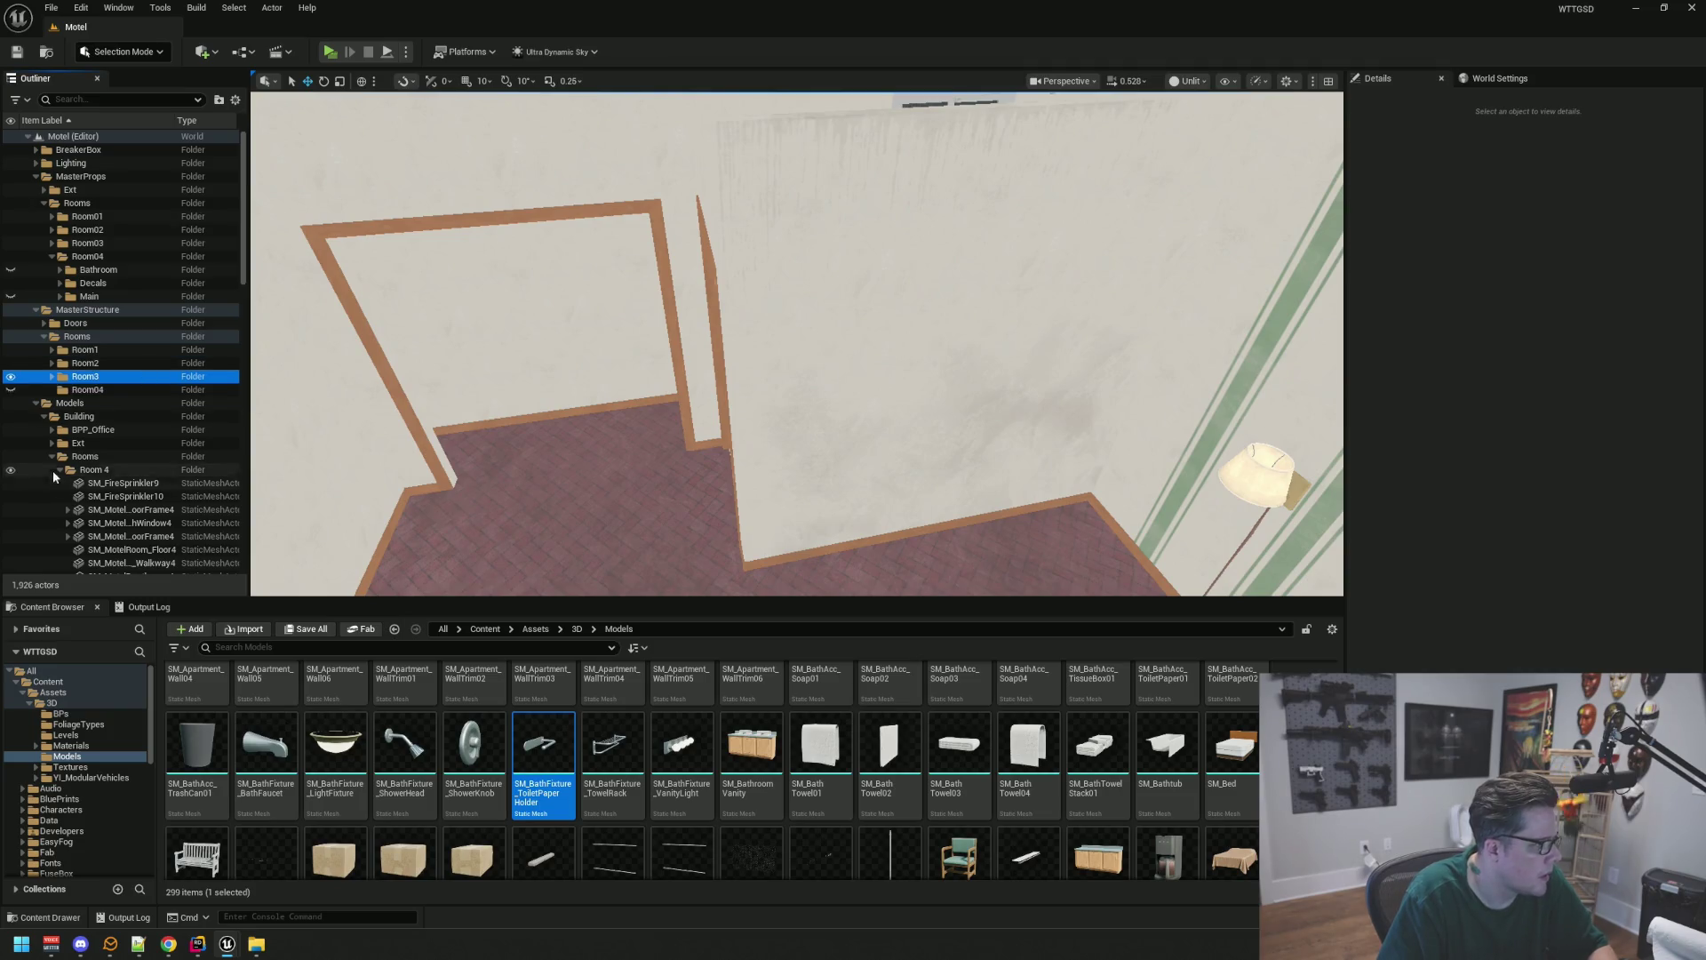
click(62, 473)
click(59, 469)
scroll(138, 451, down, 2)
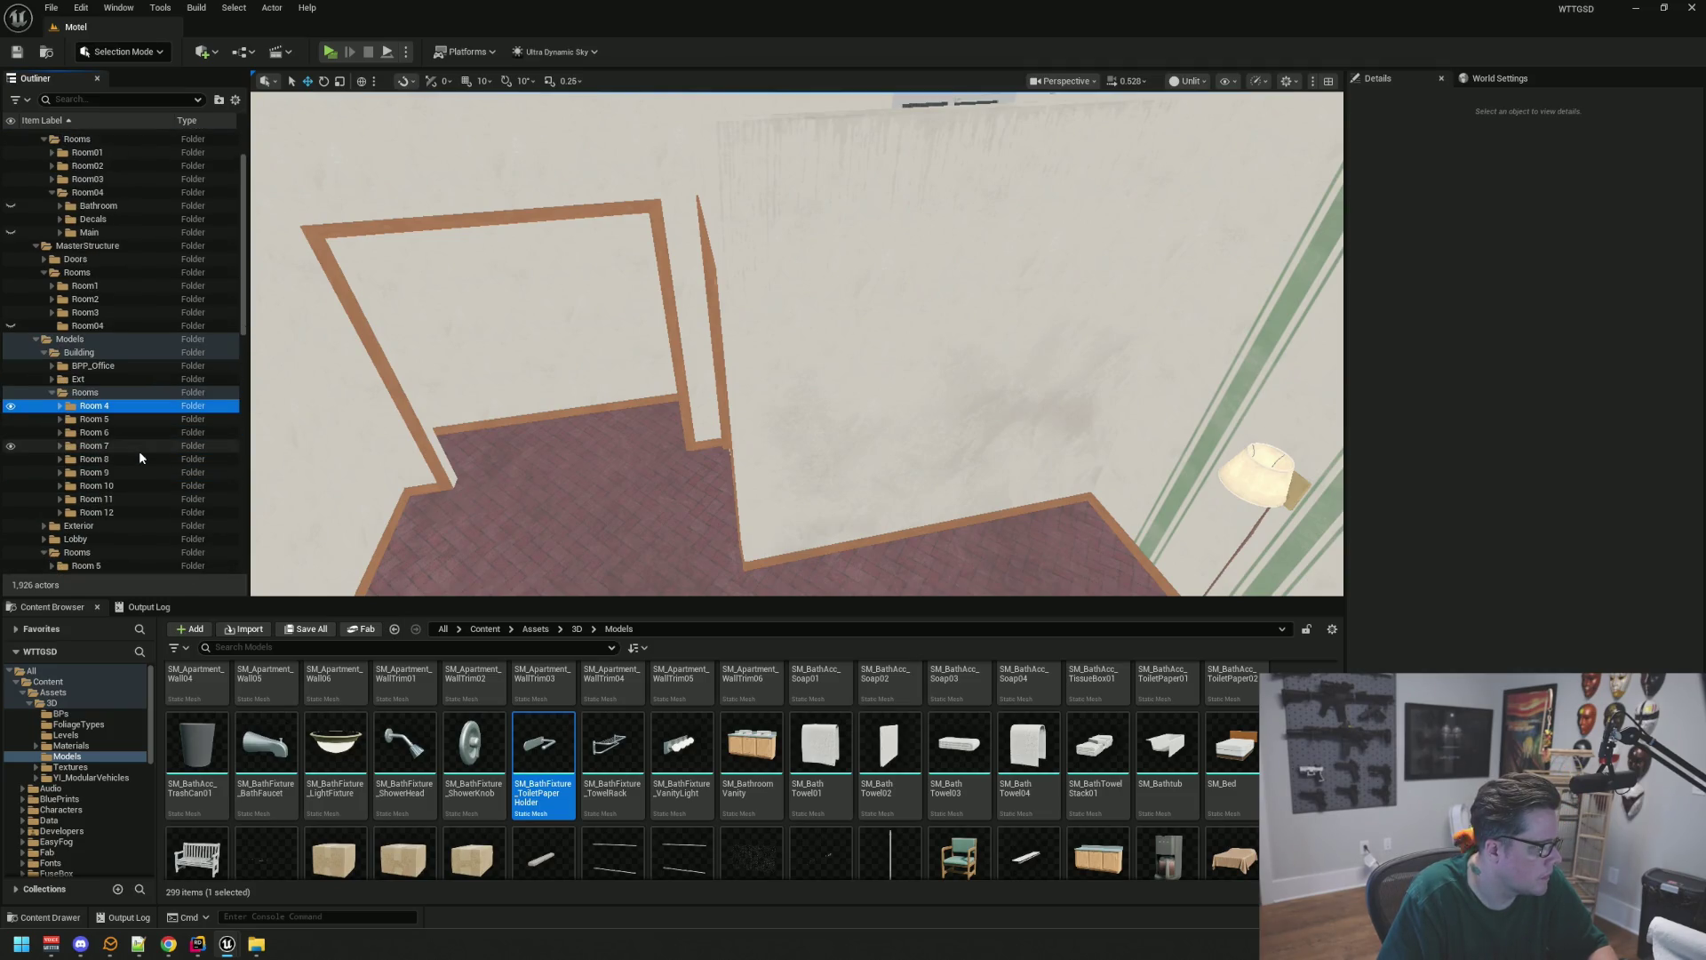
click(116, 325)
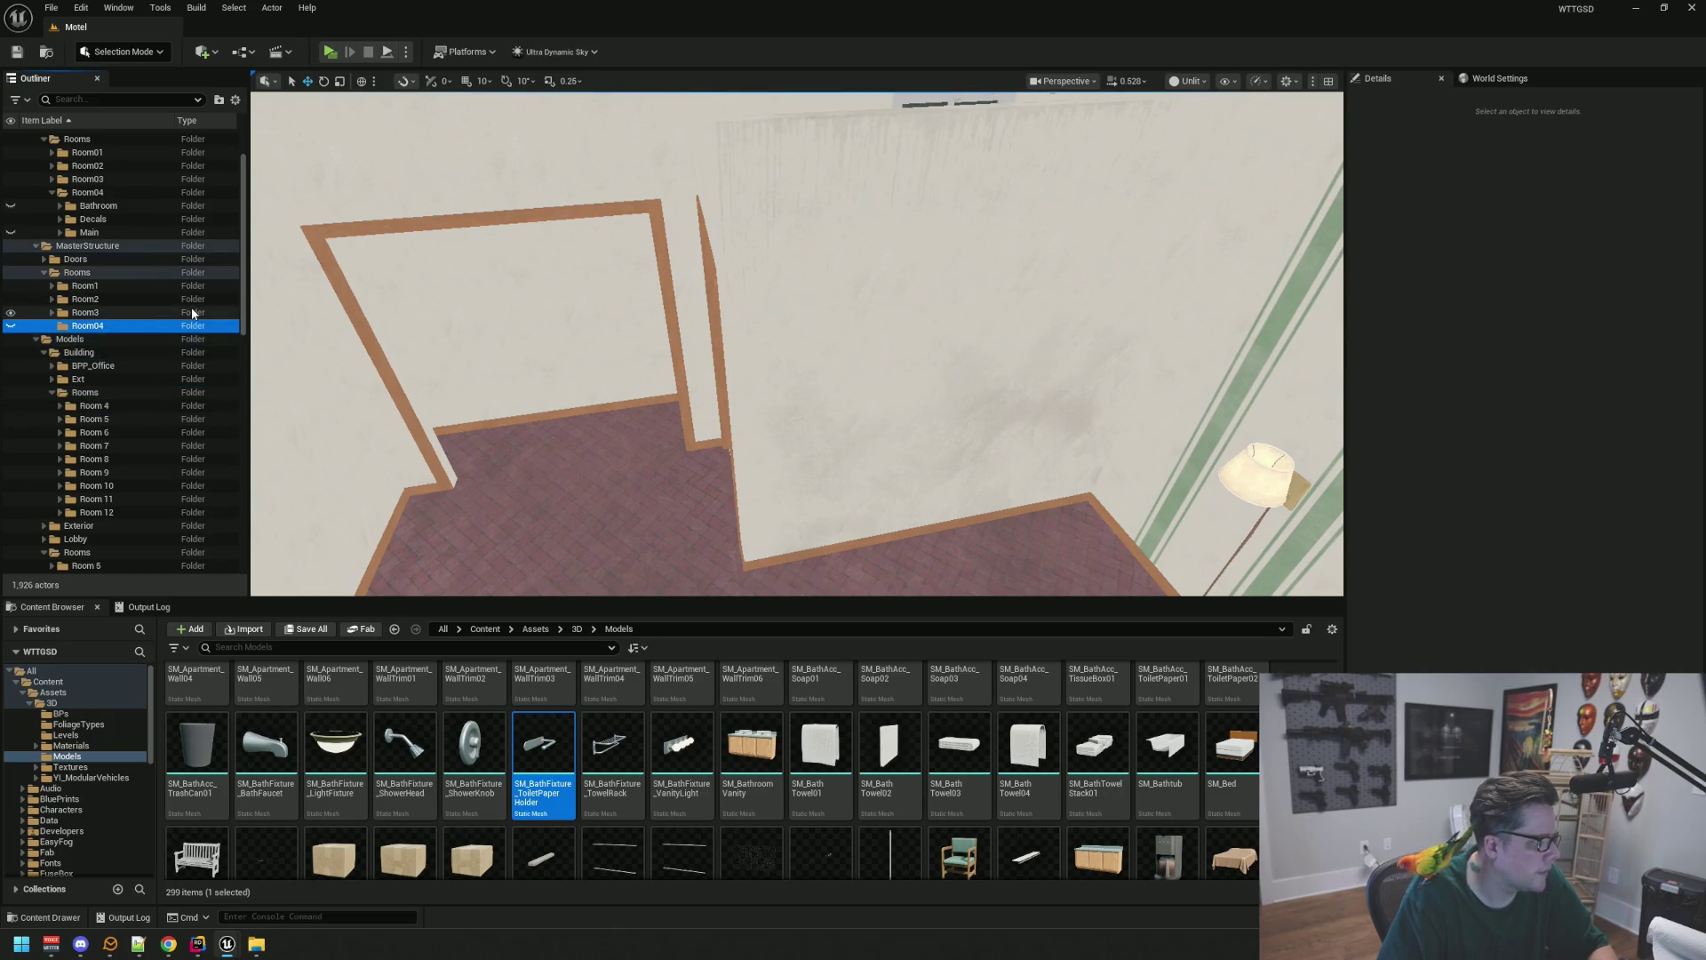
key(F2)
text(Room4)
key(Return)
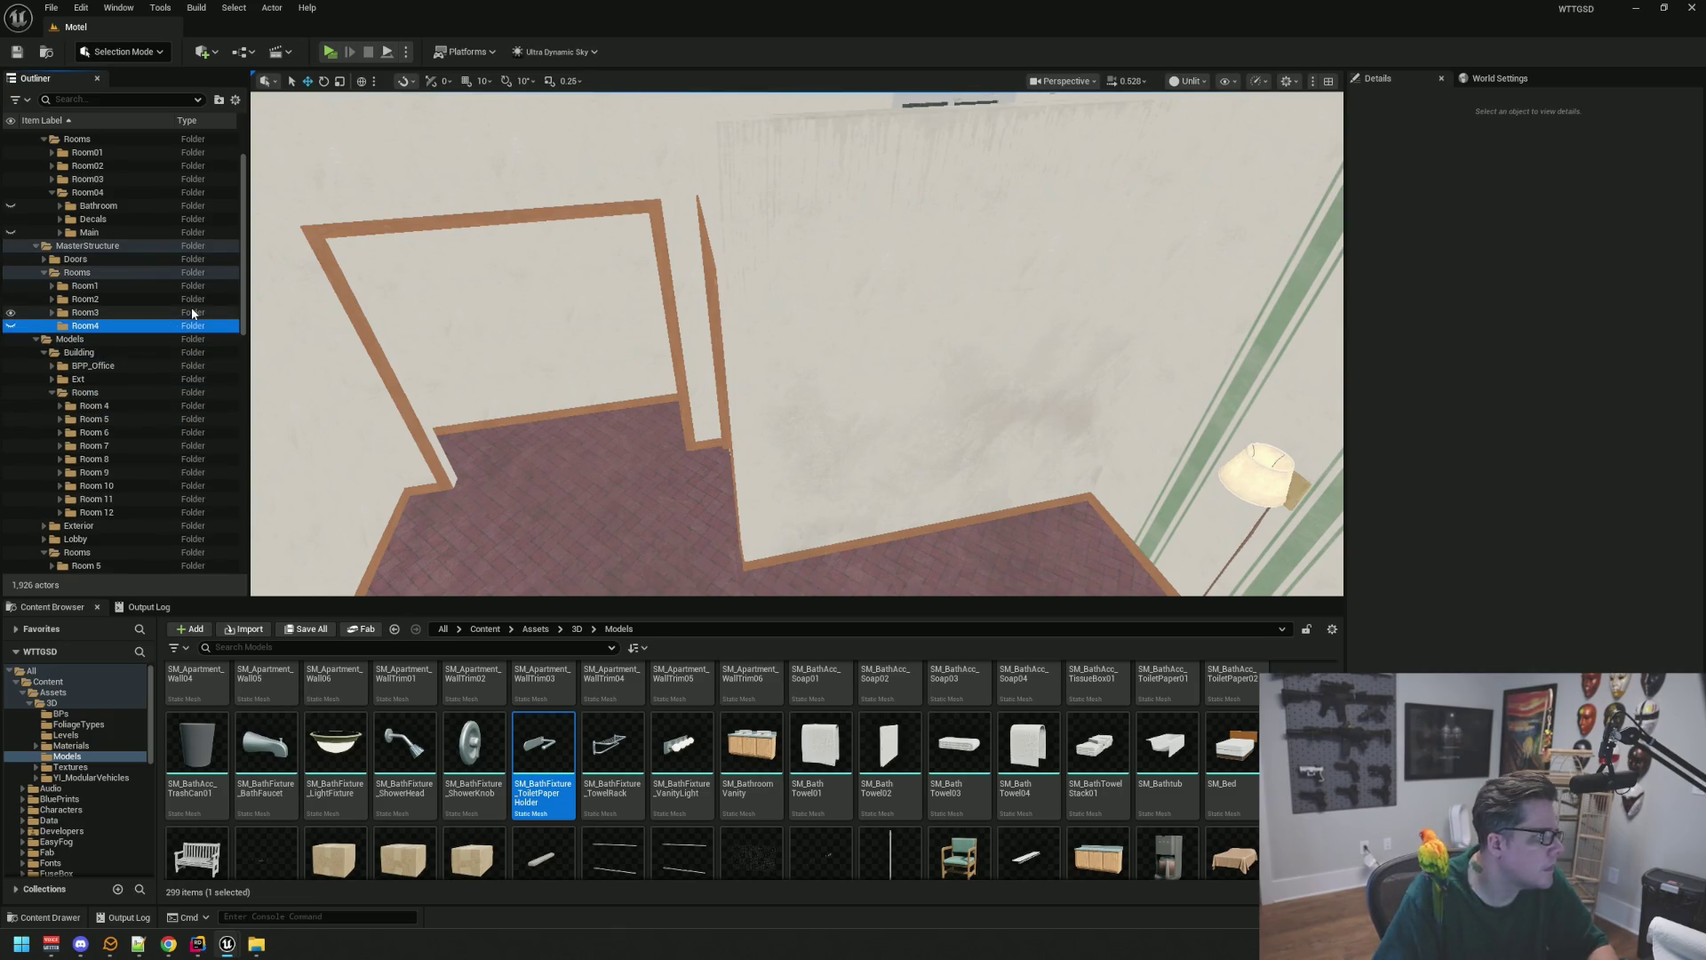
Begin renaming the MasterProps Room04 folder
scroll(192, 313, up, 2)
click(189, 257)
key(F2)
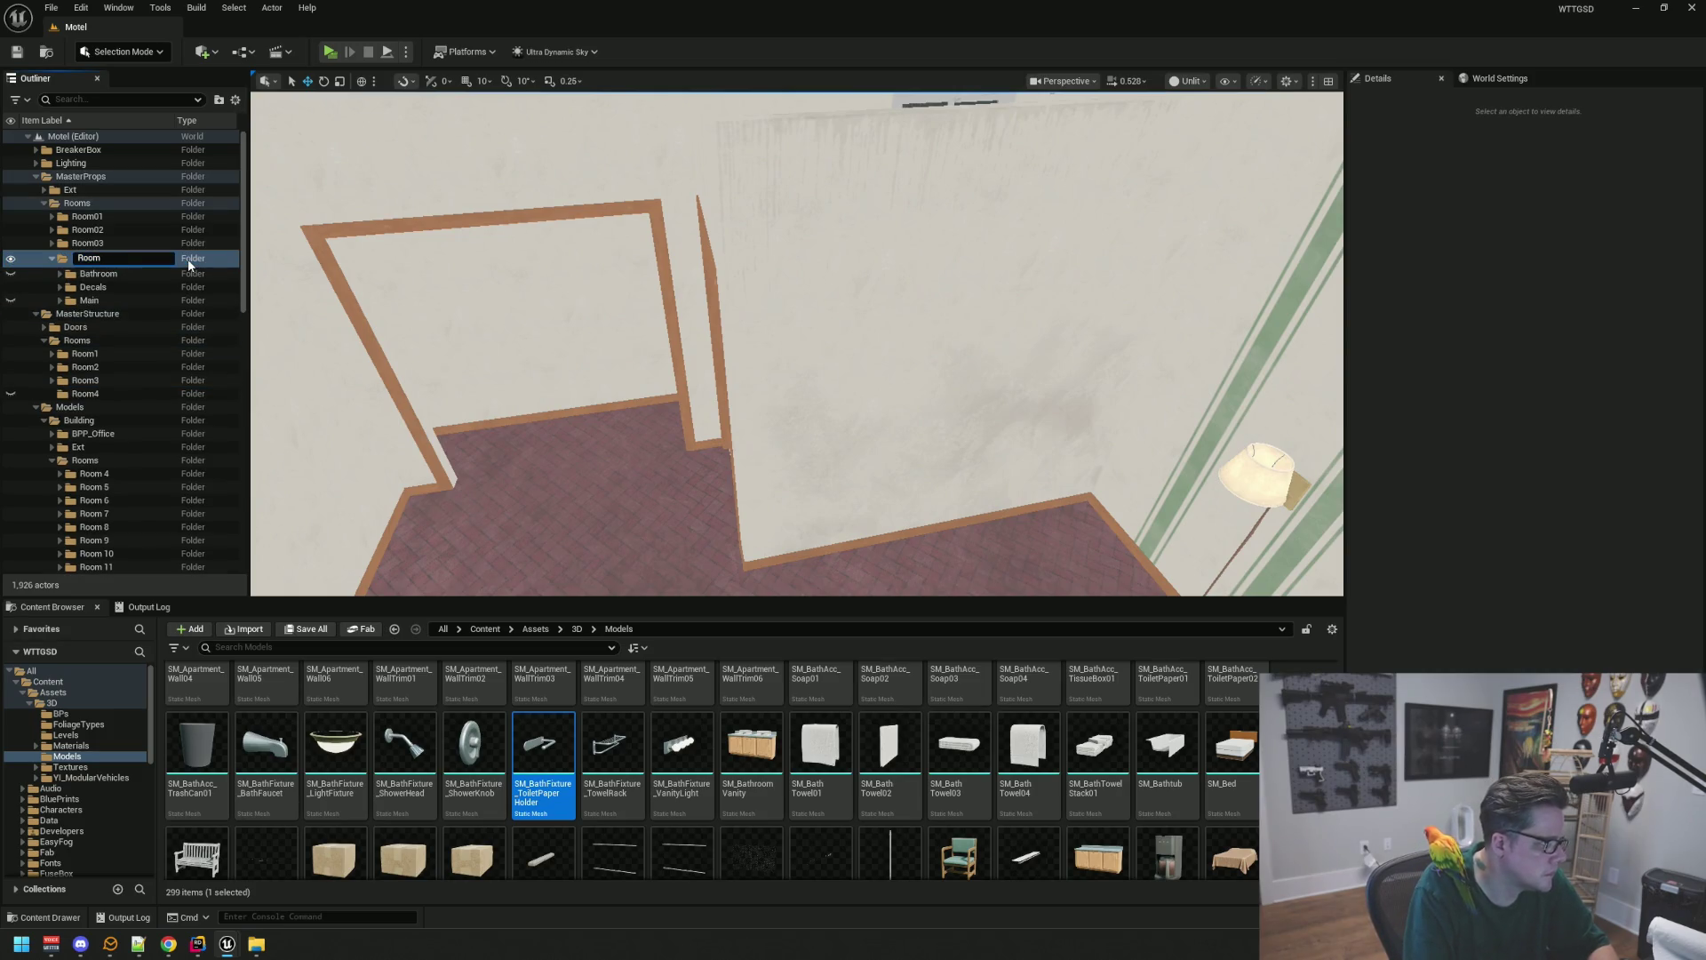
Rename the props folders Room04 to Room4 and Room01 to Room1
text(4)
key(Return)
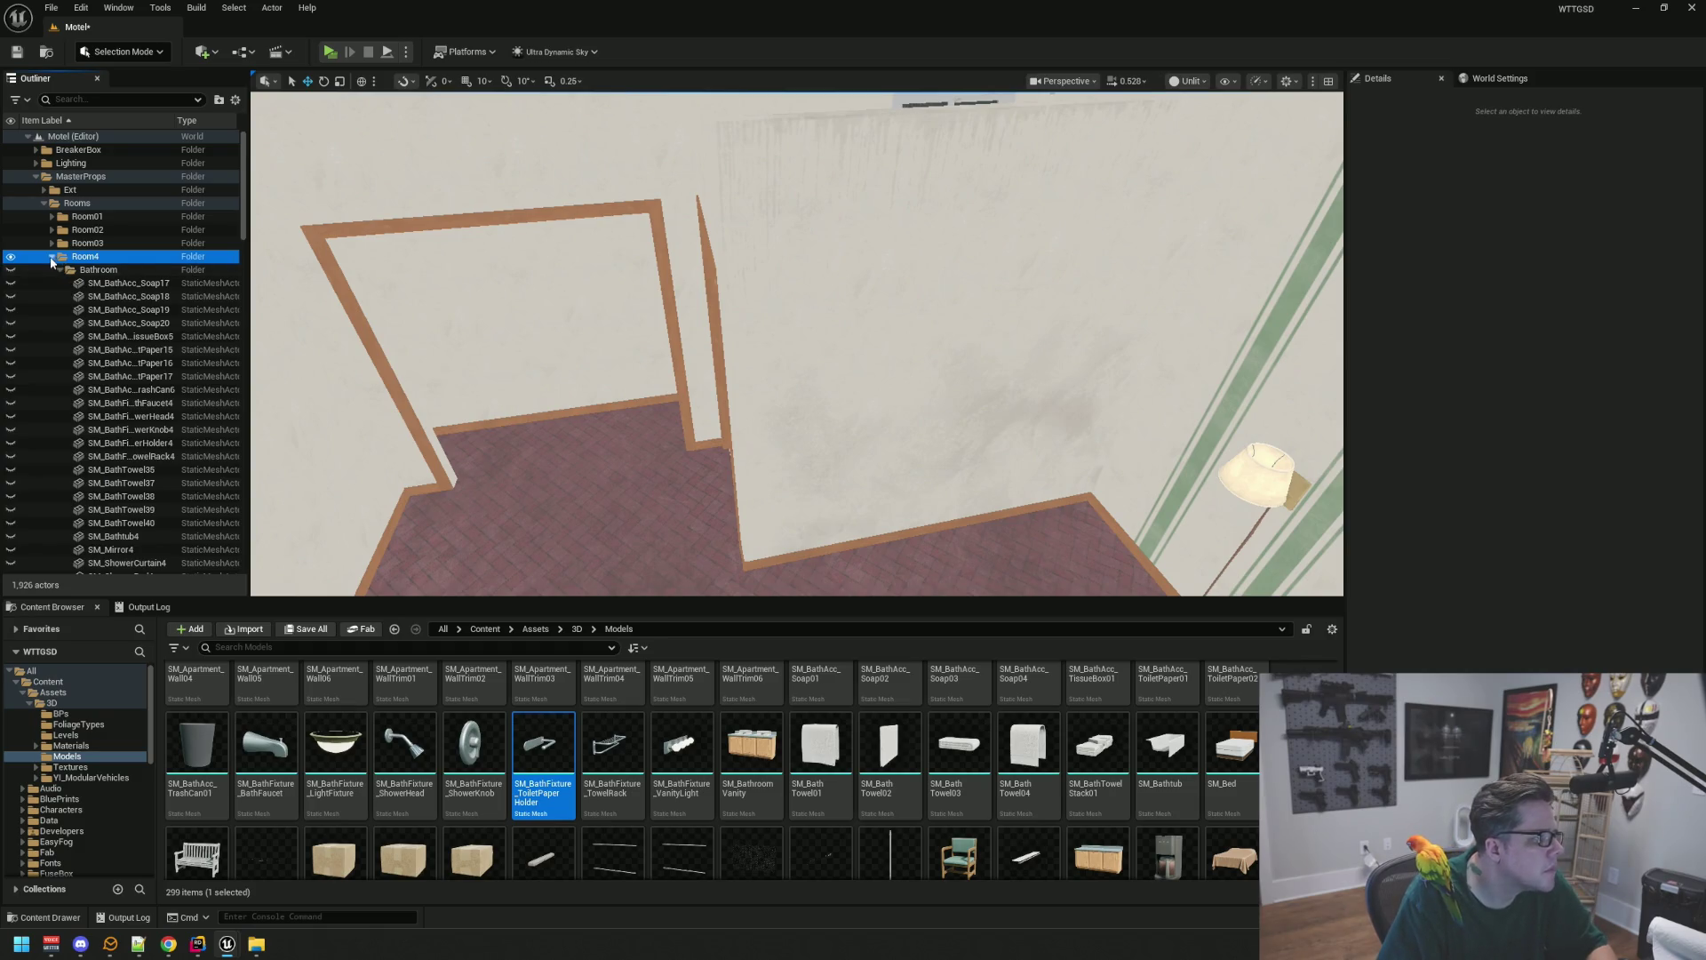
click(52, 259)
click(109, 217)
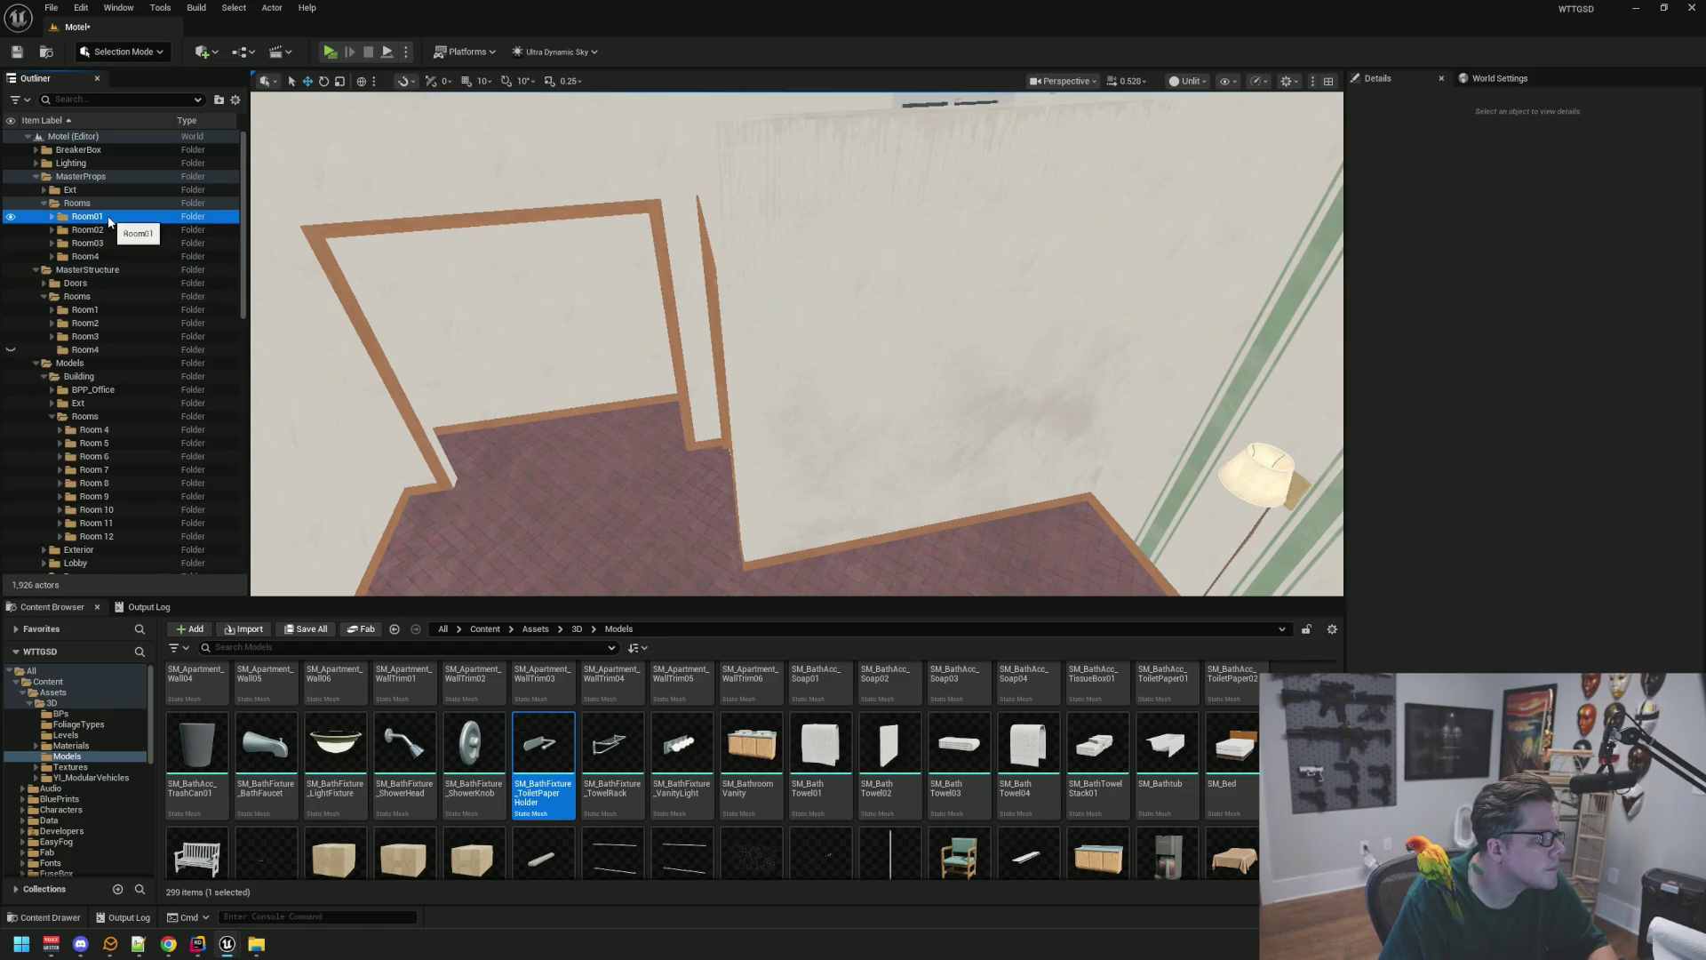
key(F2)
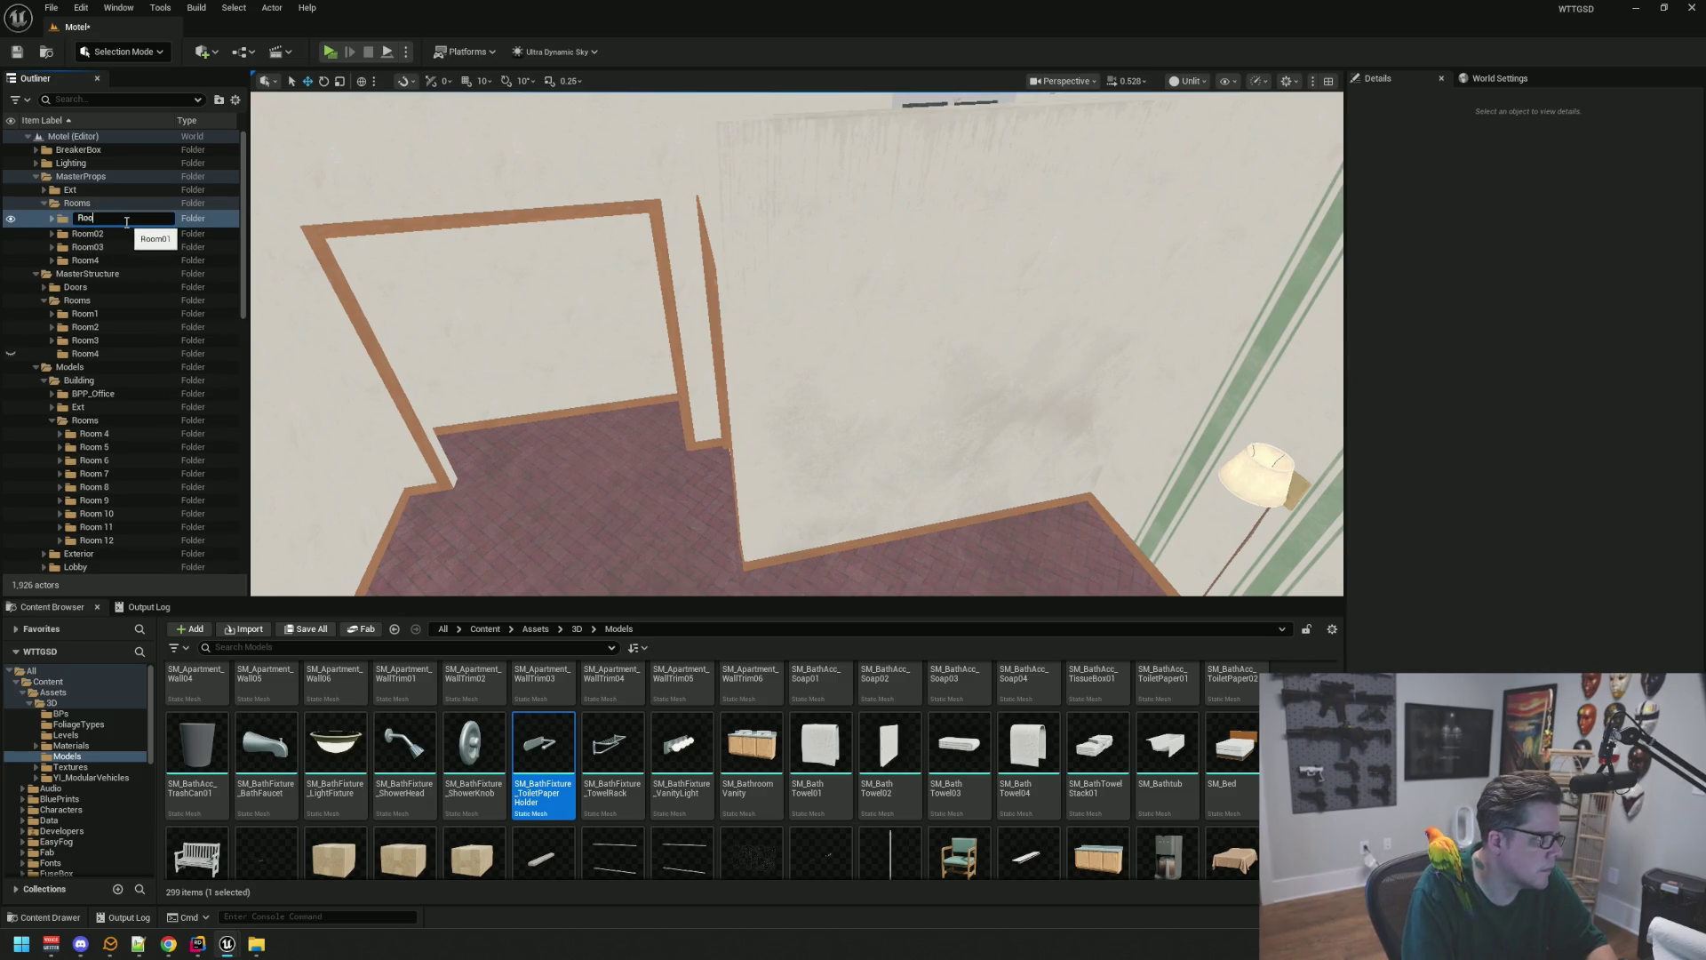
text(m1)
key(Return)
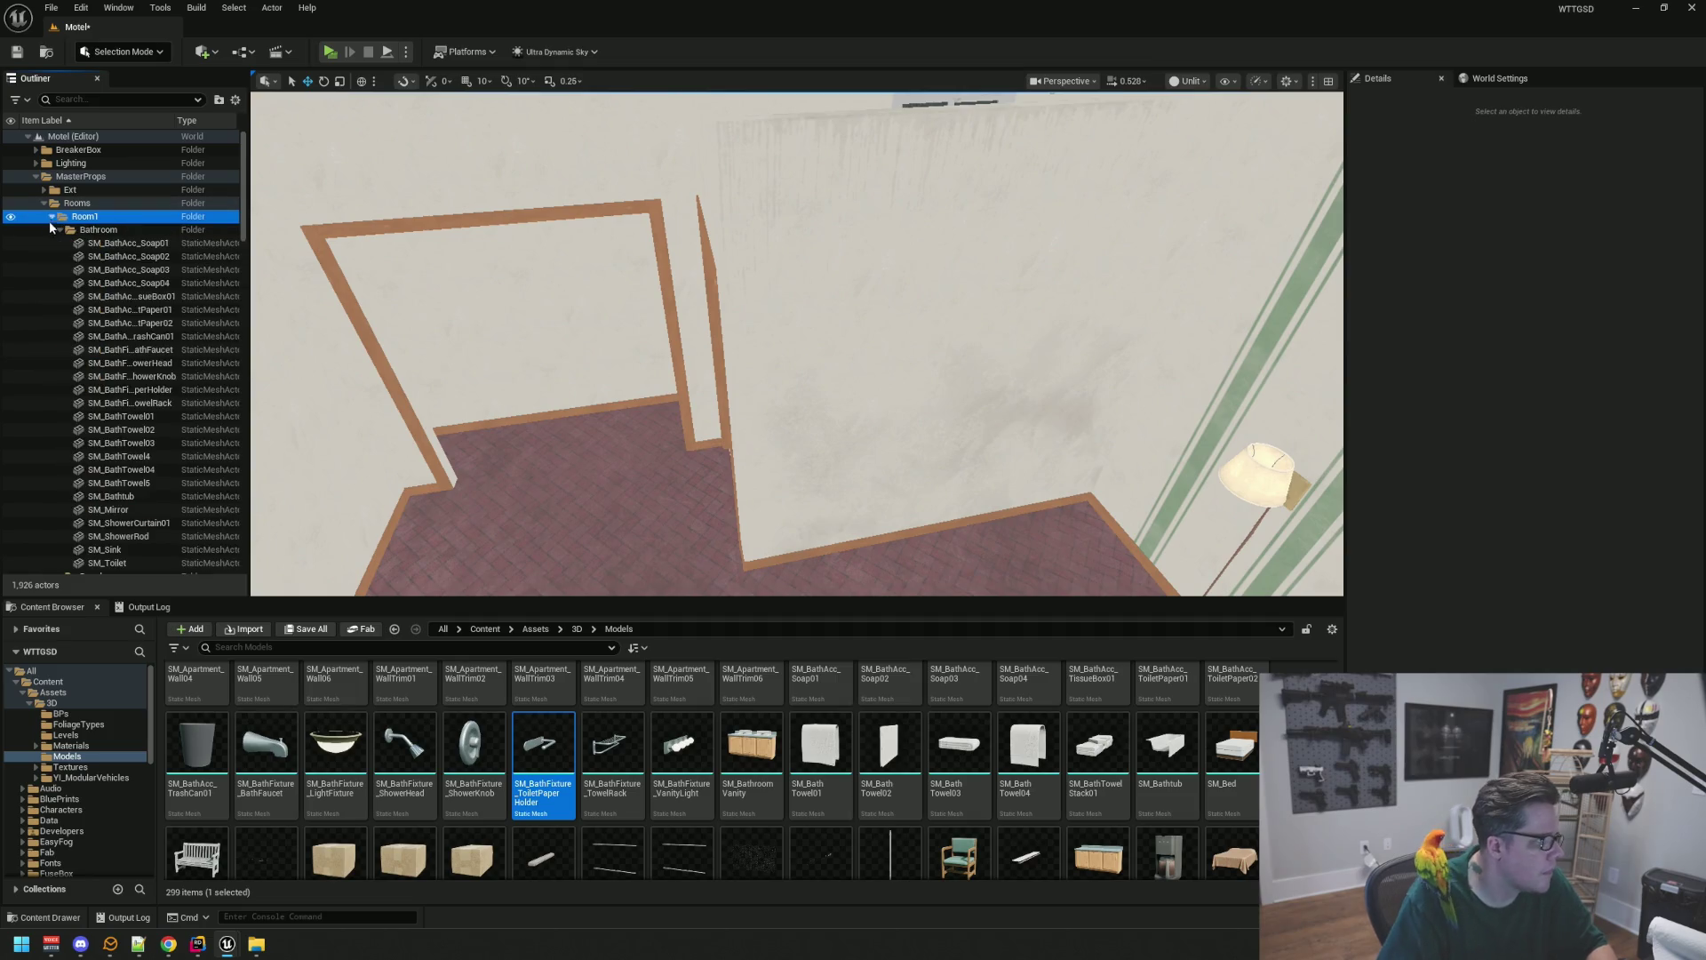
click(59, 243)
Create a stray new folder under MasterProps > Rooms, then delete it
right_click(84, 216)
click(134, 233)
text(Room12)
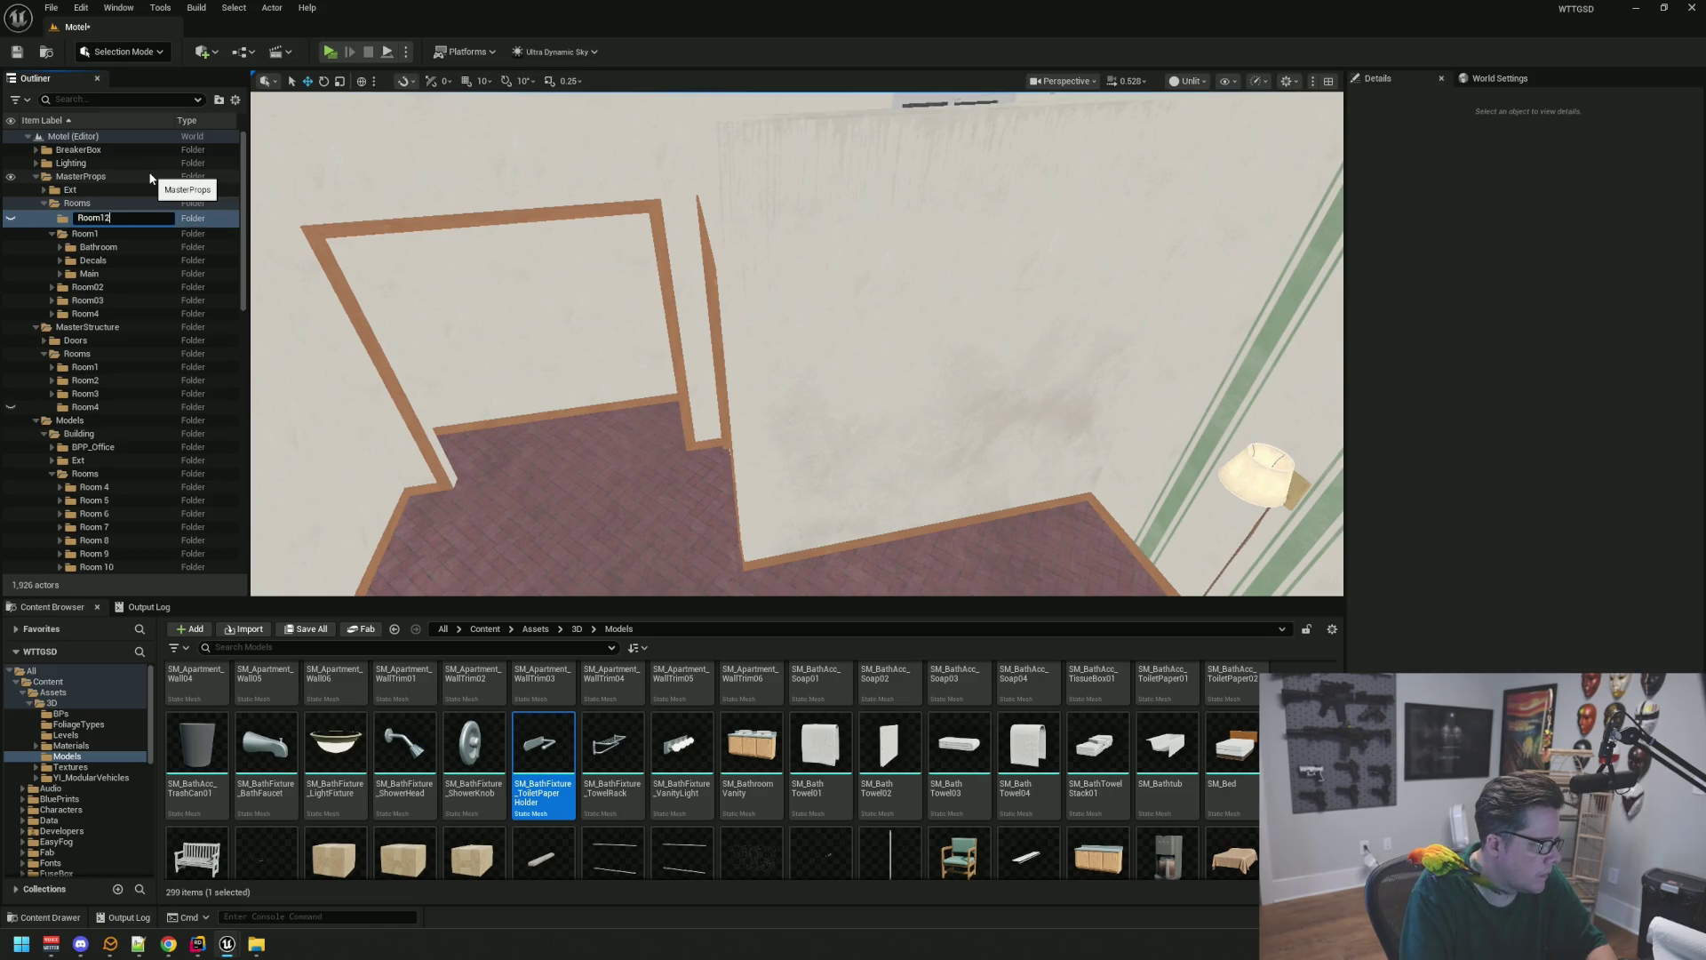
key(Return)
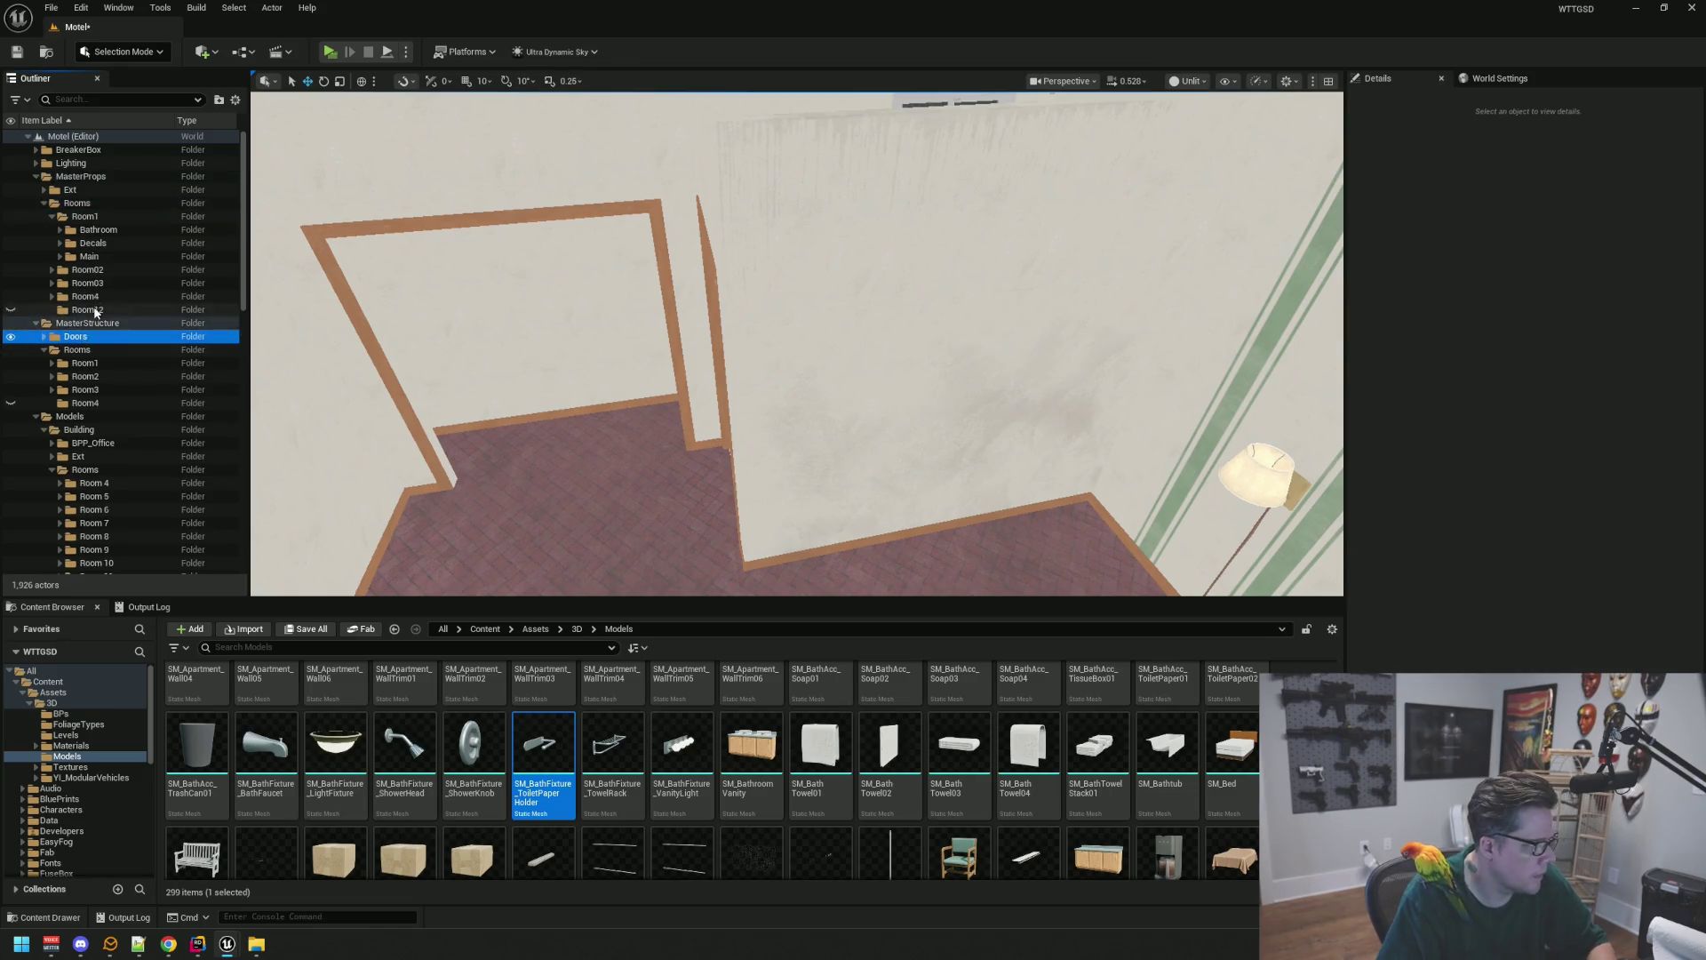
key(Delete)
click(52, 216)
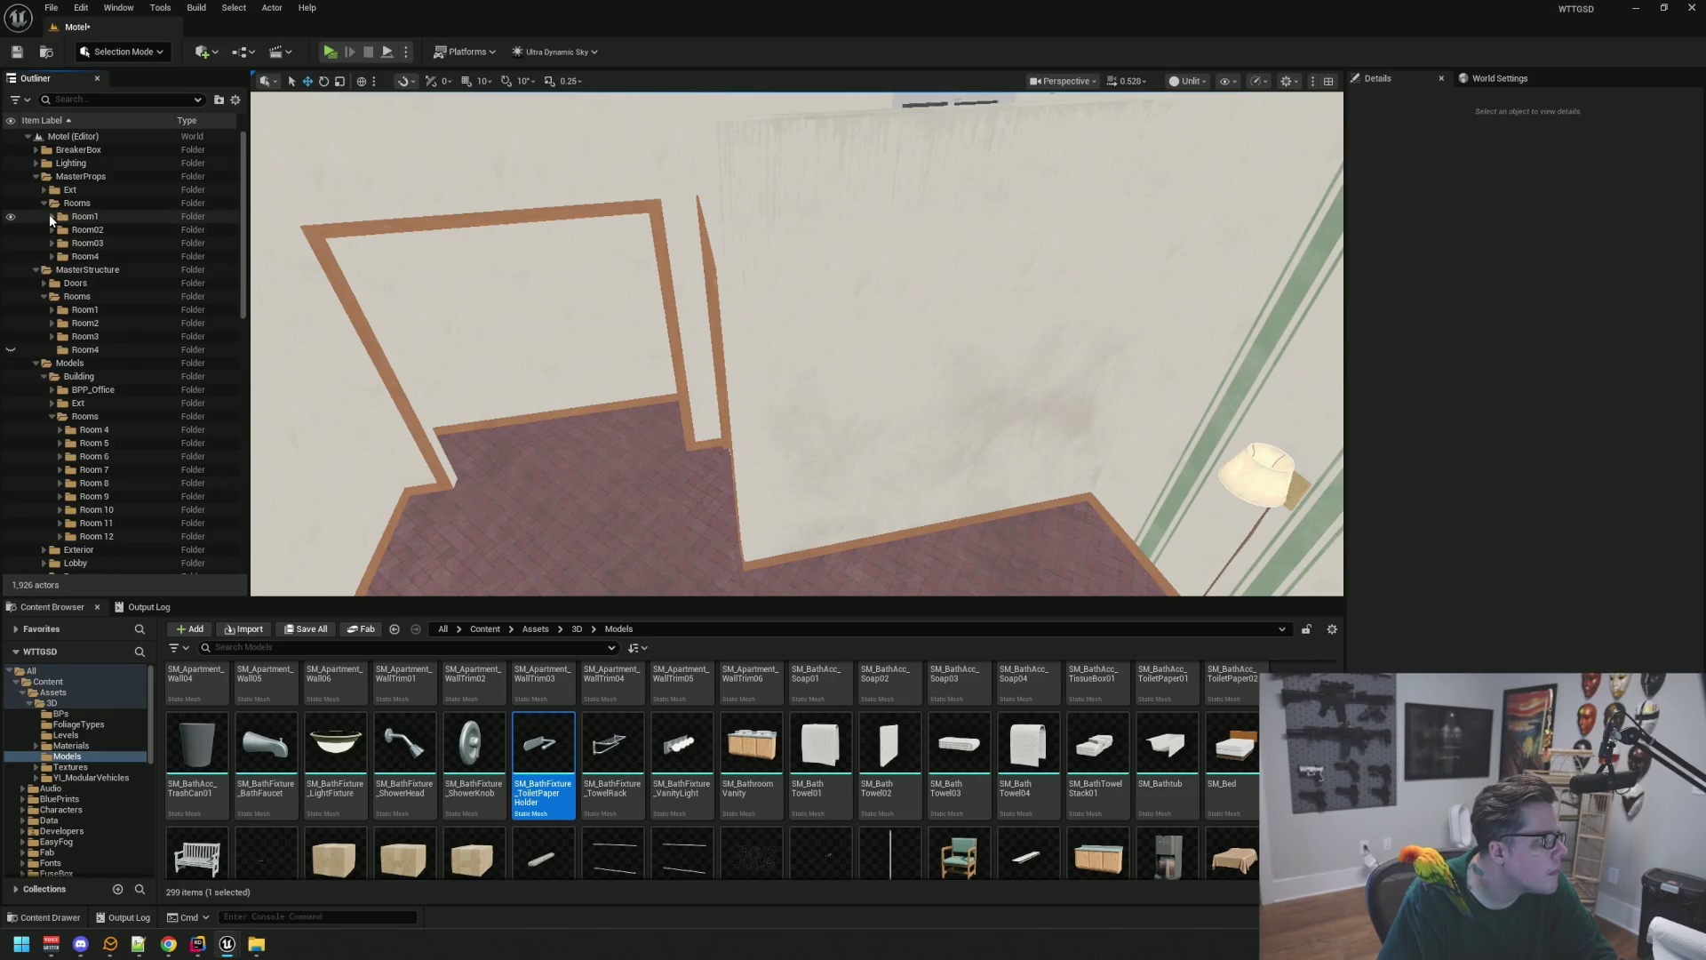
Change the Room02 props folder's name to Room2
click(110, 229)
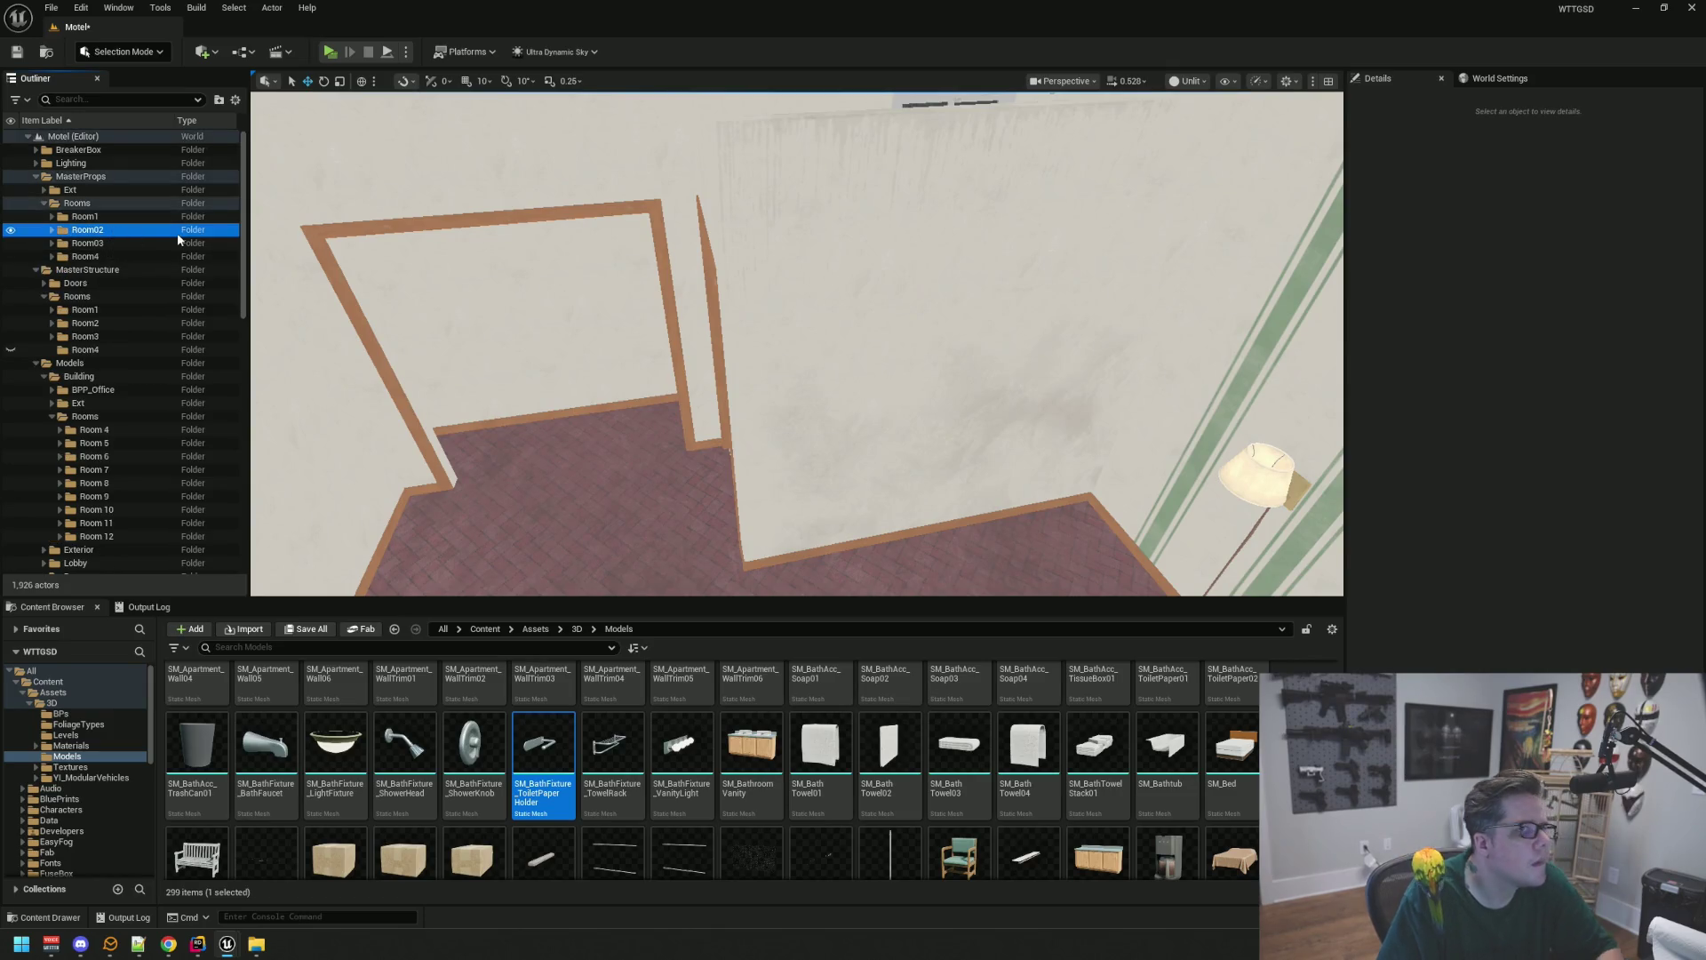
key(F2)
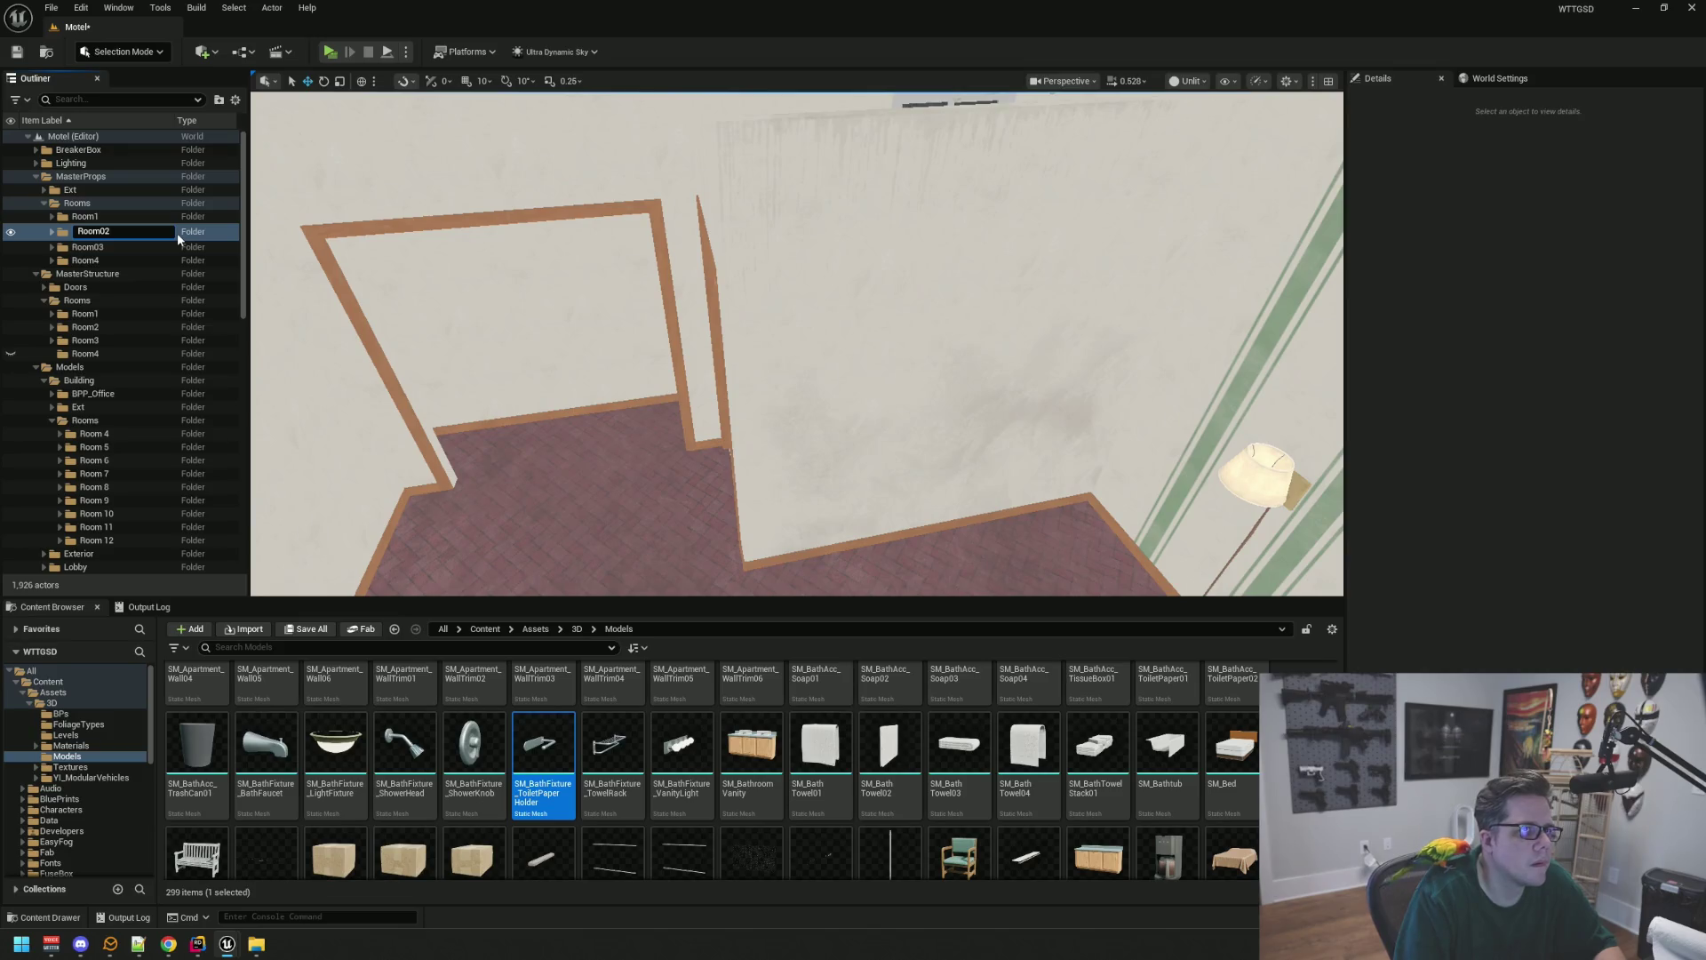
key(Left)
key(BackSpace)
key(BackSpace)
text(m2)
key(Return)
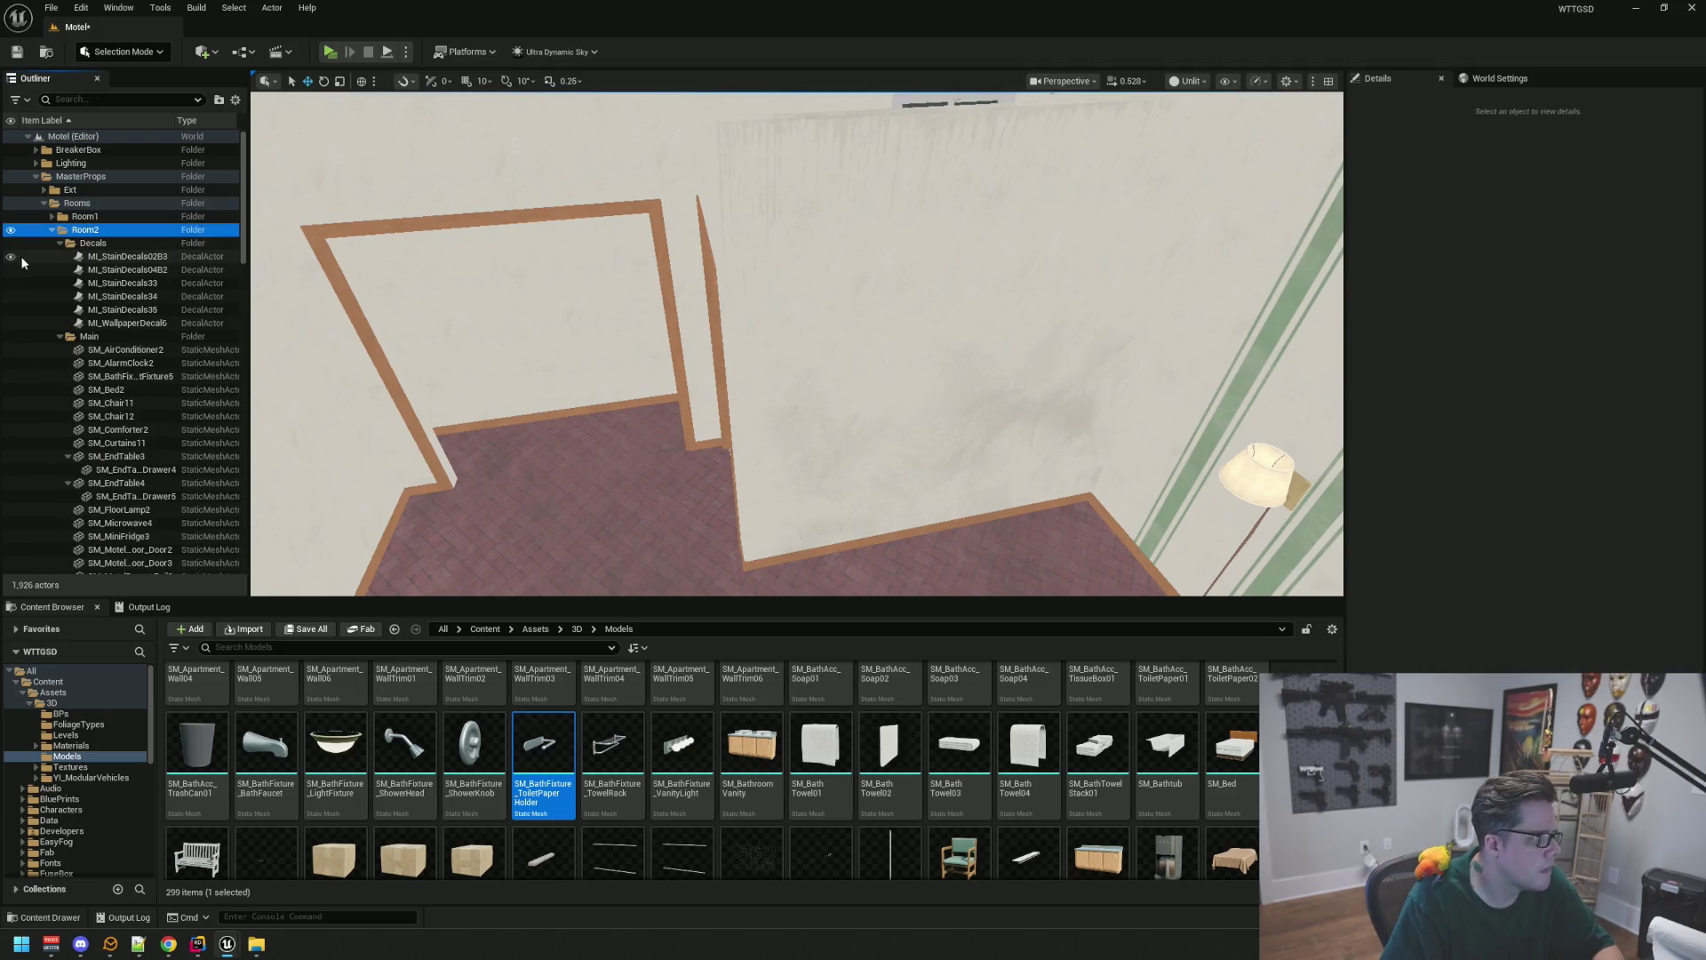
Collapse Room2's Decals and Main subfolders and the Room2 folder itself
click(53, 242)
click(59, 242)
click(58, 257)
click(53, 232)
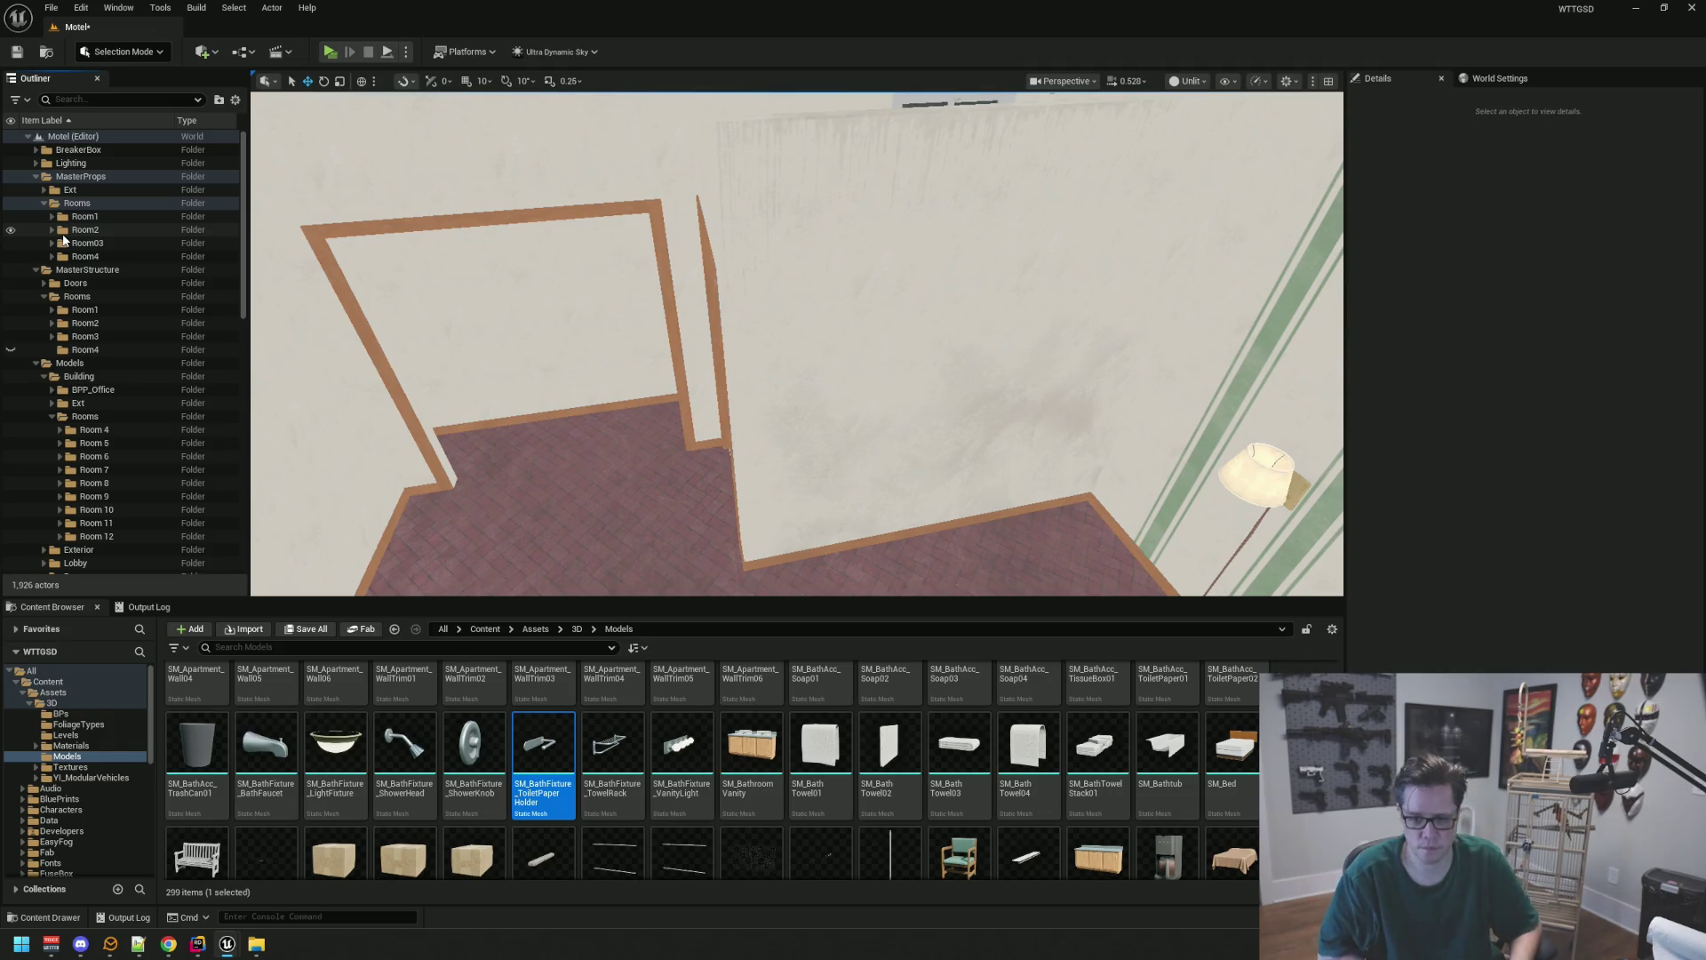
click(63, 233)
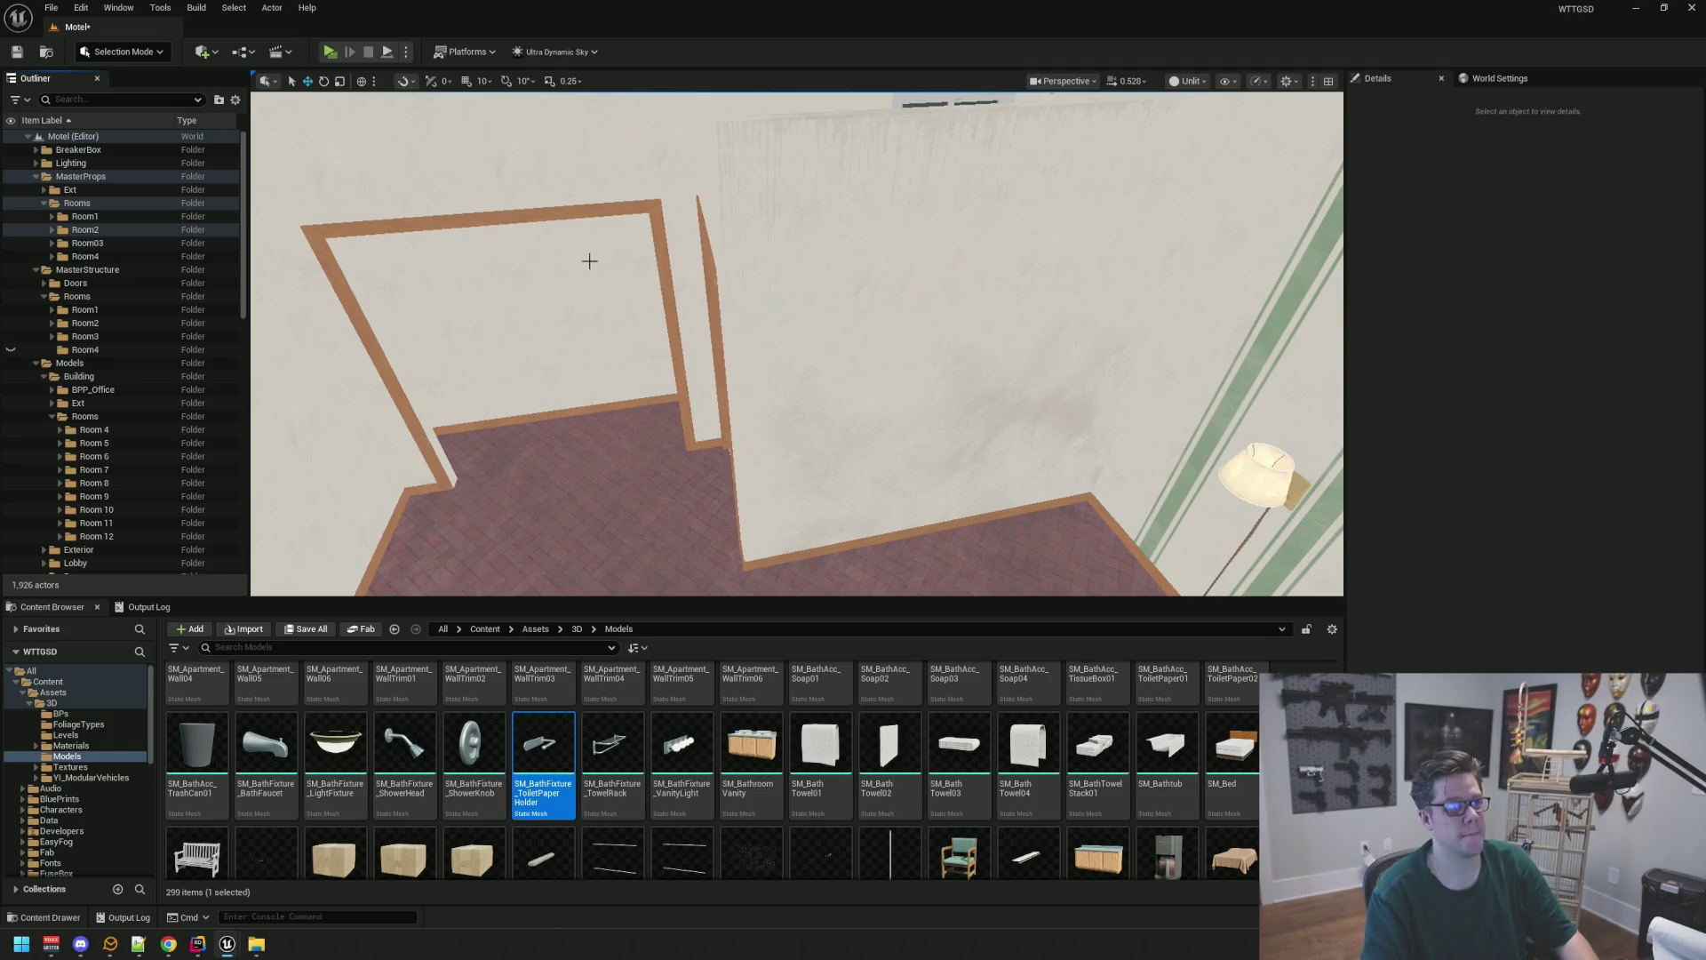
Rename Room03 to Room3, save the Motel level, and collapse Room3's Decals and Main subfolders
key(alt+Tab)
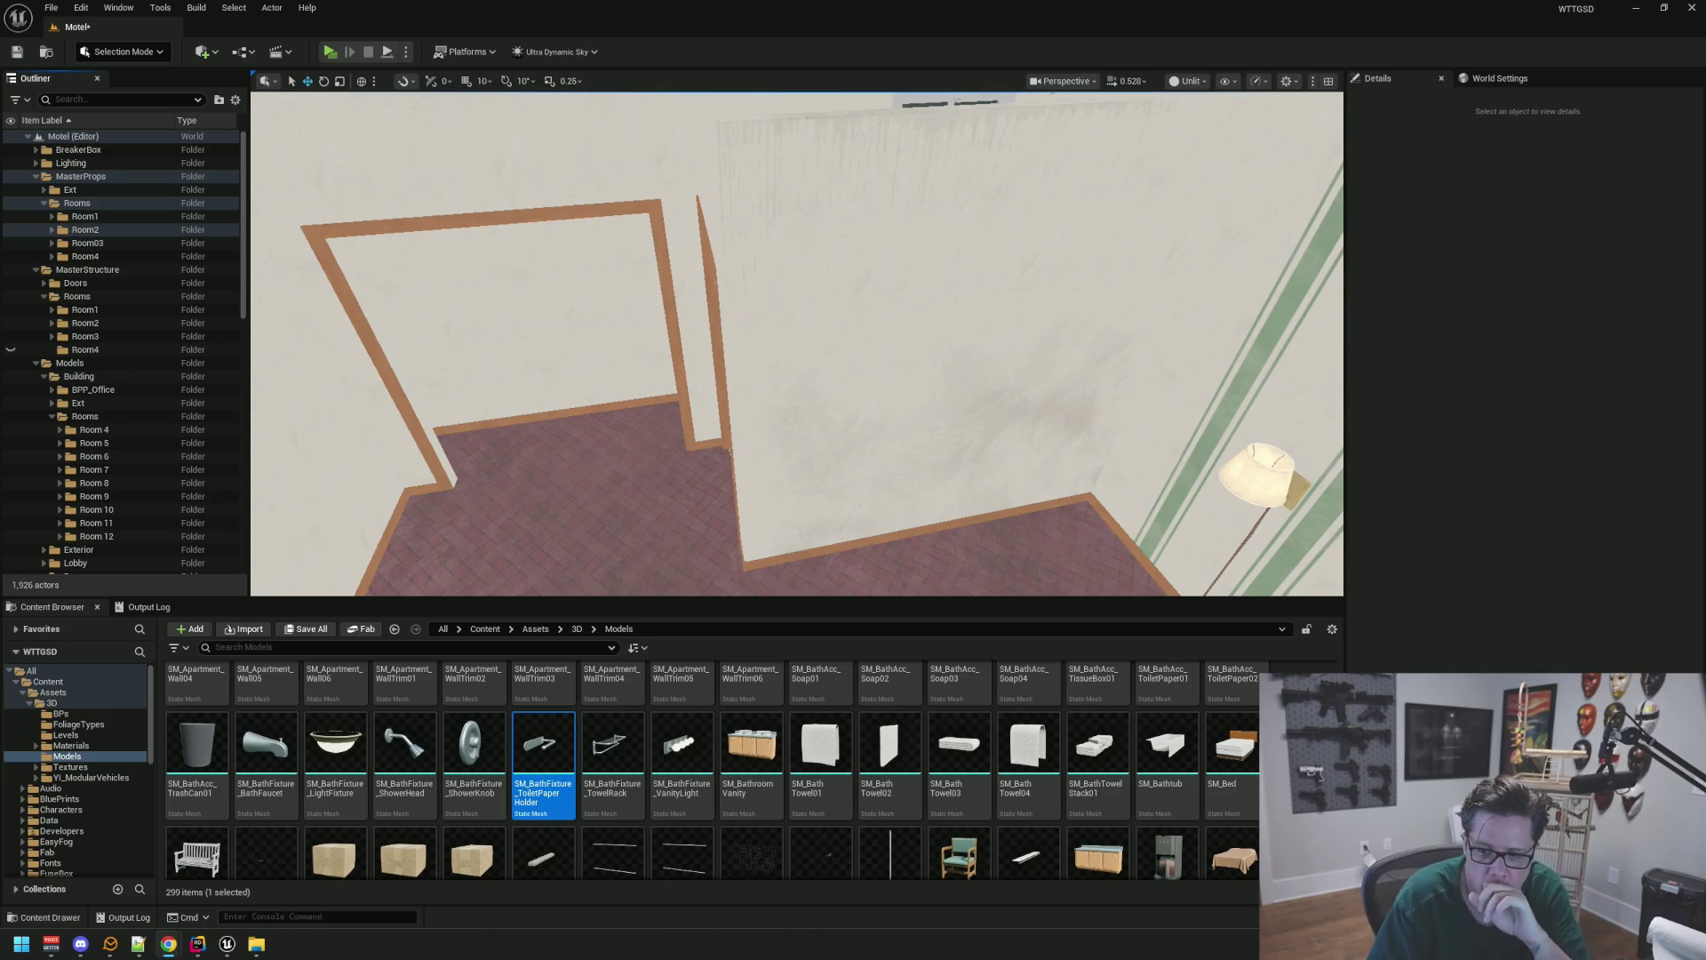
scroll(708, 388, down, 3)
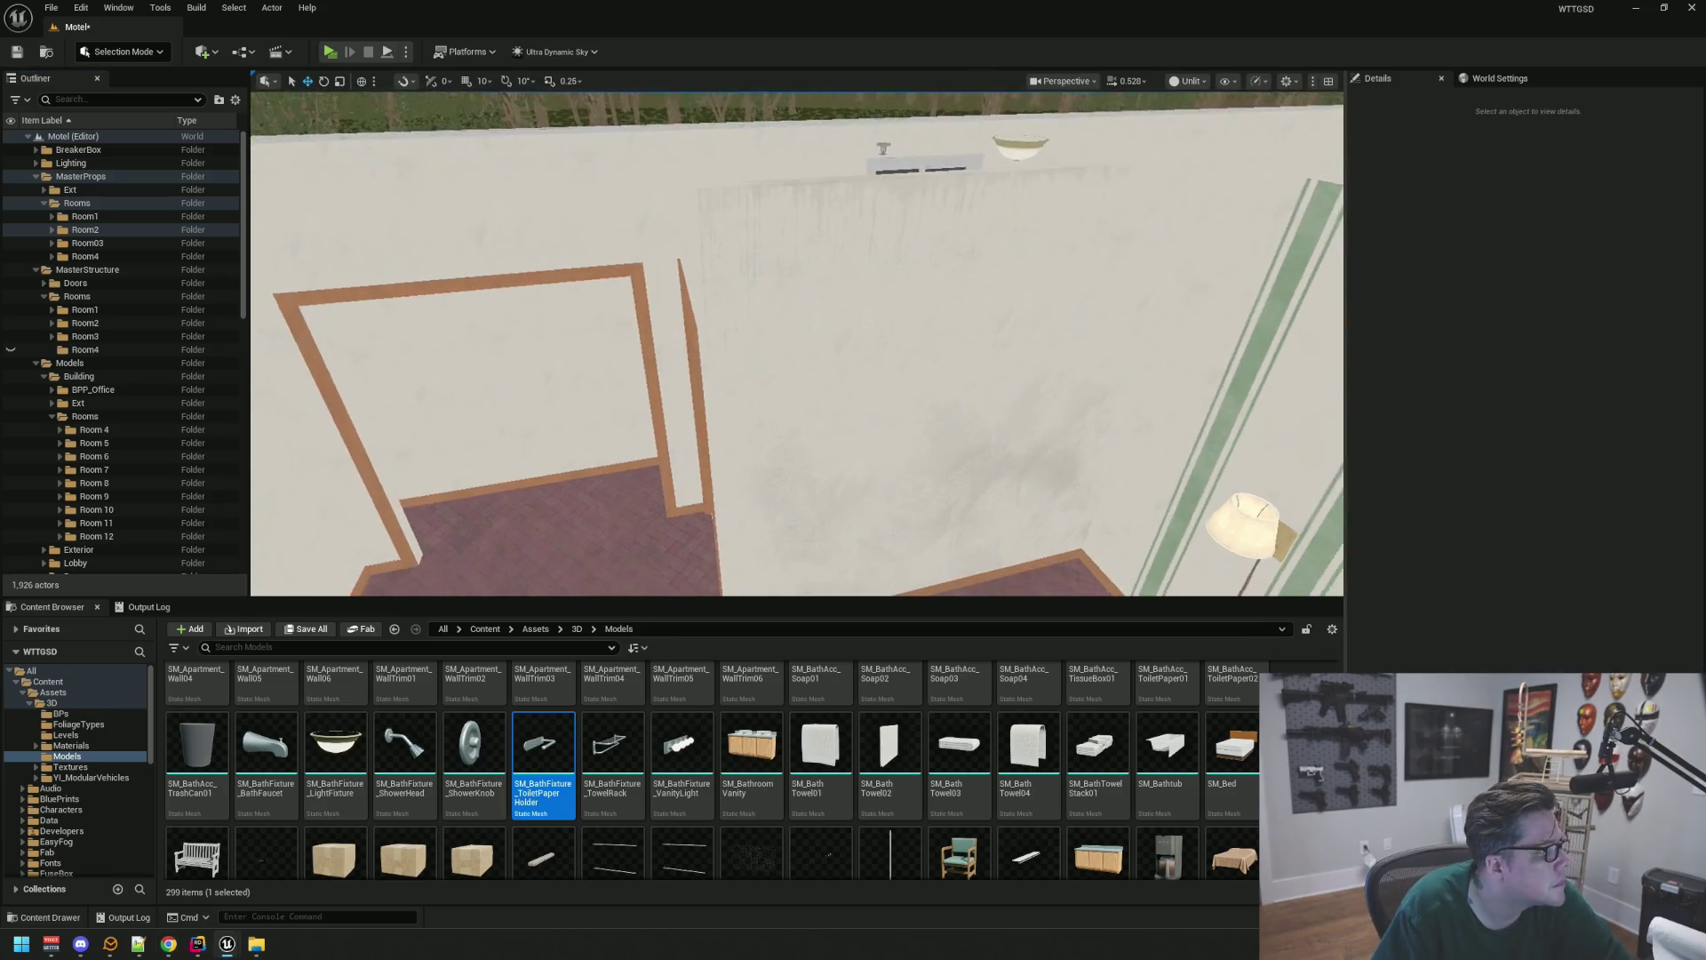
click(149, 244)
click(149, 244)
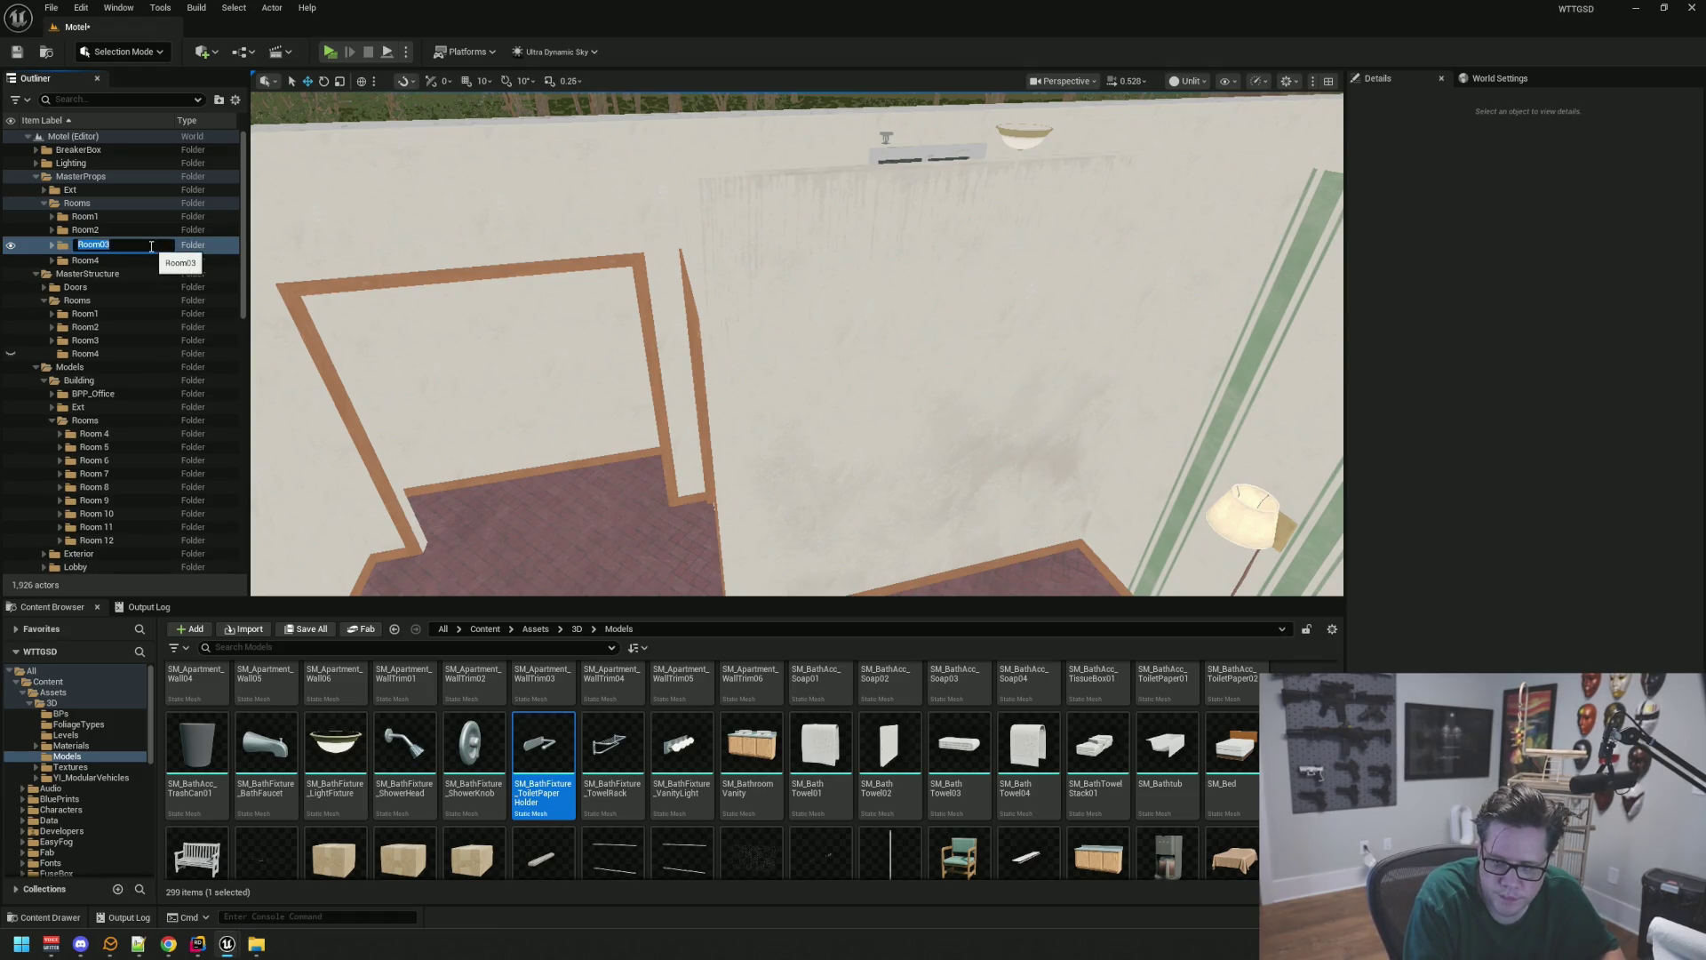
text(R)
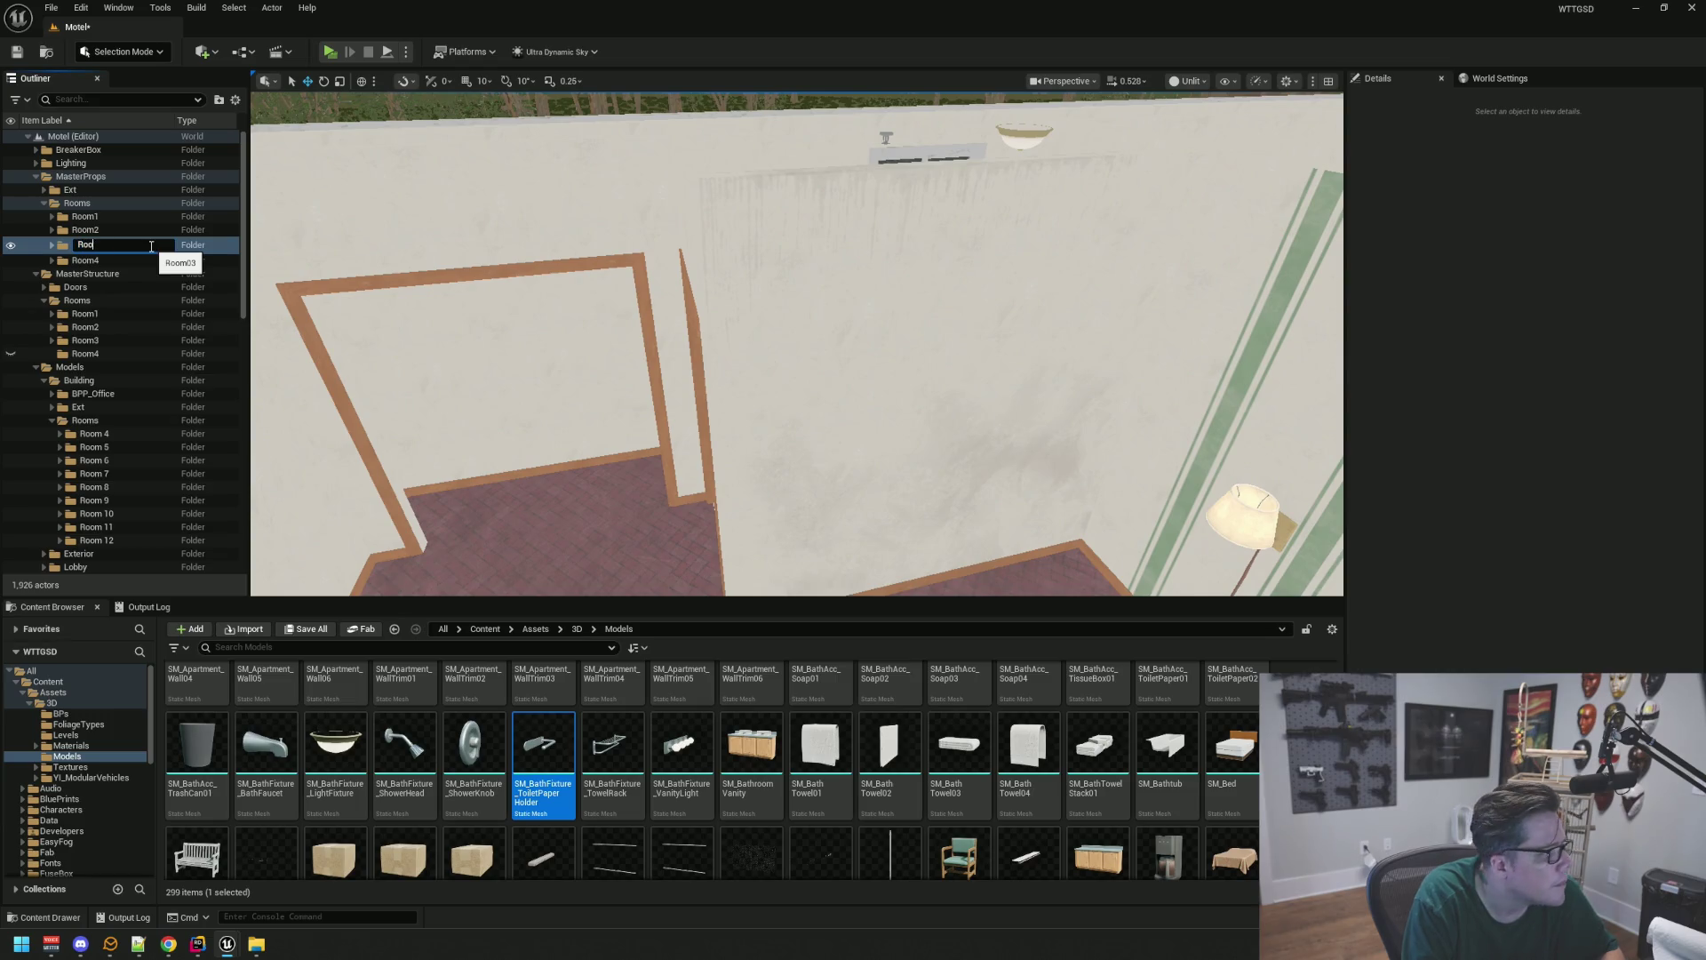
key(Return)
key(ctrl+s)
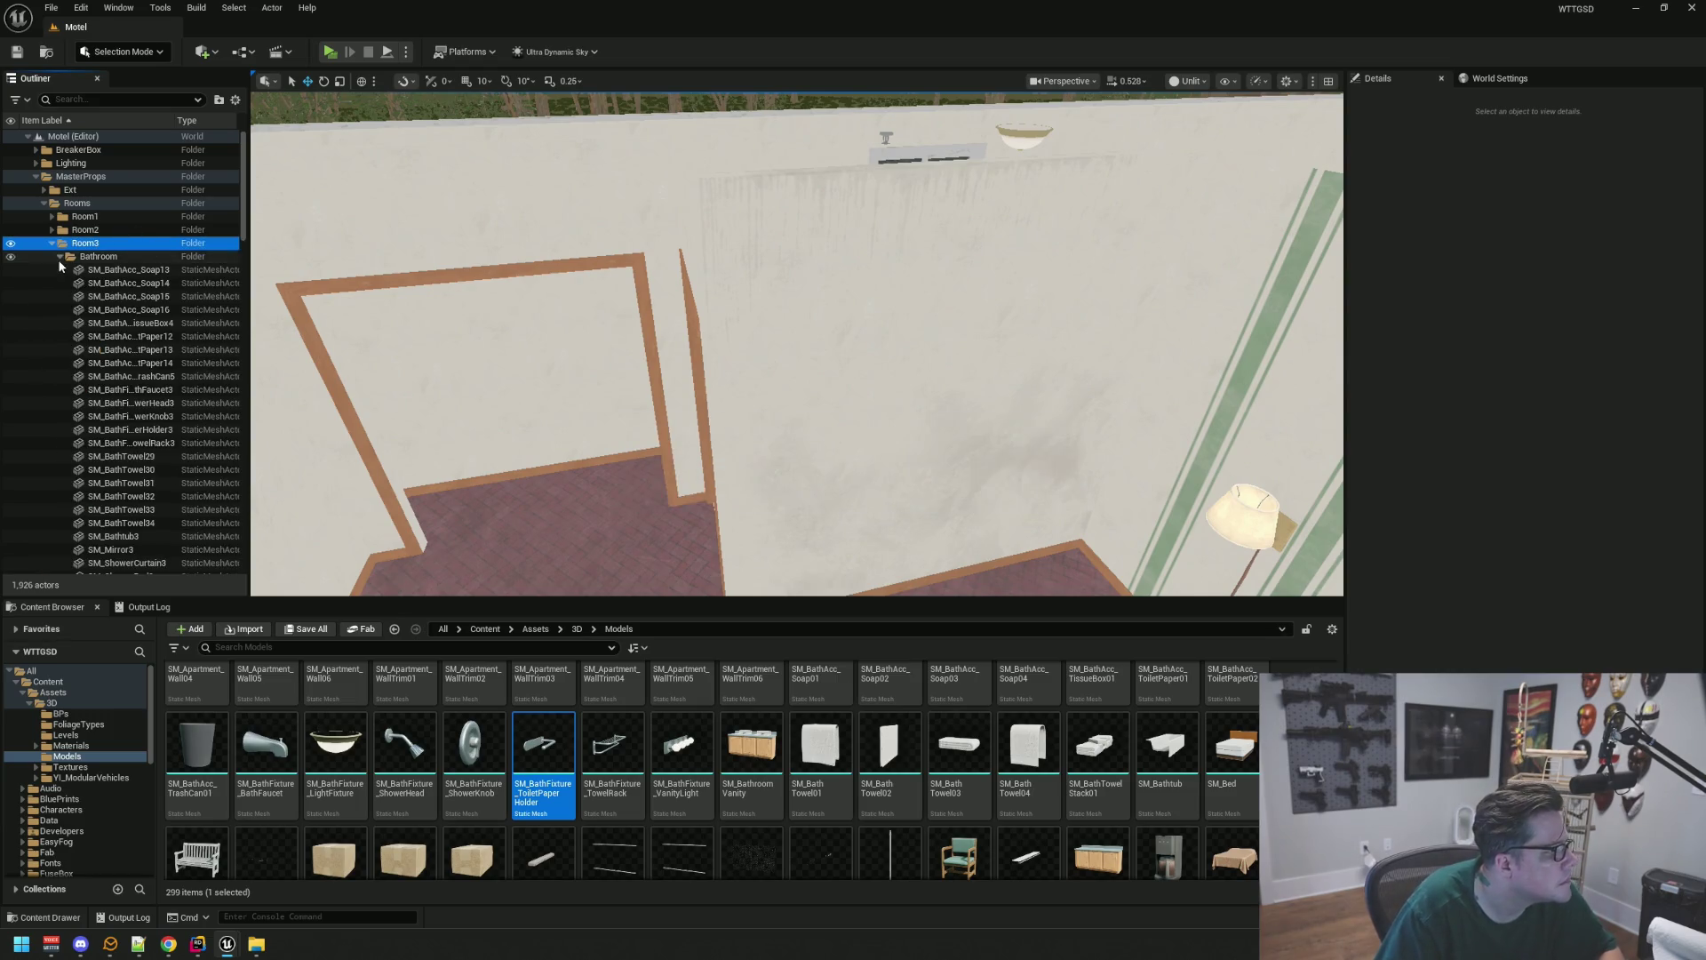
click(59, 270)
click(60, 283)
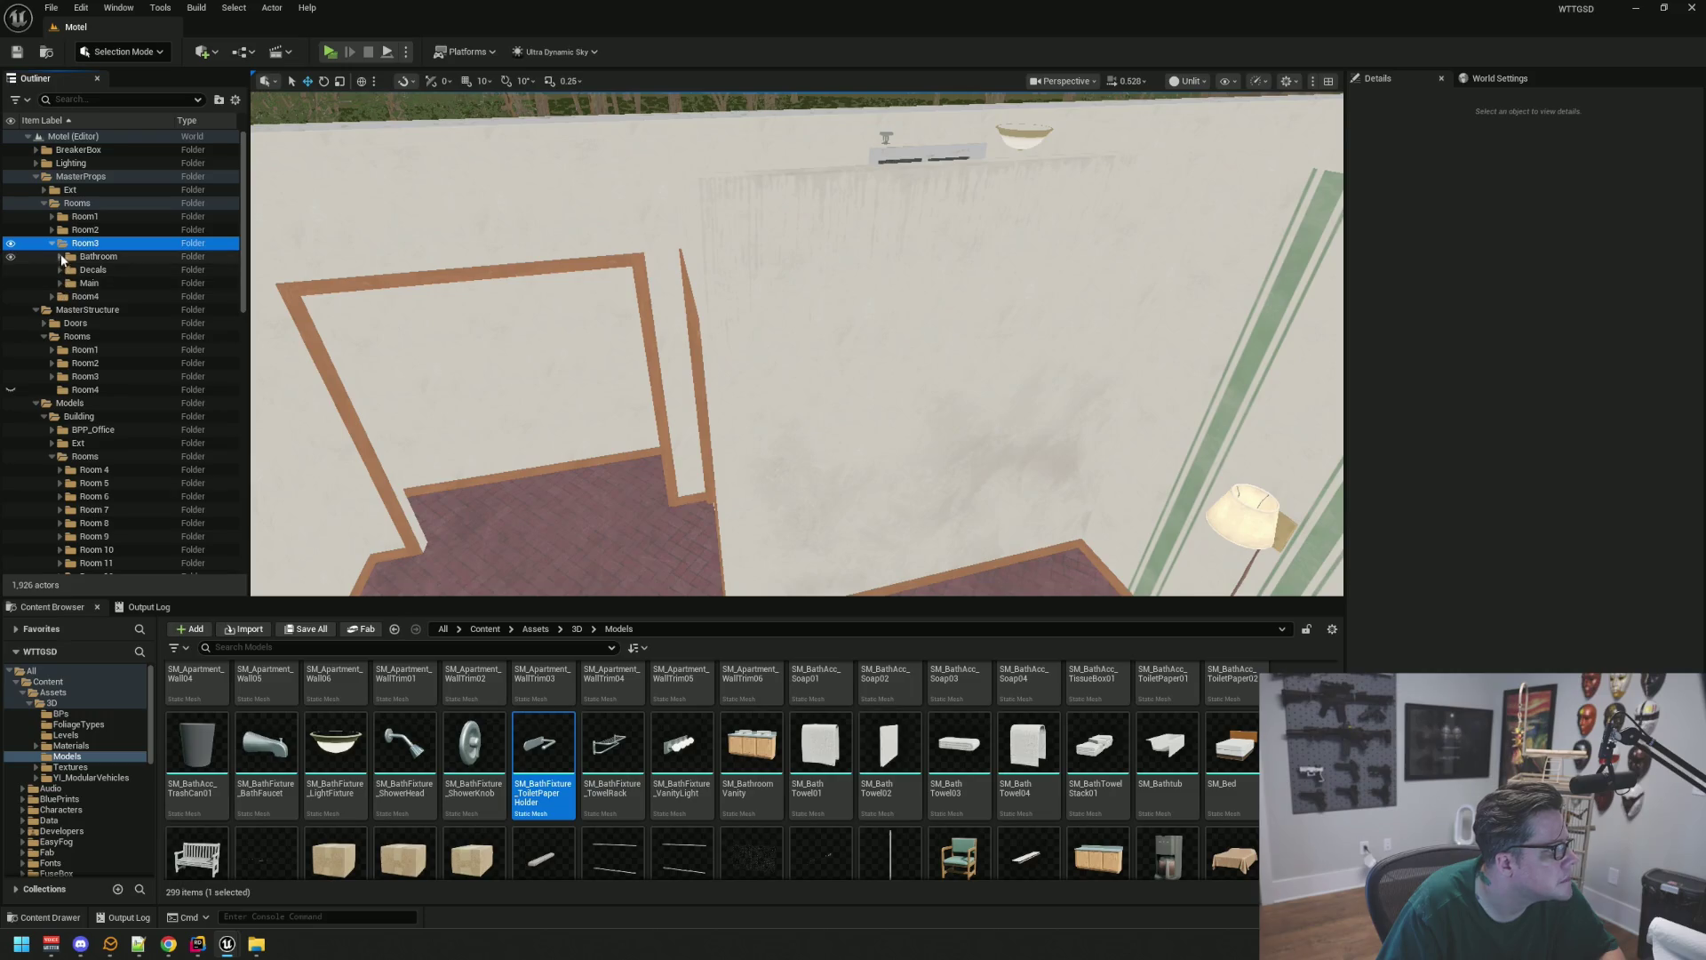
Move the 19 Room 4 structure pieces into MasterStructure > Rooms > Room4 and save
click(126, 392)
click(705, 366)
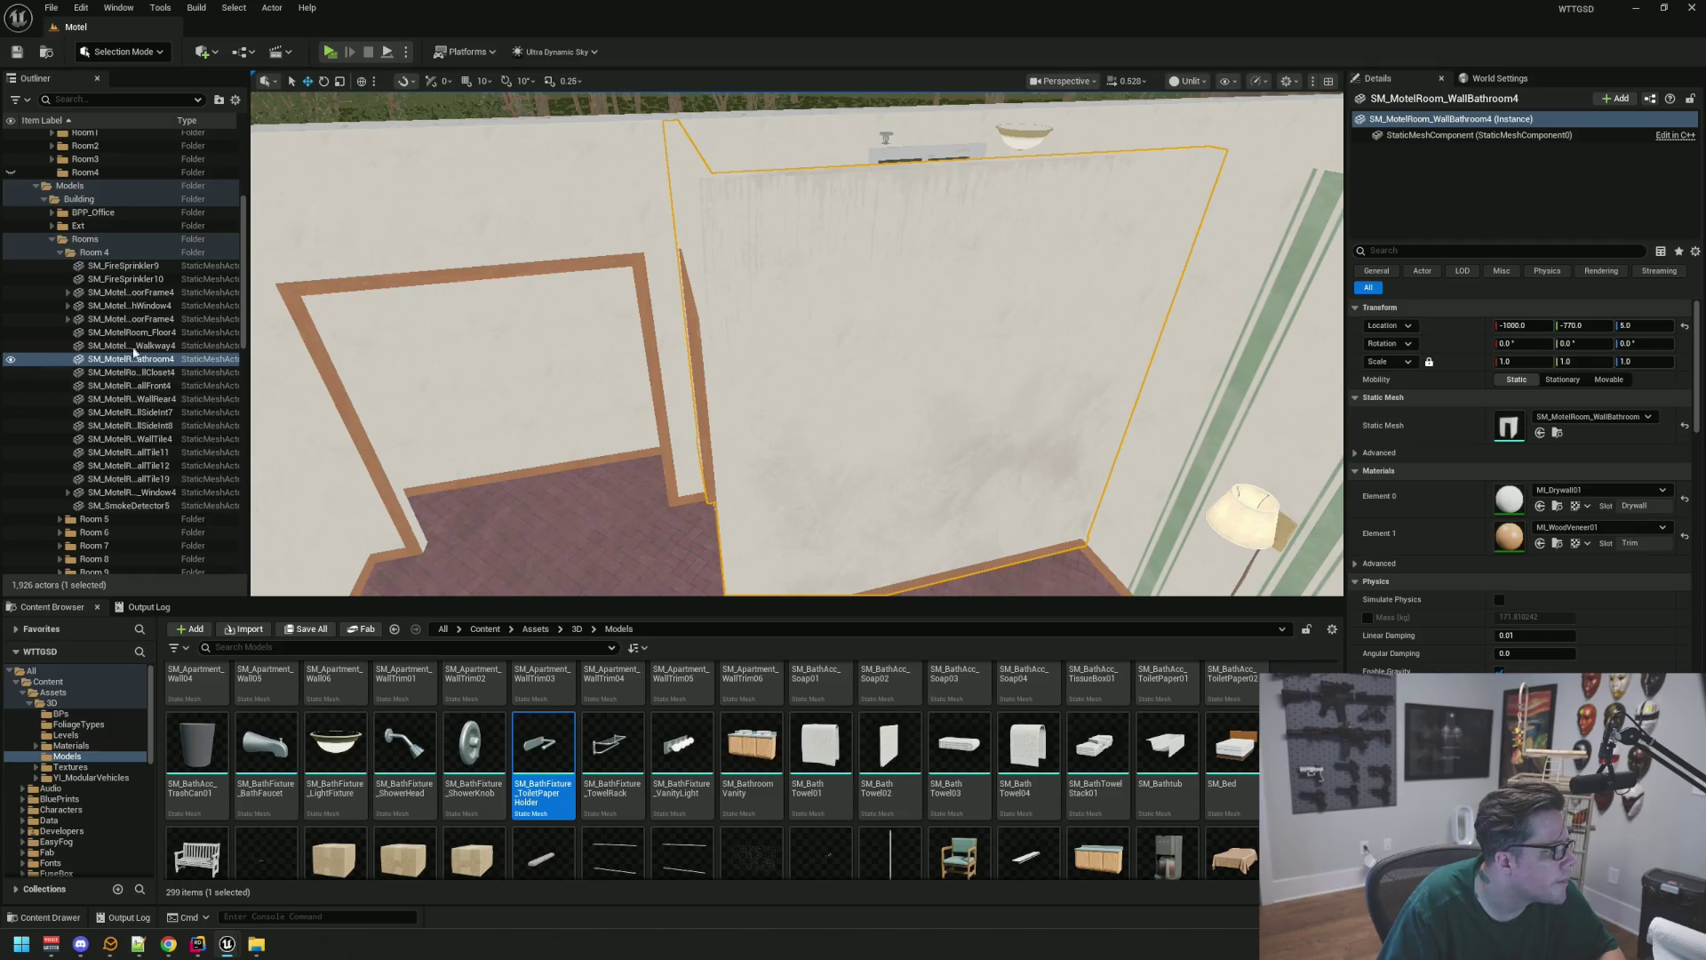
click(143, 266)
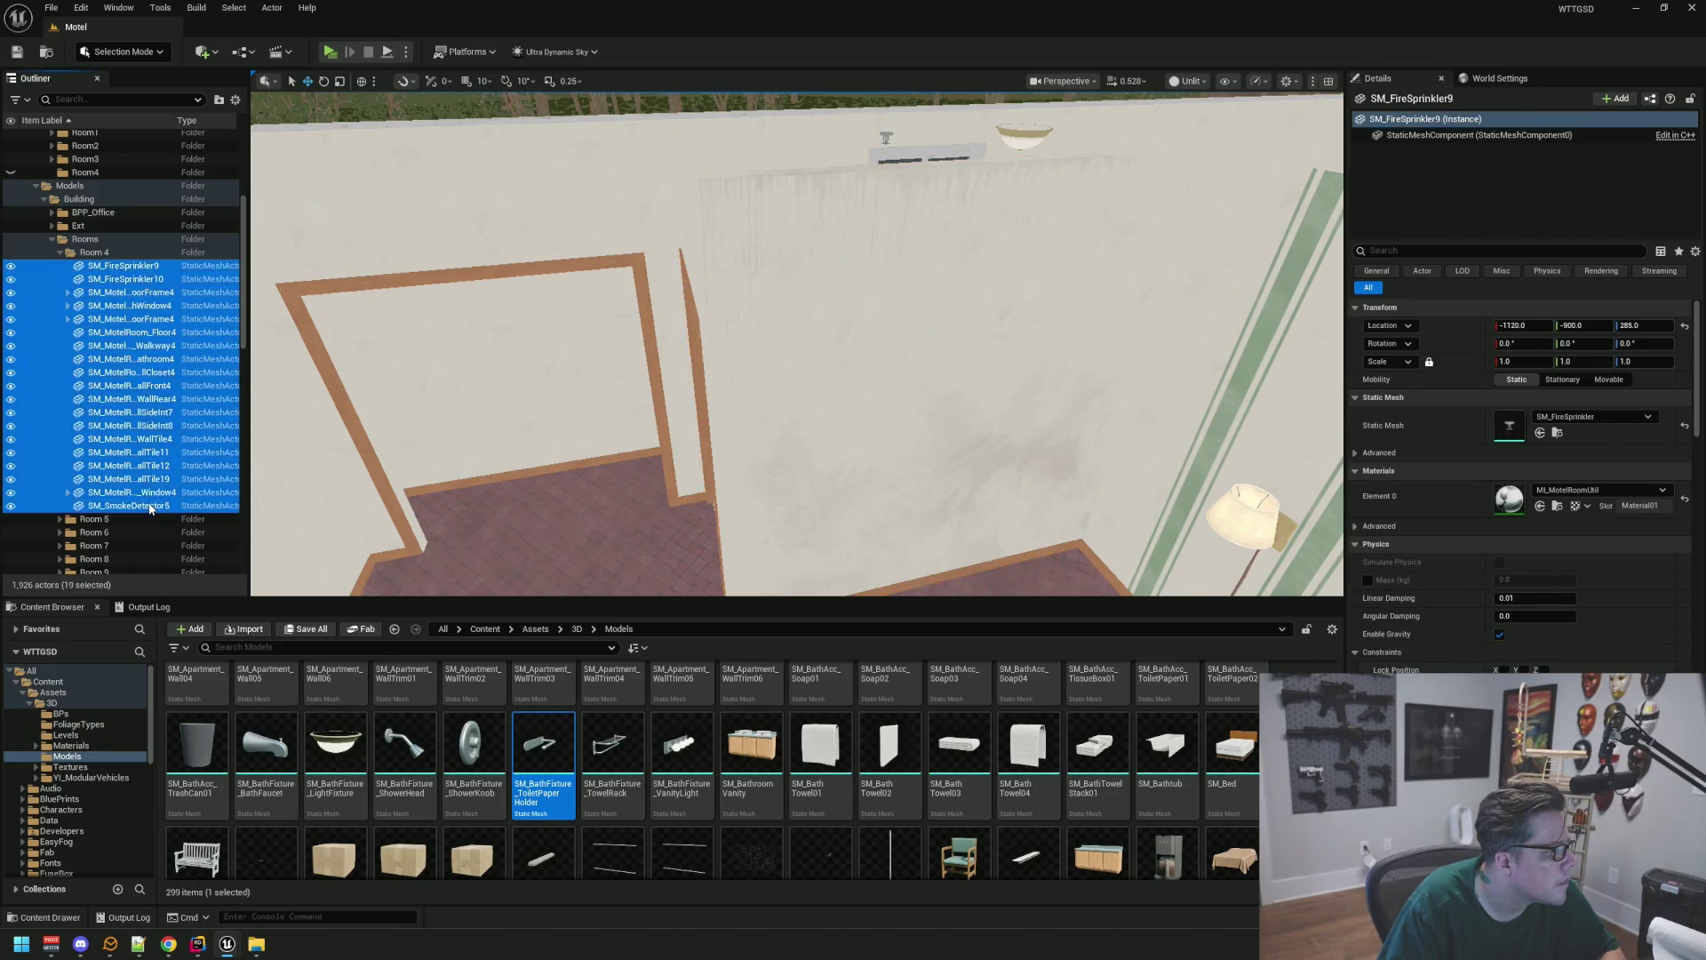
shift+click(152, 505)
scroll(150, 387, up, 3)
drag(111, 428, 91, 322)
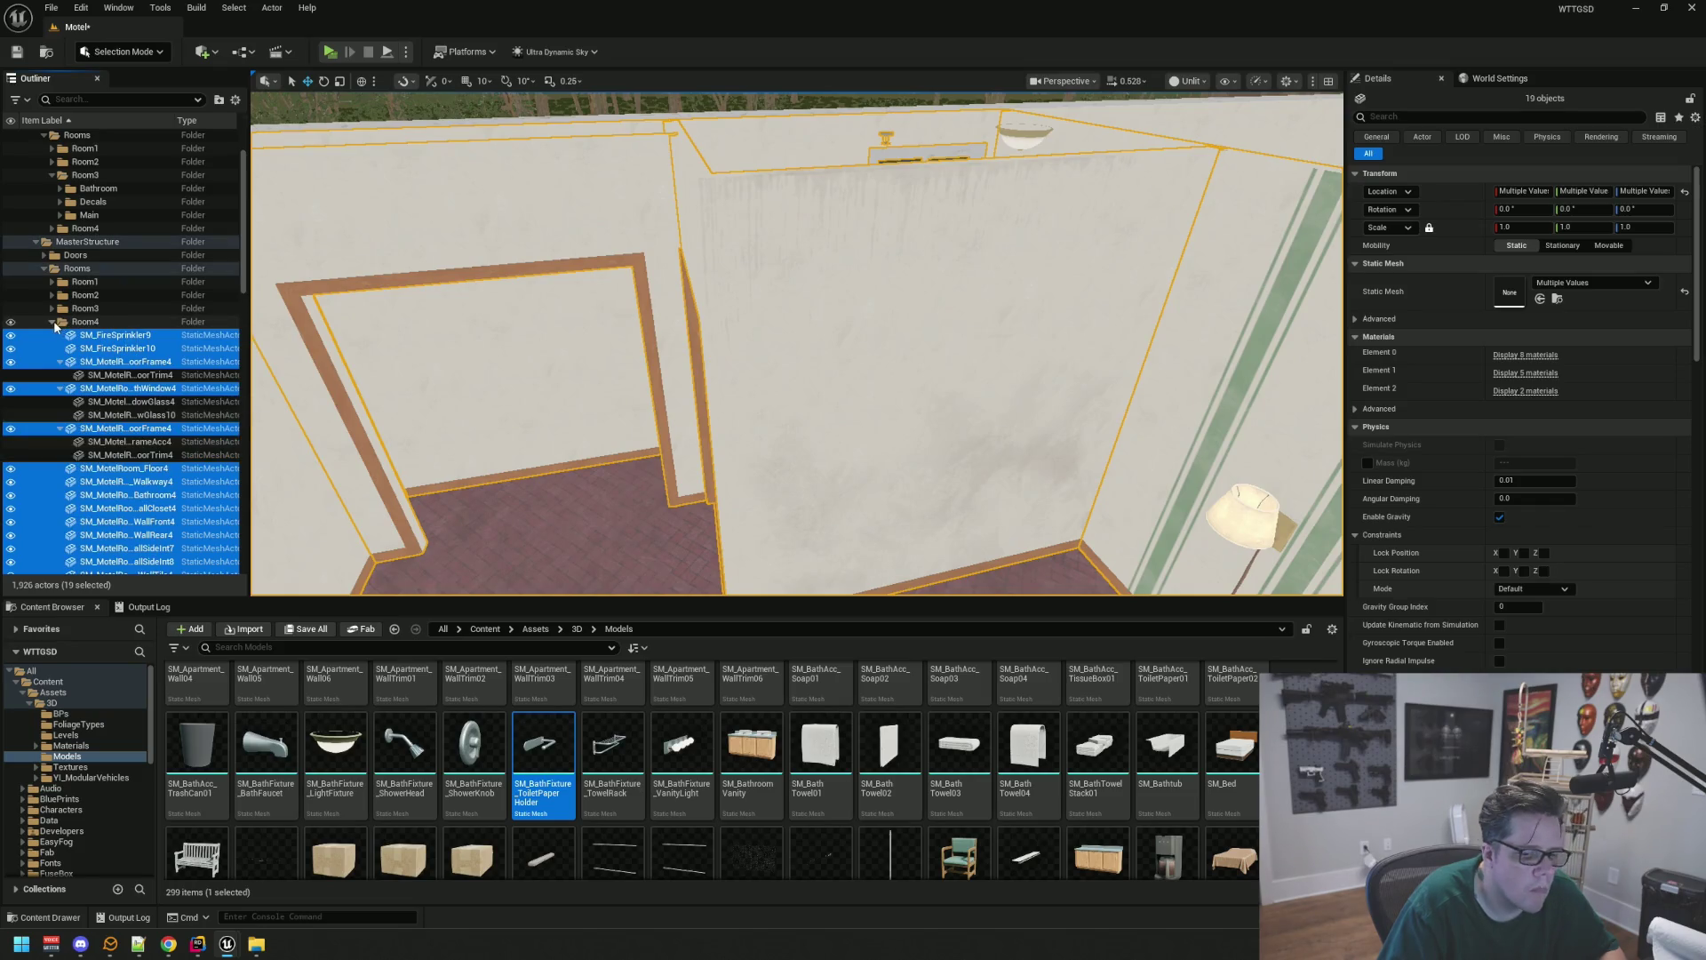
click(53, 323)
key(ctrl+s)
Delete the emptied Room 4 model folder and collapse the props Rooms folders
click(124, 402)
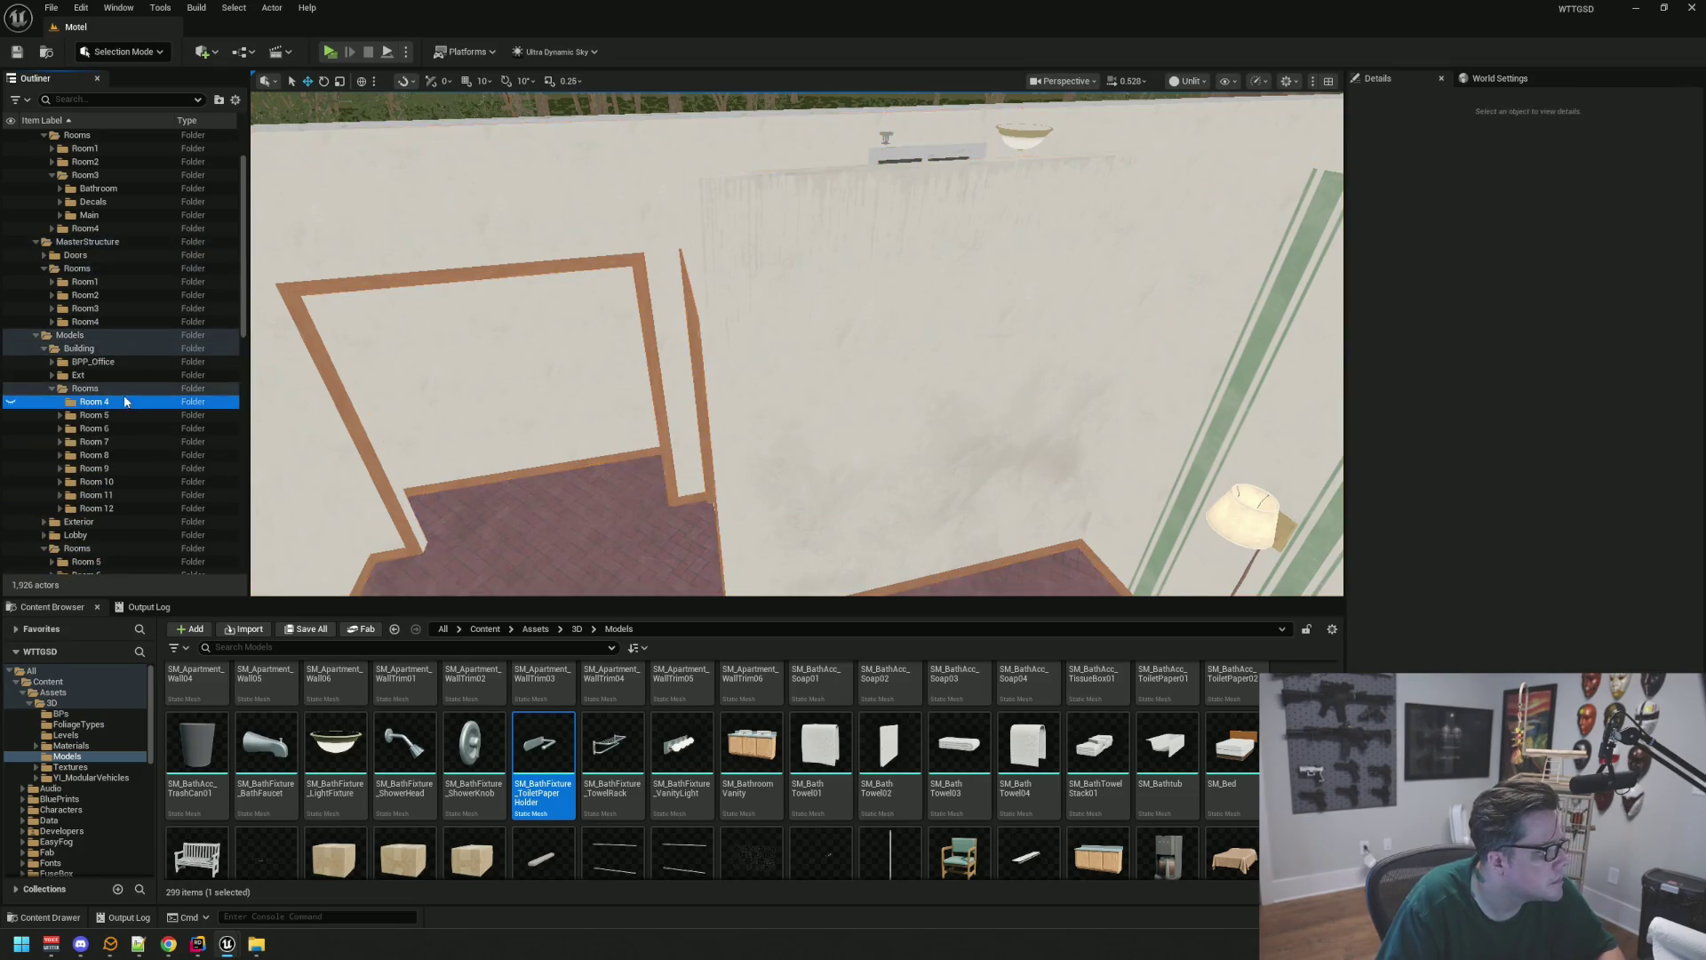
key(Delete)
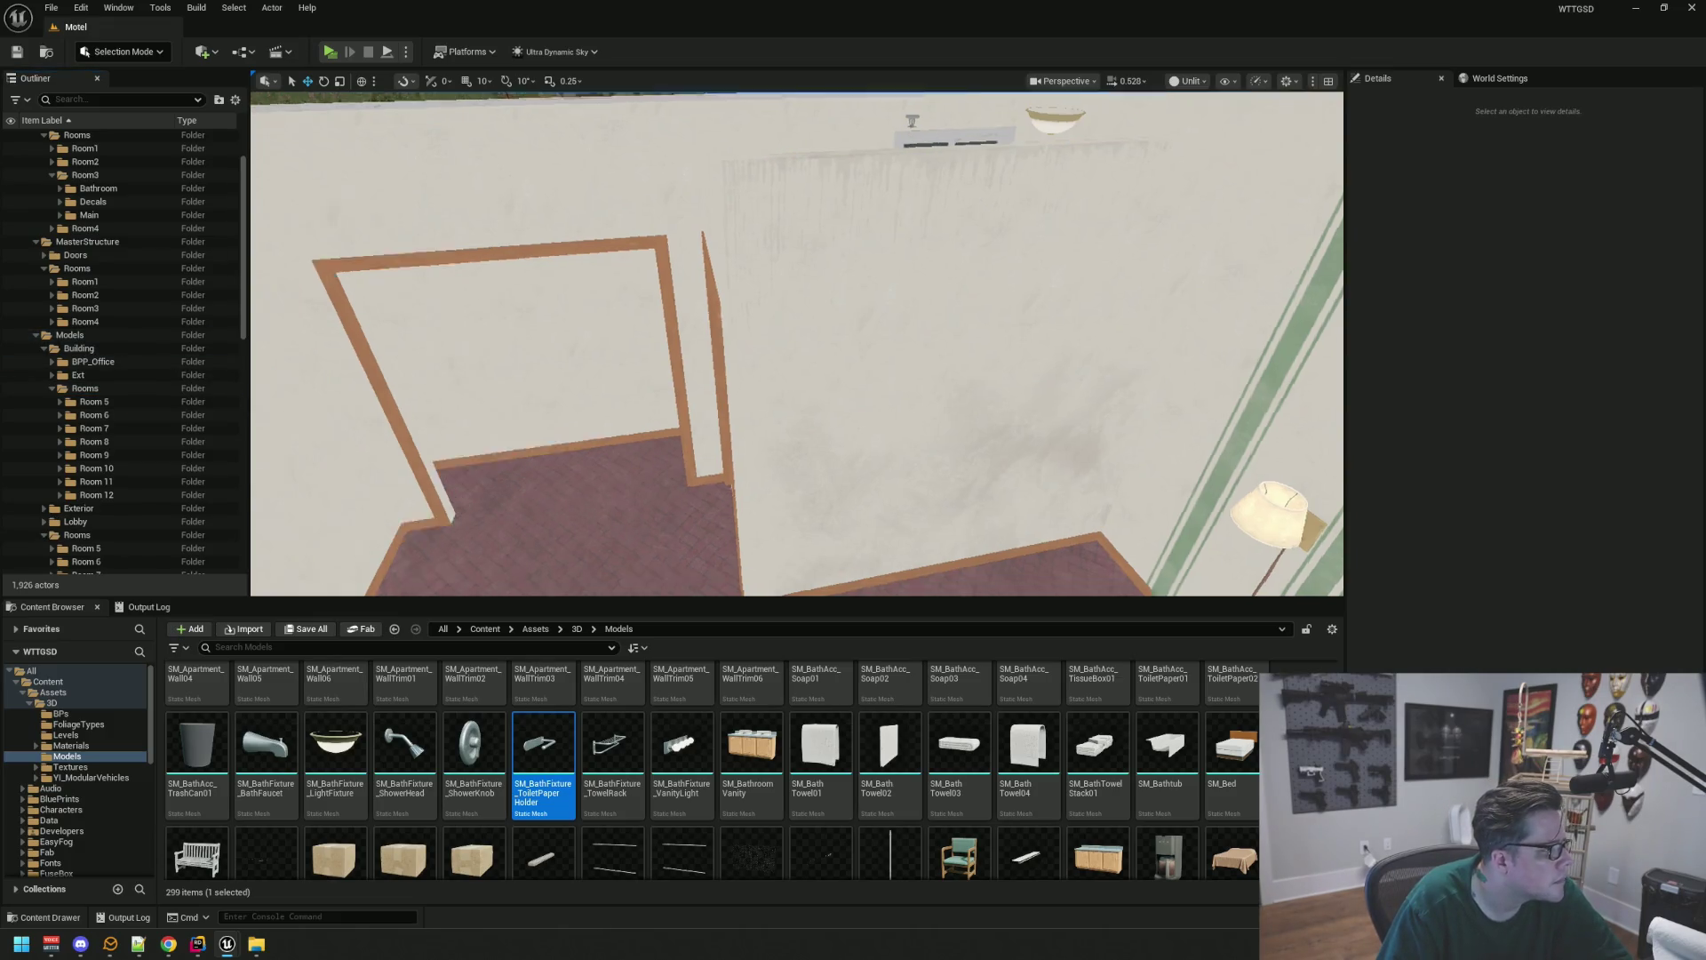
scroll(73, 252, up, 2)
click(51, 242)
drag(491, 323, 507, 309)
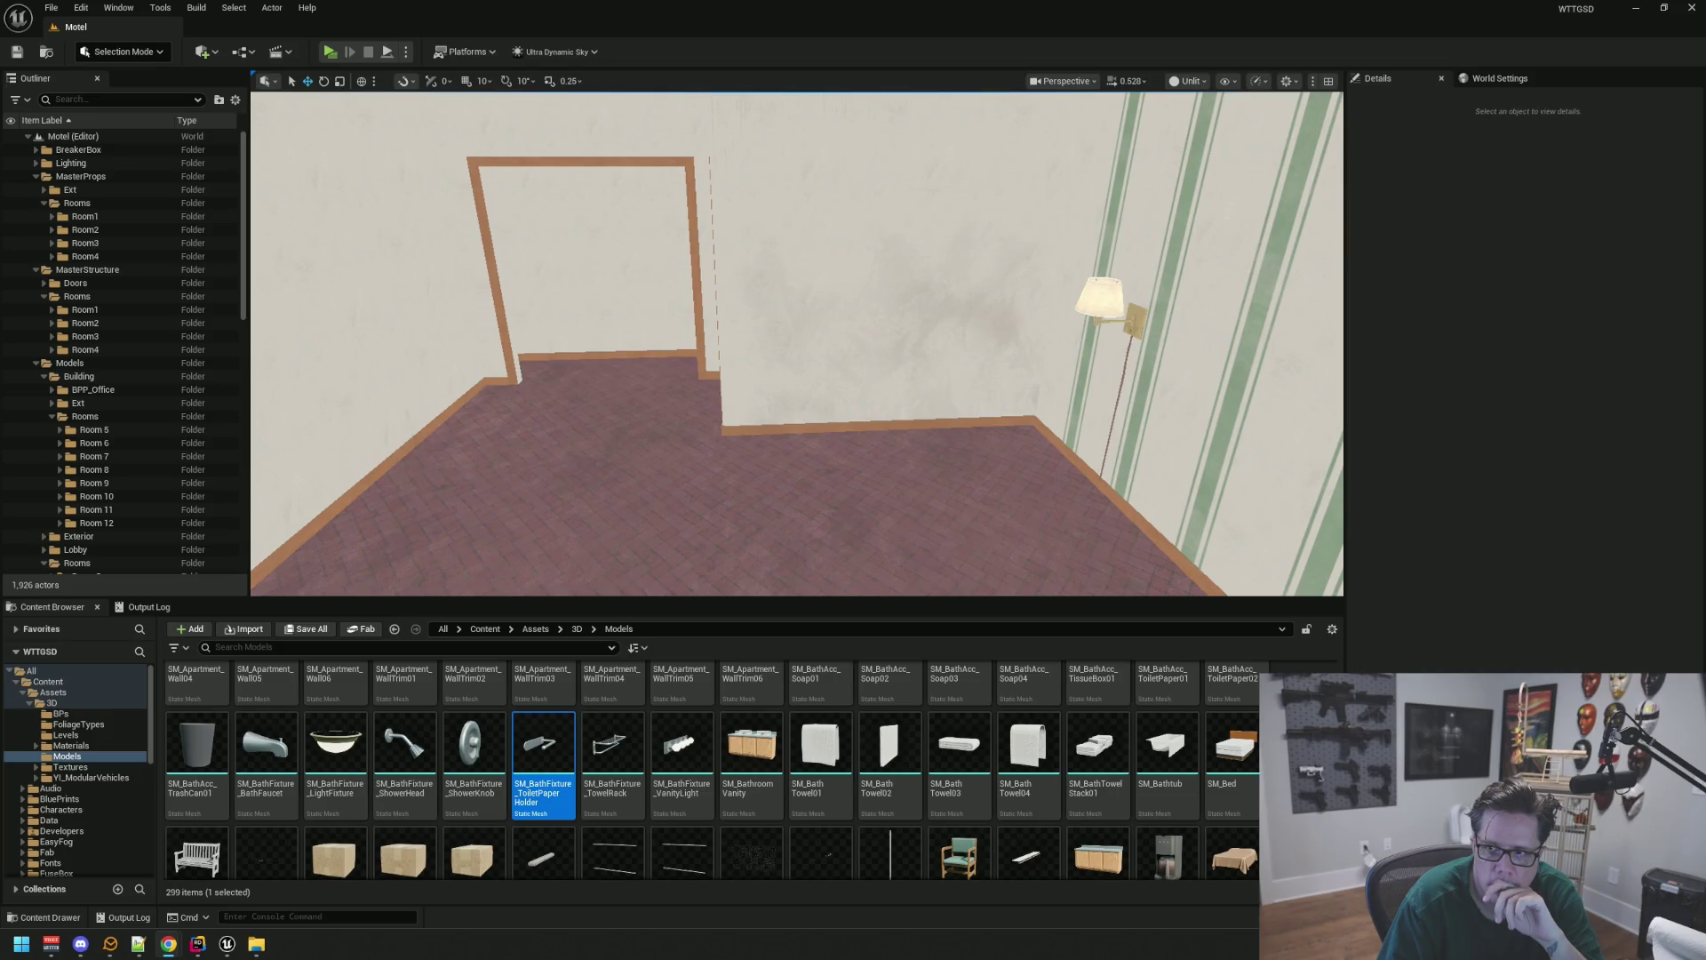
drag(506, 309, 506, 309)
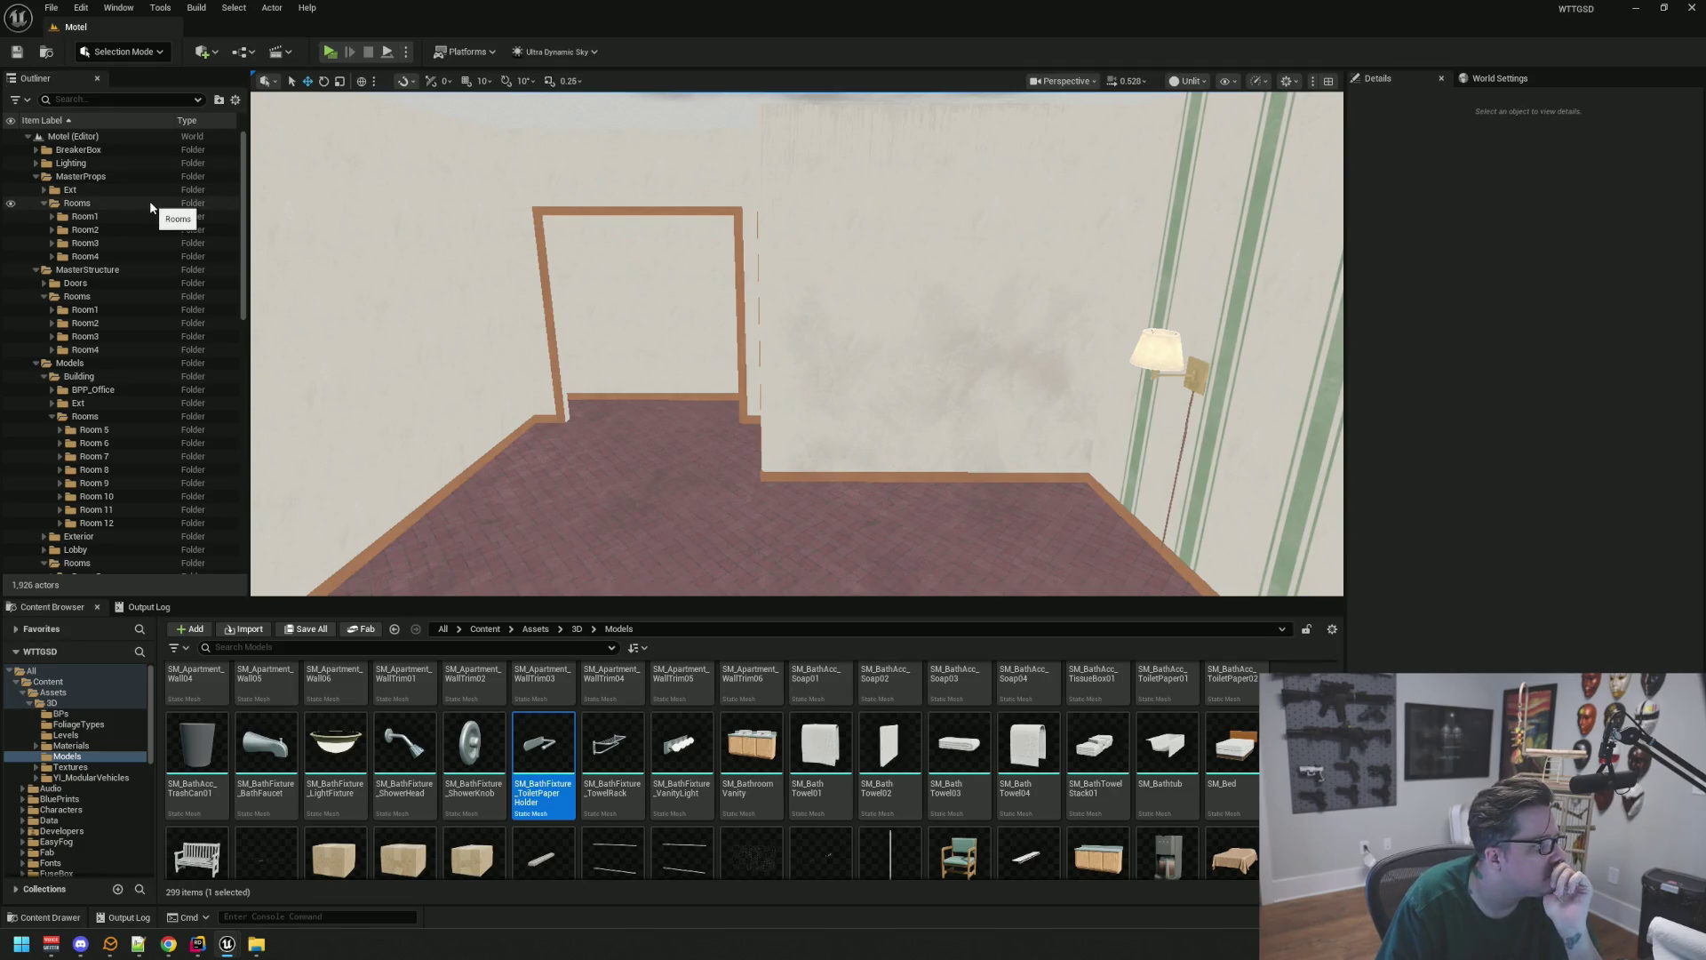
click(44, 201)
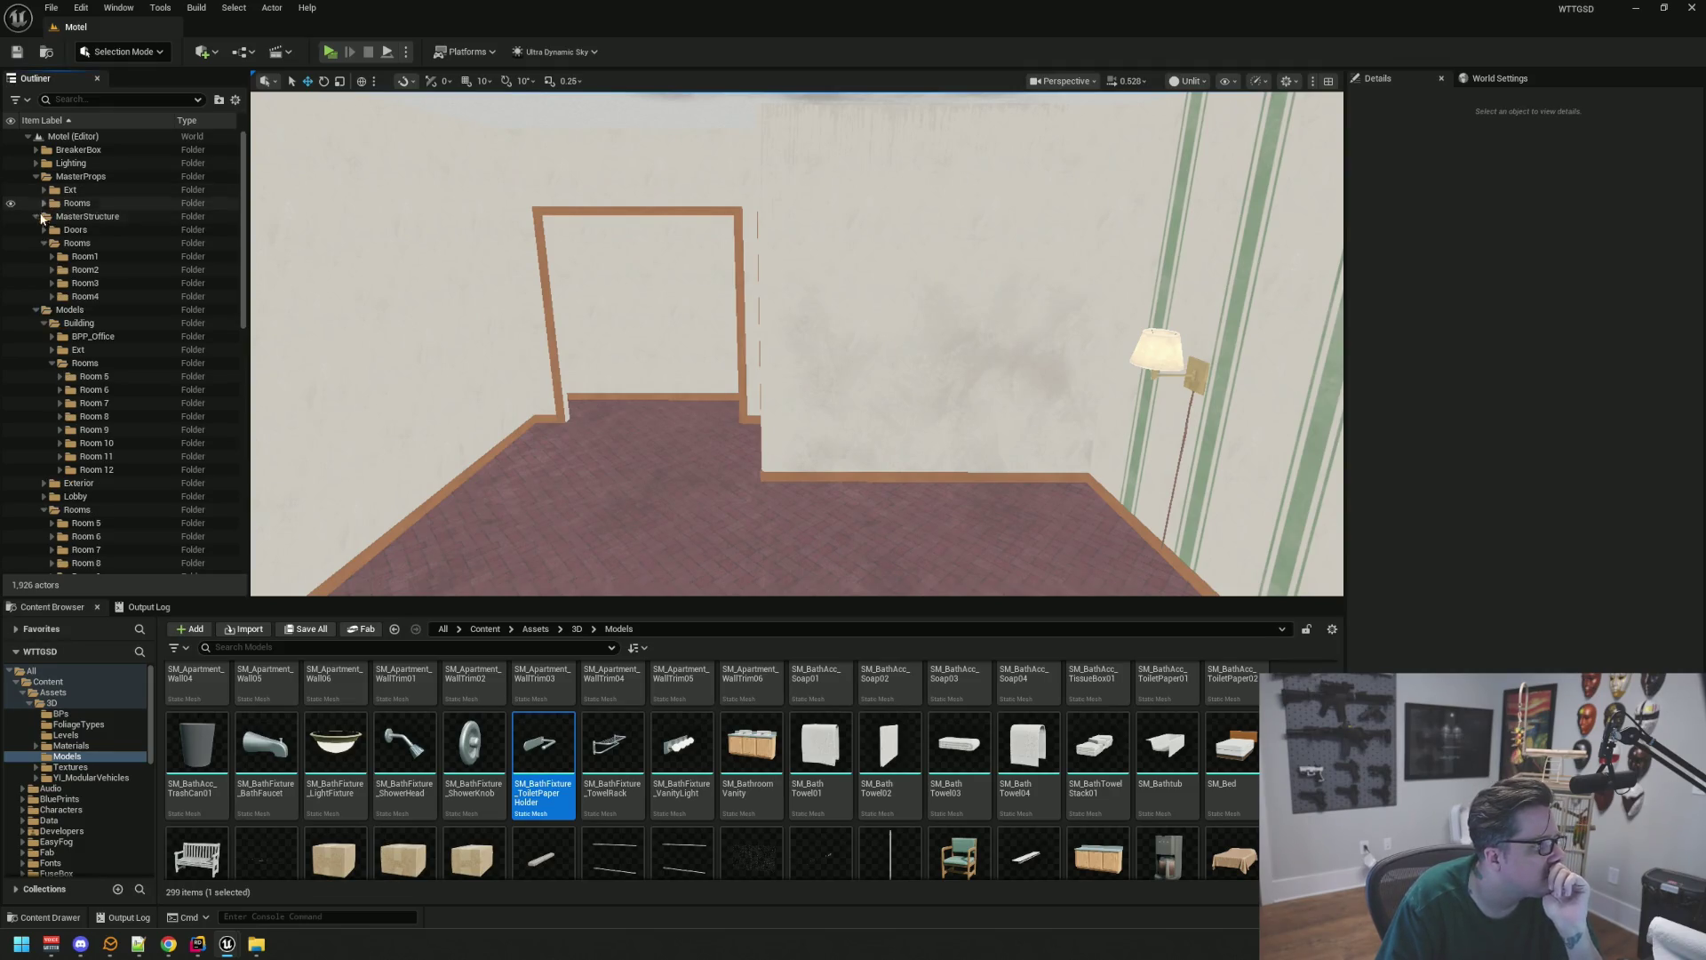
Collapse the MasterStructure Rooms, Models Building and Models Rooms folders
click(44, 245)
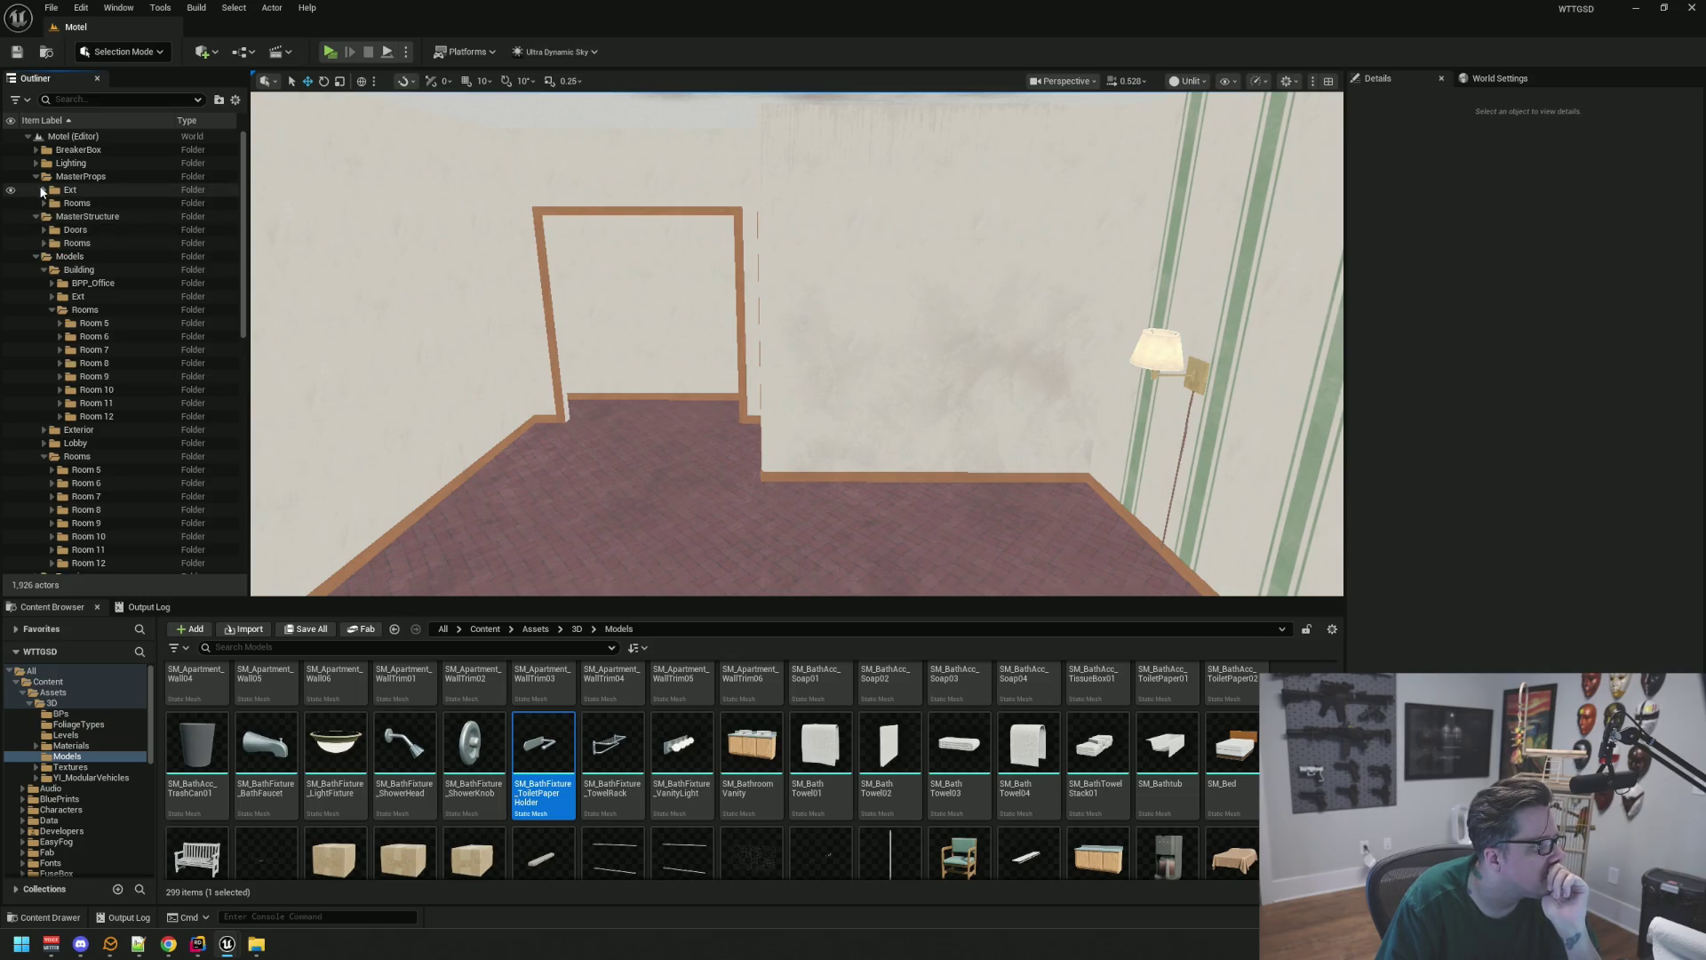
click(45, 269)
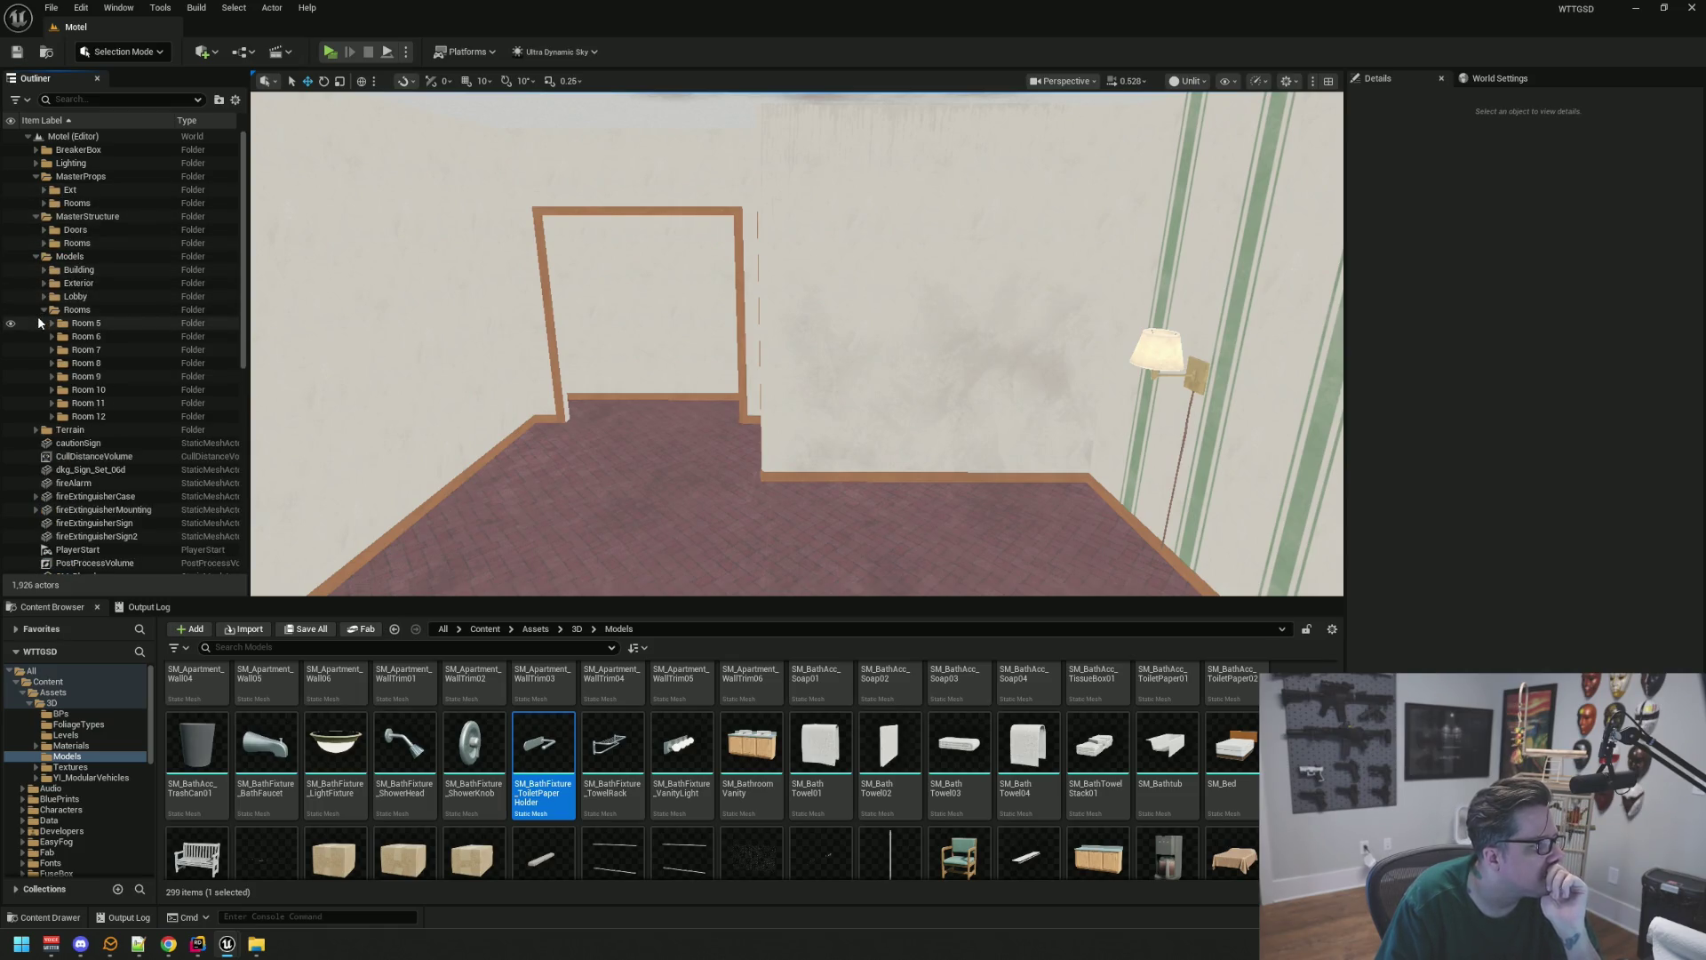
click(43, 310)
scroll(119, 282, down, 5)
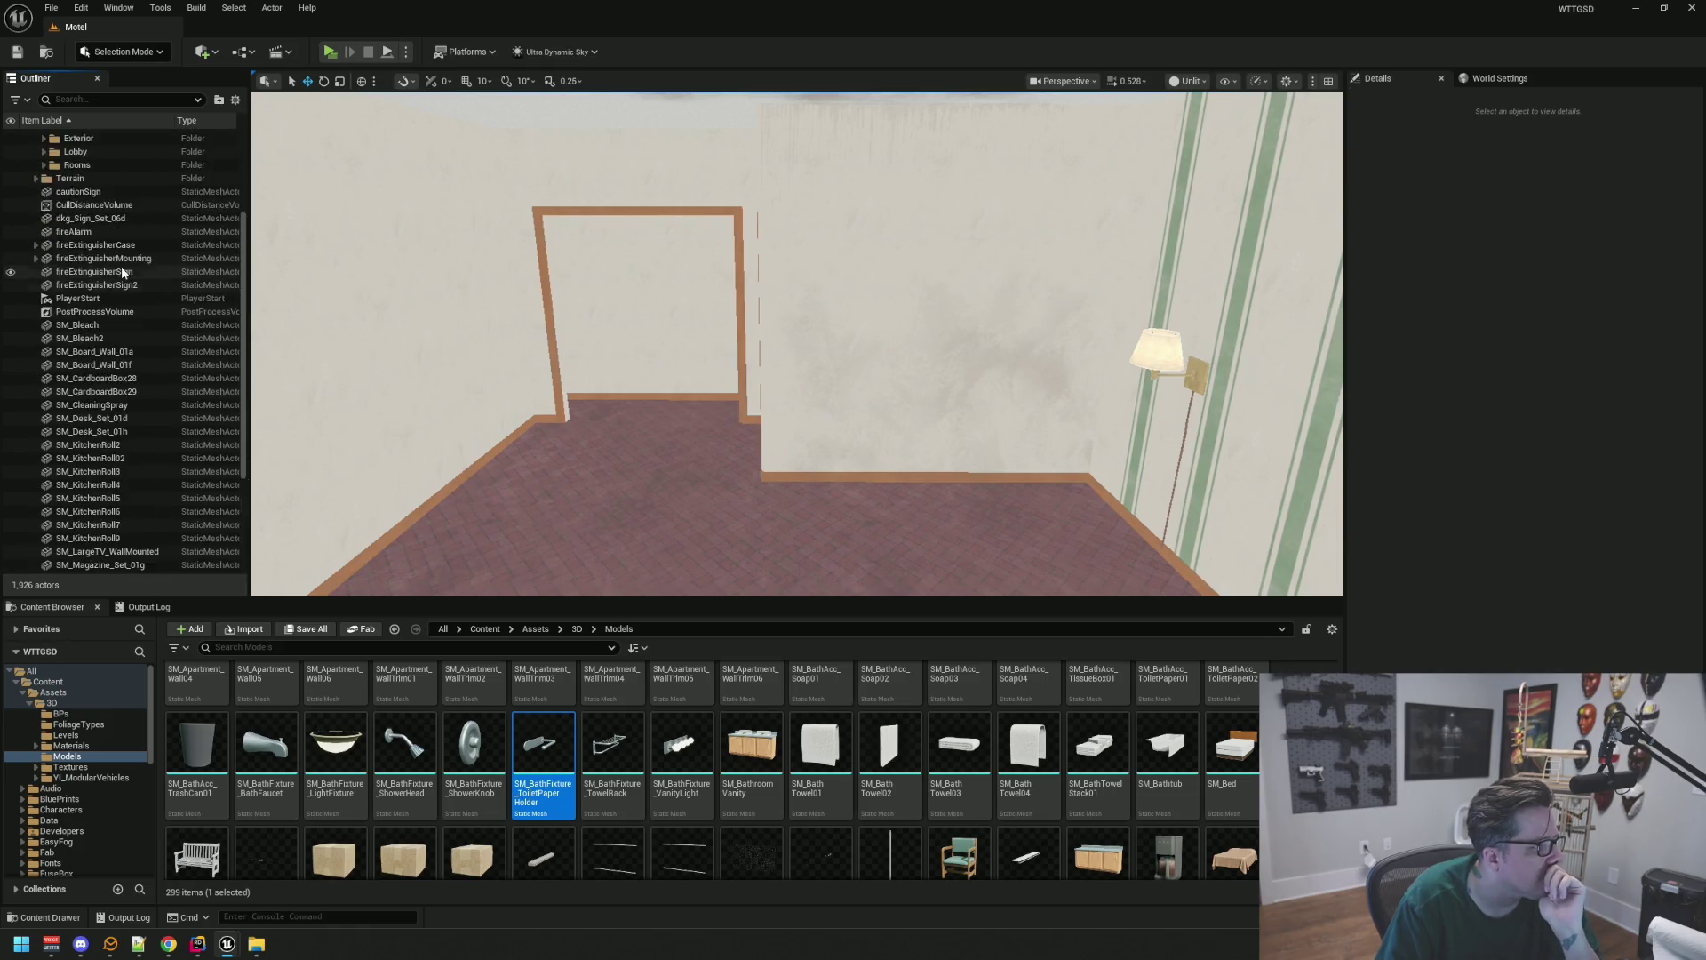
scroll(122, 271, up, 5)
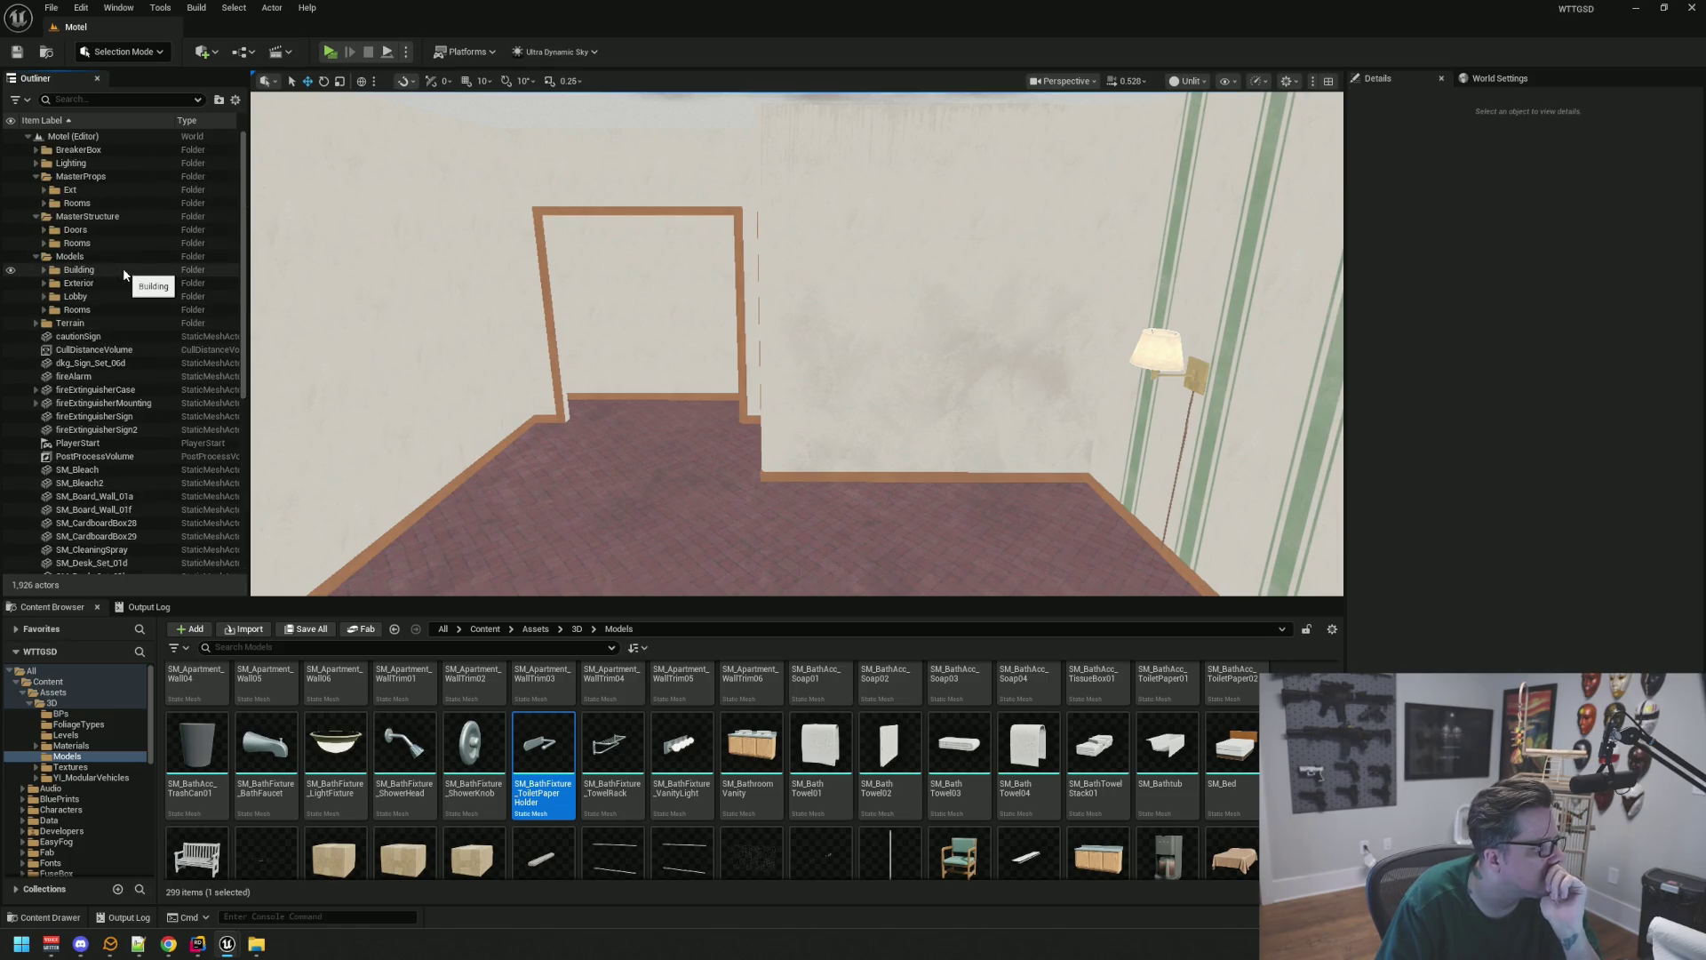
Make Room4's Main props visible again in the viewport
click(44, 203)
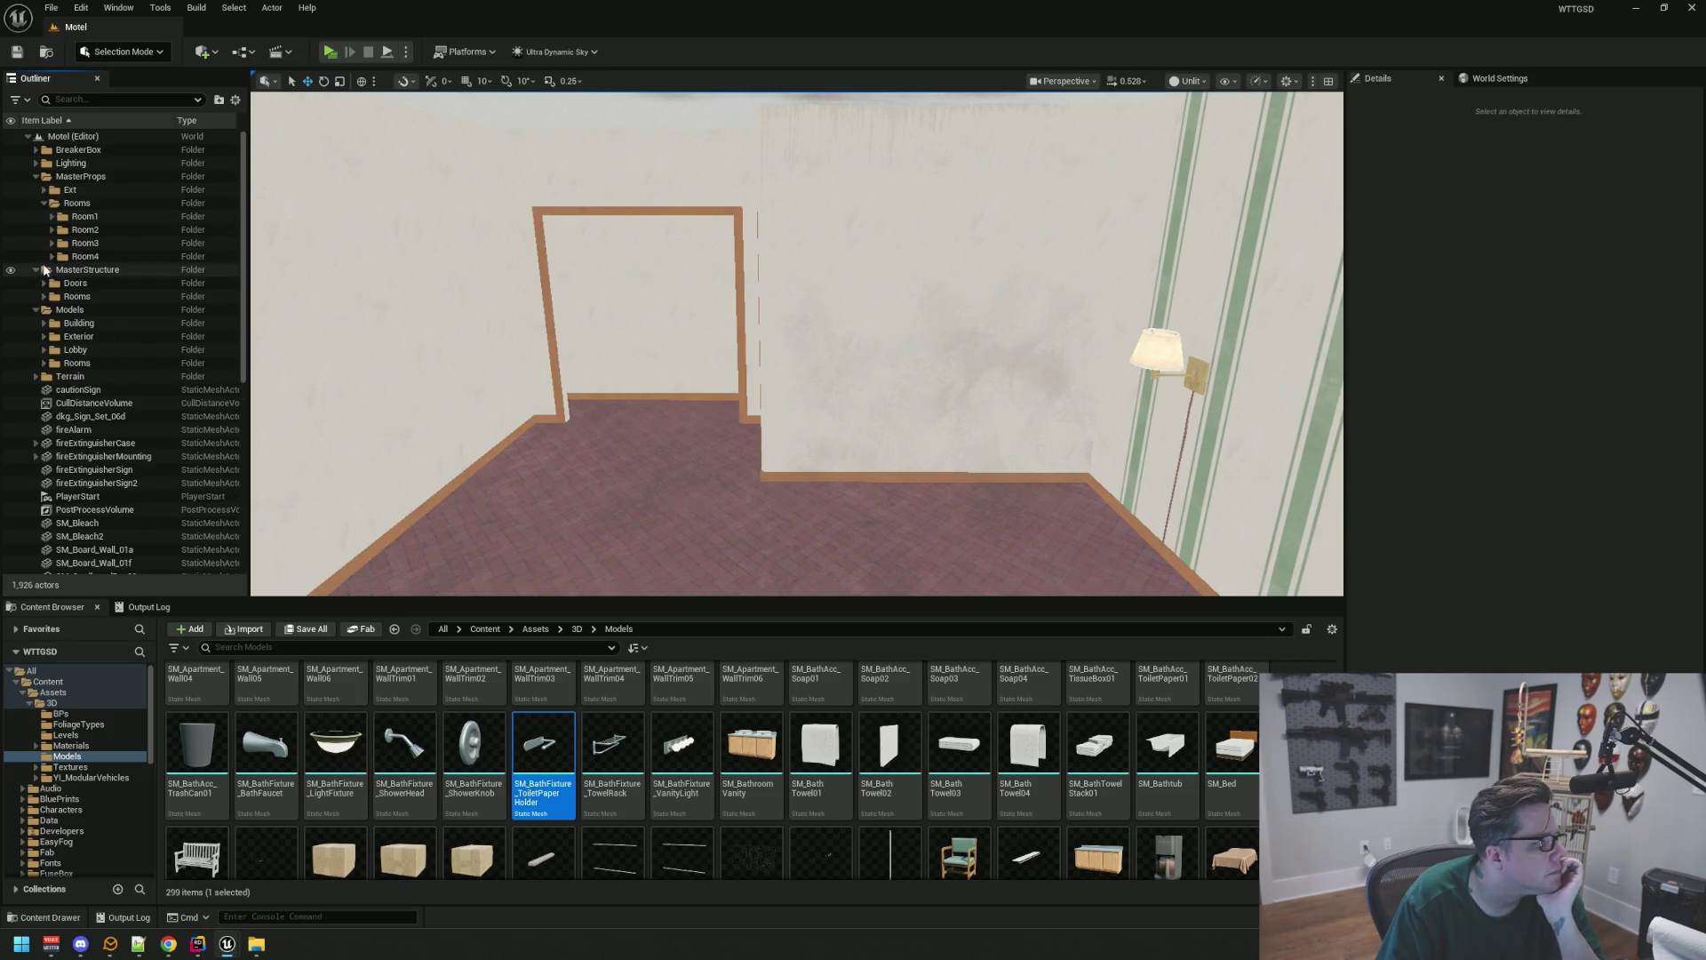
shift+click(52, 256)
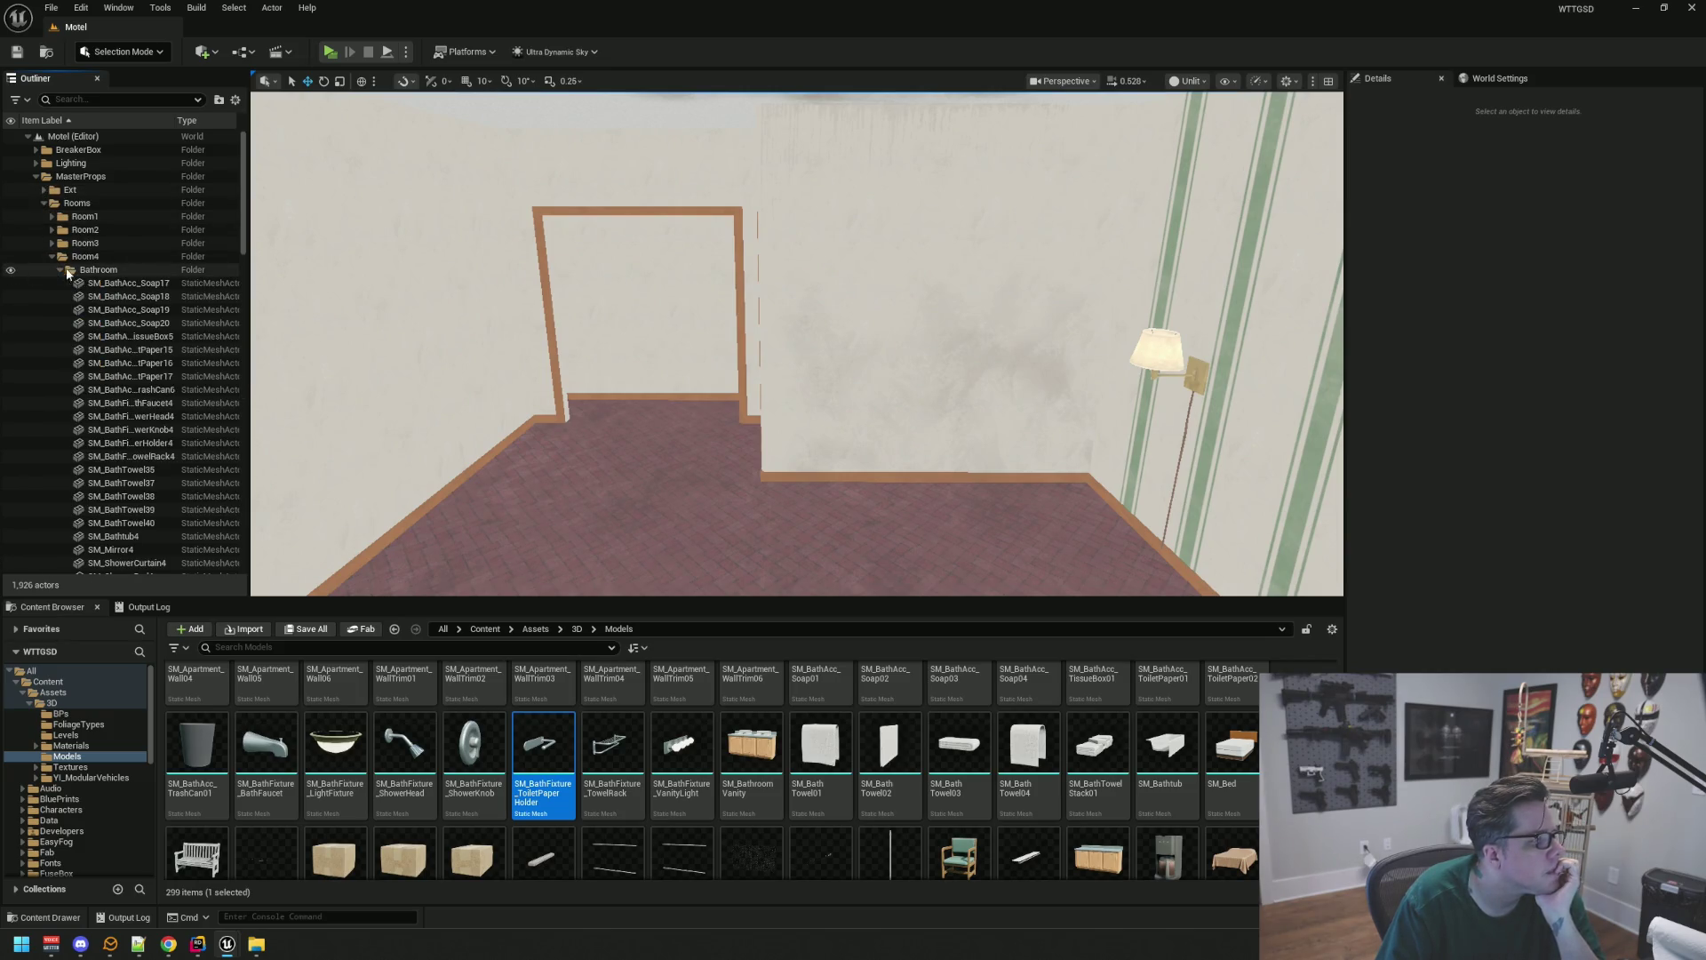
click(60, 269)
click(60, 296)
click(11, 296)
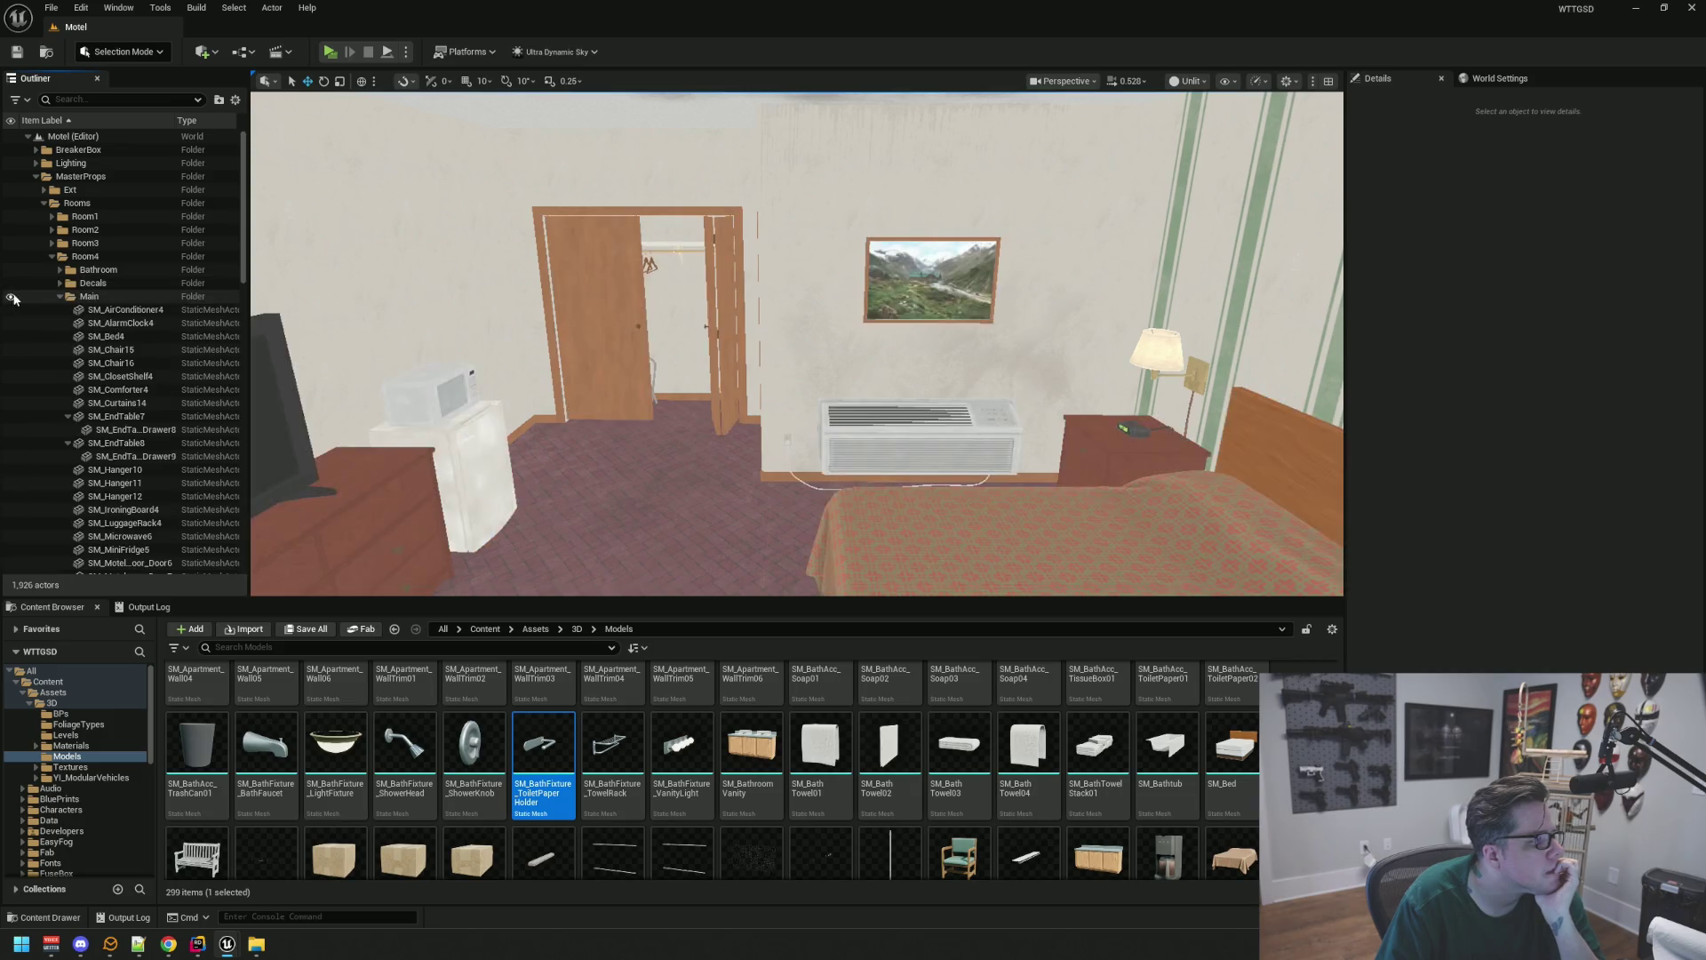
double_click(55, 296)
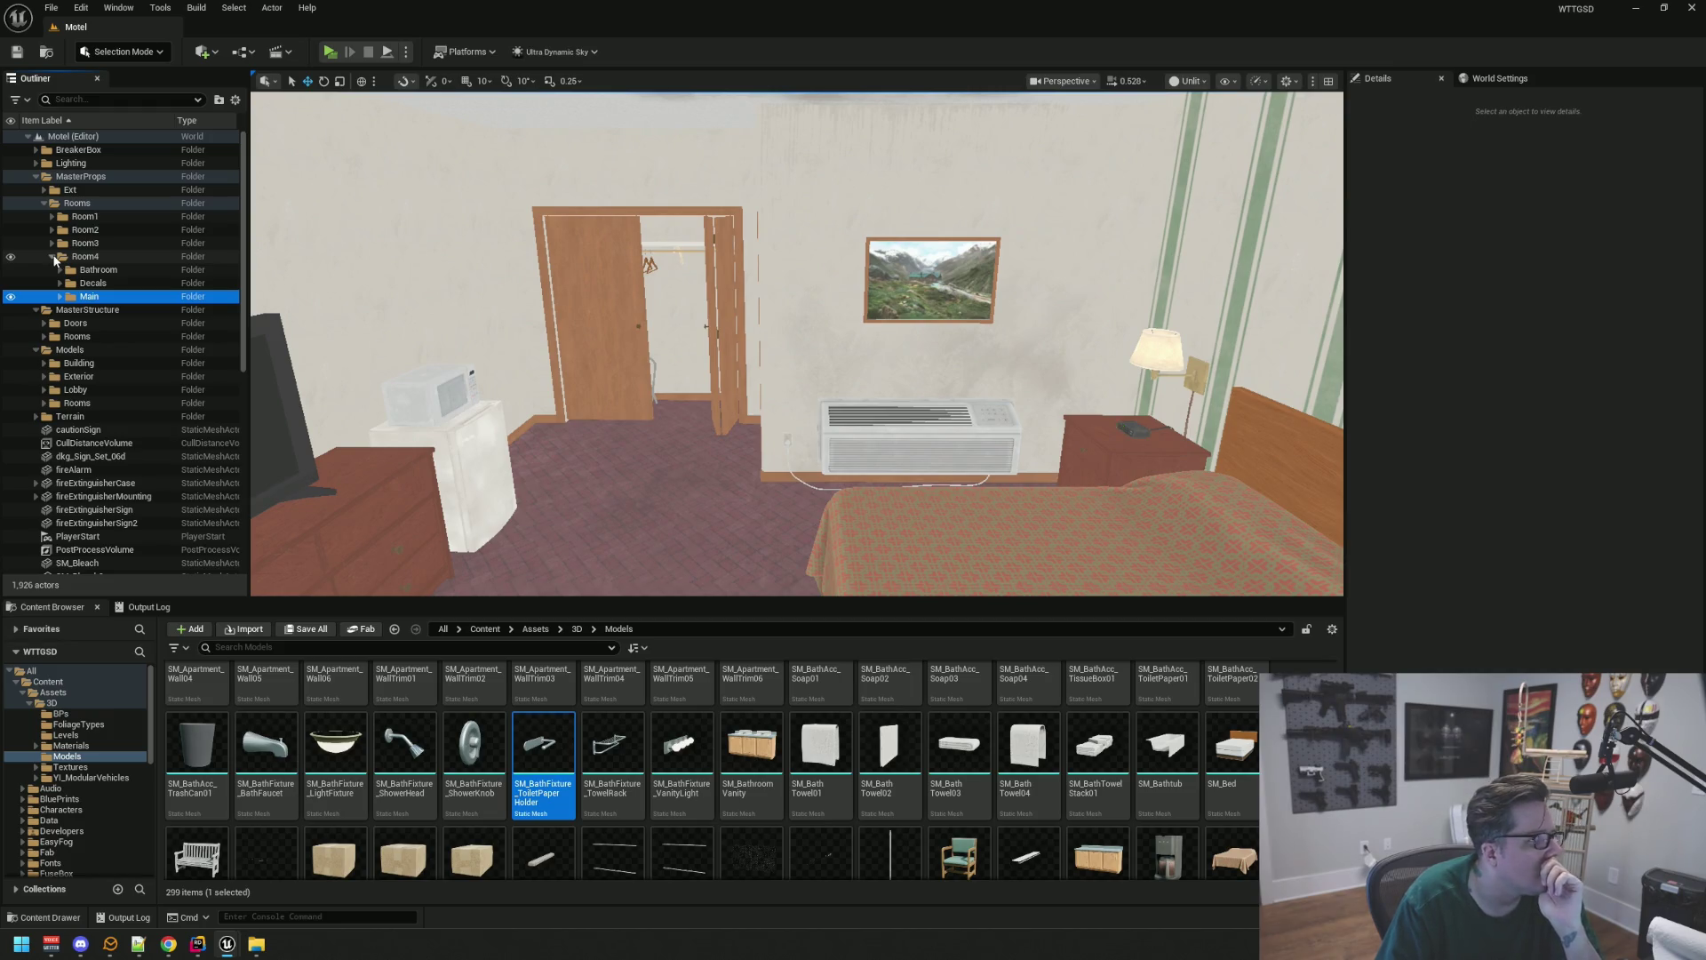
click(53, 257)
Fly the viewport camera out of Room 4 and into the next motel room
mouse_move(800, 374)
mouse_down()
mouse_move(801, 318)
mouse_move(902, 333)
mouse_move(902, 369)
mouse_move(870, 311)
mouse_move(870, 374)
mouse_up()
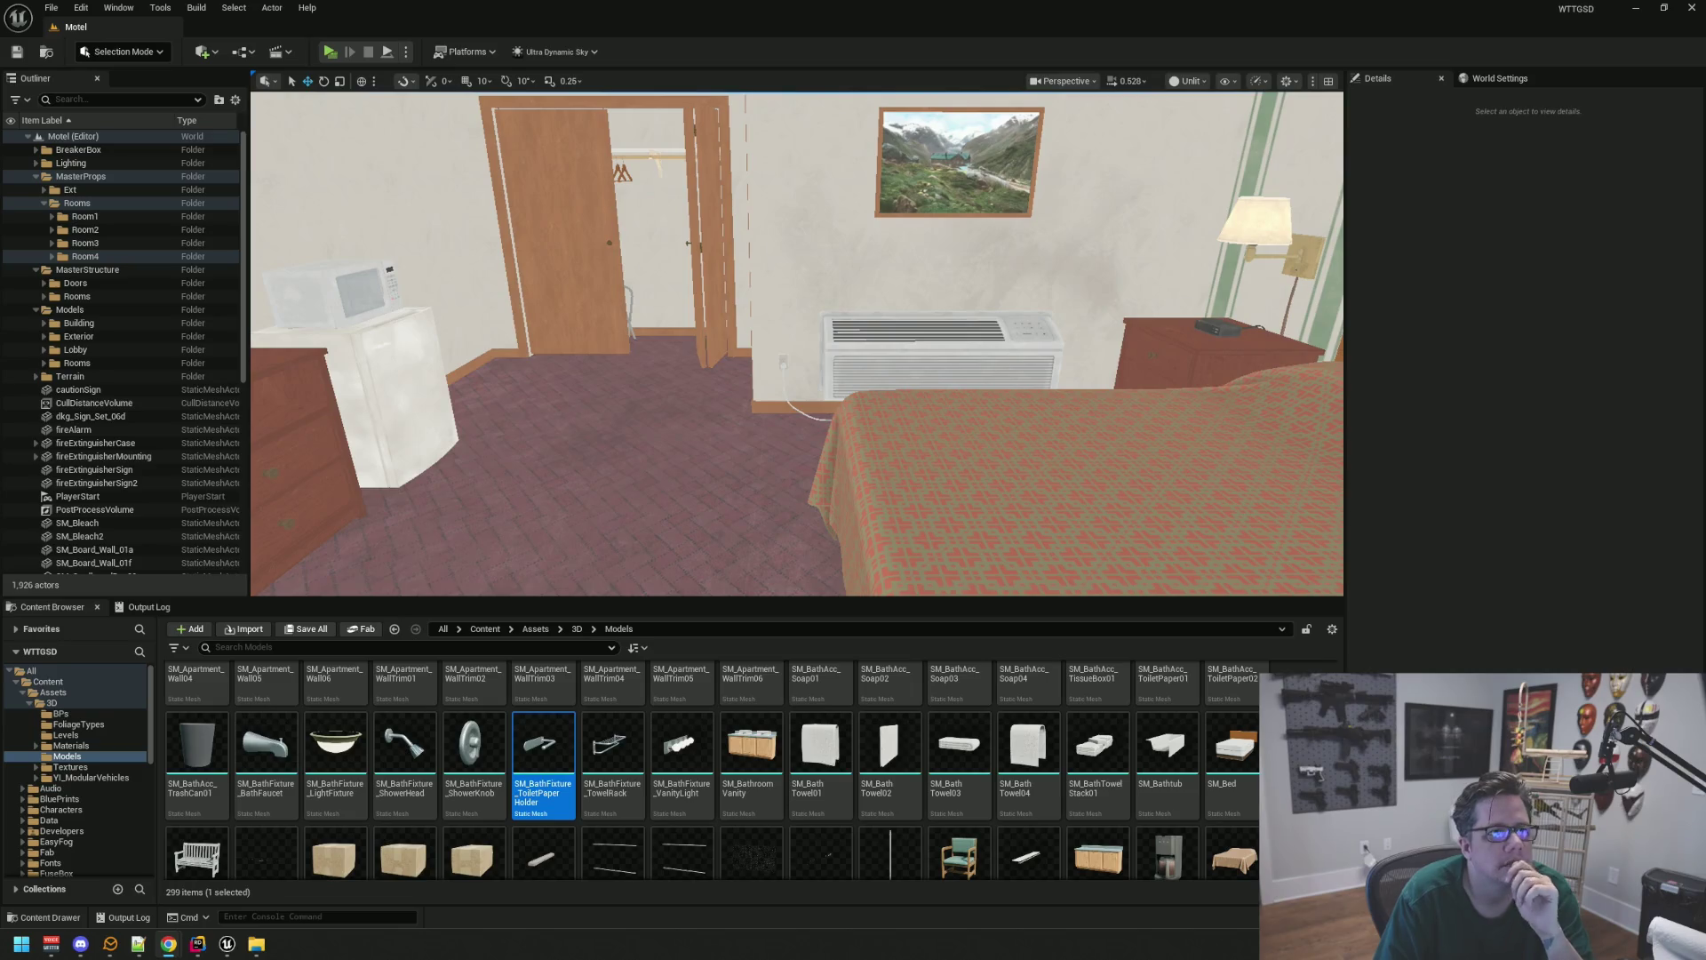
drag(1028, 246, 1028, 246)
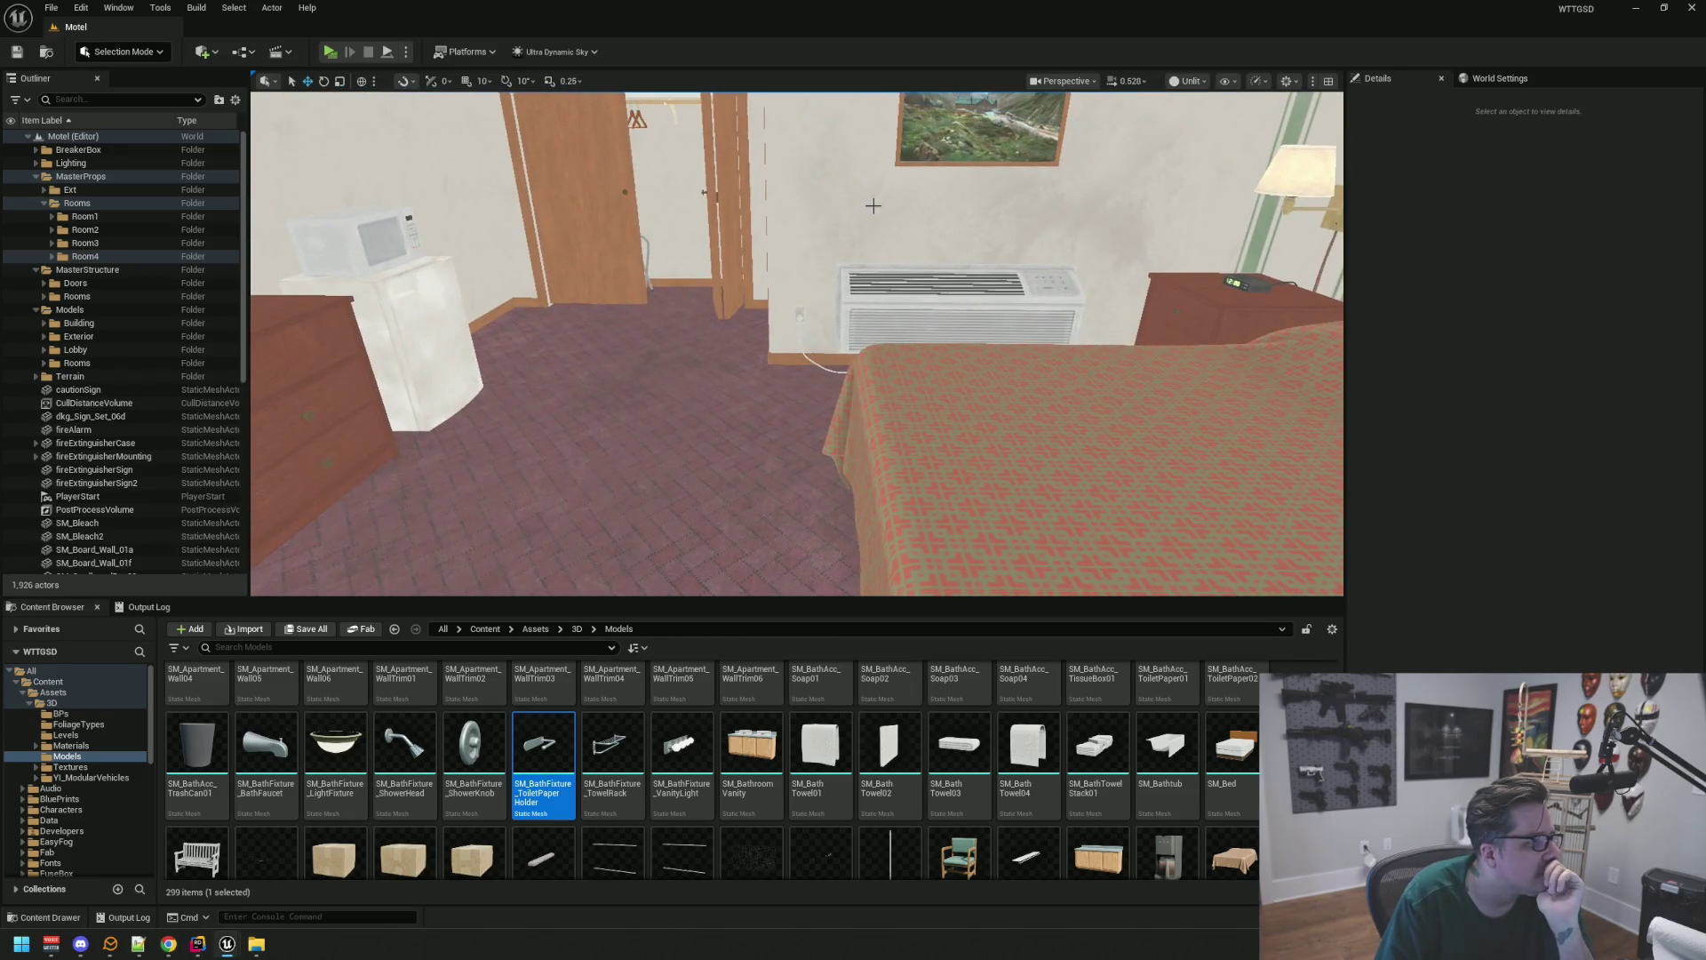
scroll(873, 205, down, 10)
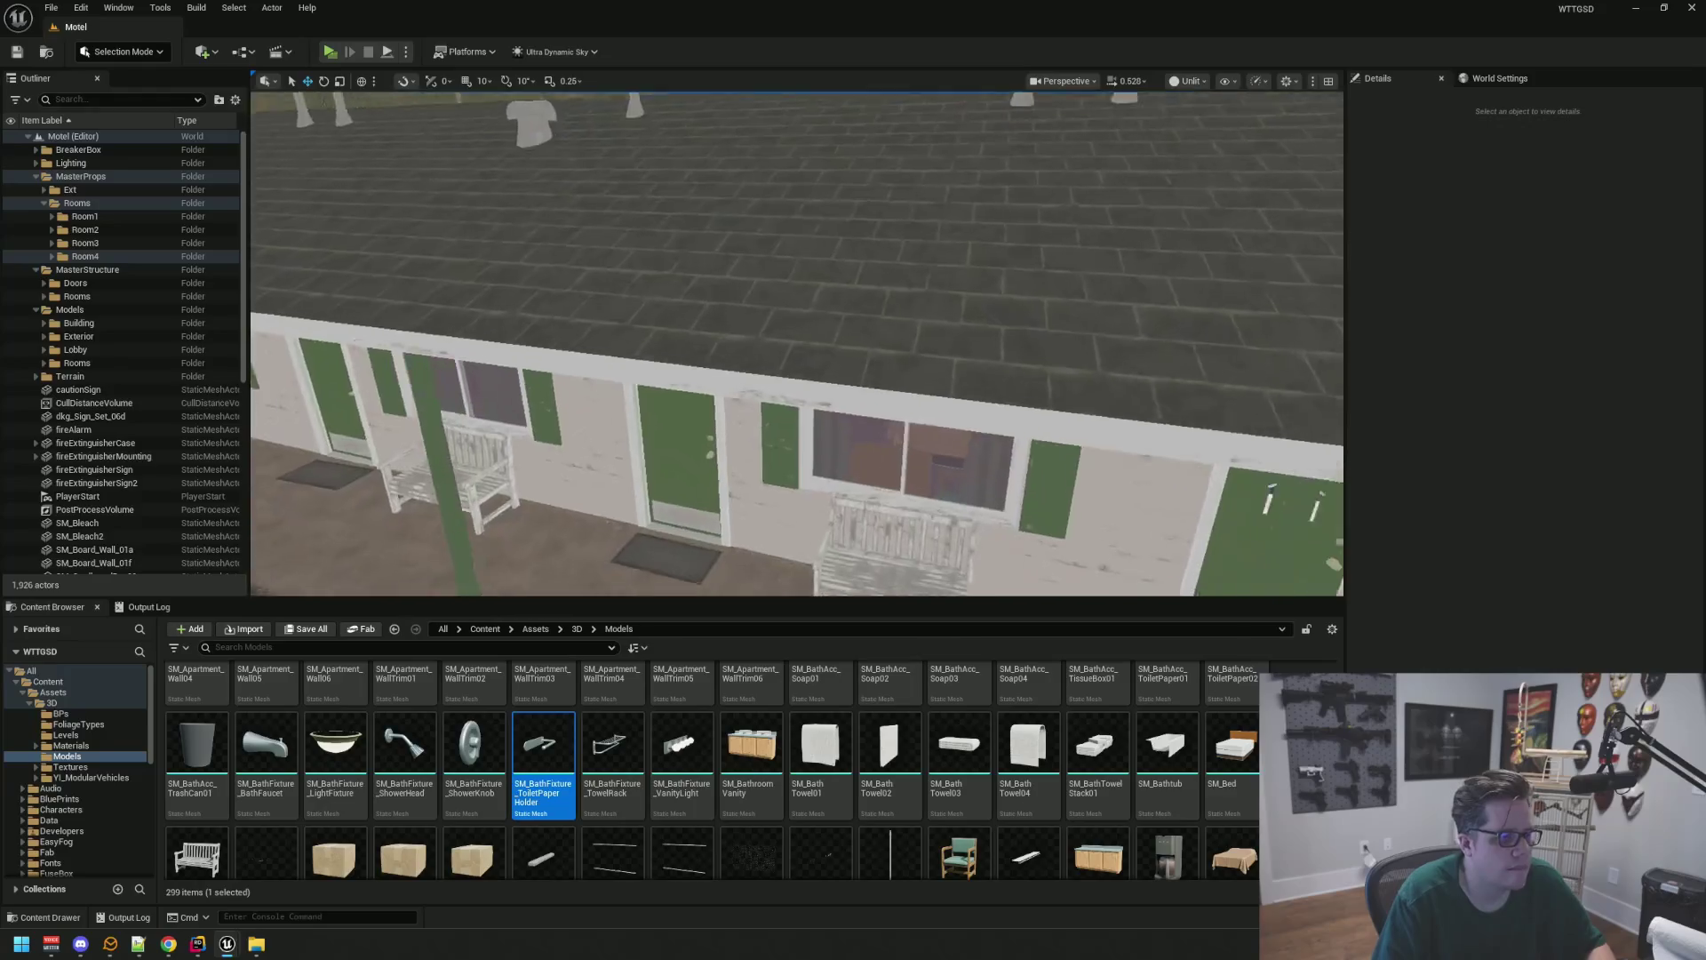
drag(1027, 246, 1028, 246)
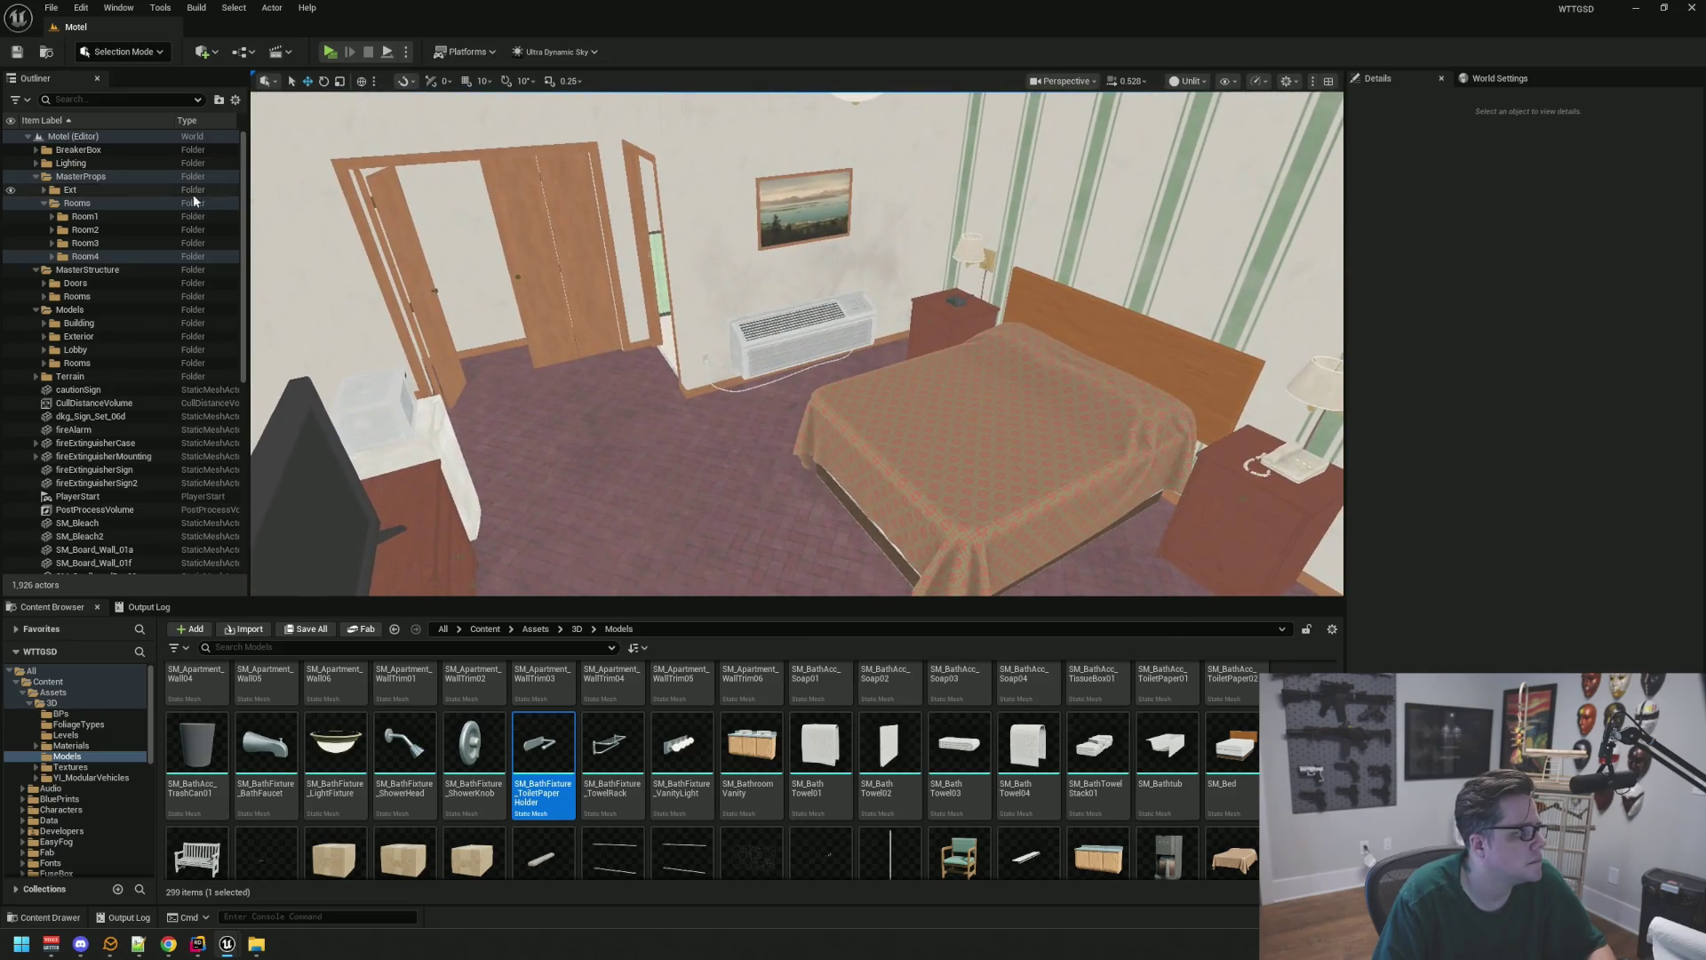
right_click(123, 204)
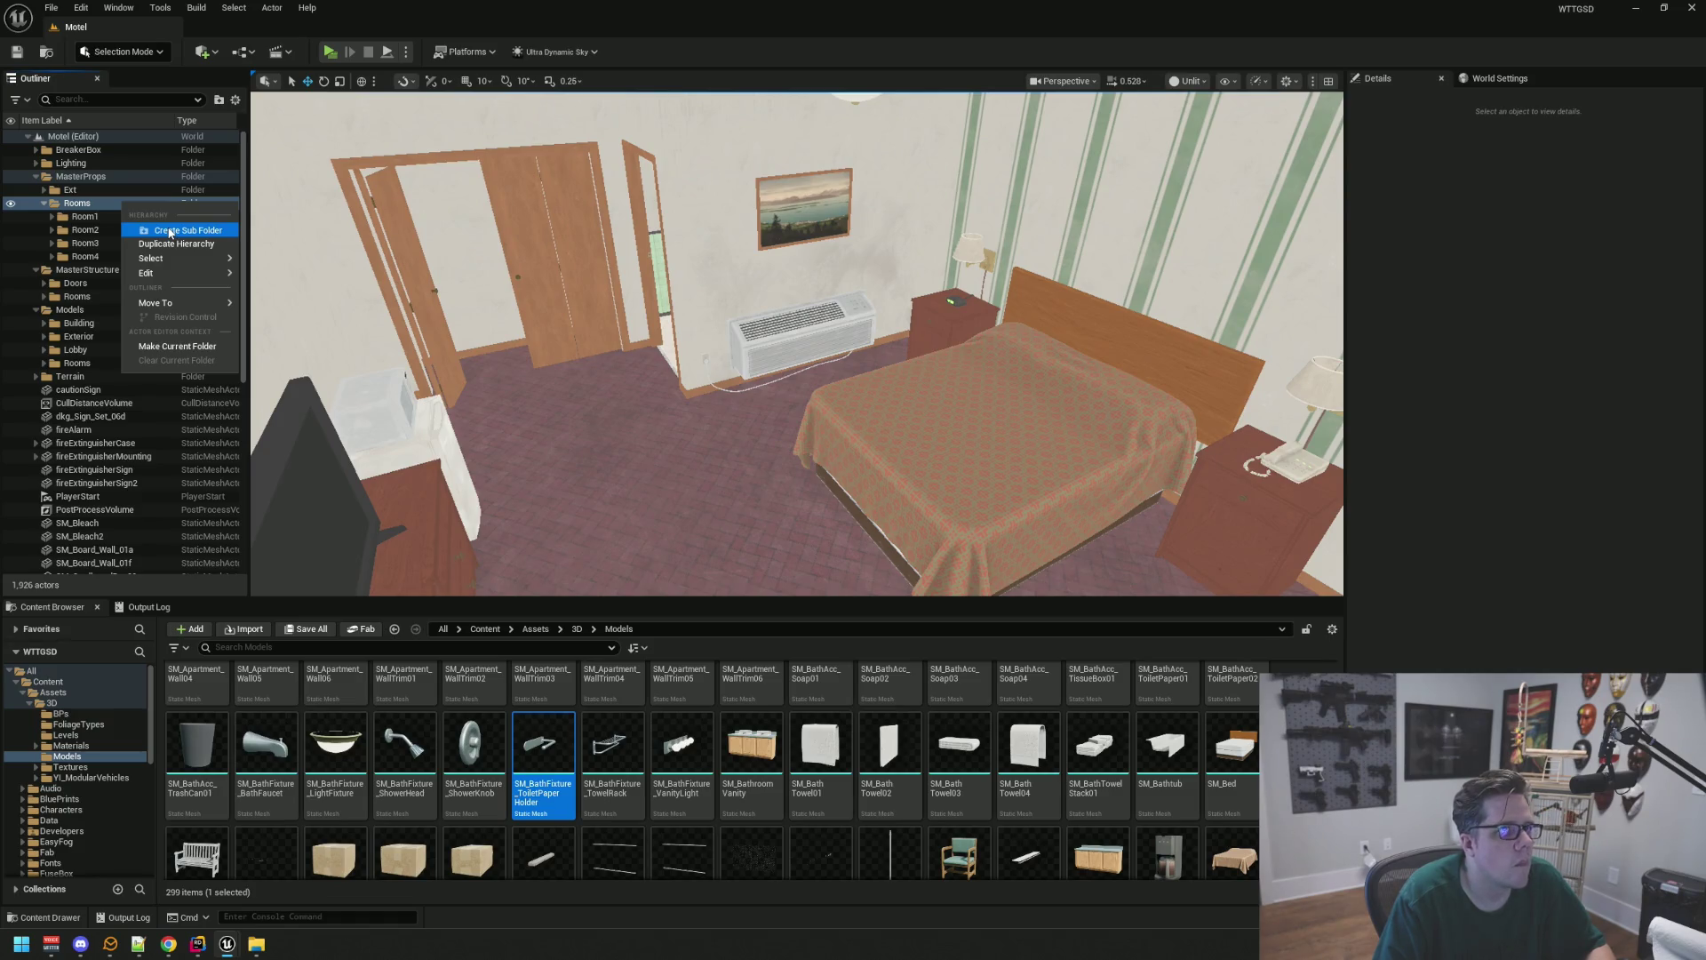
Create a Room5 subfolder under MasterProps > Rooms
click(170, 232)
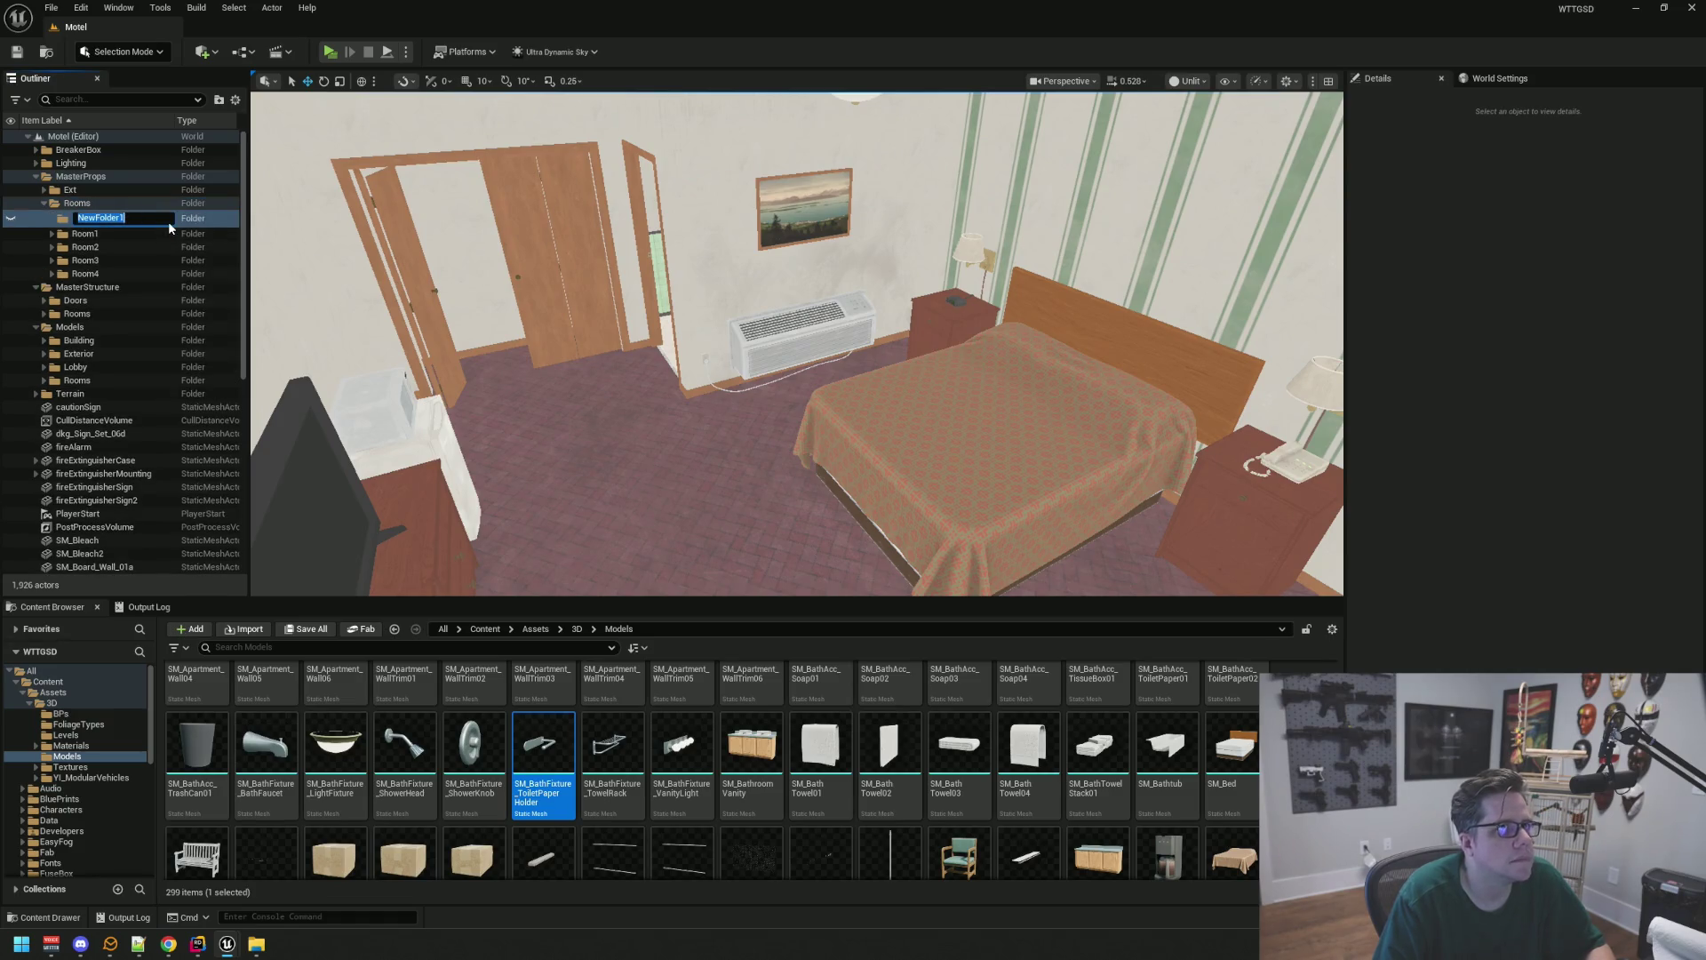
text(Roo)
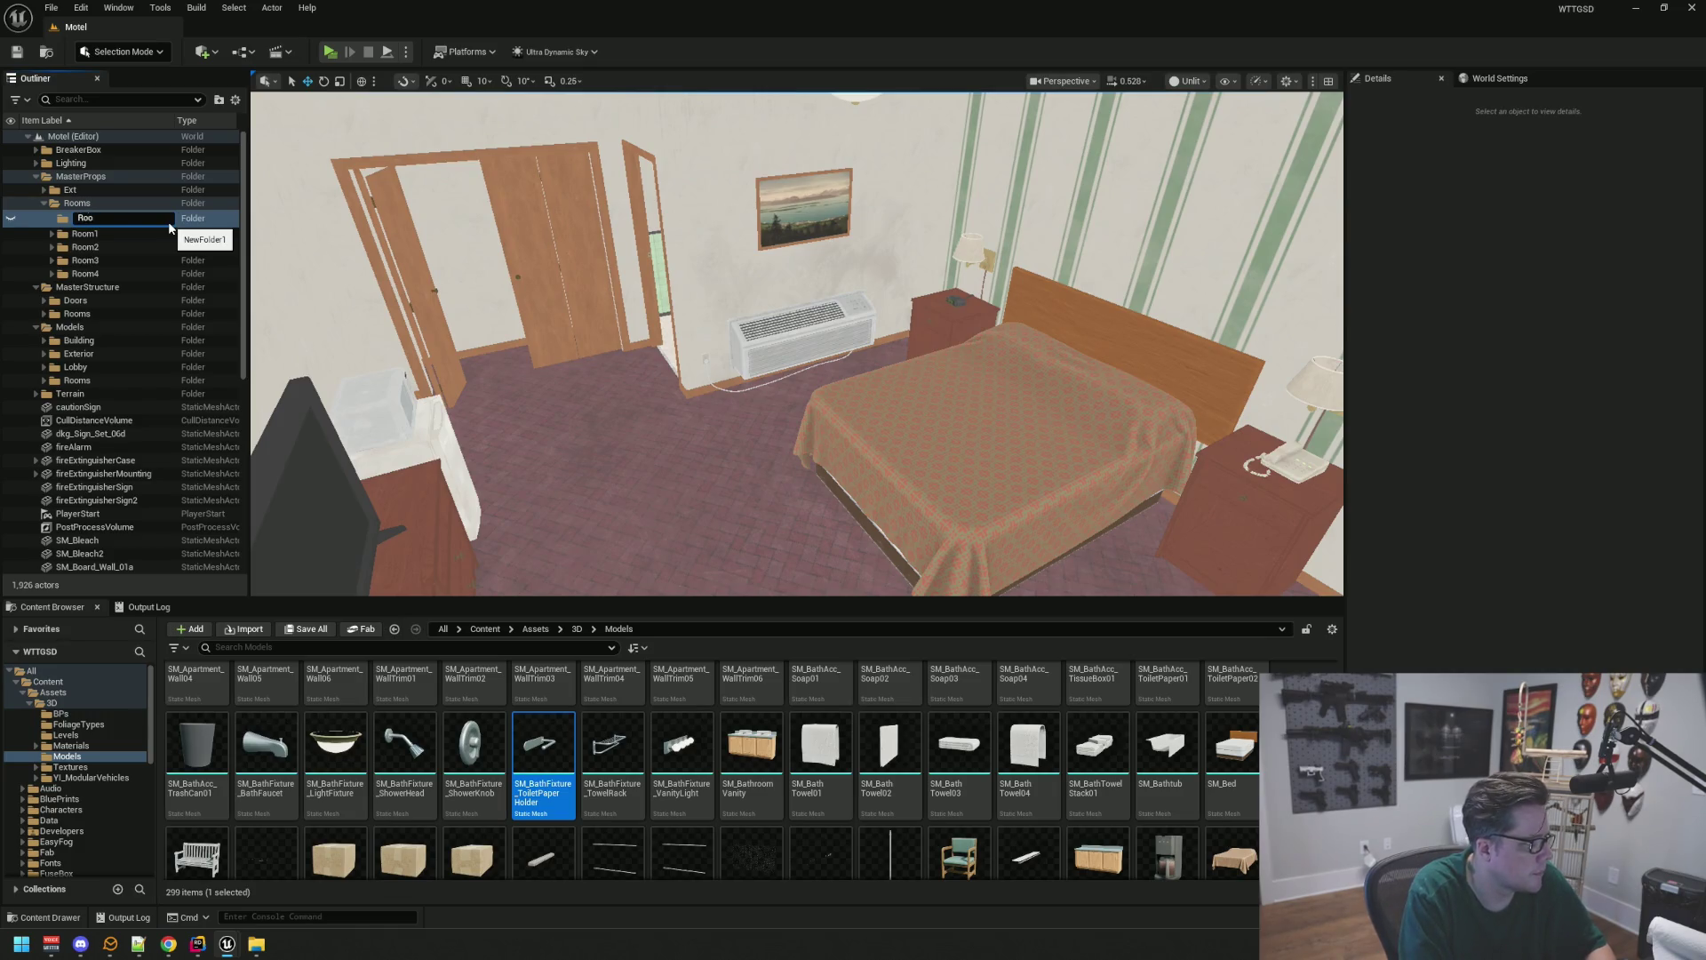
text(m5)
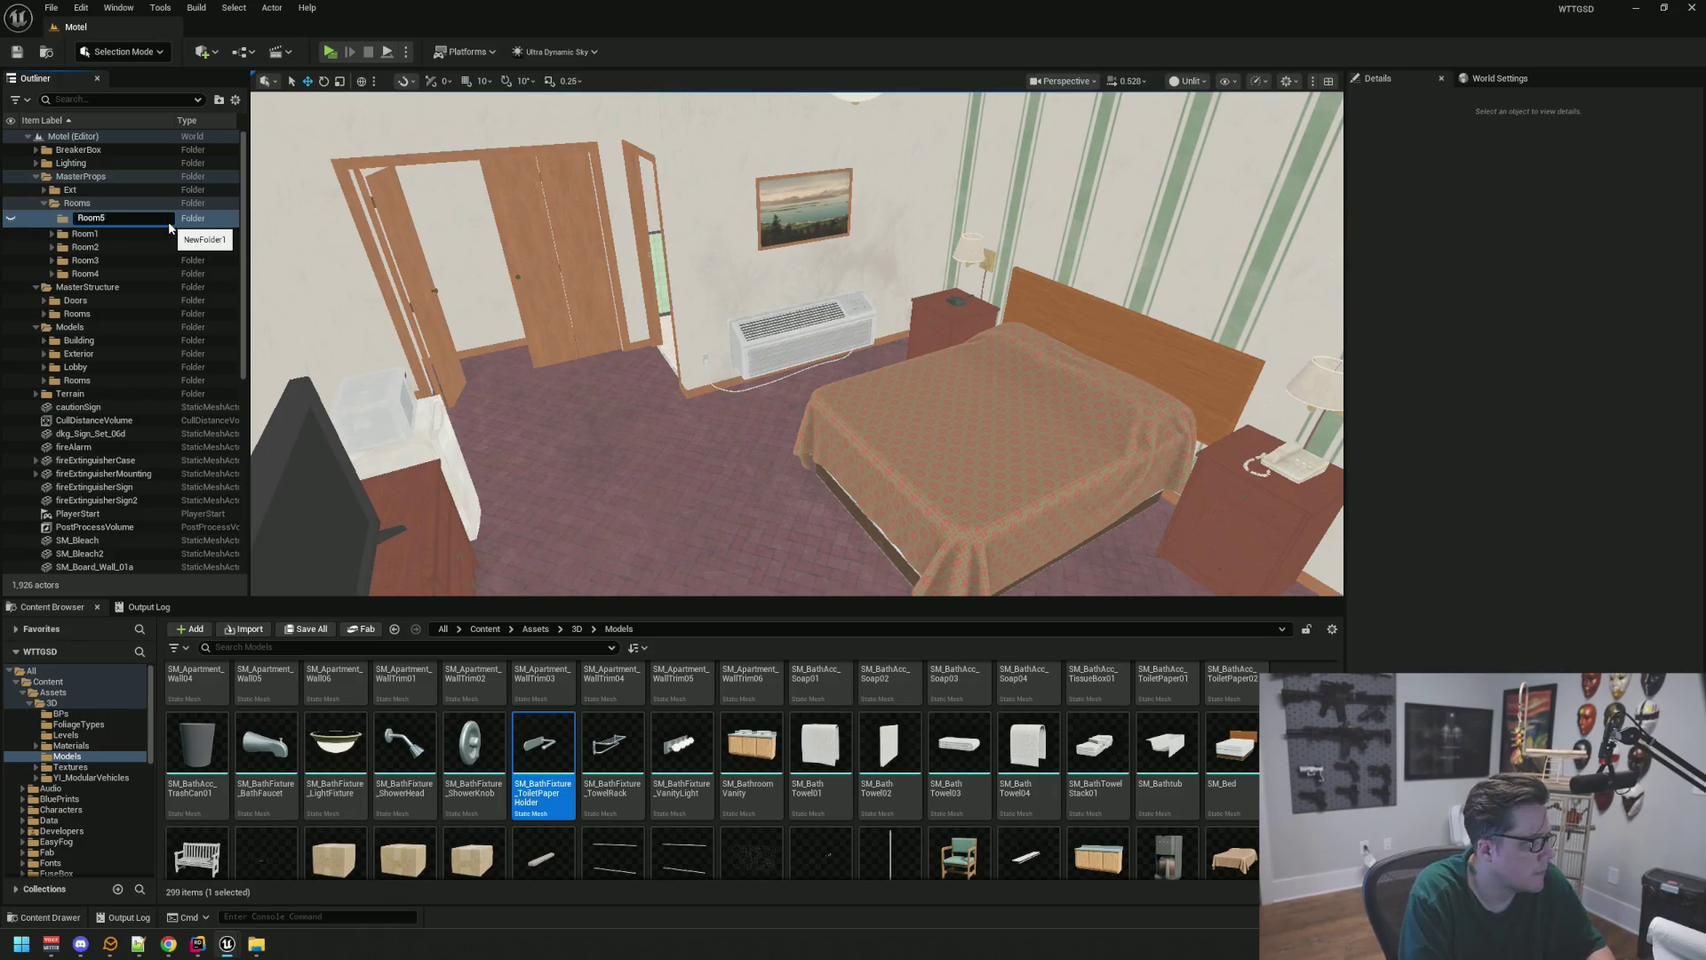
key(Return)
Select the room's props from SM_AirConditioner5 through the last prop and frame them
drag(796, 355, 782, 400)
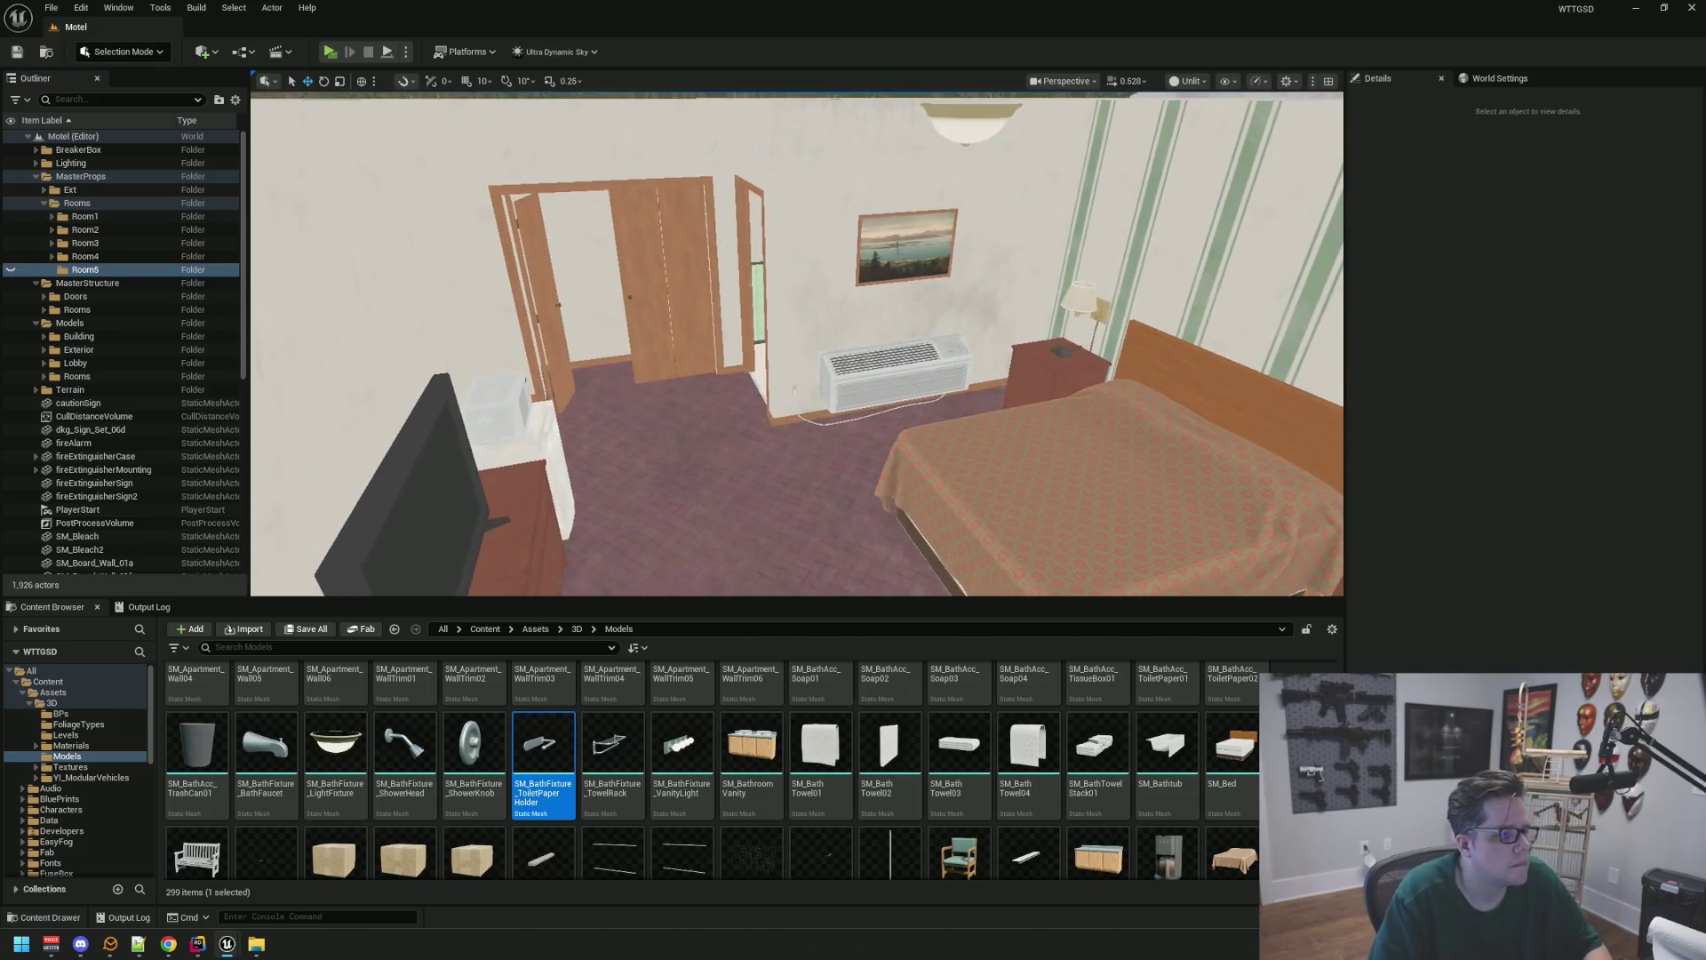
click(906, 245)
scroll(57, 368, up, 1)
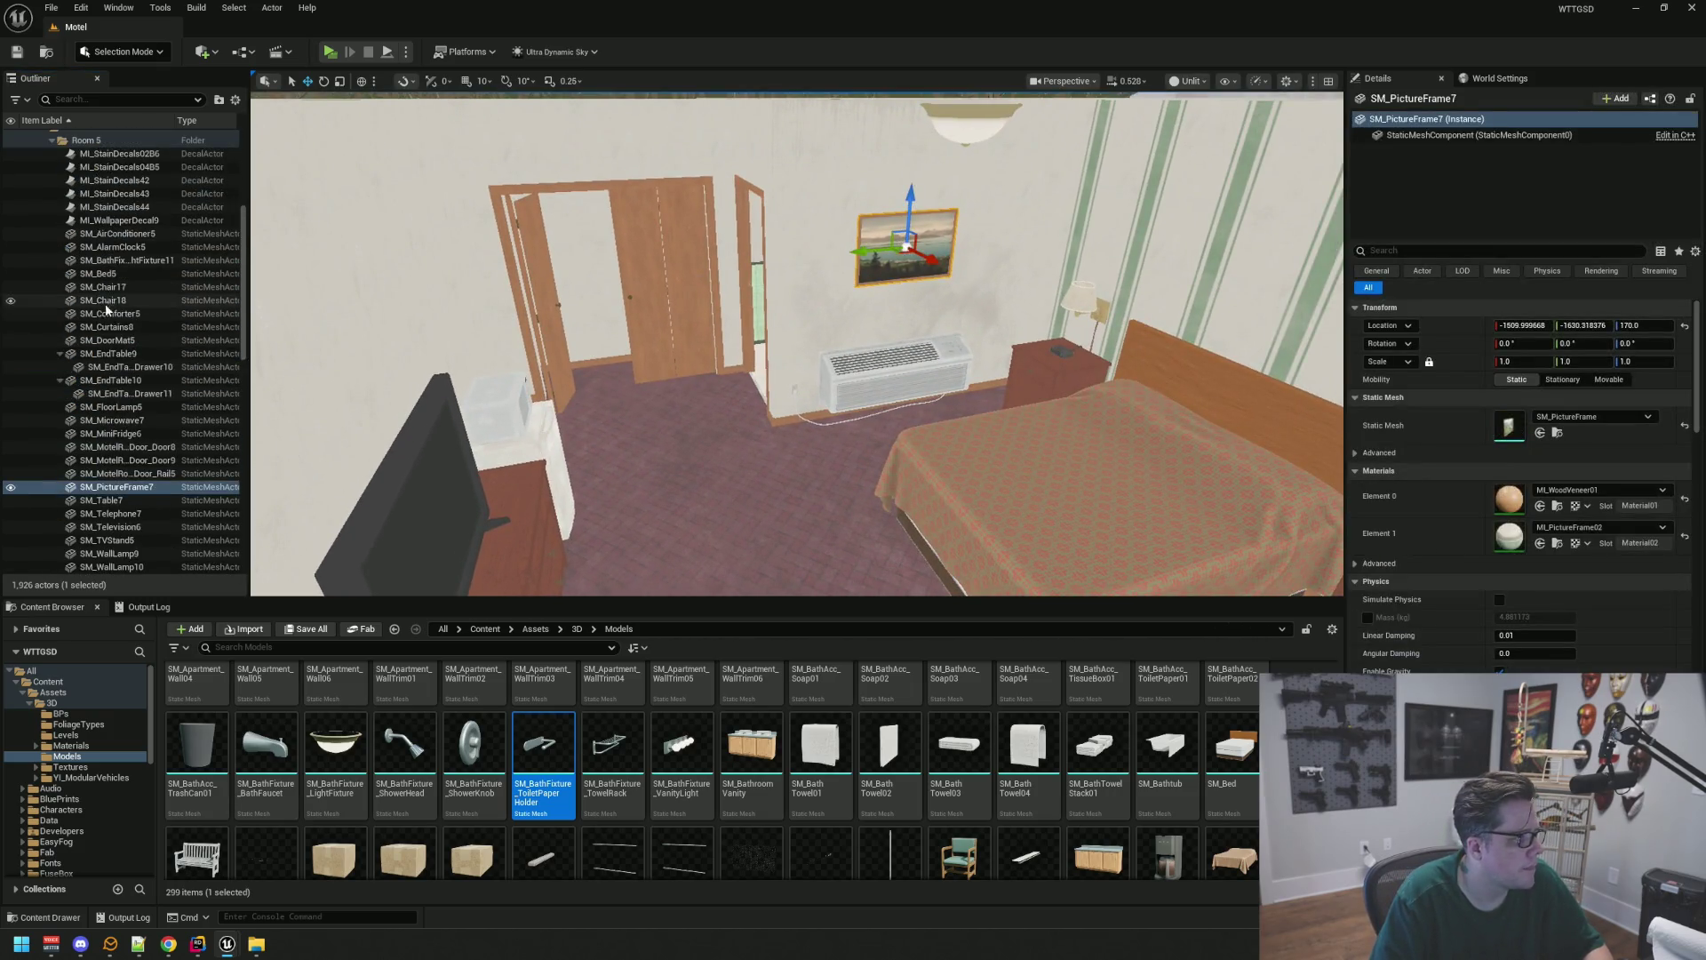
click(59, 378)
click(59, 354)
scroll(135, 372, up, 2)
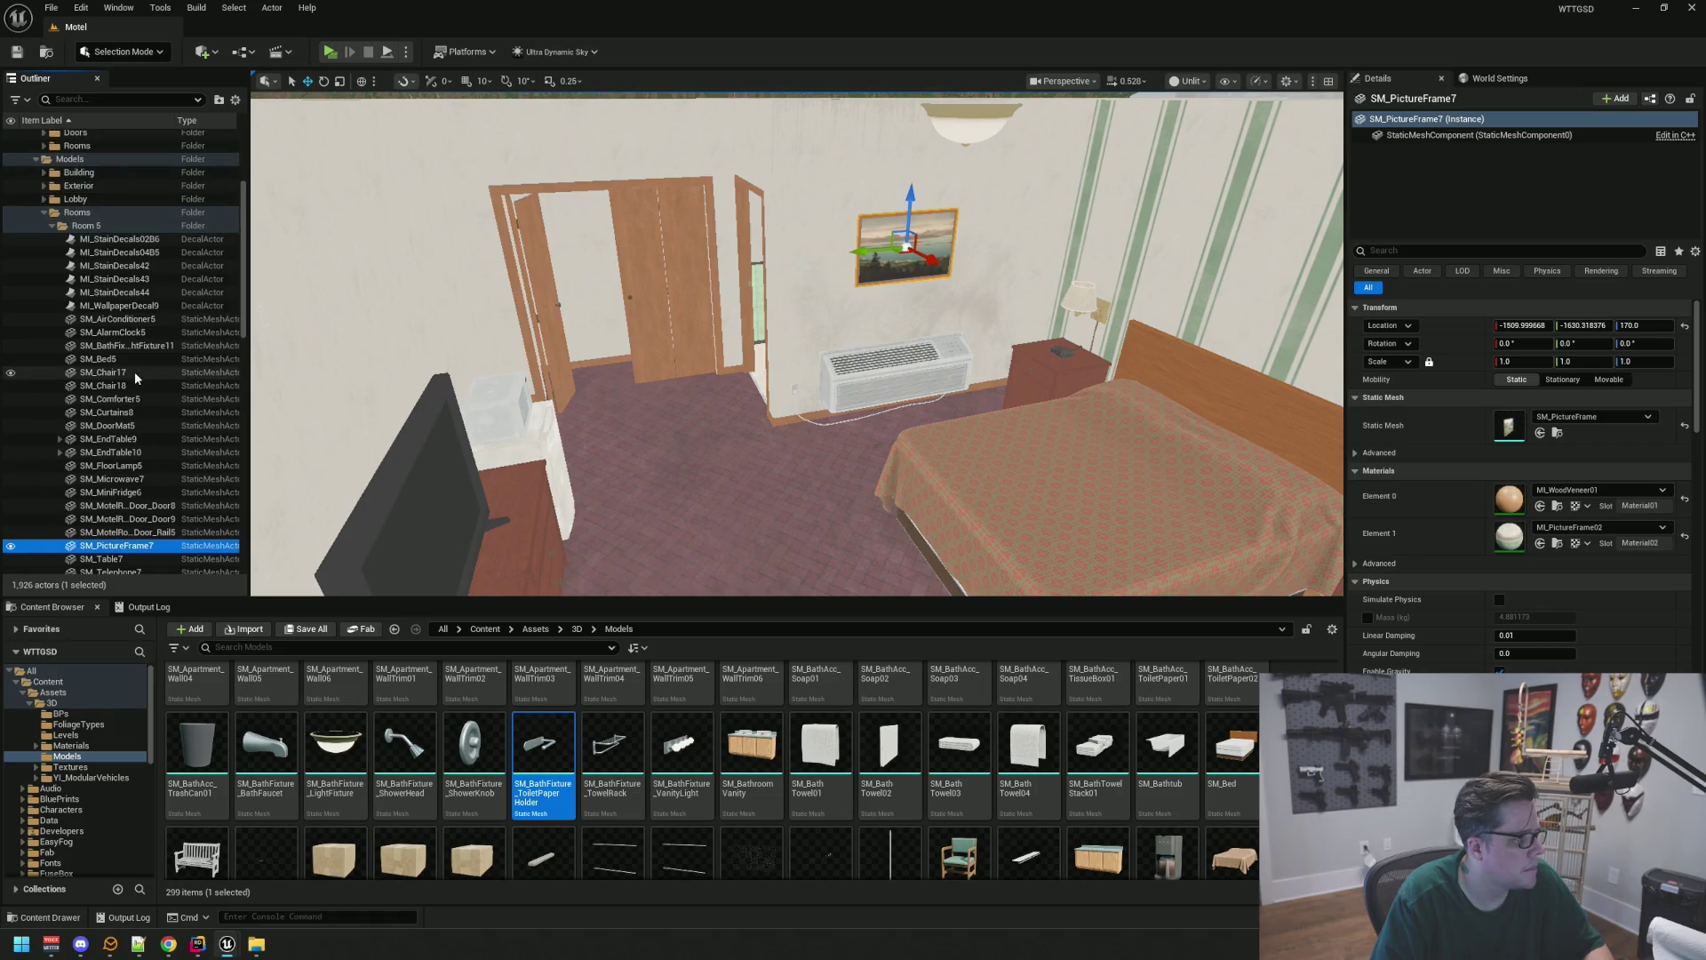
click(133, 318)
scroll(142, 393, down, 6)
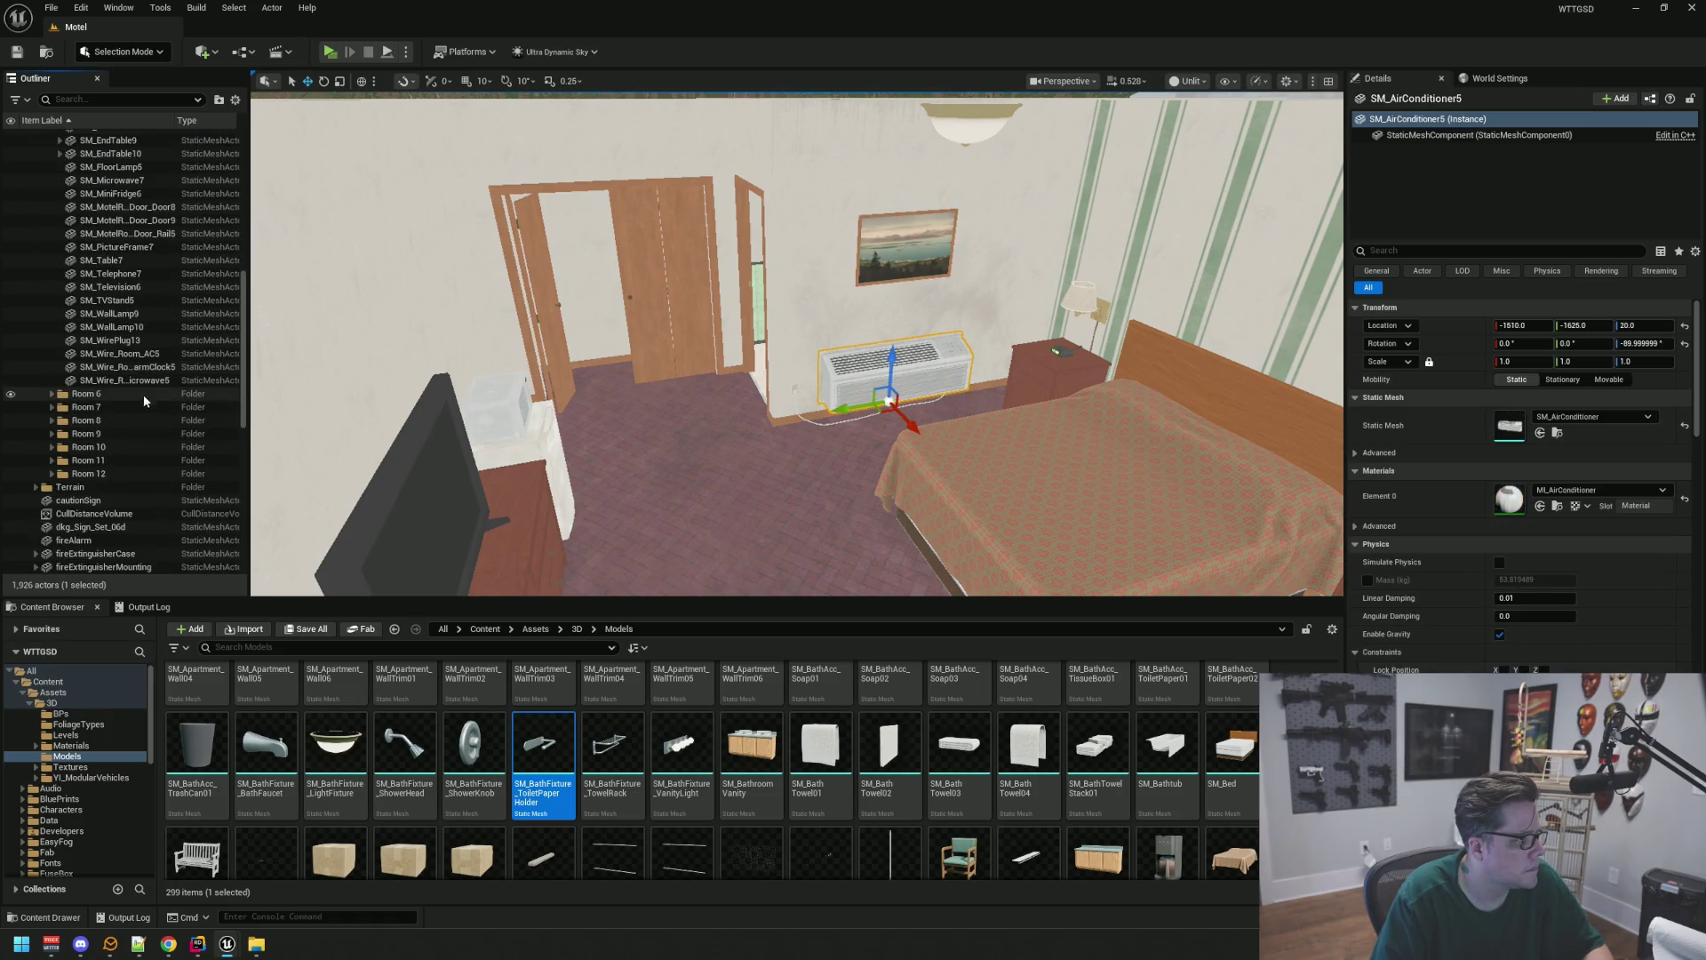
shift+click(143, 380)
key(f)
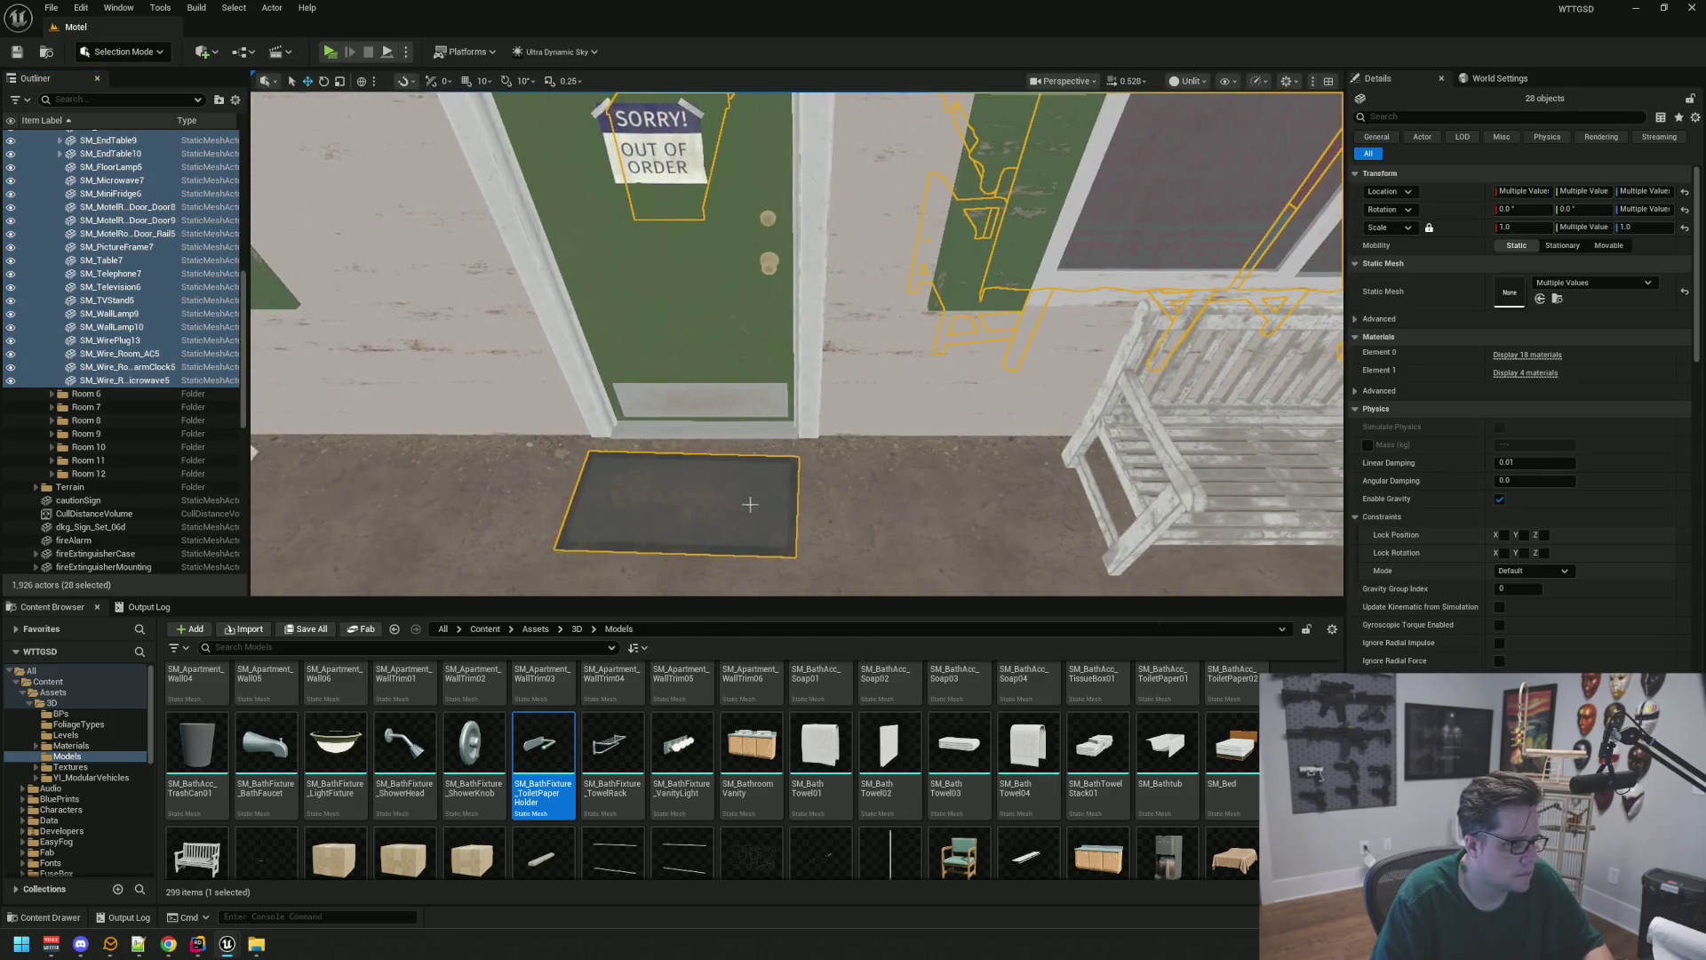
Deselect the doormat and drop the remaining 27 props into Room5
ctrl+click(751, 504)
mouse_move(176, 260)
mouse_down()
mouse_move(158, 285)
mouse_move(158, 206)
mouse_move(178, 196)
mouse_move(89, 270)
mouse_up()
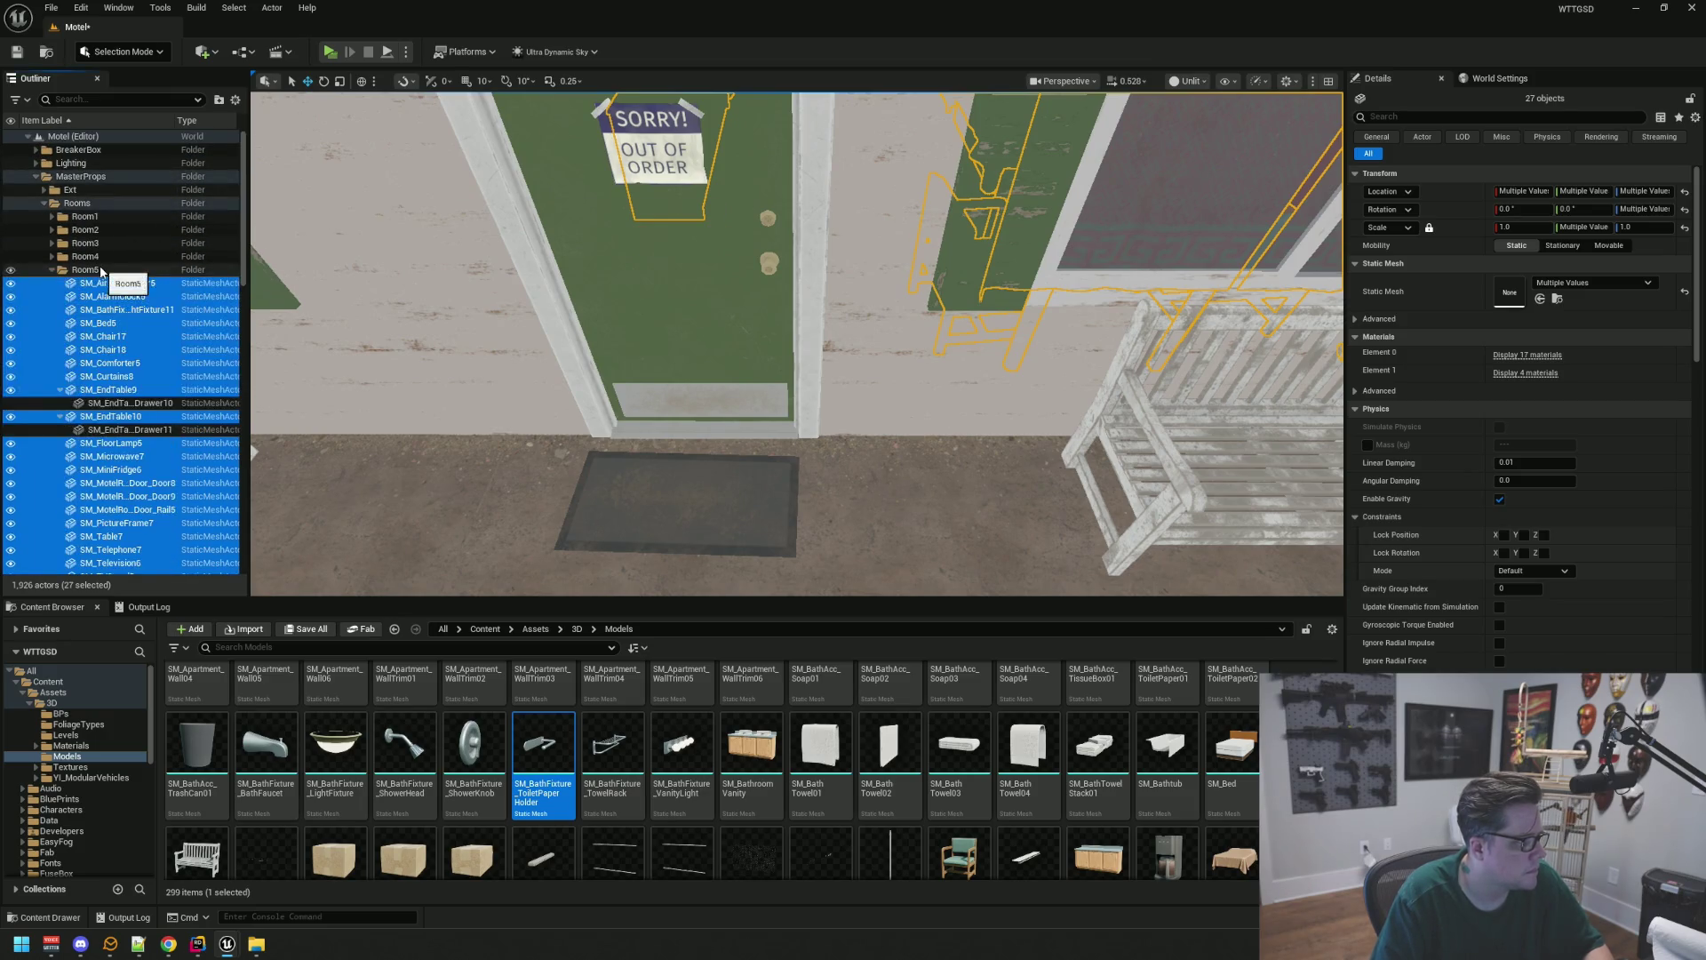
click(88, 272)
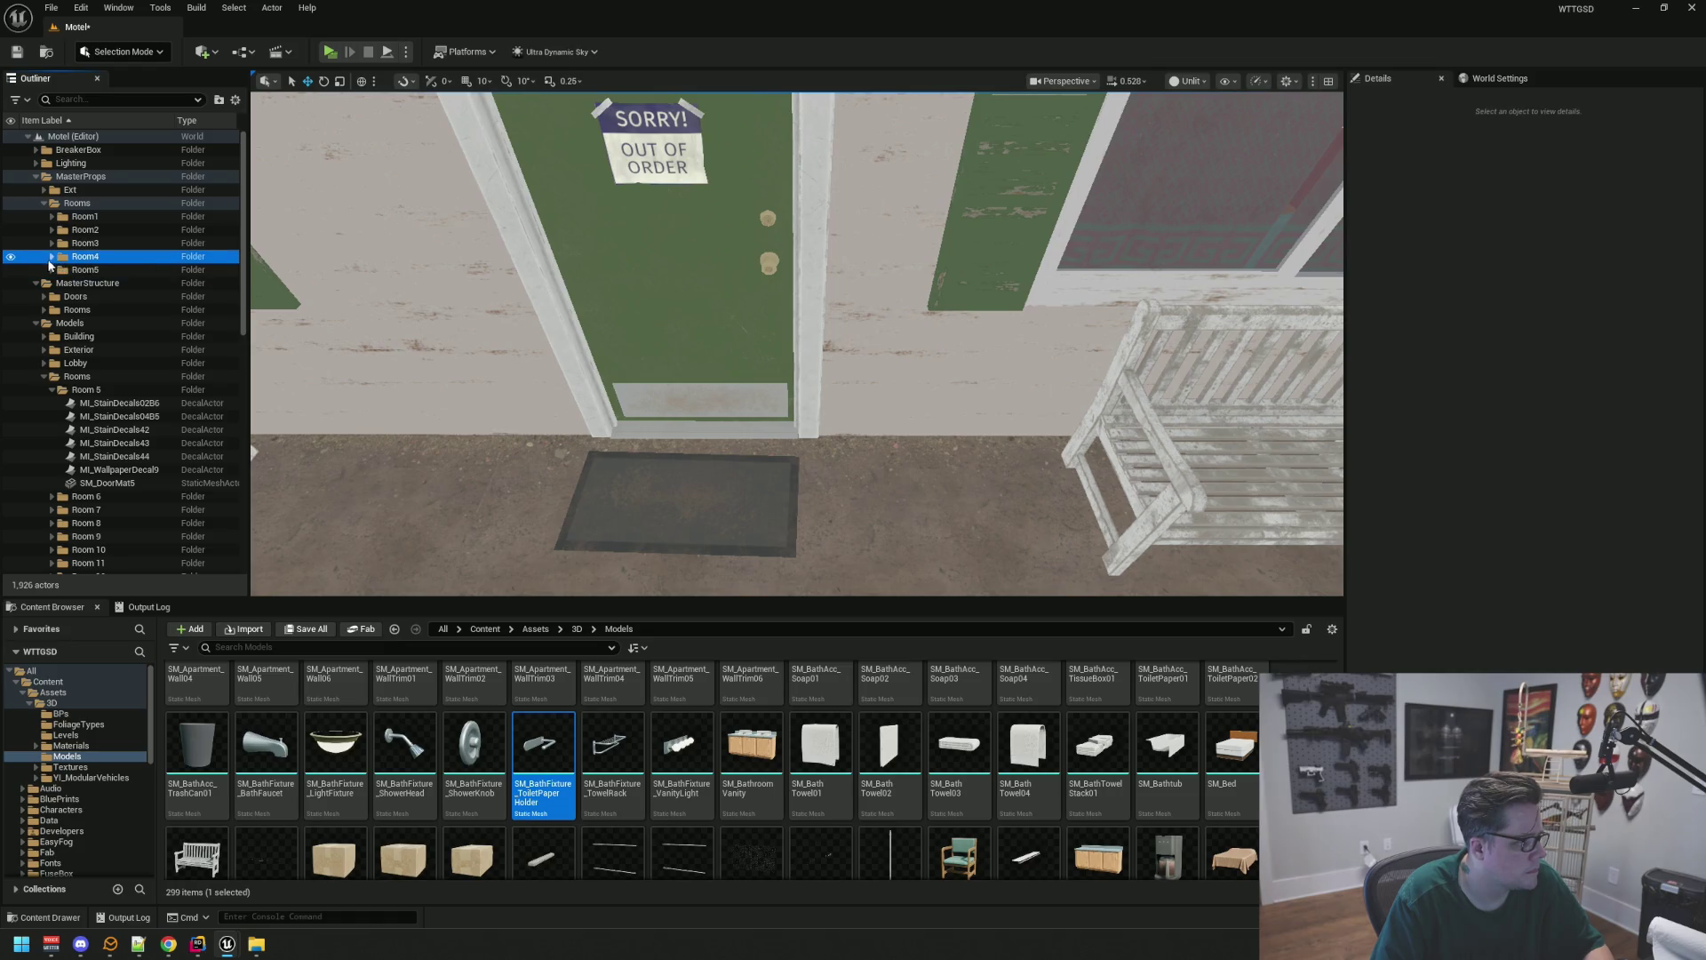
Create a 'Main' subfolder inside the Room5 folder
right_click(71, 272)
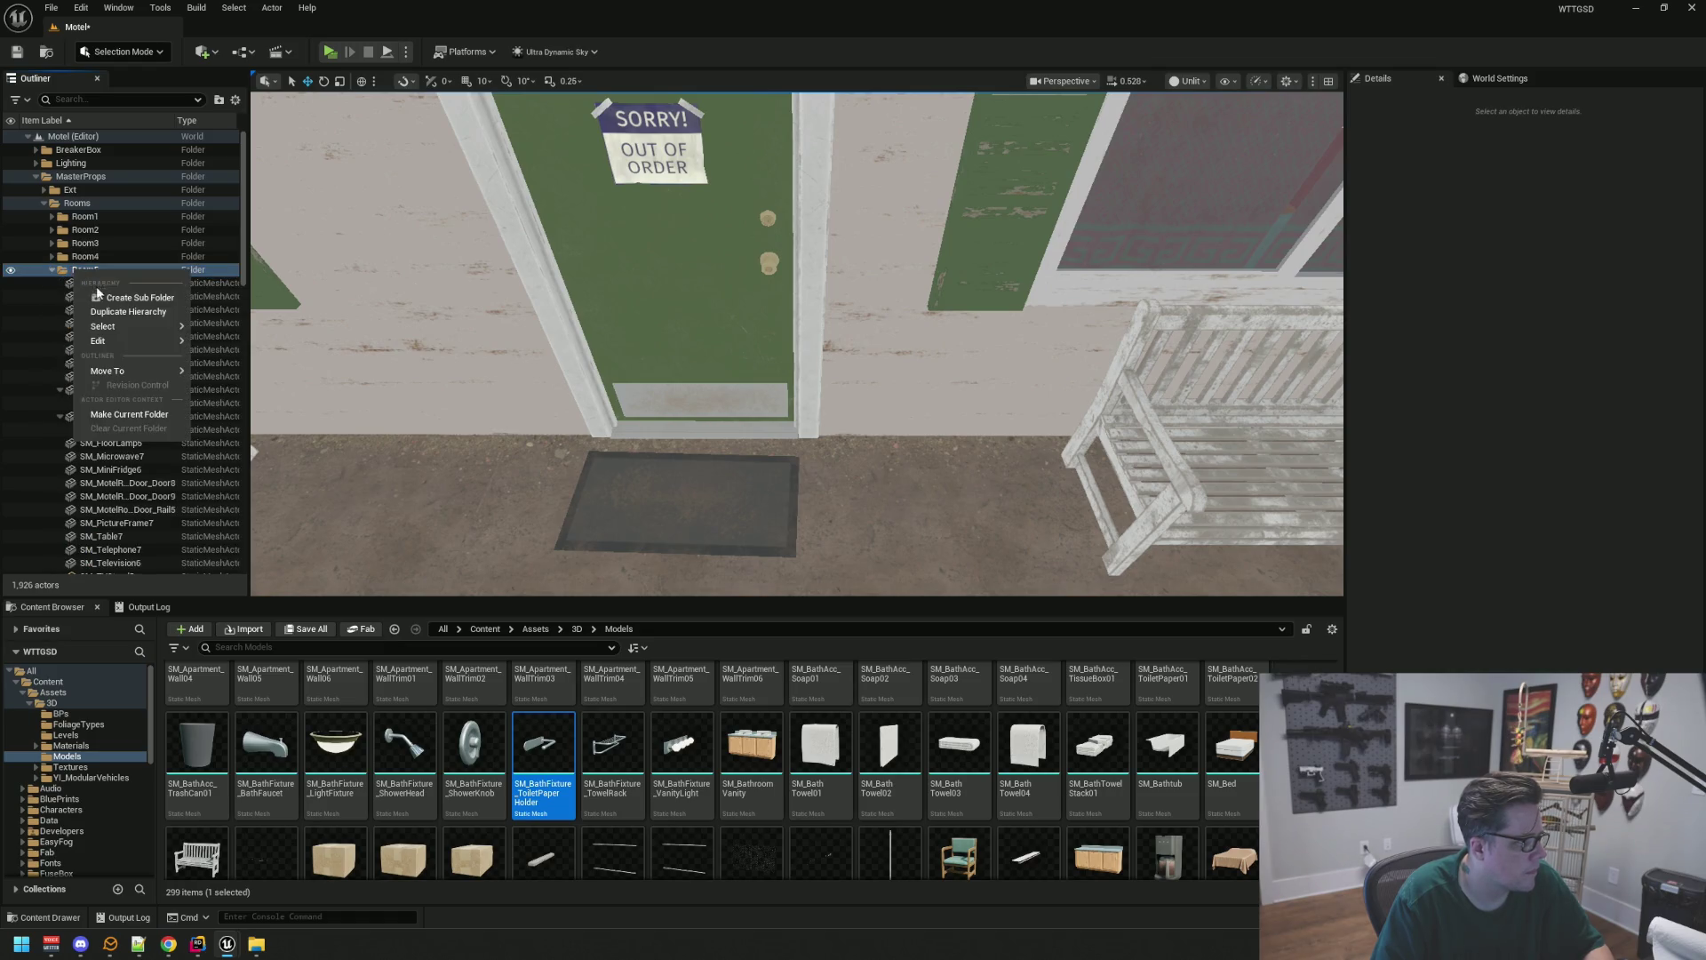
click(134, 300)
text(Main)
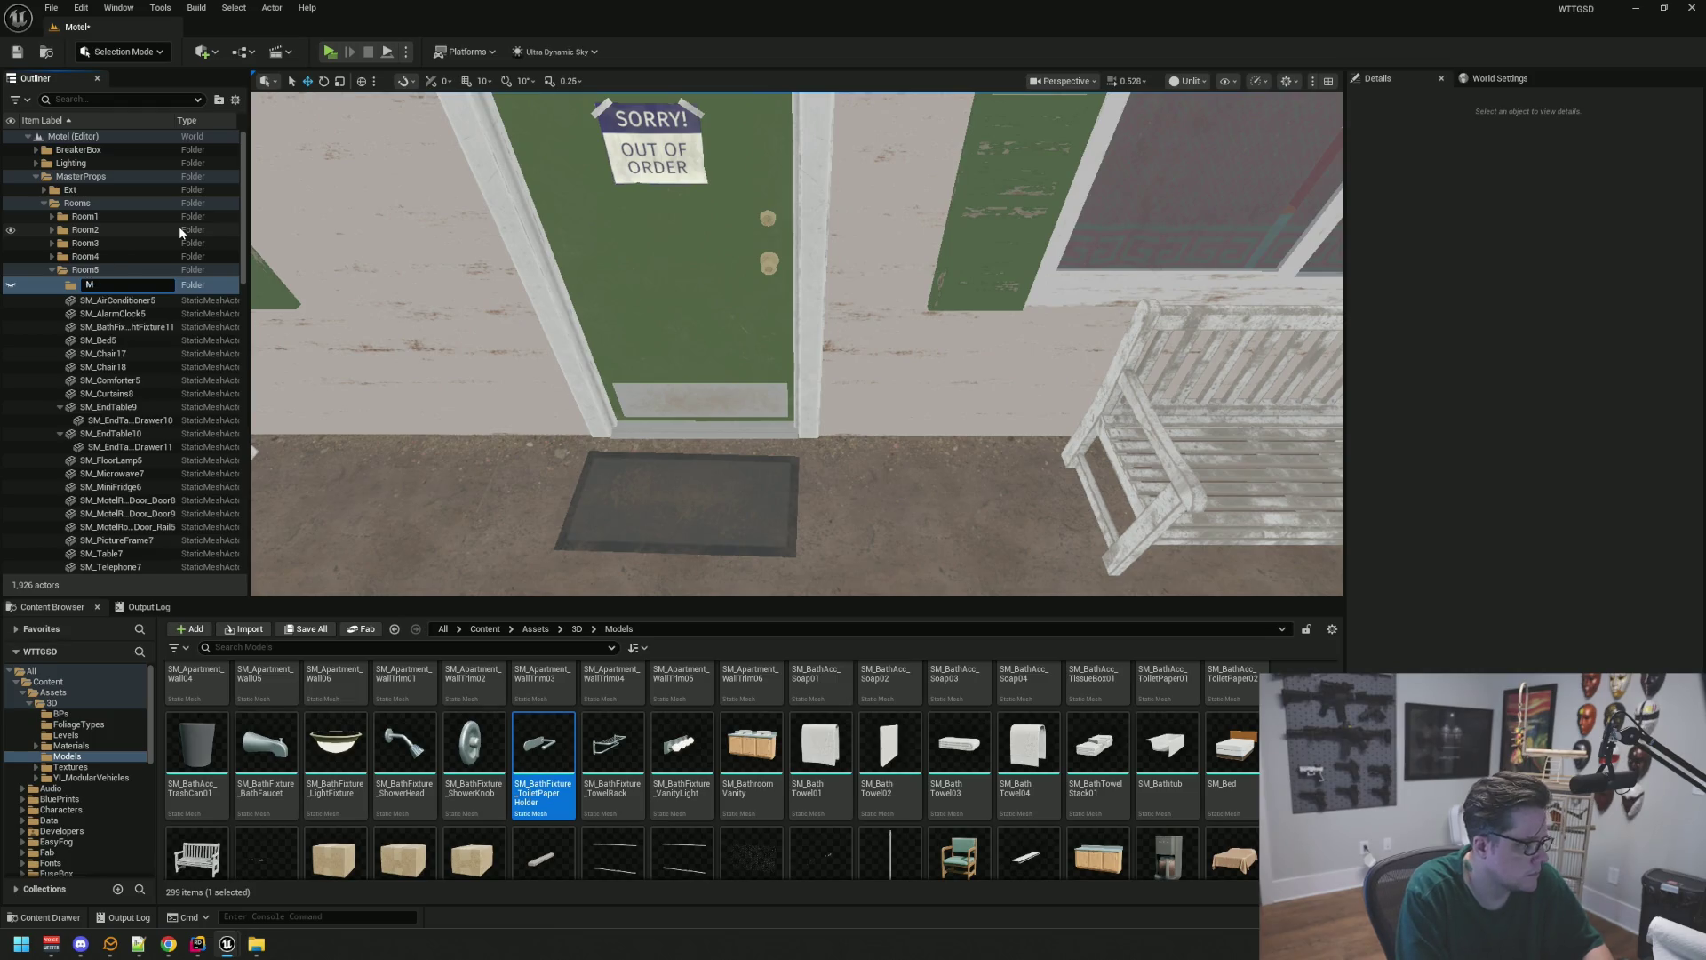
key(Return)
Move Room5's props, from SM_AirConditioner5 onward, into the Main subfolder
click(160, 295)
scroll(148, 382, down, 5)
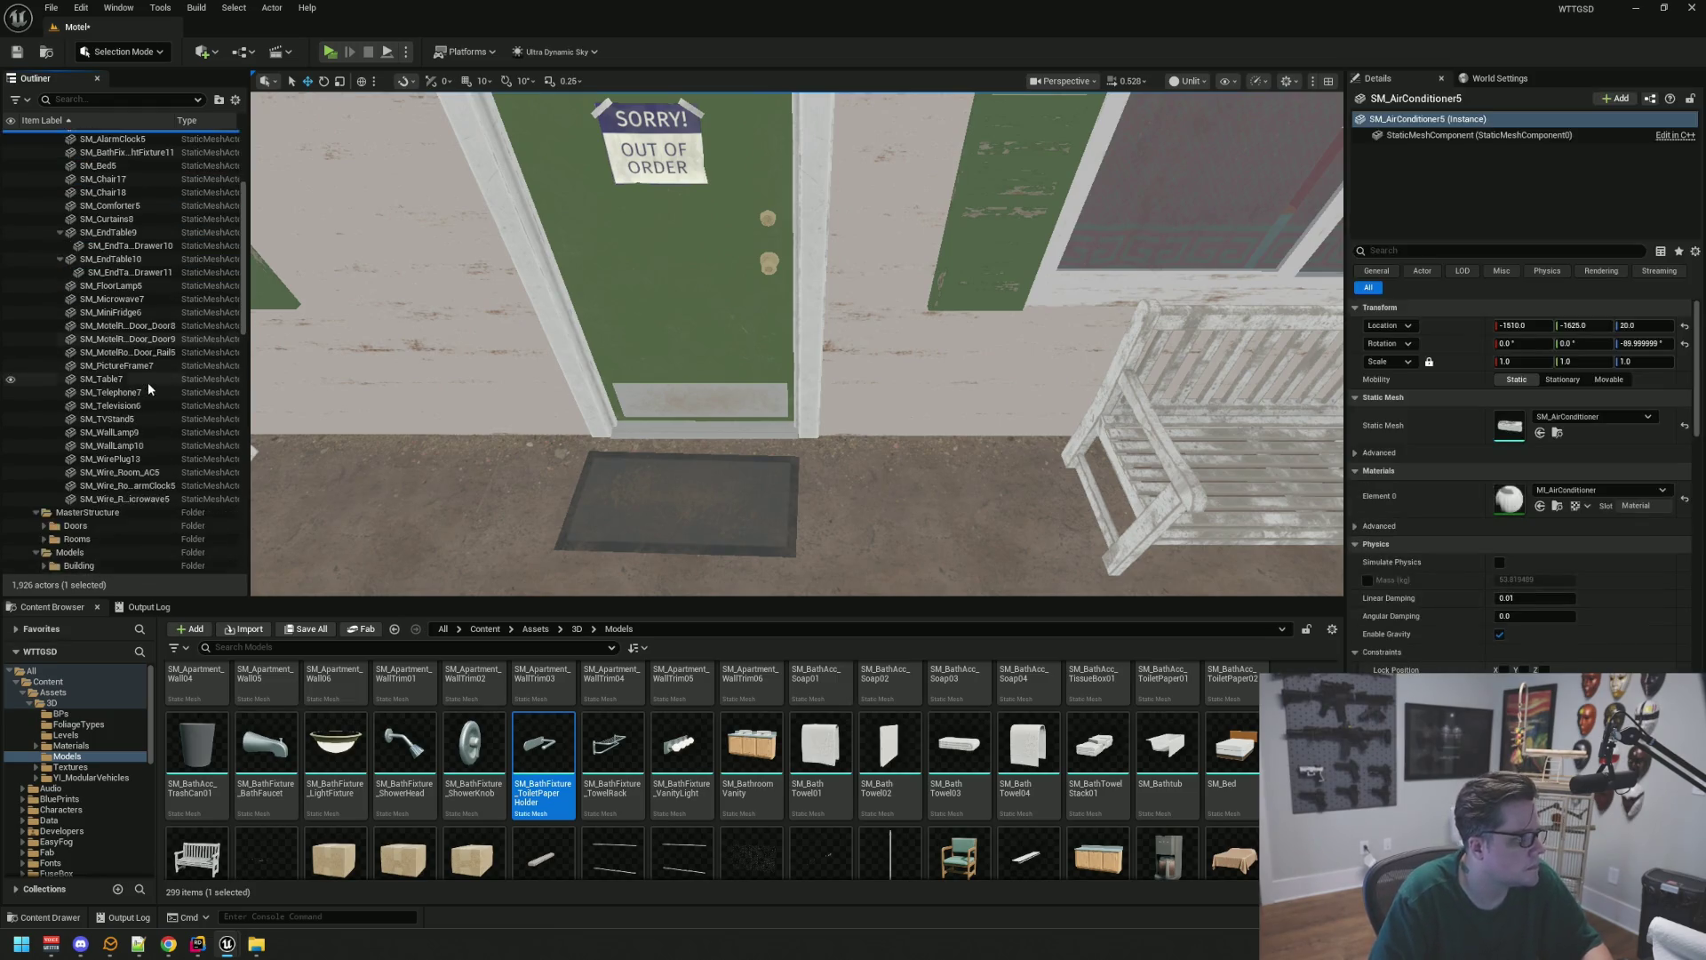
shift+click(132, 499)
scroll(135, 426, up, 4)
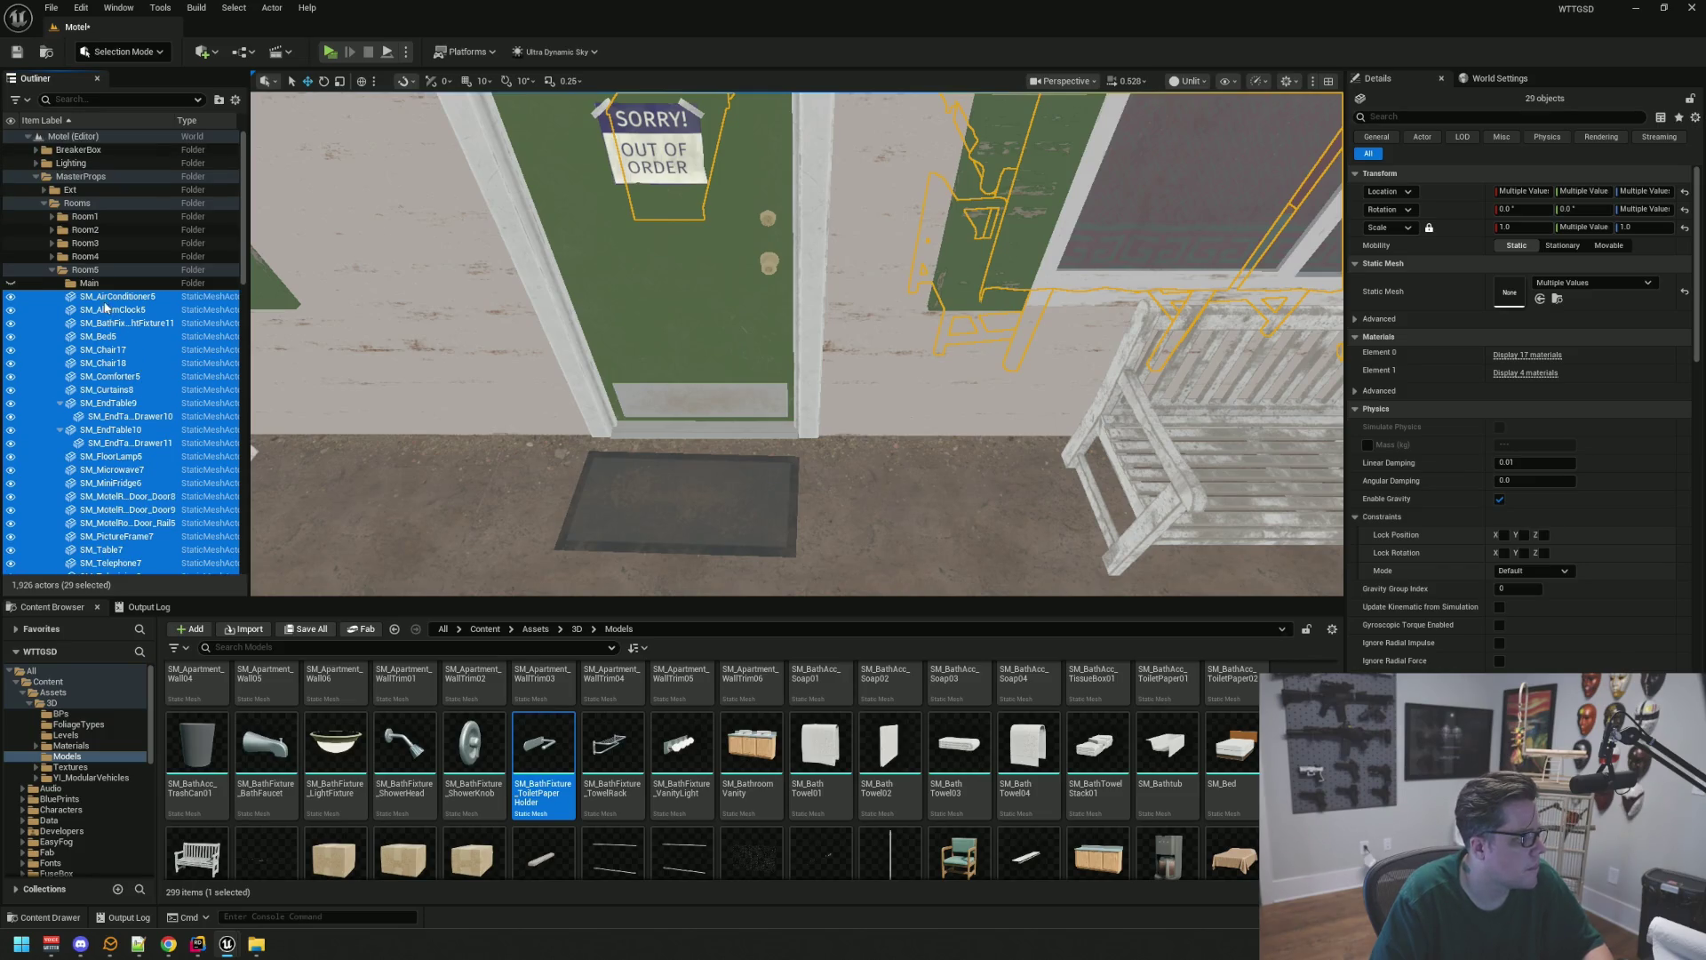
click(61, 283)
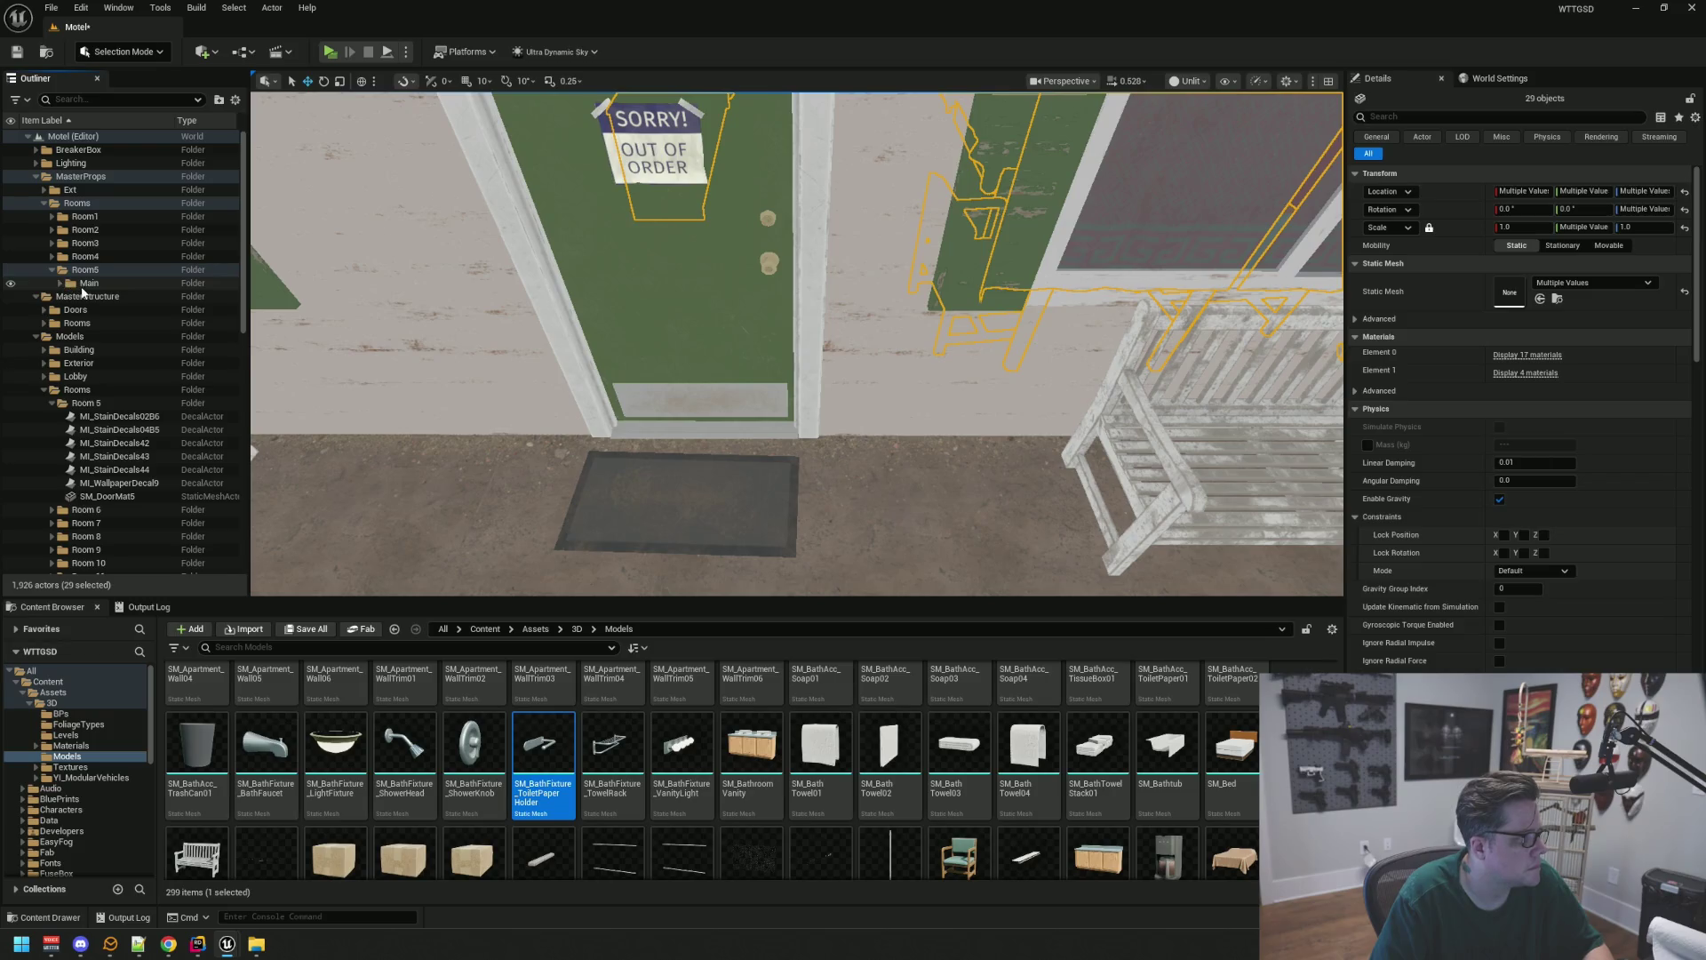
click(82, 284)
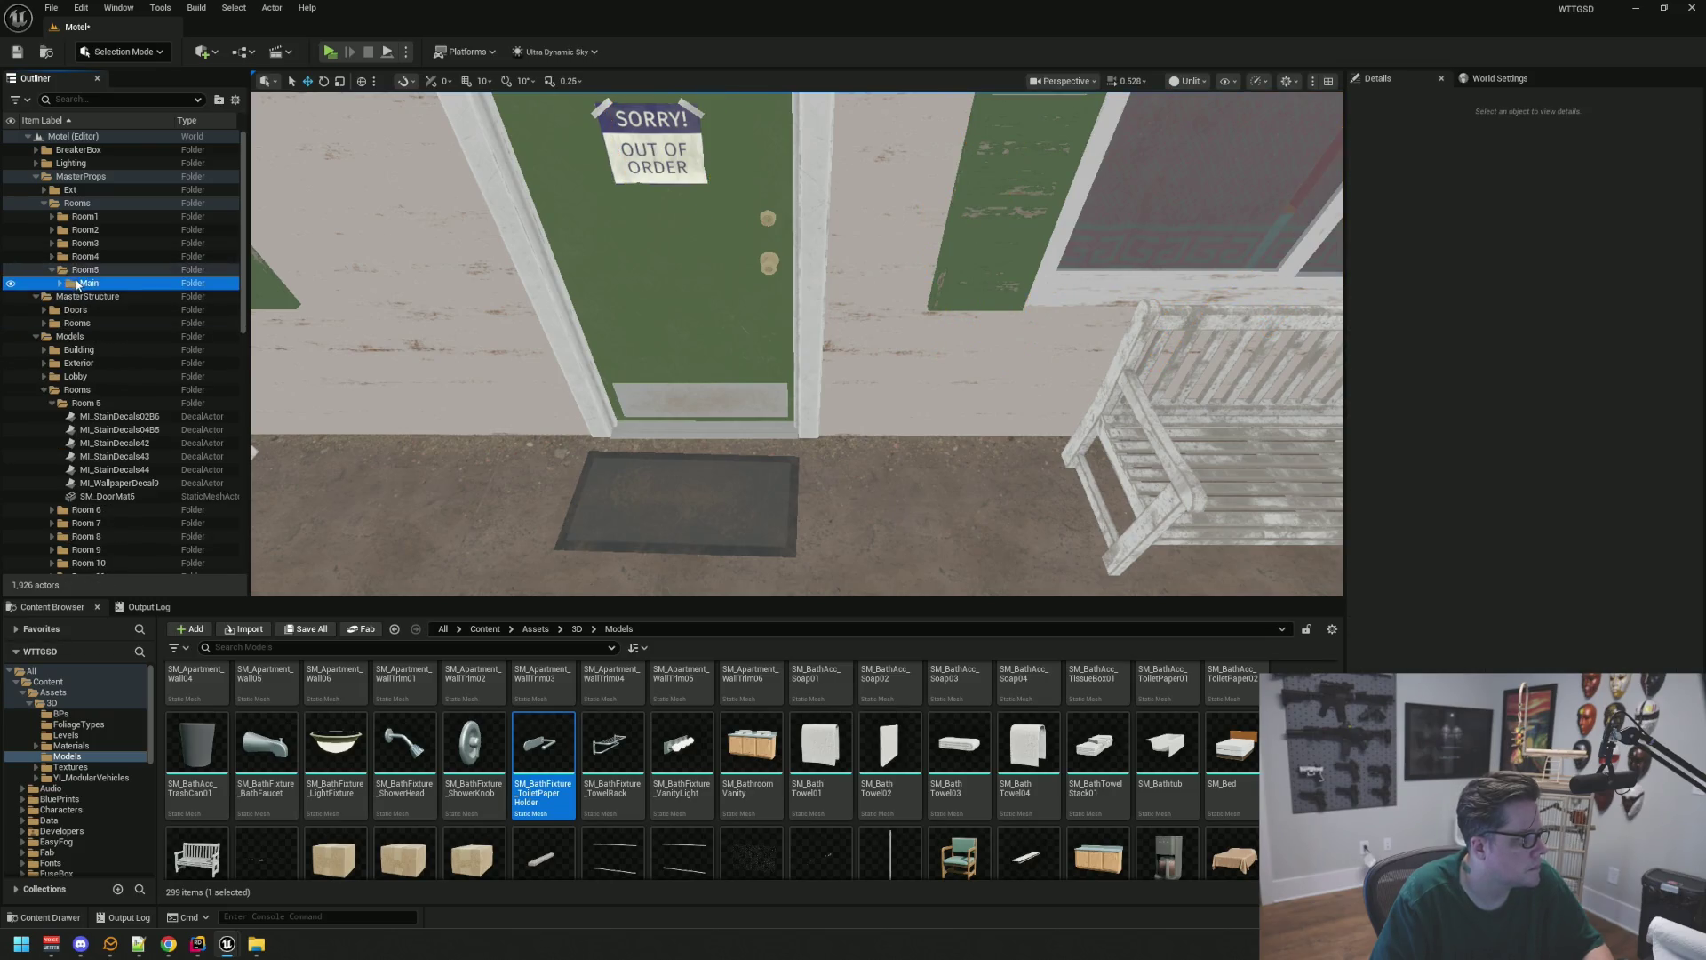
Create a 'Decals' subfolder under Room5 and move the six Room 5 decals into it
right_click(78, 283)
click(142, 299)
text(Dec)
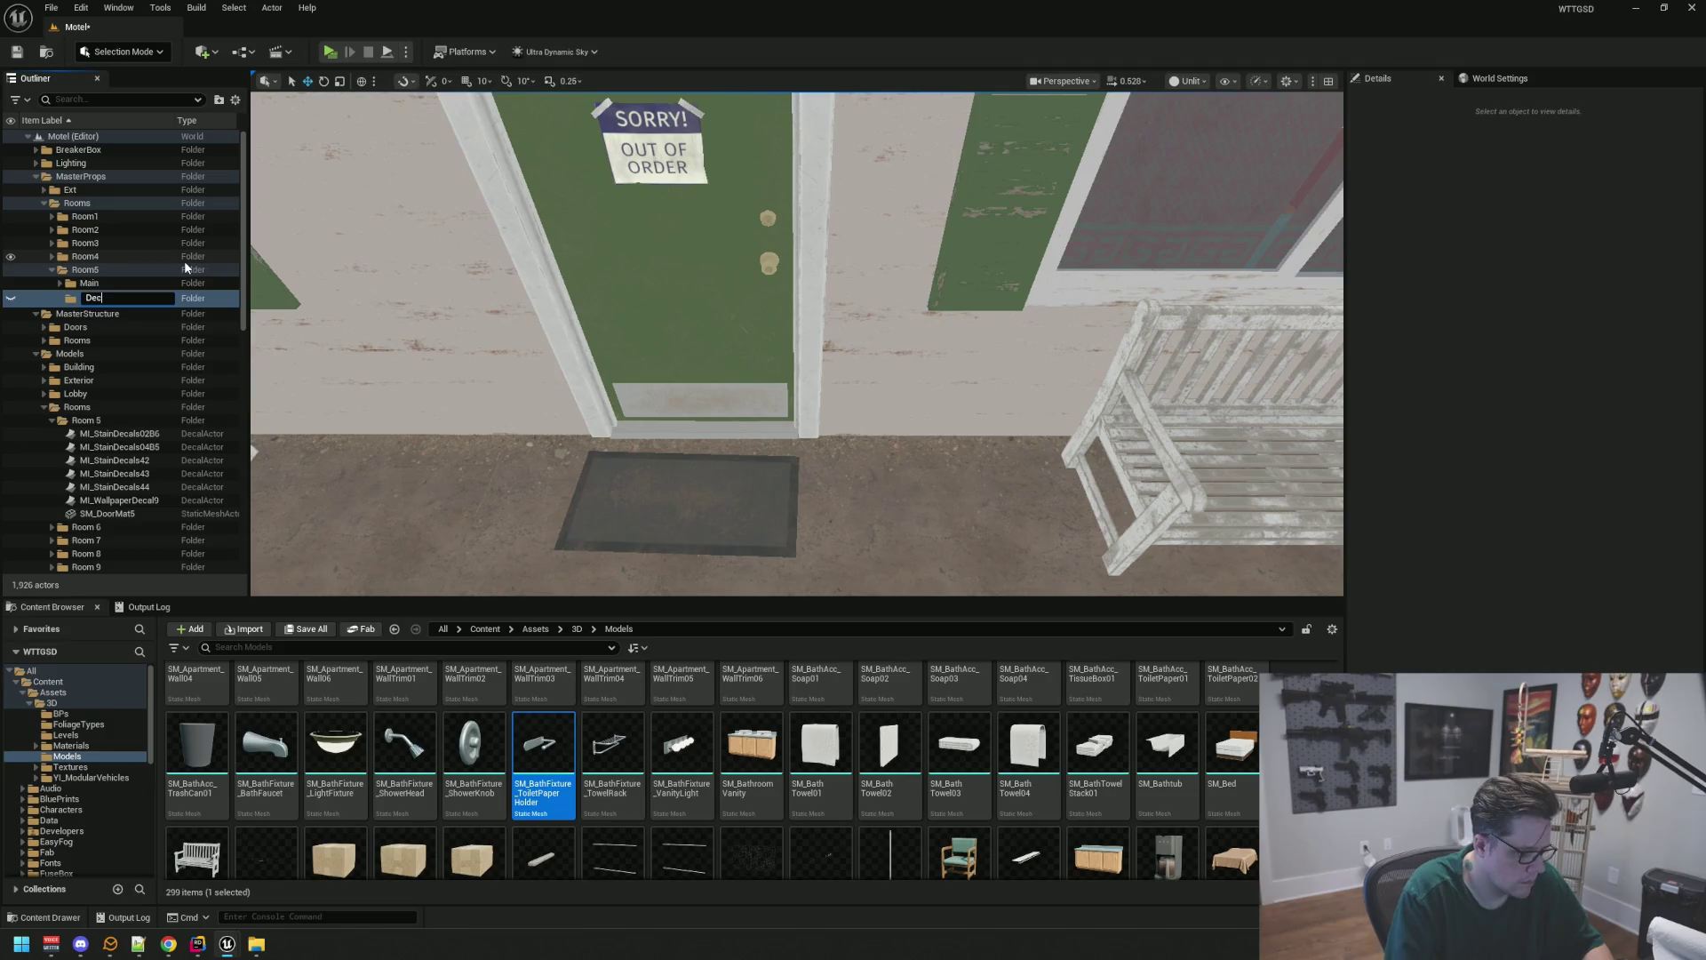
text(als)
key(Return)
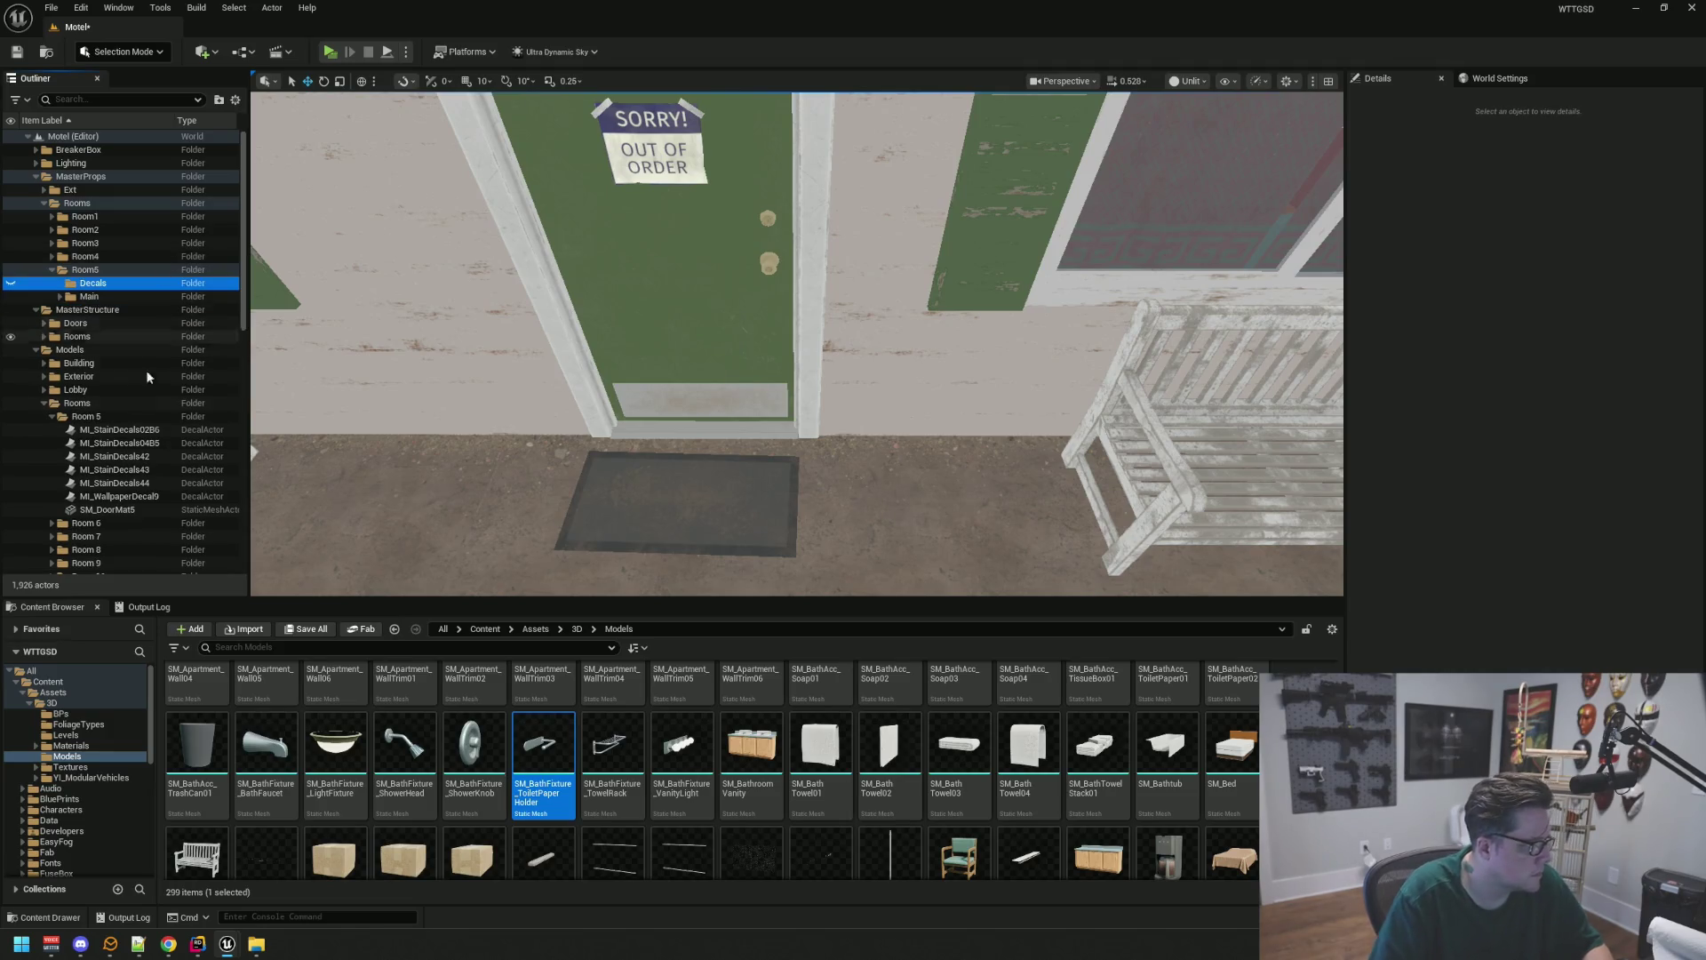
click(125, 431)
shift+click(129, 496)
mouse_move(129, 491)
mouse_down()
mouse_move(122, 363)
mouse_move(82, 285)
mouse_up()
click(60, 283)
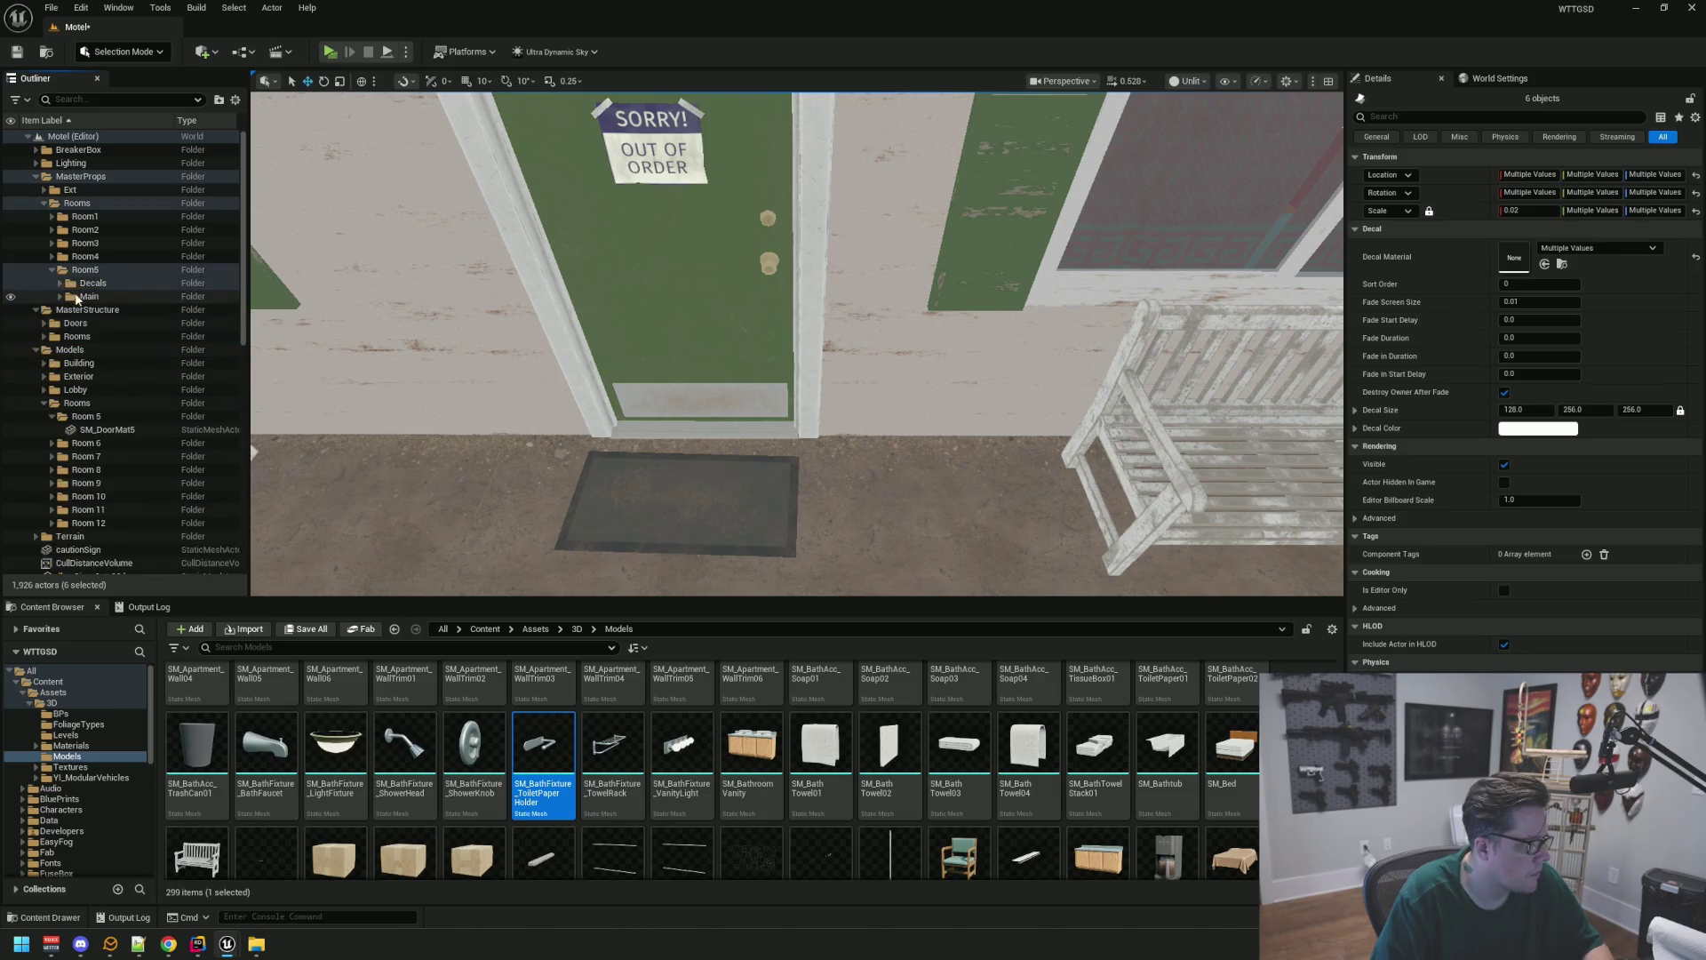
Move SM_DoorMat5 into MasterProps/Ext and delete the emptied Models/Rooms/Room 5 folder
click(107, 430)
drag(107, 430, 69, 189)
click(69, 189)
click(44, 189)
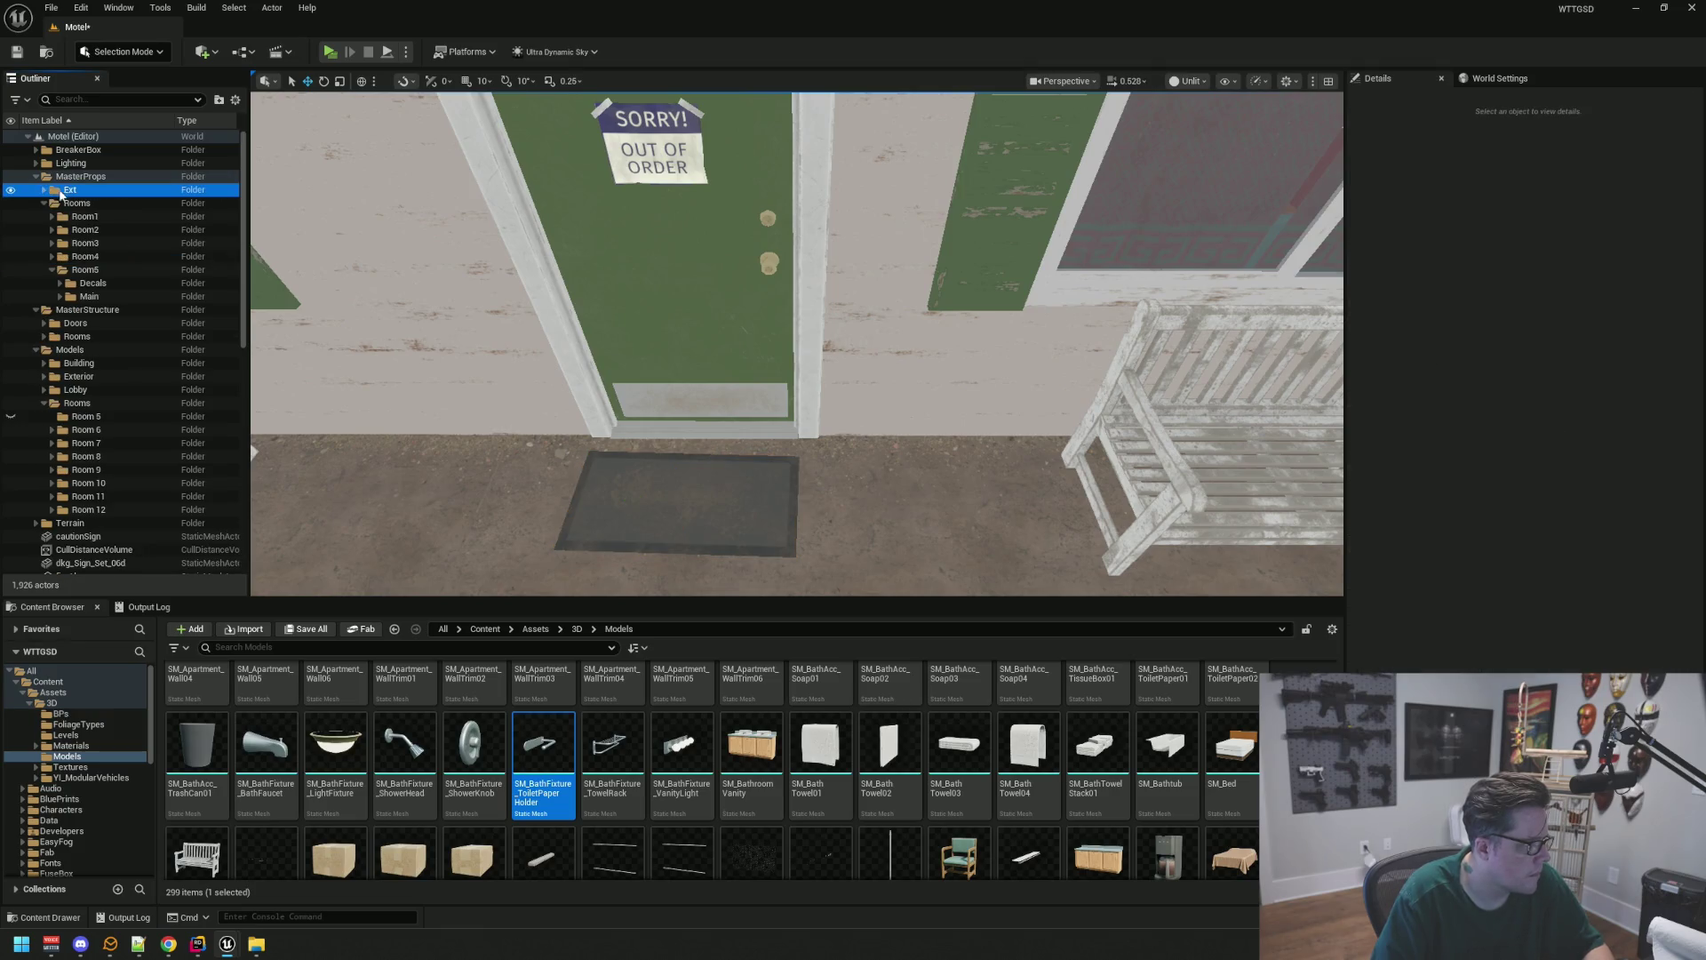
click(86, 416)
key(Delete)
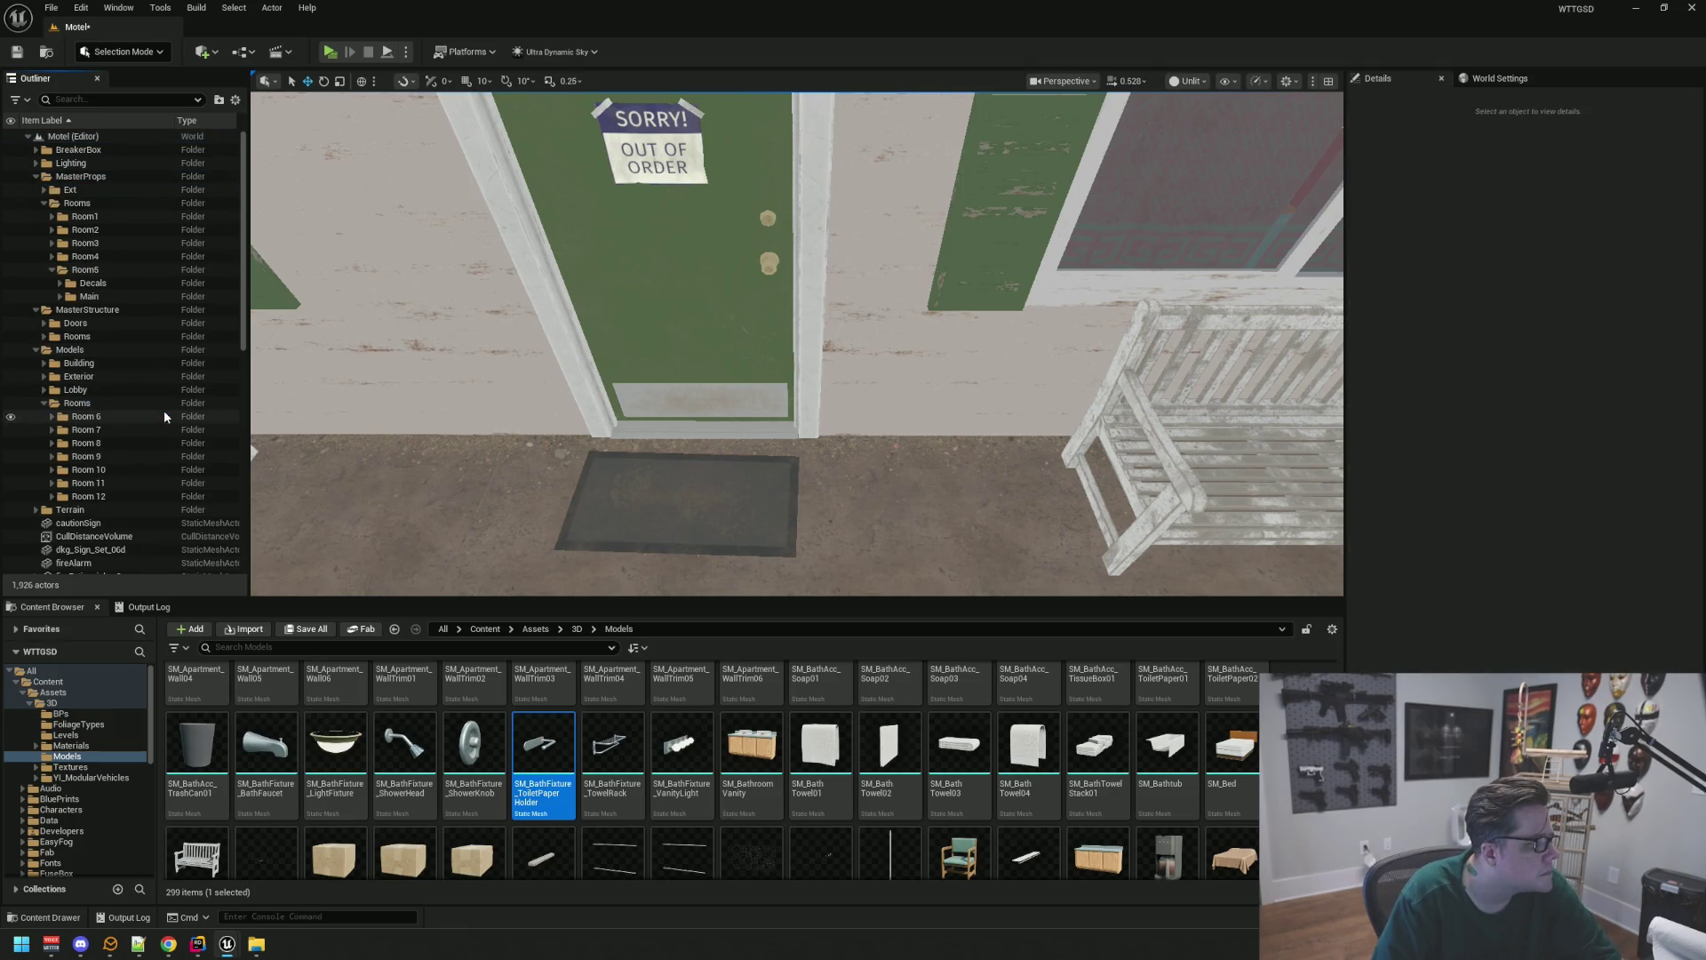
drag(660, 370, 660, 369)
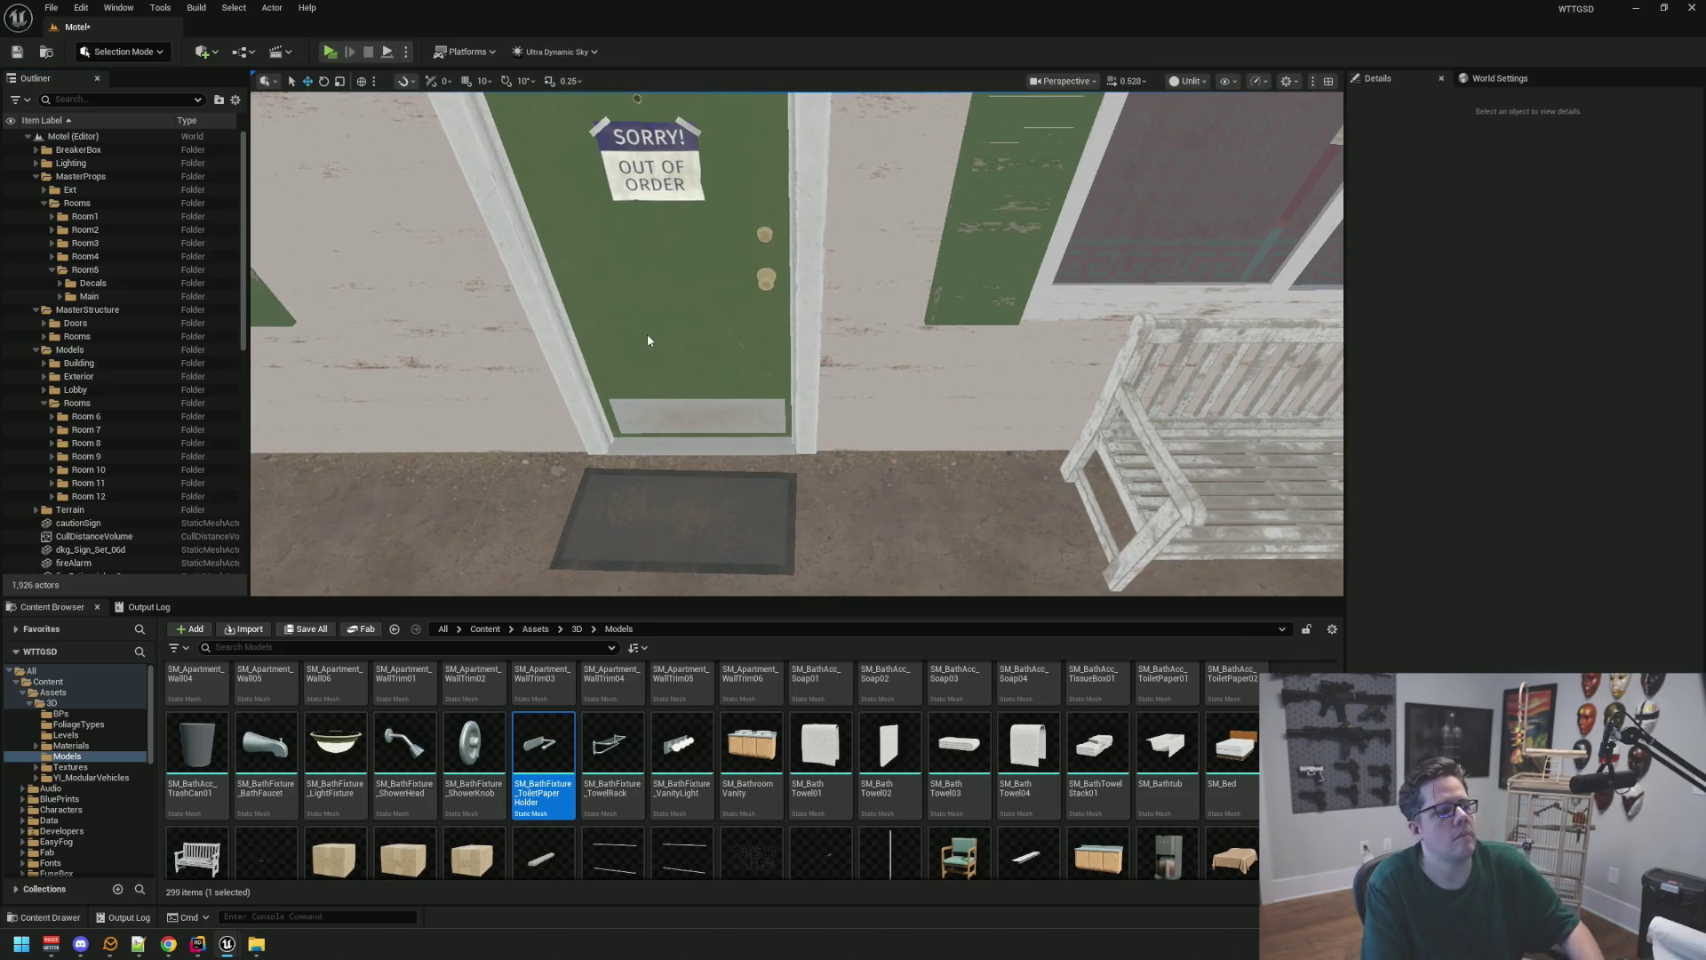
Save the level and fly the view around inside motel room 5
key(ctrl+s)
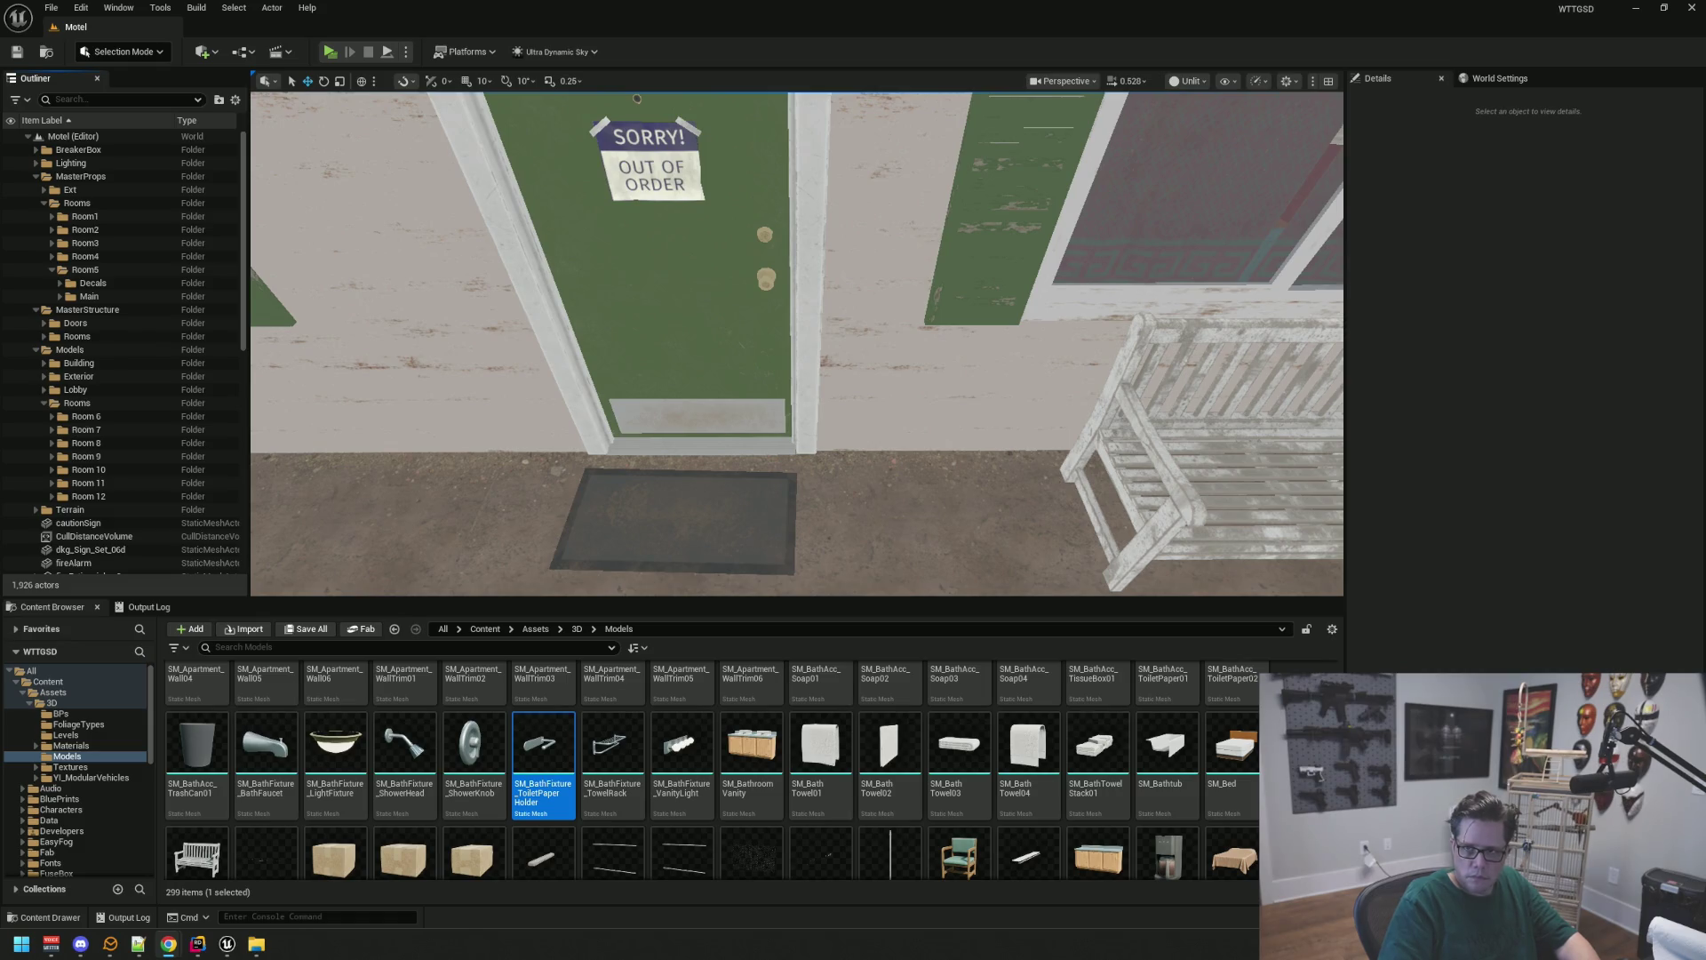
key(s)
key(w)
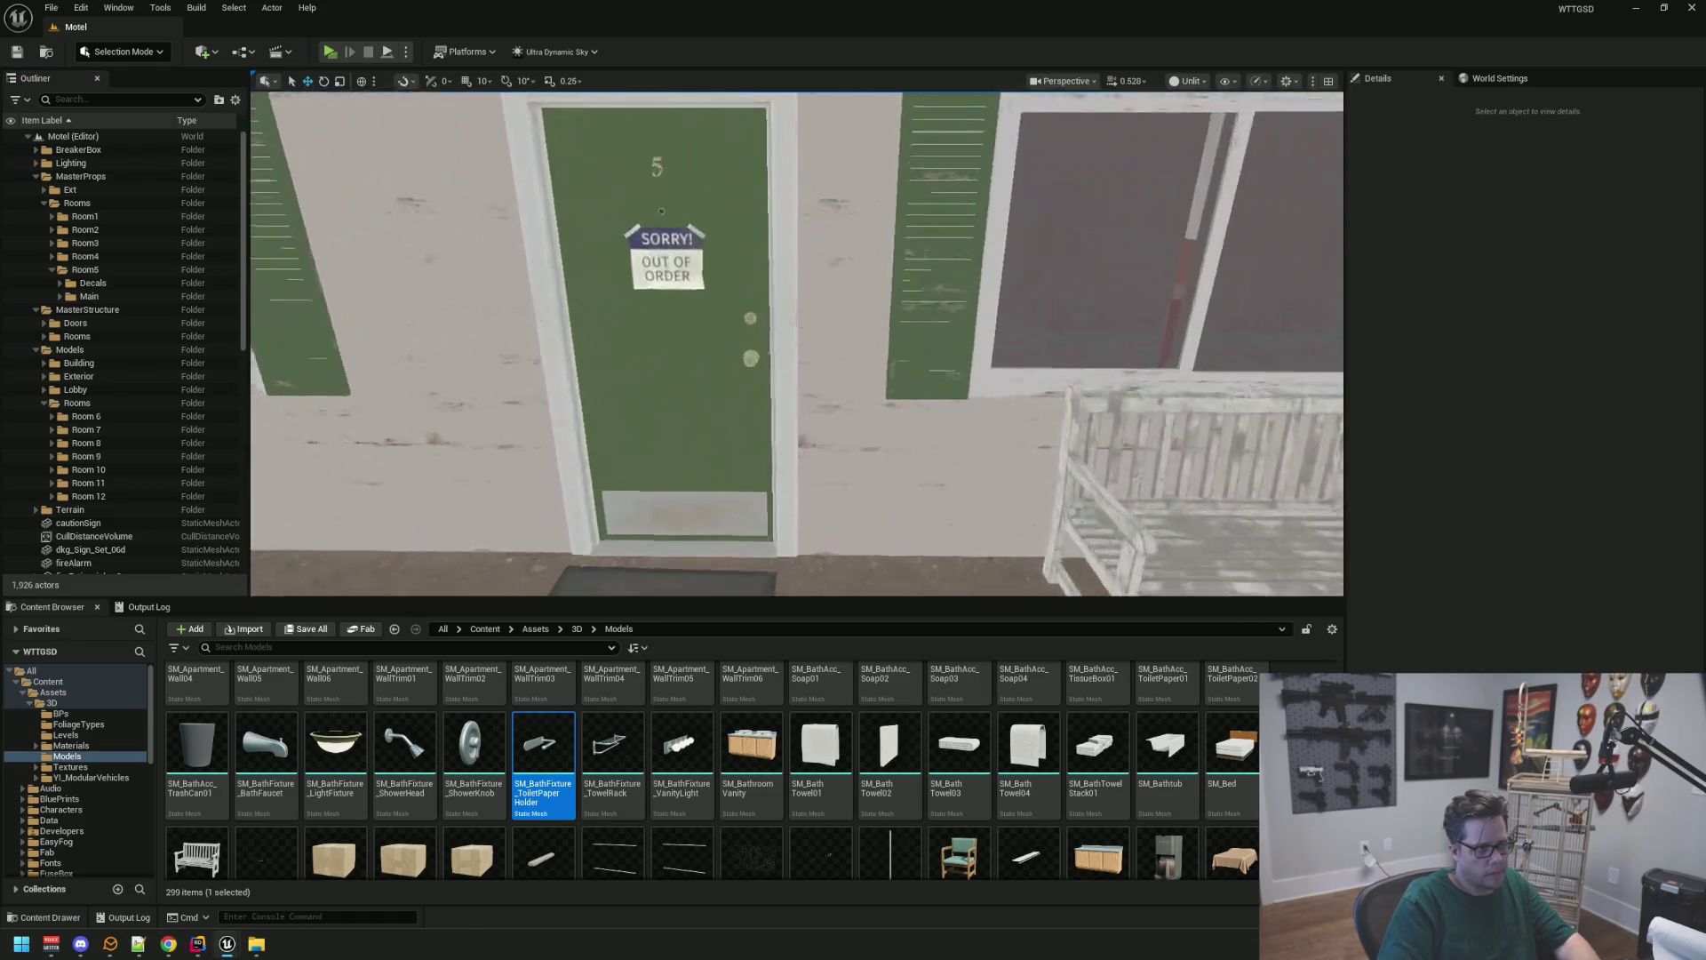
key(s)
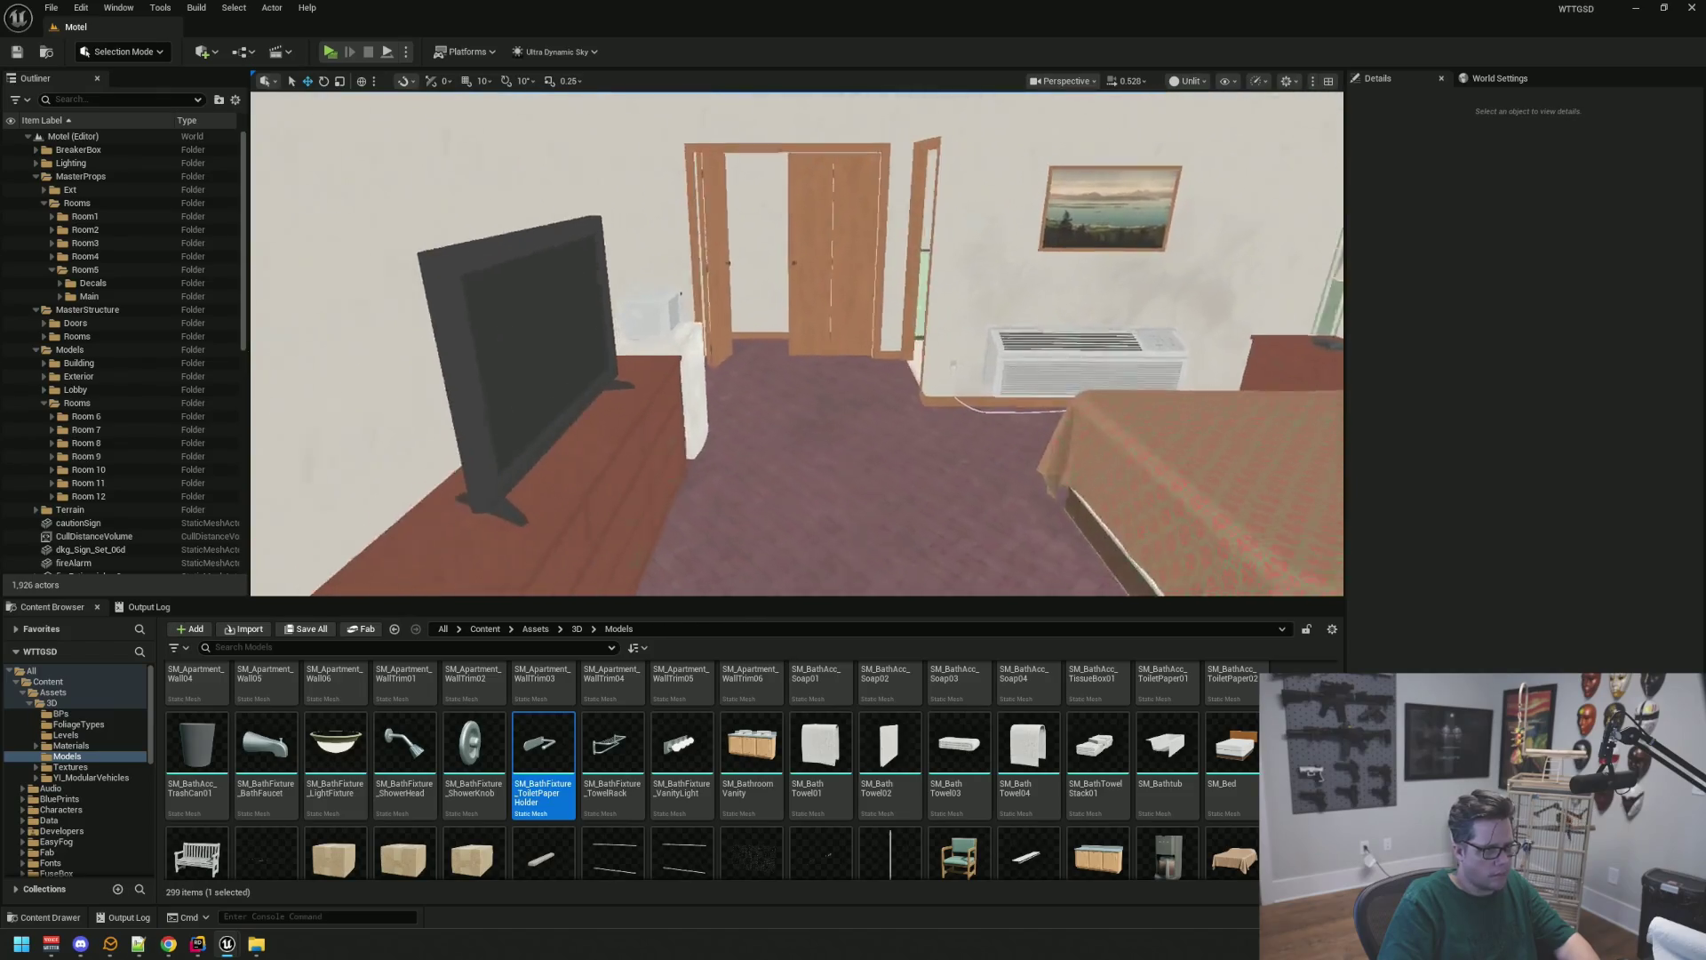
key(e)
key(q)
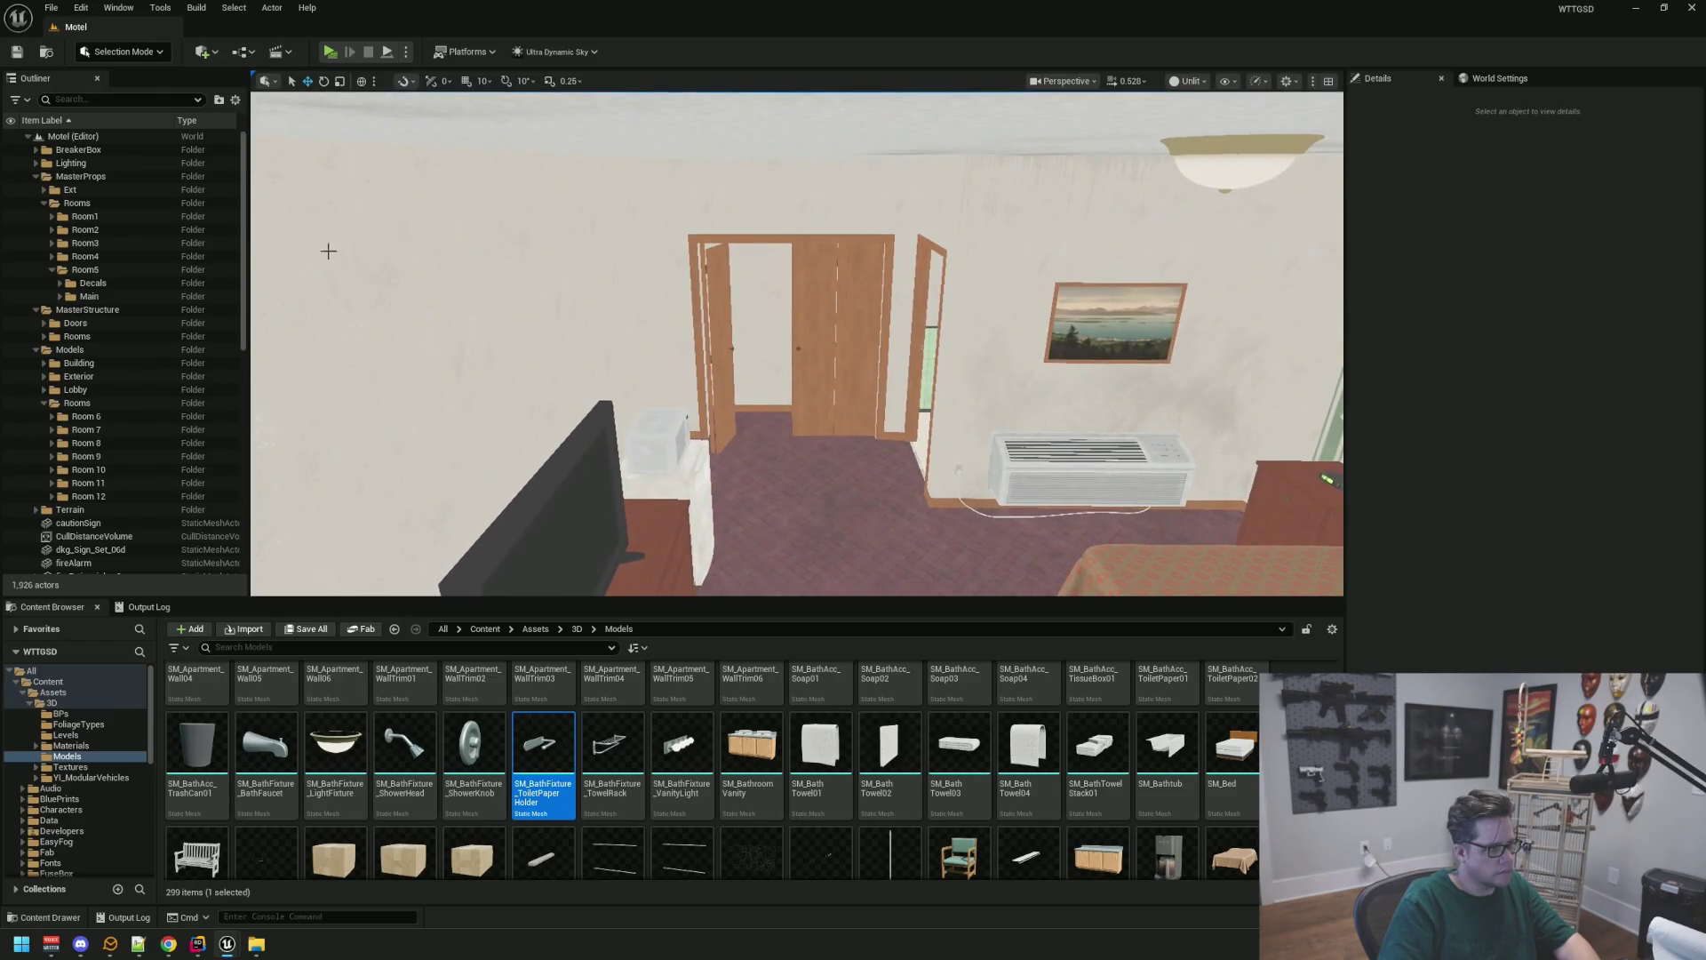
Check the Decals and Main contents of Room5, then collapse and select the Room5 folder
click(51, 270)
click(50, 270)
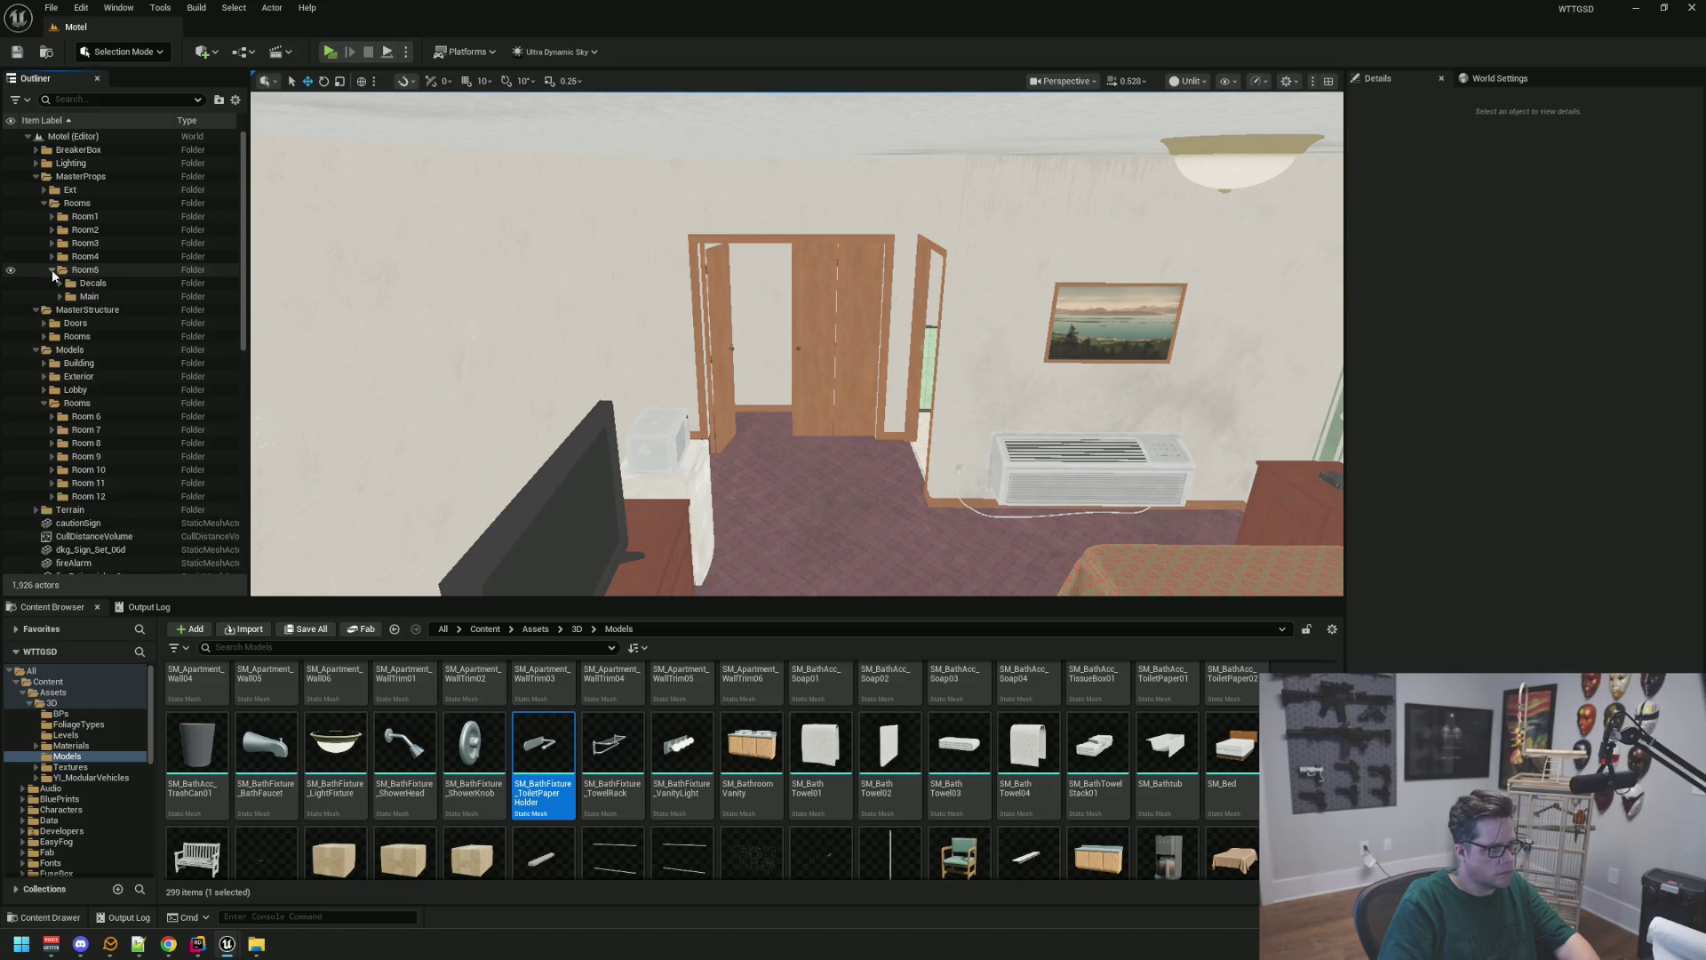
click(59, 283)
click(60, 283)
click(51, 270)
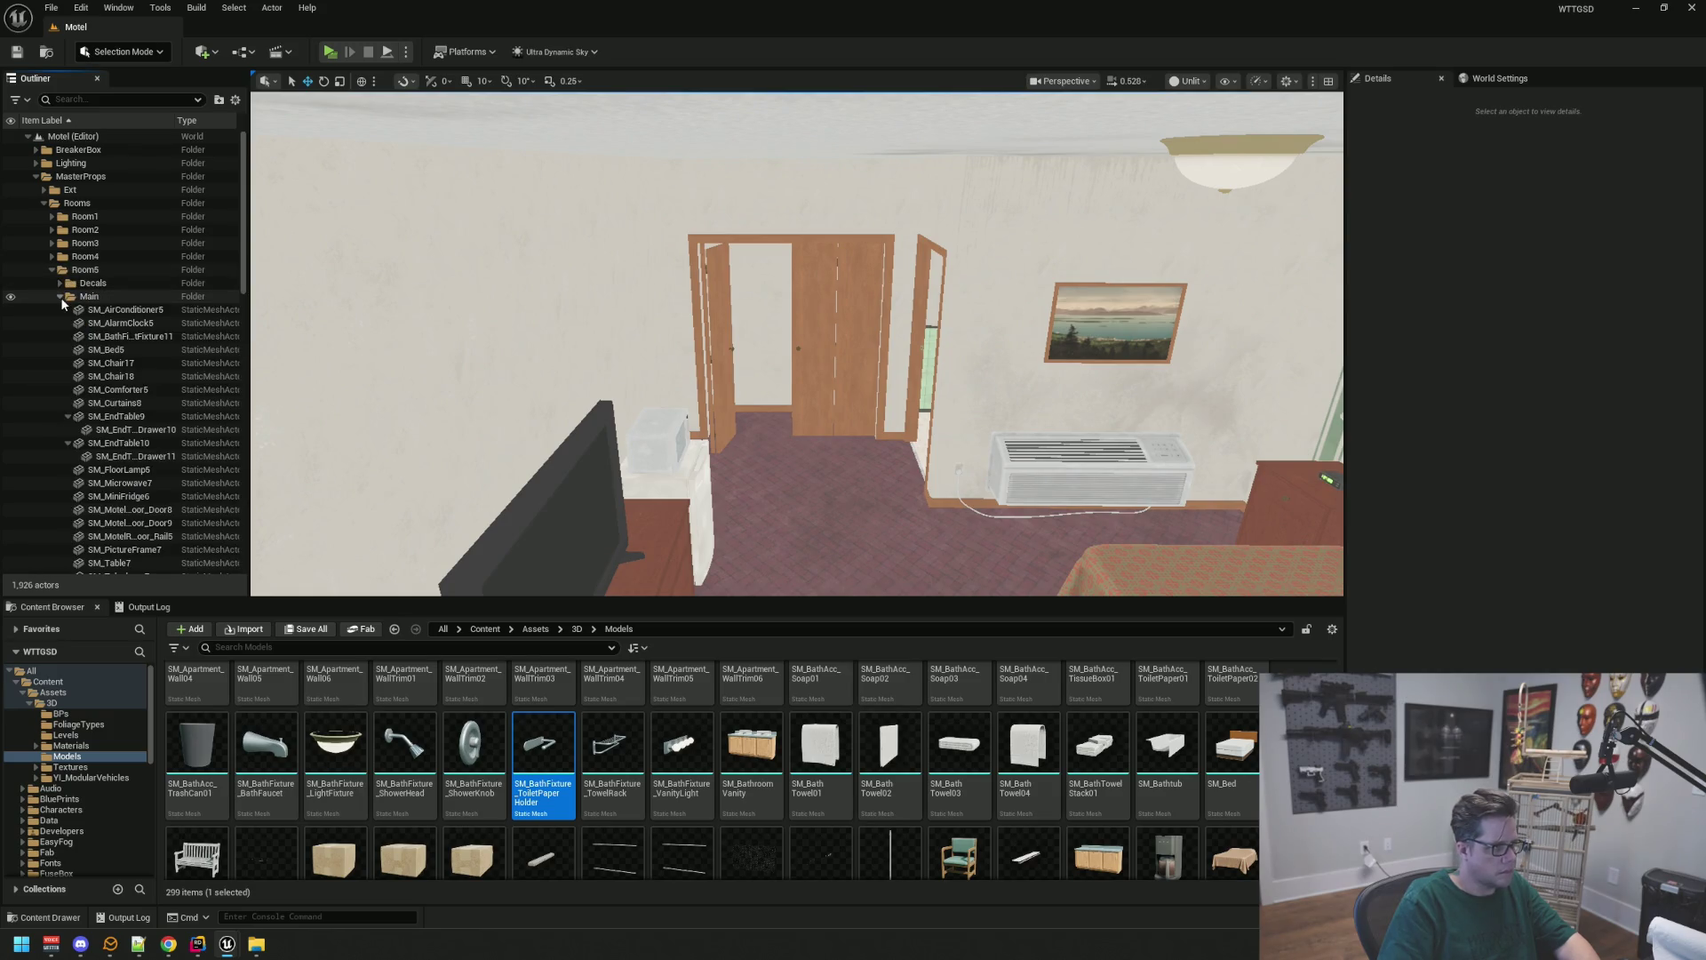
click(50, 270)
click(51, 270)
click(85, 269)
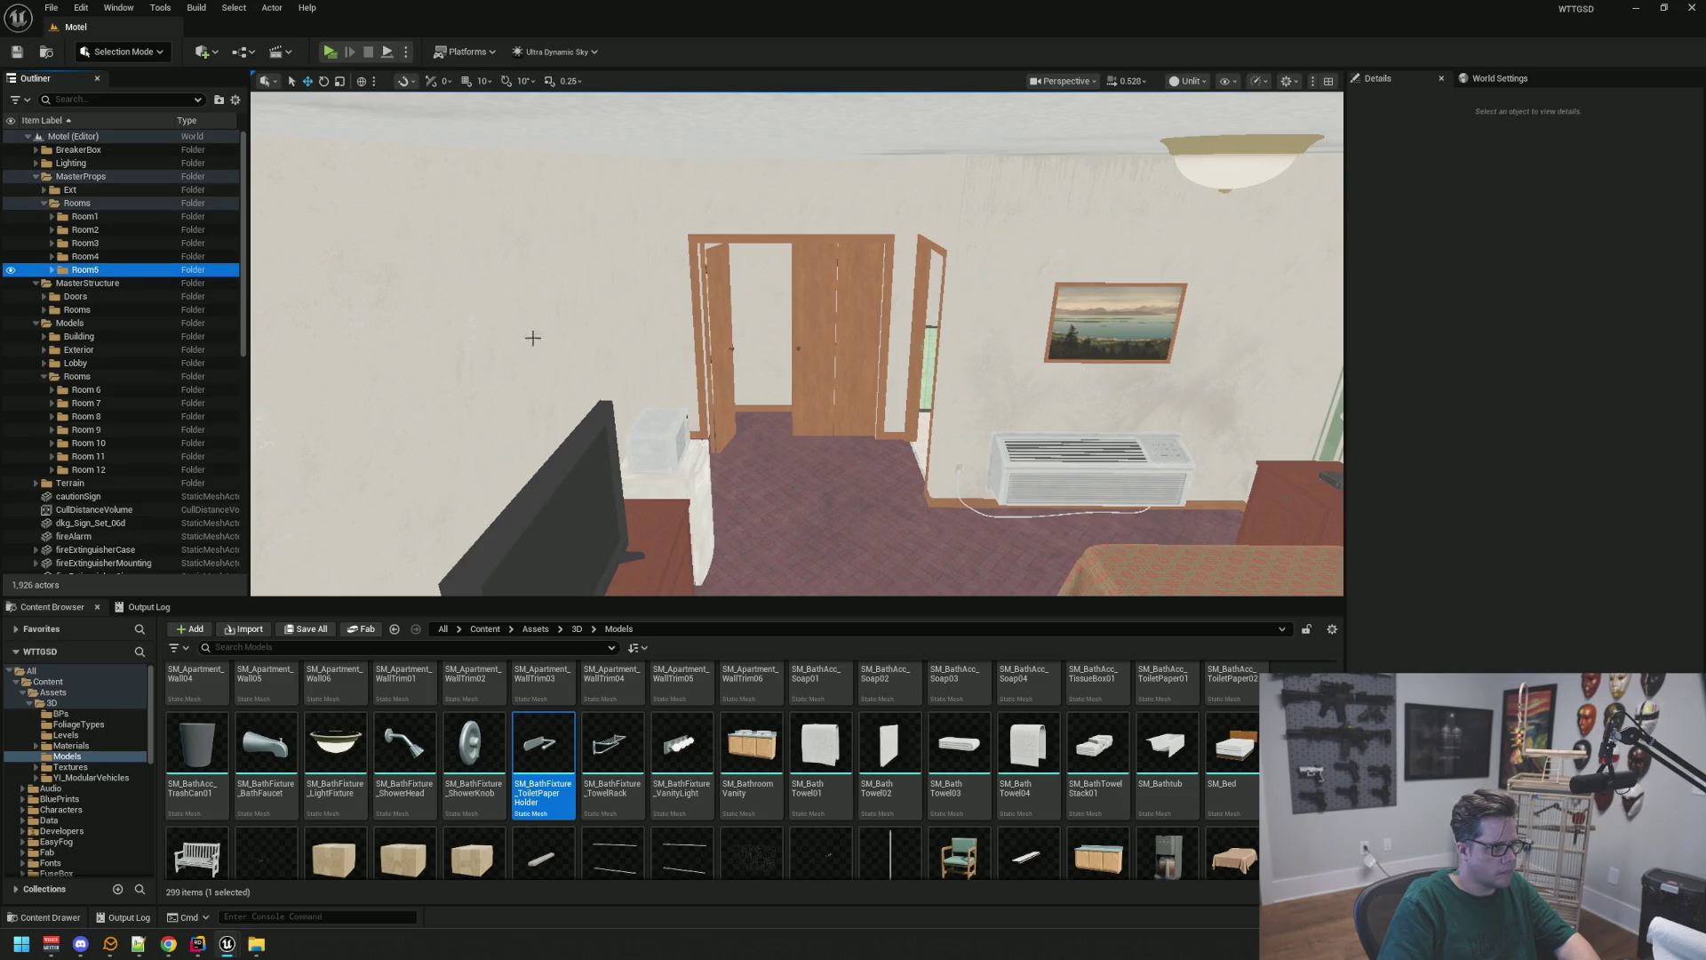
mouse_move(530, 335)
mouse_down()
mouse_move(565, 259)
mouse_move(779, 333)
mouse_up()
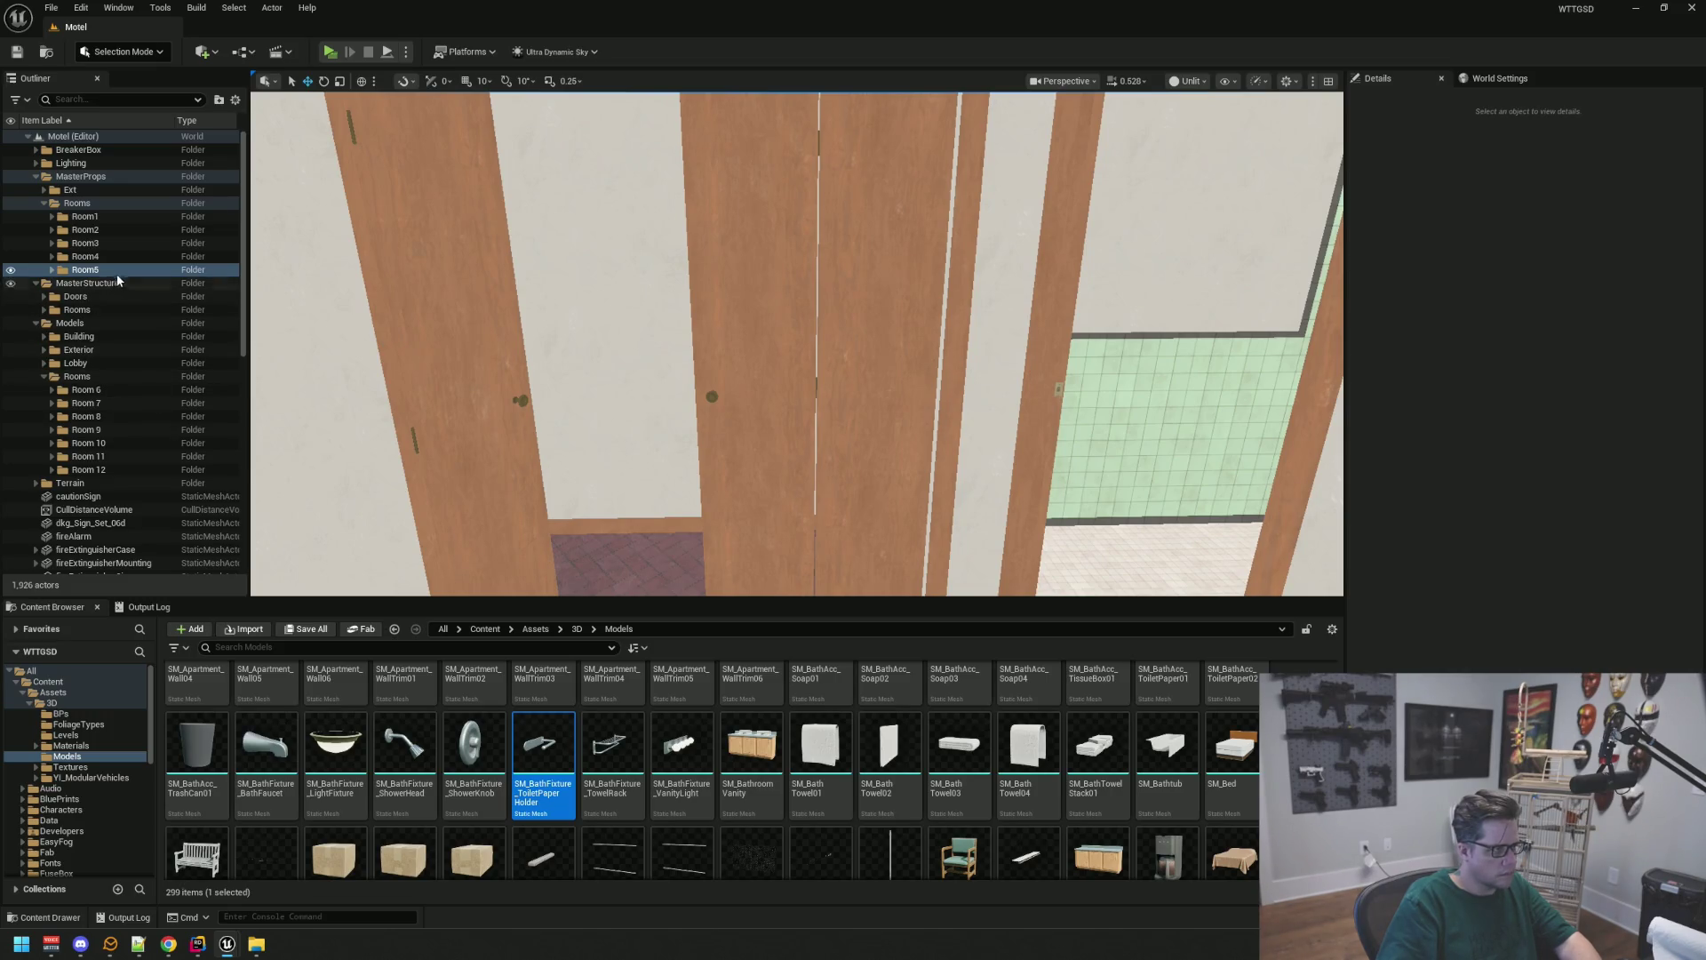
Create a 'Room5' folder inside MasterStructure > Rooms
click(45, 310)
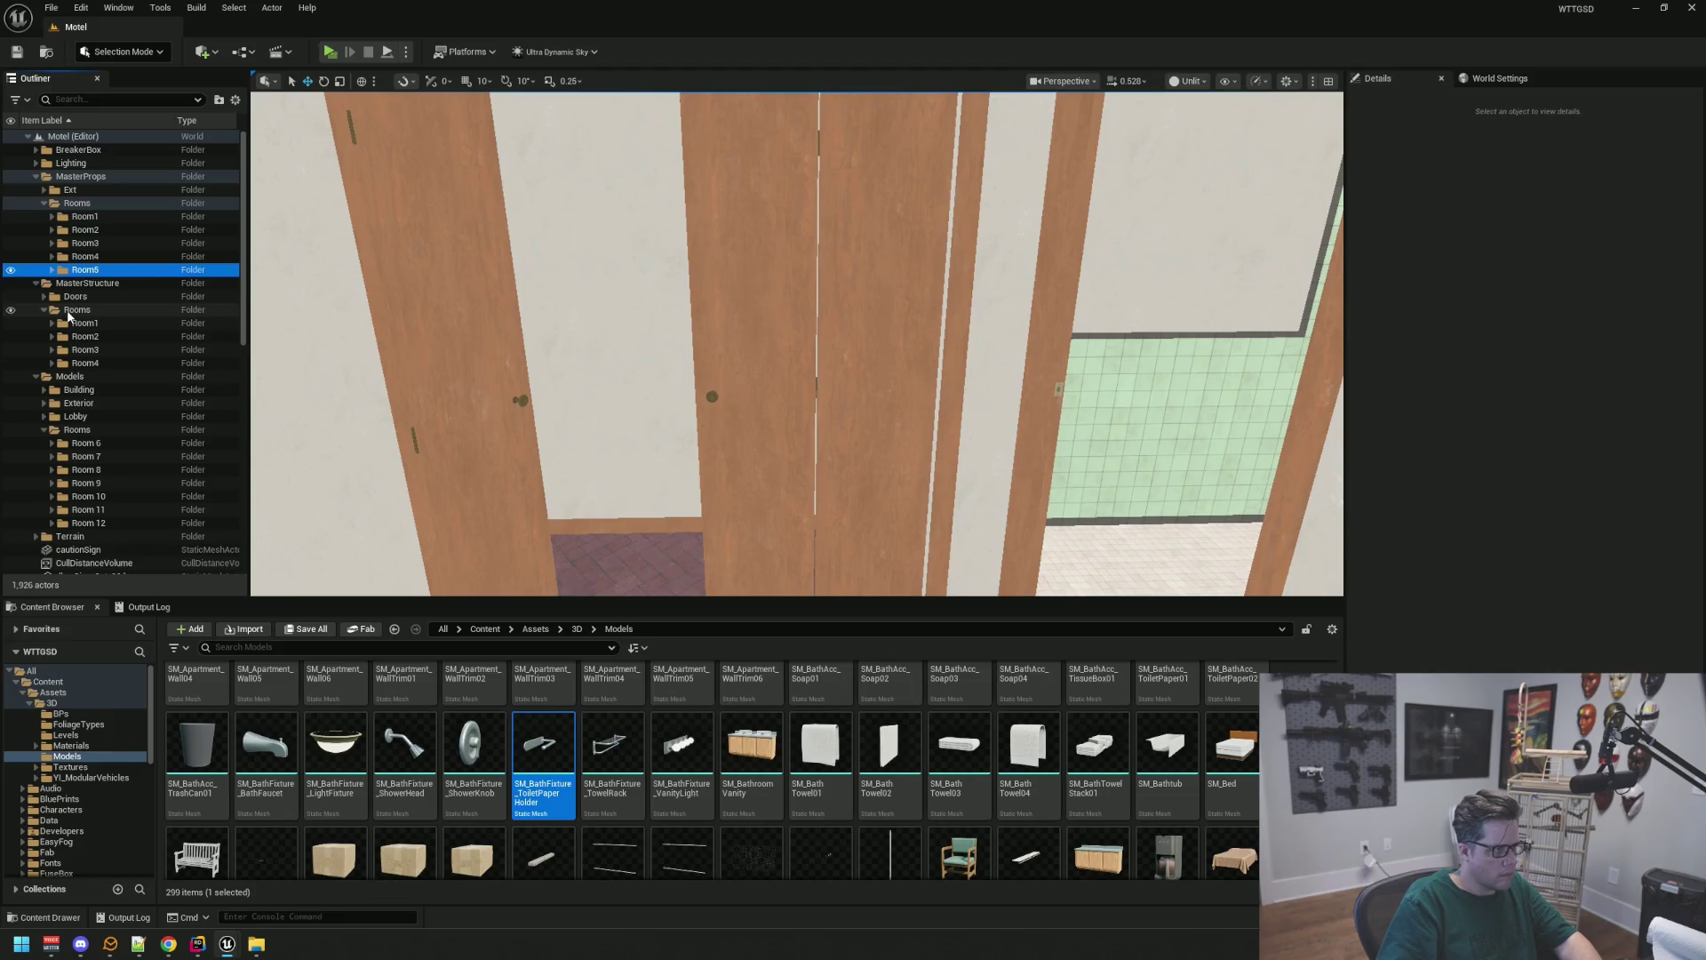
right_click(67, 311)
click(112, 342)
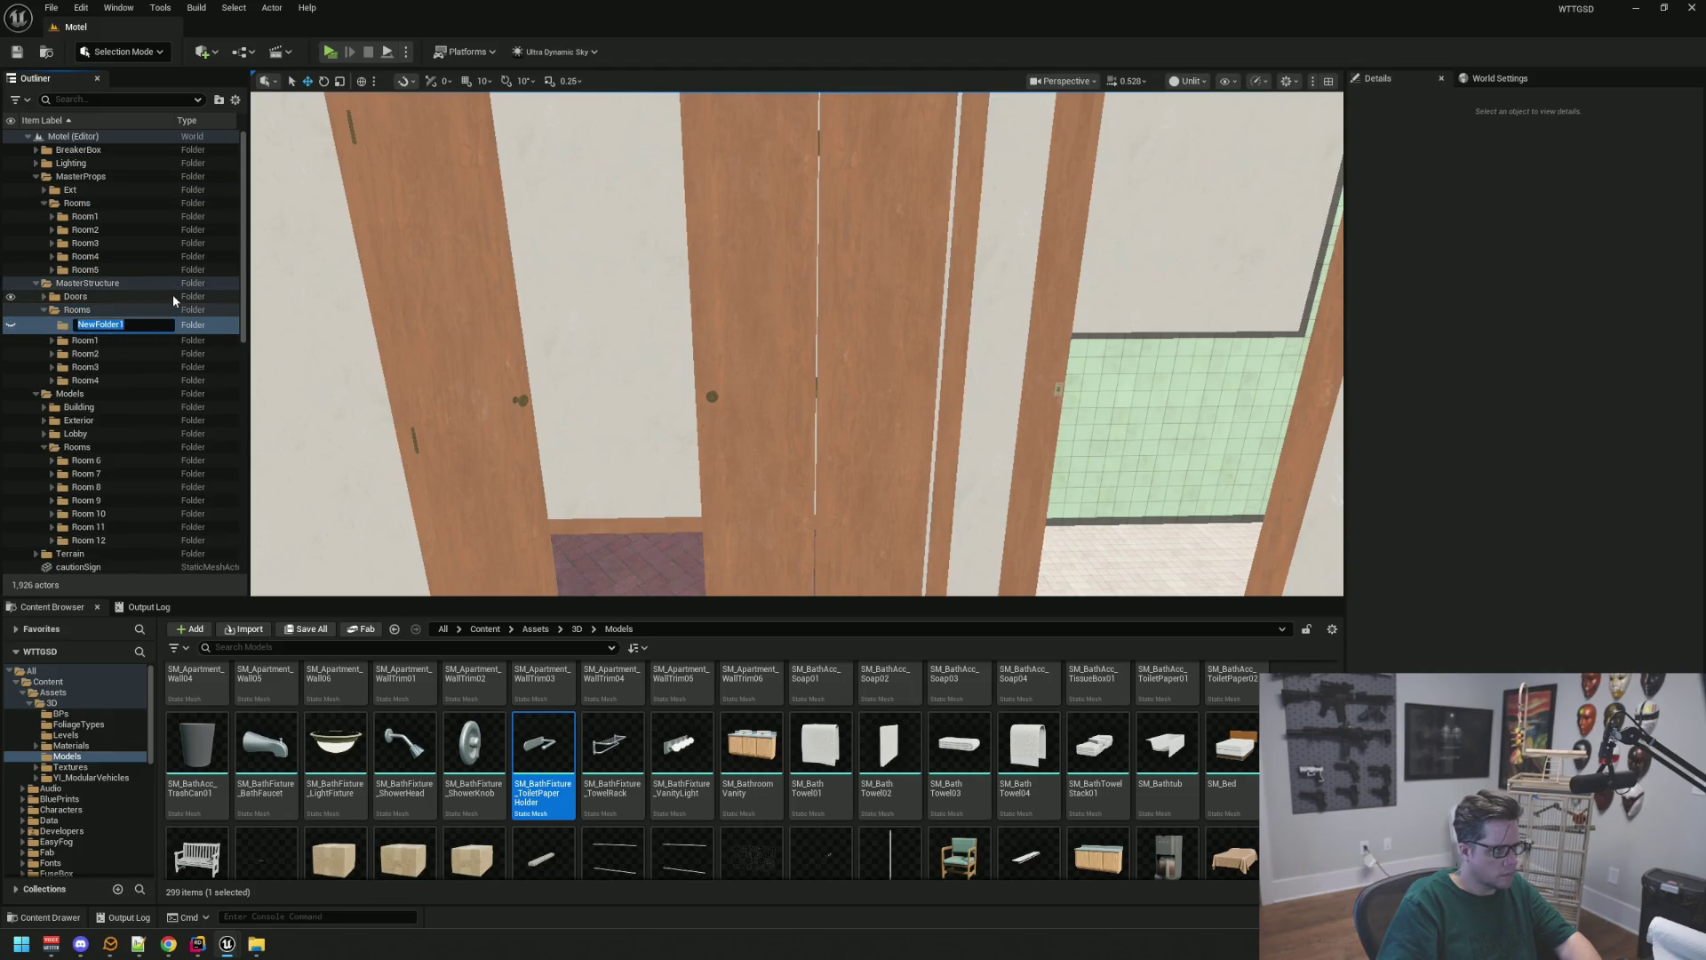
text(Room5)
key(Return)
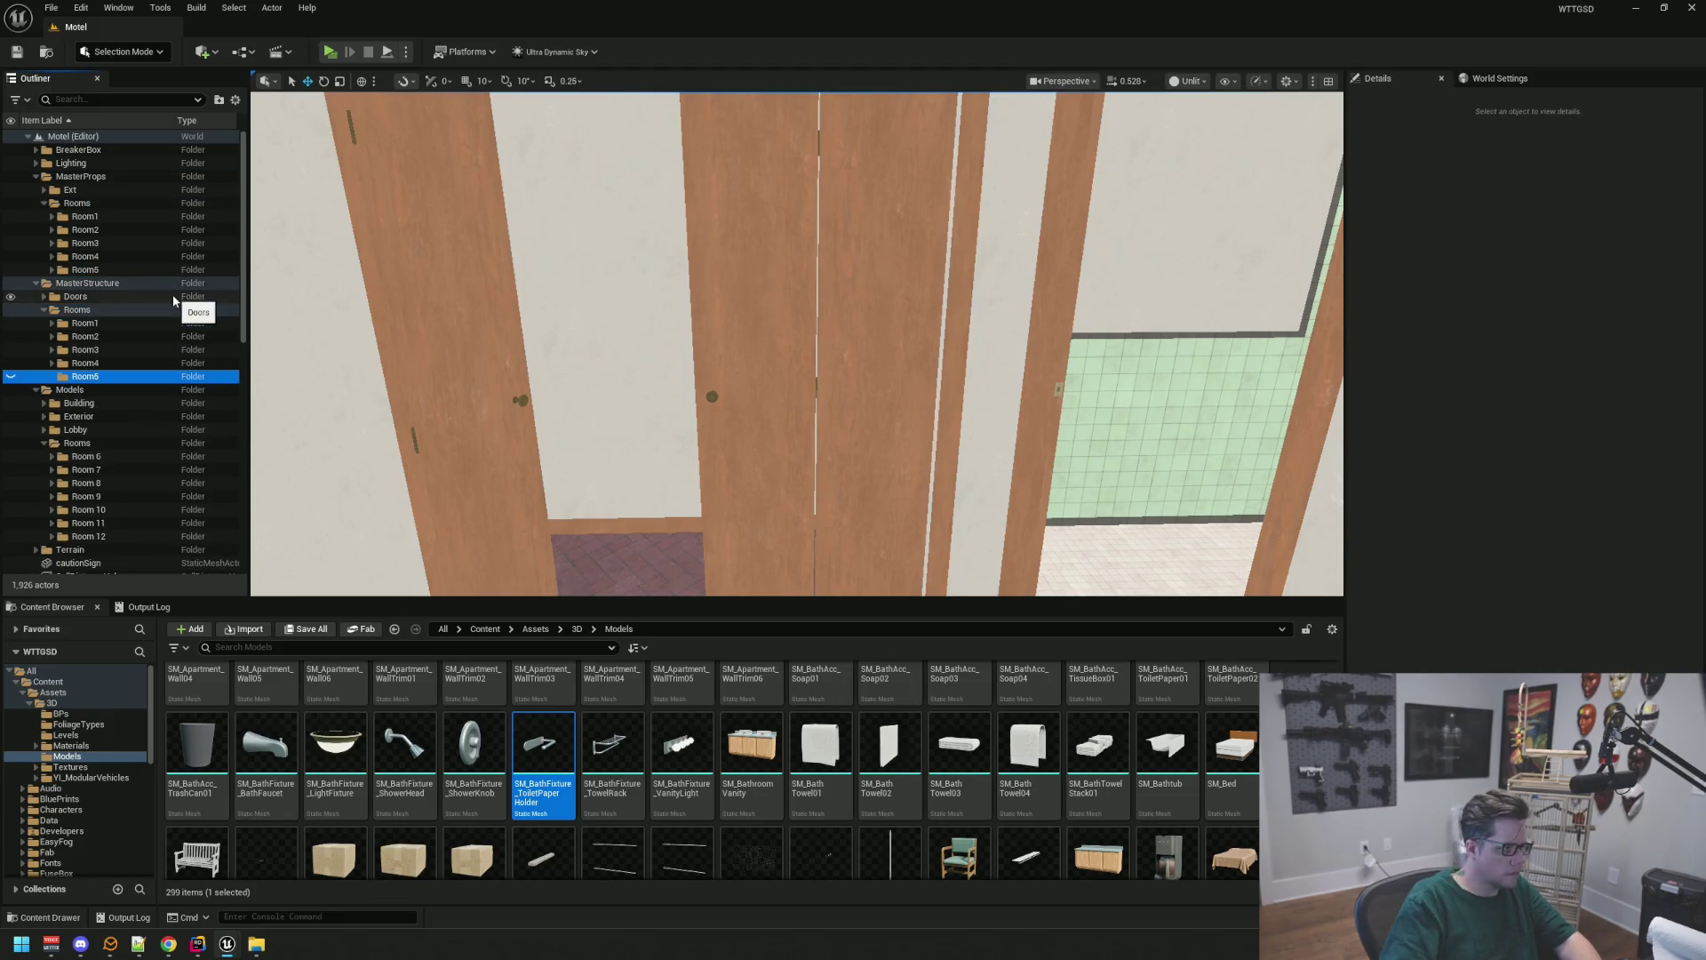
Select SM_Outlet5 and the other two outlets, and drag them into Room5's Main folder
drag(622, 355, 782, 355)
click(51, 271)
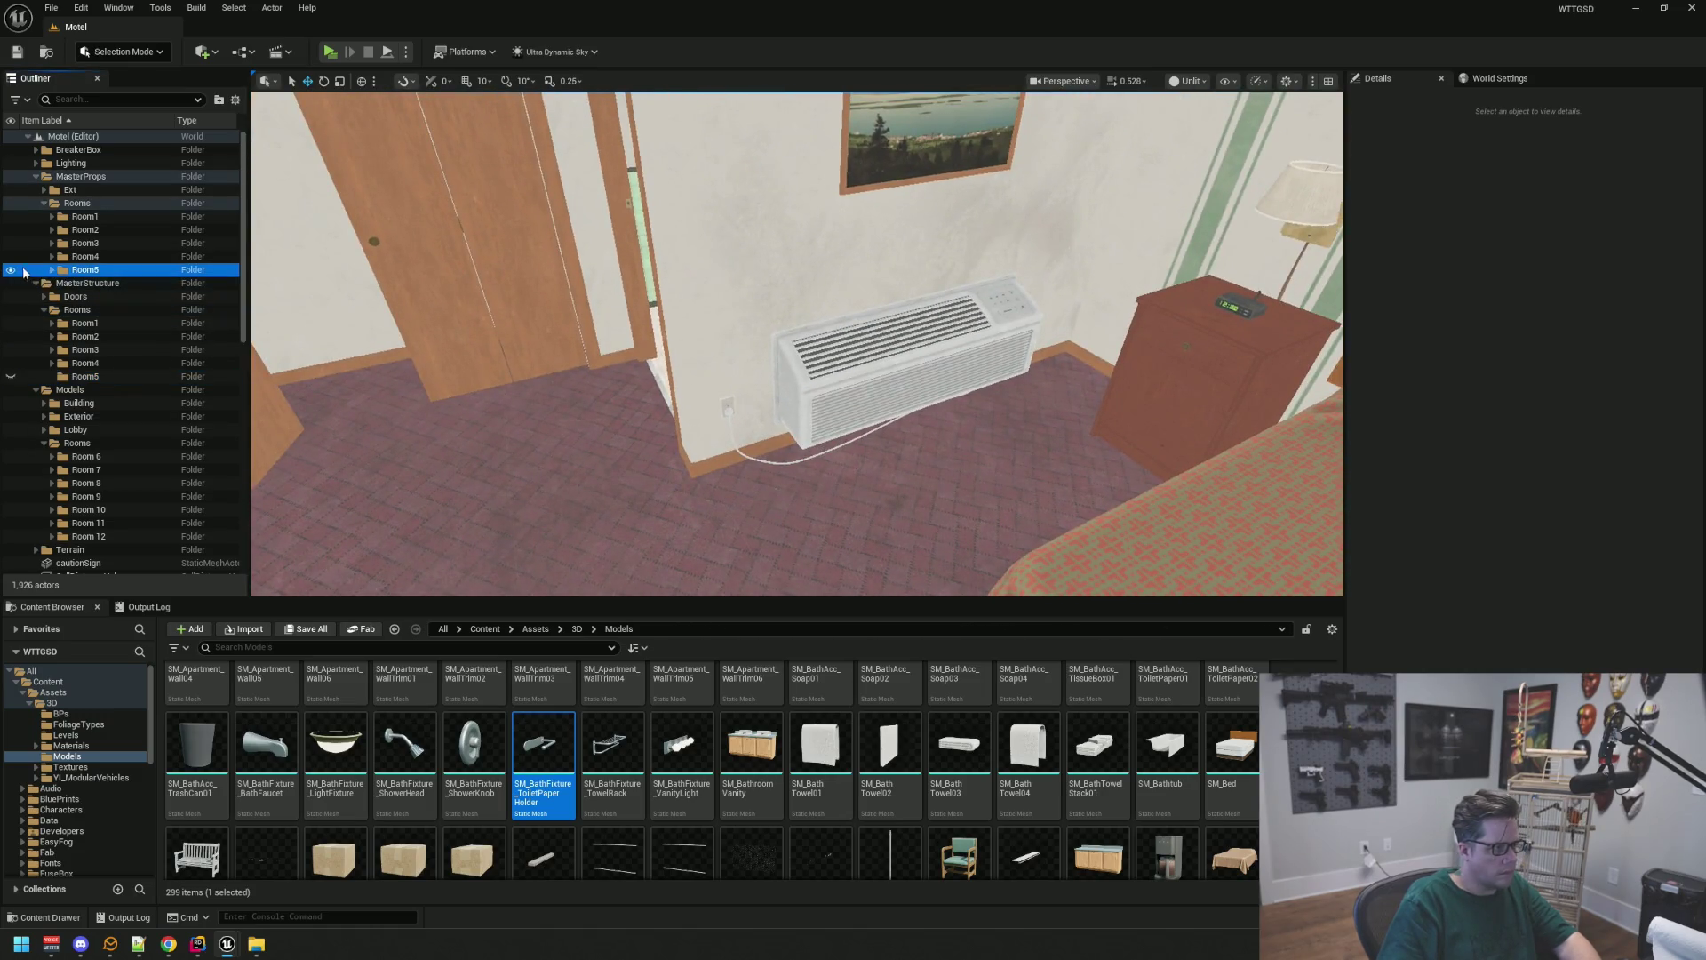
mouse_move(285, 293)
mouse_down()
mouse_move(335, 297)
mouse_move(457, 563)
mouse_move(711, 408)
mouse_move(693, 413)
mouse_up()
click(677, 416)
shift+click(165, 388)
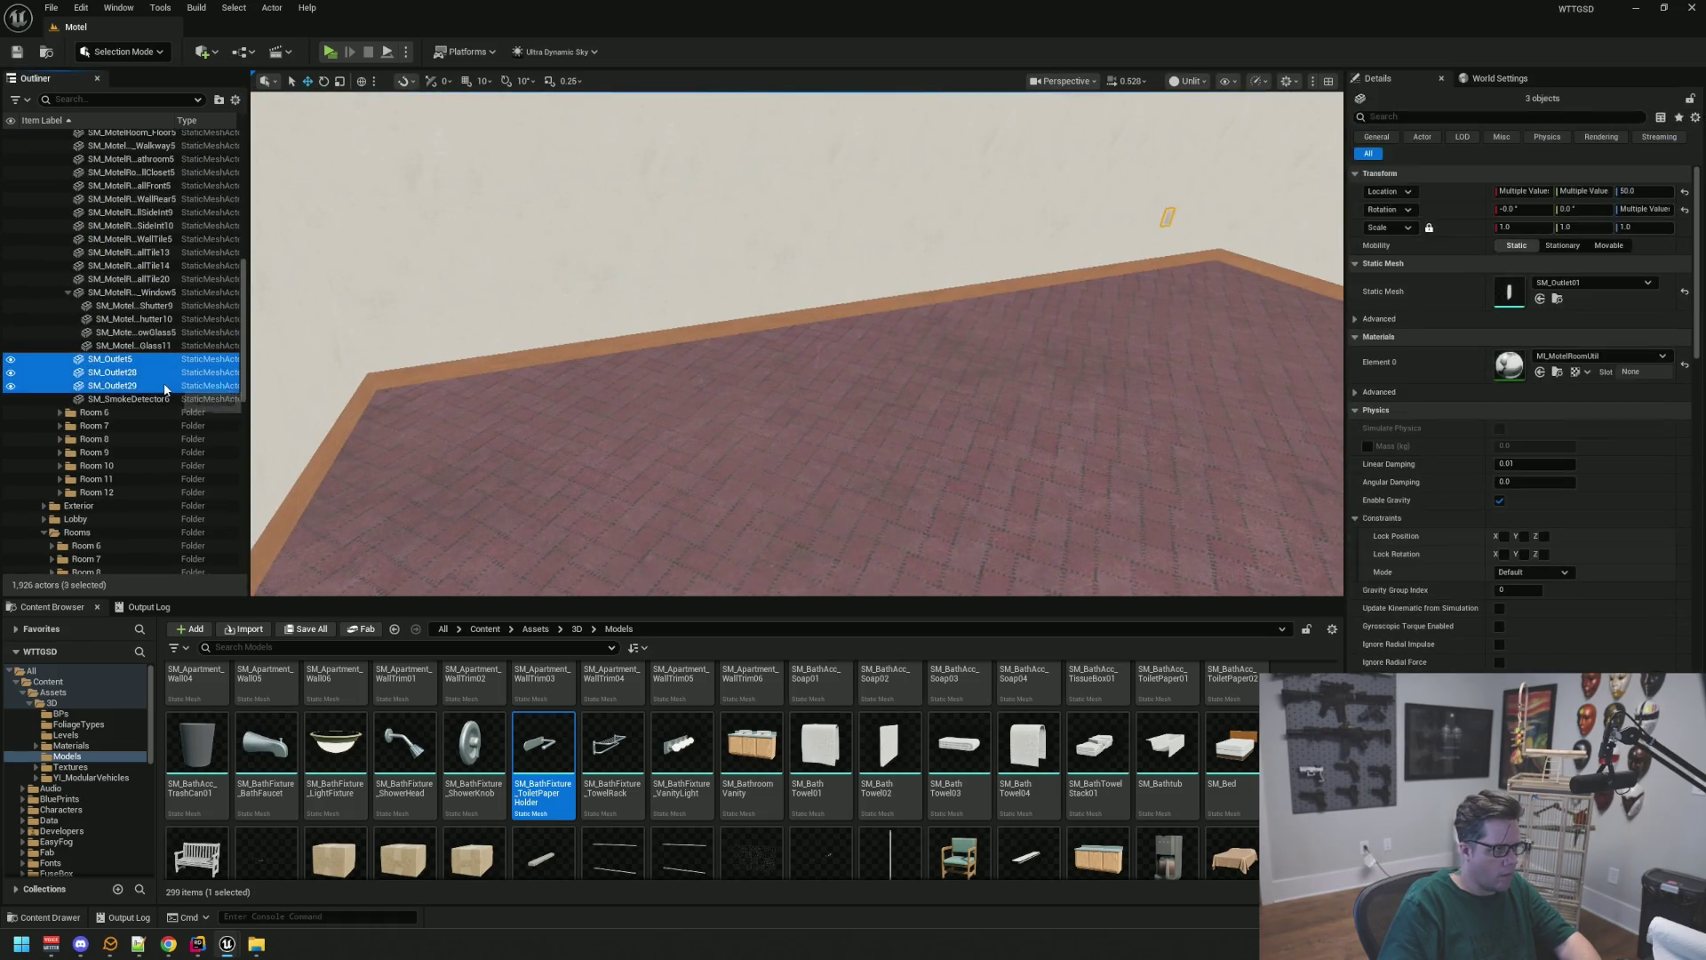
drag(711, 356, 623, 409)
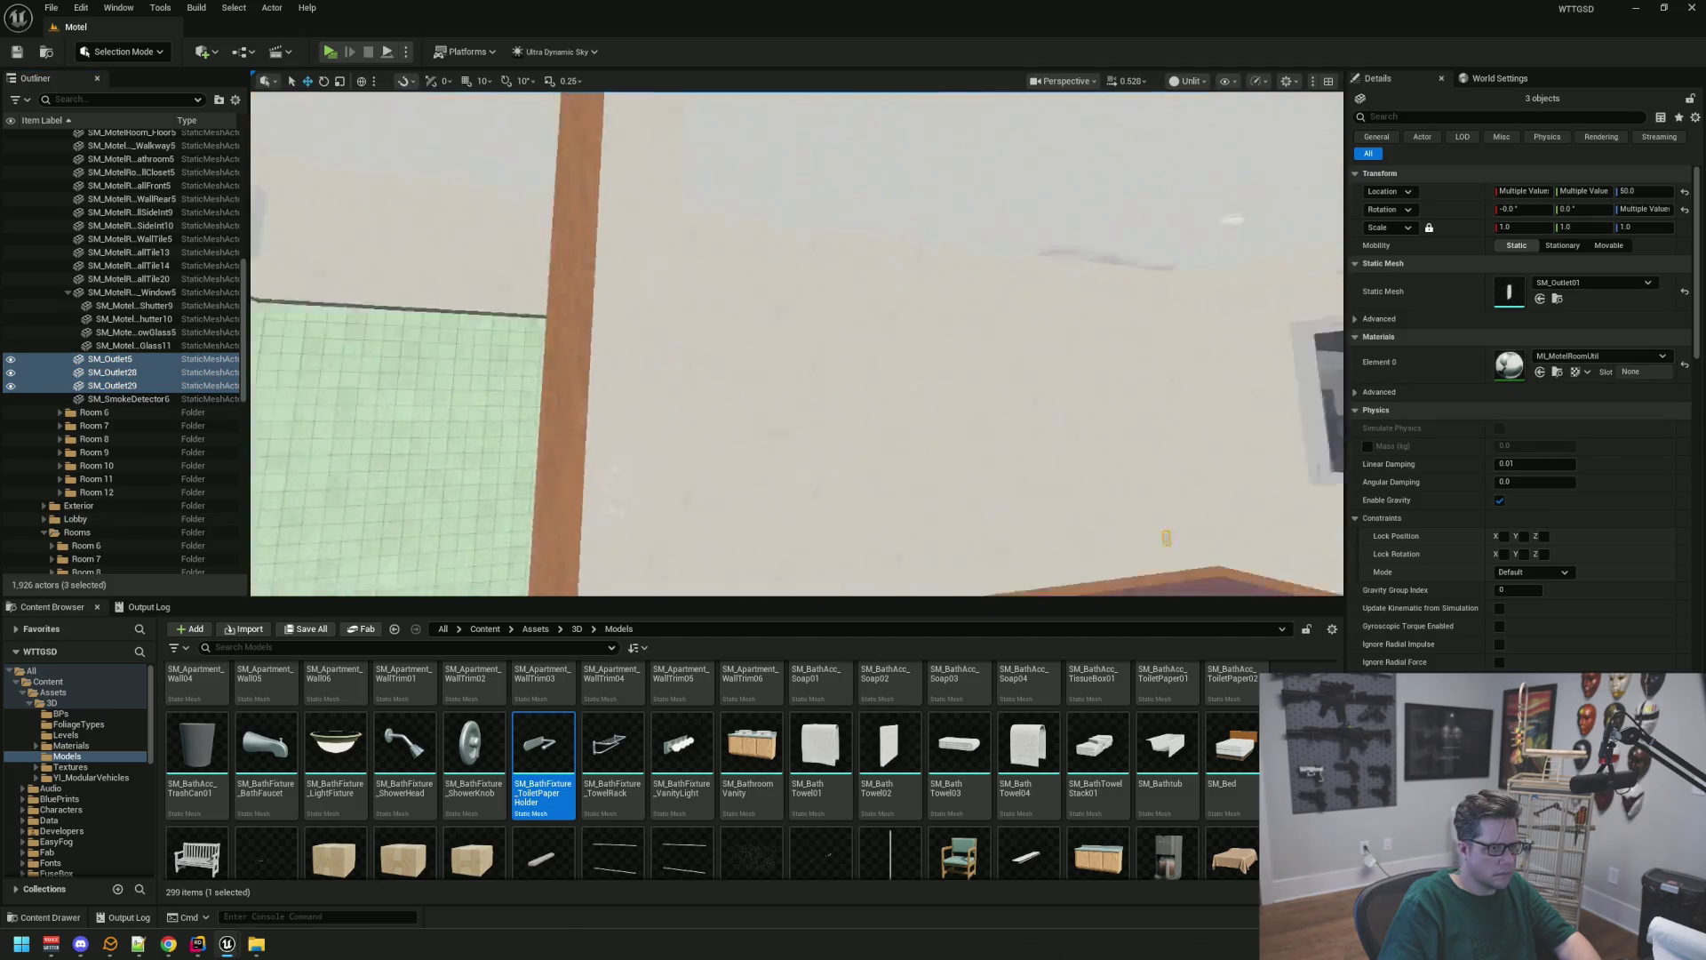
mouse_move(800, 355)
mouse_down()
mouse_move(764, 391)
mouse_move(747, 382)
mouse_move(783, 373)
mouse_move(756, 410)
mouse_up()
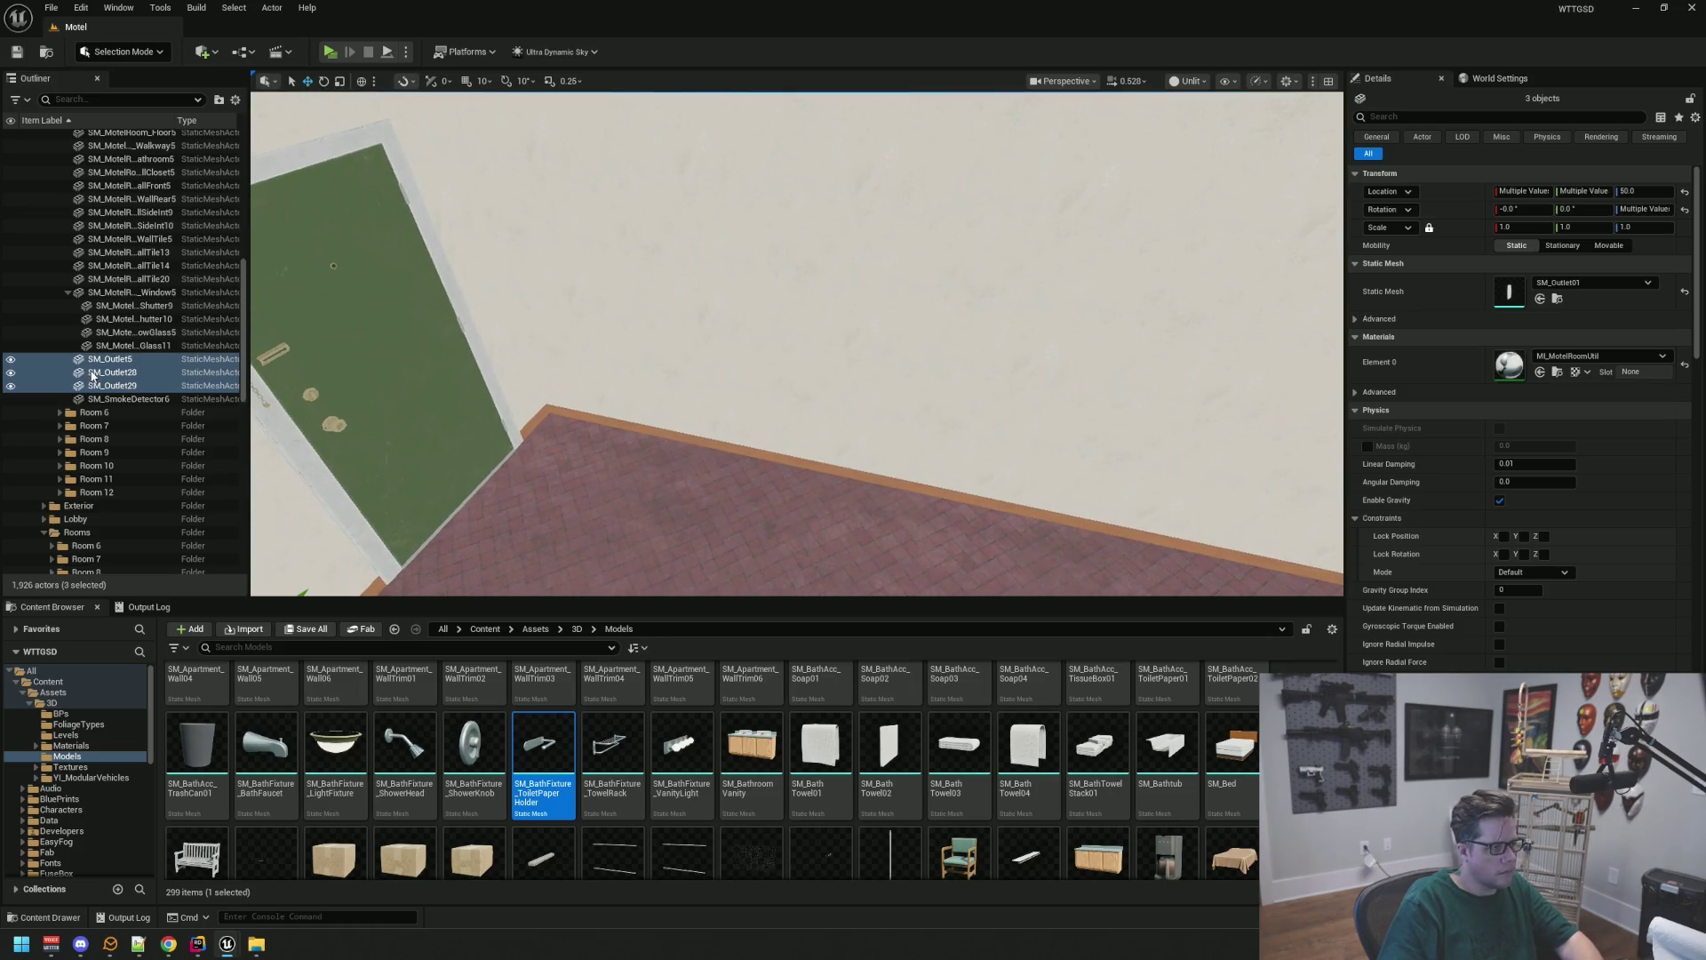
scroll(184, 291, up, 3)
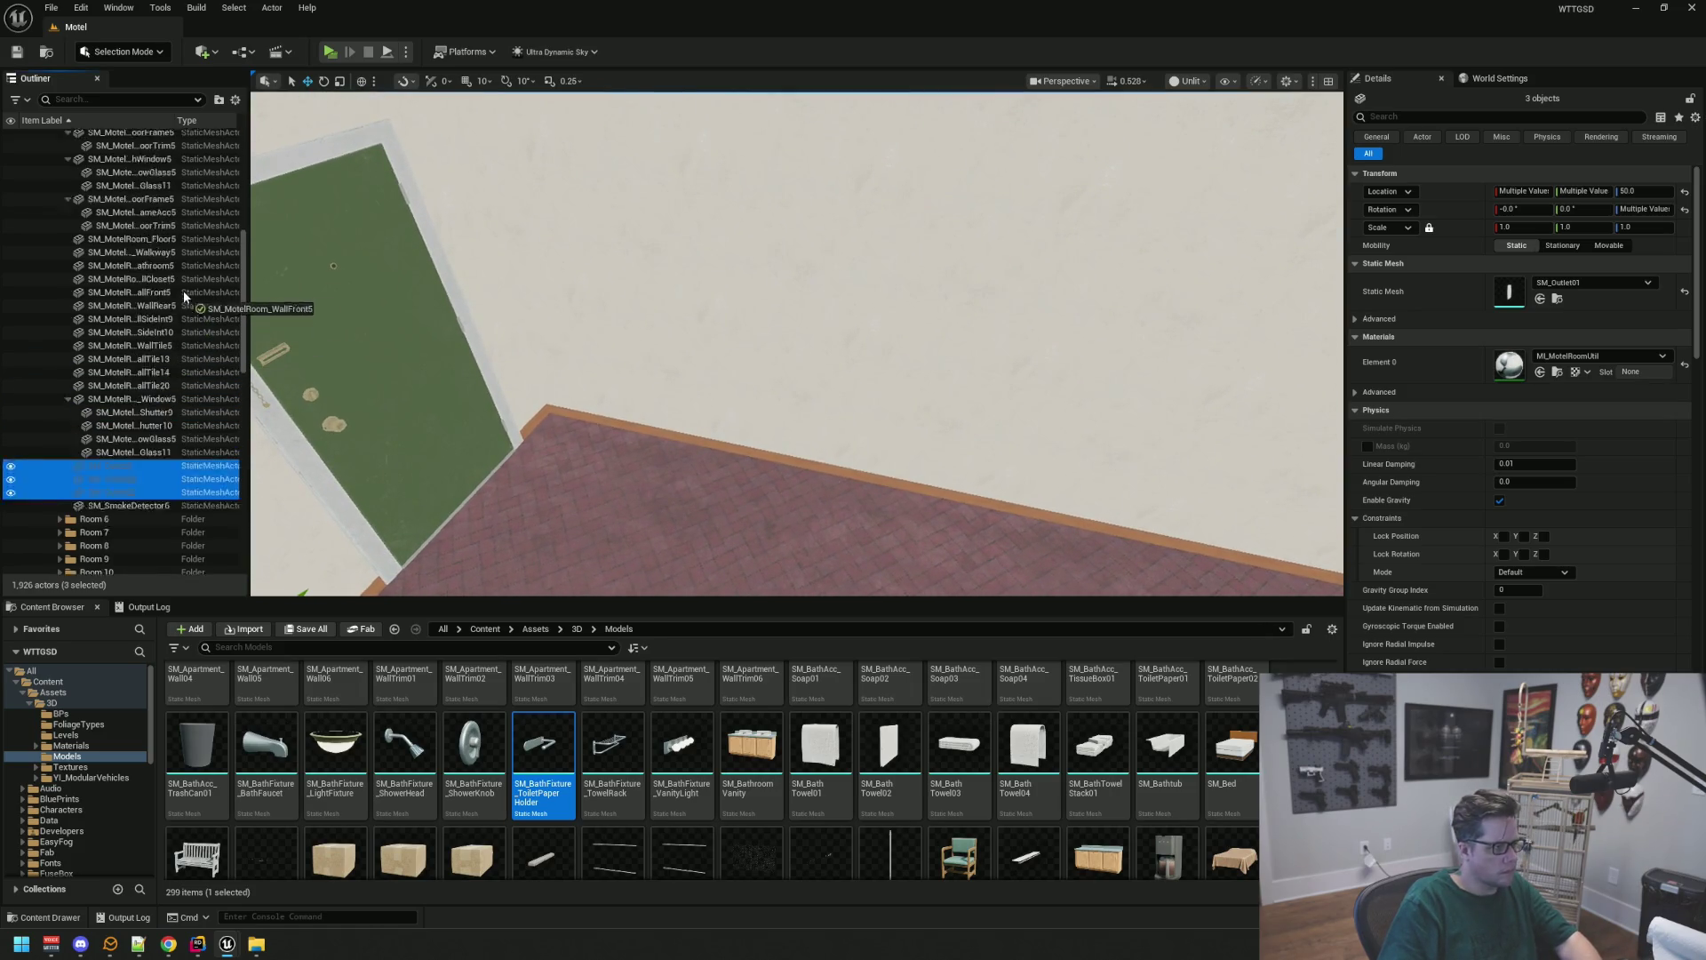
scroll(178, 291, up, 7)
mouse_move(183, 291)
mouse_down()
mouse_move(89, 320)
mouse_move(120, 307)
mouse_move(96, 252)
mouse_move(68, 256)
mouse_move(72, 293)
mouse_move(86, 281)
mouse_up()
scroll(120, 307, up, 1)
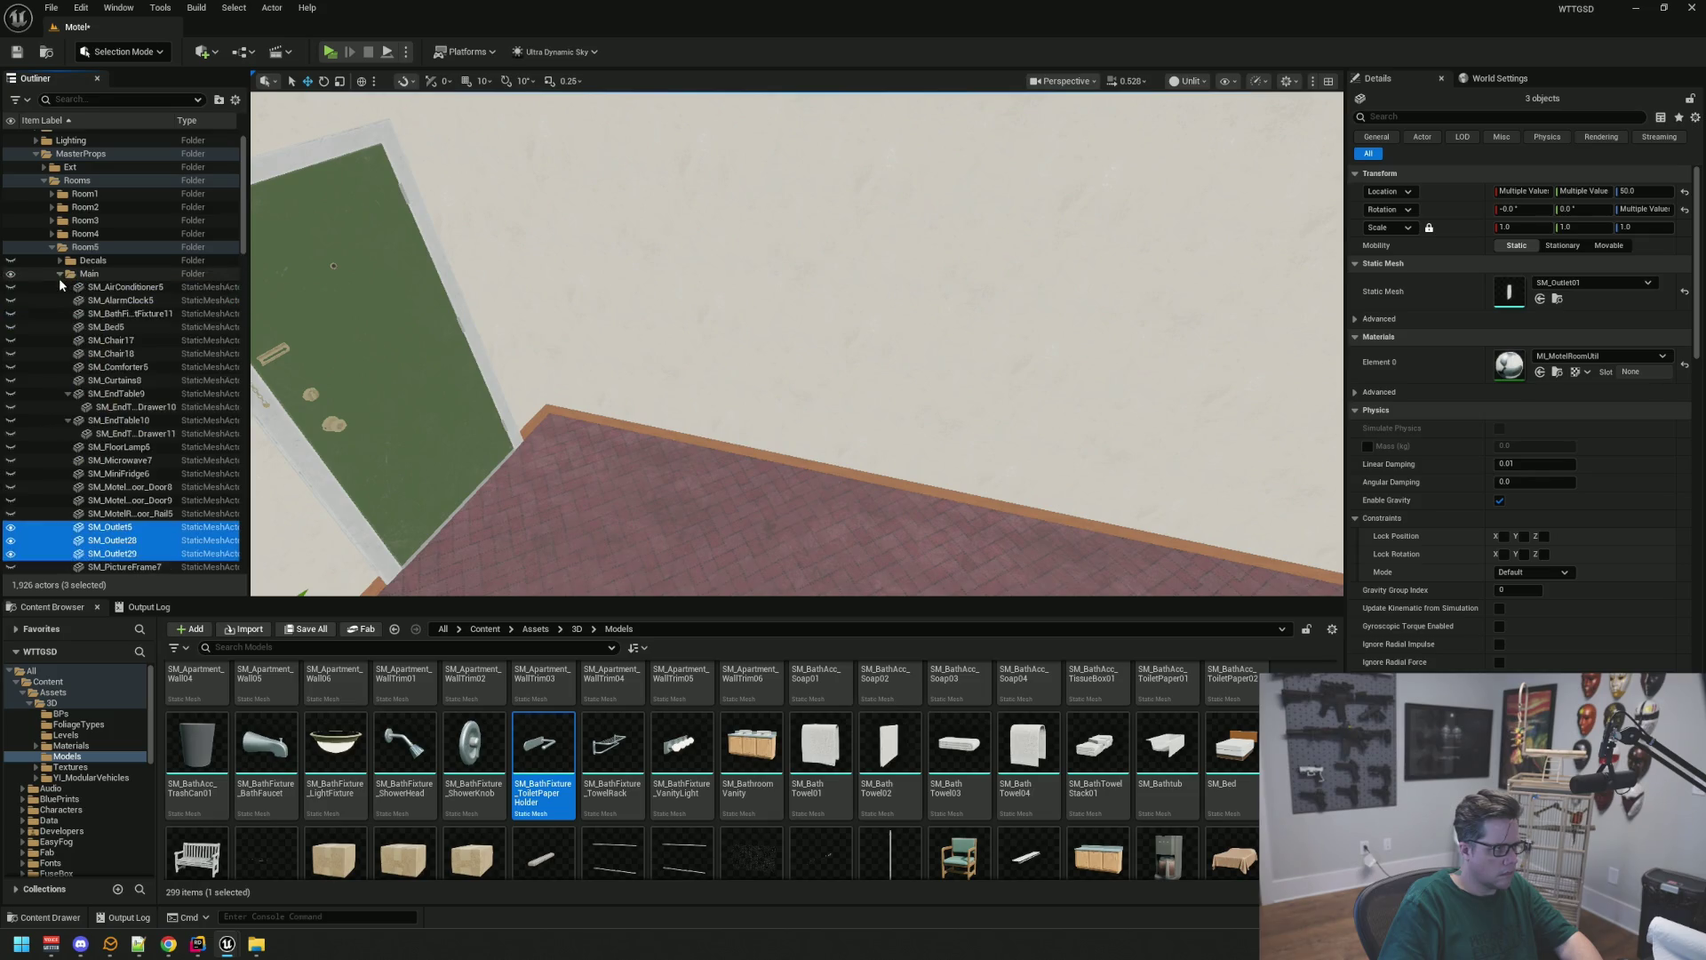
Collapse the door frame and window child rows in the Models Room 5 list
click(12, 273)
click(11, 271)
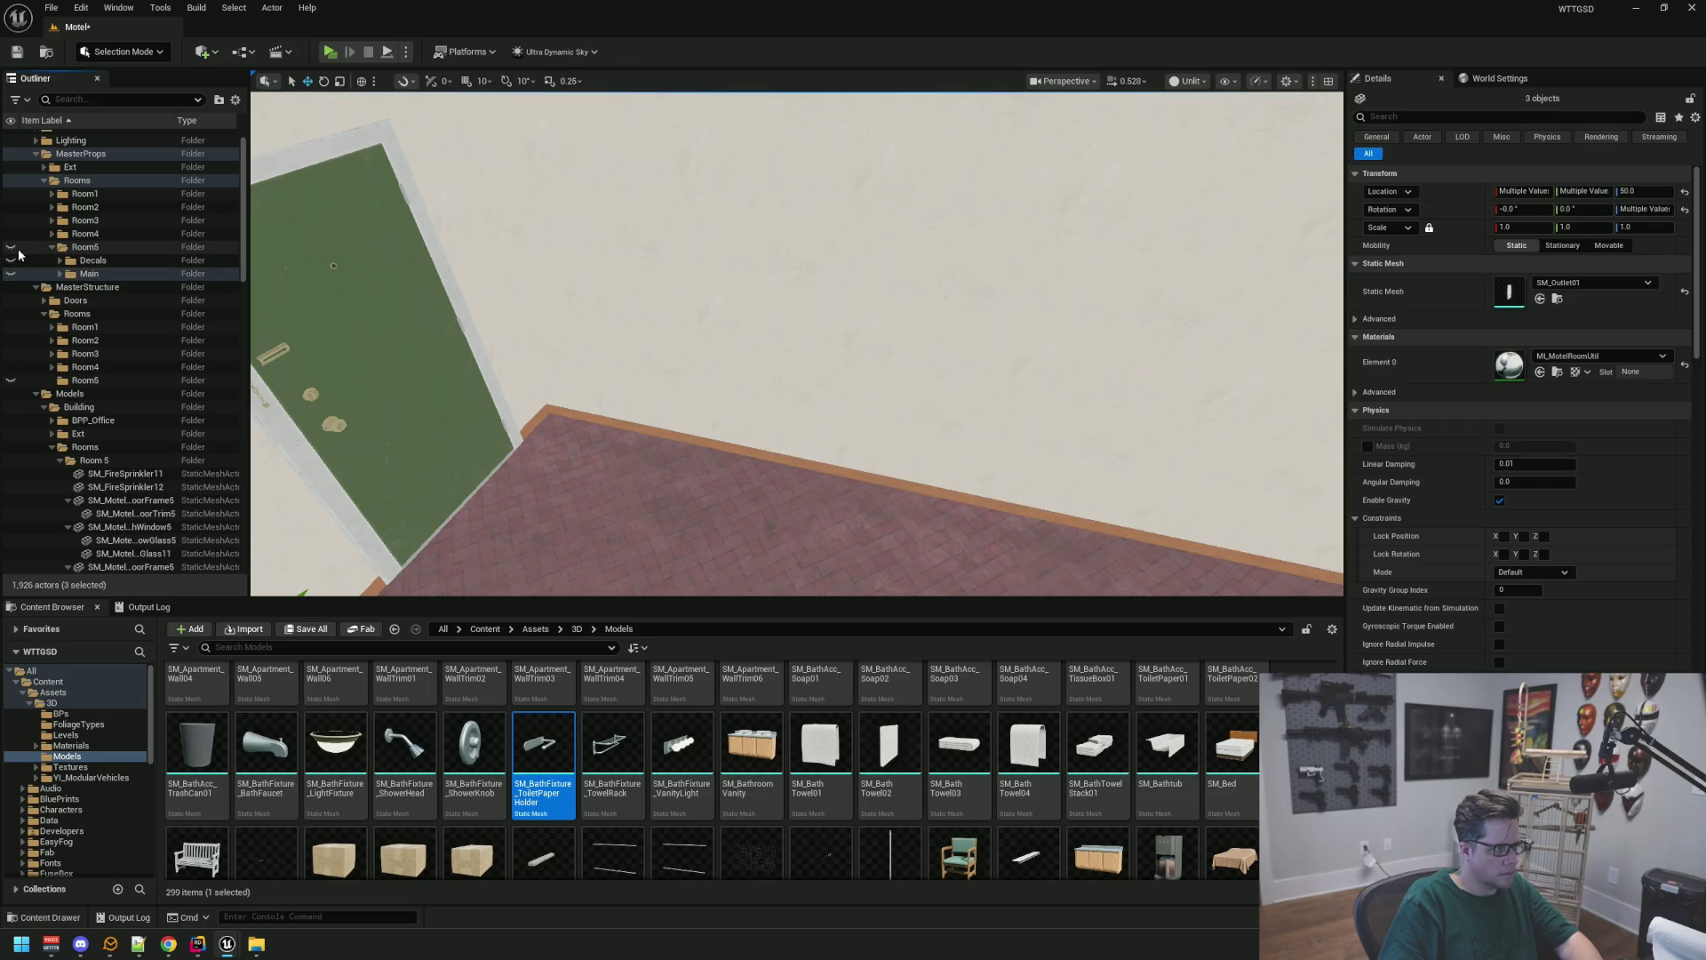
scroll(160, 390, down, 3)
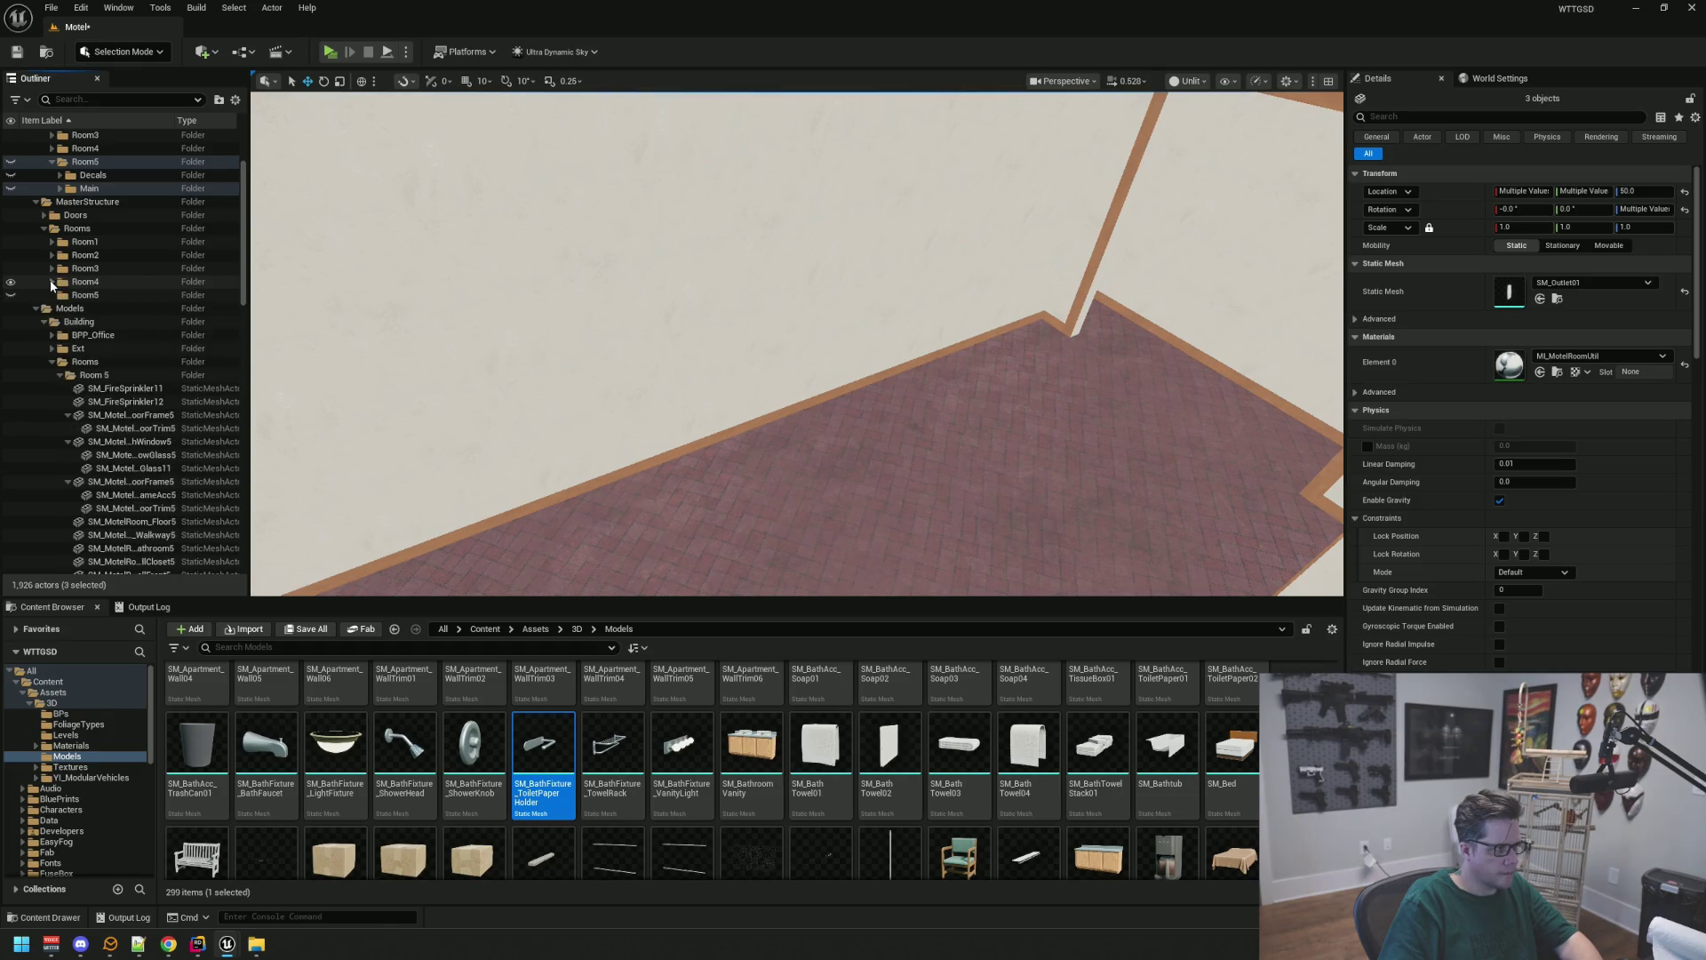
click(68, 416)
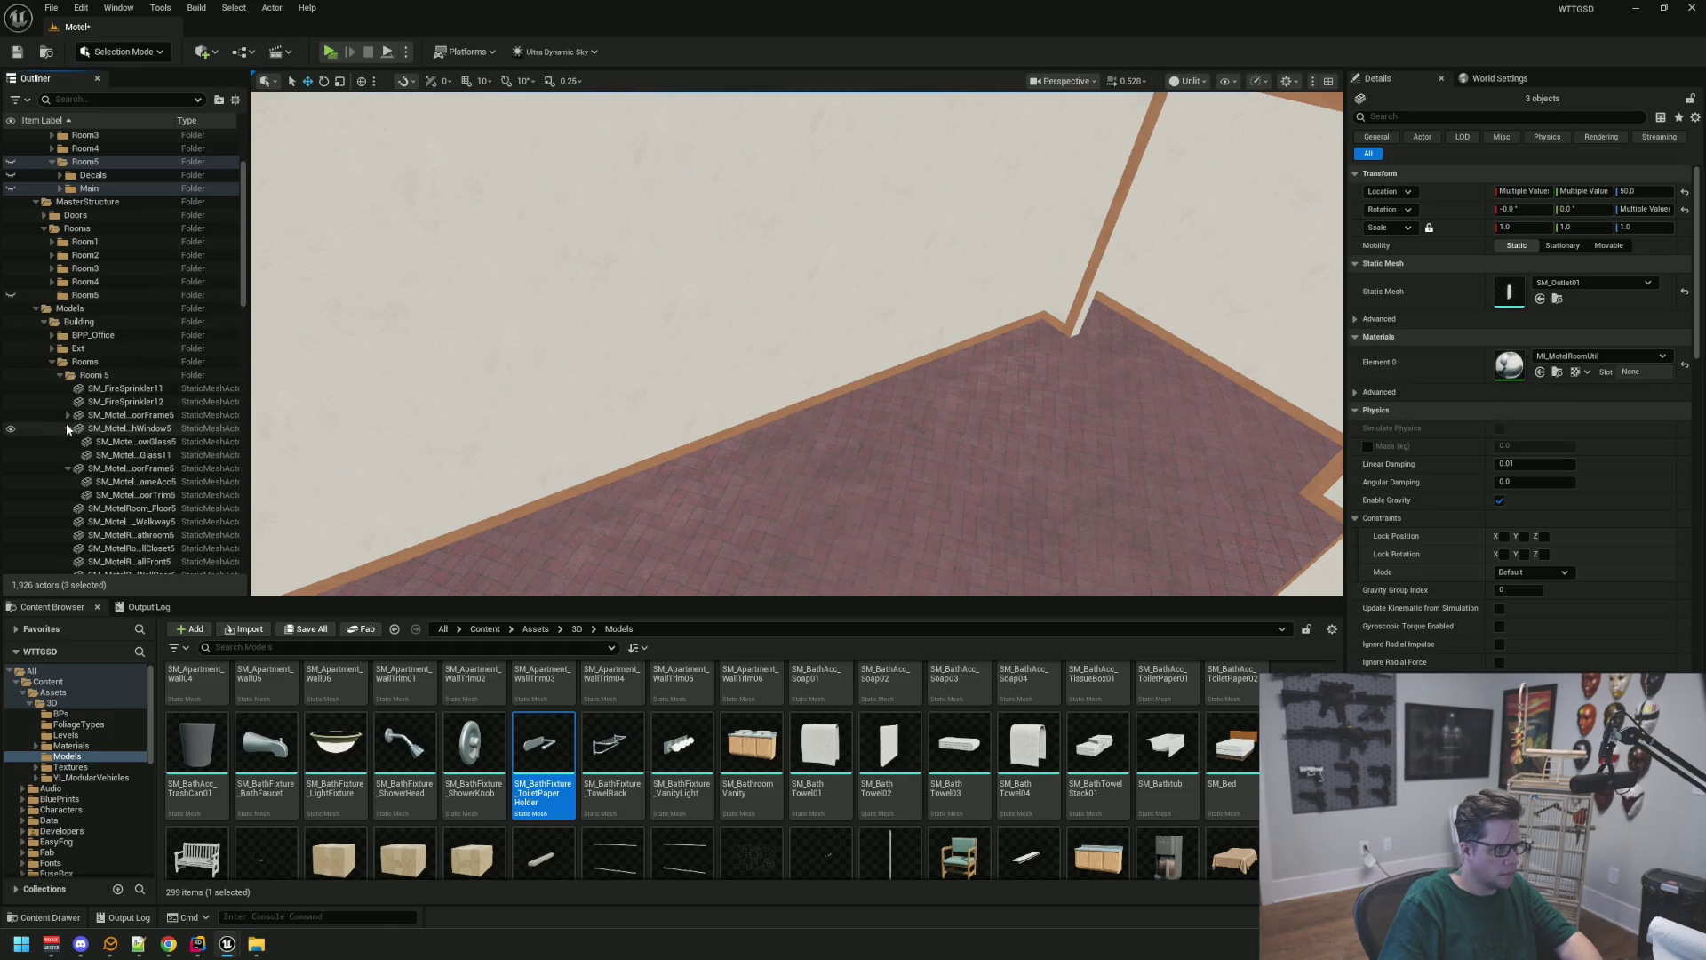
click(68, 429)
click(66, 442)
scroll(125, 421, down, 3)
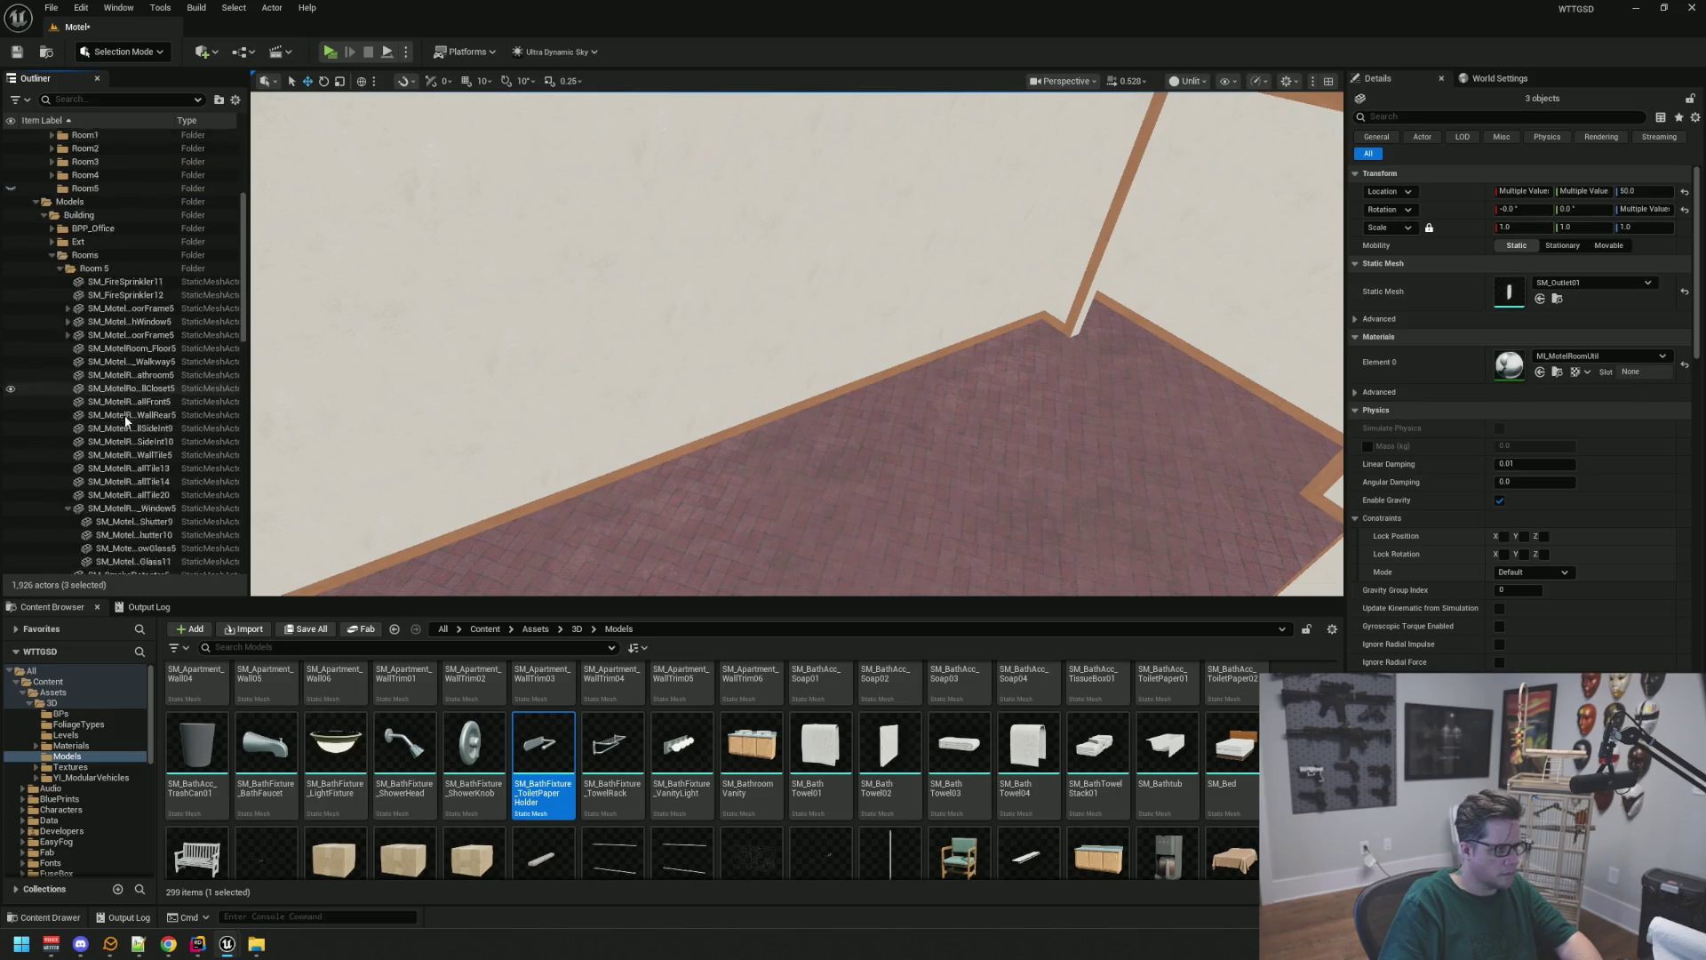
scroll(126, 421, down, 2)
click(67, 443)
Move actors FireSprinkler11 through SmokeDetector6 into MasterStructure > Rooms > Room5
click(126, 457)
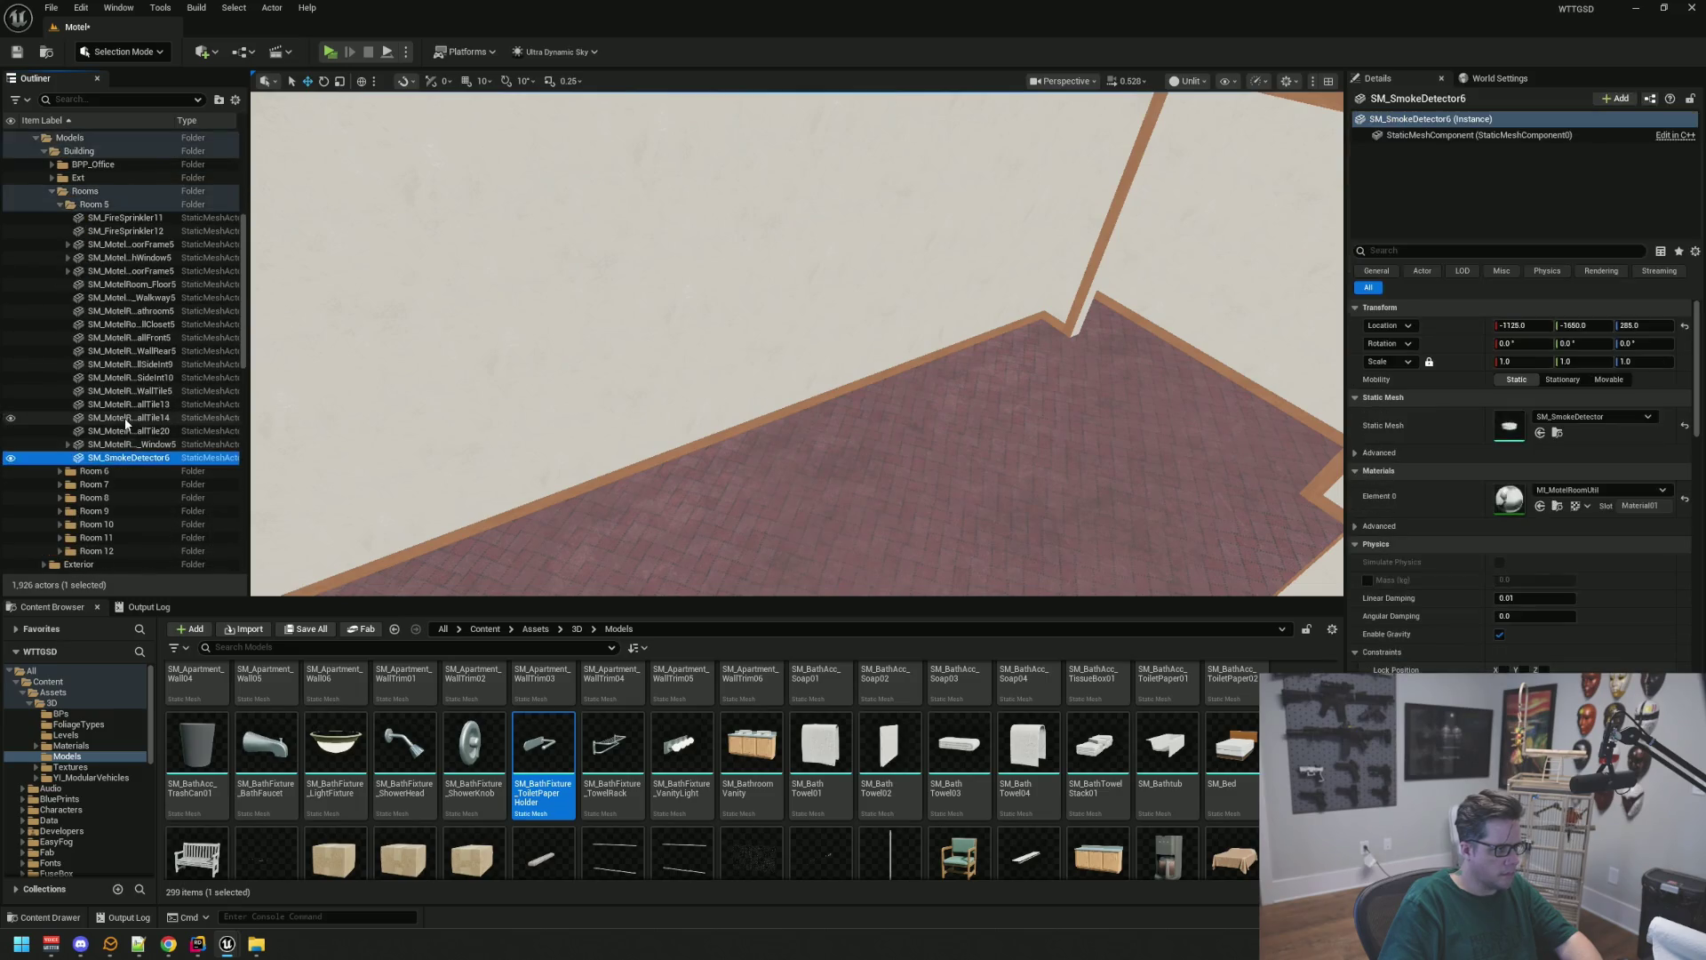
scroll(126, 424, up, 4)
shift+click(127, 348)
drag(126, 349, 79, 266)
Delete the emptied Models Room 5 folder and save the Motel level
click(103, 335)
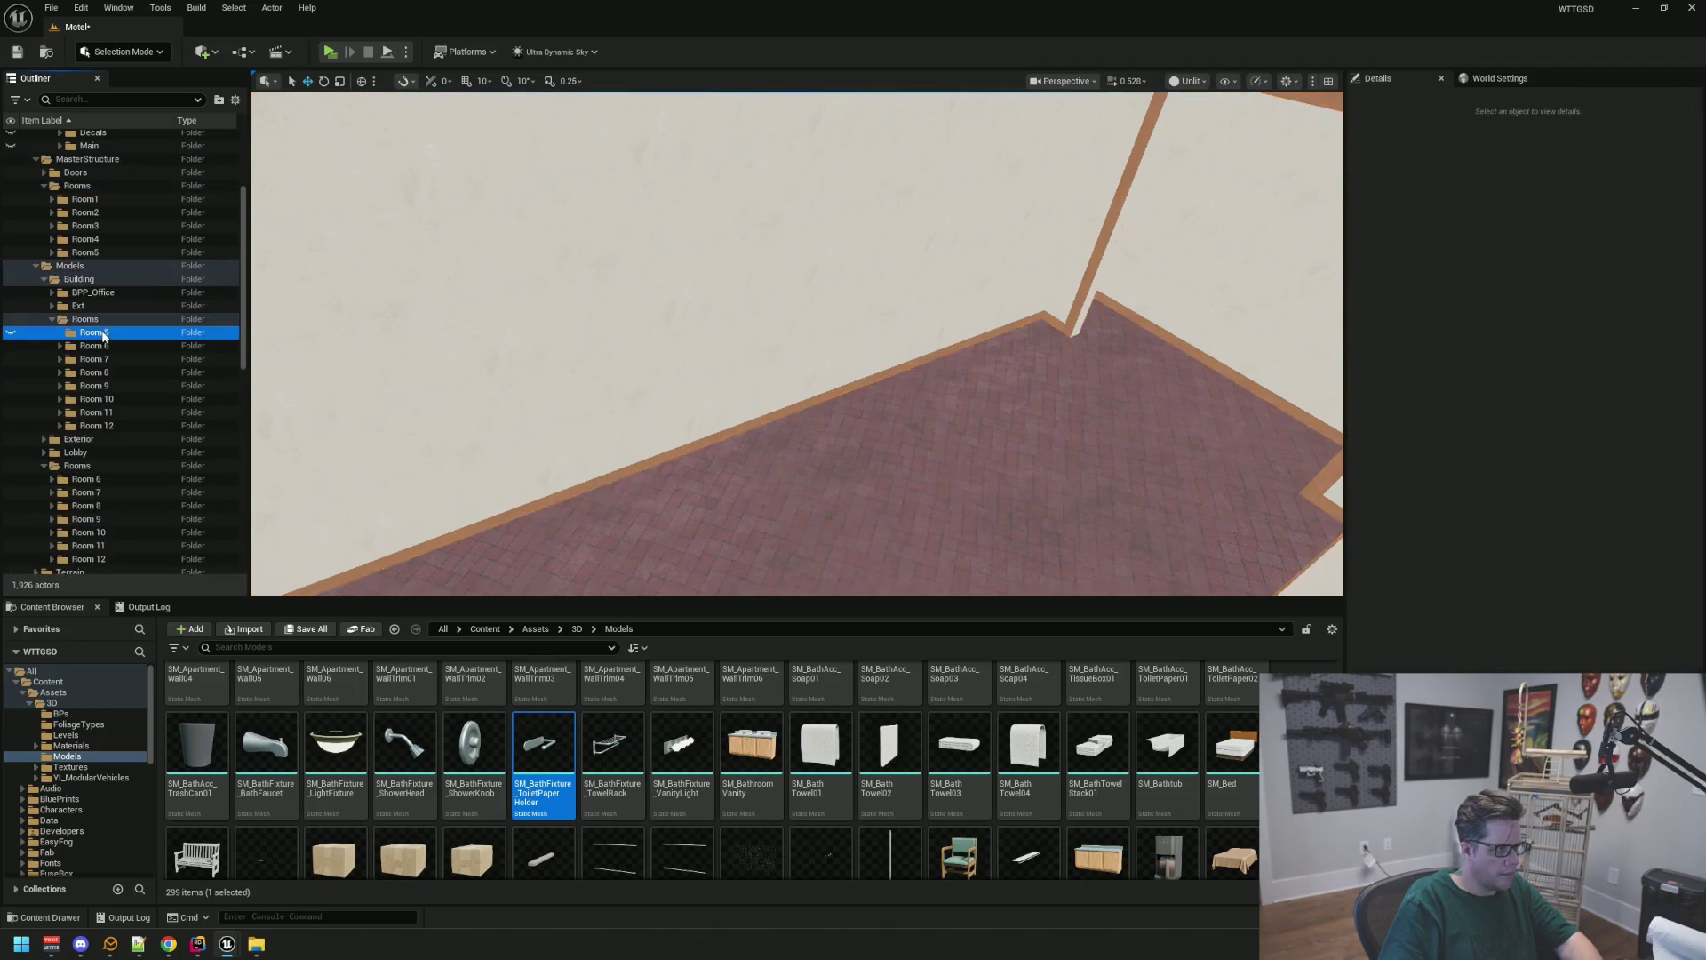
key(Delete)
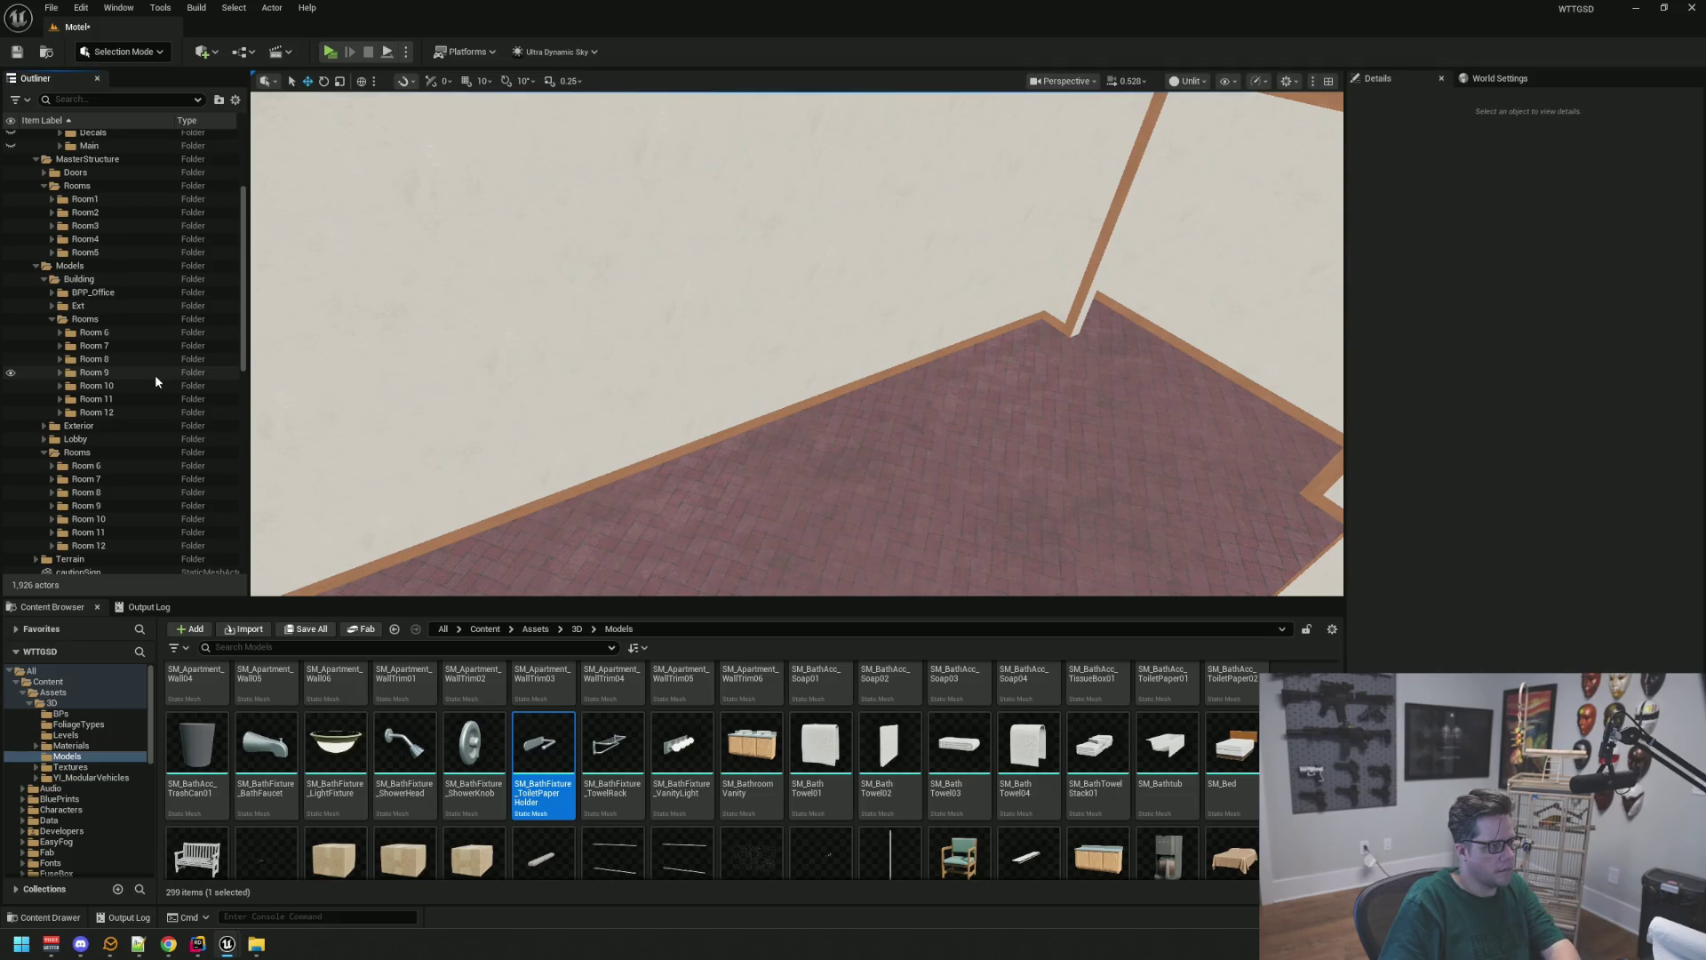
scroll(156, 384, down, 2)
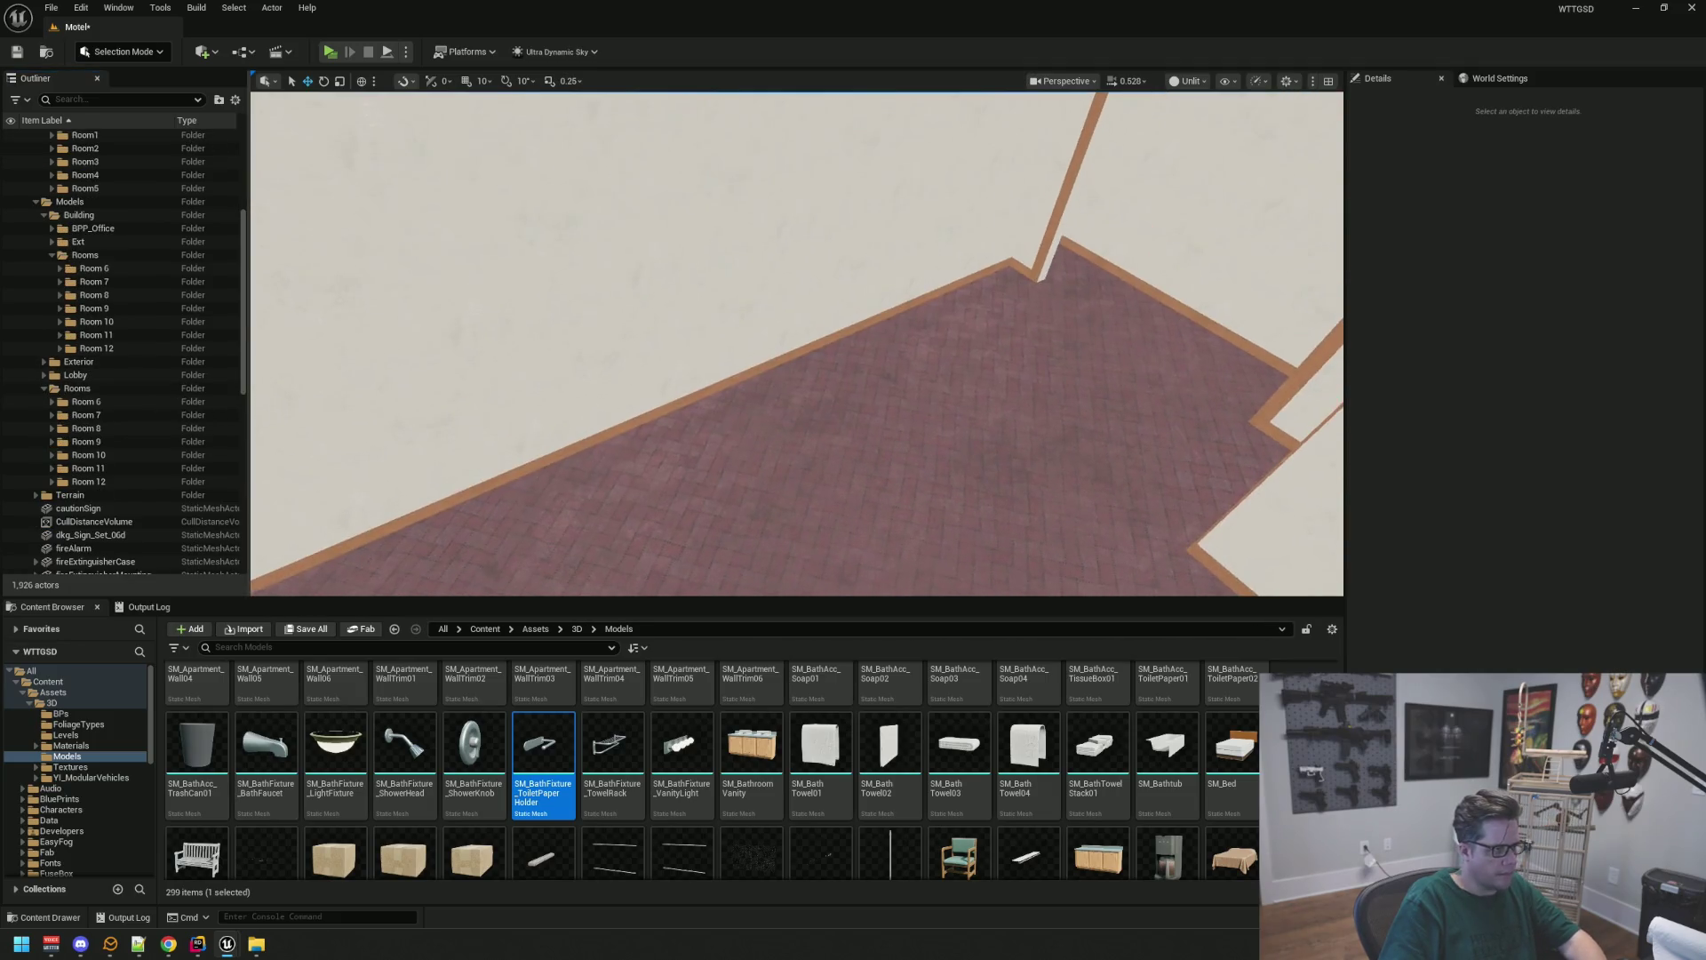
key(ctrl+s)
scroll(164, 309, up, 6)
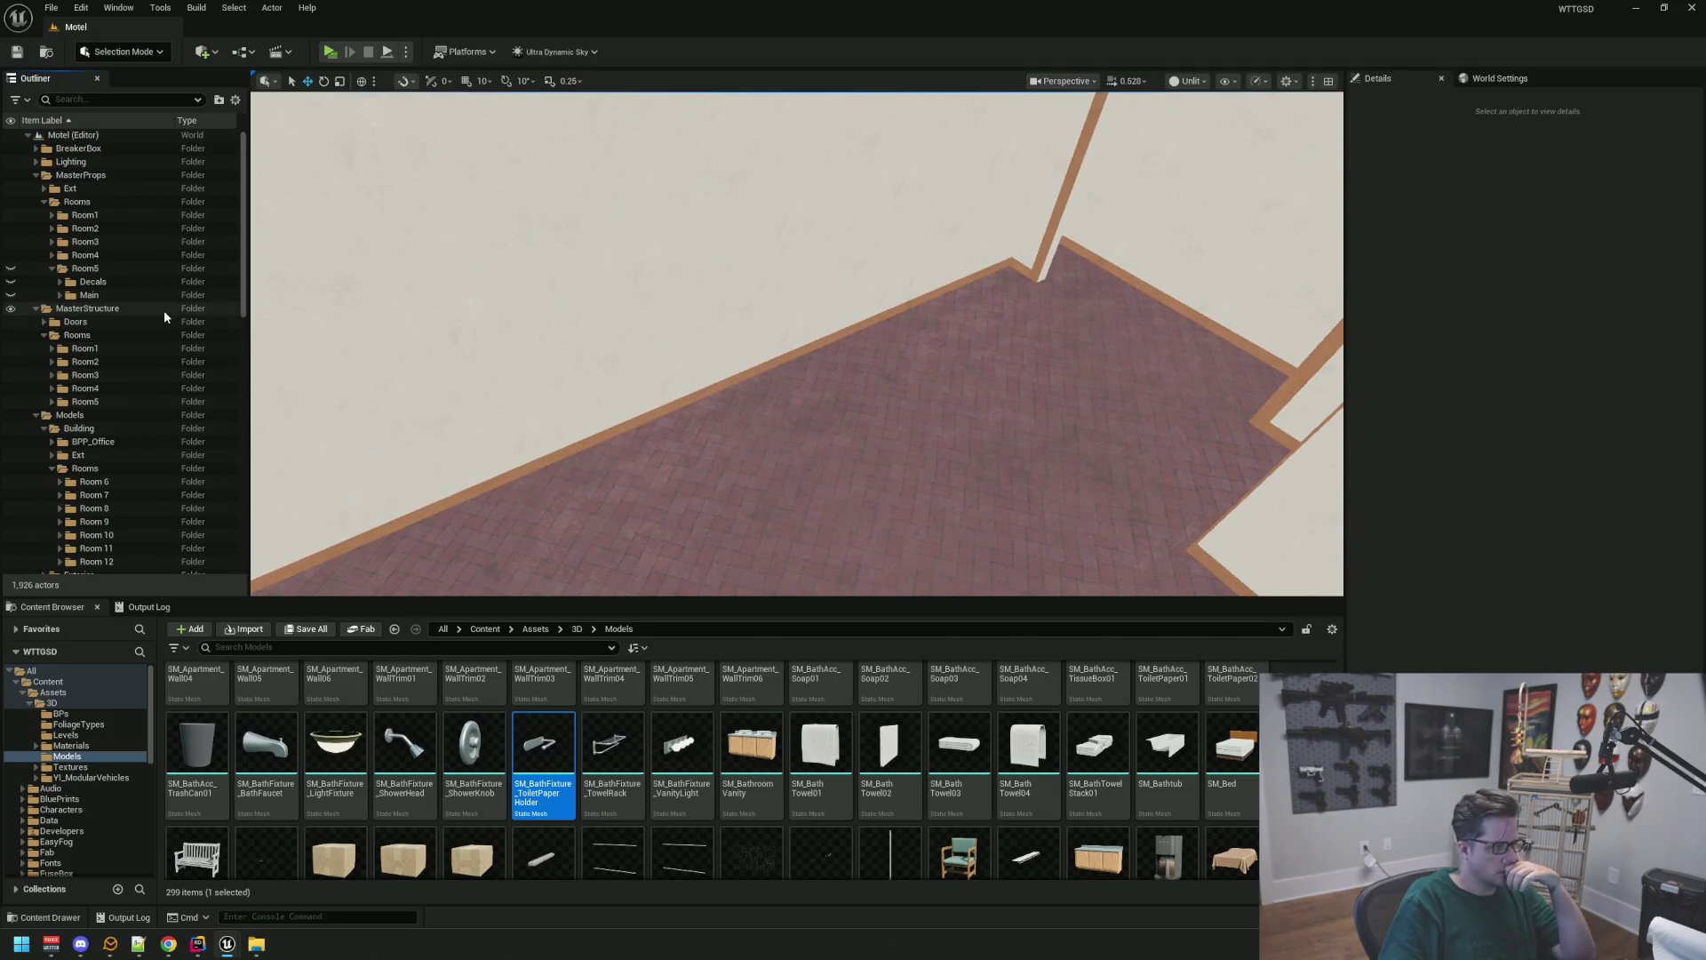
Collapse MasterProps > Rooms > Room5 and fly the view outside to face door 6
click(53, 269)
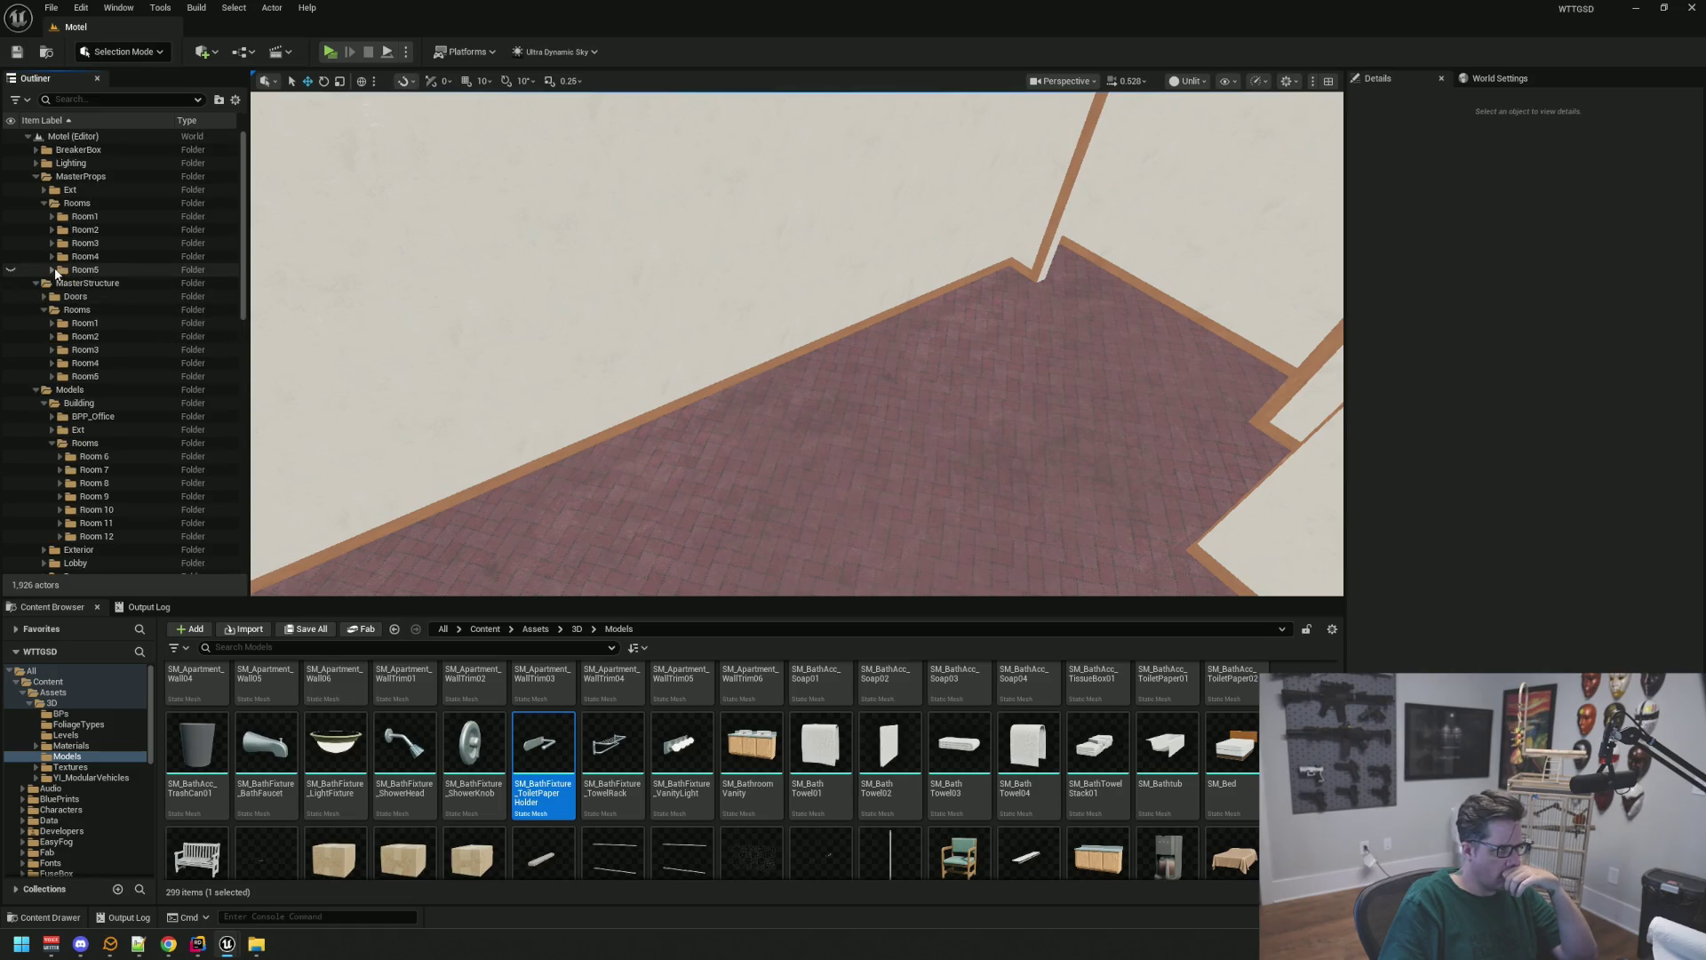
key(1)
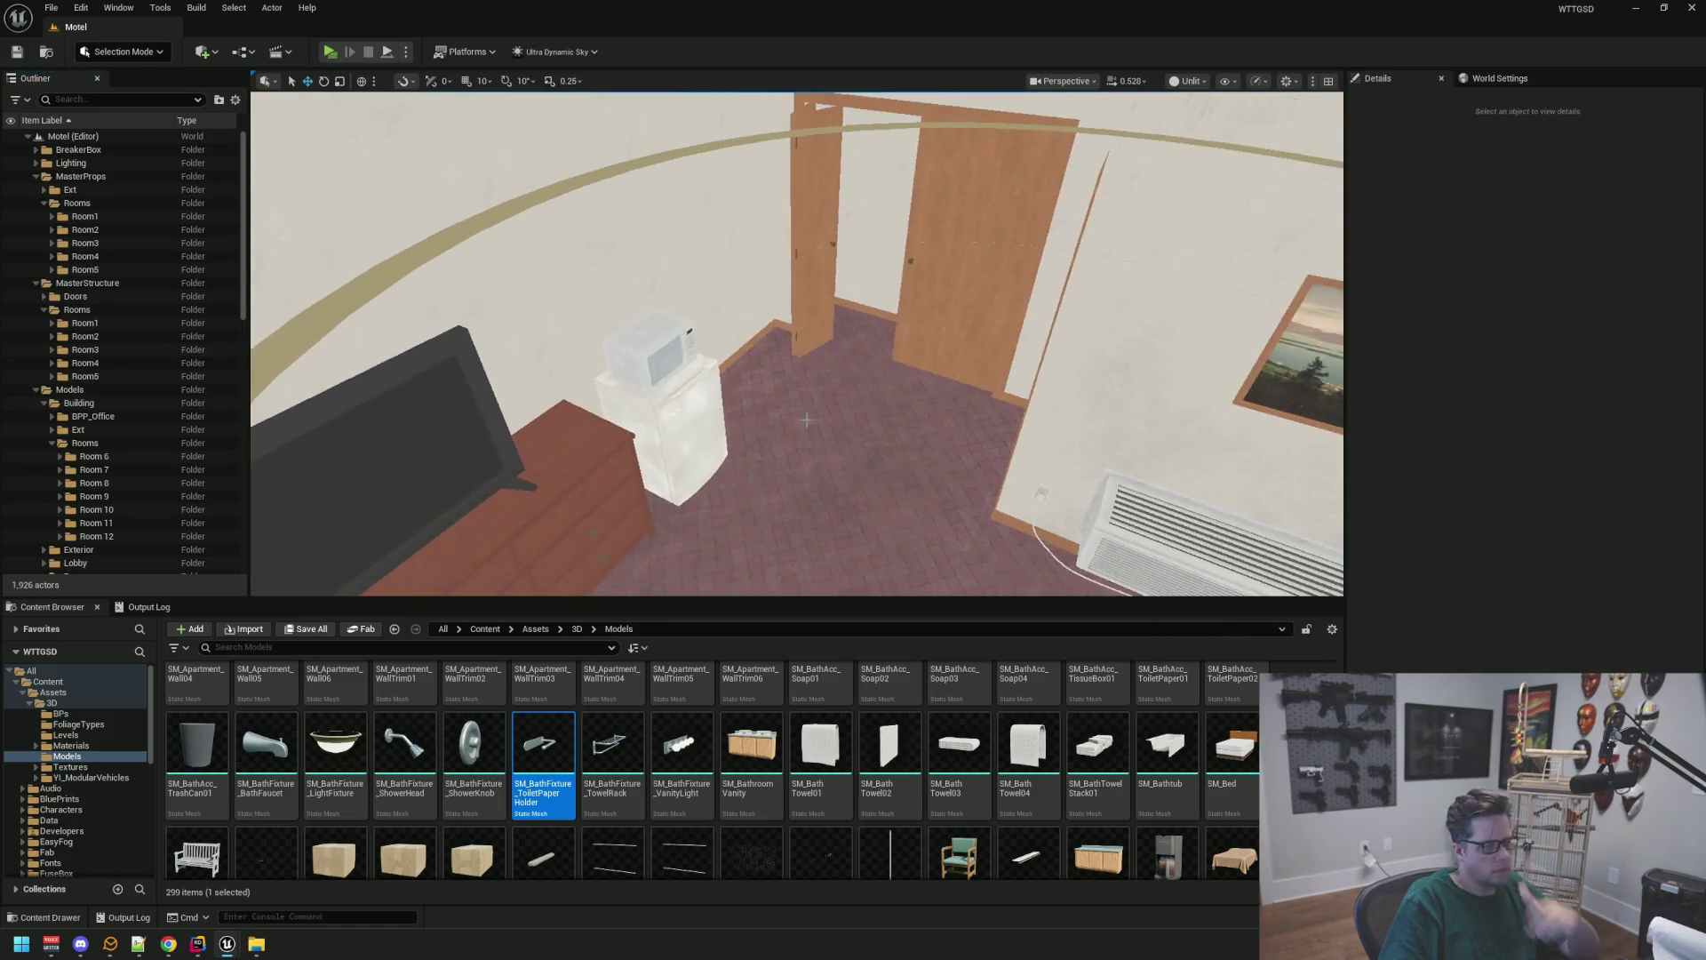
key(w)
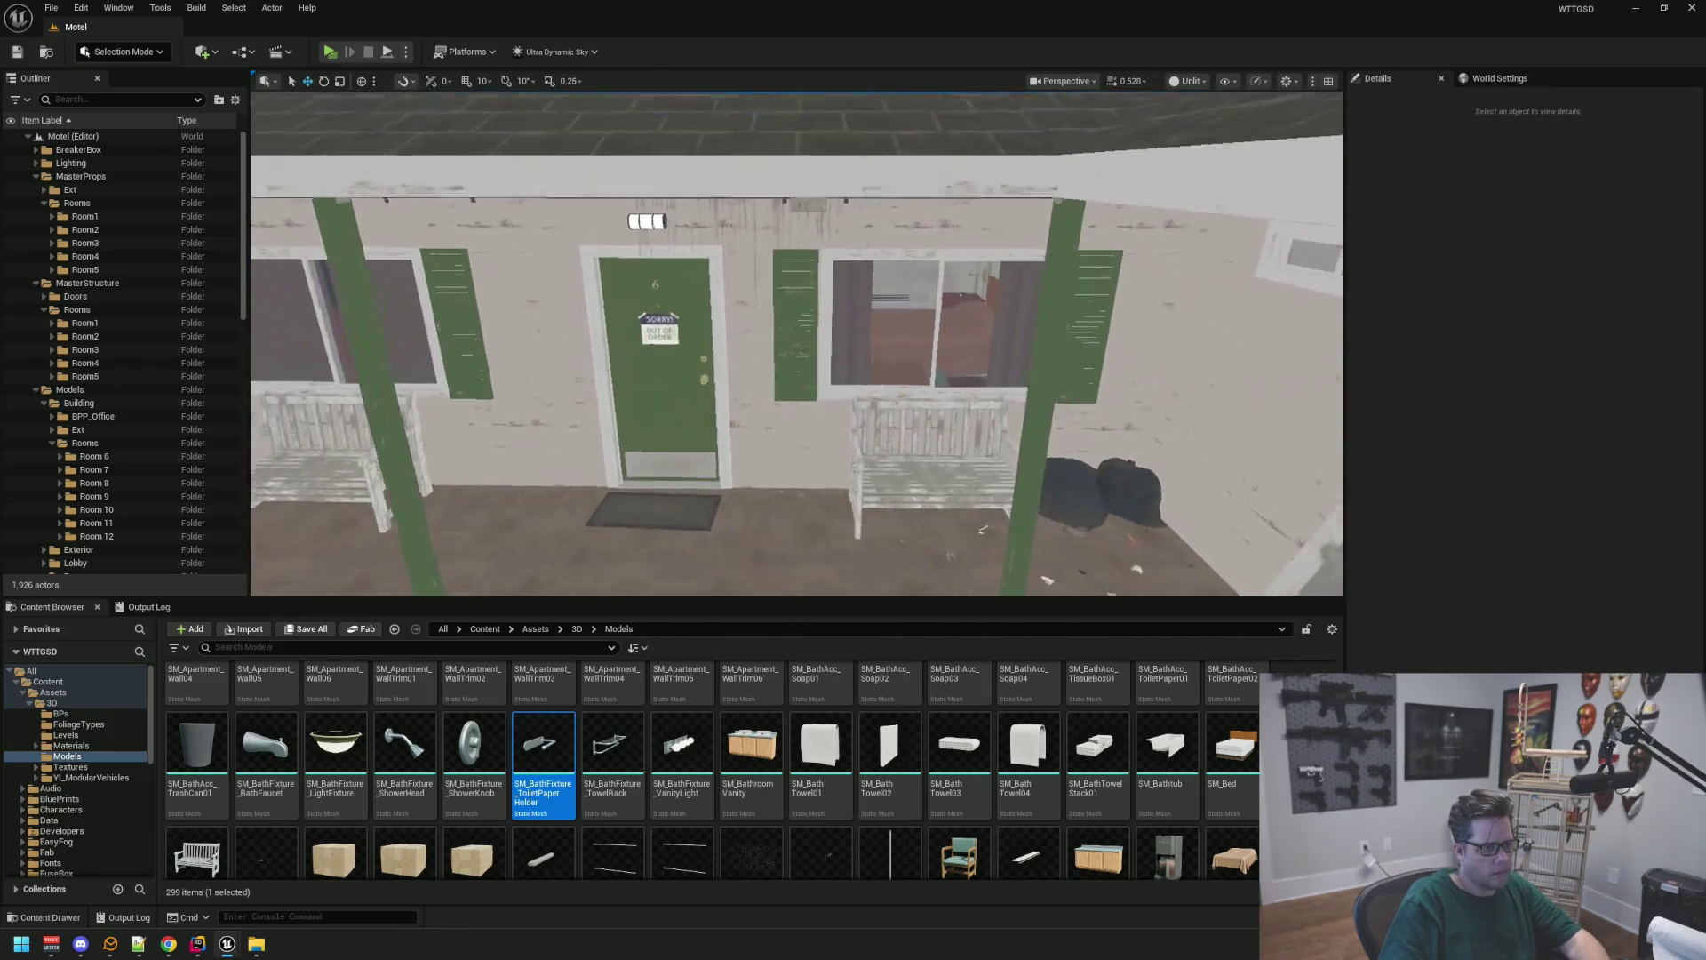
key(w)
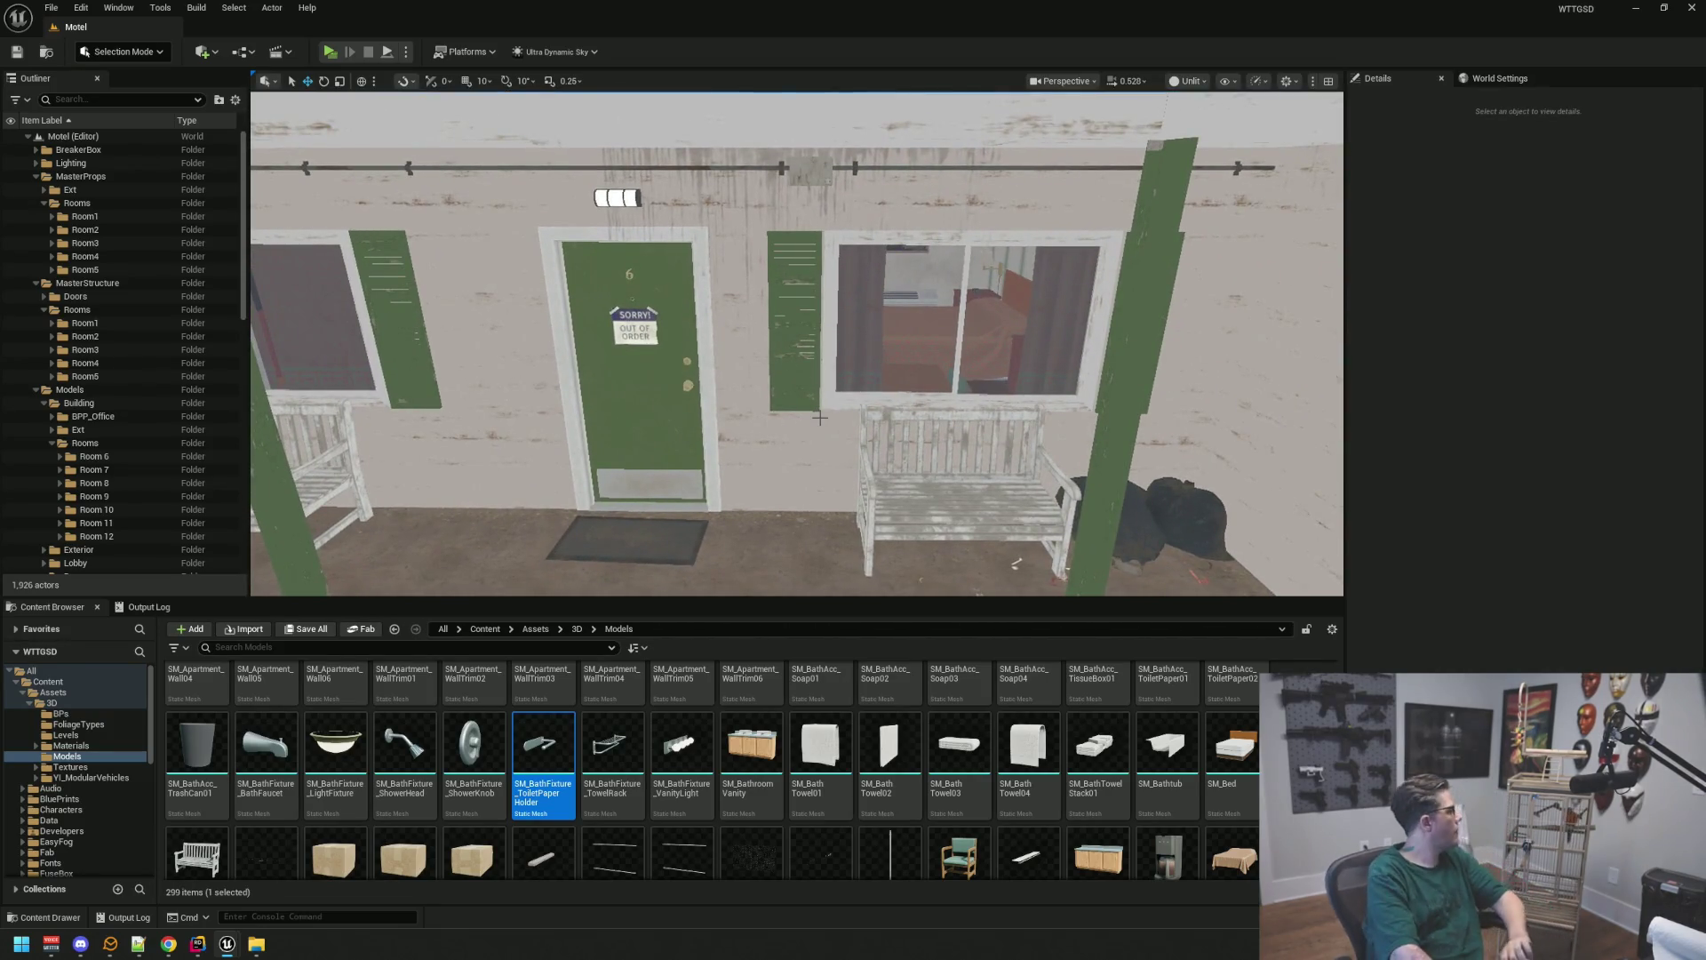
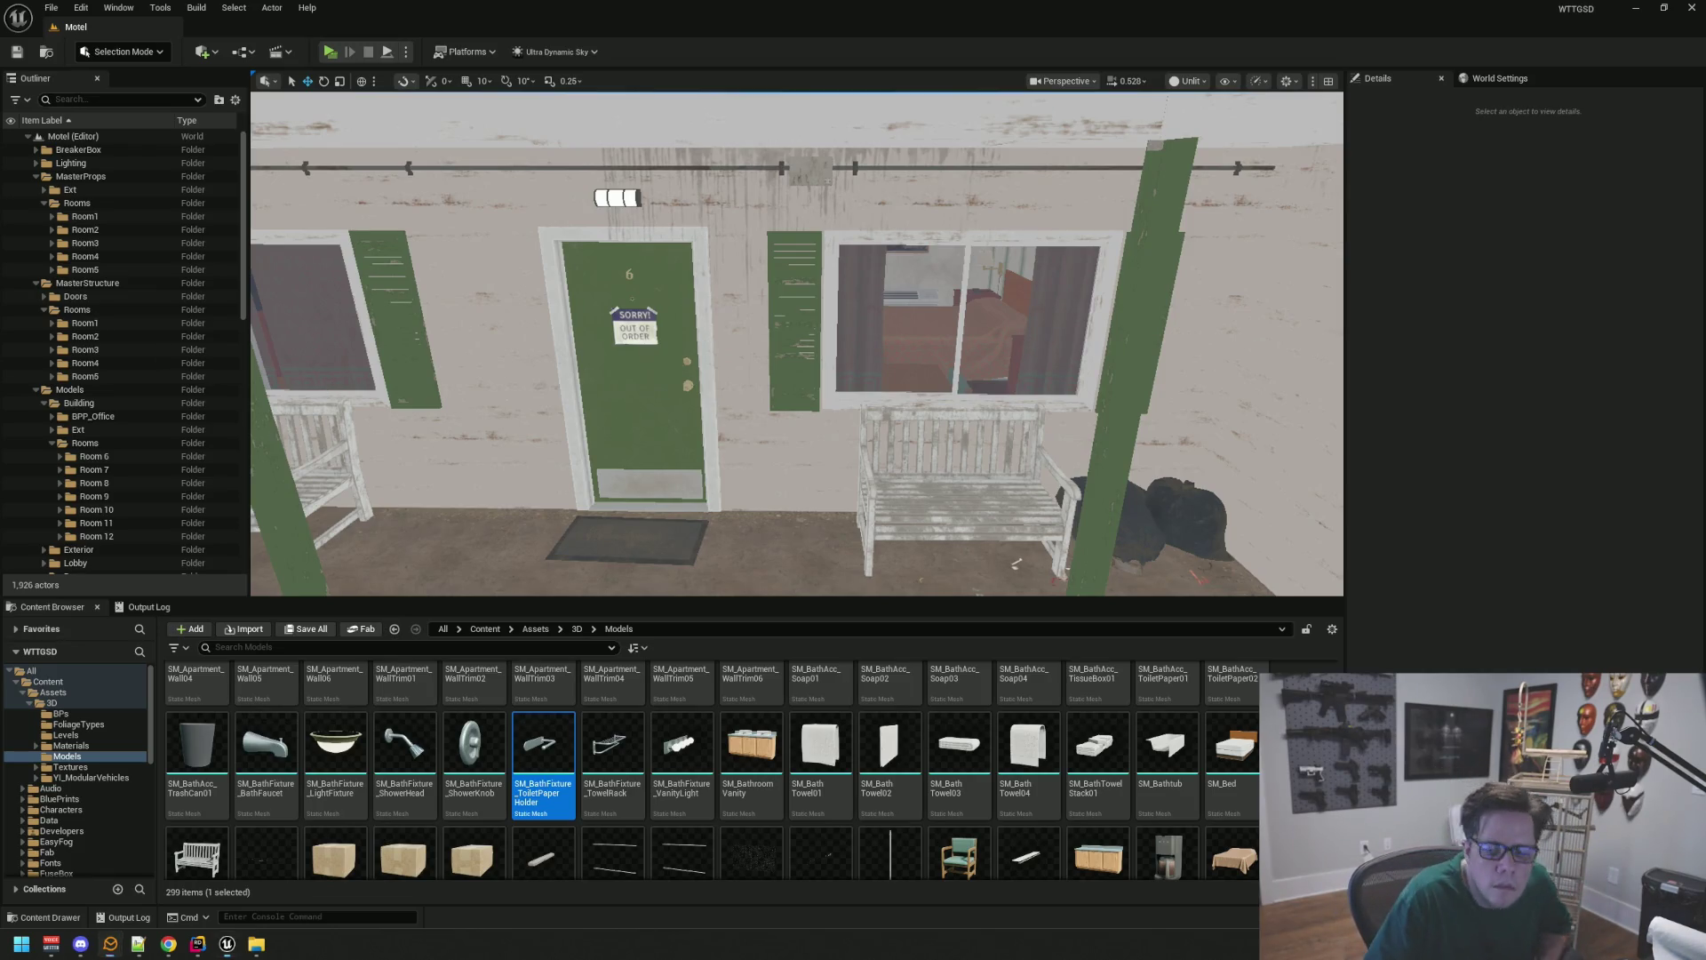
Move the view from the exterior into Room 6 and inspect the bed's comforter
drag(831, 331, 831, 331)
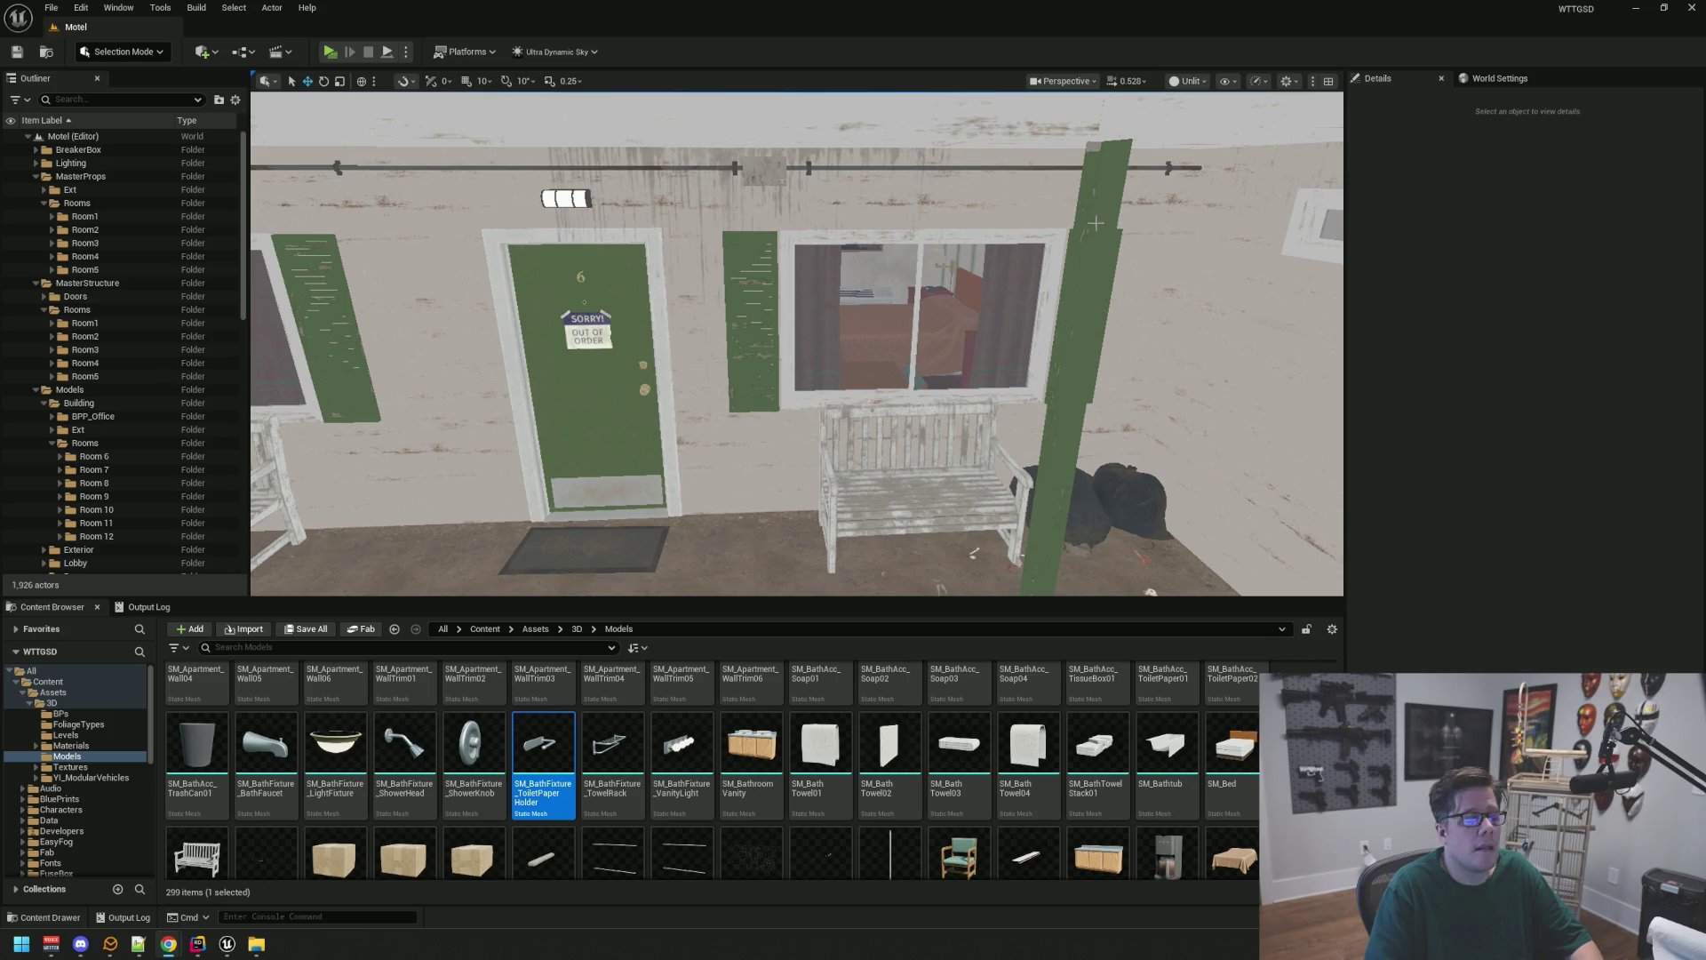
scroll(797, 344, down, 3)
scroll(797, 344, up, 15)
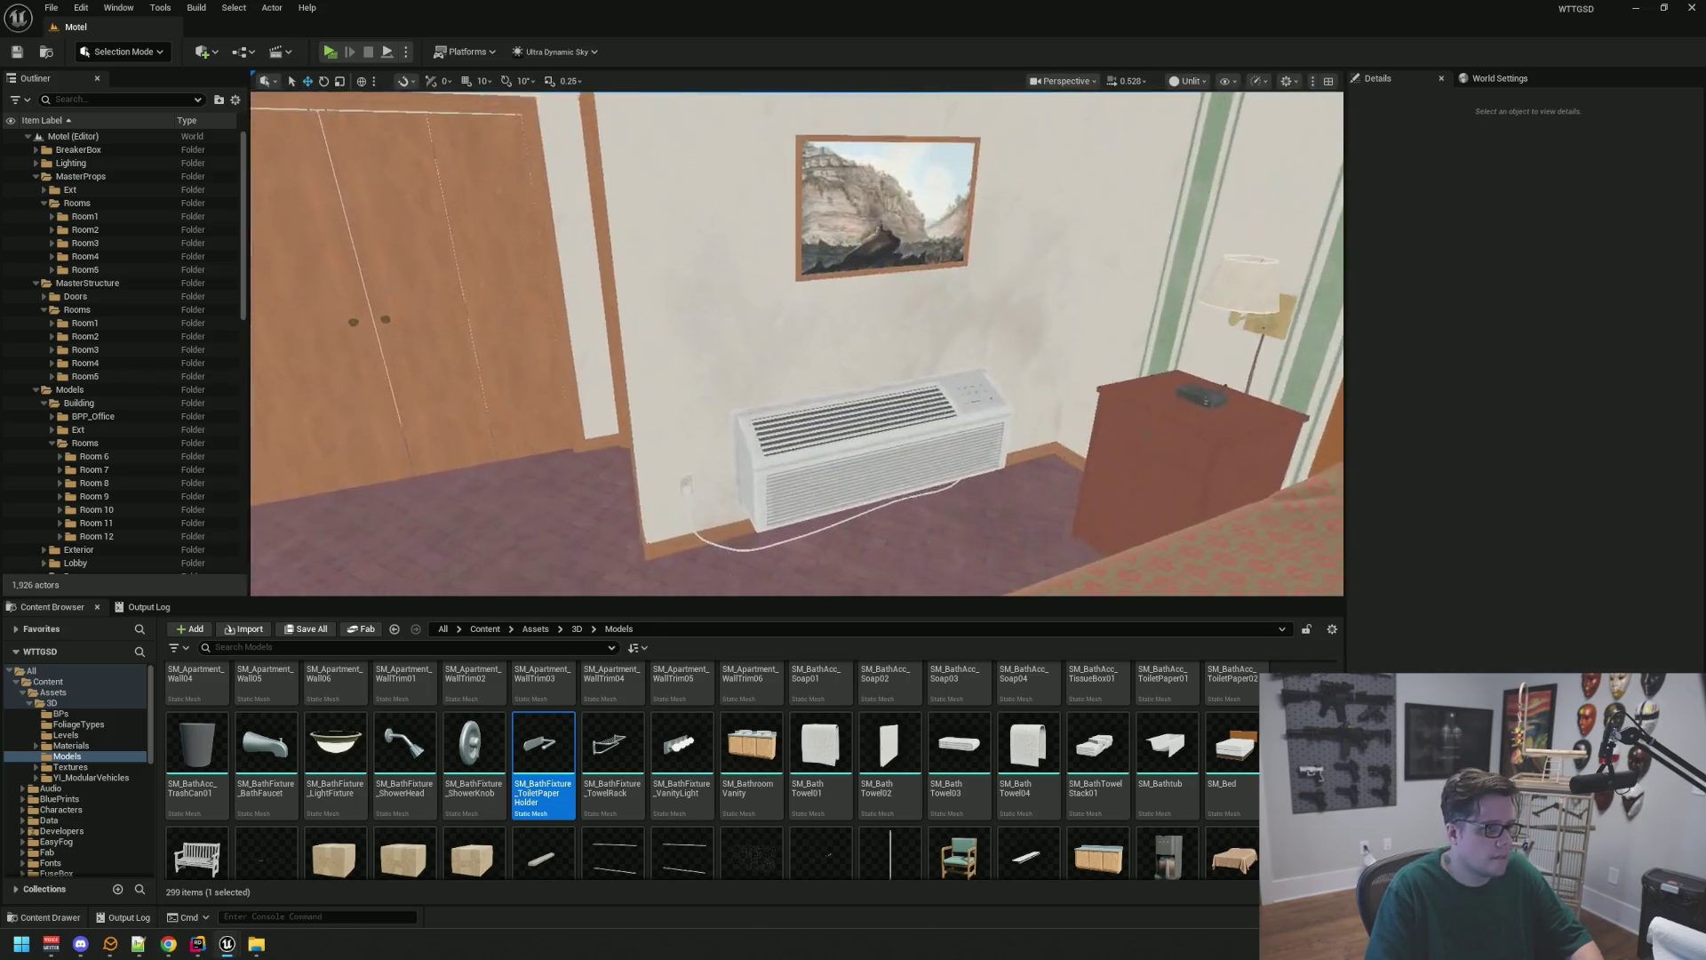
scroll(798, 344, down, 5)
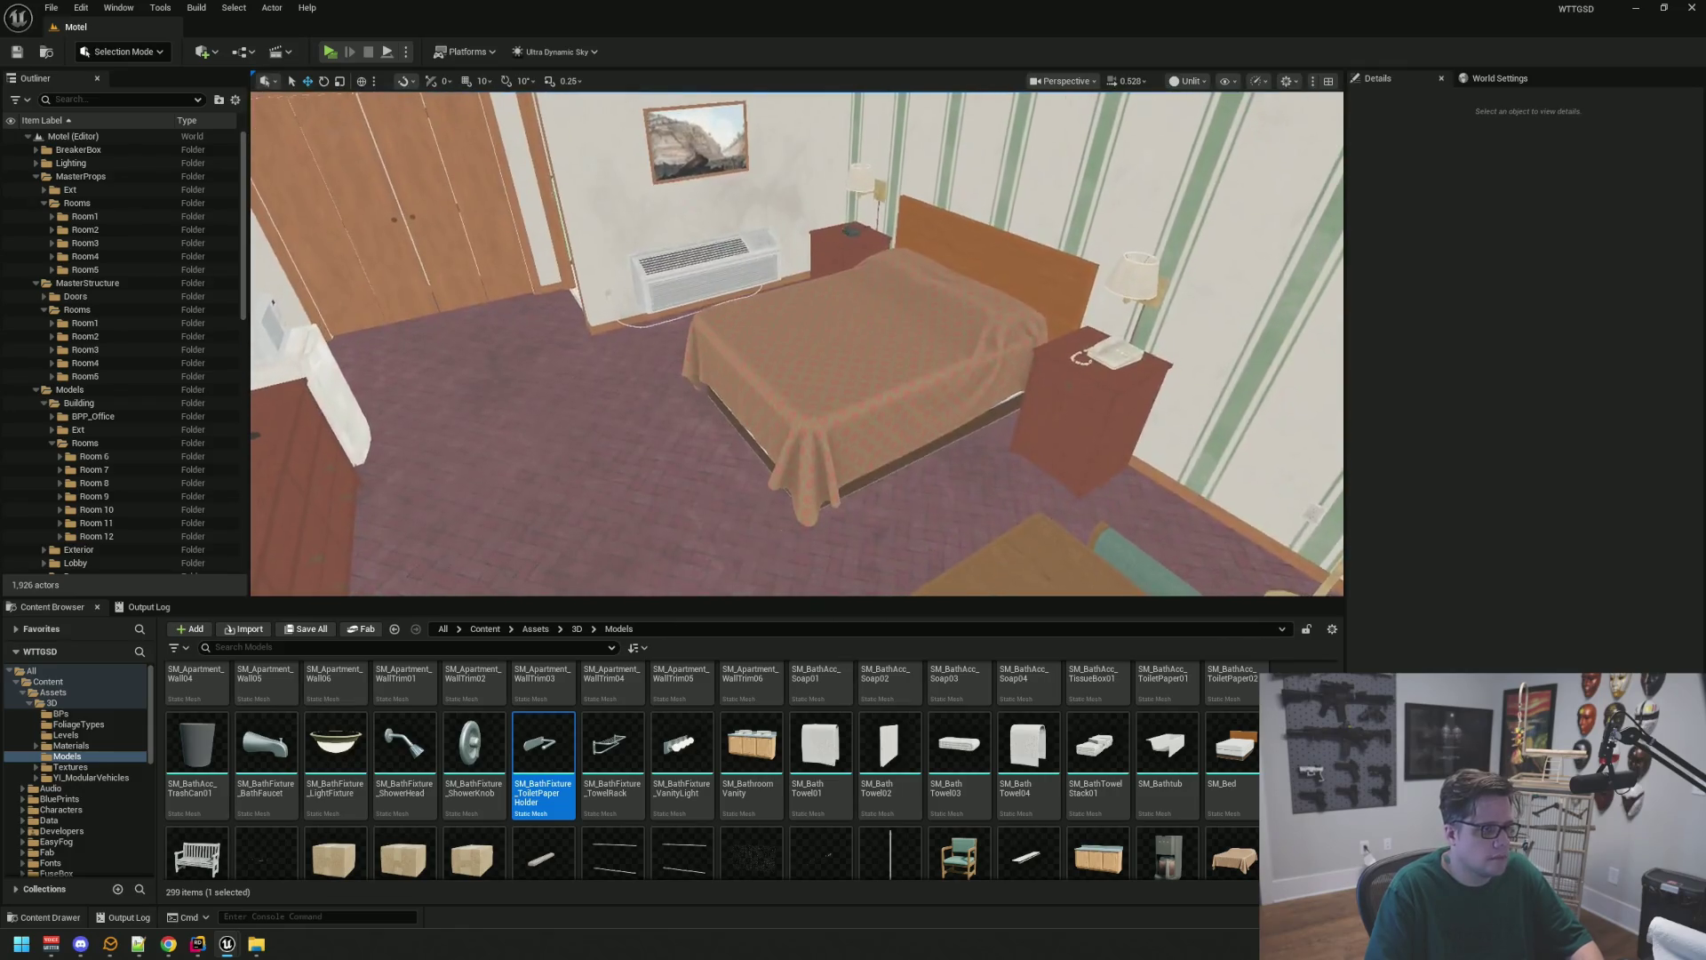
click(797, 344)
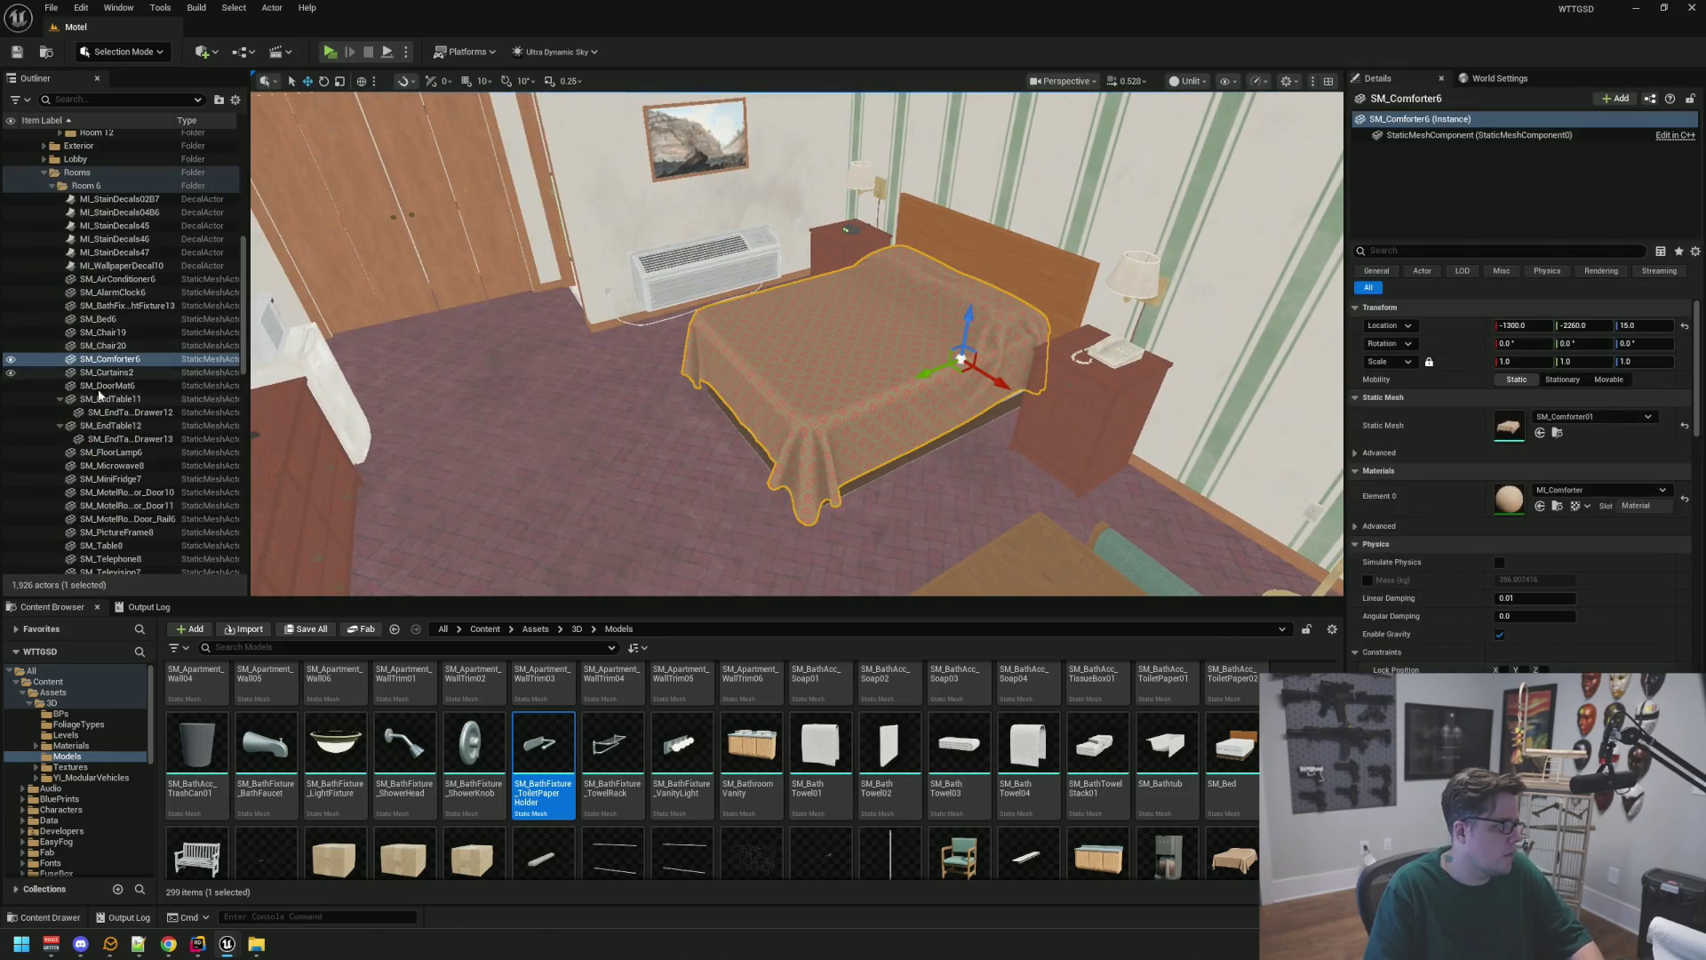
click(60, 399)
click(60, 412)
scroll(626, 338, down, 2)
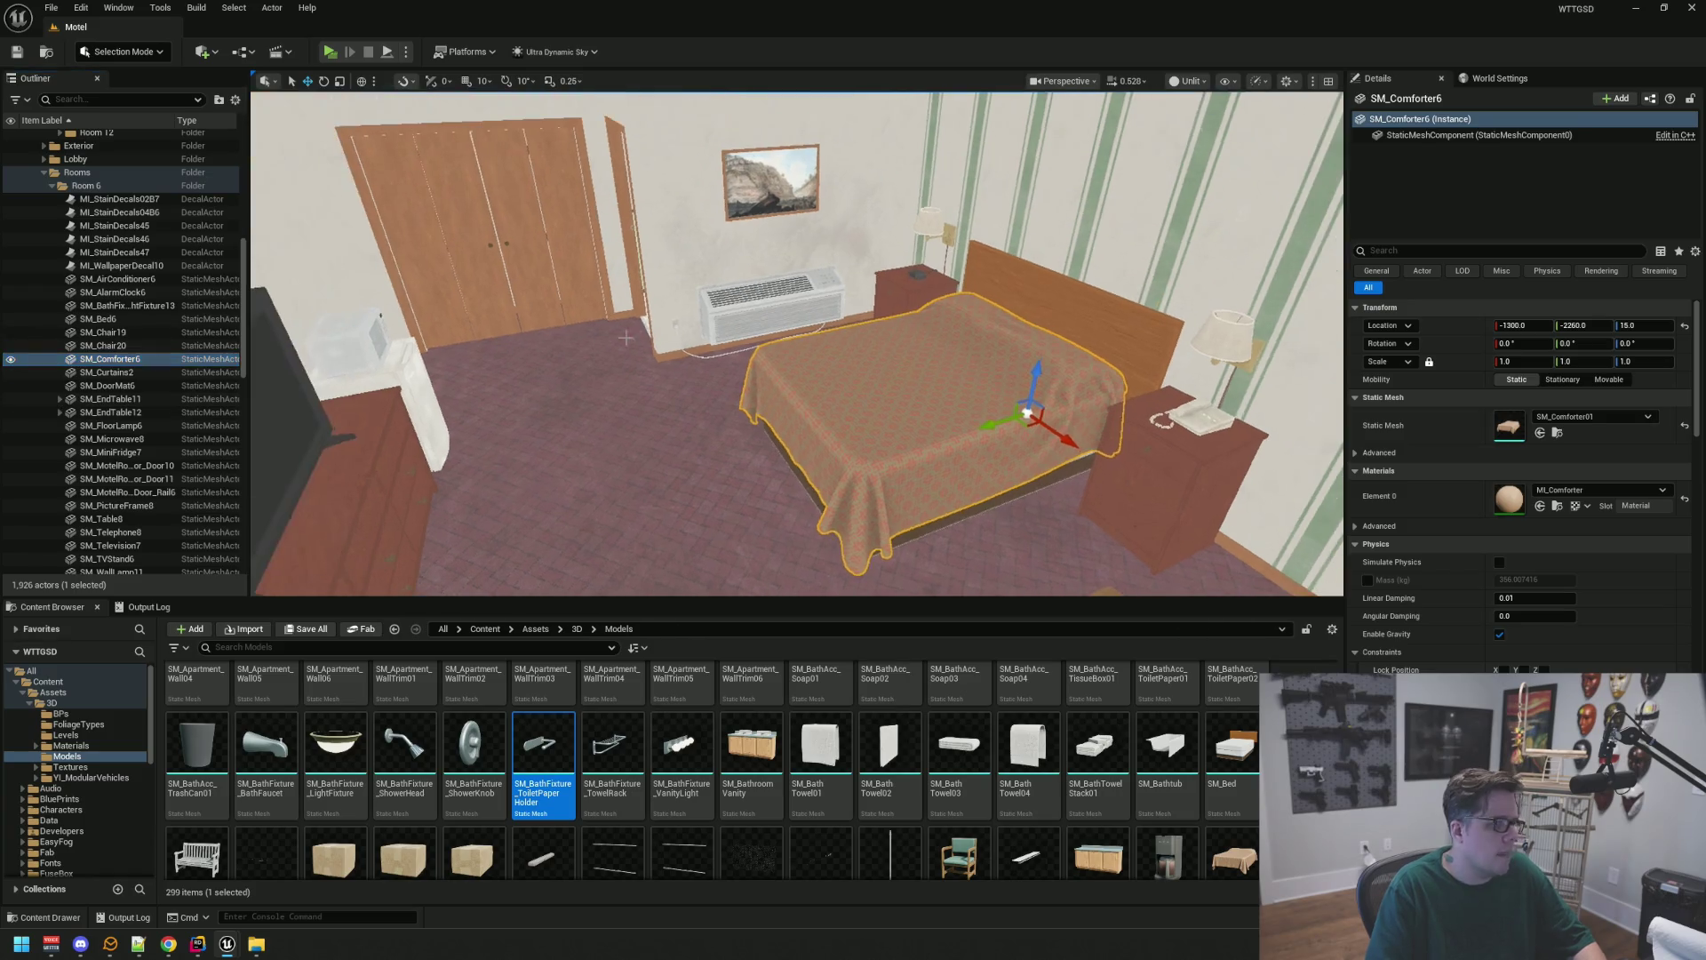
key(Escape)
Look over the bedroom floor and closet, then select the MasterProps Rooms folder
scroll(626, 338, up, 10)
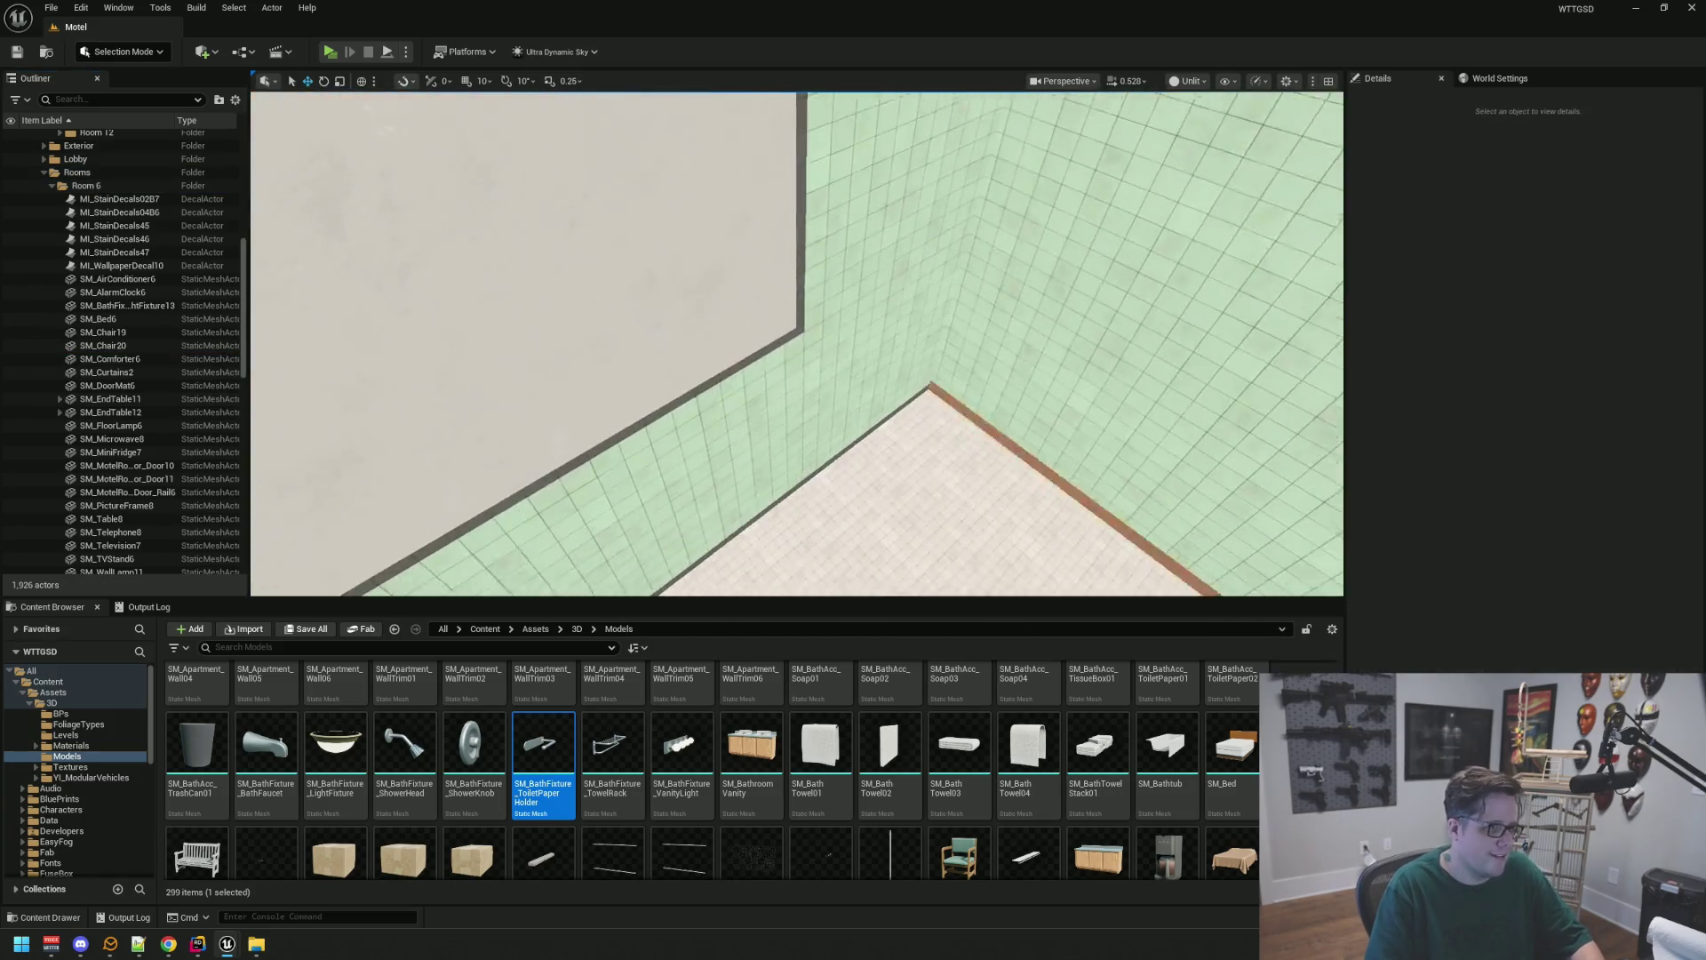
scroll(798, 344, down, 15)
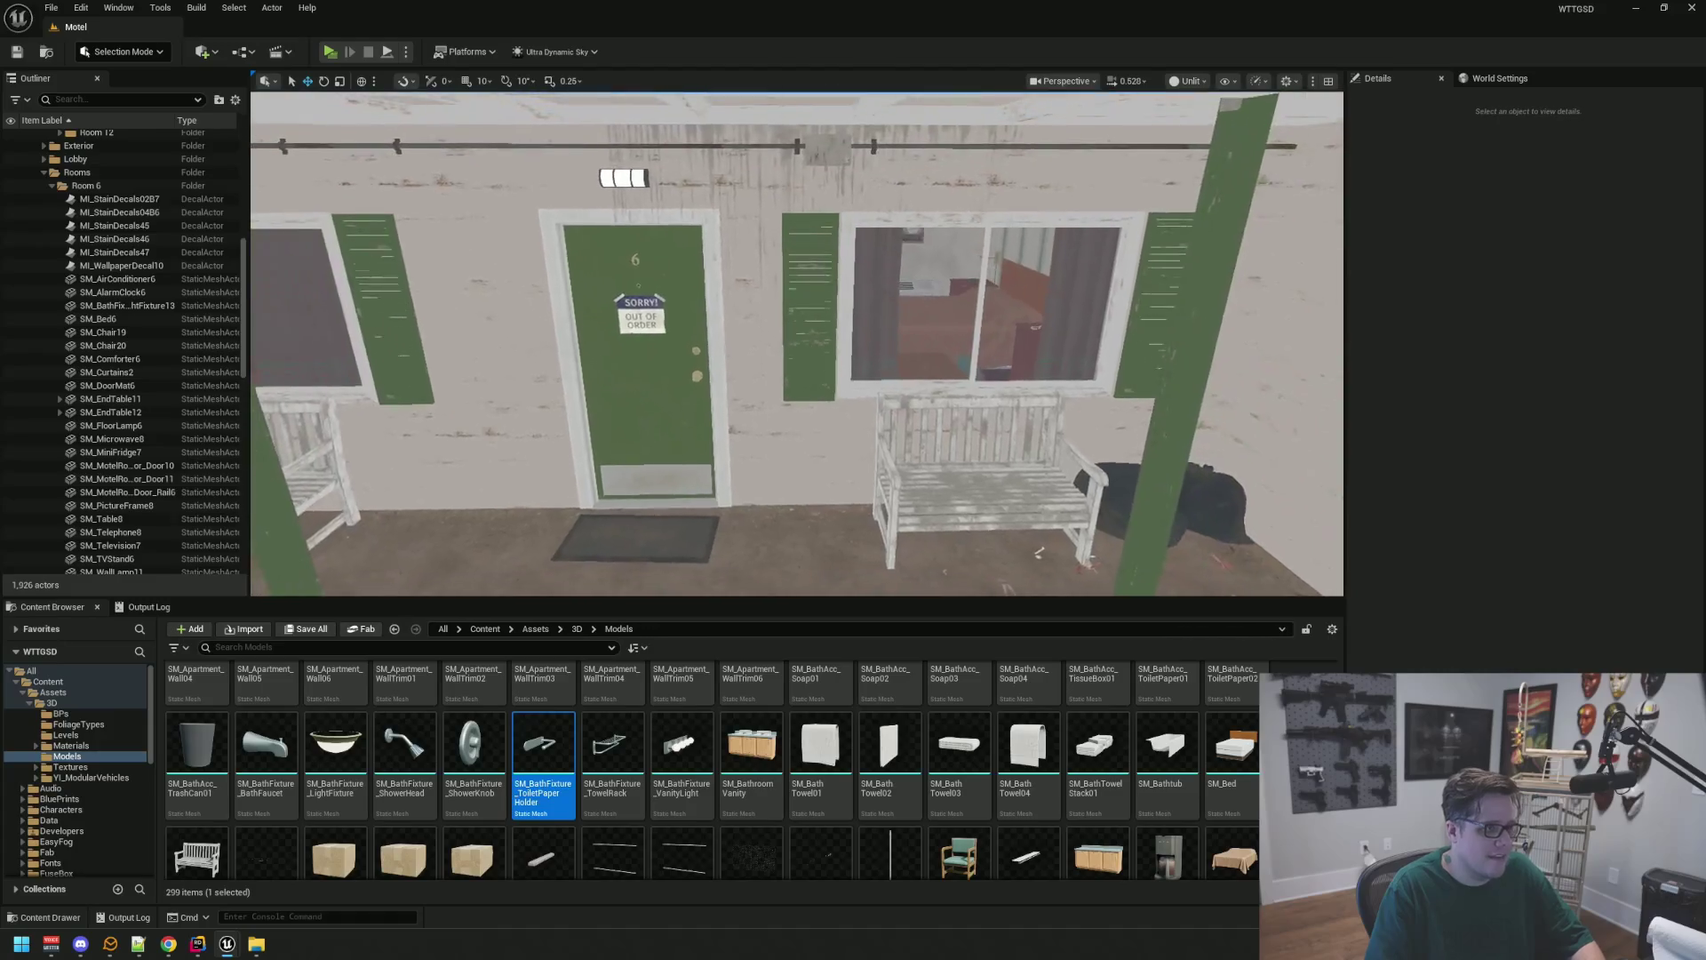
scroll(797, 344, down, 3)
scroll(797, 344, up, 10)
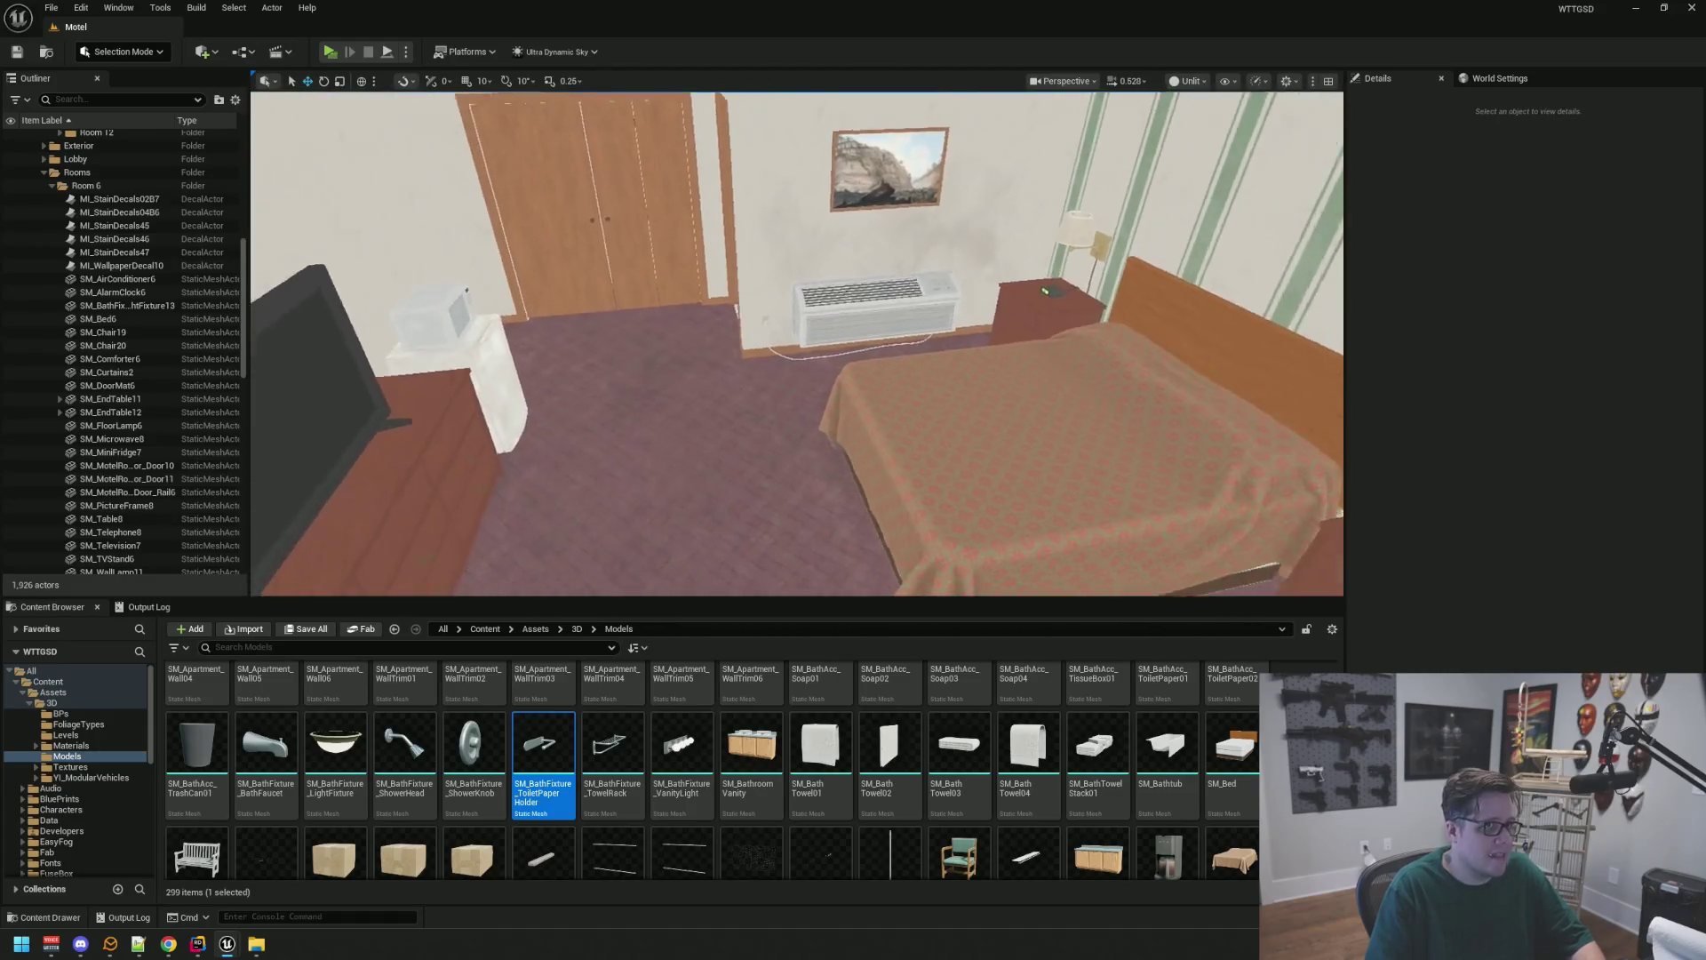
scroll(797, 344, down, 3)
scroll(95, 329, up, 10)
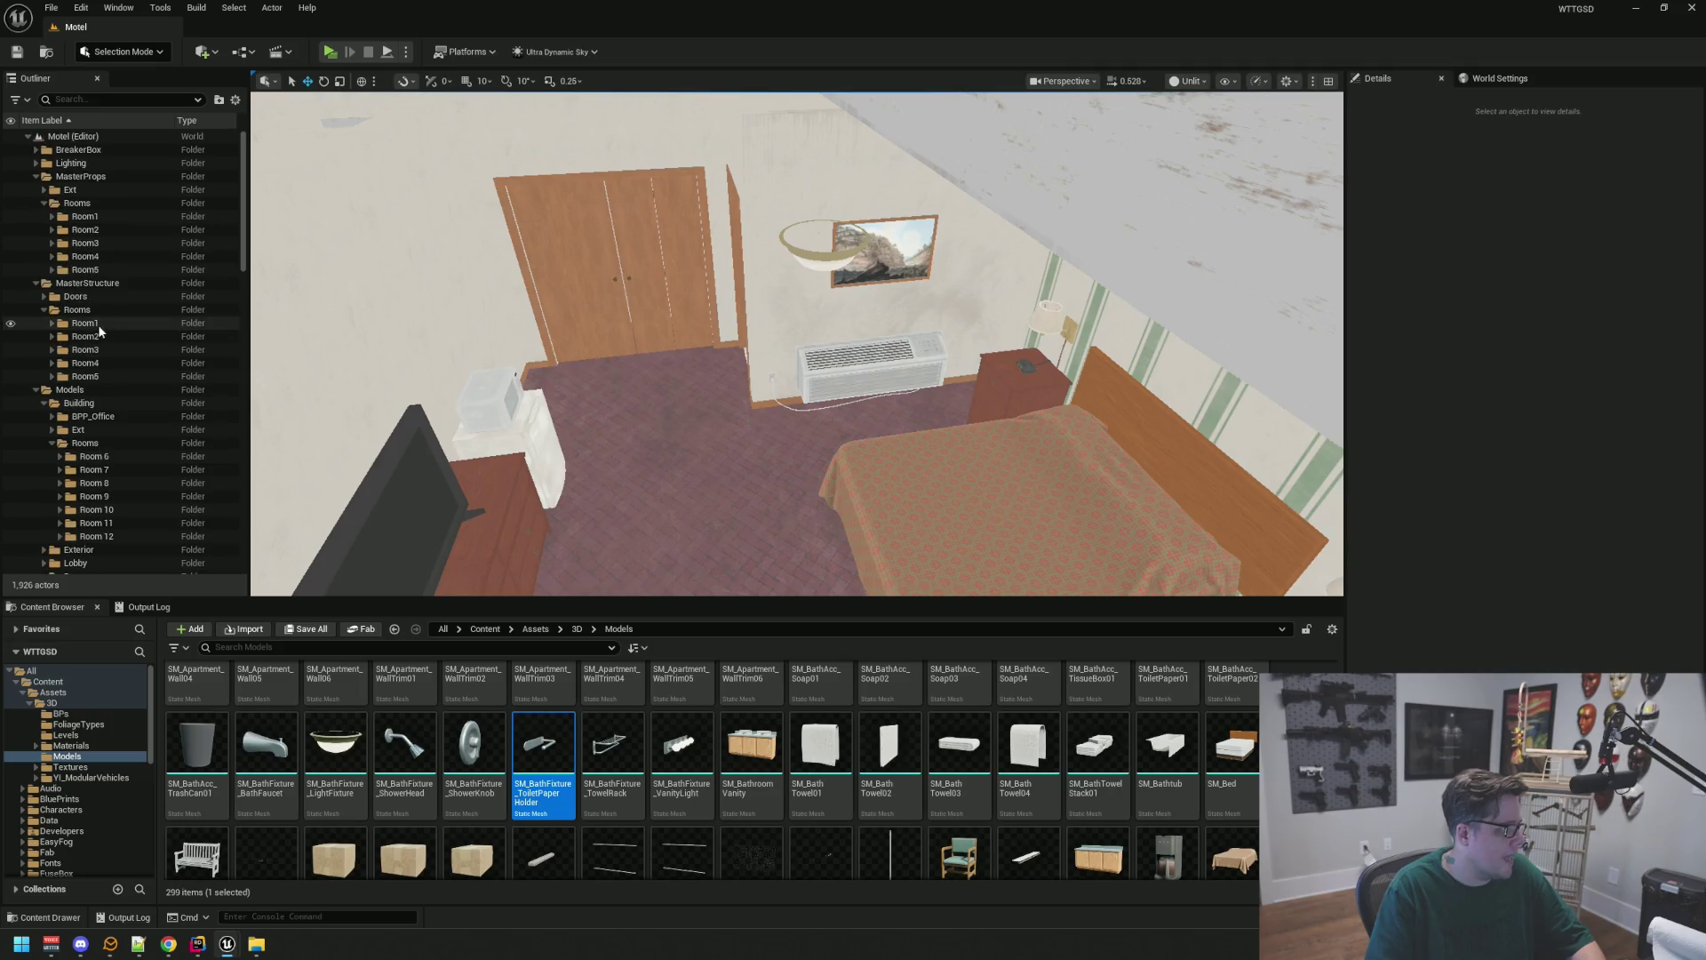
mouse_move(438, 297)
mouse_down()
mouse_move(440, 347)
mouse_move(435, 285)
mouse_move(316, 256)
mouse_up()
mouse_move(622, 356)
mouse_down()
mouse_move(614, 302)
mouse_move(640, 267)
mouse_up()
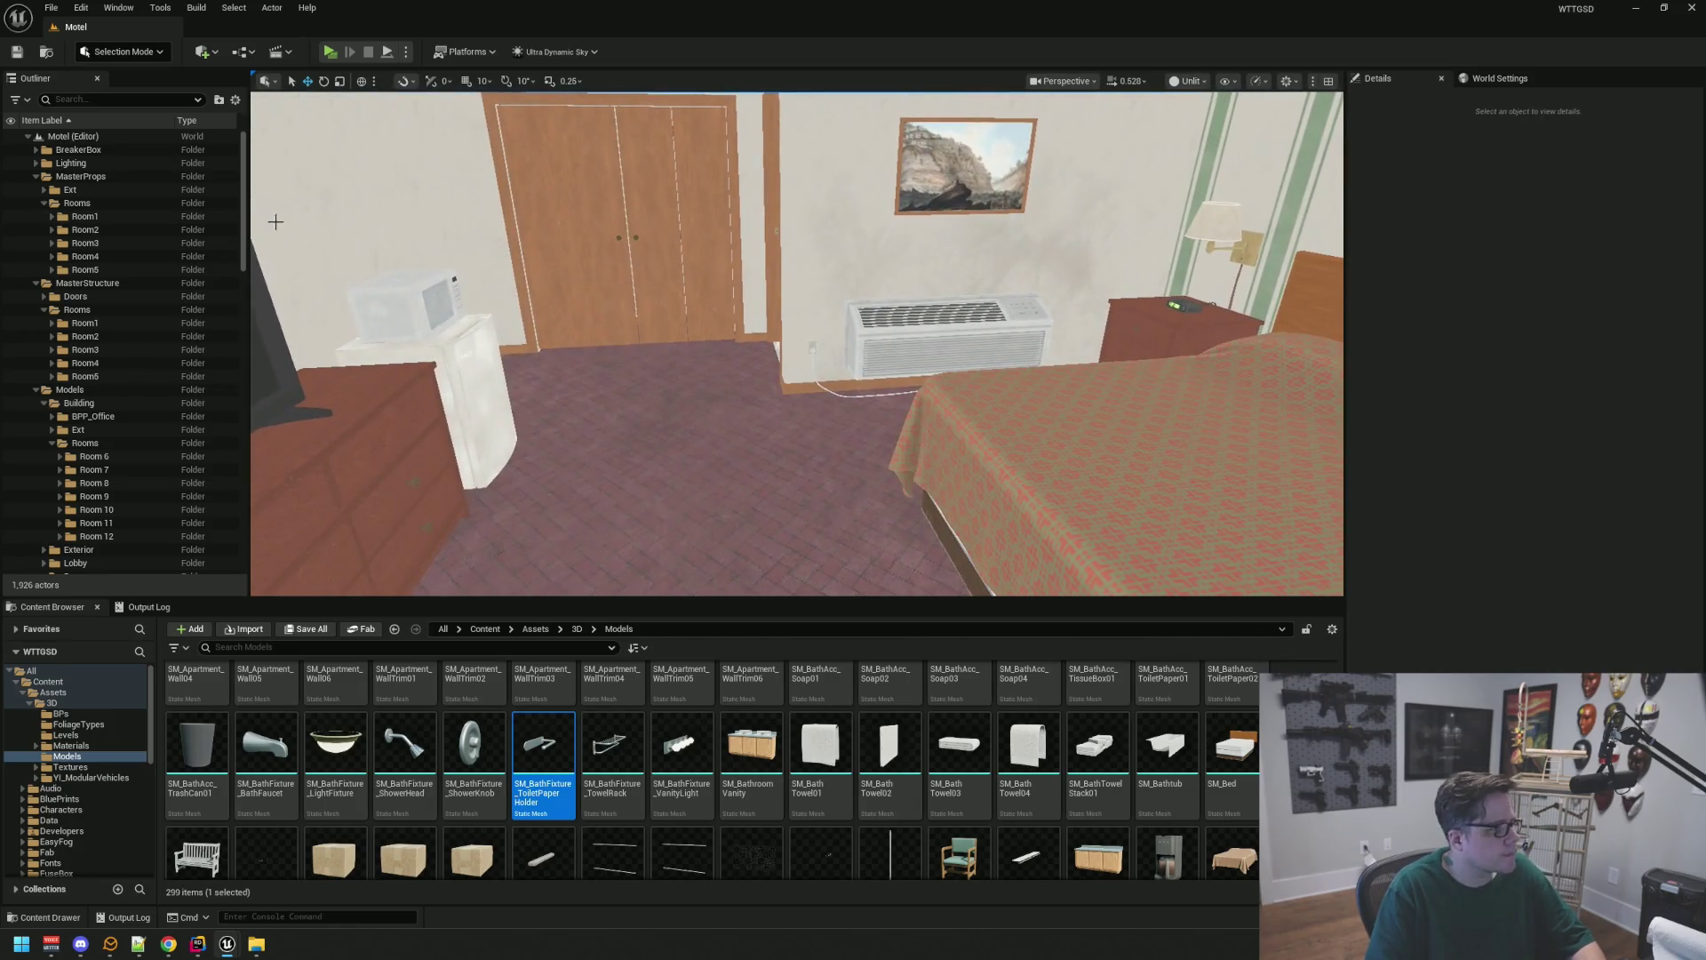
click(107, 205)
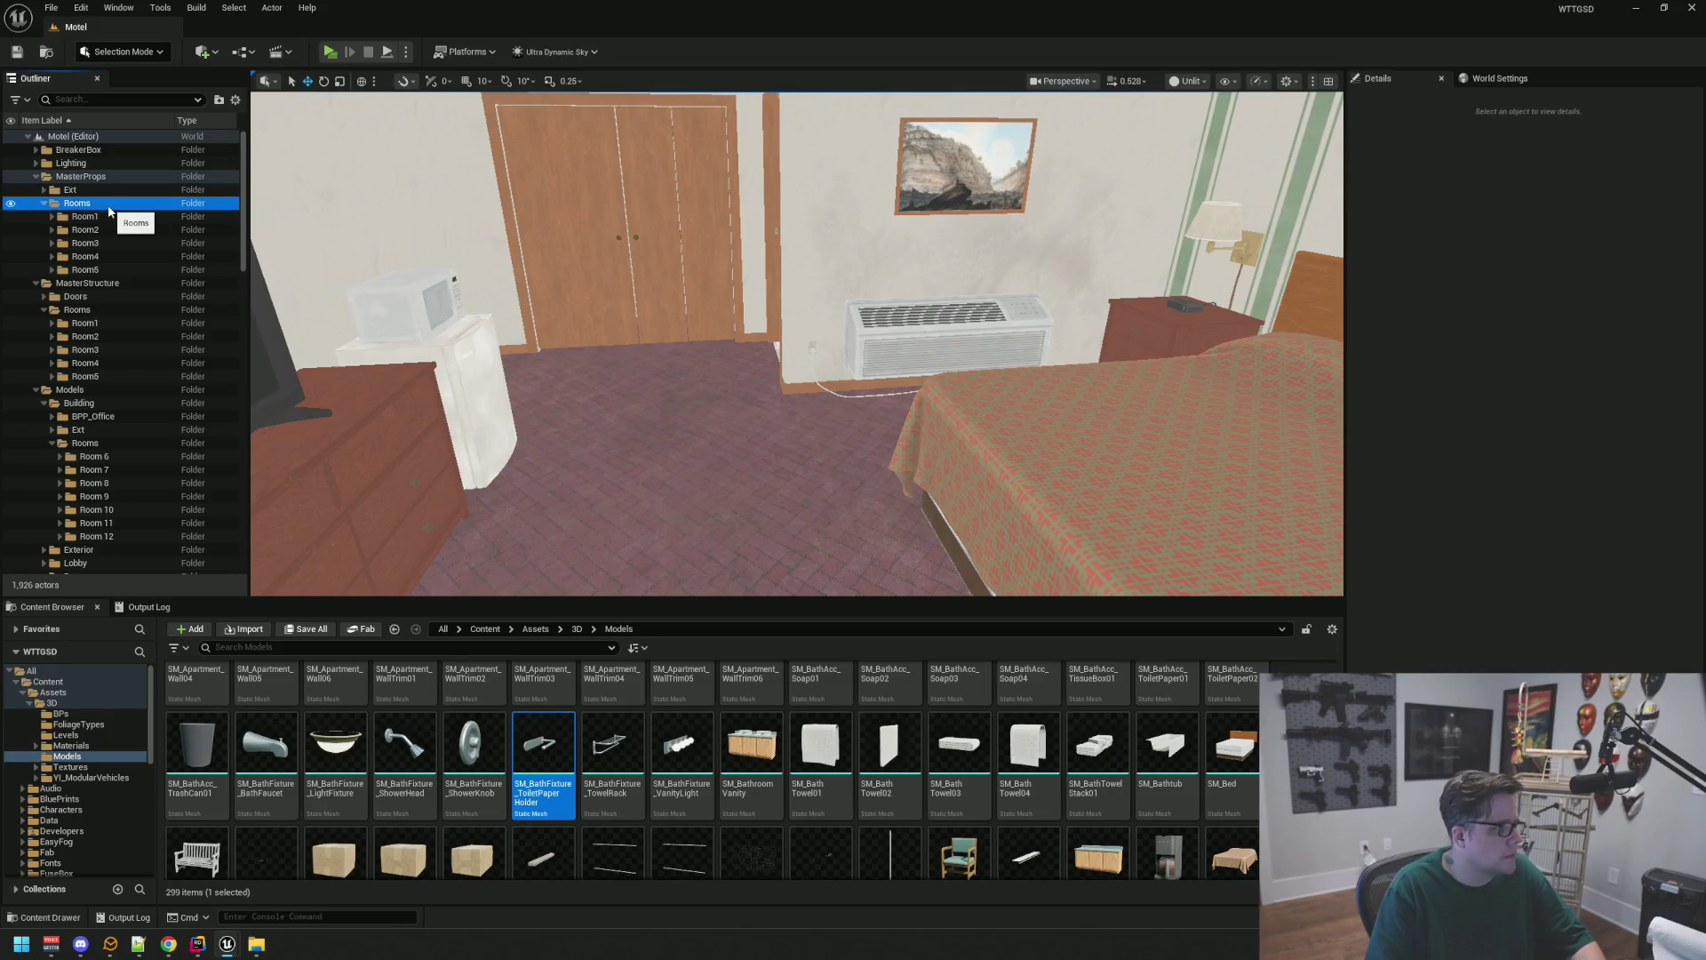
Create a Room6 subfolder under MasterProps > Rooms
right_click(109, 208)
click(178, 235)
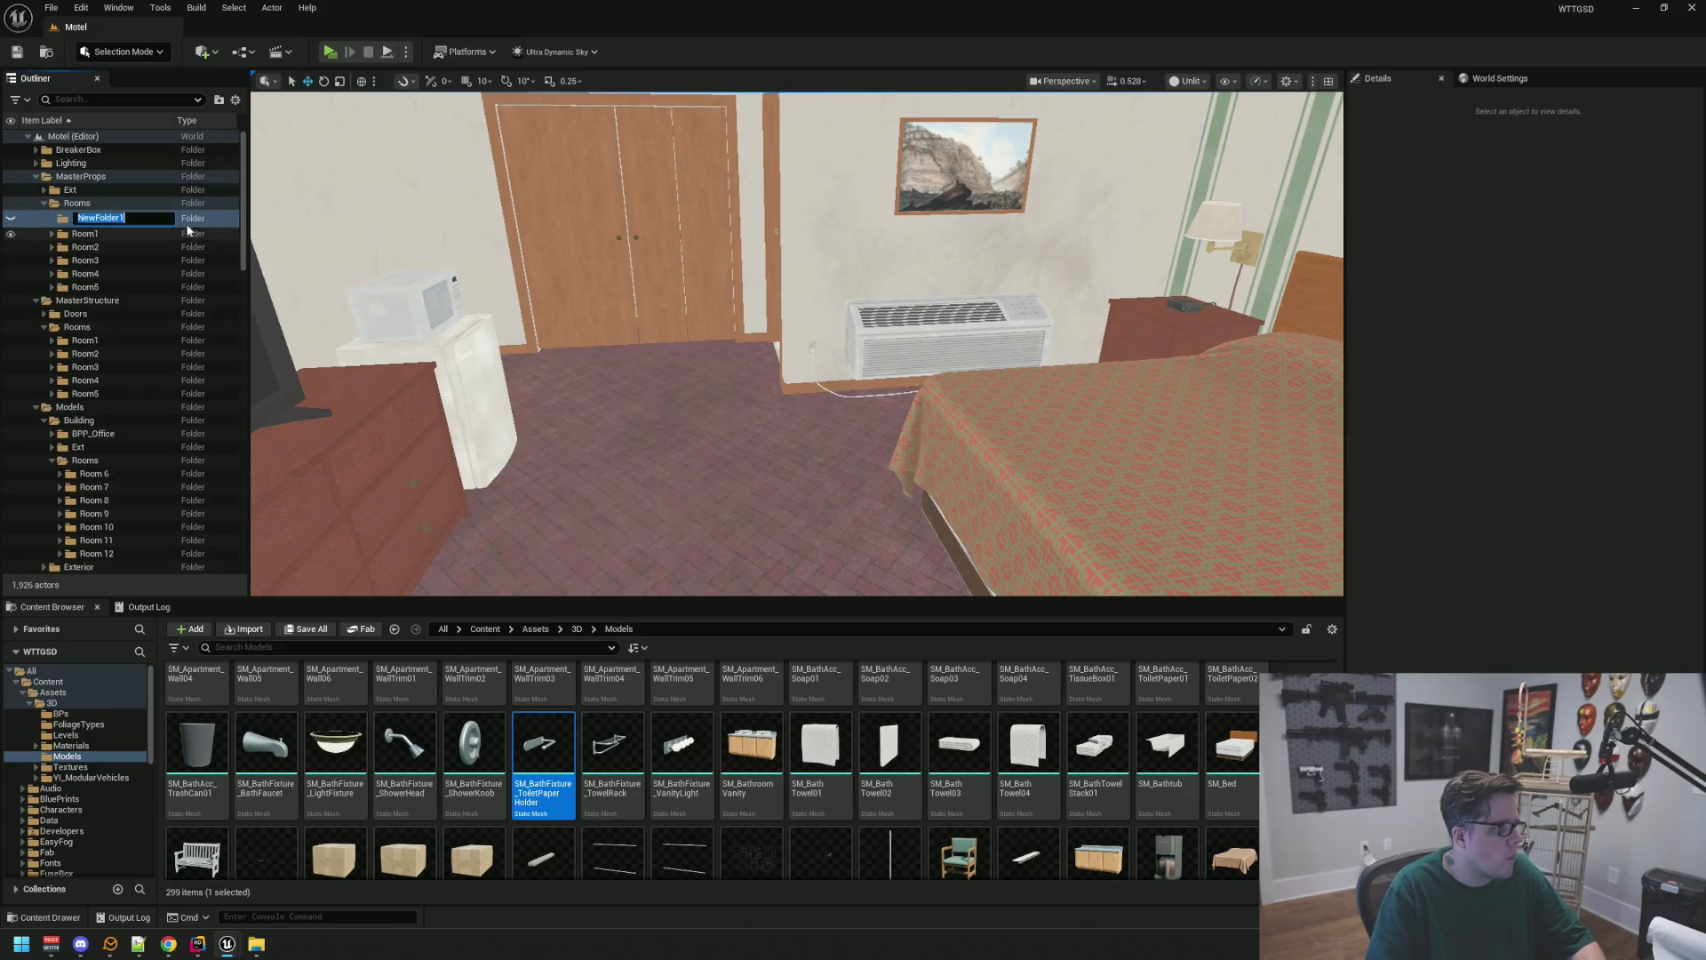
text(Room6)
key(Return)
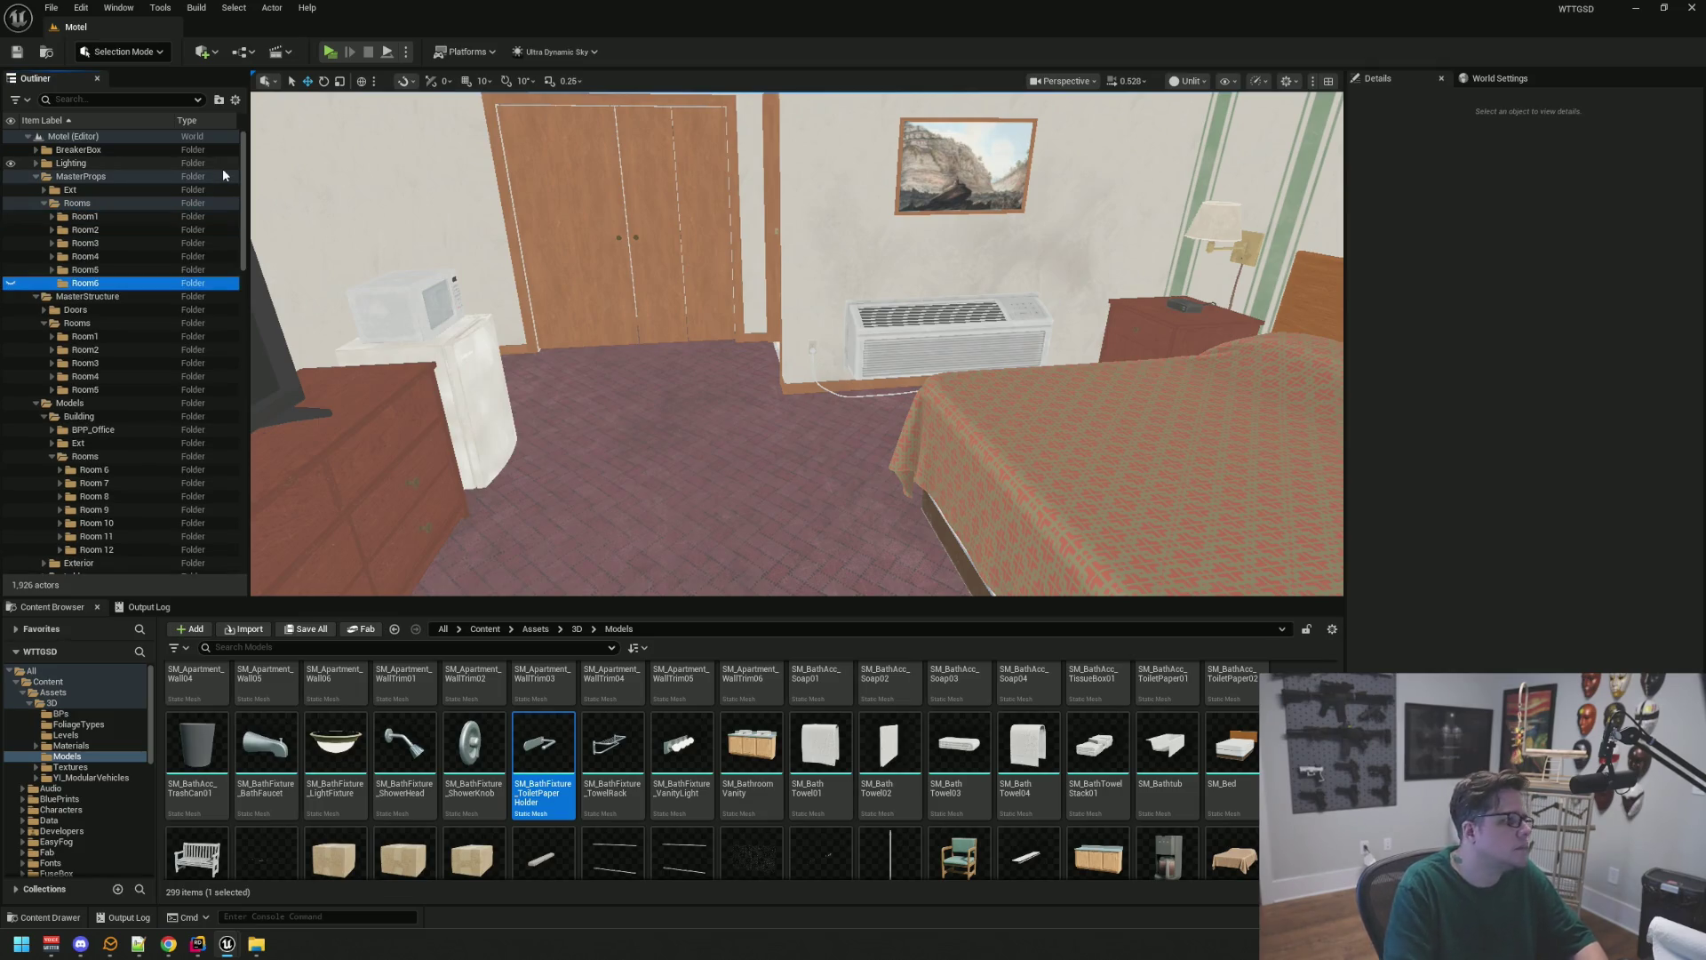
Add a Main subfolder inside Room6
right_click(100, 290)
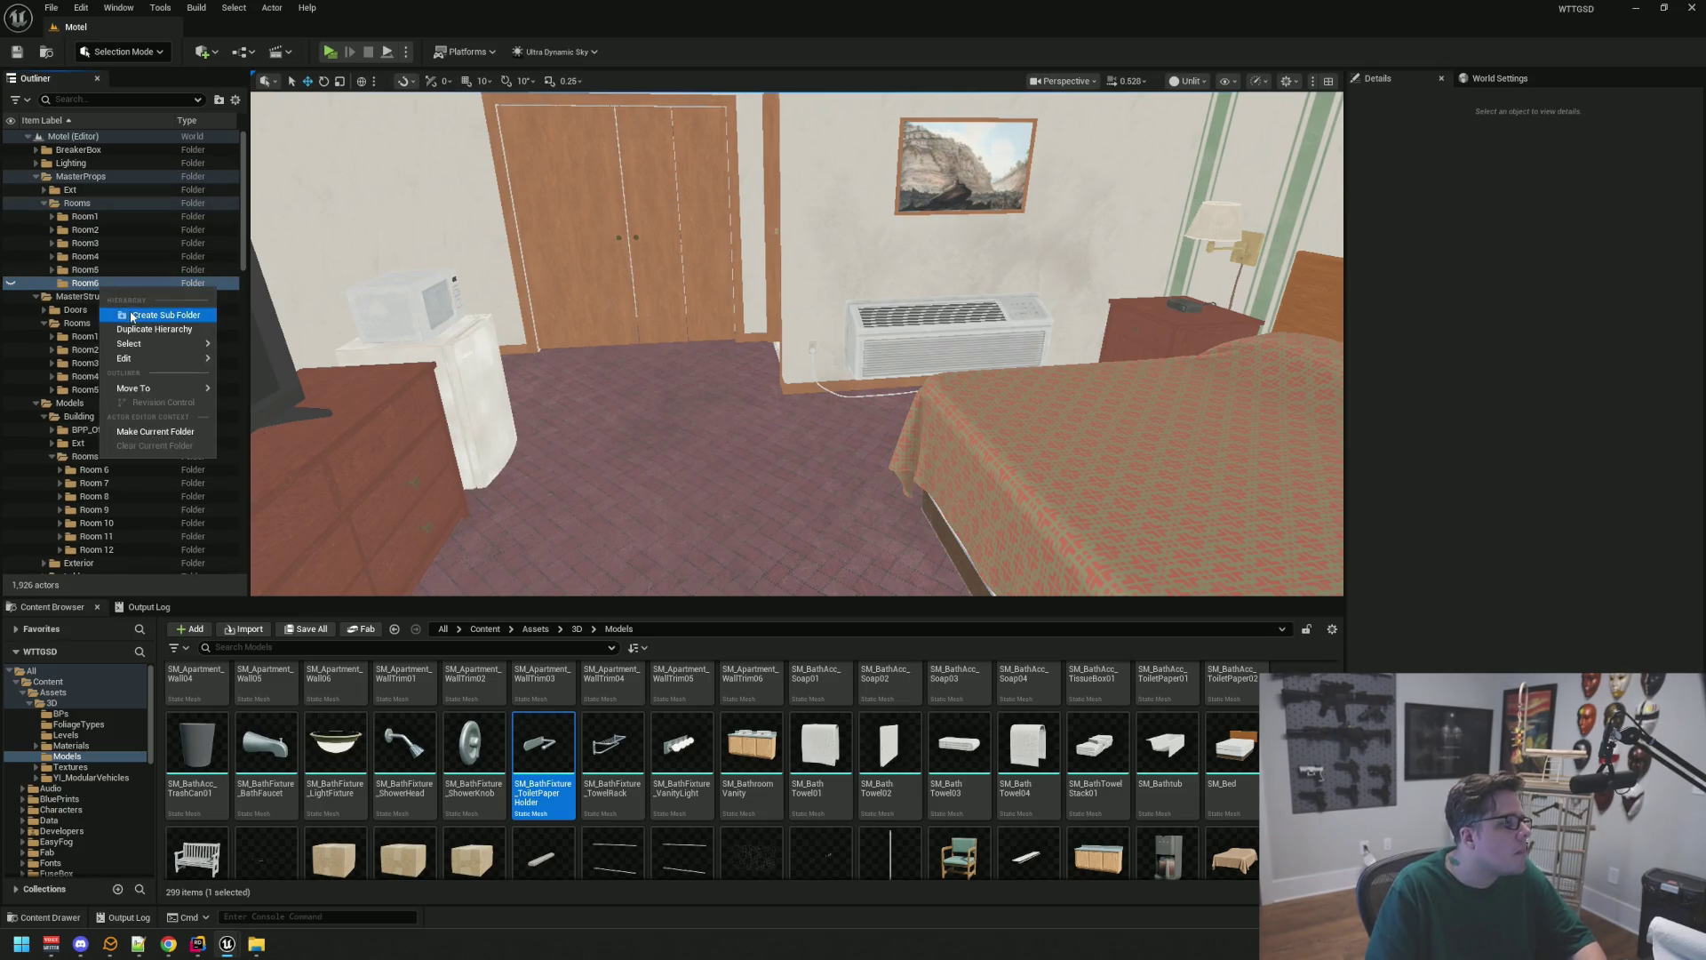
click(155, 307)
text(Ma)
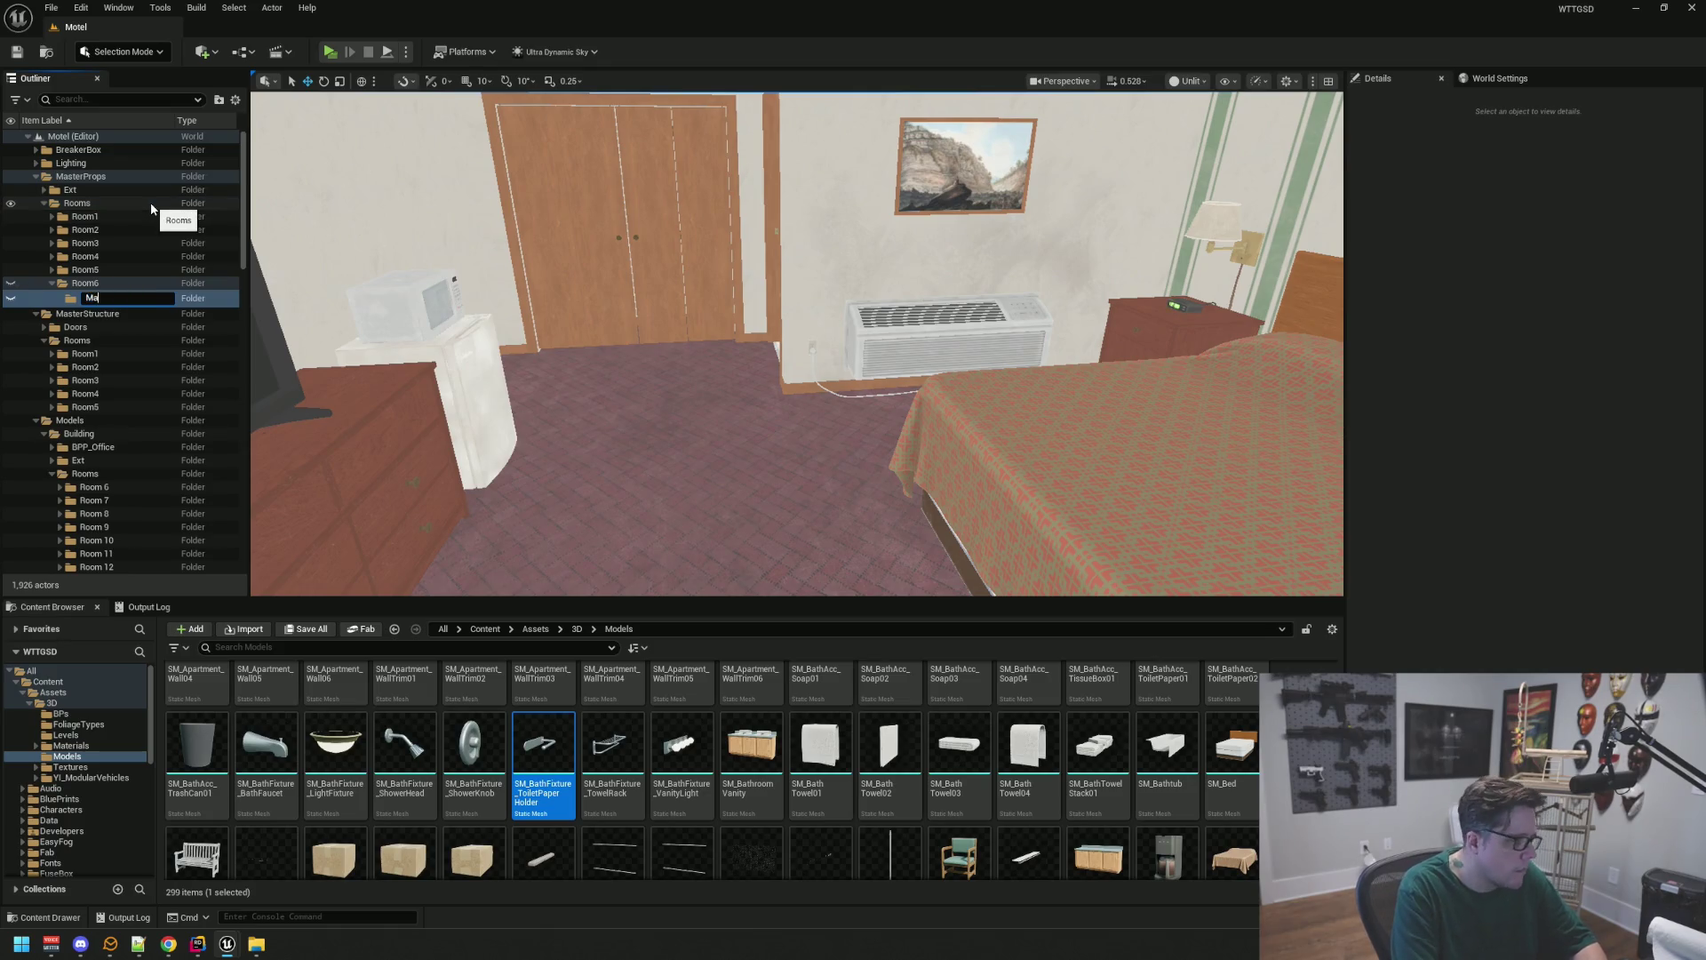
text(in)
key(Return)
Add a Decals subfolder inside Room6
click(108, 285)
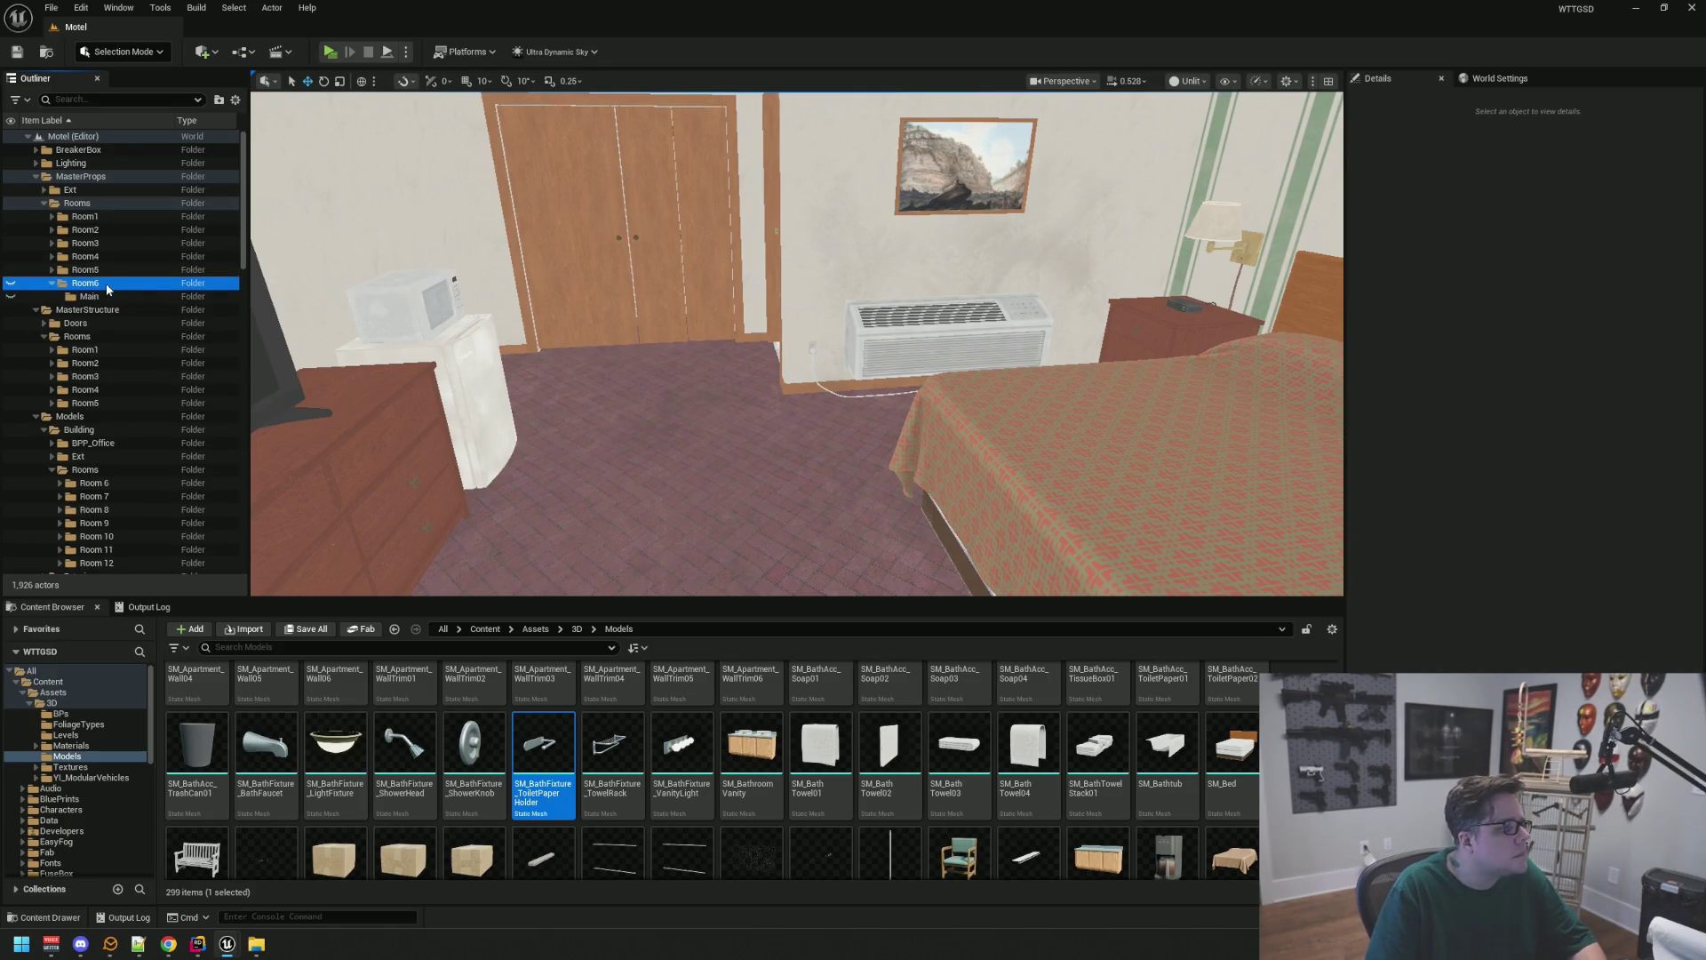
right_click(107, 289)
click(151, 332)
text(Dec)
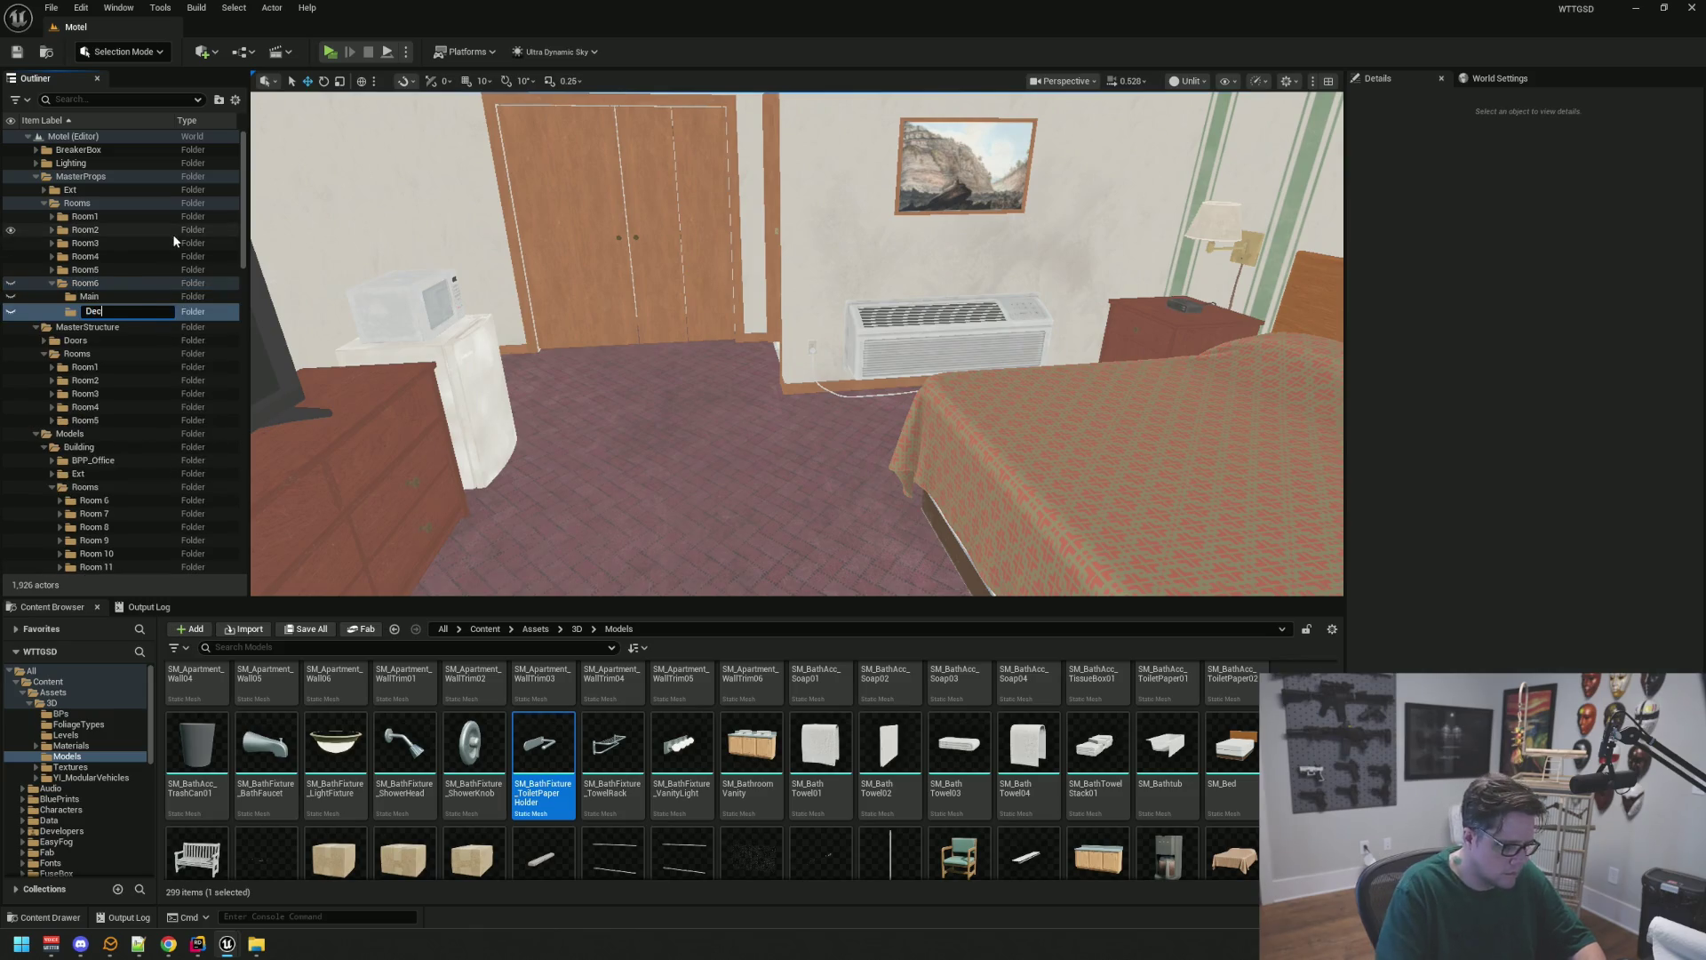
text(als)
key(Return)
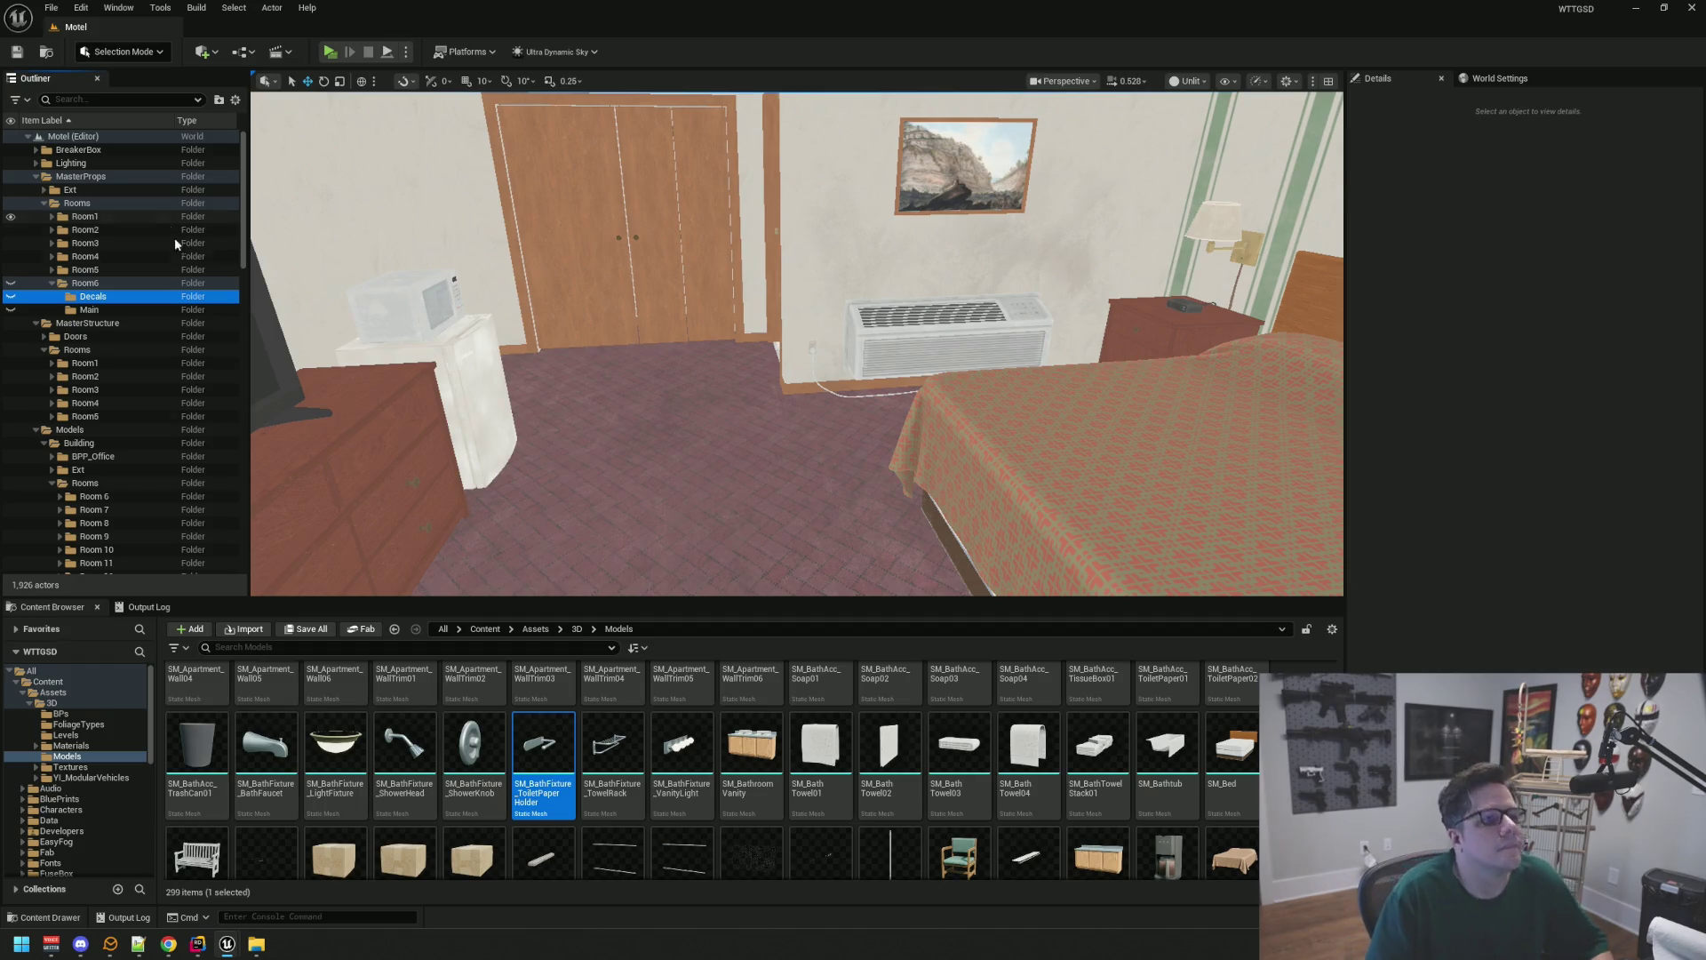
Move the Room 6 props, SM_AirConditioner6 through SM_Wire_Room_TV6, into Room6 > Main
mouse_move(711, 356)
mouse_down()
mouse_move(800, 347)
mouse_move(827, 391)
mouse_move(817, 320)
mouse_move(800, 355)
mouse_move(683, 309)
mouse_move(720, 342)
mouse_move(676, 332)
mouse_up()
click(751, 226)
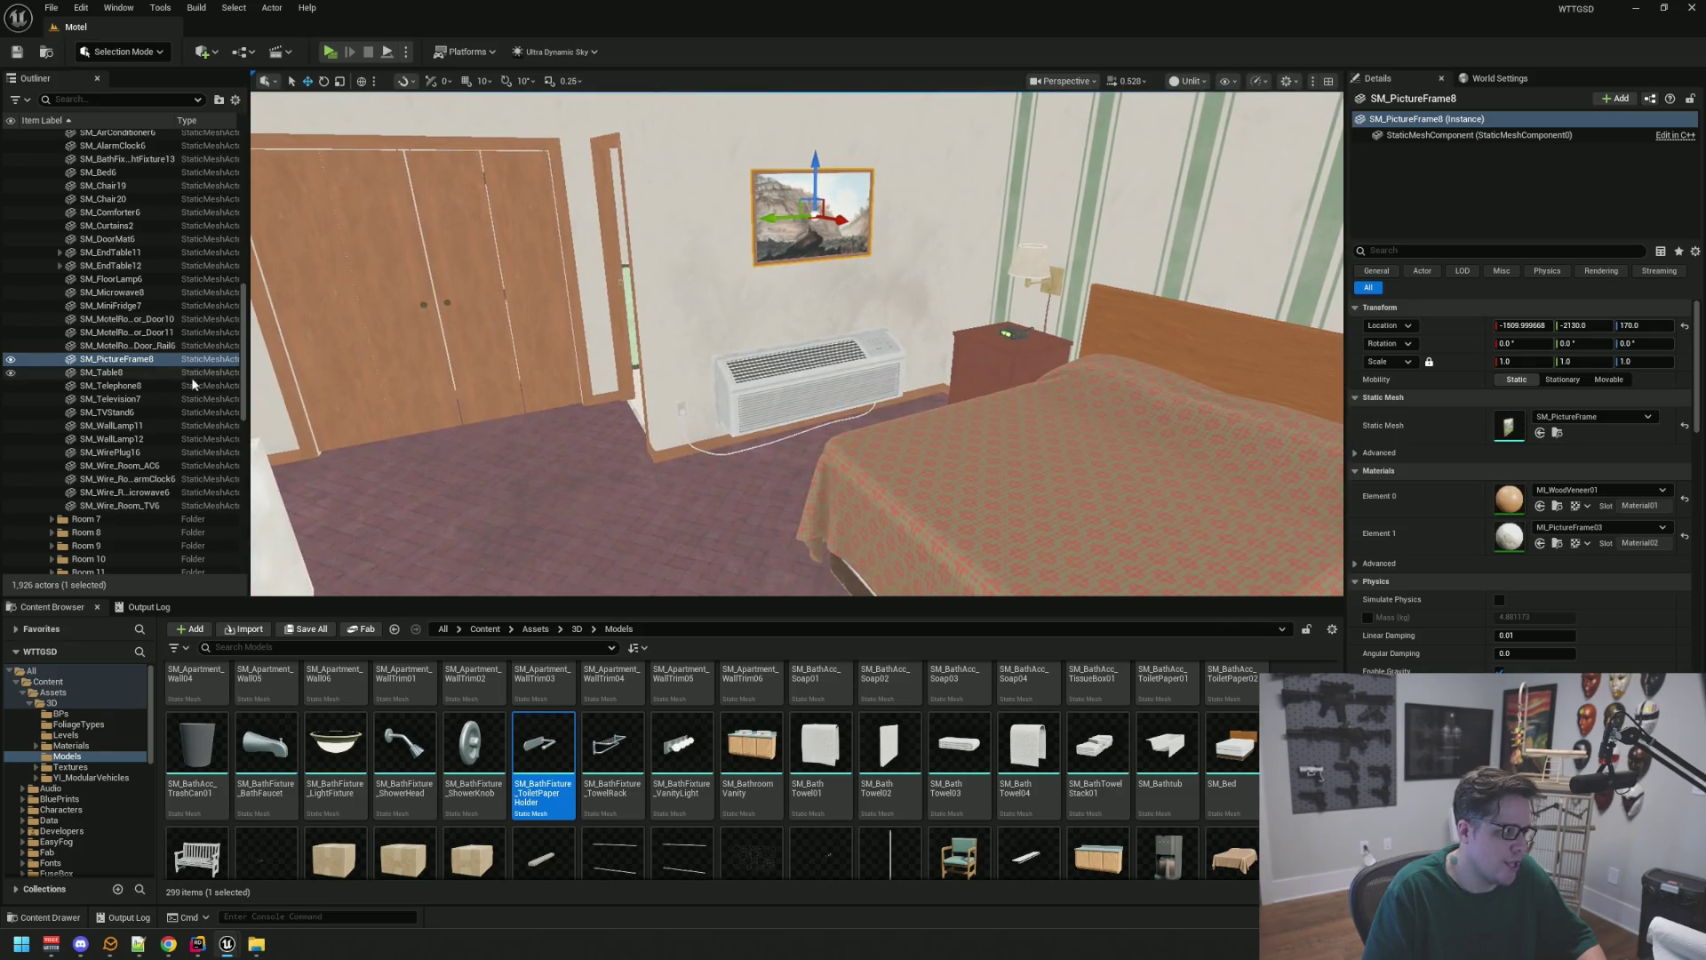
scroll(190, 377, up, 5)
scroll(189, 361, up, 2)
click(169, 329)
scroll(164, 373, down, 5)
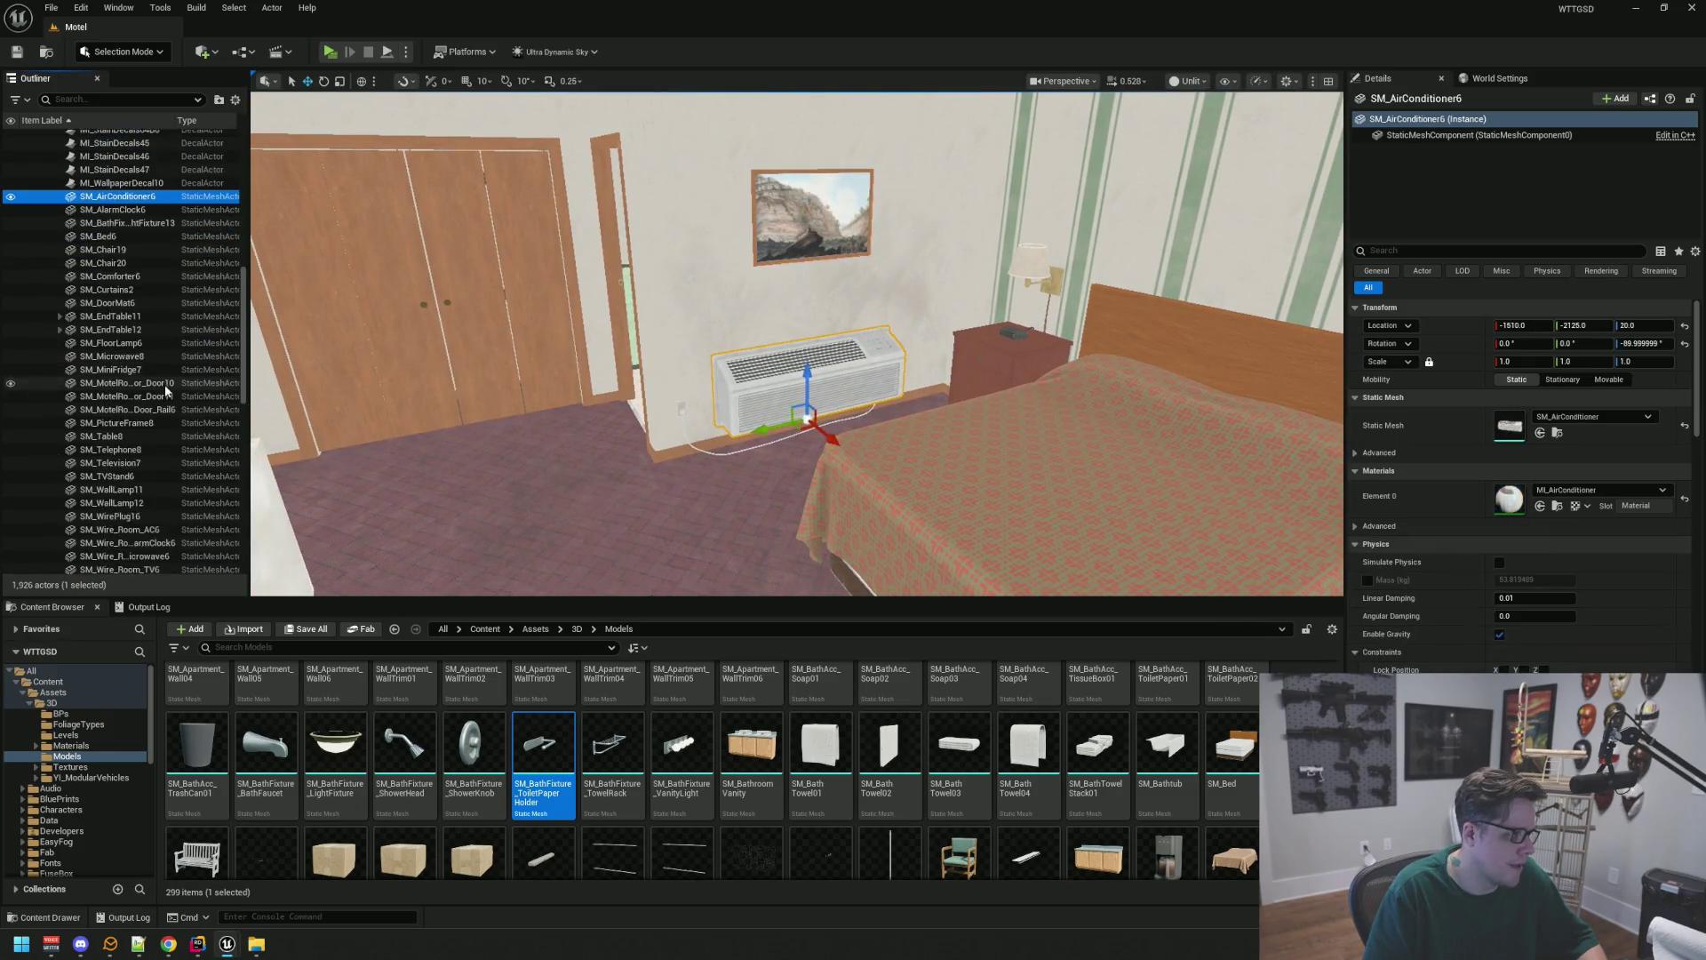
shift+click(131, 484)
scroll(132, 485, up, 7)
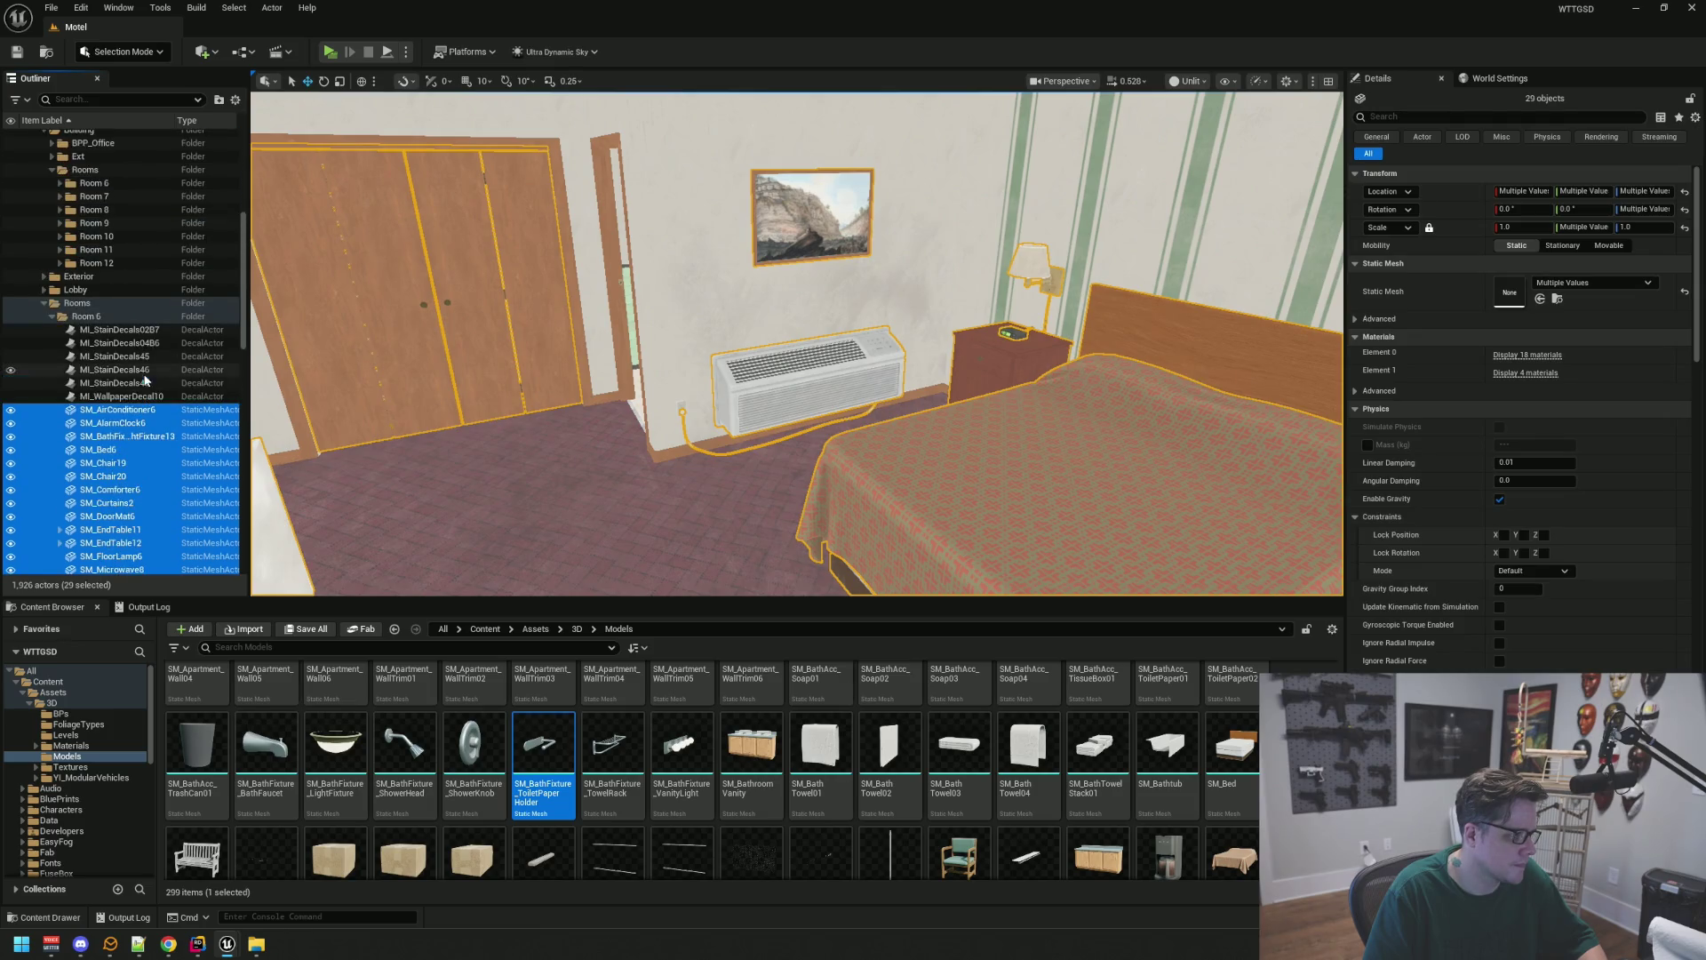
scroll(132, 375, up, 7)
mouse_move(97, 420)
mouse_down()
mouse_move(141, 373)
mouse_move(99, 349)
mouse_move(101, 311)
mouse_up()
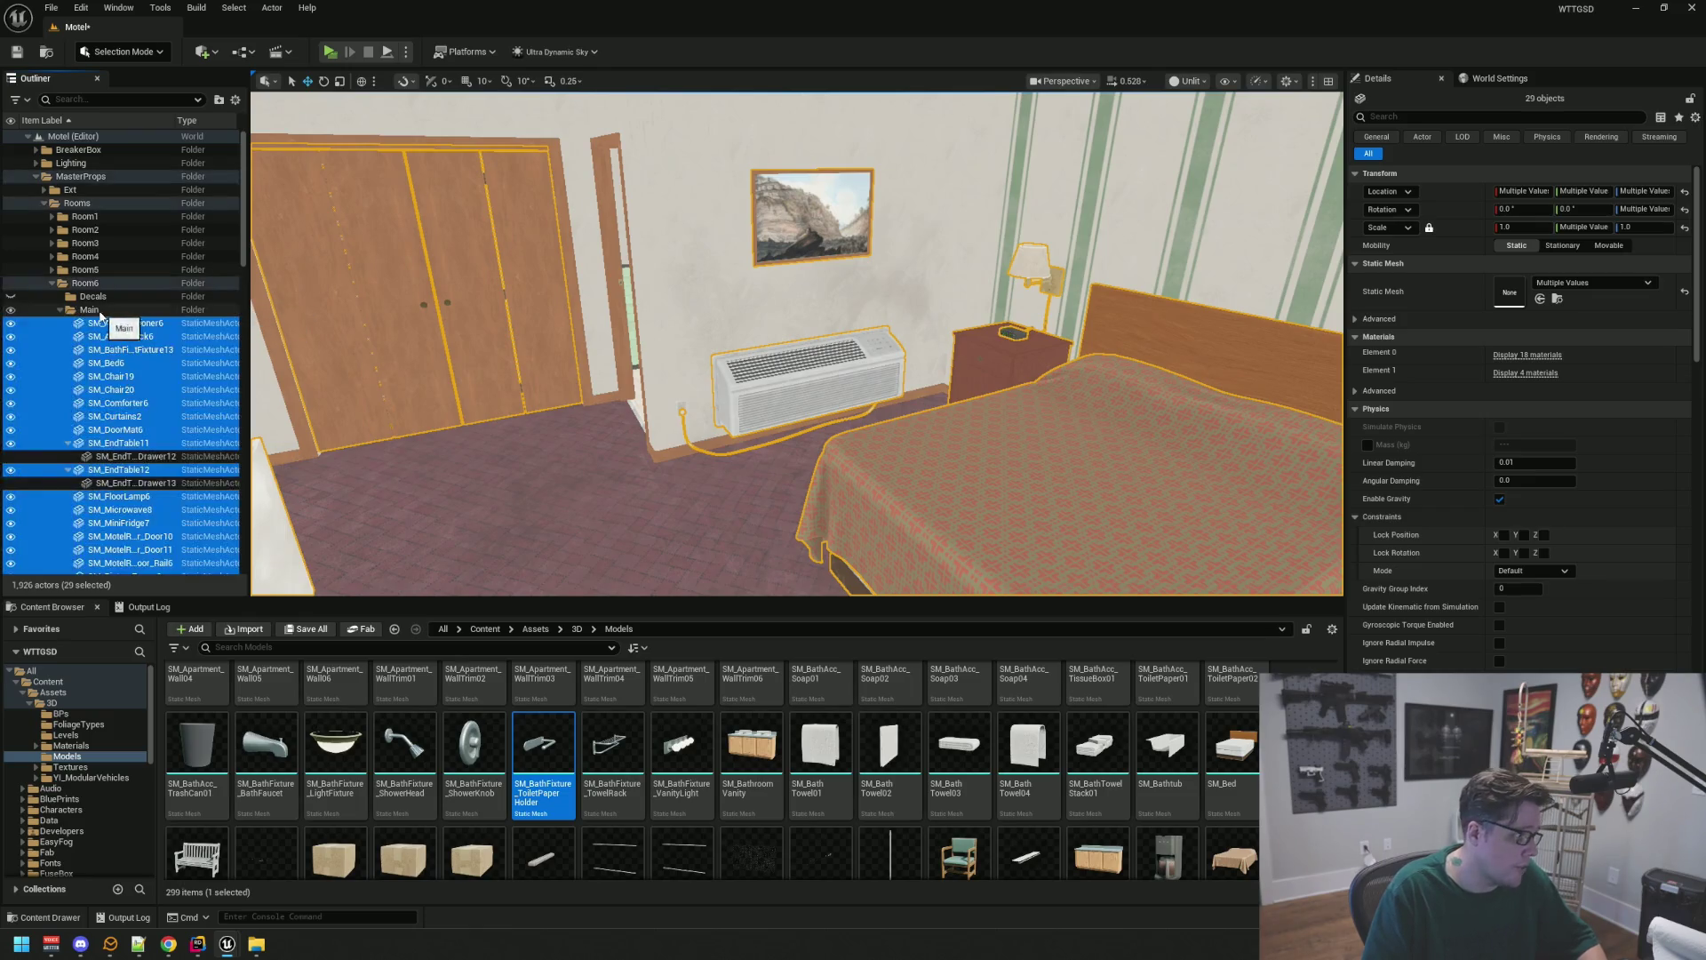
click(62, 311)
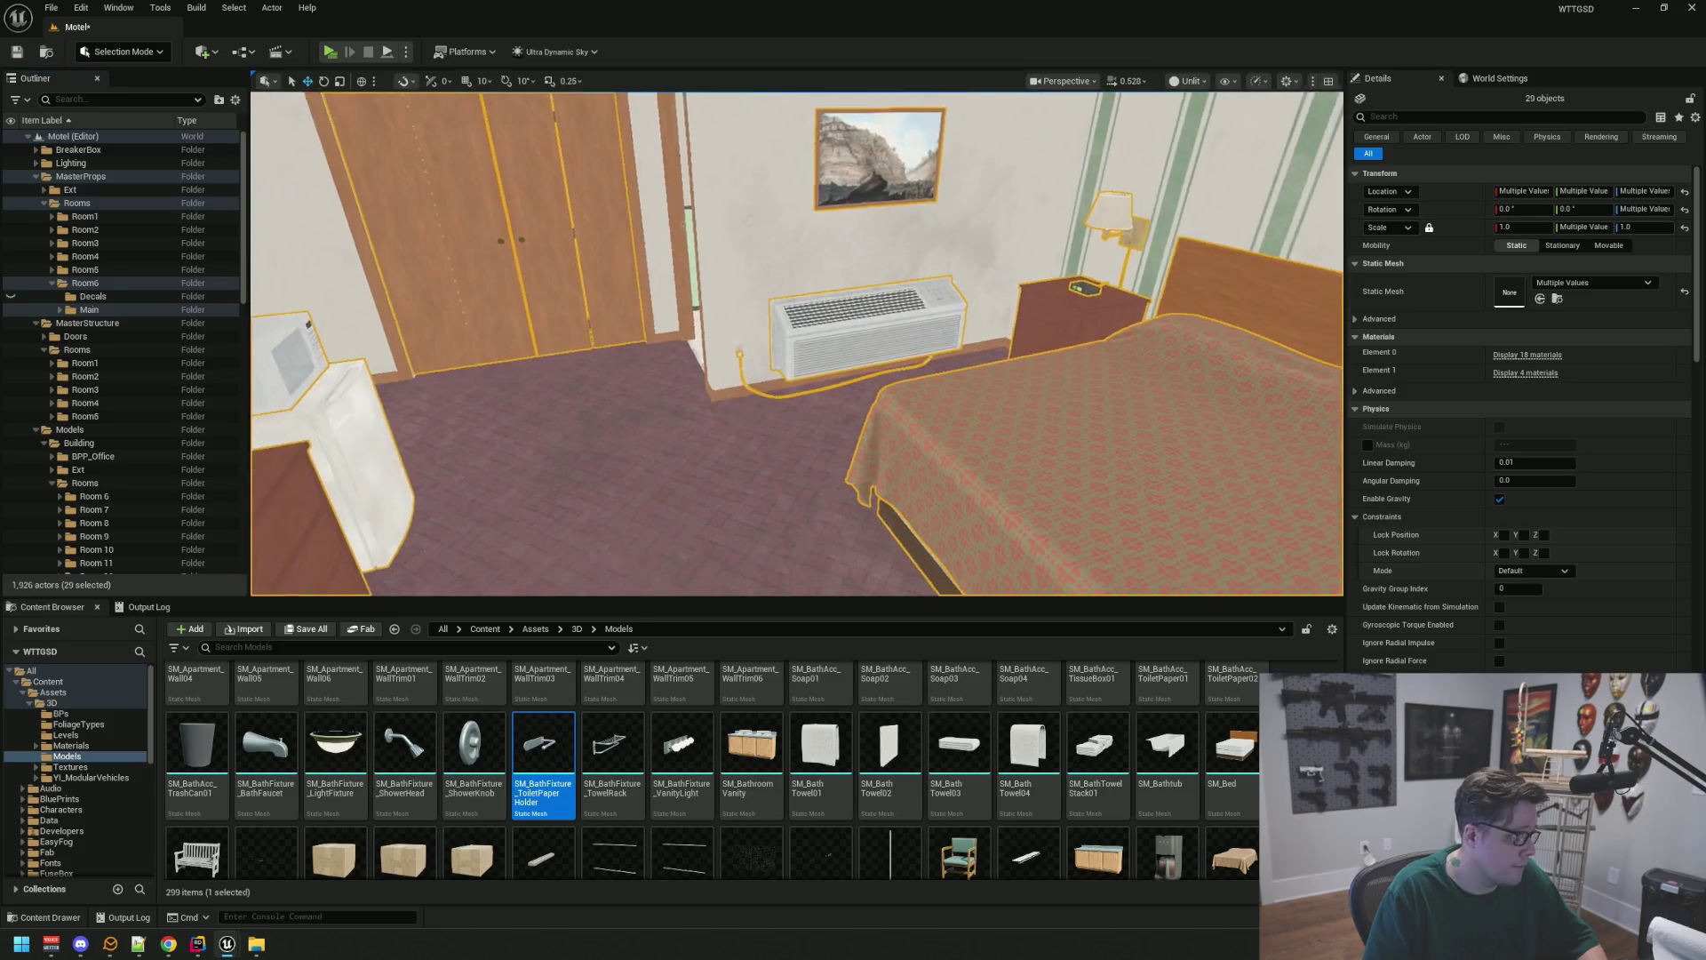
Move the six Room 6 stain decals into Room6 > Decals
scroll(172, 372, down, 5)
click(144, 409)
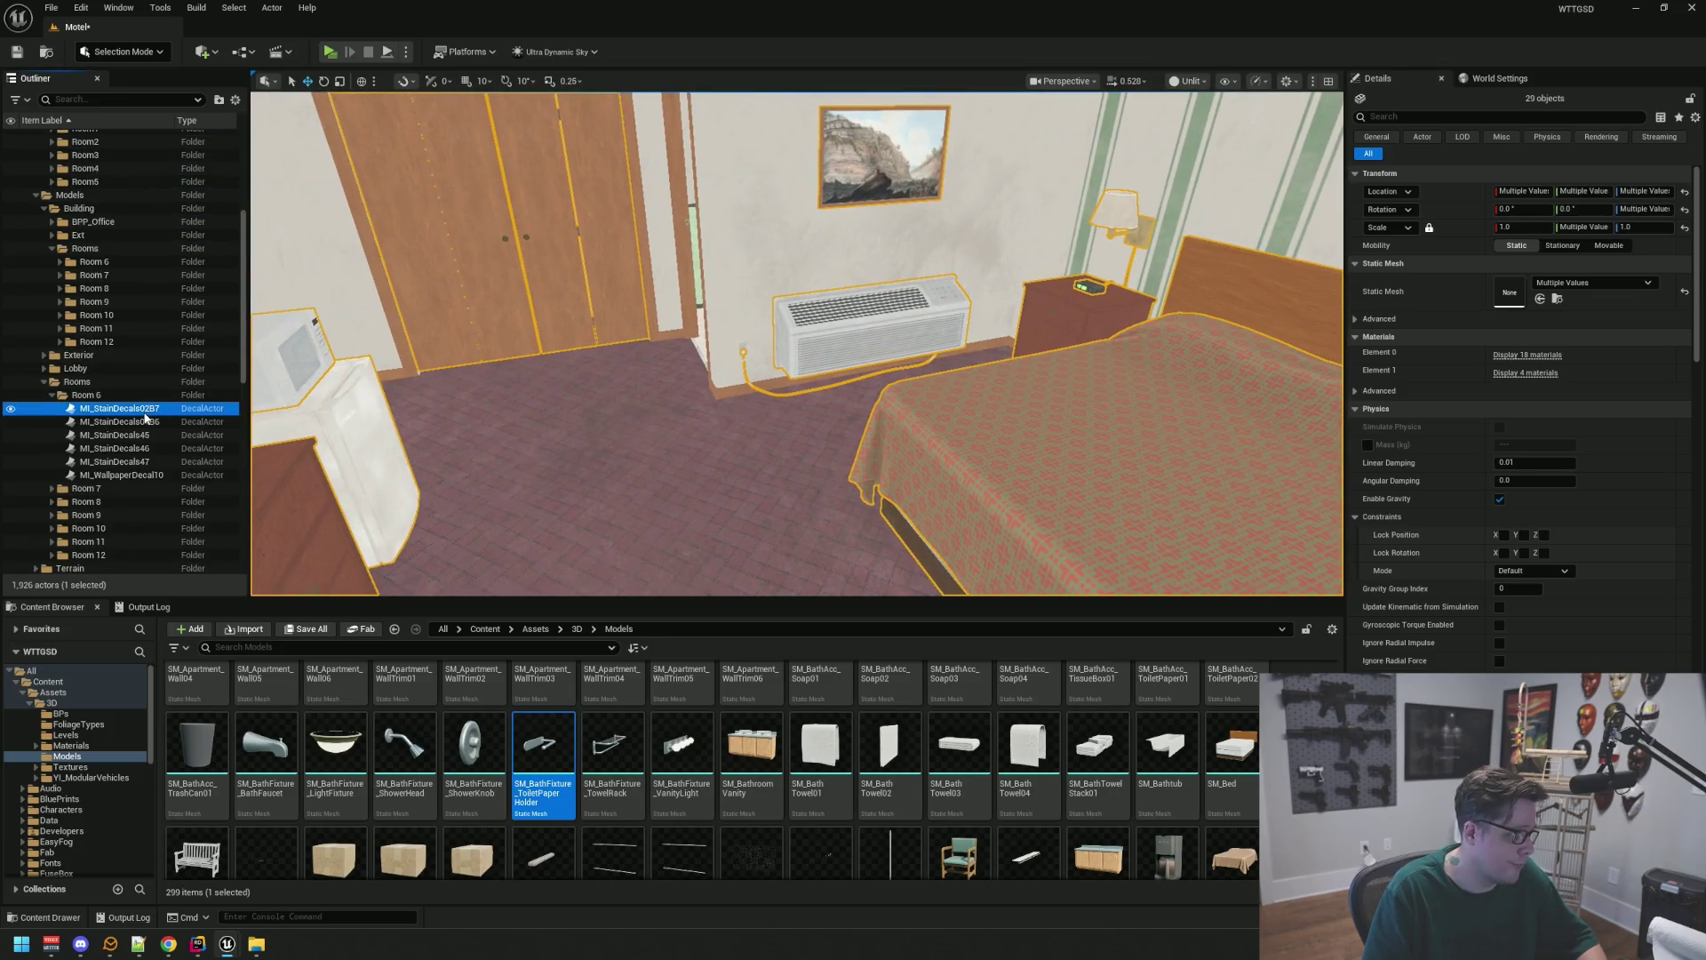
shift+click(122, 475)
mouse_move(115, 449)
mouse_down()
mouse_move(116, 312)
mouse_move(93, 296)
mouse_up()
click(60, 296)
key(Escape)
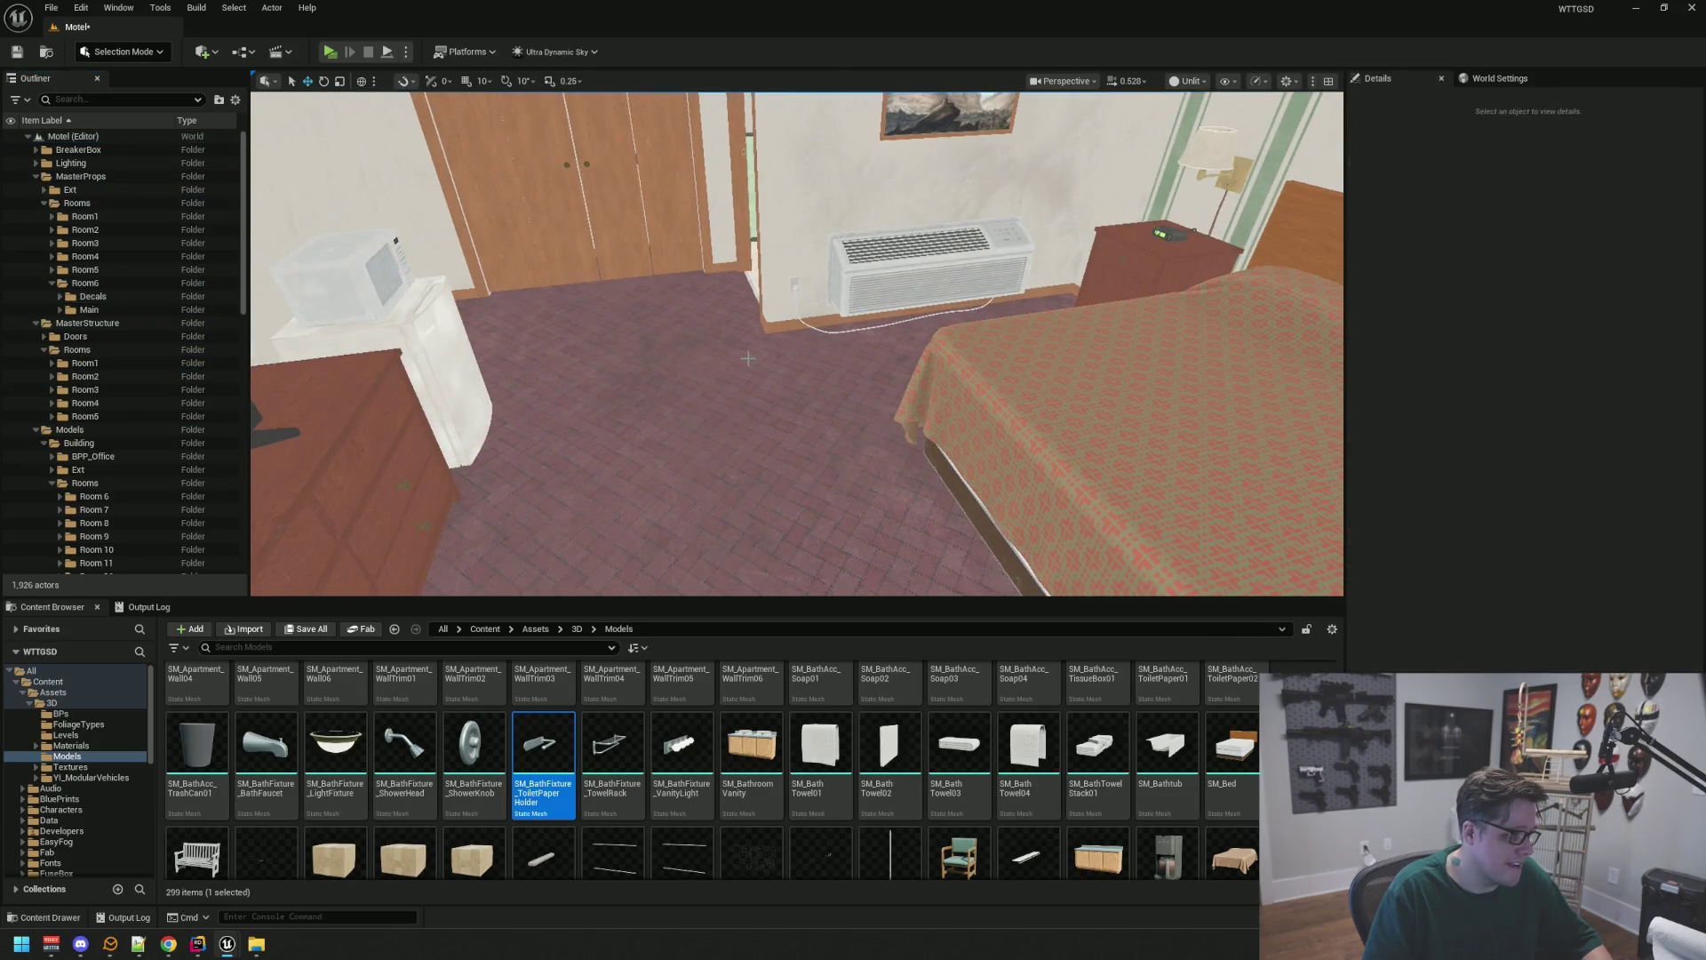
Move SM_DoorMat6 into the MasterProps Ext folder and save the level
click(729, 497)
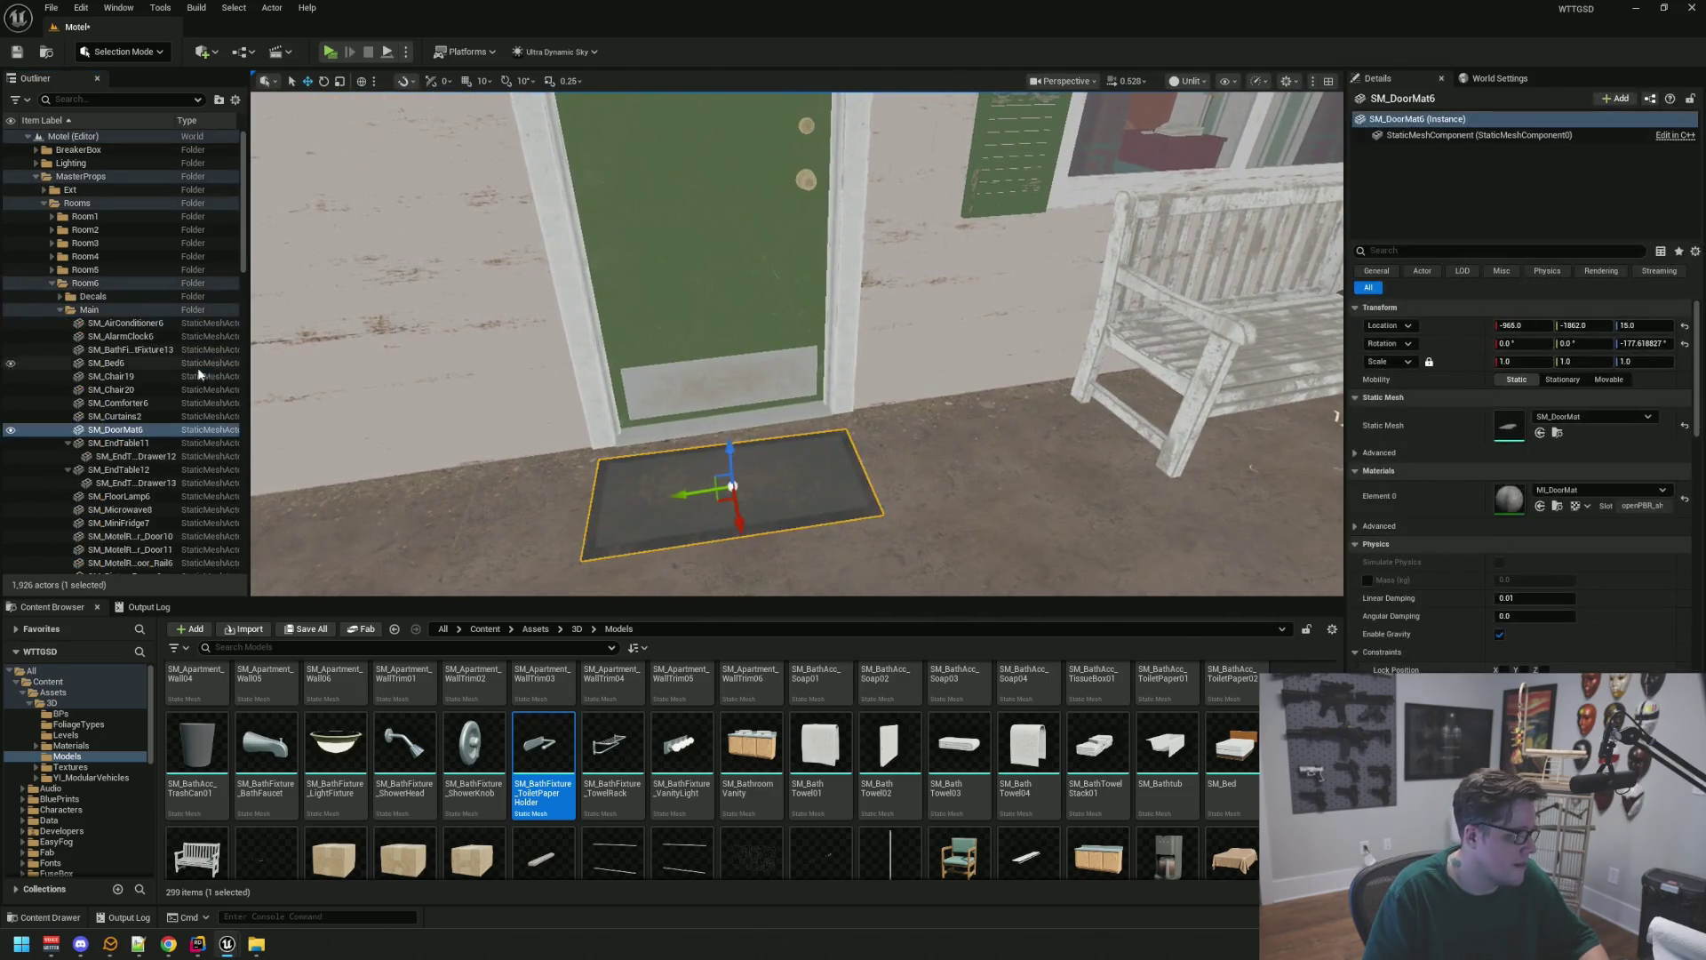
mouse_move(126, 431)
mouse_down()
mouse_move(107, 280)
mouse_move(71, 193)
mouse_up()
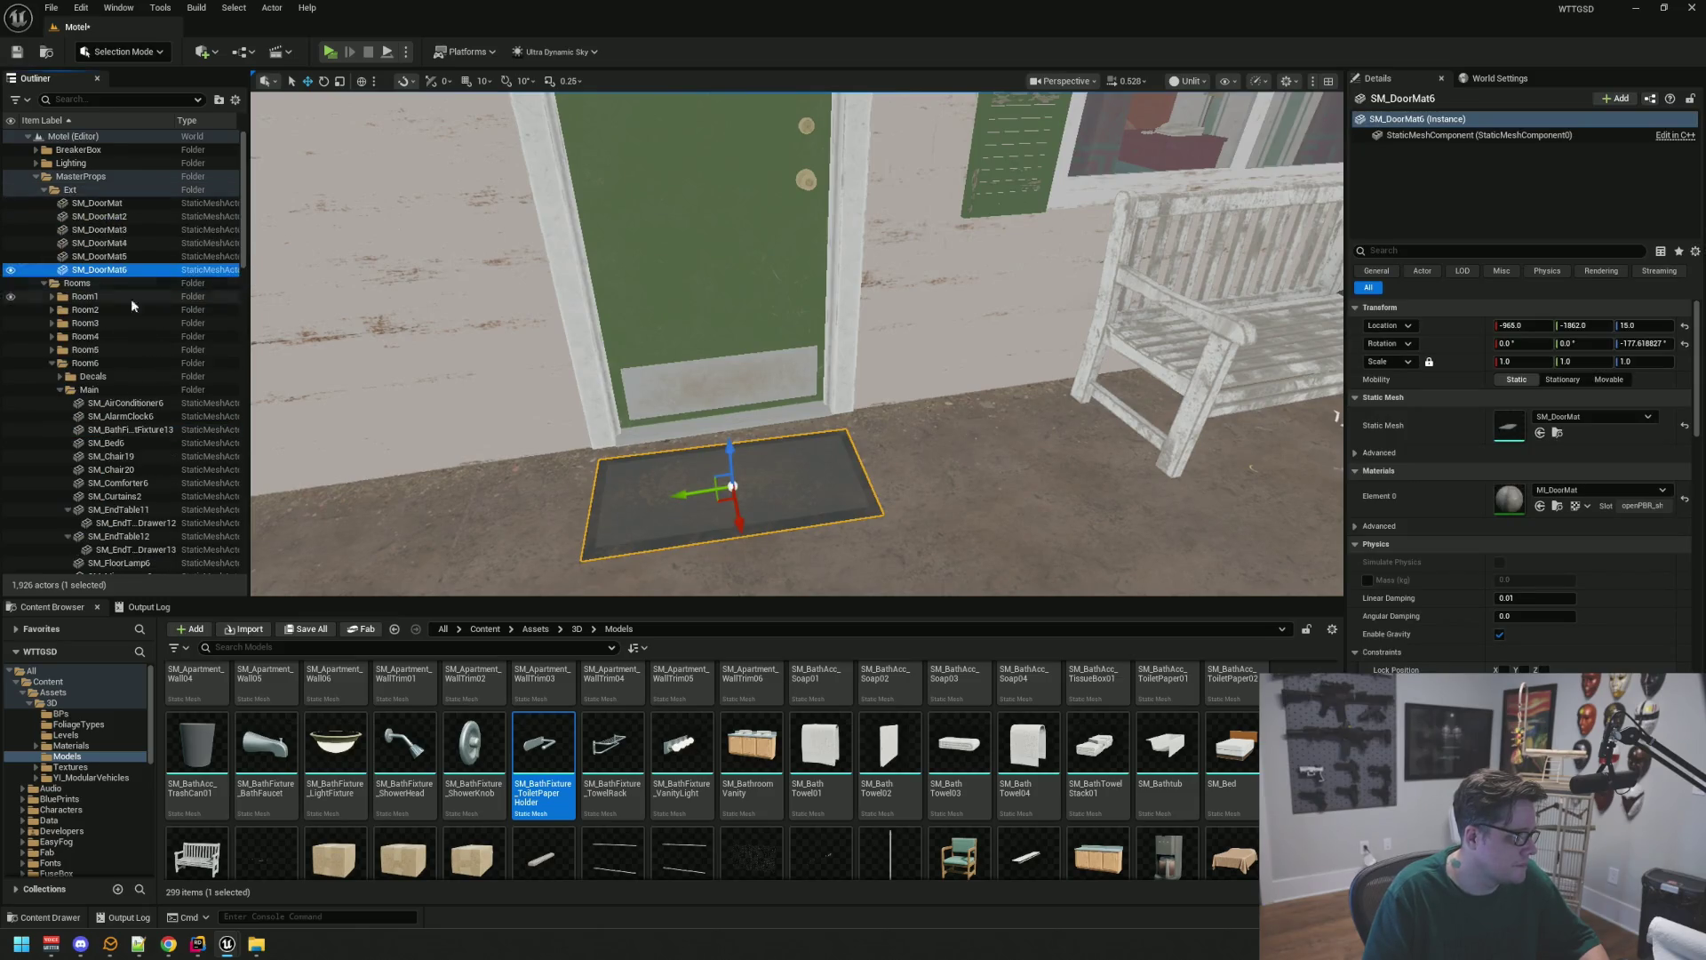
click(43, 190)
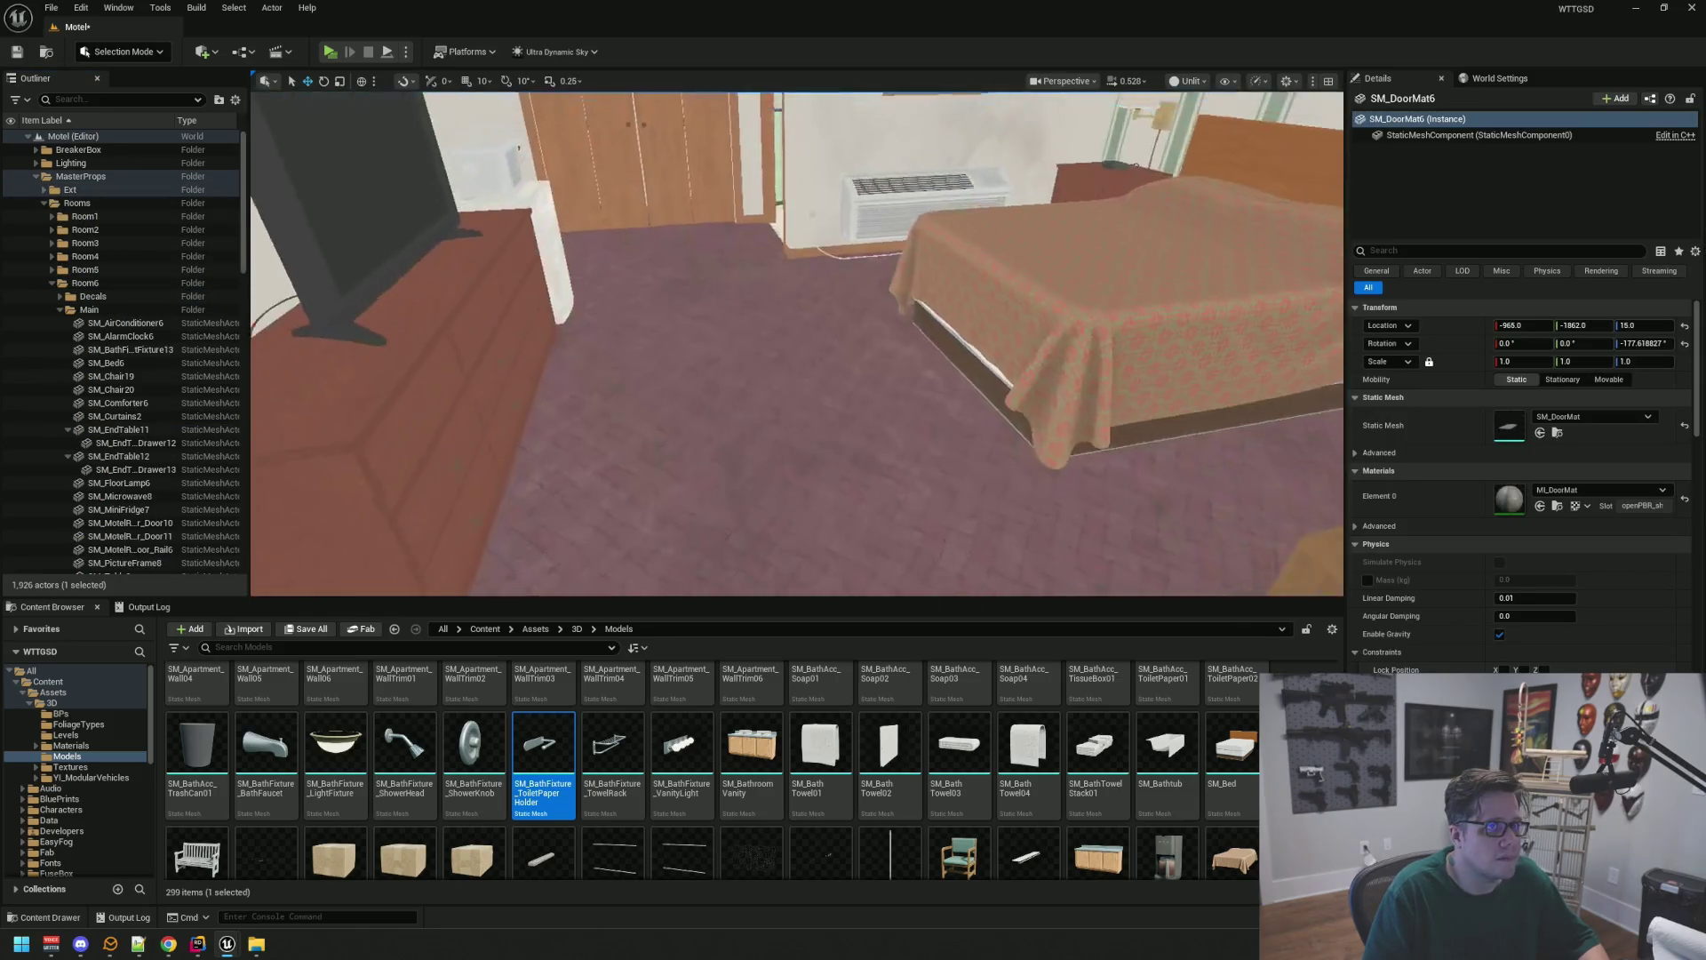
key(Escape)
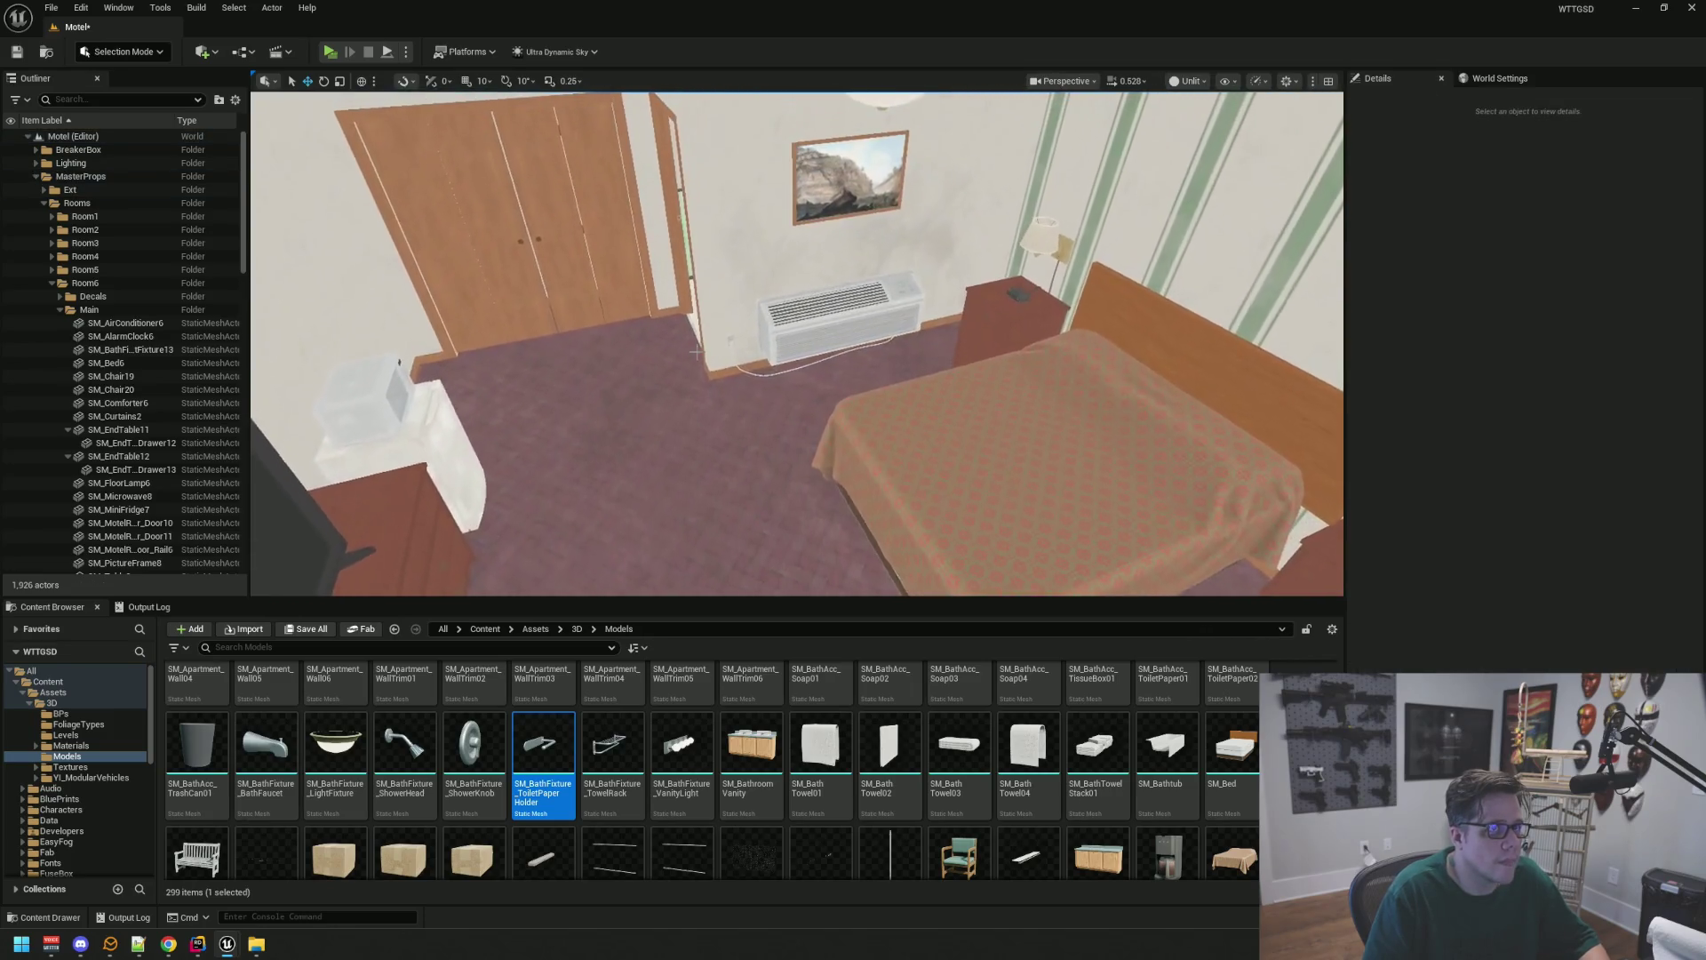
key(ctrl+s)
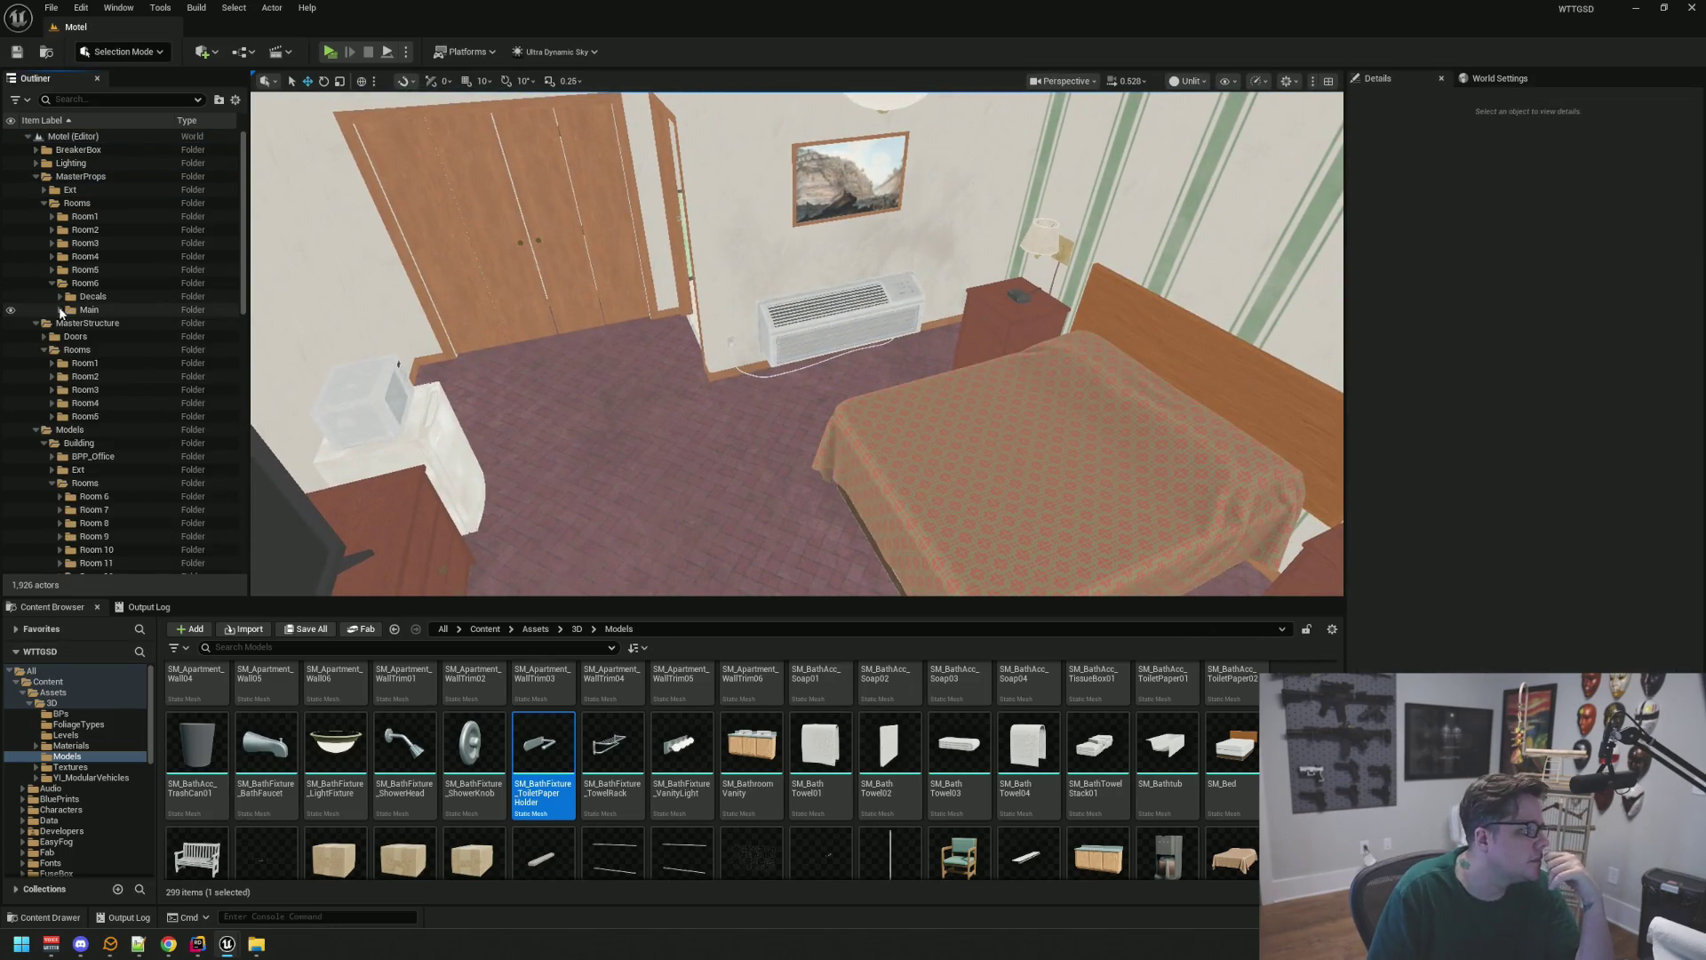
Collapse and hide the Room6 Main props folder to clear the view
click(62, 313)
scroll(96, 361, down, 3)
click(67, 323)
click(68, 336)
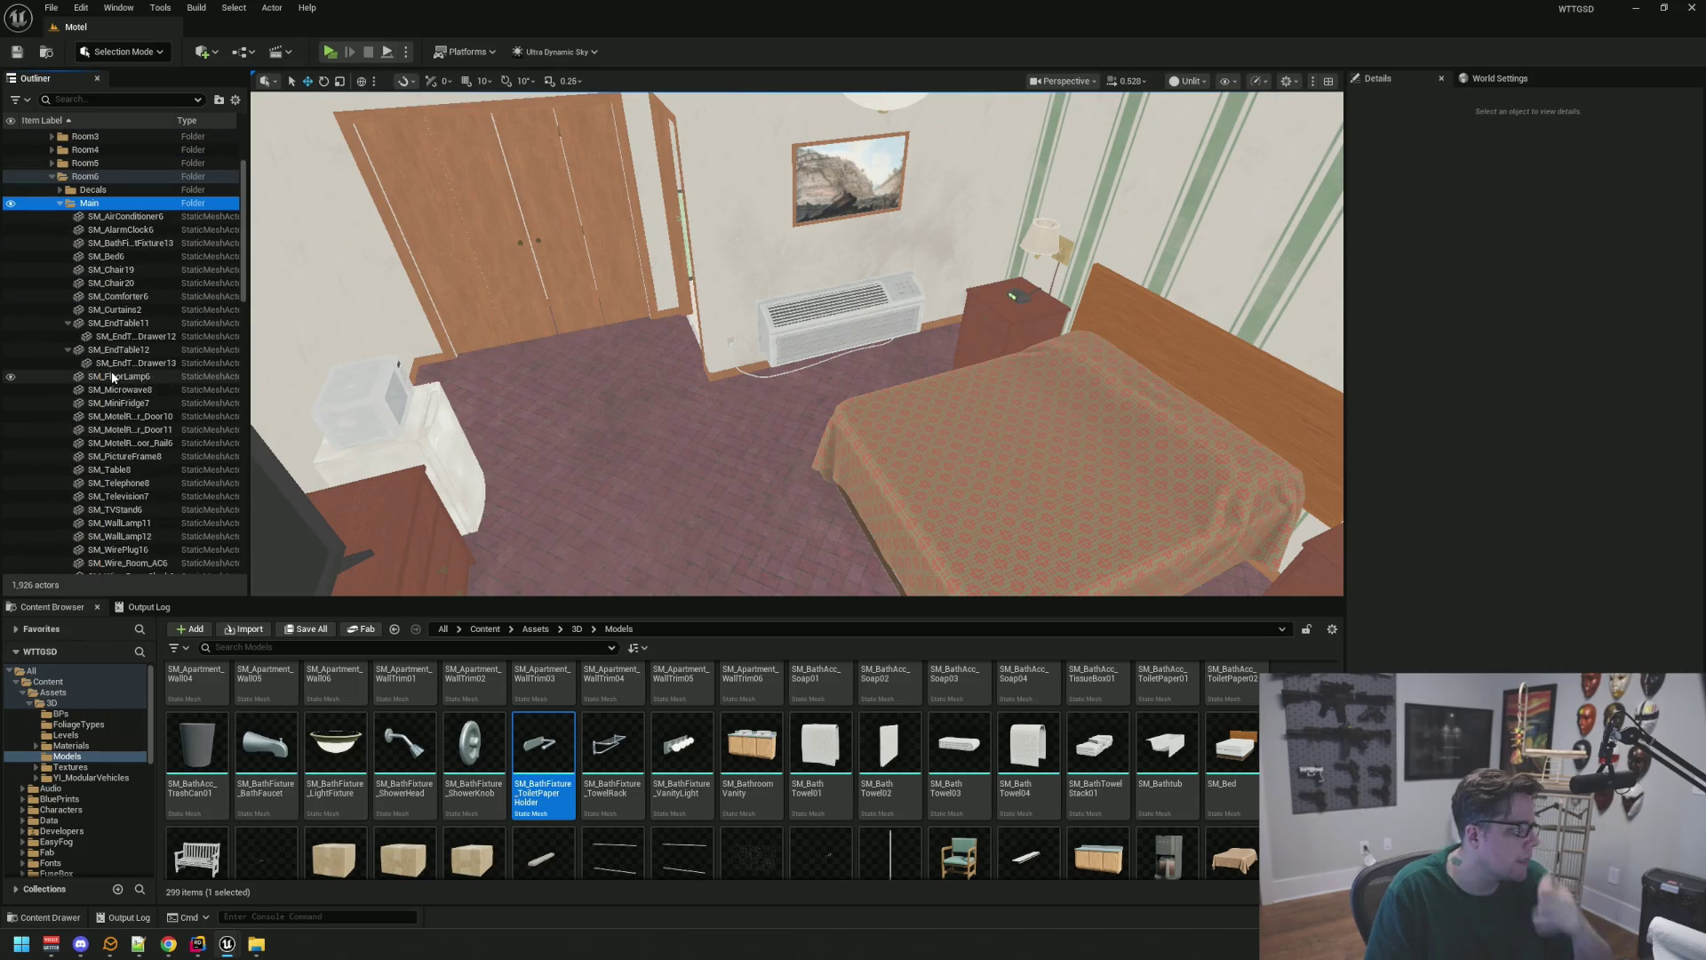
drag(681, 422, 681, 422)
scroll(157, 275, down, 5)
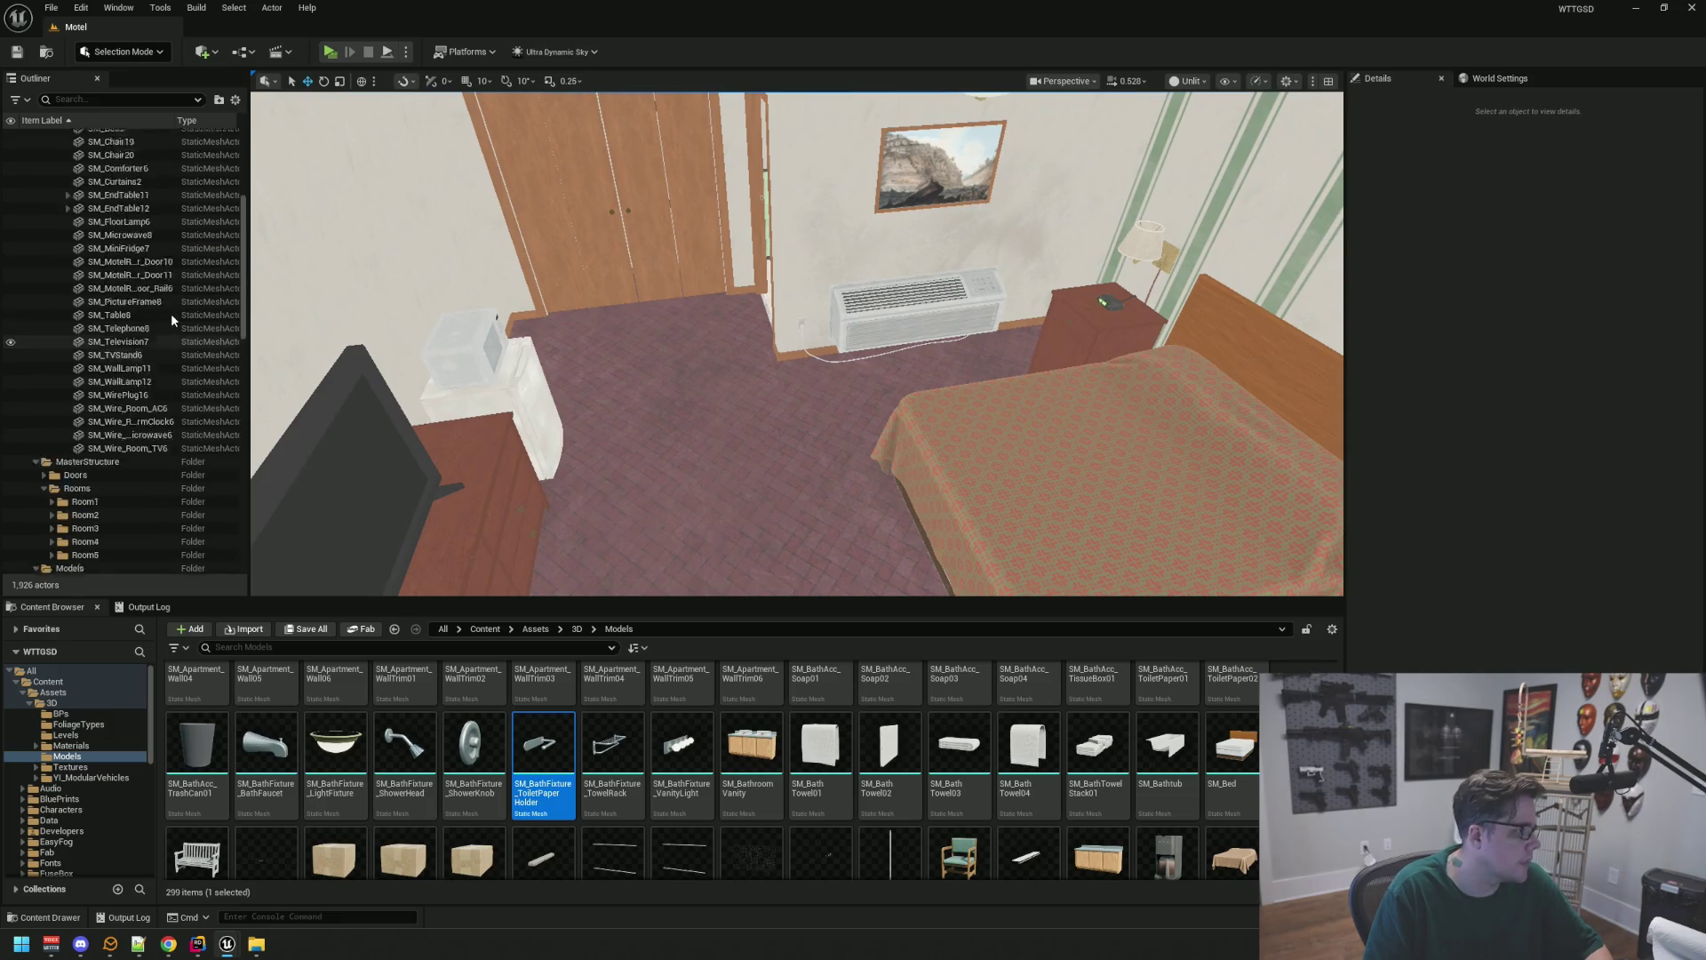
scroll(170, 313, up, 8)
click(57, 311)
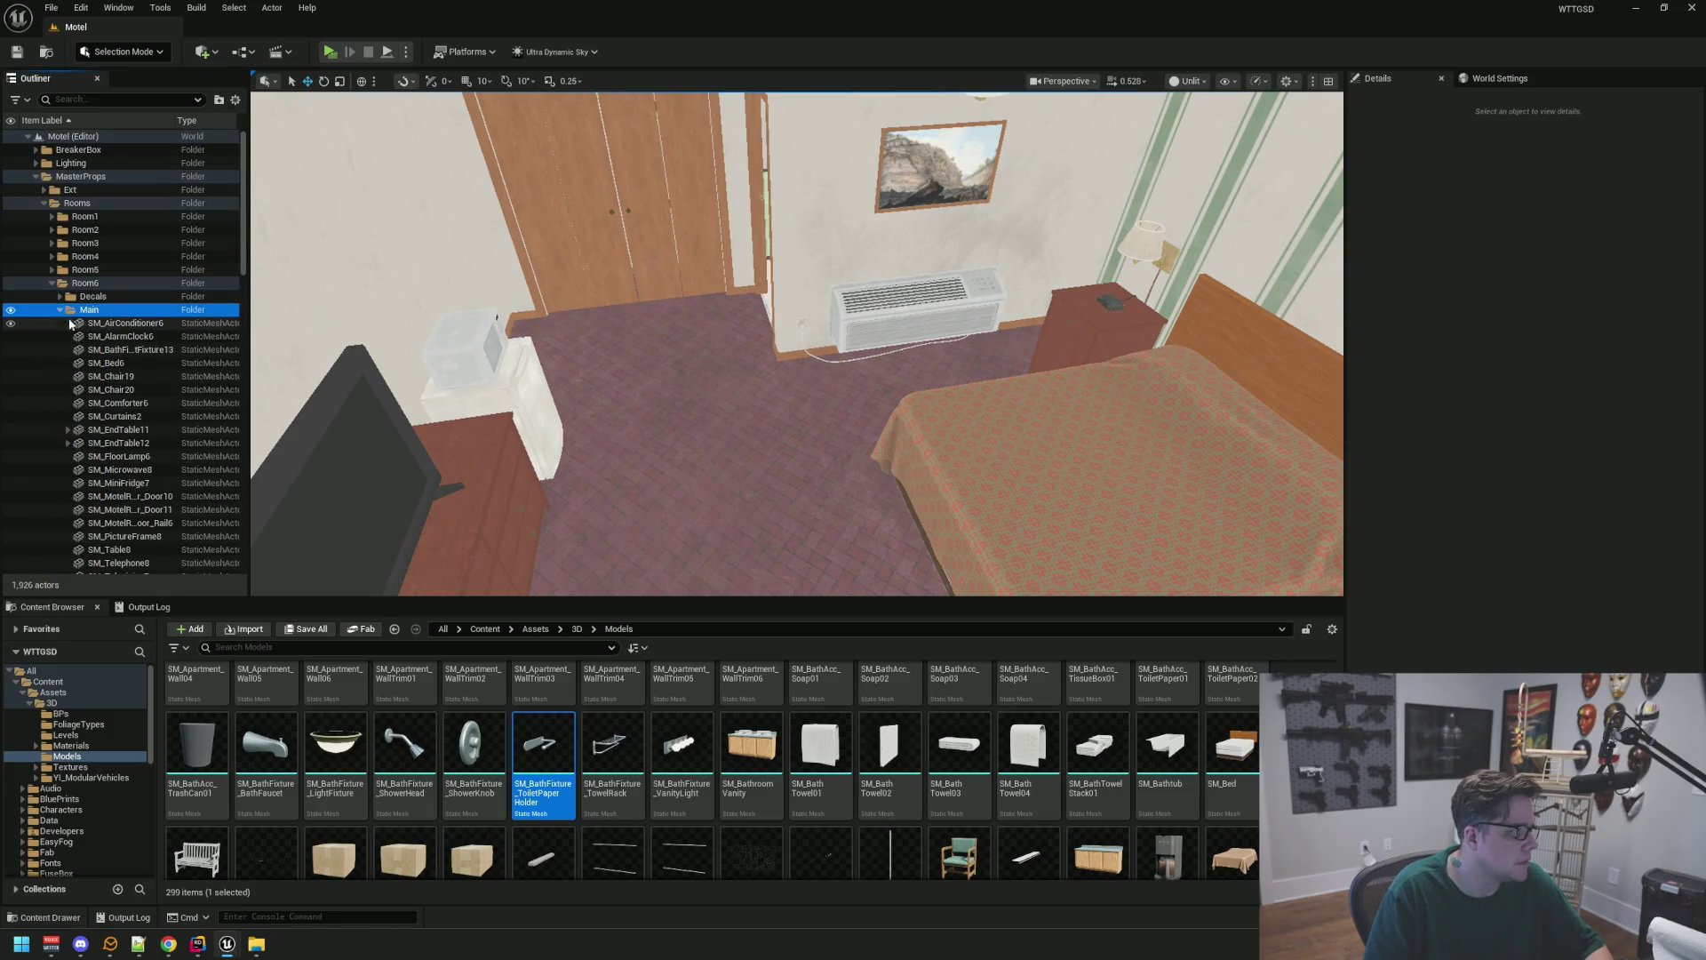
click(60, 311)
click(11, 311)
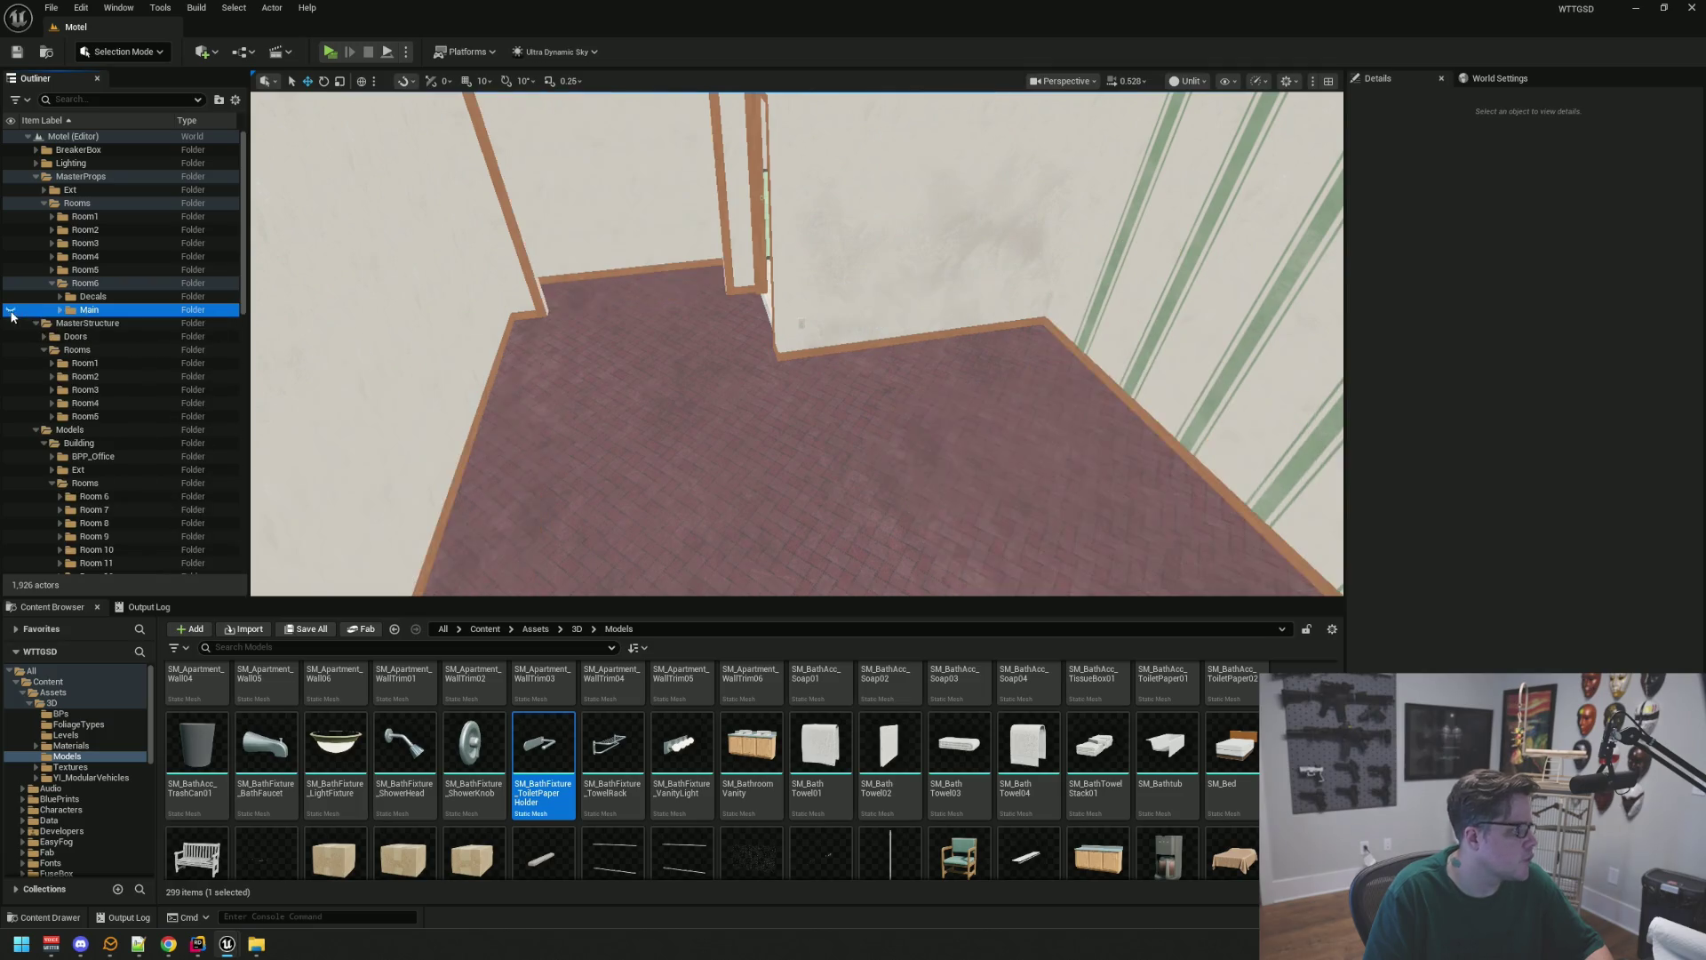
drag(542, 433, 542, 433)
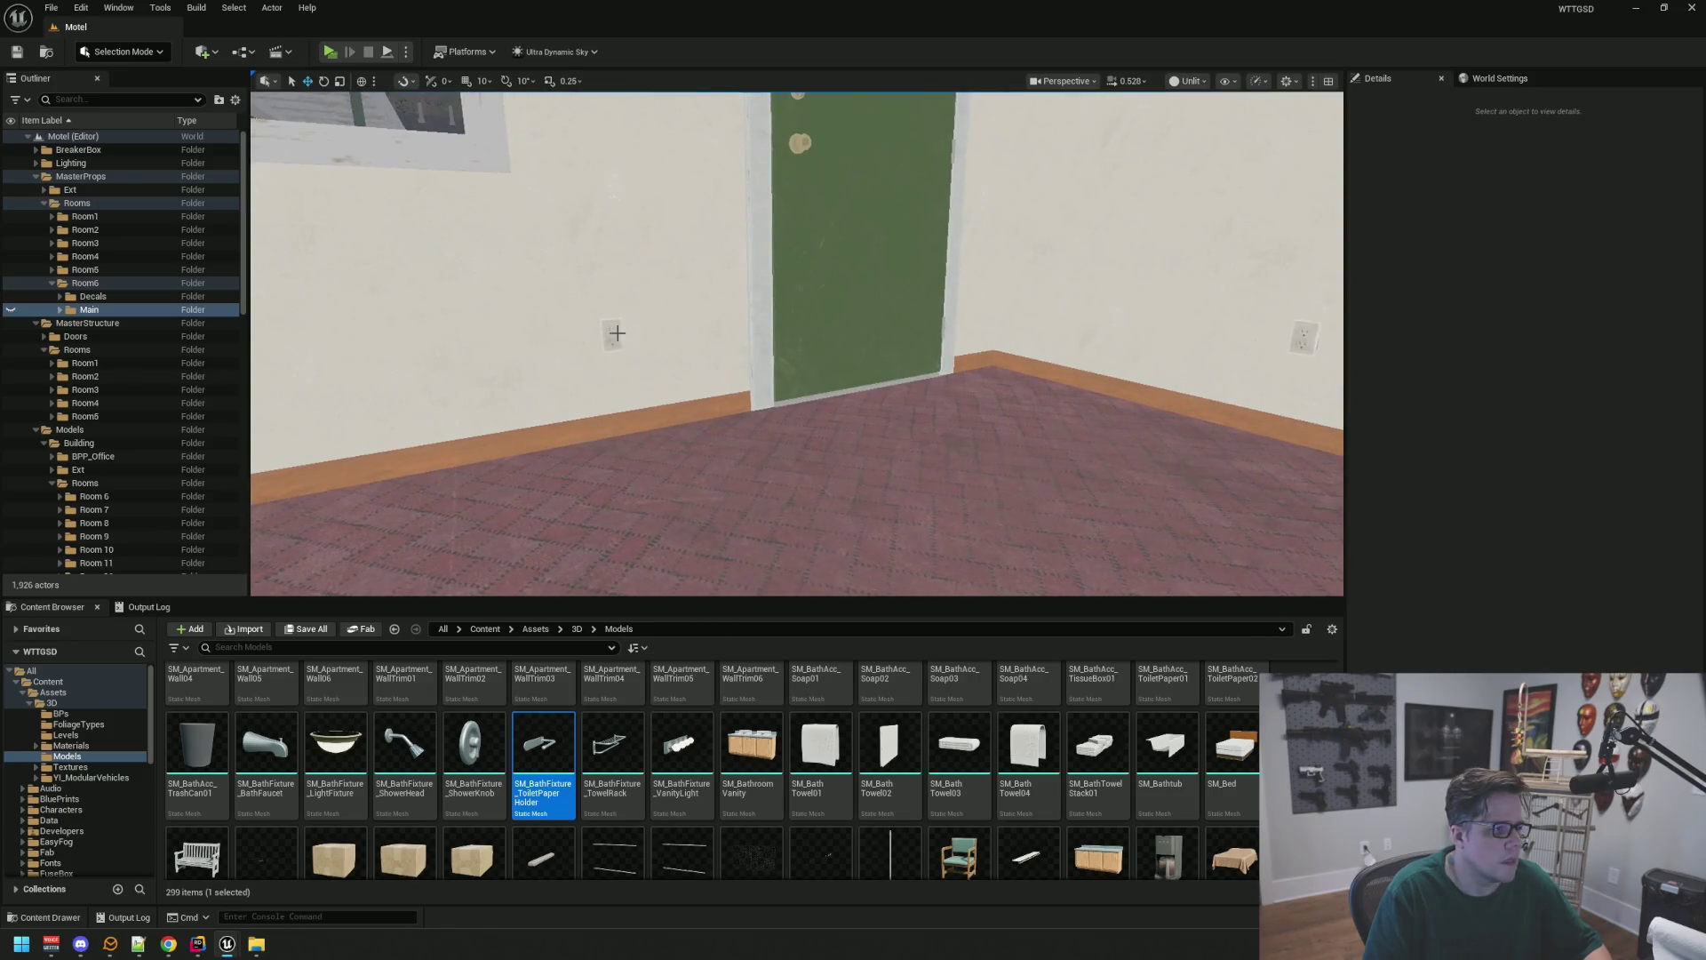
Move outlets SM_Outlet34, 35, 6 and 33 into the Room6 Main folder
click(618, 333)
key(f)
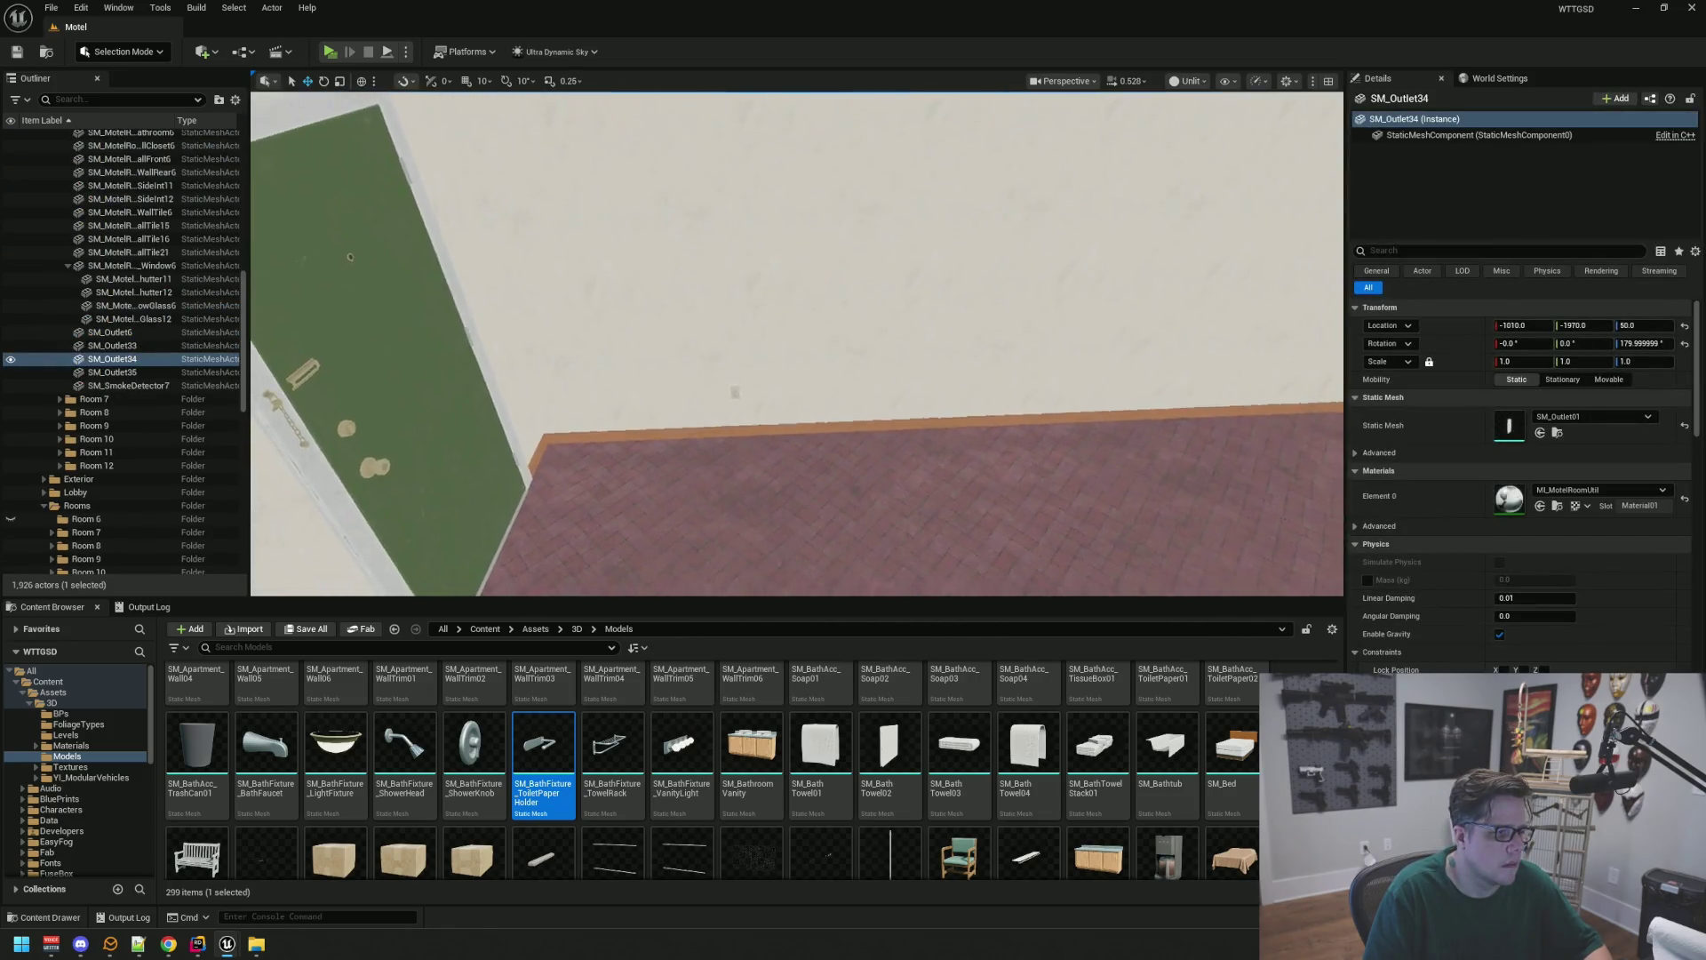
ctrl+click(752, 305)
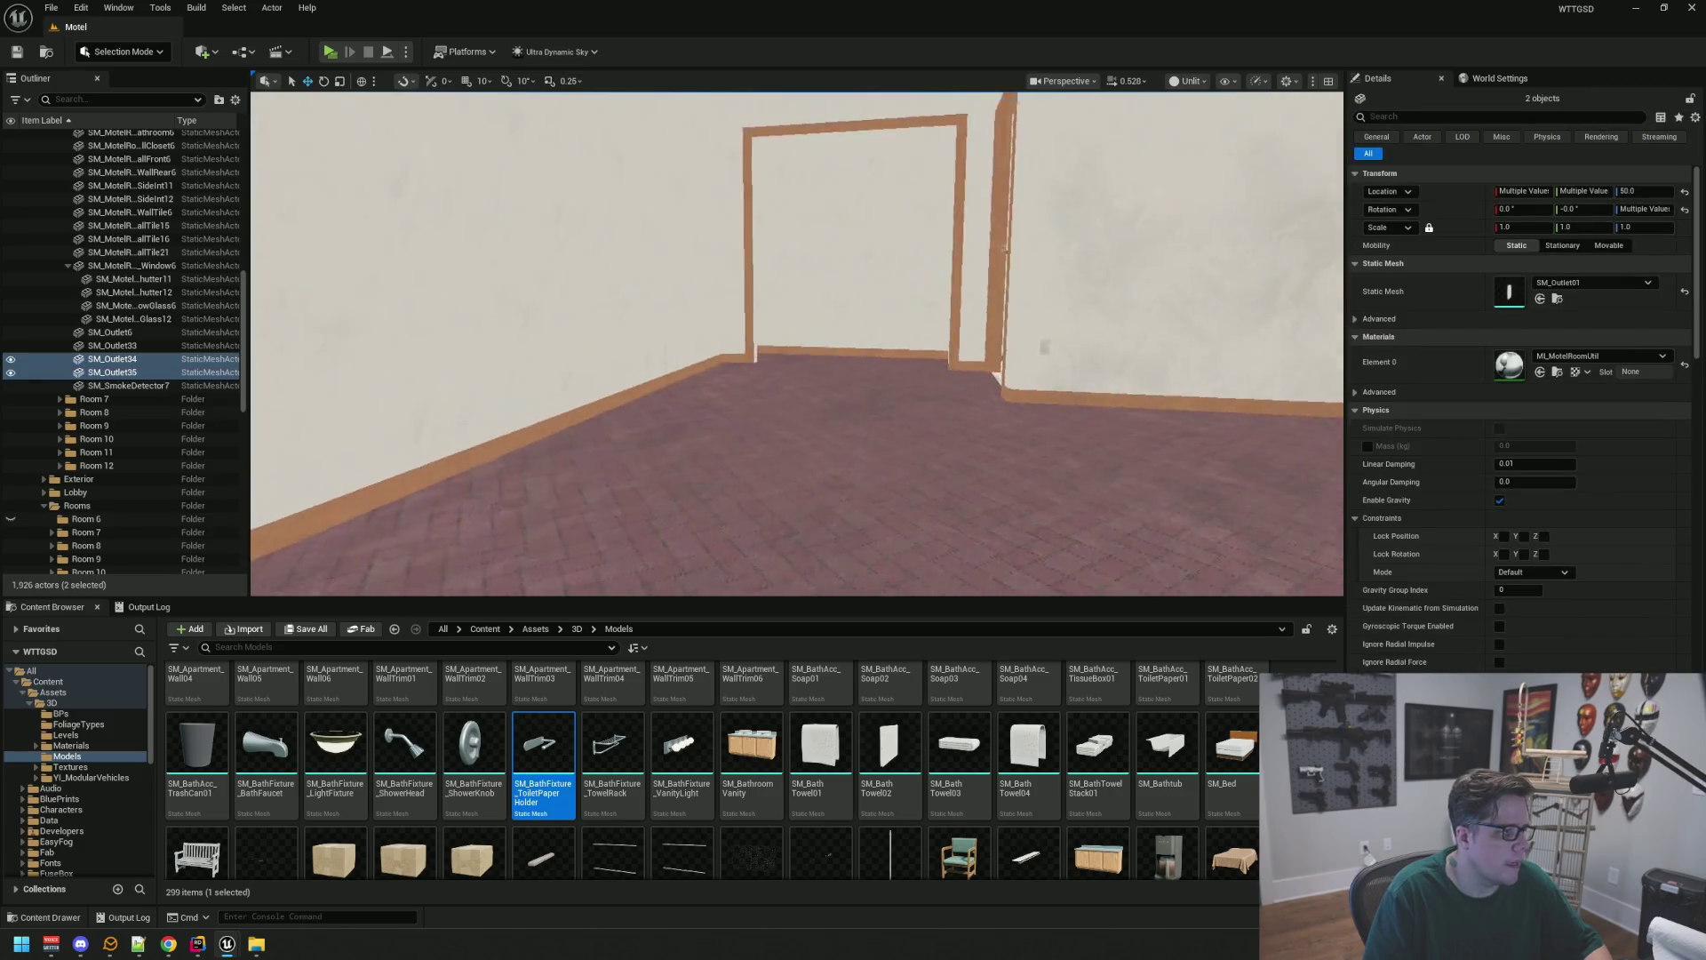
drag(783, 396, 783, 397)
ctrl+click(666, 336)
ctrl+click(167, 346)
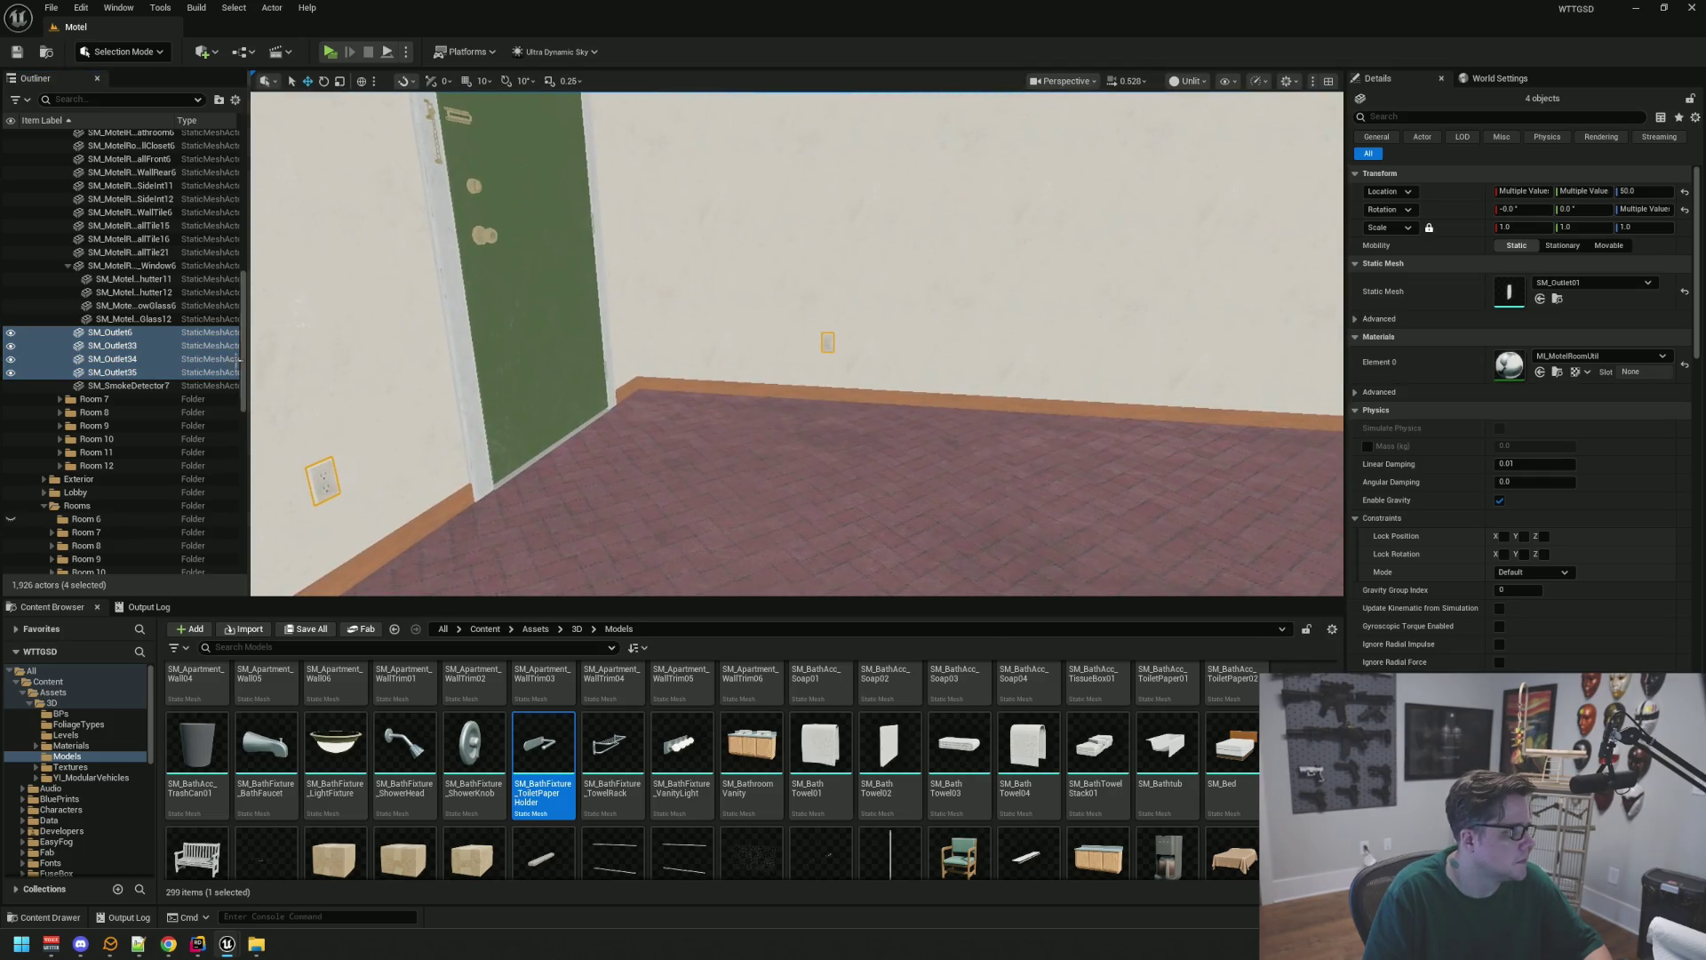
mouse_move(164, 315)
mouse_down()
mouse_move(178, 296)
mouse_move(166, 312)
mouse_move(121, 291)
mouse_move(99, 238)
mouse_up()
click(60, 234)
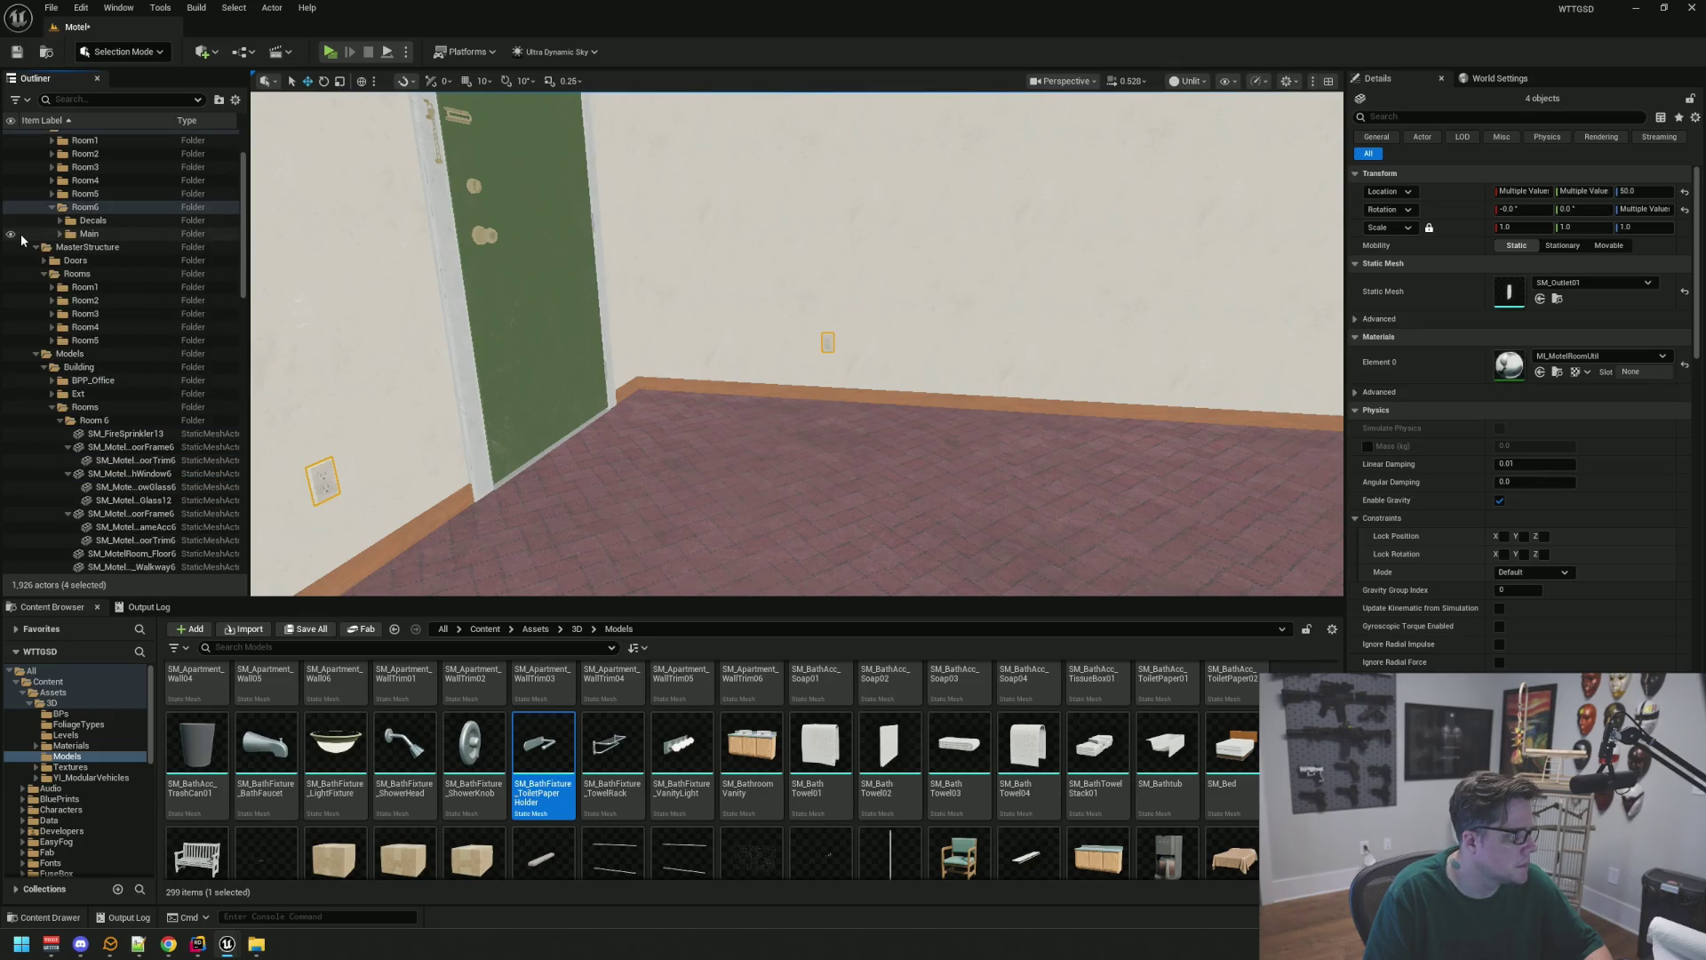
key(Escape)
Save the Motel level and select the bathroom wall
mouse_move(800, 355)
mouse_down()
mouse_move(959, 337)
mouse_move(925, 338)
mouse_up()
key(ctrl+s)
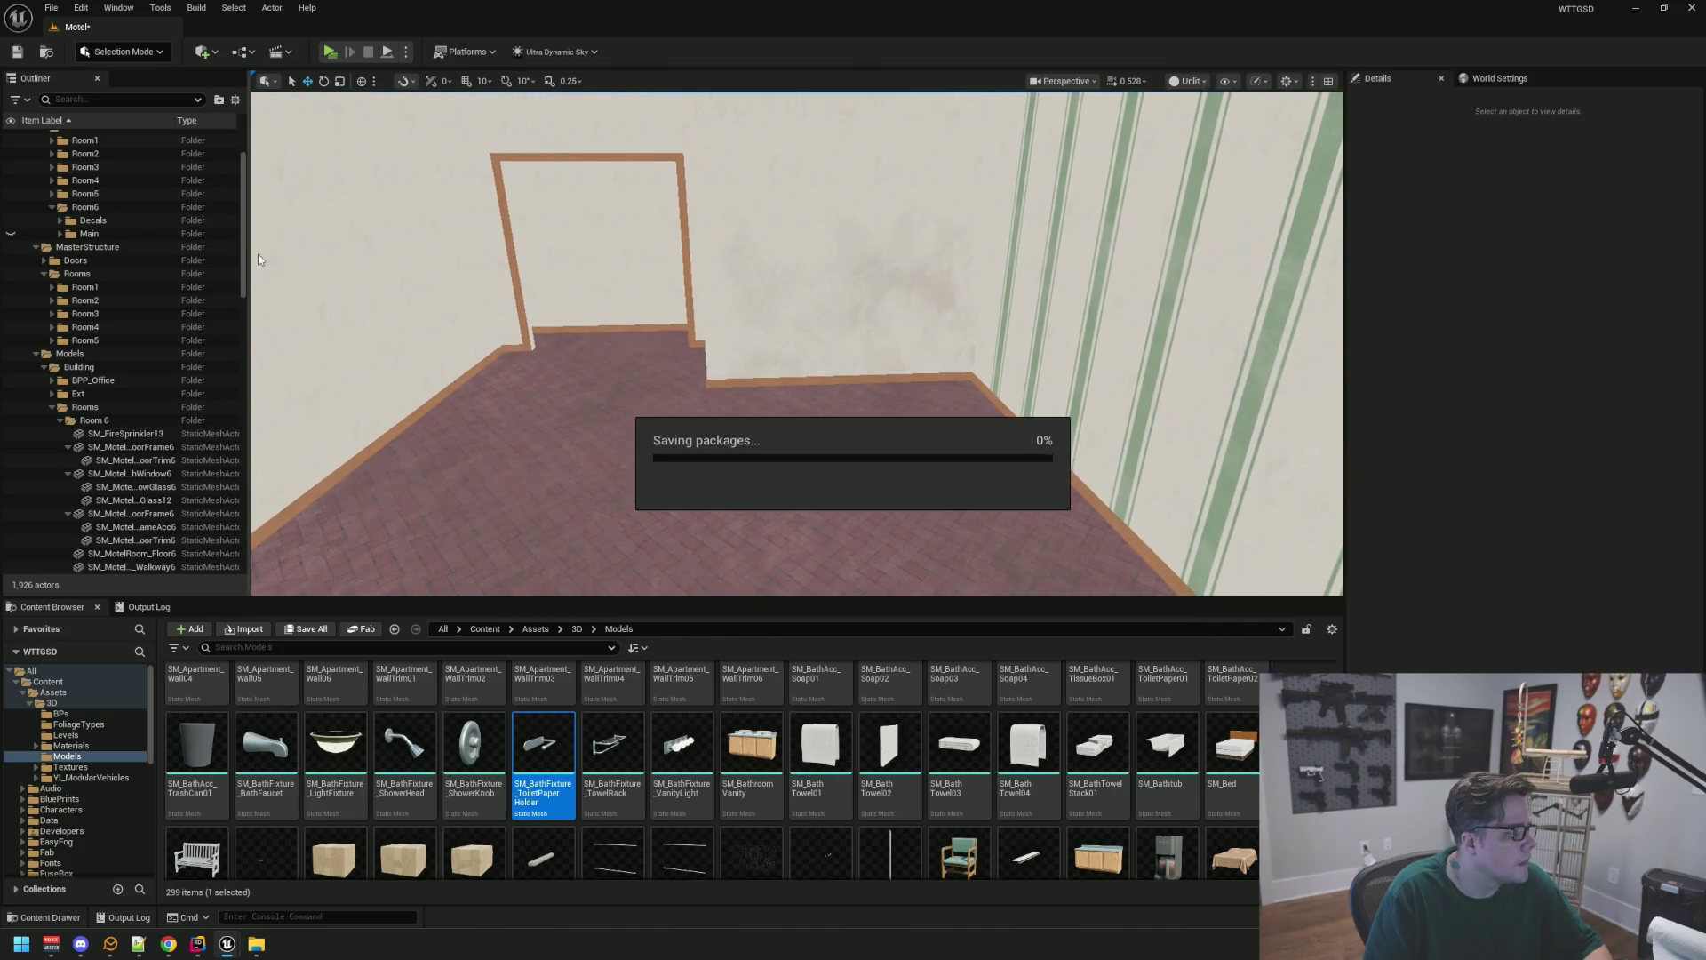
click(844, 249)
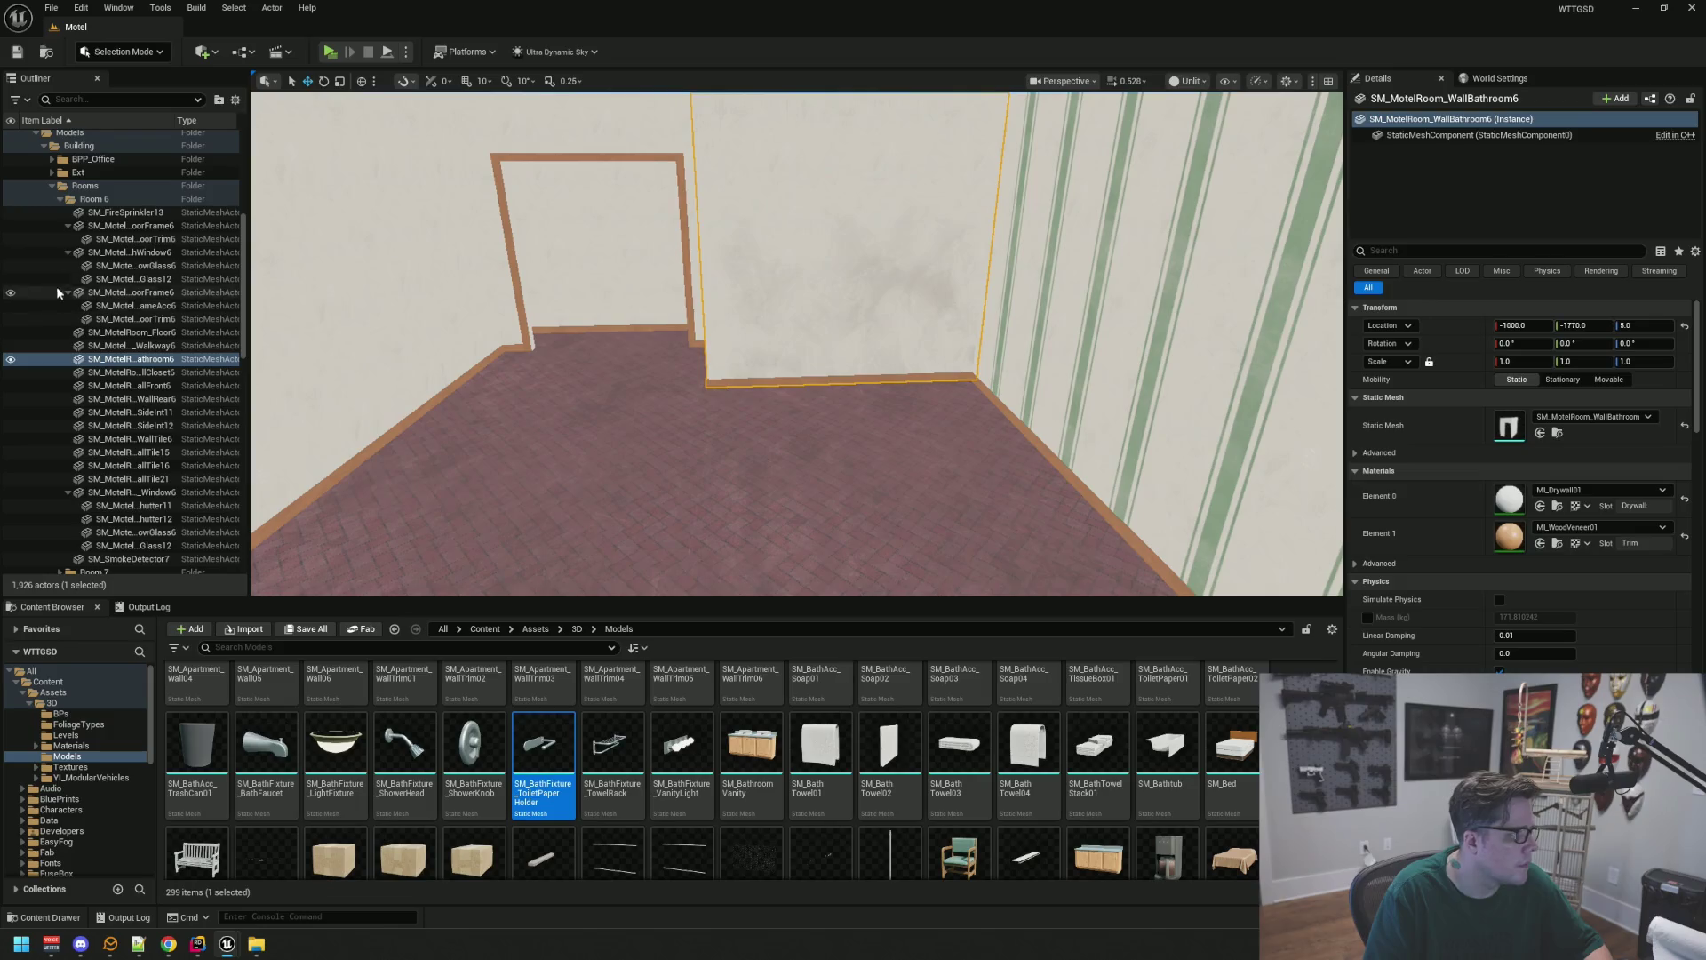
click(68, 238)
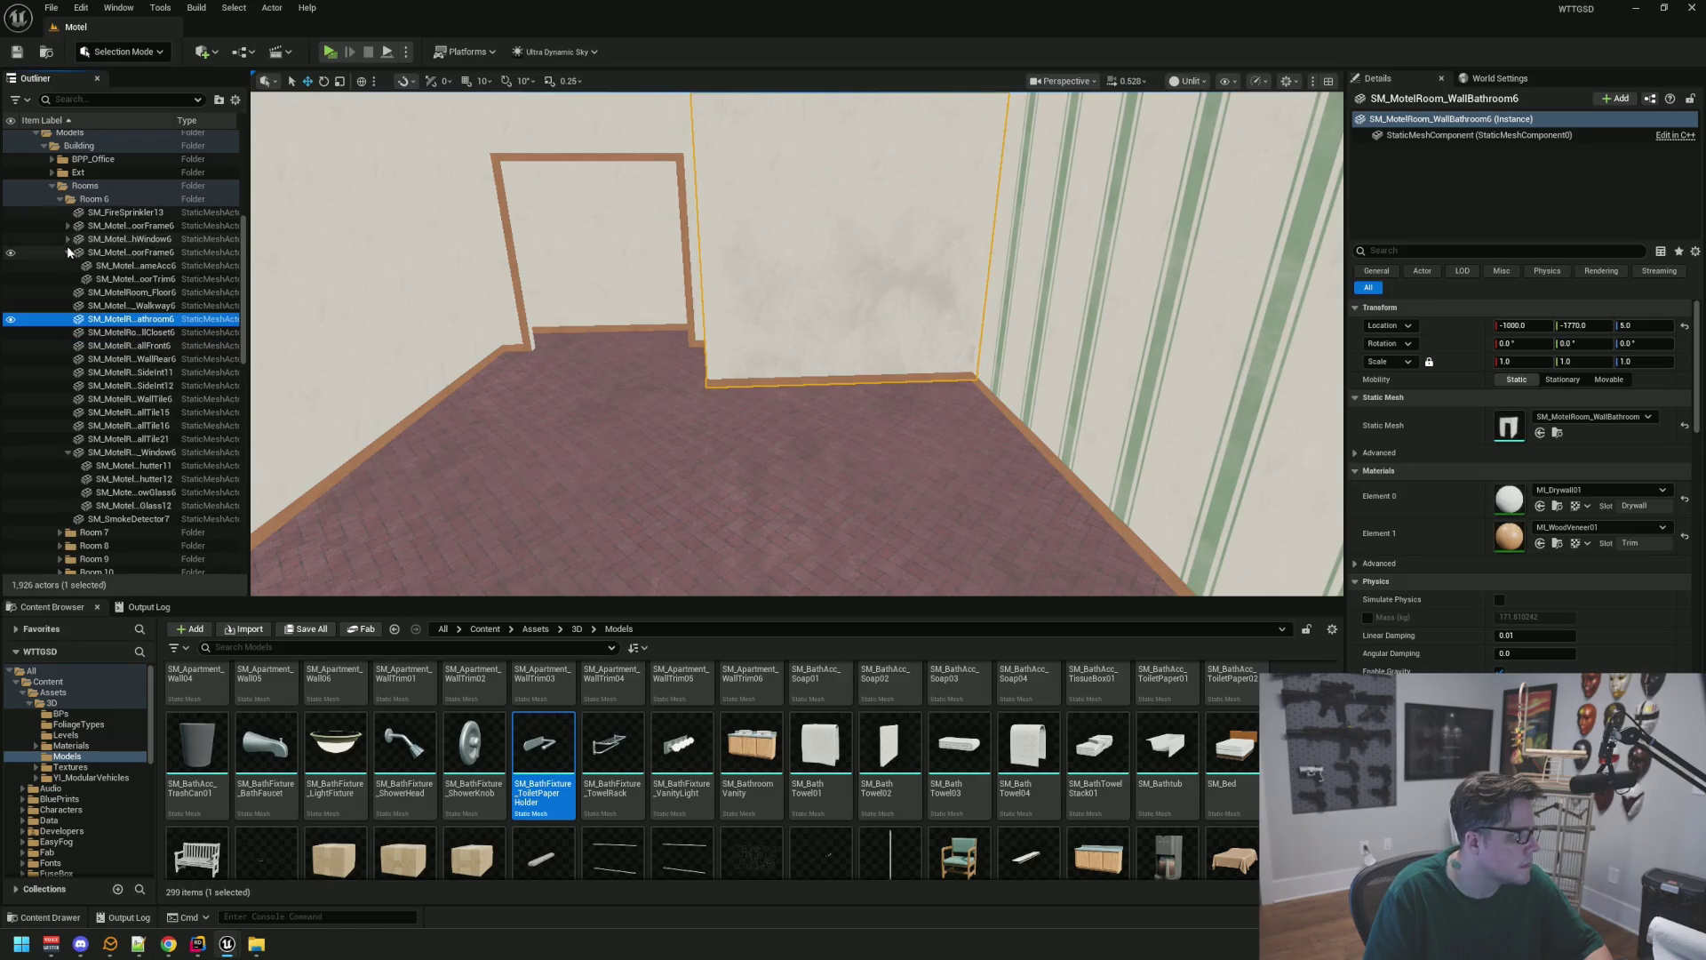
Create a Room6 subfolder under MasterStructure > Rooms
click(68, 253)
click(64, 427)
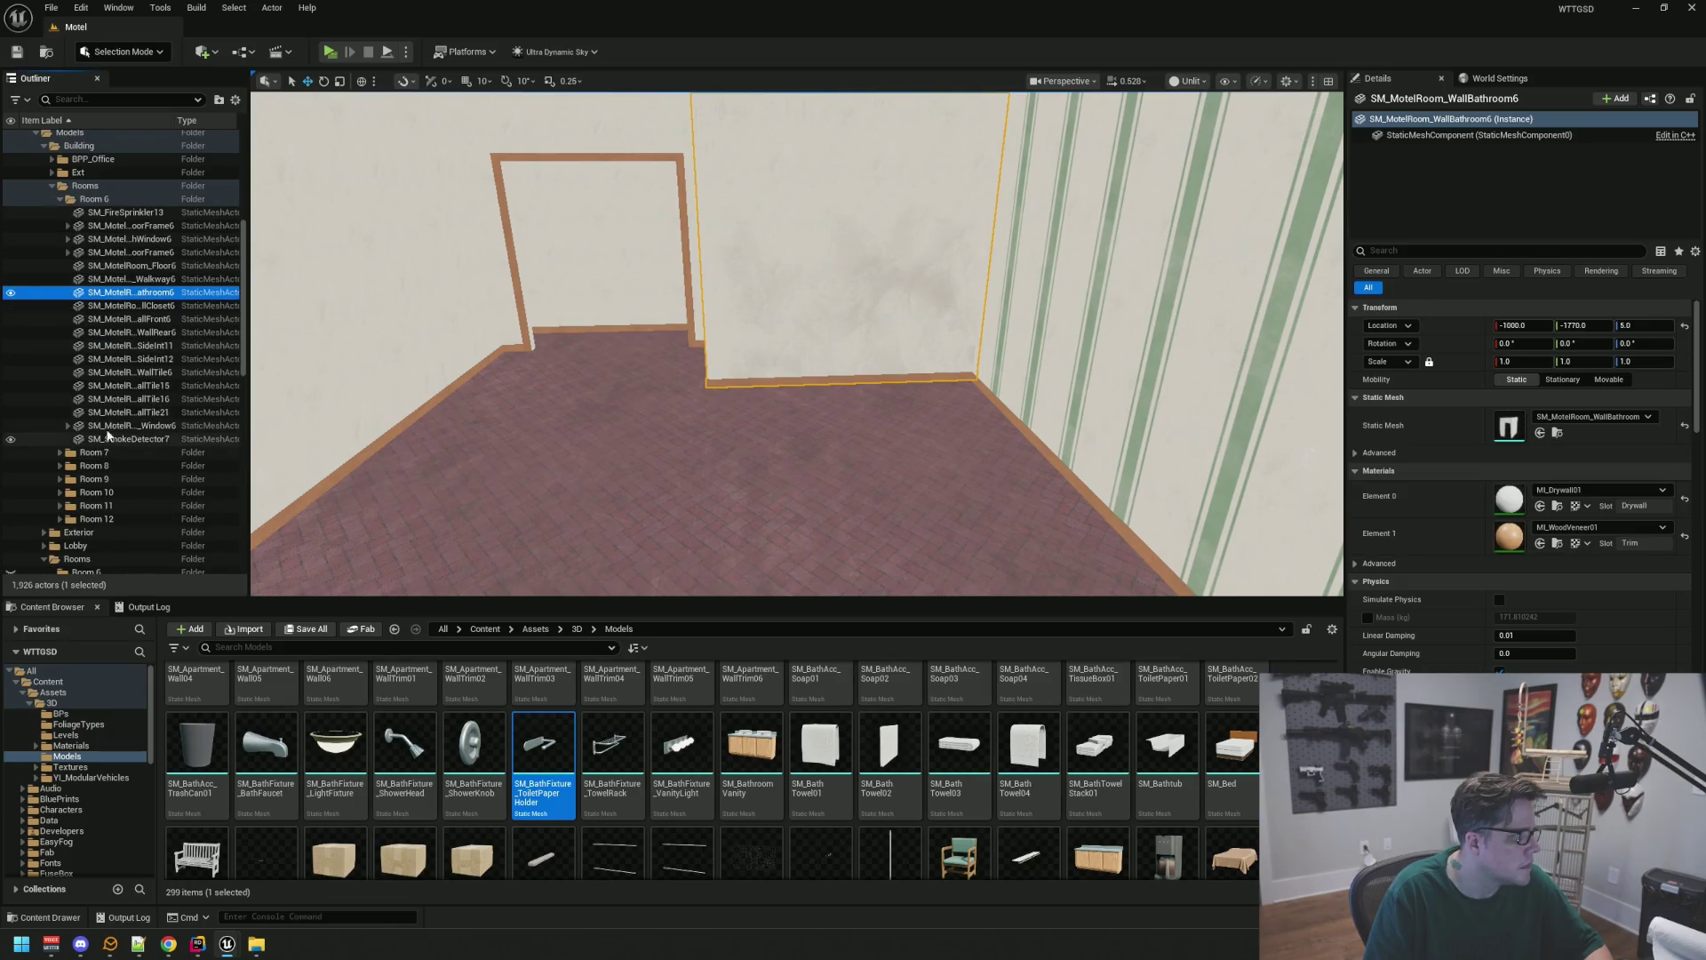
scroll(98, 373, up, 6)
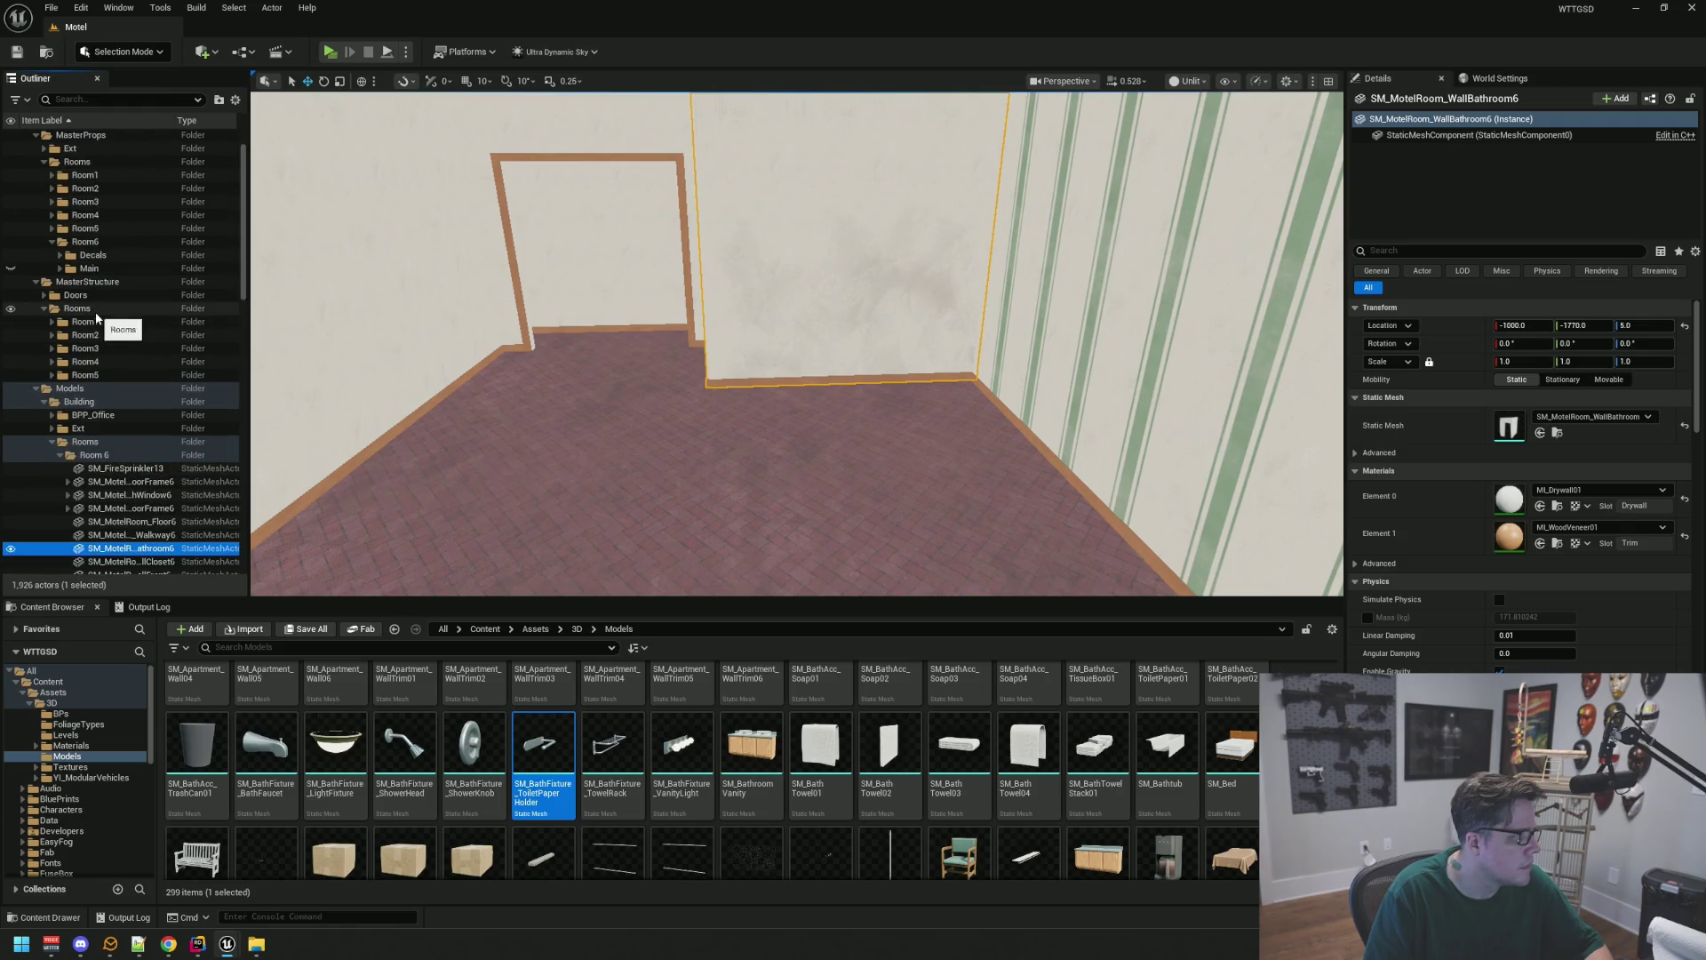
right_click(94, 312)
click(152, 339)
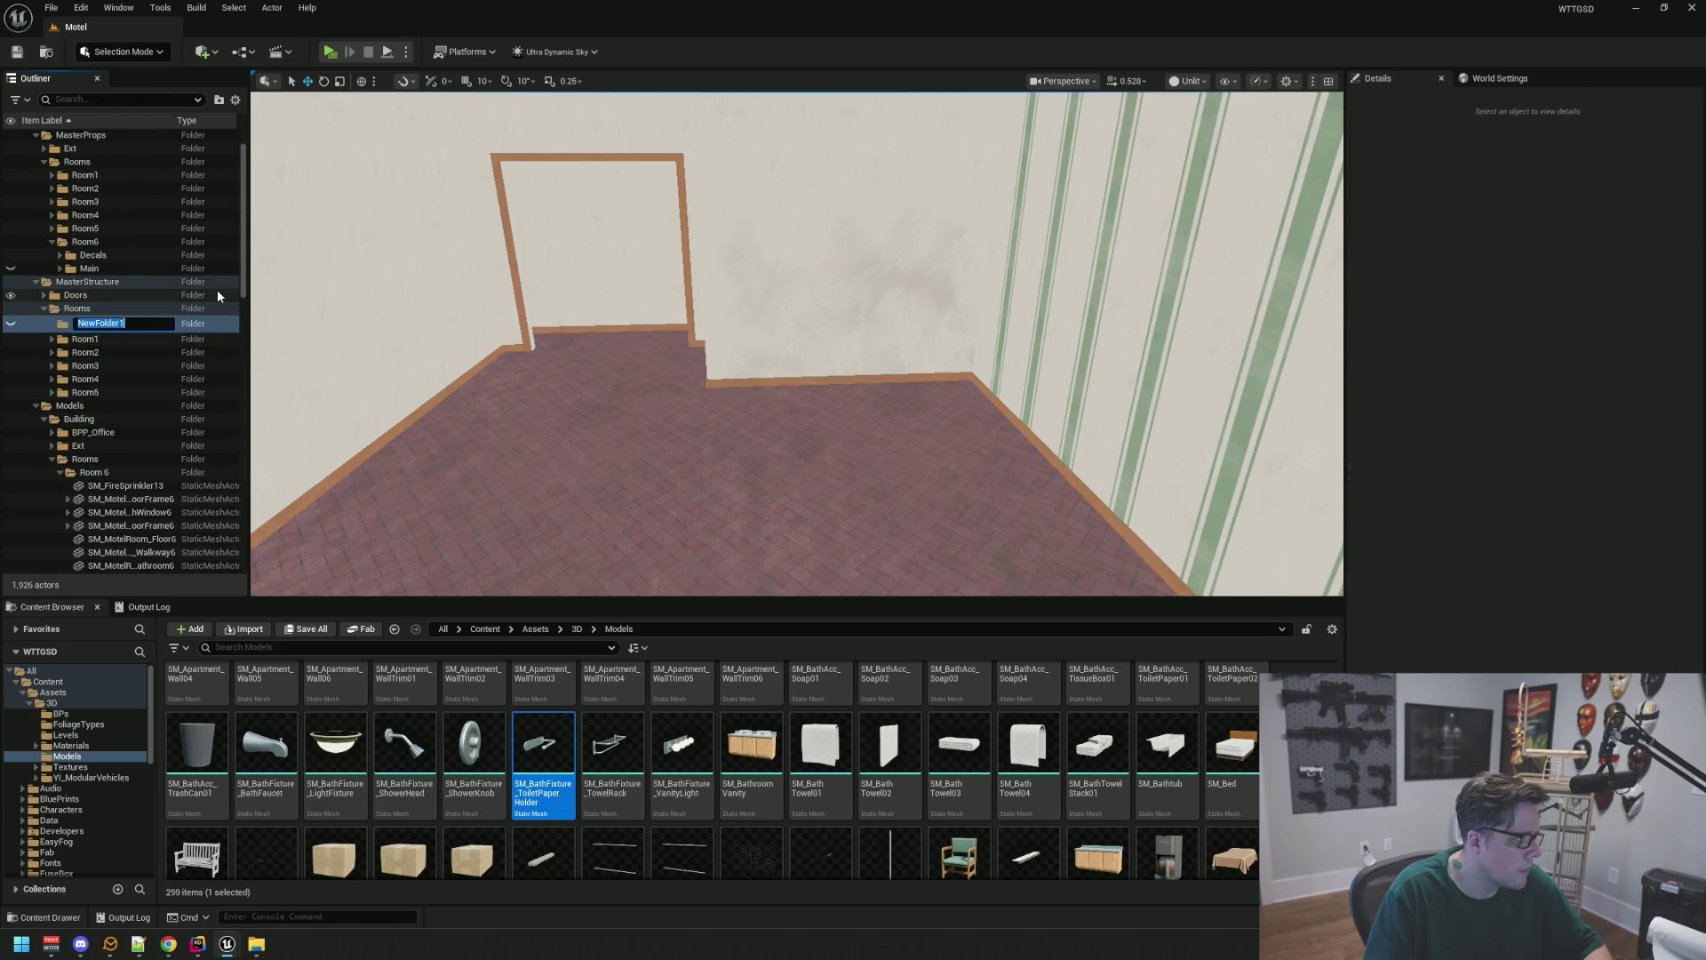
text(Room6)
key(Return)
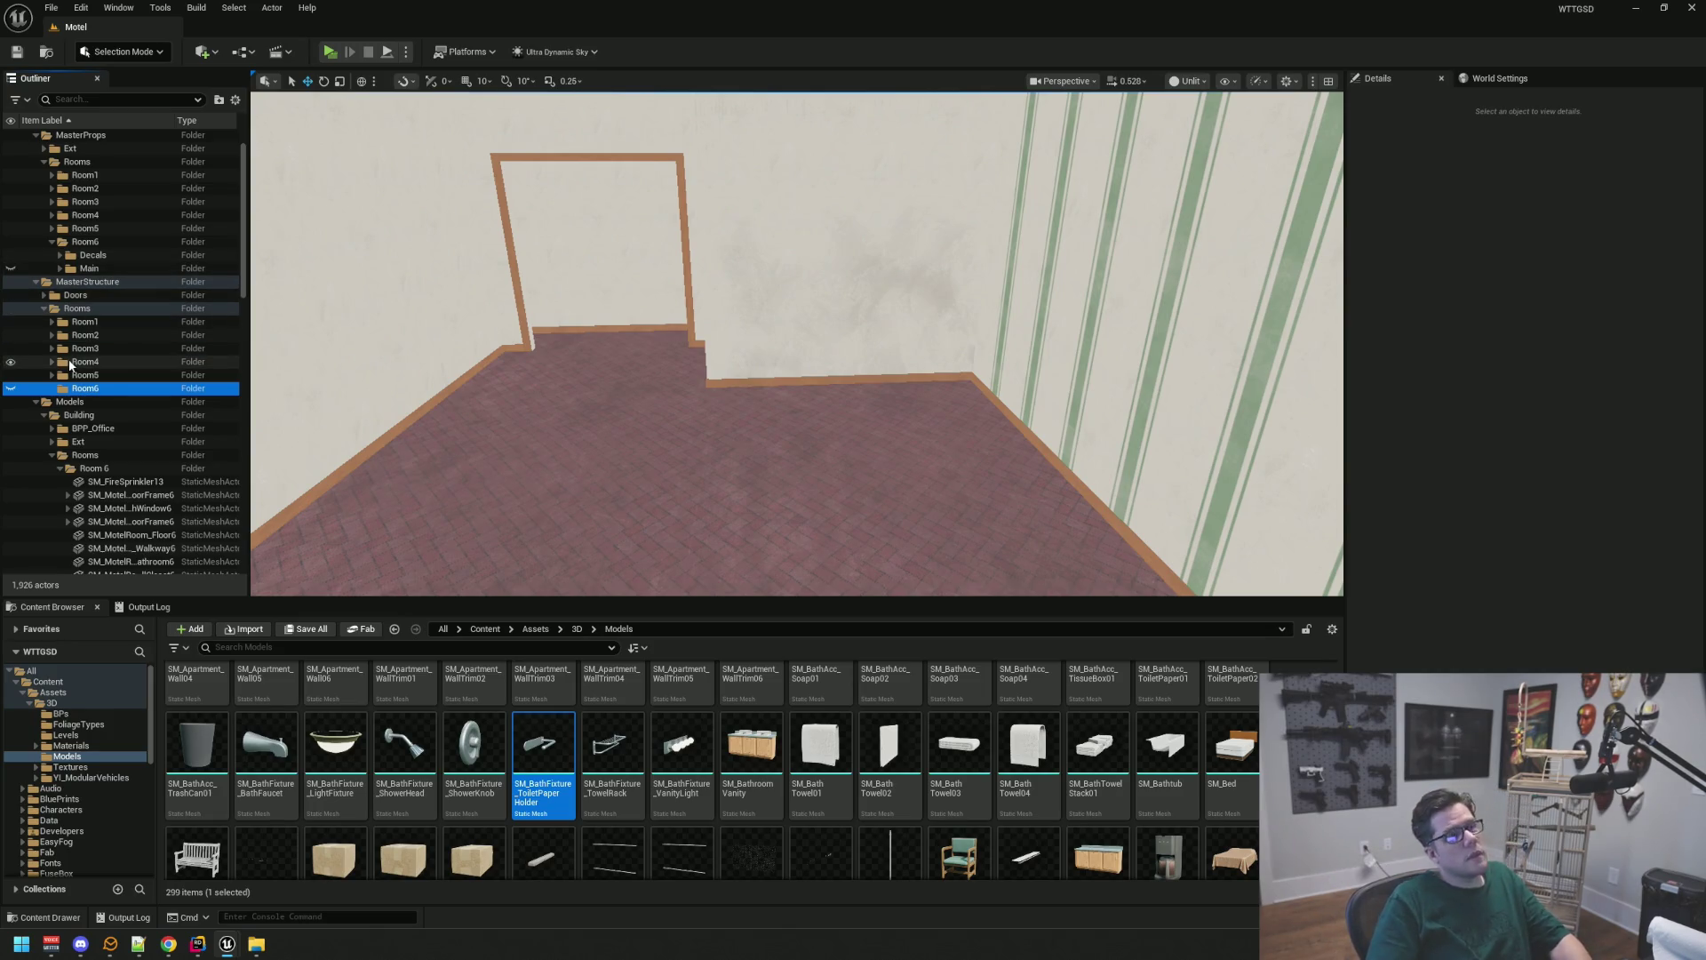
Select all Room 6 structure pieces, up through SM_SmokeDetector7
scroll(126, 374, down, 3)
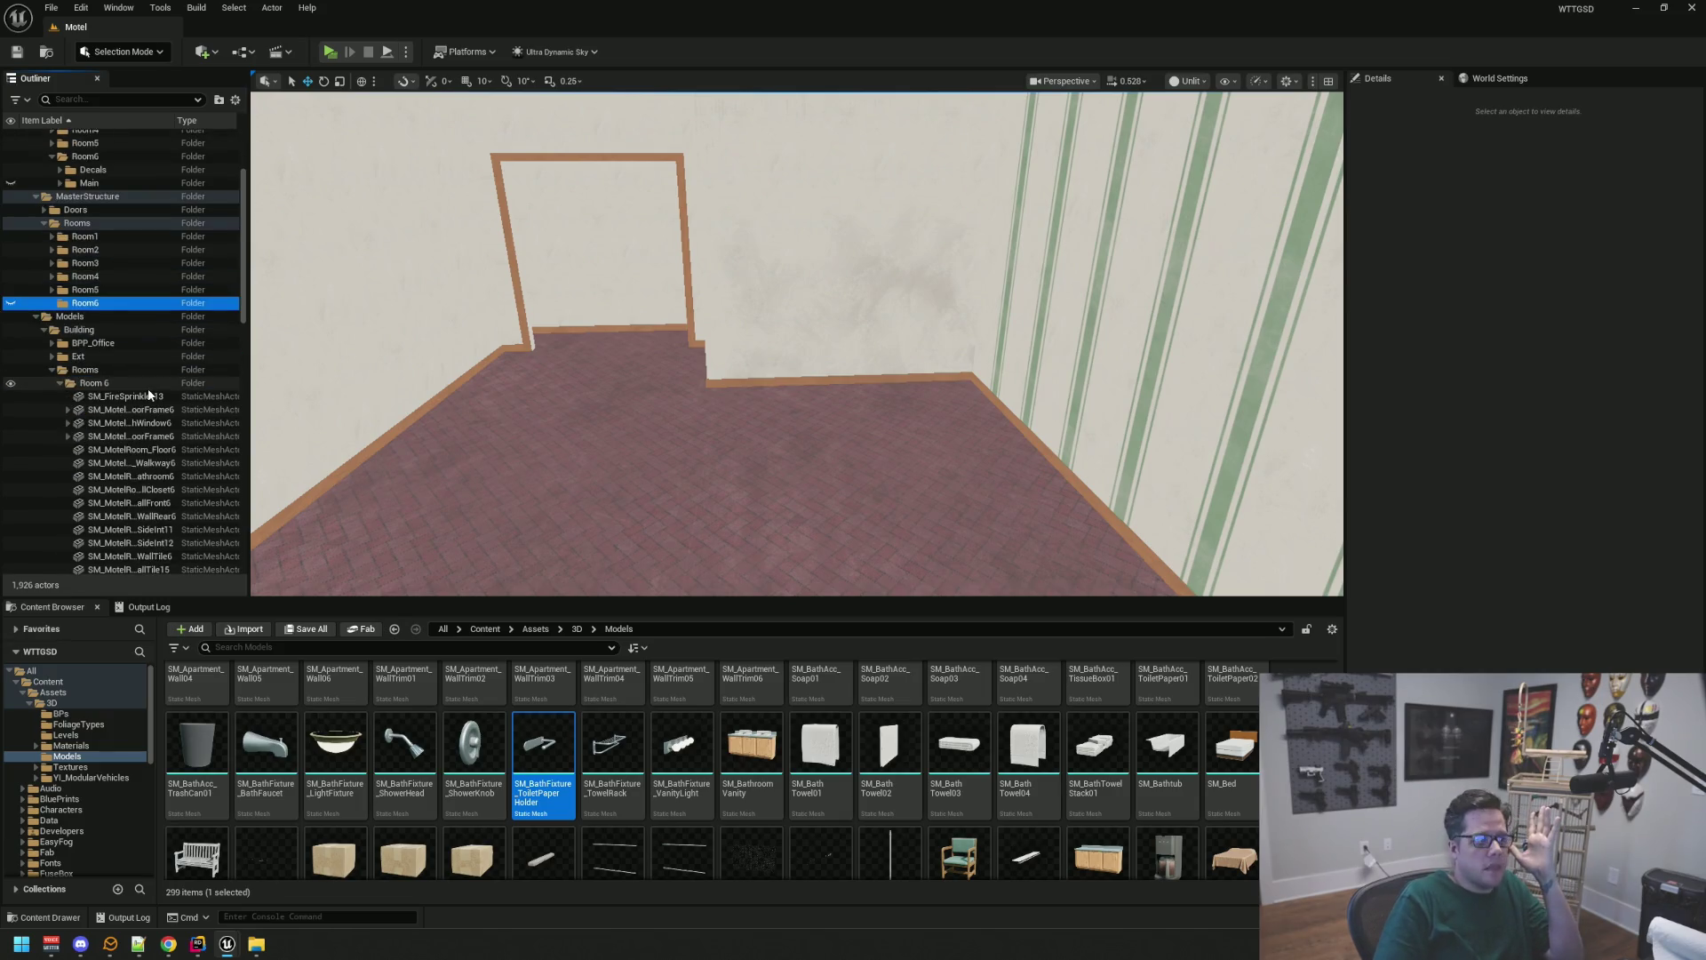
scroll(149, 395, down, 4)
click(134, 518)
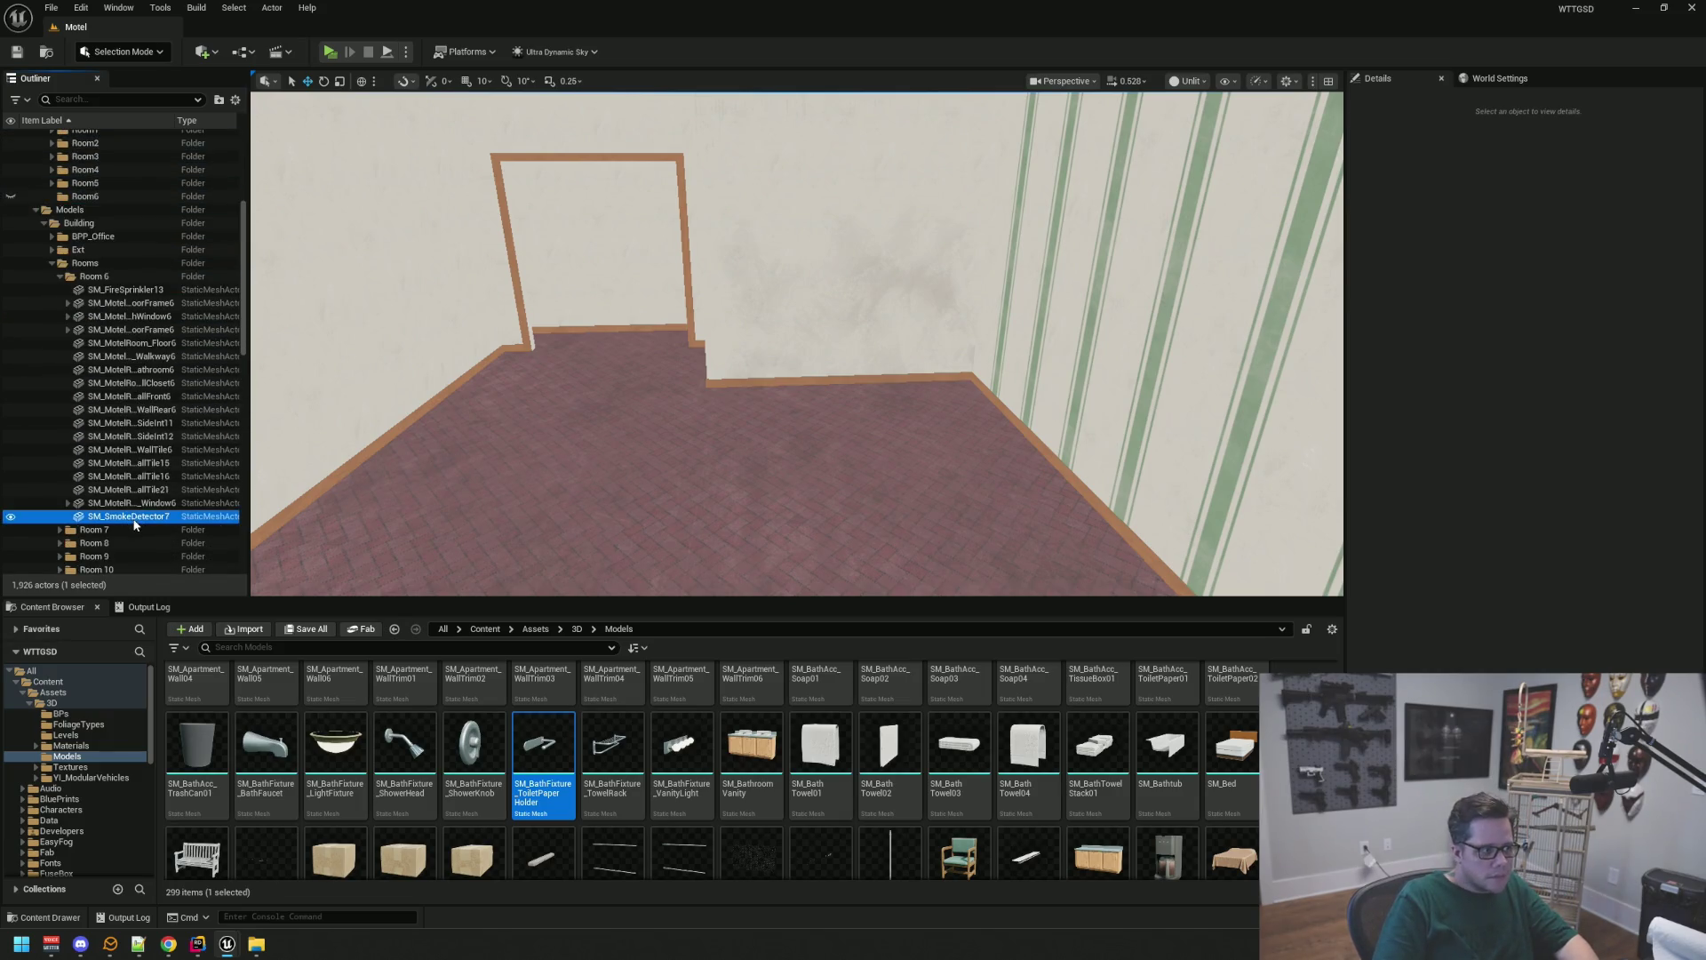
shift+click(124, 289)
Move the 18 Room 6 structure pieces into MasterStructure's Room6 folder
scroll(144, 409, up, 4)
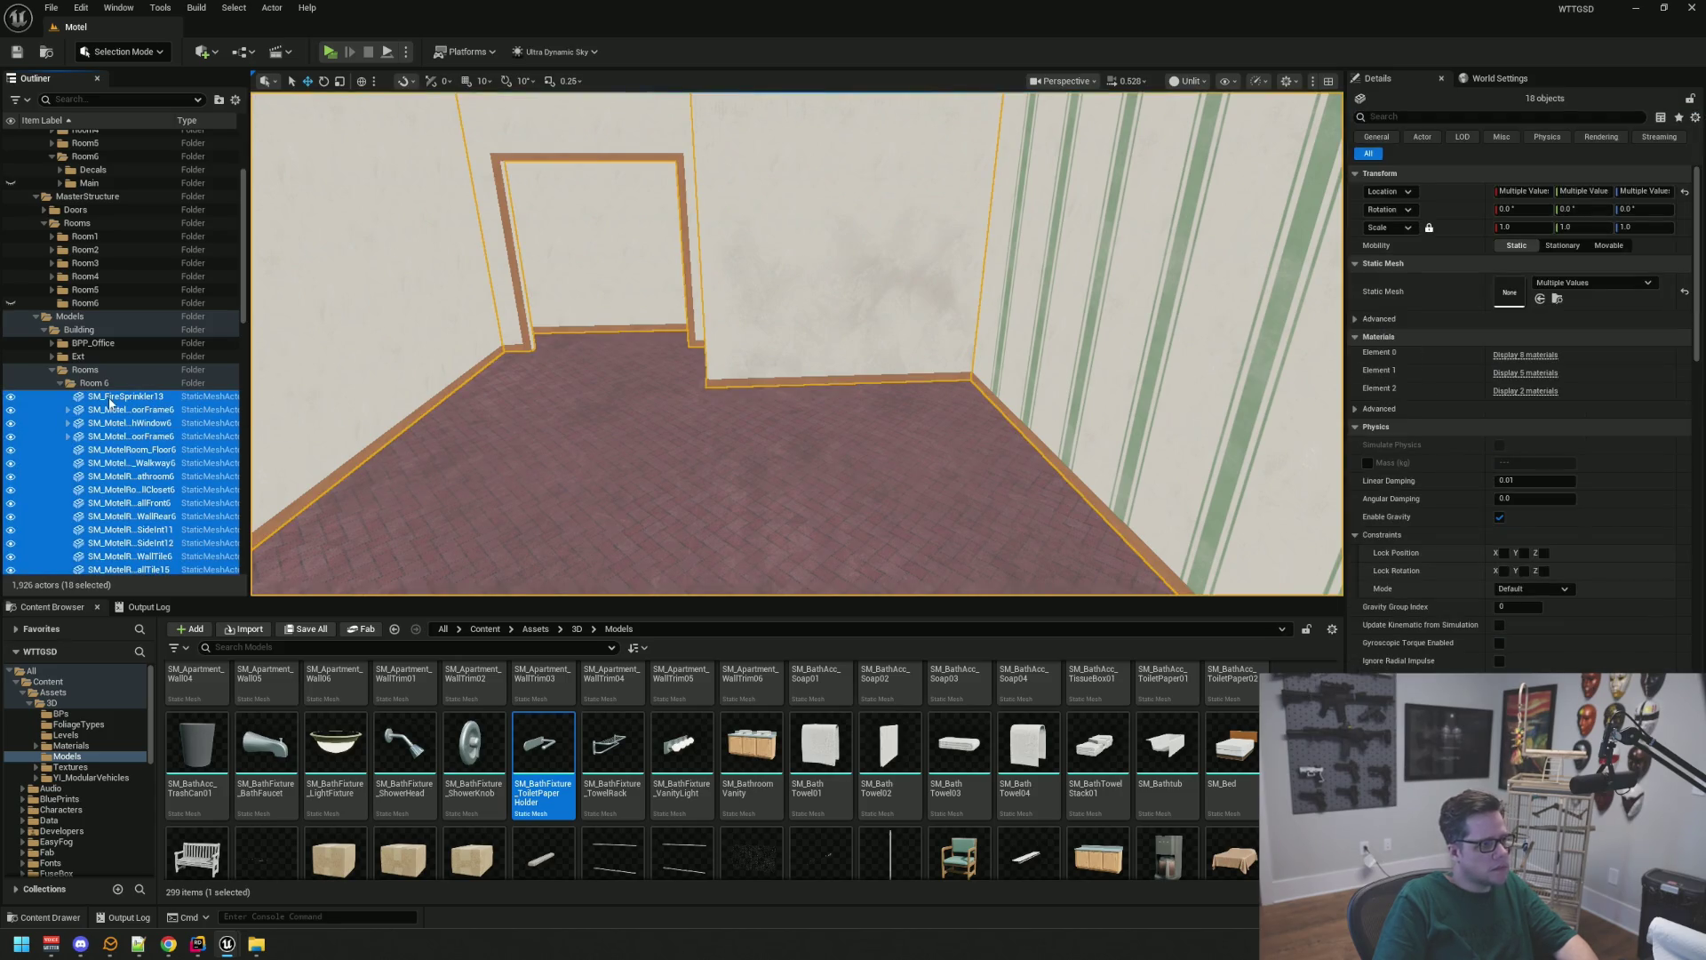
drag(109, 403, 87, 304)
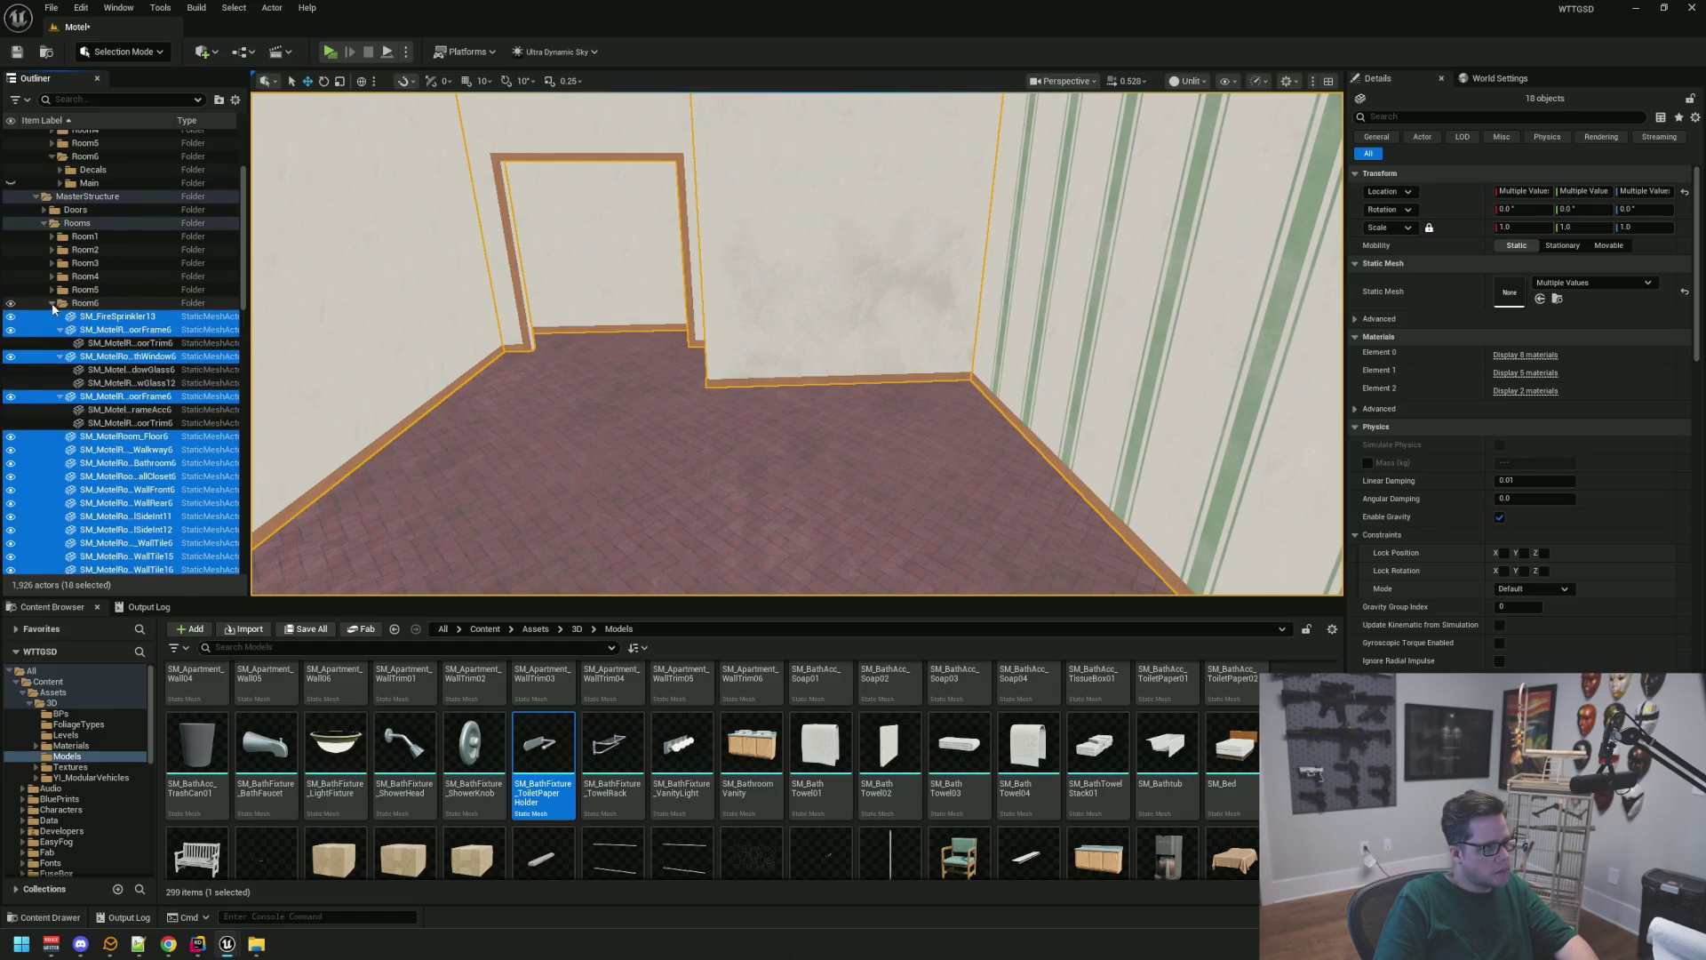
click(52, 304)
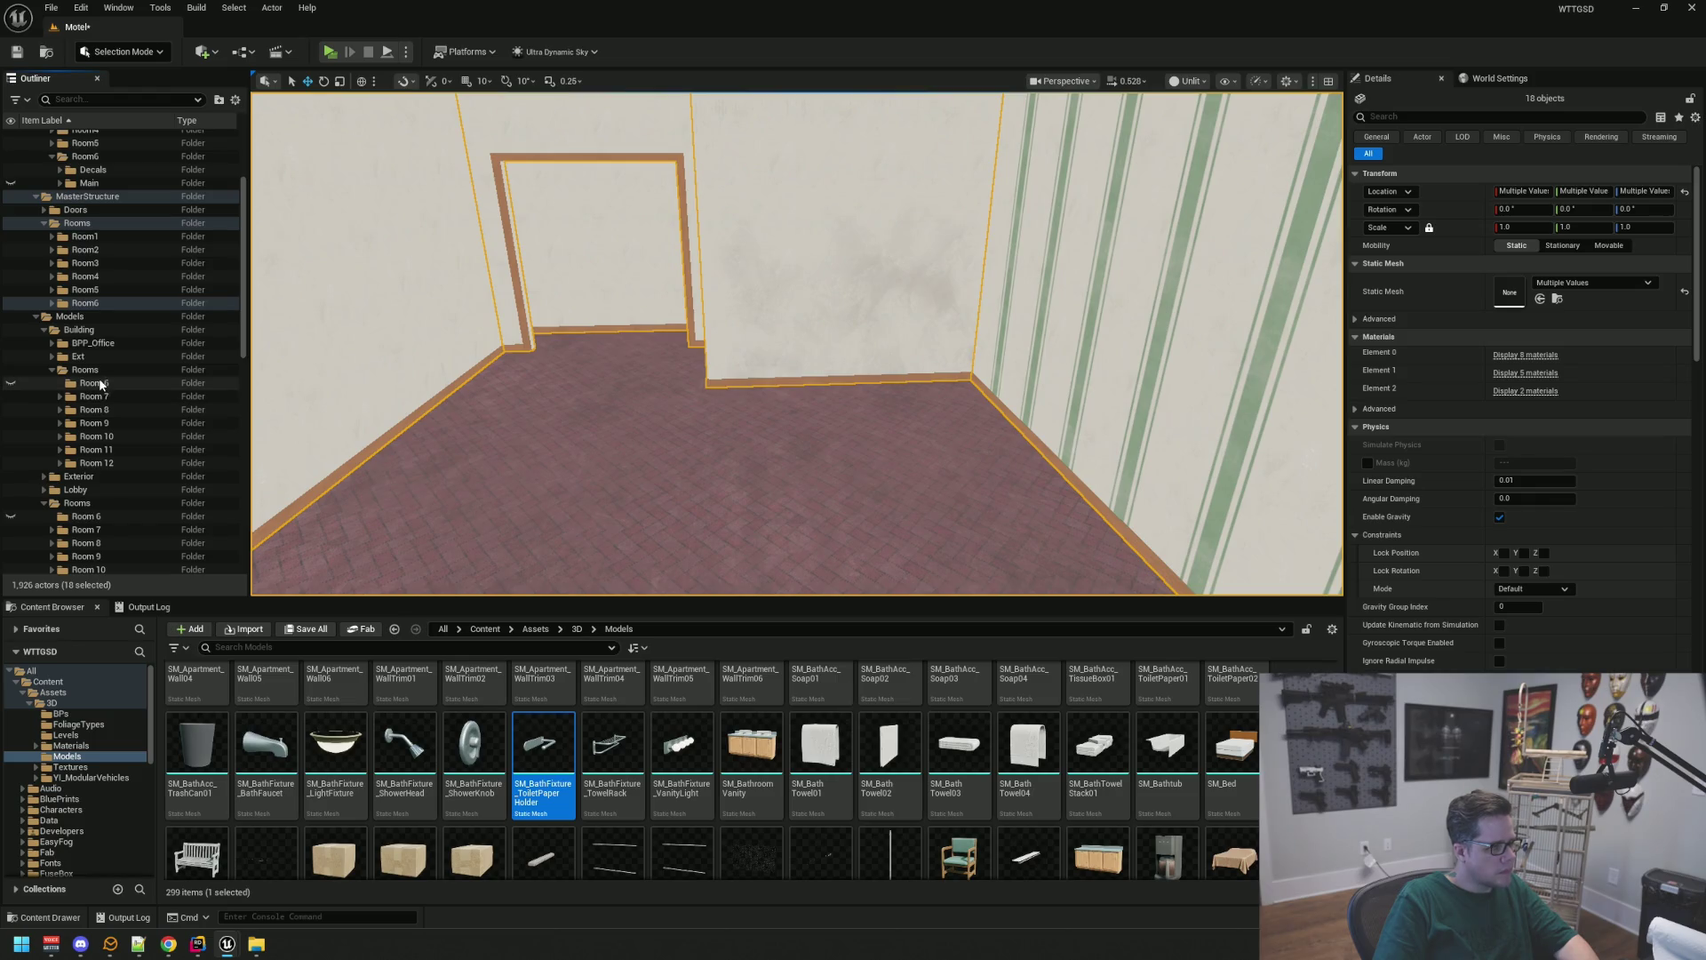
Delete the emptied old Room 6 folder and show the Room6 Main props again
click(100, 384)
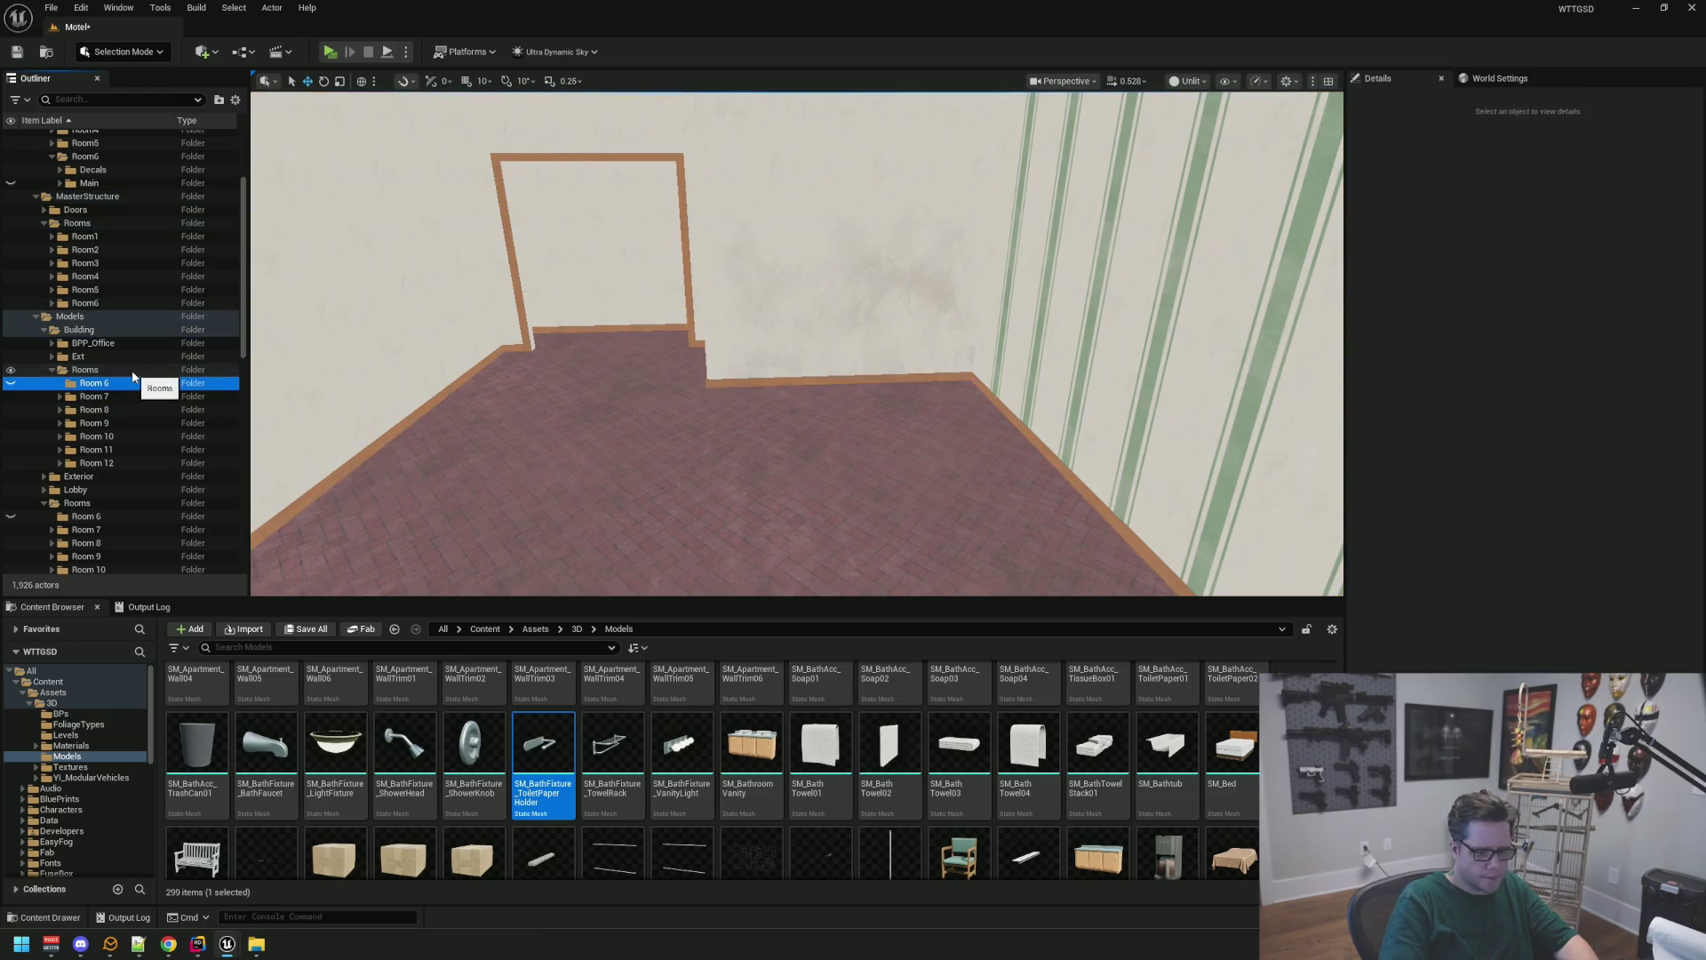
drag(133, 376, 118, 498)
key(Delete)
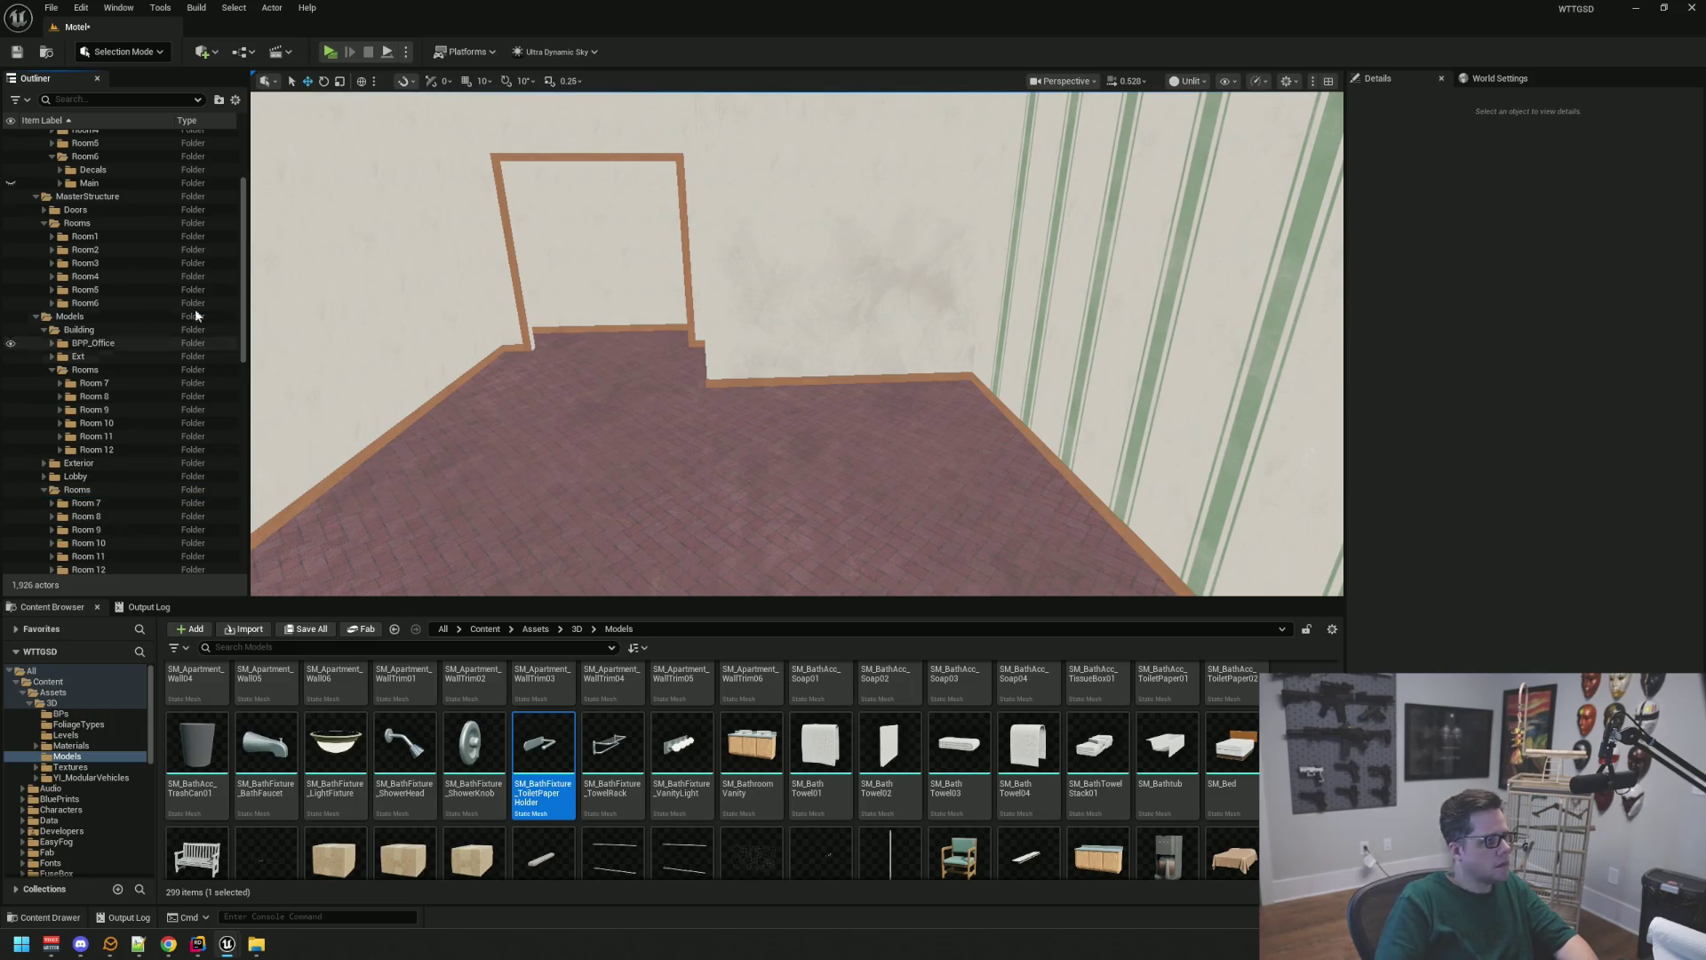
scroll(105, 238, up, 3)
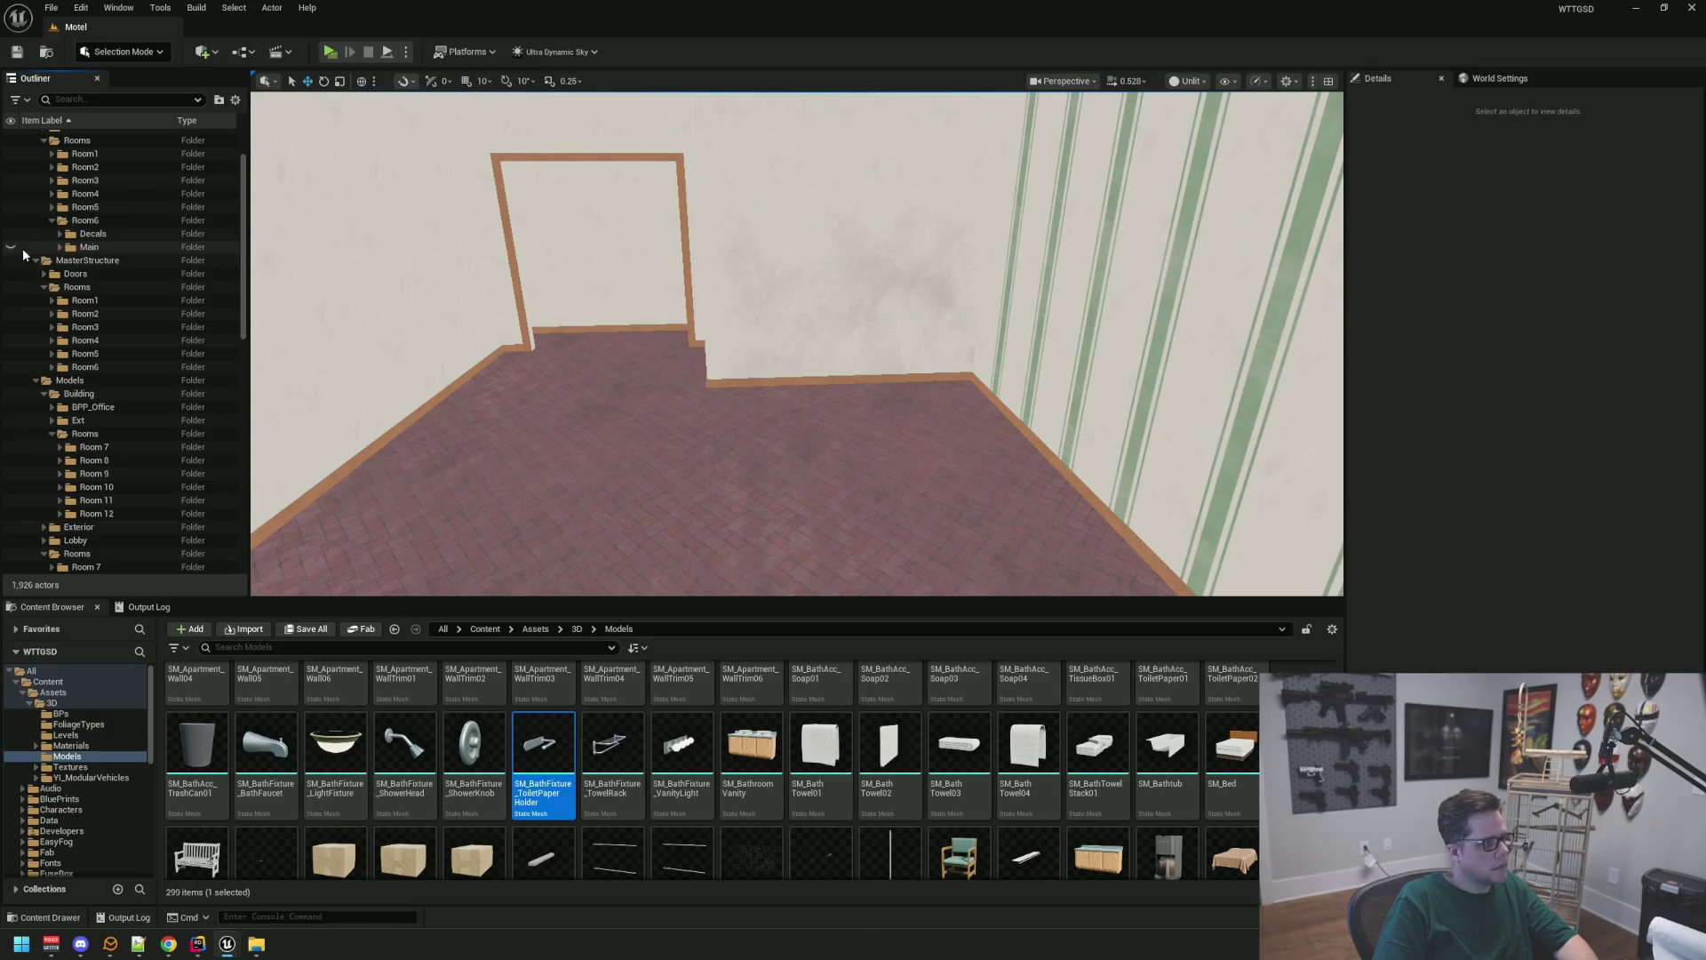
click(18, 248)
drag(711, 356, 684, 329)
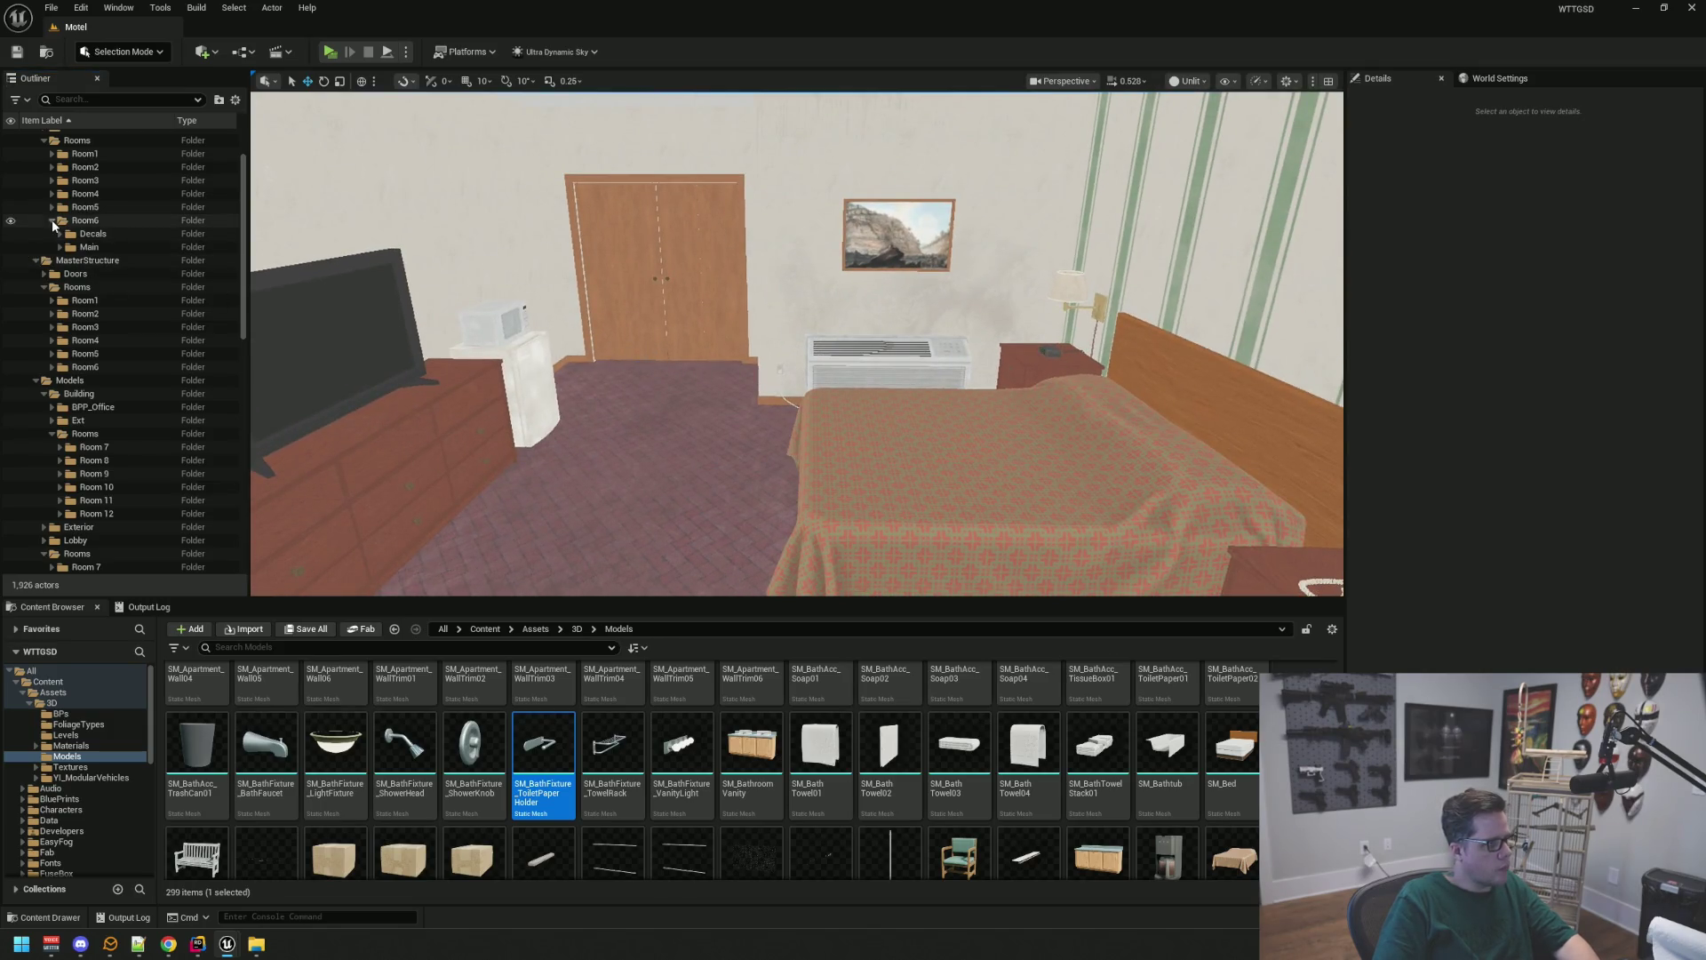
click(52, 221)
scroll(164, 270, up, 3)
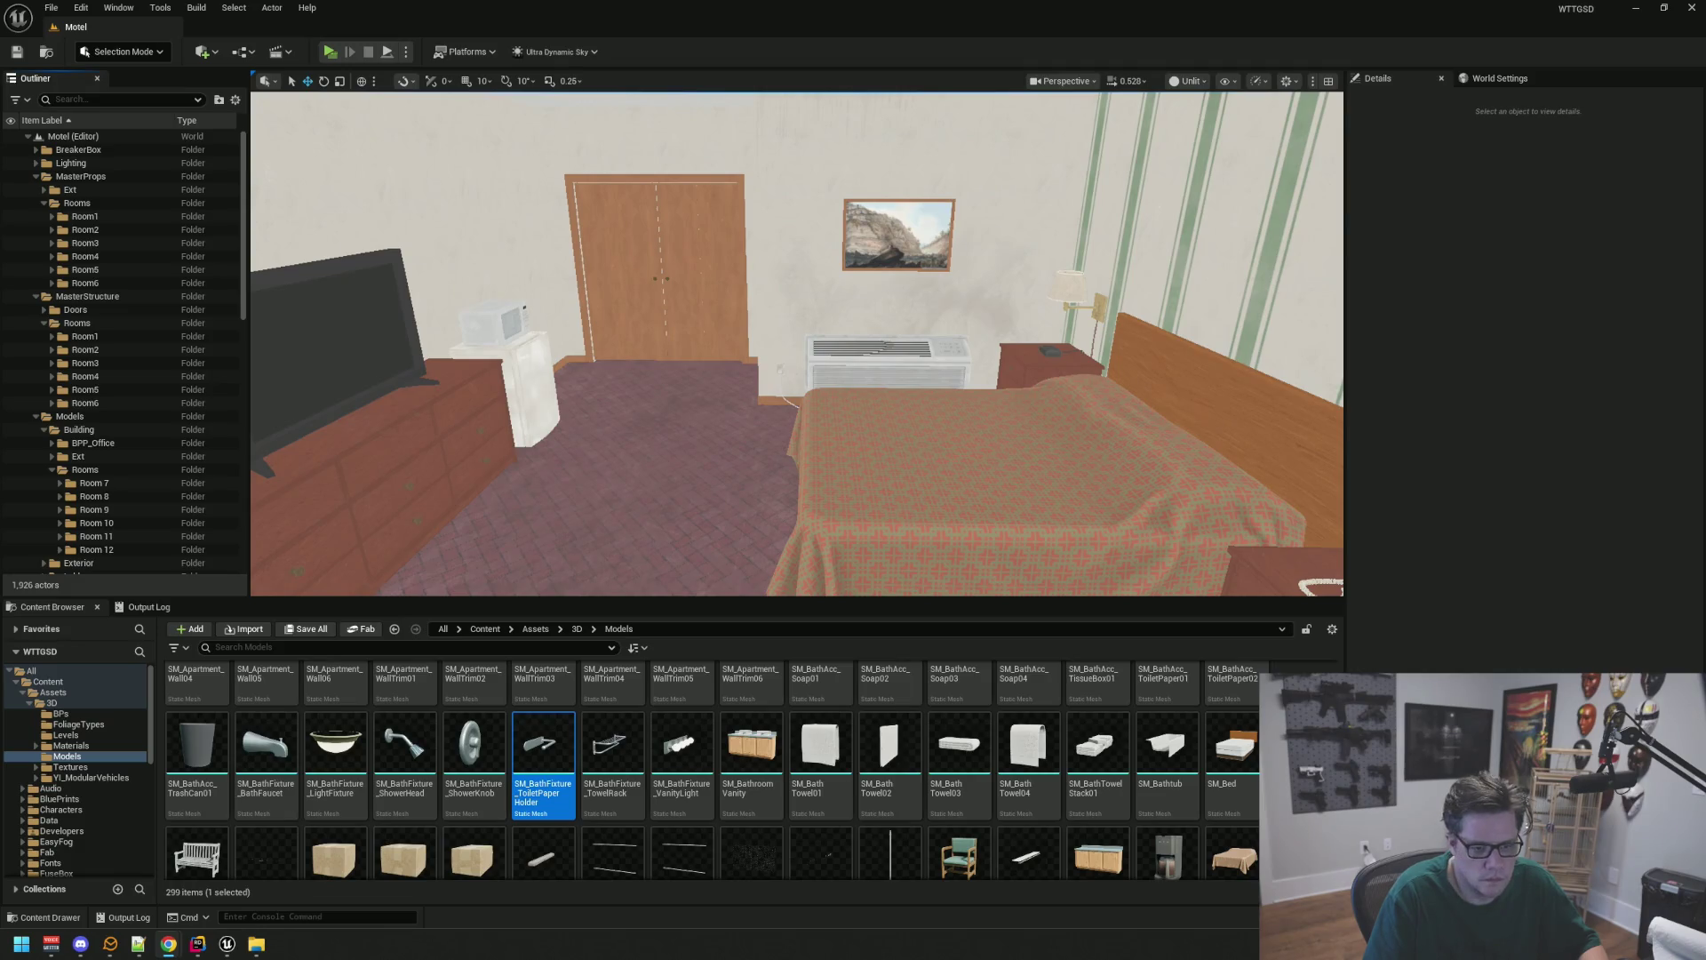
key(w)
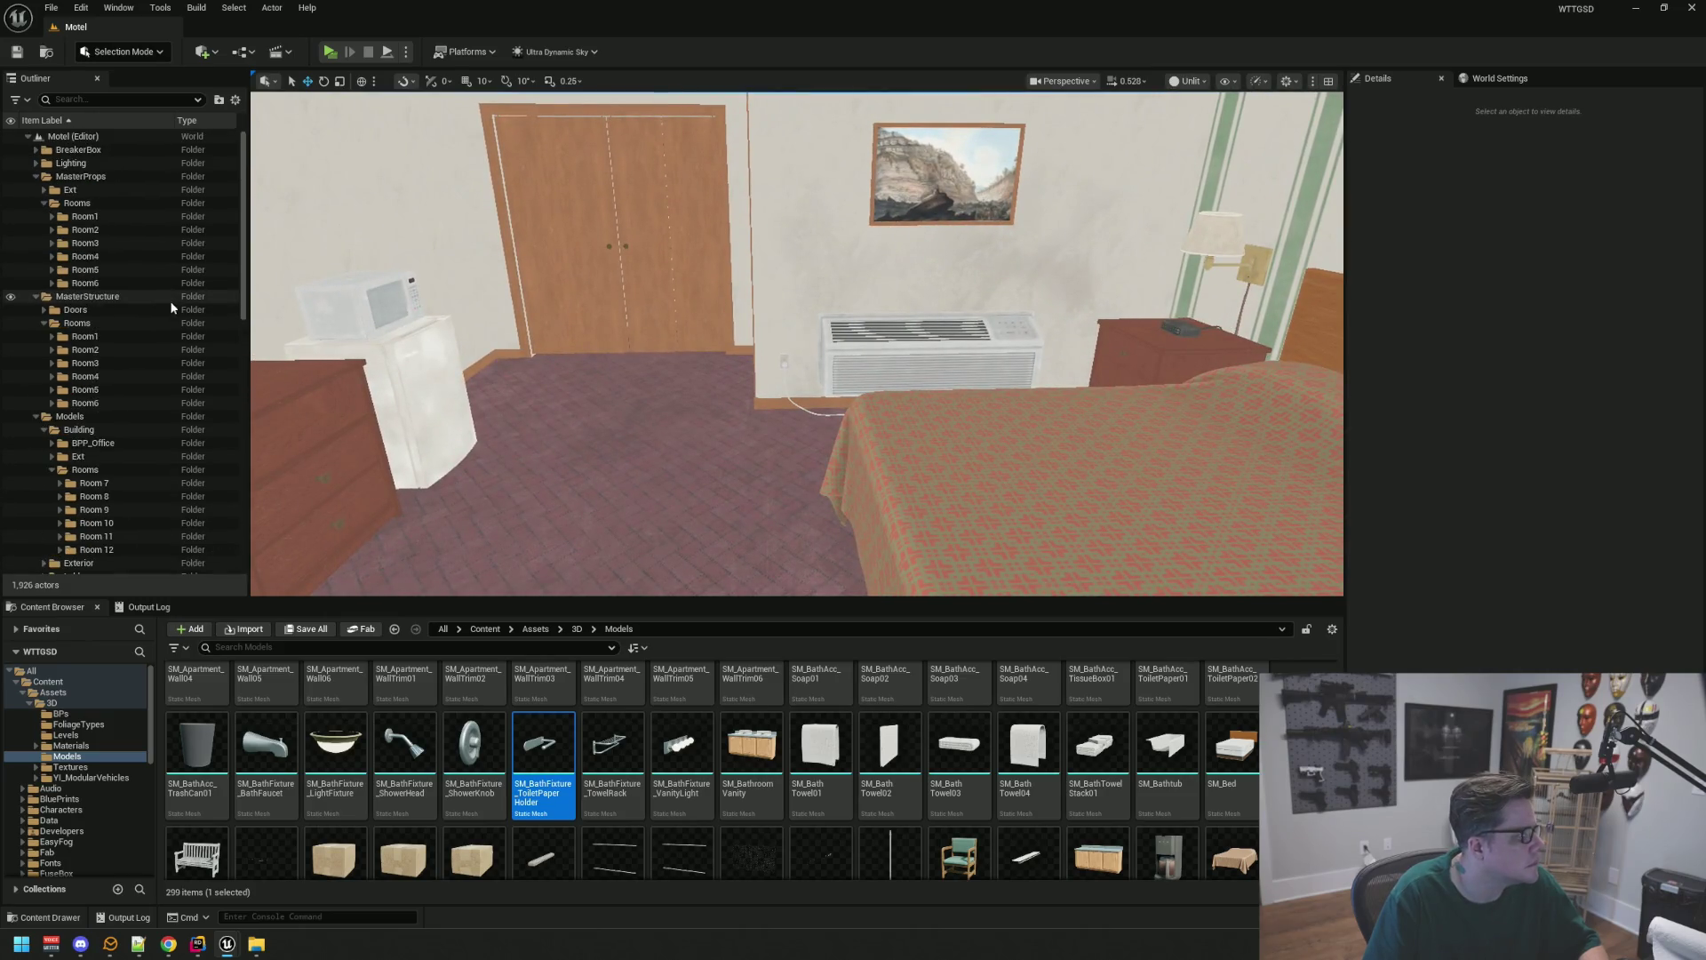
Create a Room7 subfolder under the MasterProps Rooms folder
click(118, 204)
right_click(119, 206)
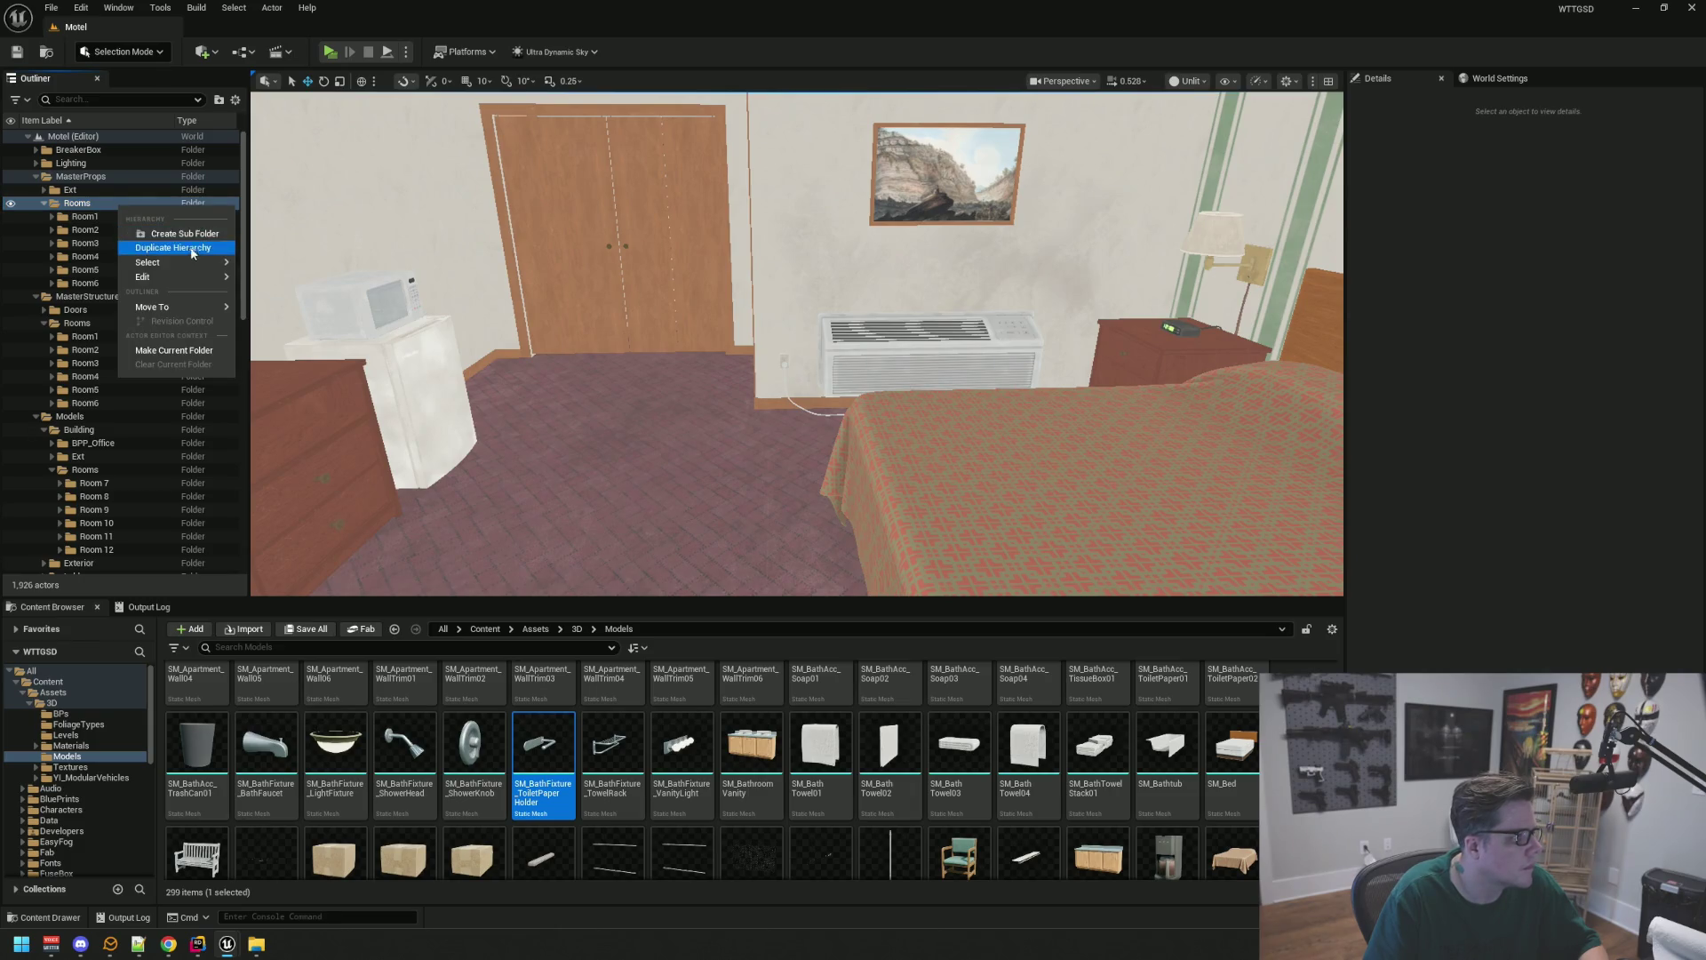
click(187, 232)
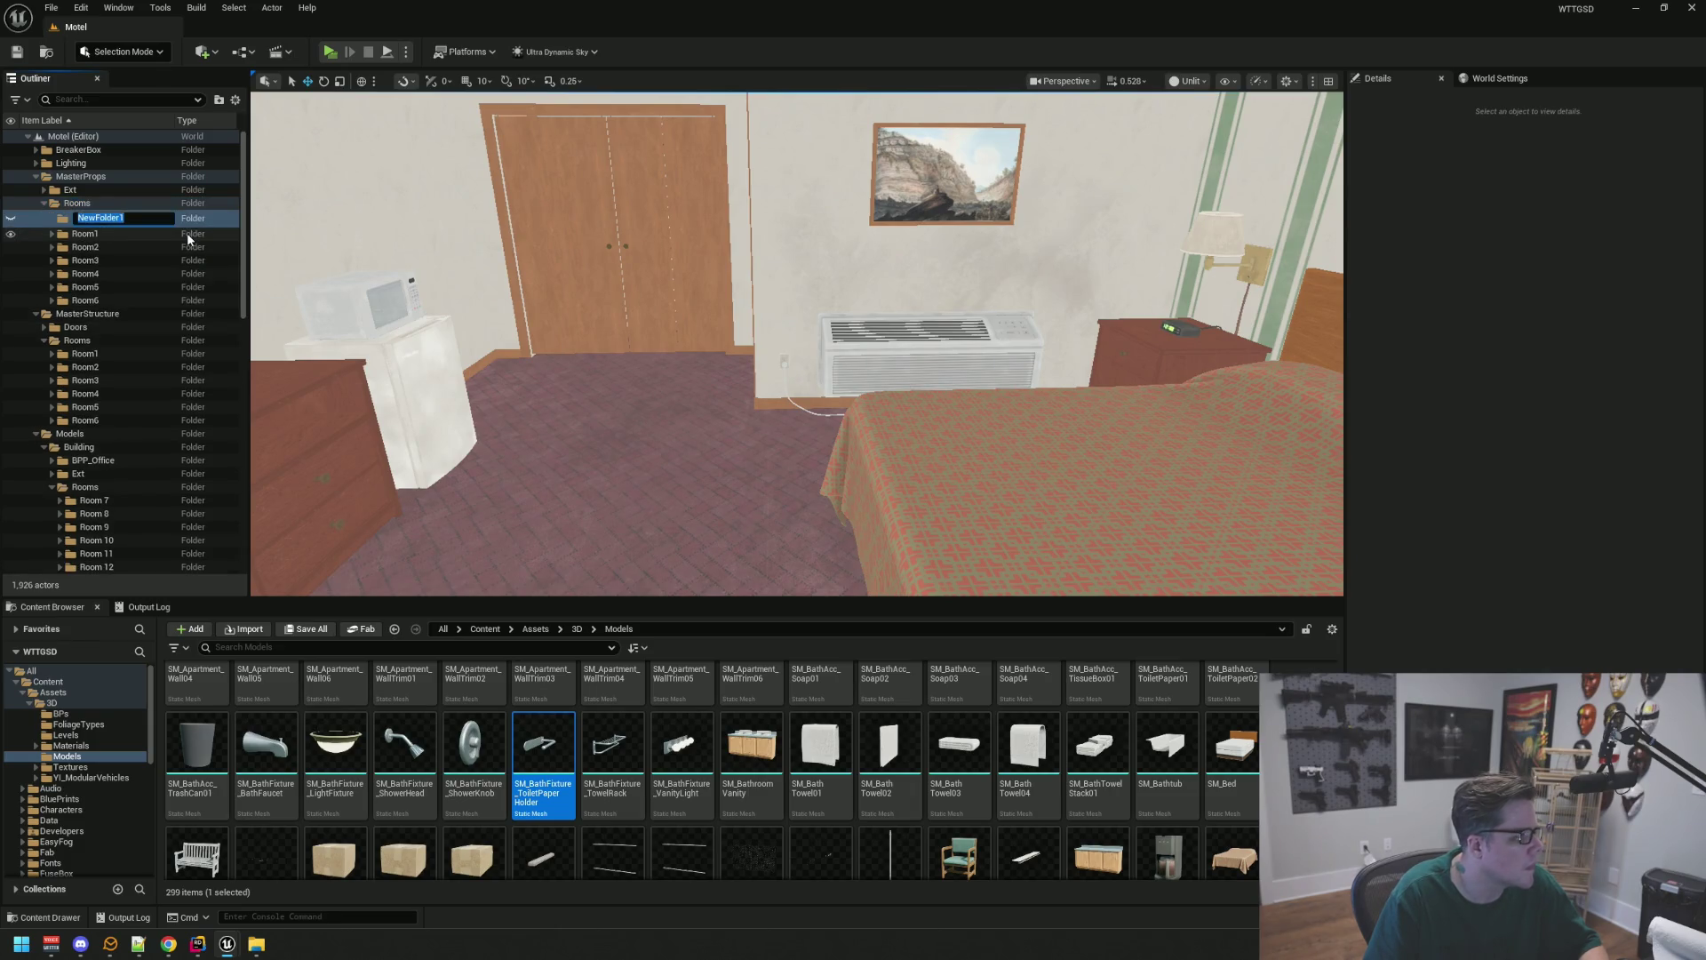
text(Room)
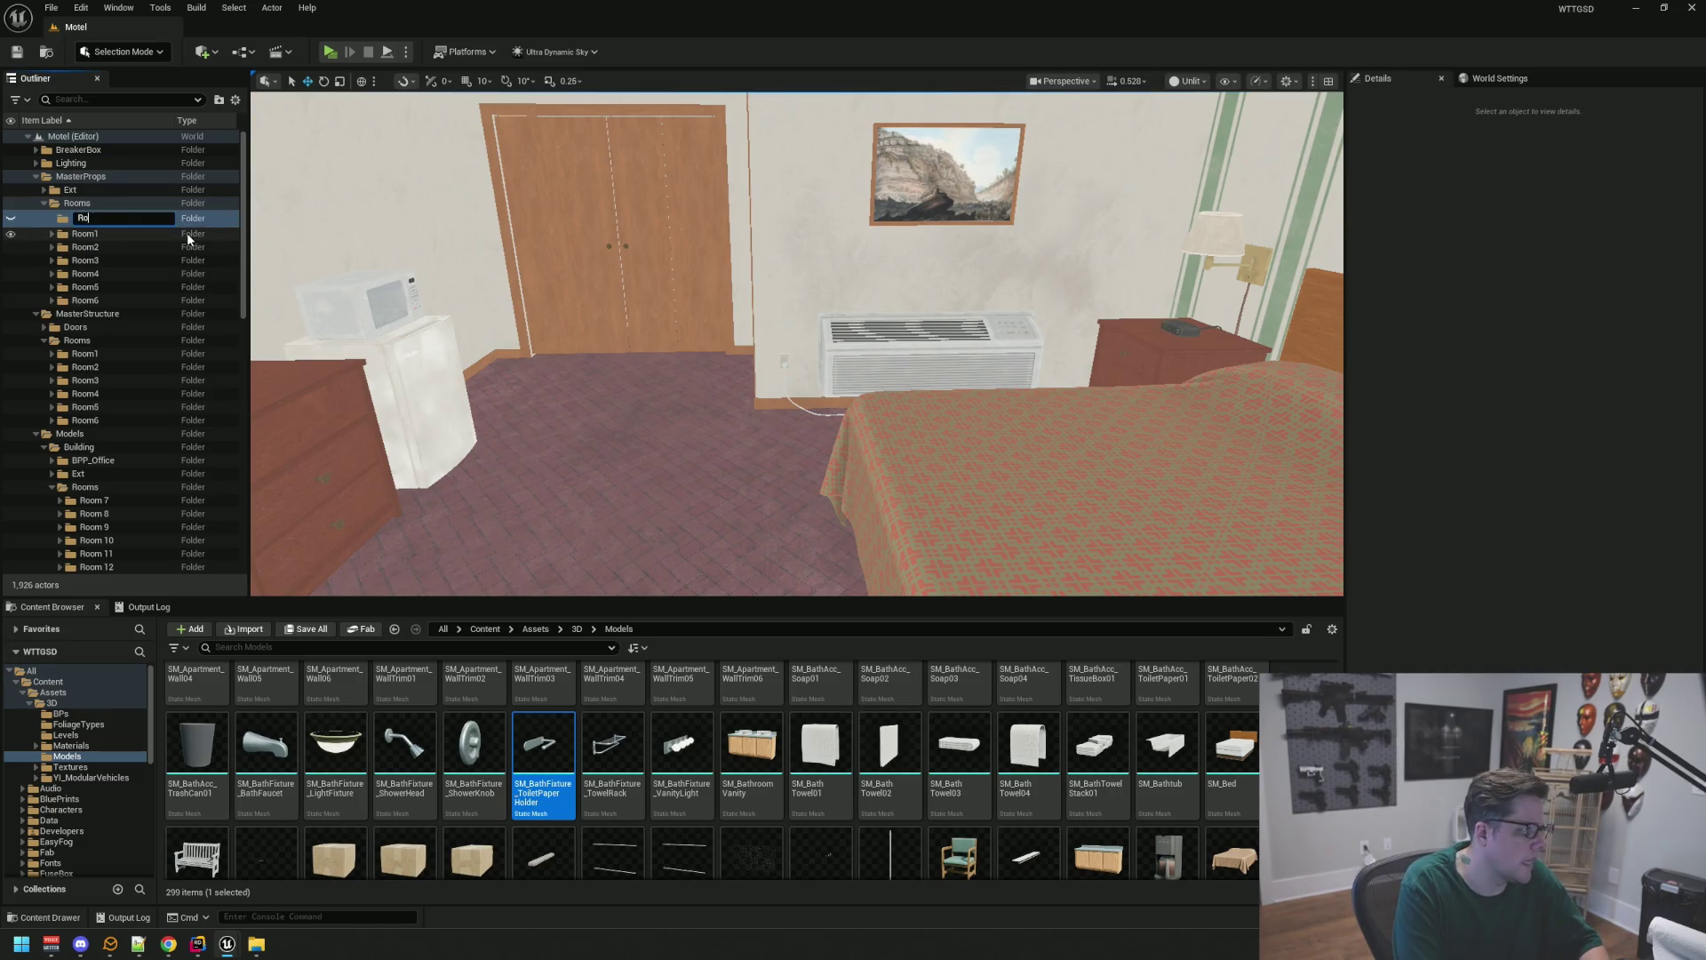
text(7)
key(Return)
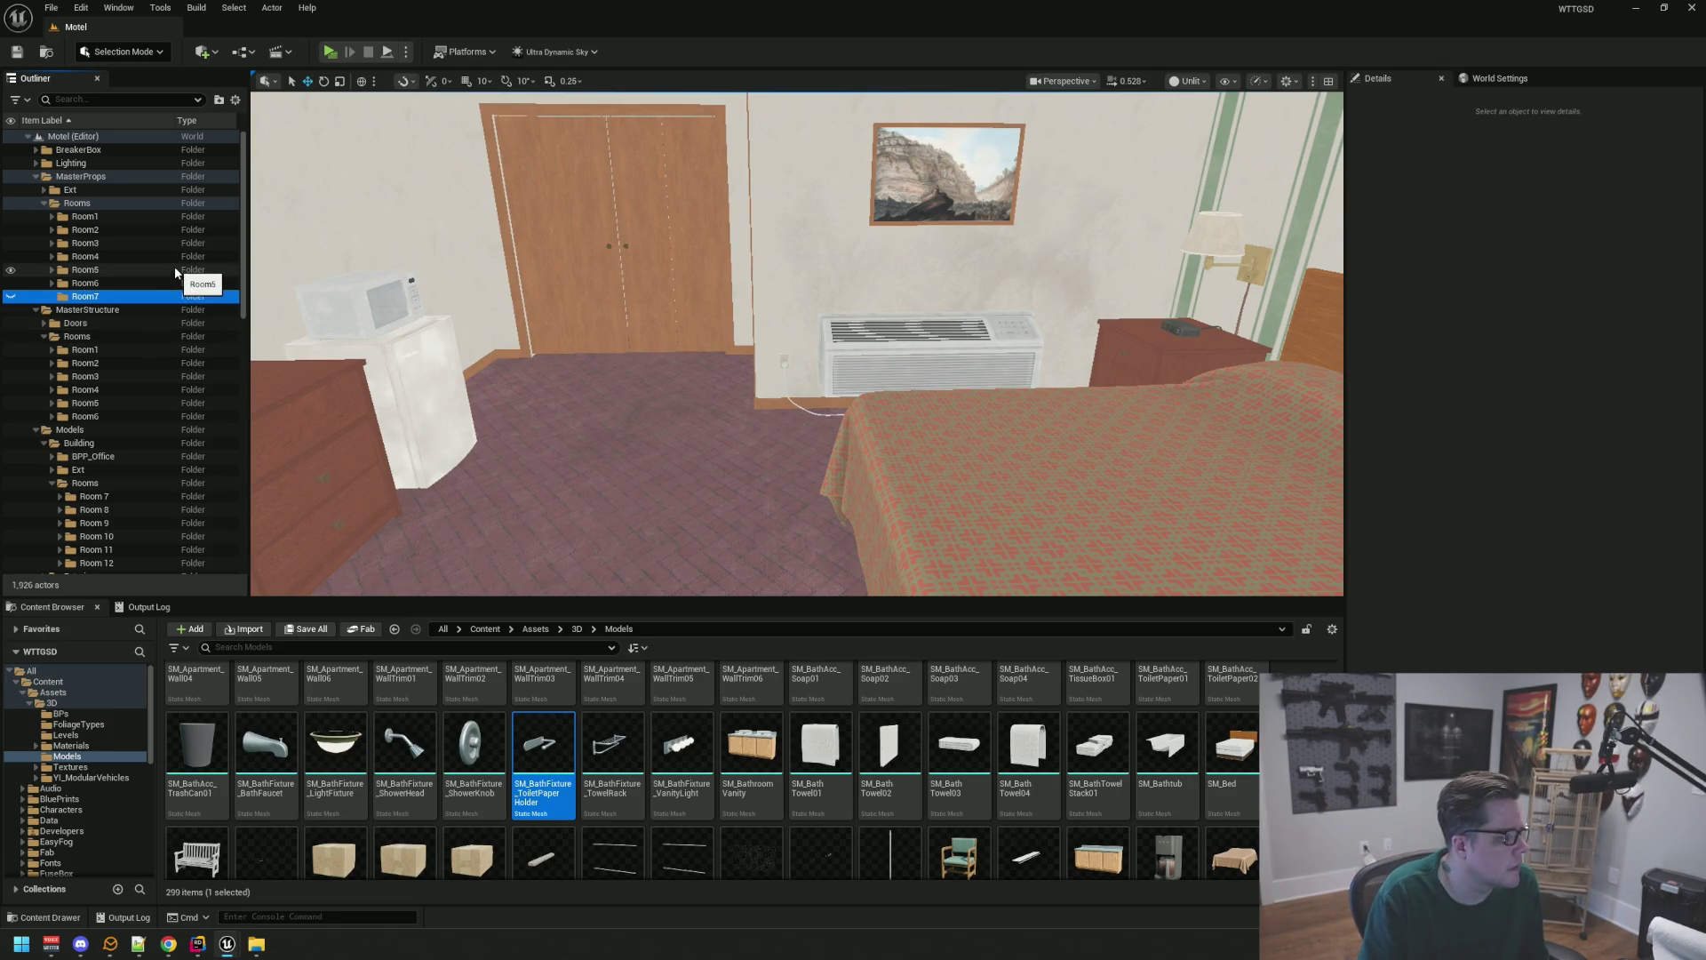
Create a Room7 subfolder under MasterStructure > Rooms
click(136, 338)
drag(660, 379, 660, 379)
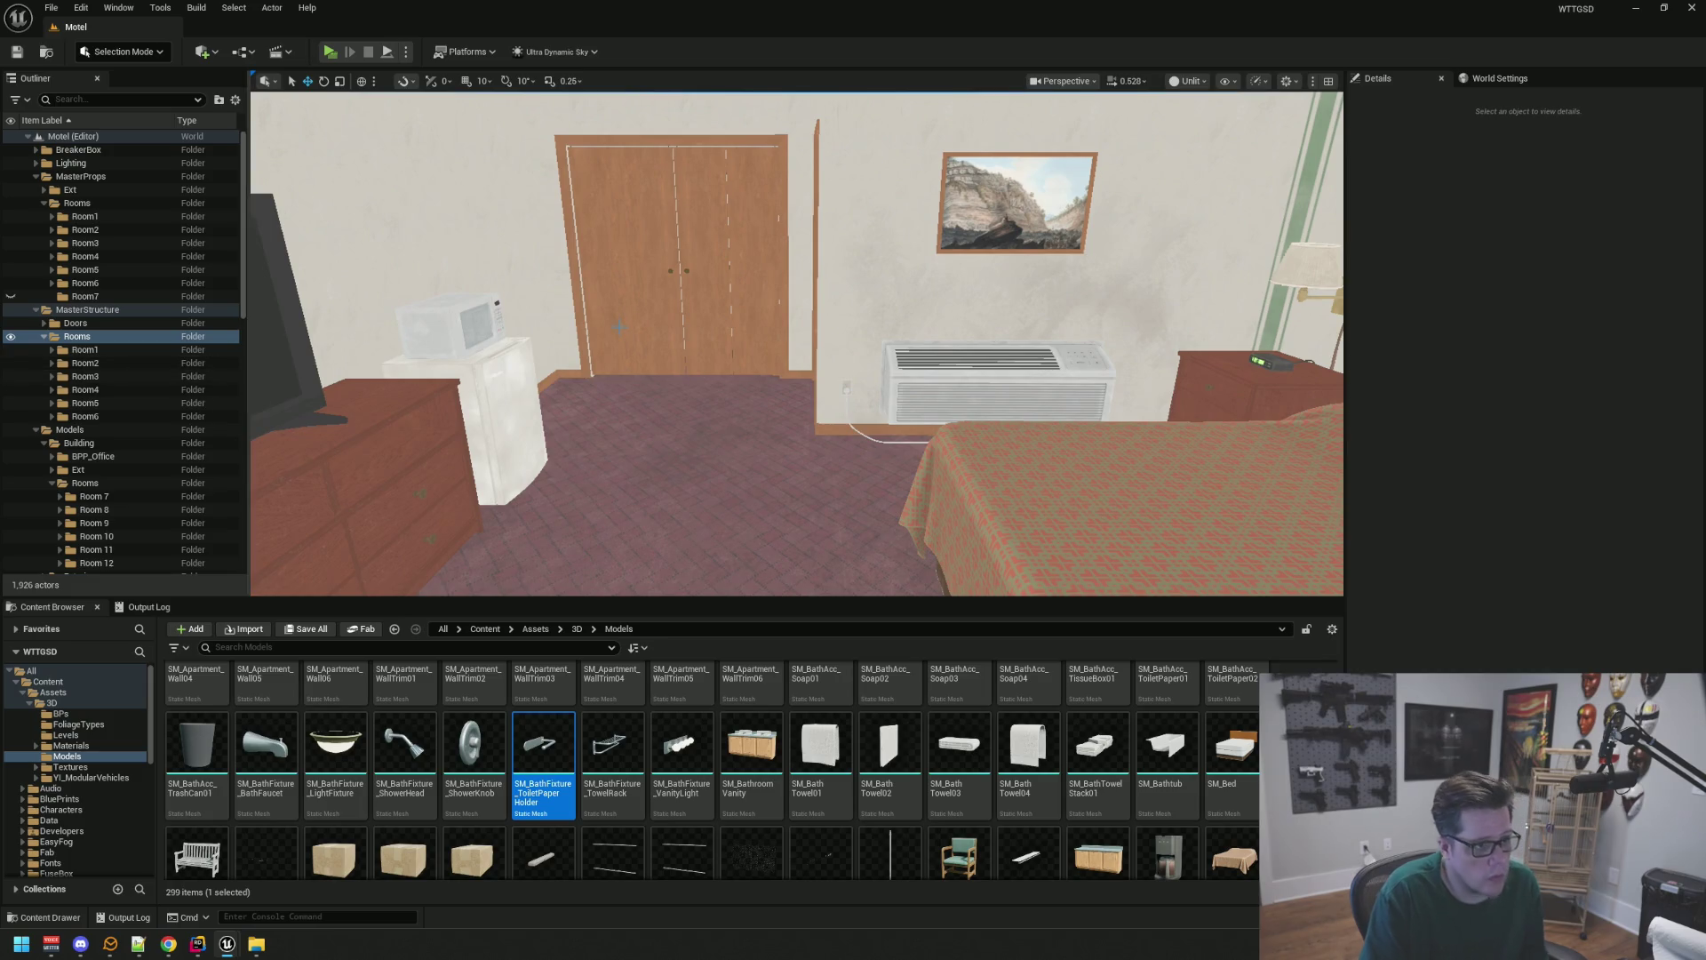
drag(683, 318, 750, 319)
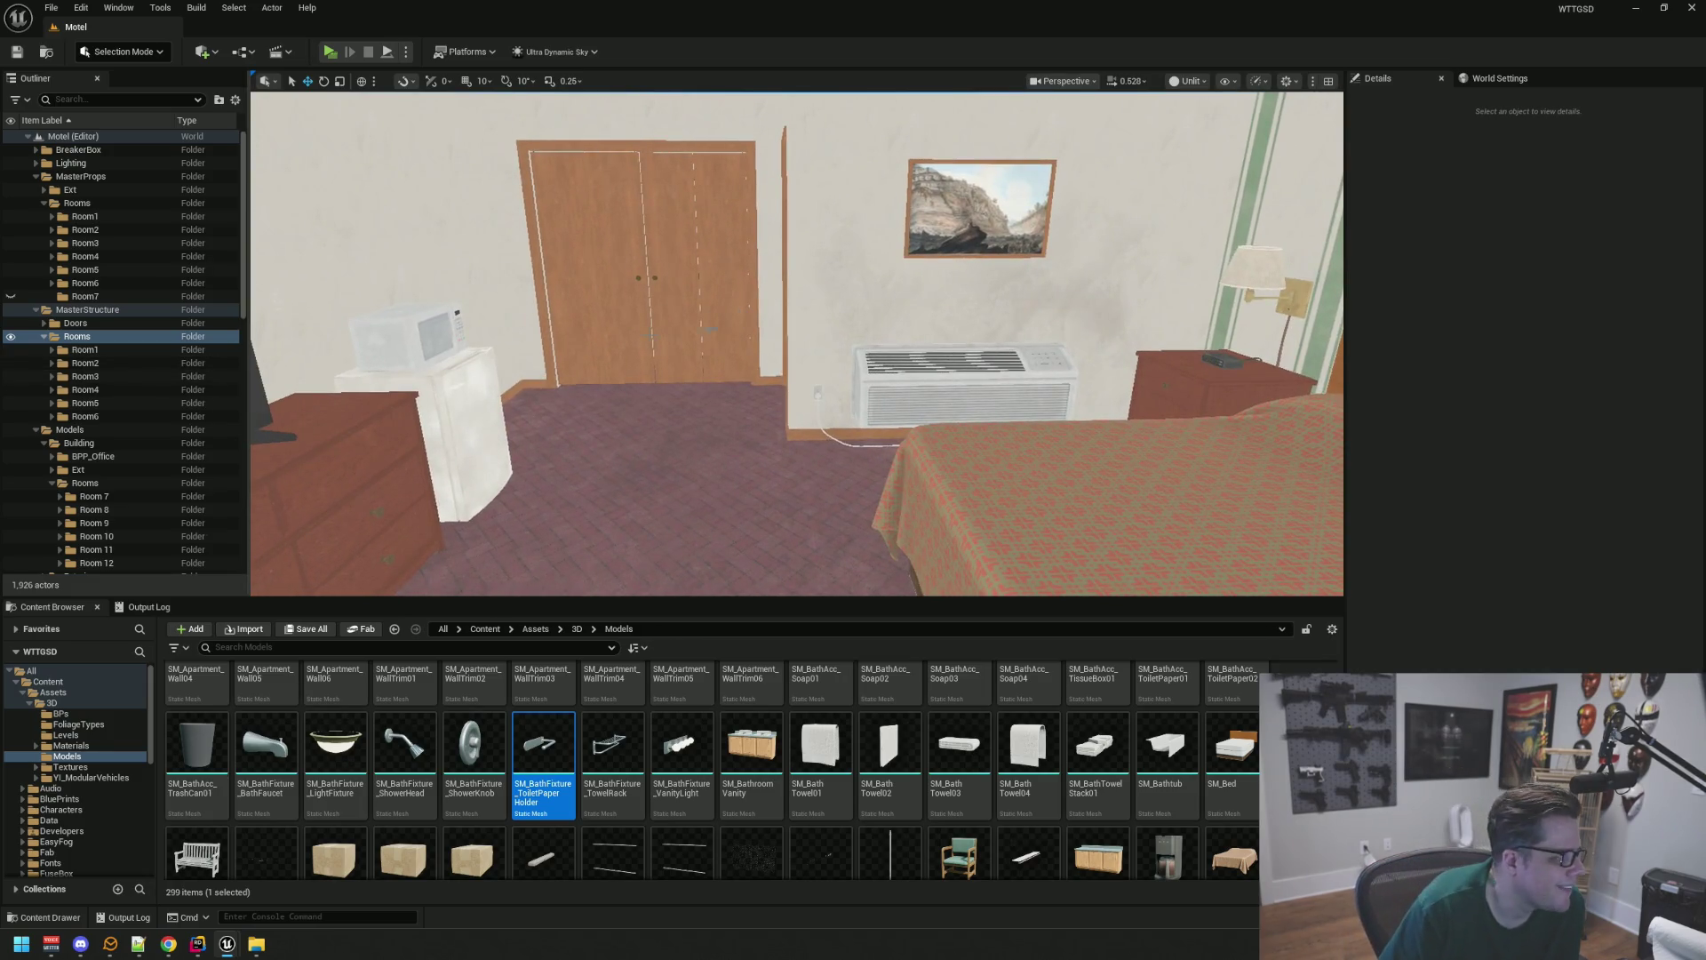
right_click(94, 339)
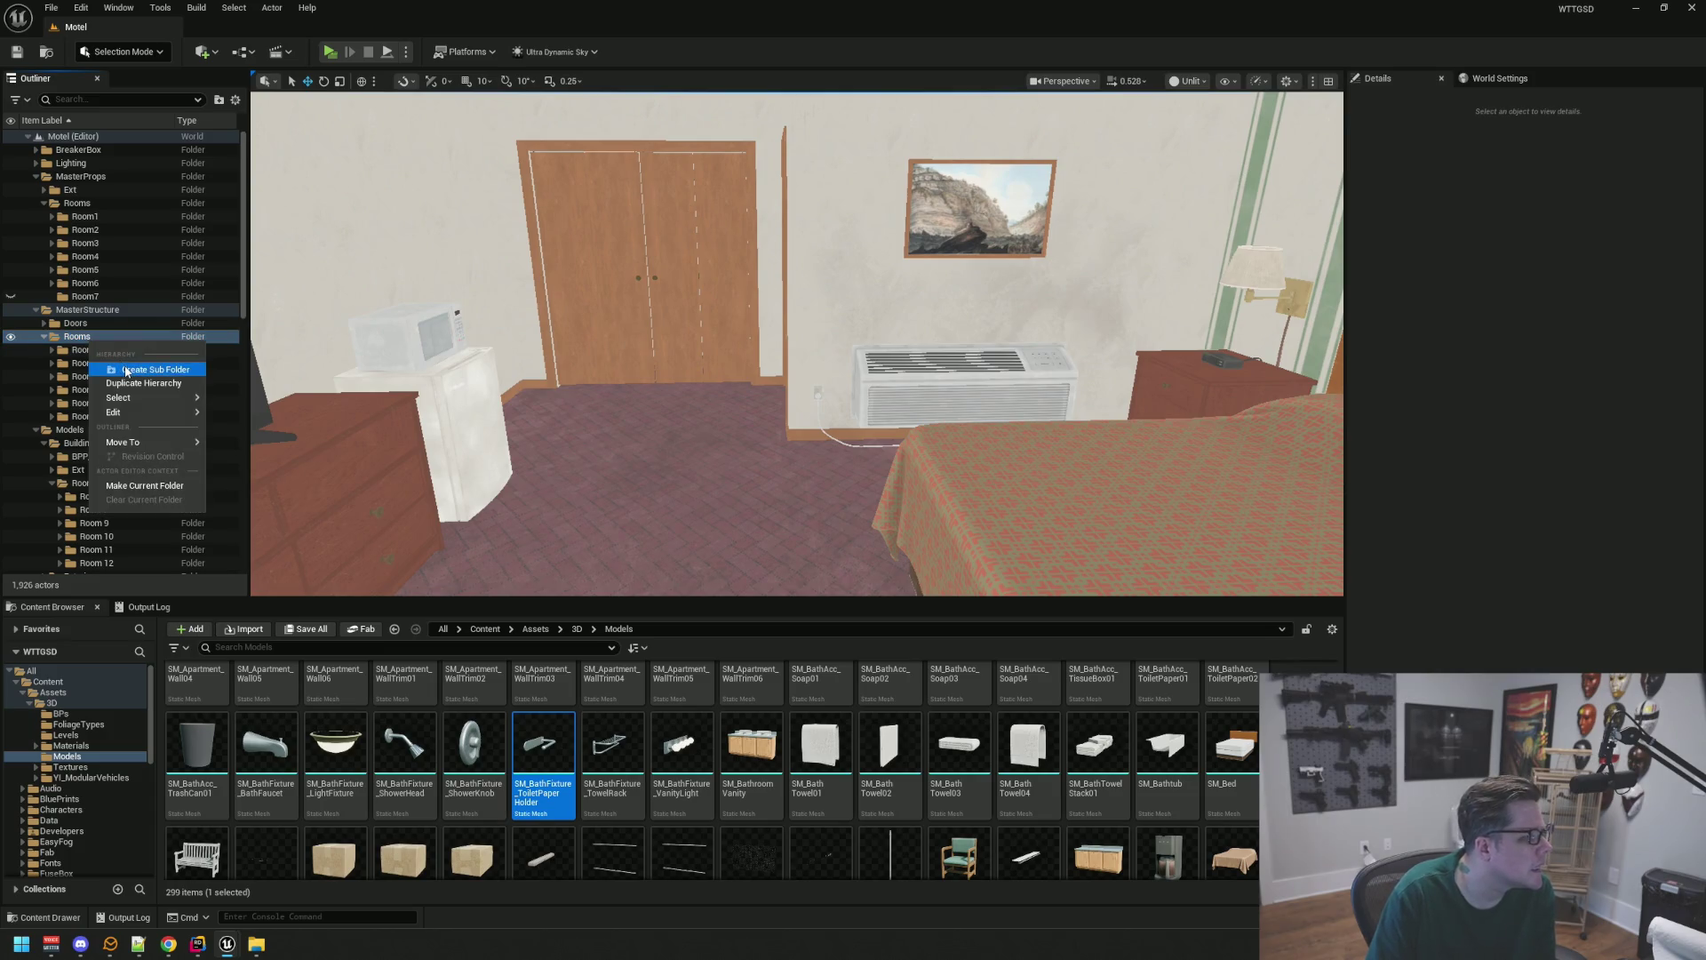
click(137, 370)
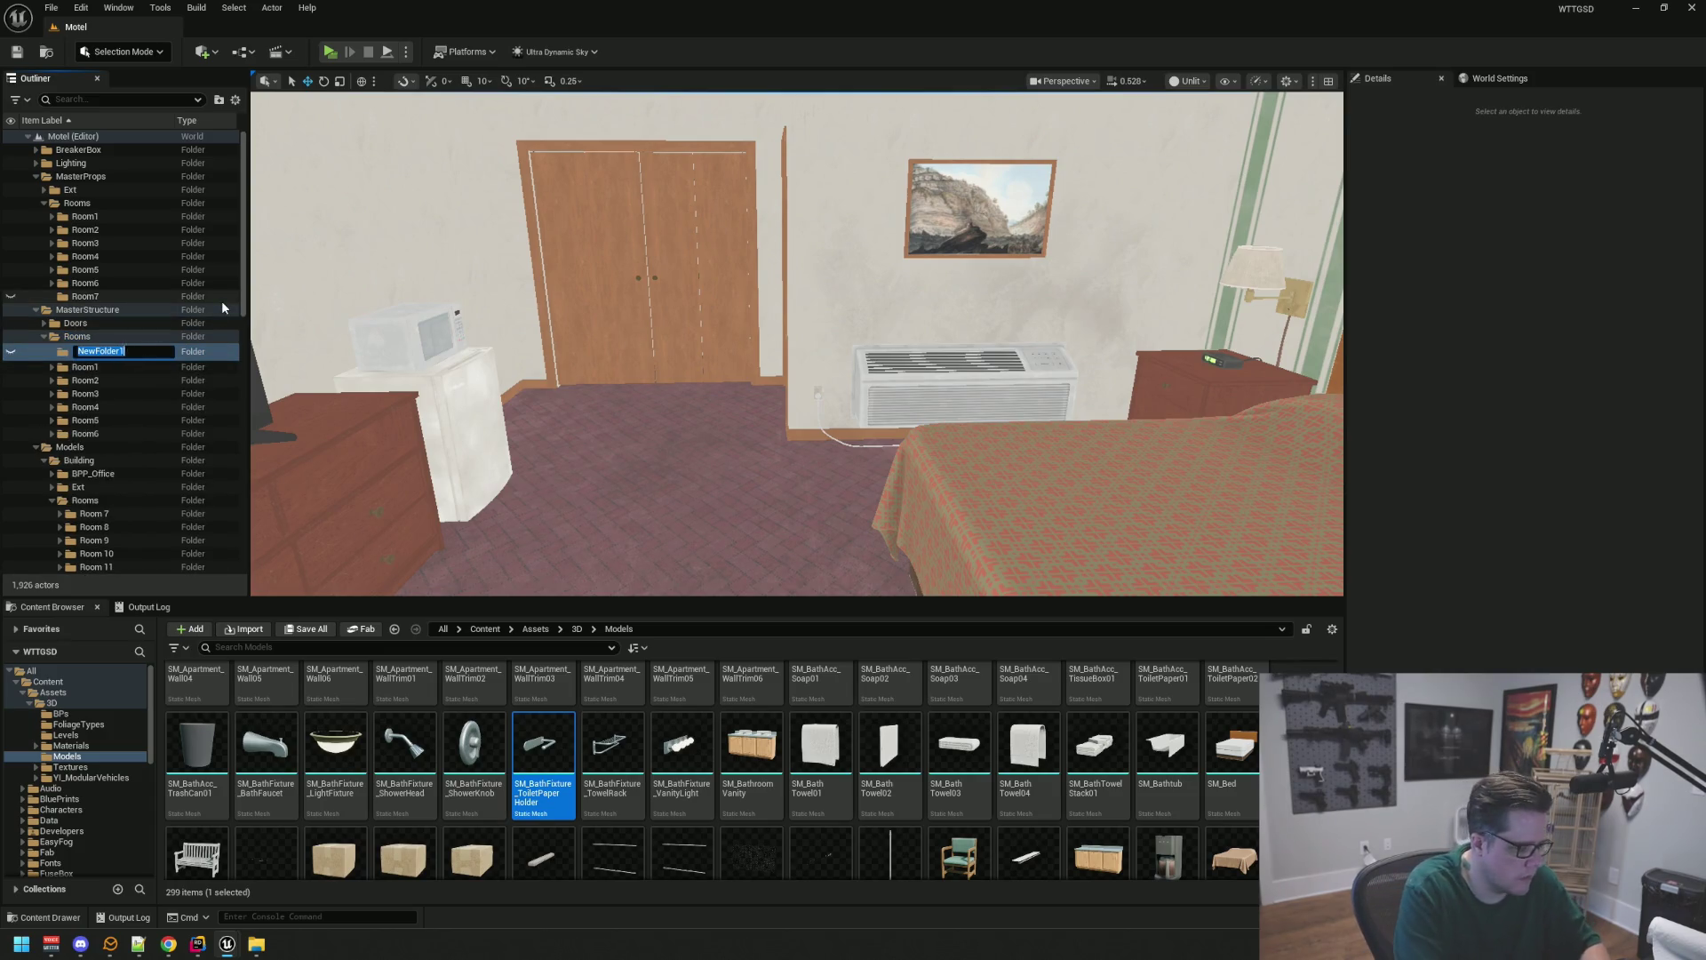
text(Room7)
key(Return)
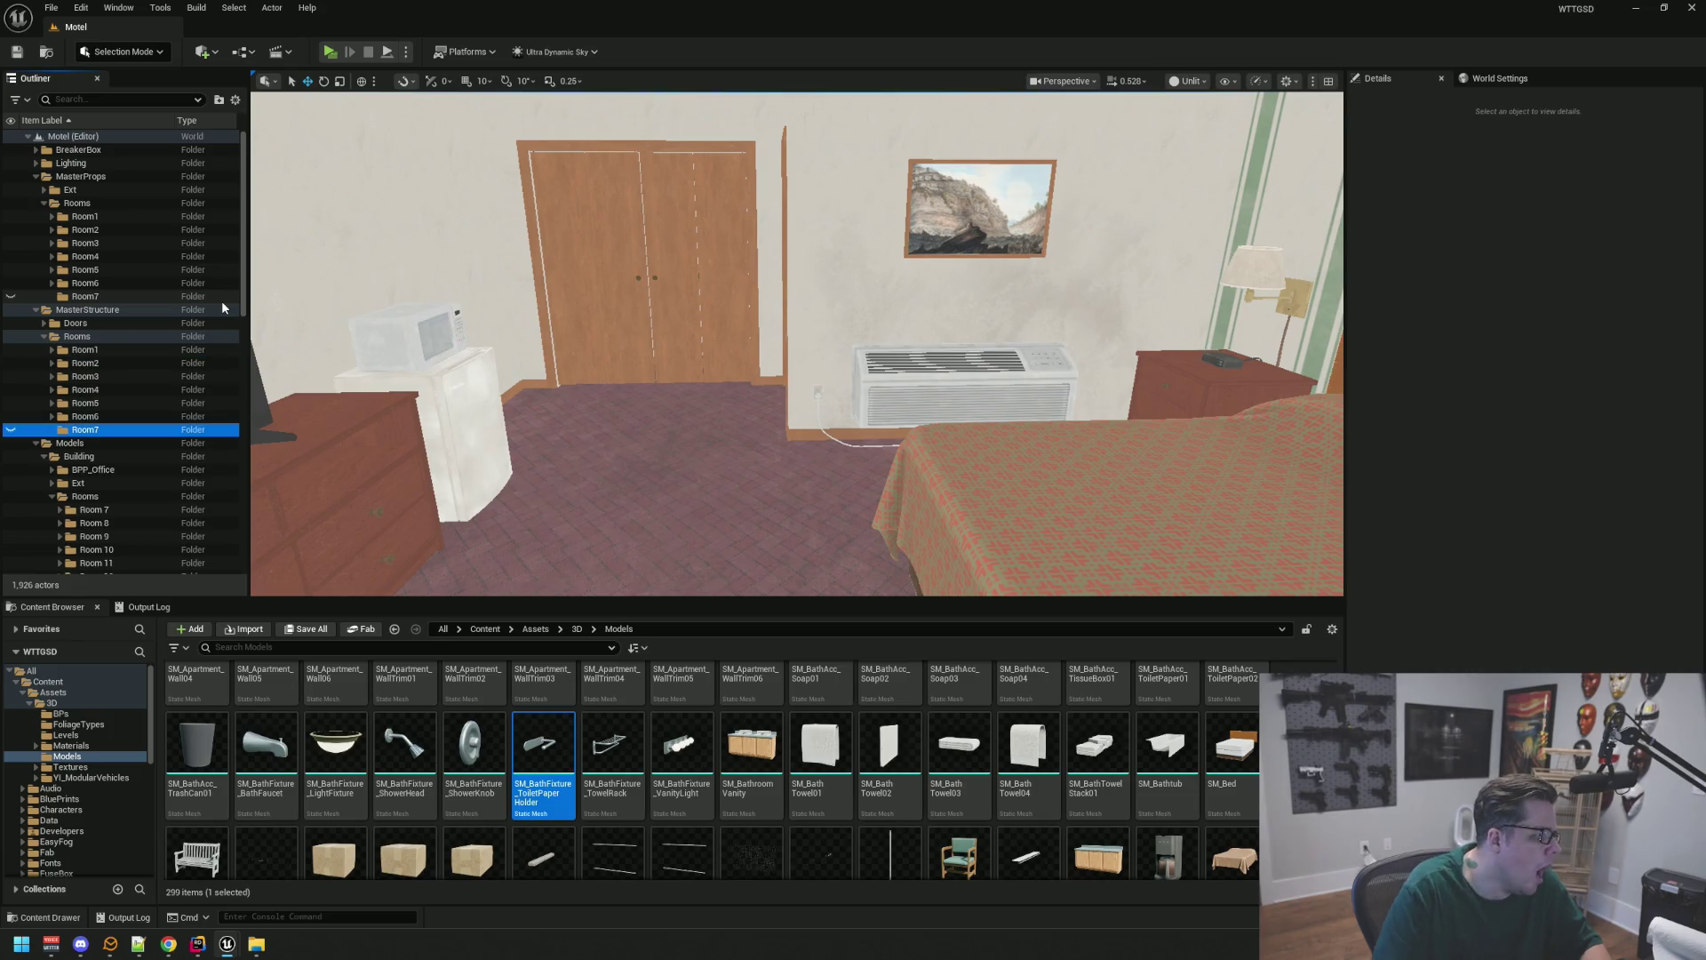
Add a subfolder named Bath inside MasterProps Room7
right_click(113, 297)
click(145, 320)
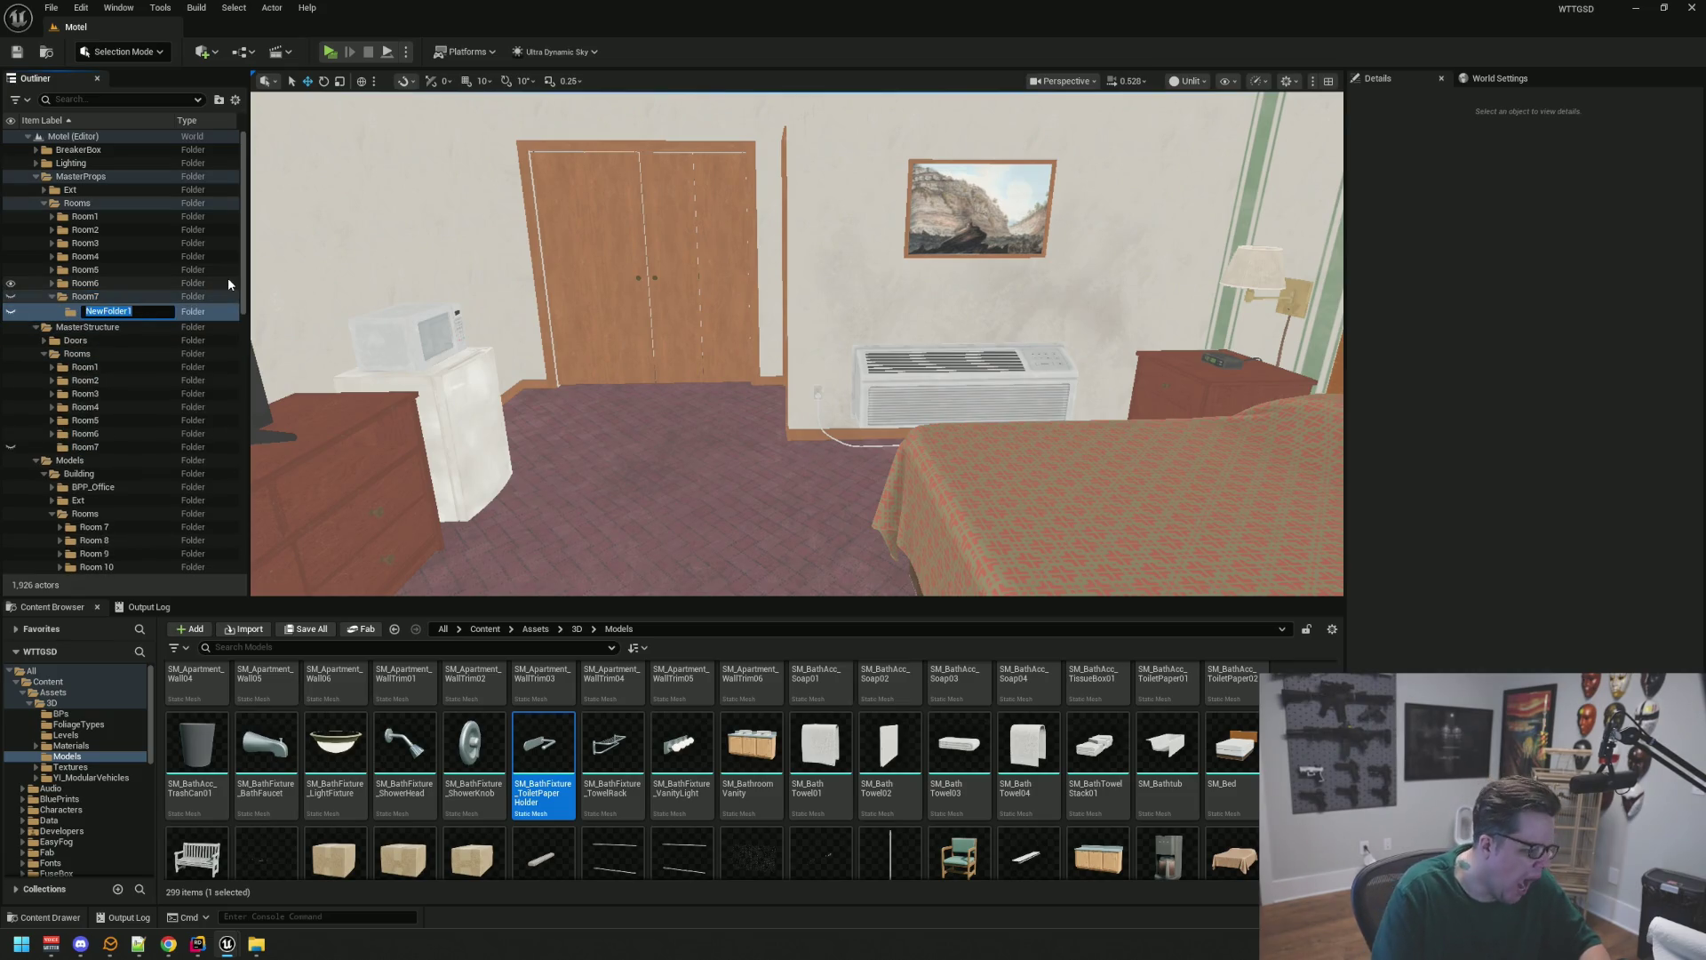
text(Bath)
key(Return)
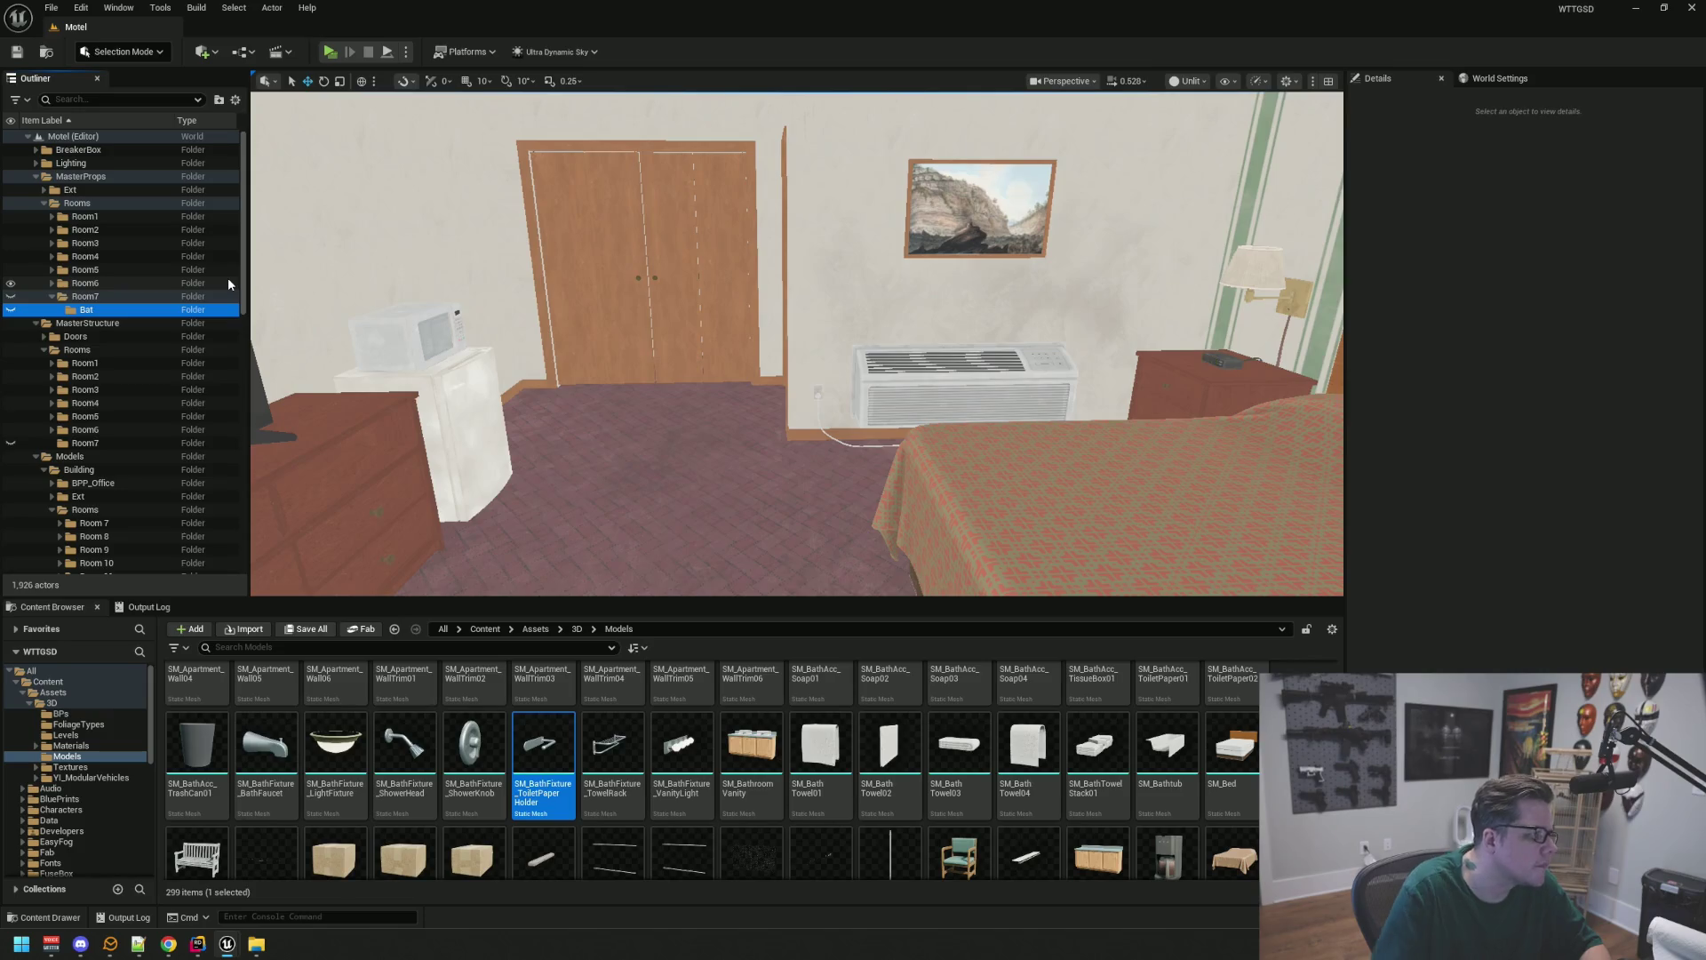
Fly along the motel exterior into Room 7 for an overhead view of its bathroom
key(s)
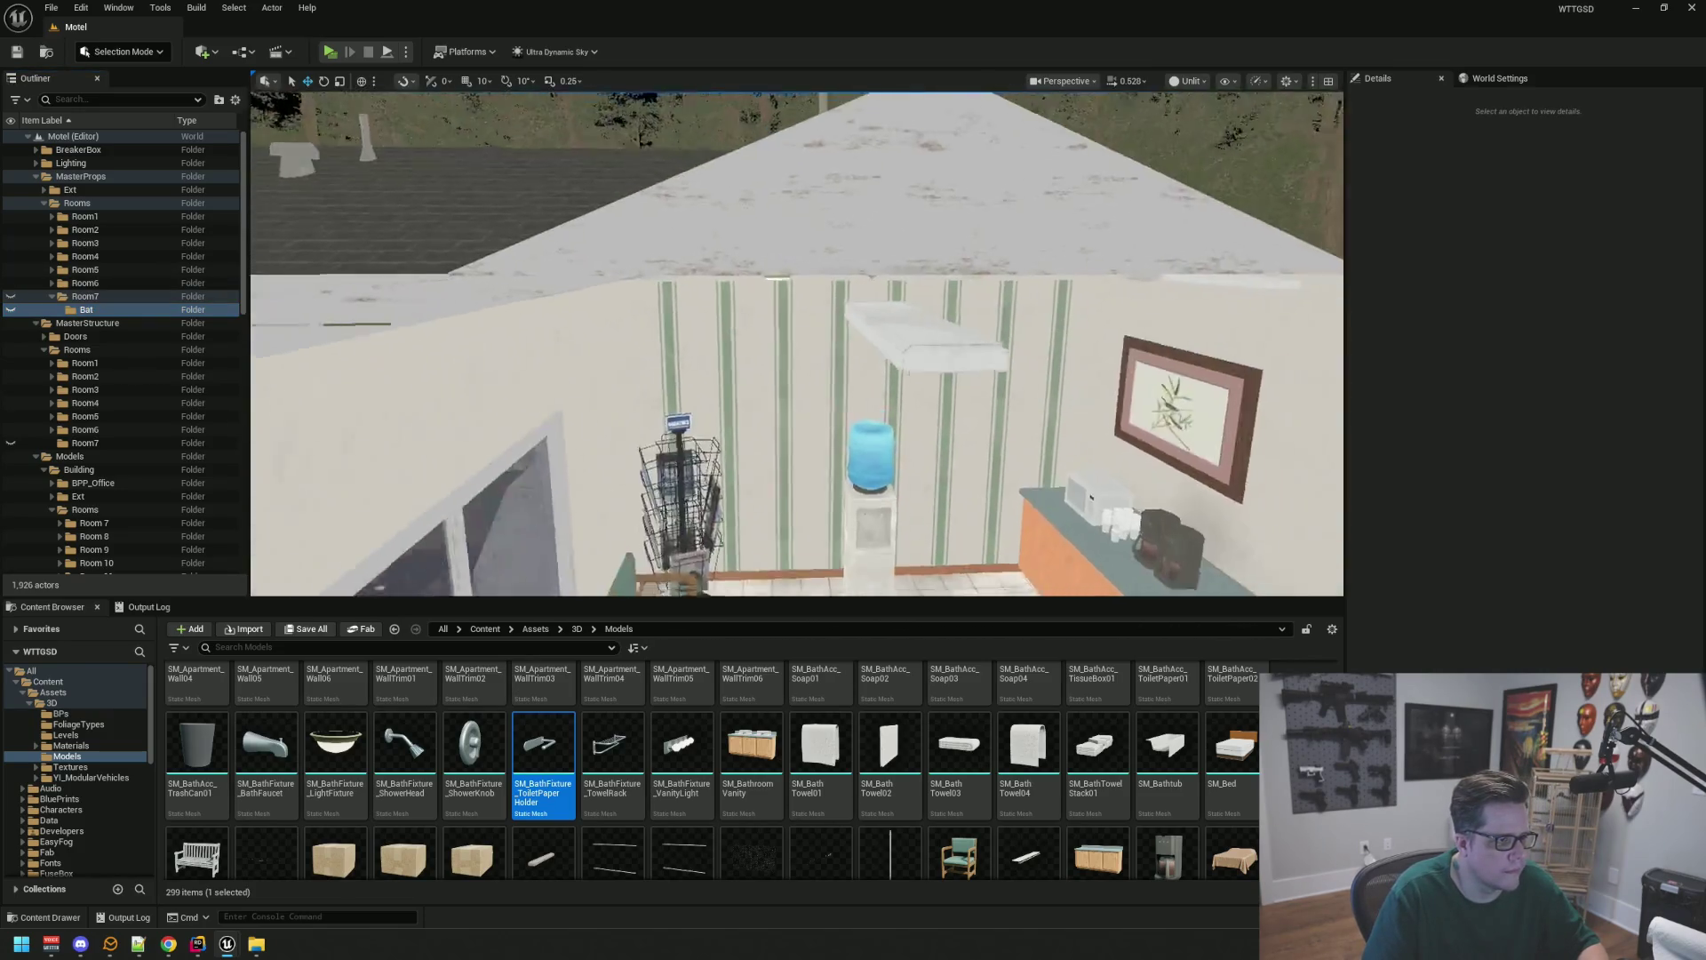
key(w)
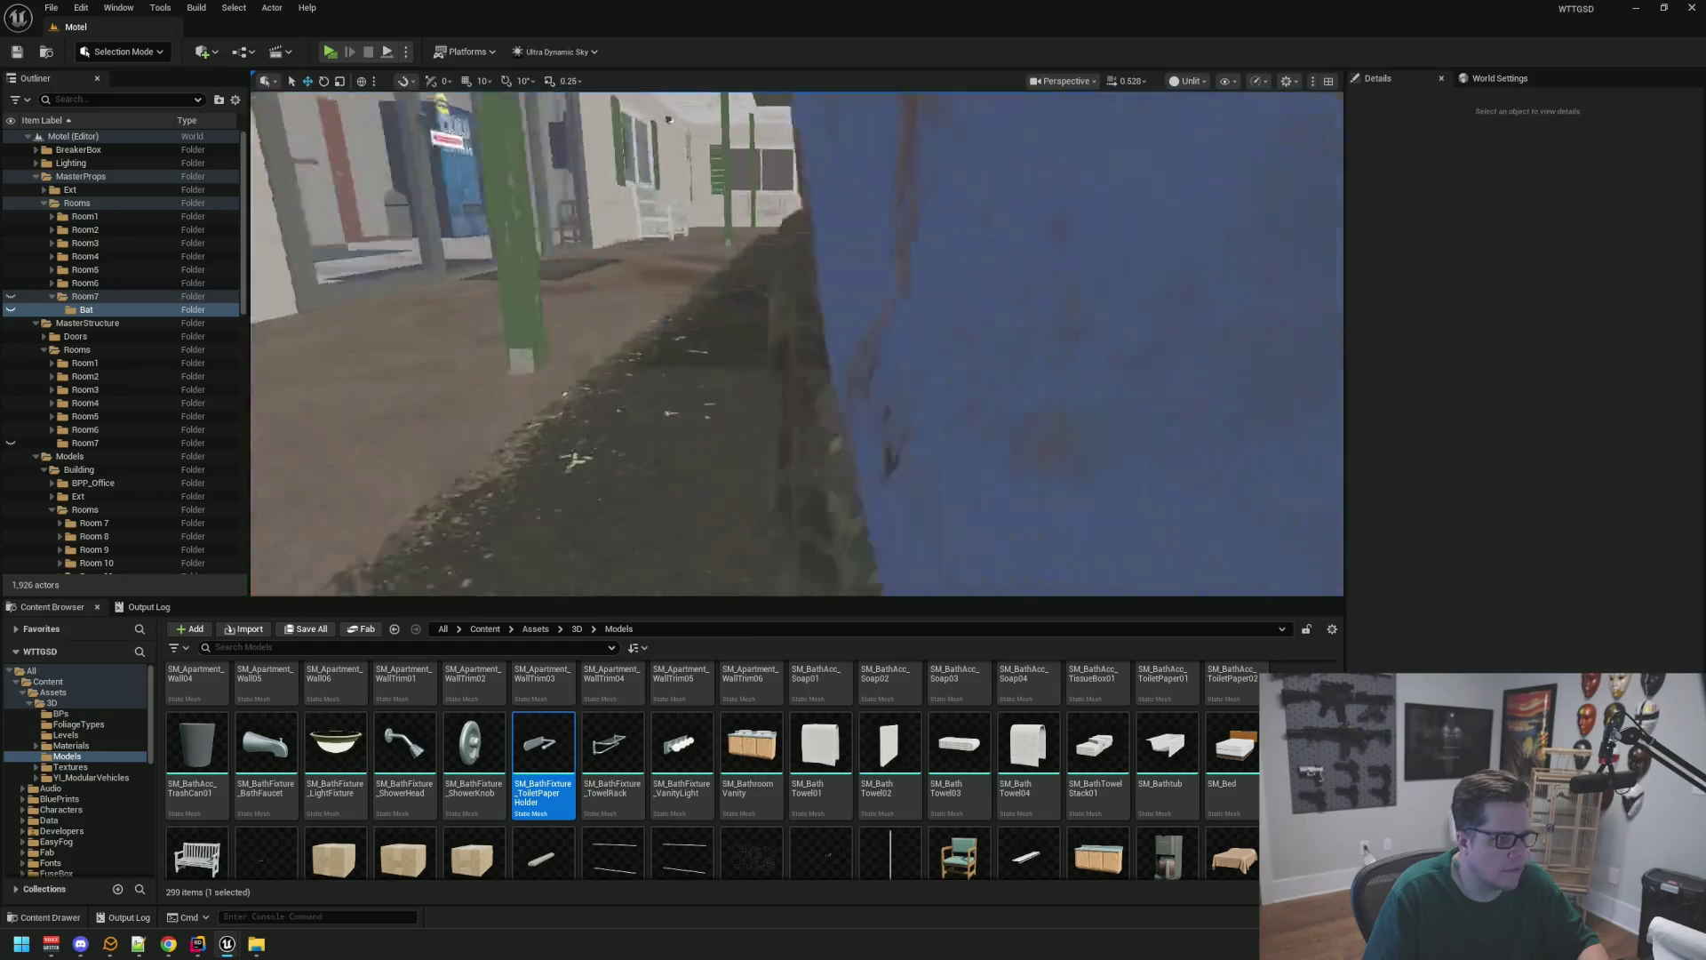
key(w)
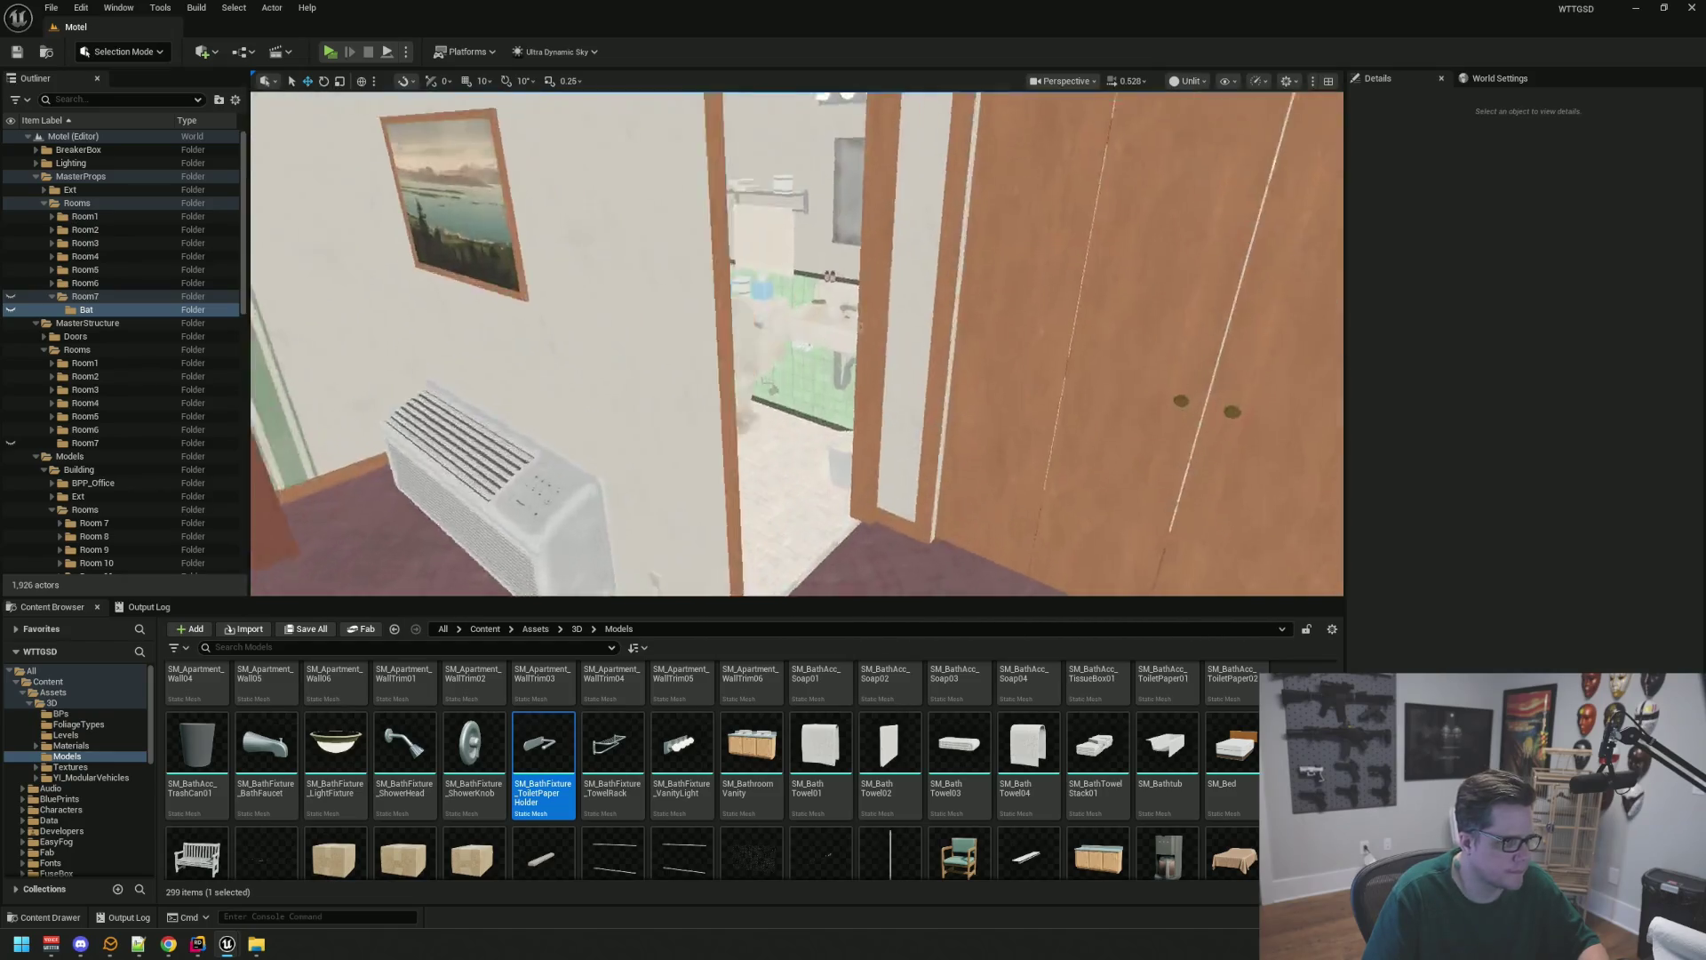
key(w)
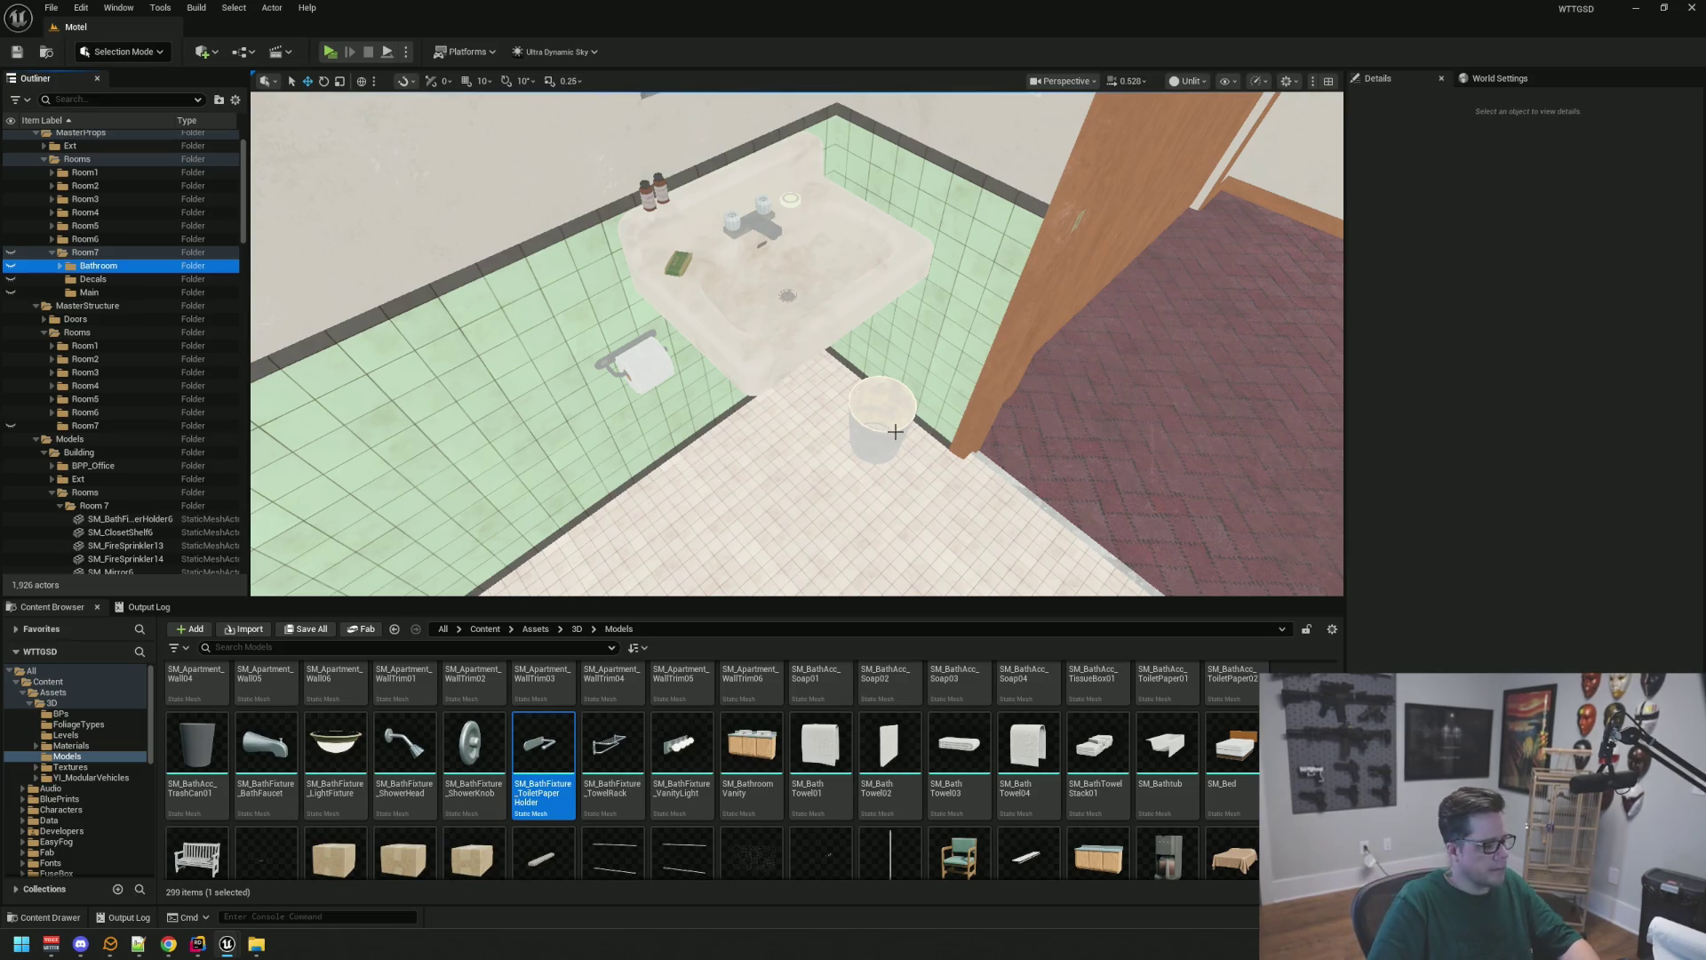
Select the bathroom trash can, towel, toilet paper roll, sink and its drain pipe
mouse_move(897, 430)
mouse_down()
mouse_move(916, 320)
mouse_move(925, 436)
mouse_up()
click(835, 391)
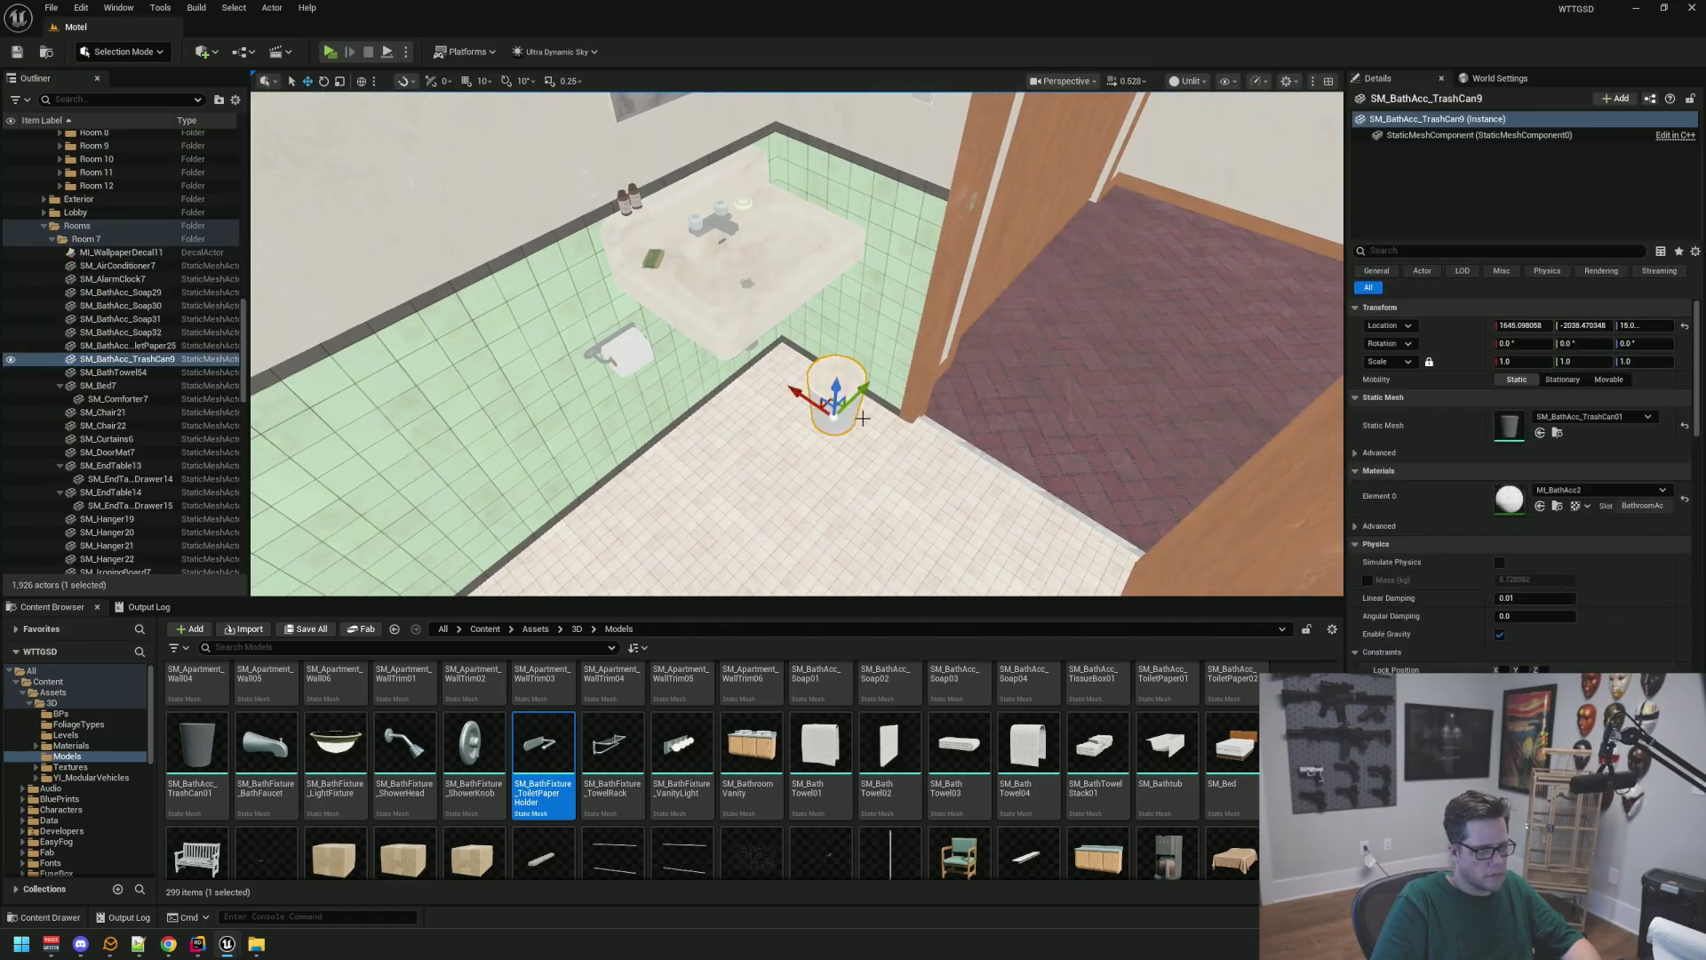
key(f)
scroll(800, 356, down, 5)
drag(800, 355, 853, 462)
mouse_move(738, 338)
mouse_down()
mouse_move(739, 381)
mouse_move(739, 338)
mouse_up()
ctrl+click(738, 380)
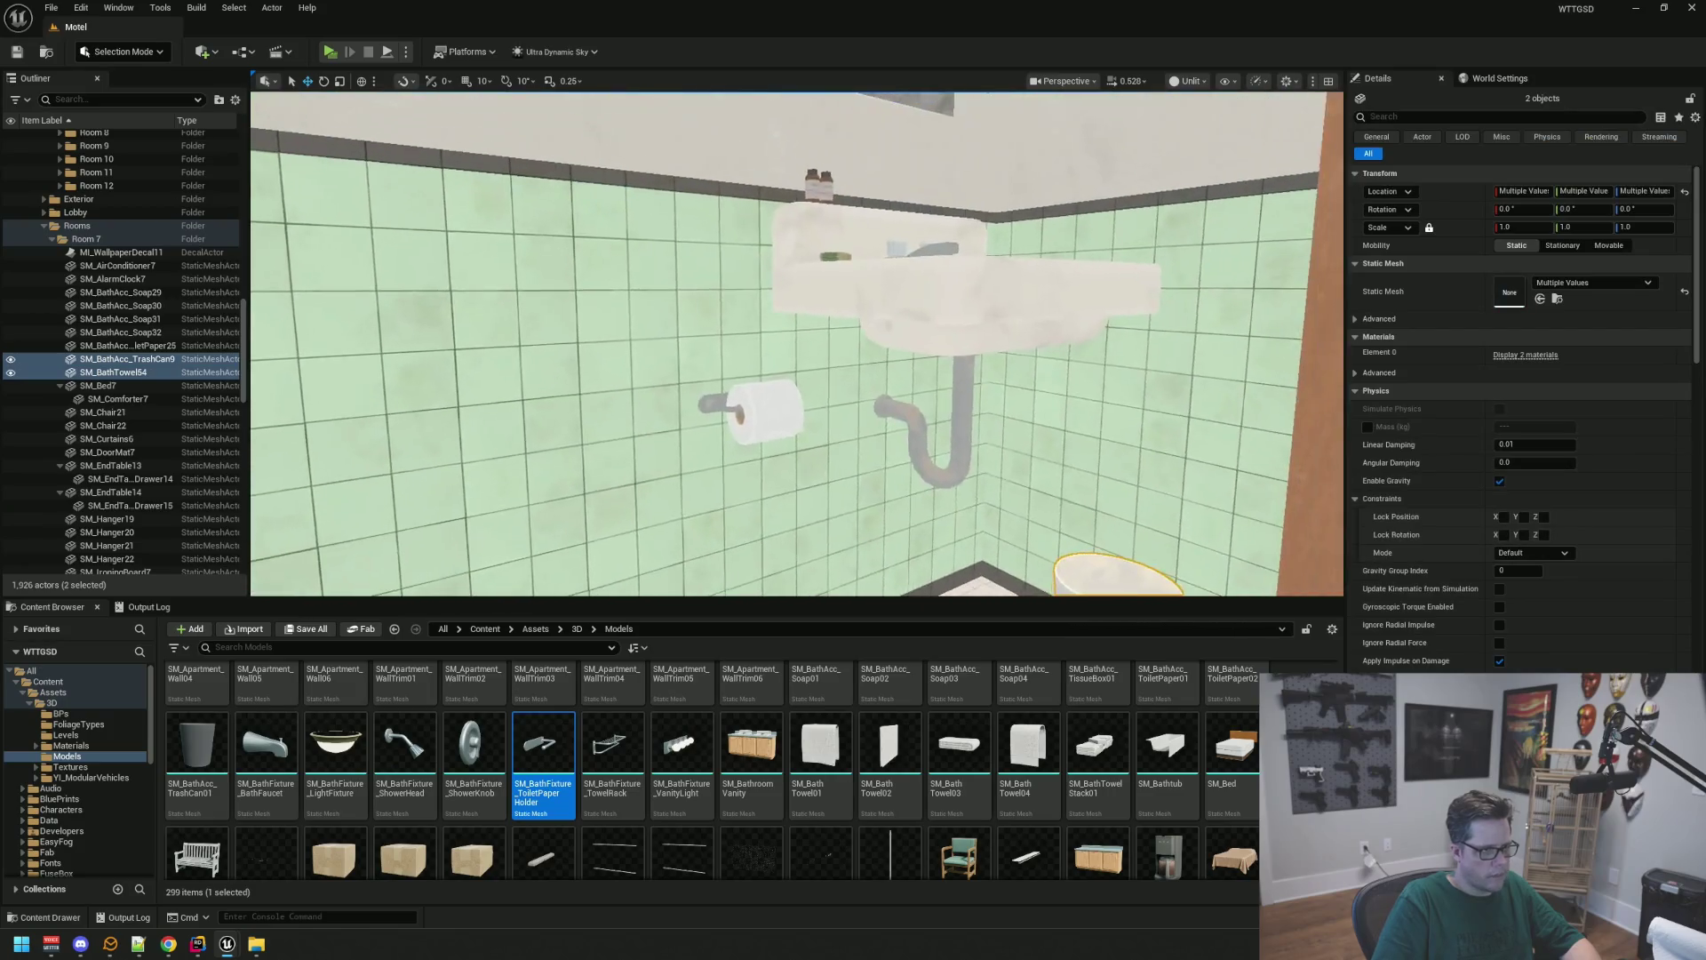
ctrl+click(789, 423)
mouse_move(788, 423)
mouse_down()
mouse_move(778, 480)
mouse_move(781, 447)
mouse_up()
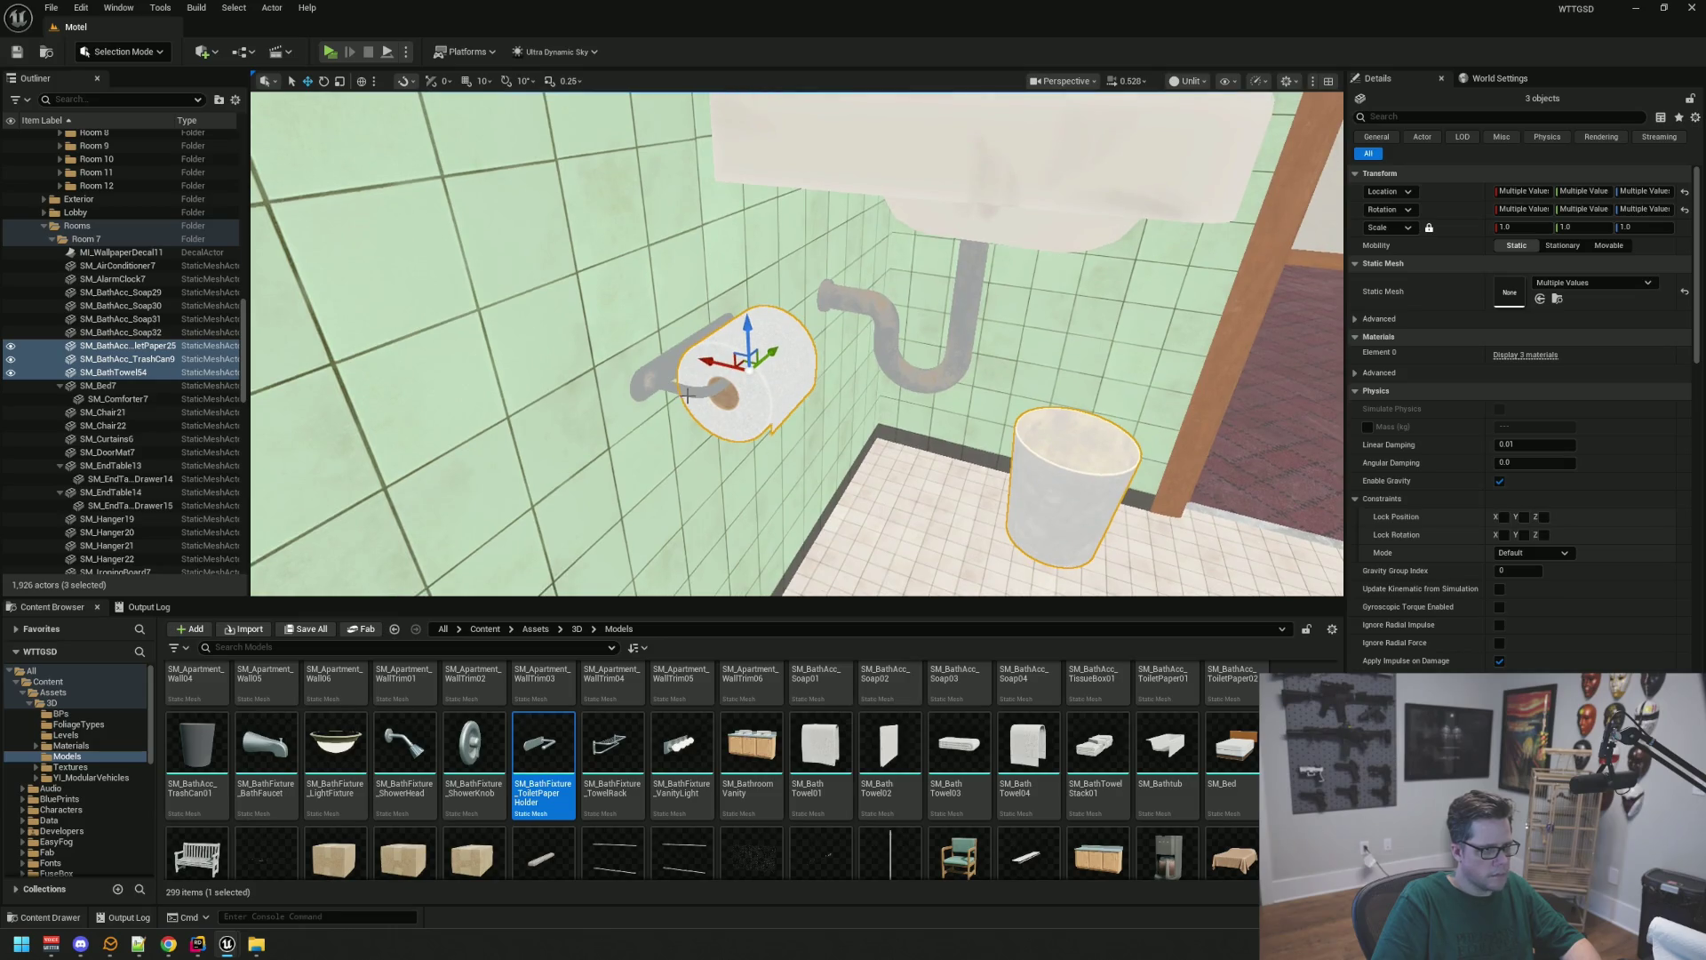
ctrl+click(897, 347)
mouse_move(897, 347)
mouse_down()
mouse_move(800, 400)
mouse_move(773, 450)
mouse_move(827, 466)
mouse_move(801, 457)
mouse_up()
ctrl+click(800, 356)
Add the soap, two bottles, soap dish and mirror, file them into Room7 Bathroom, and check visibility
scroll(801, 457, down, 3)
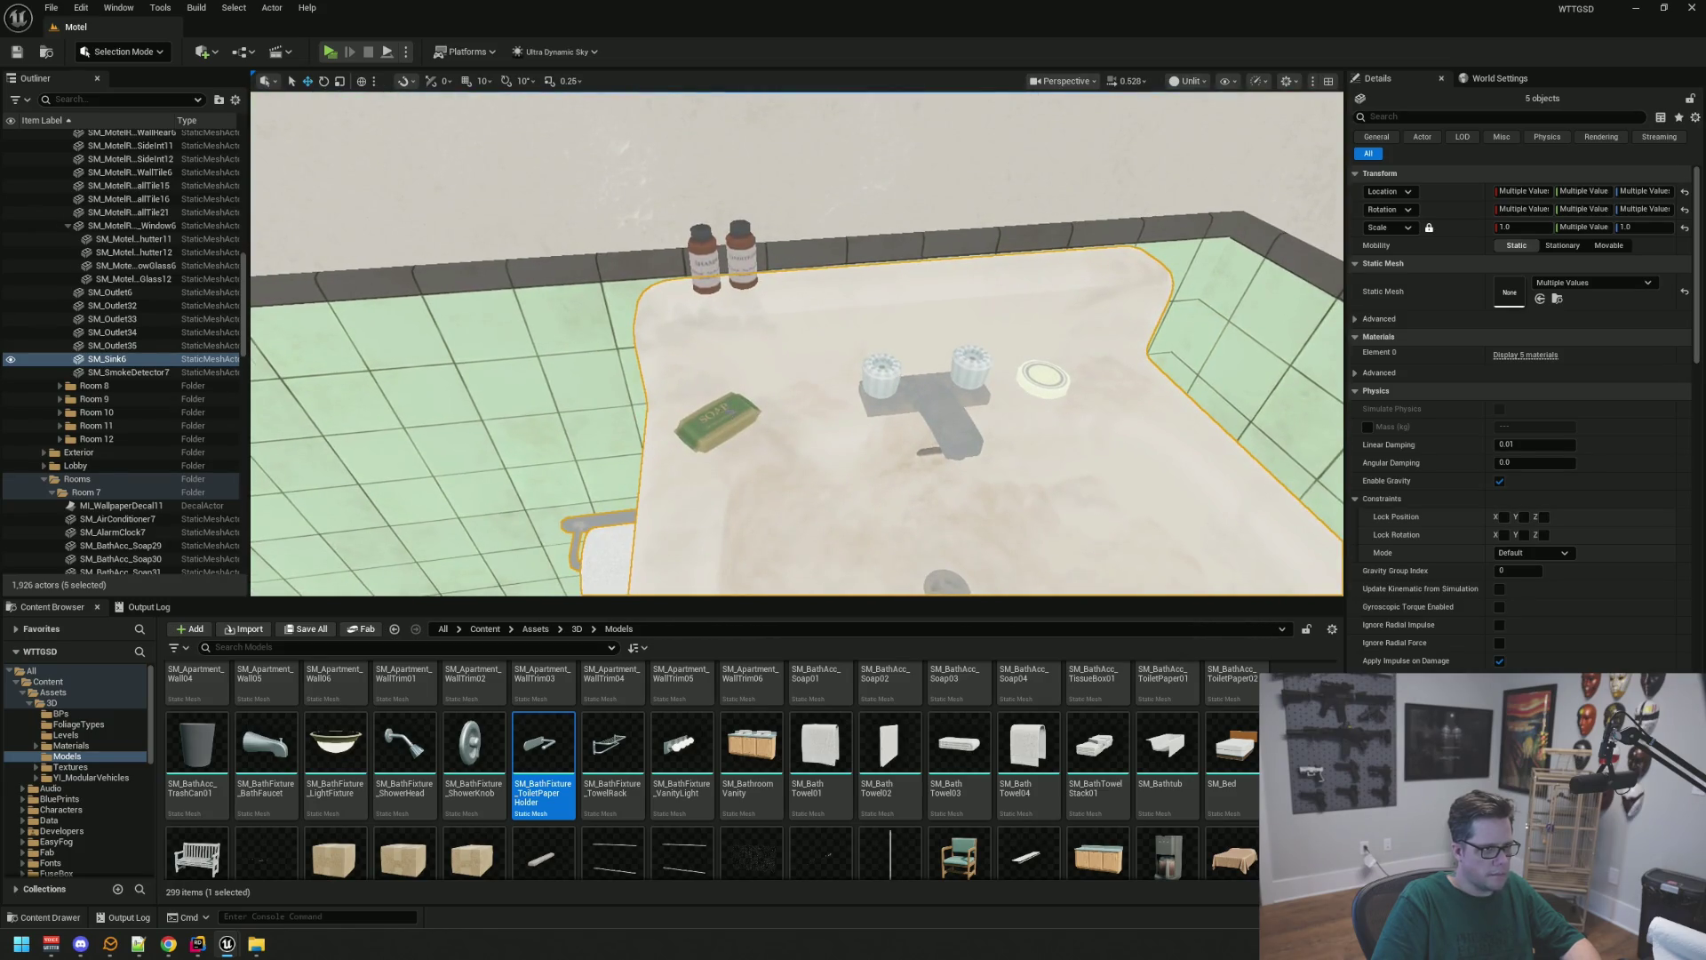
ctrl+click(733, 420)
ctrl+click(745, 260)
ctrl+click(698, 266)
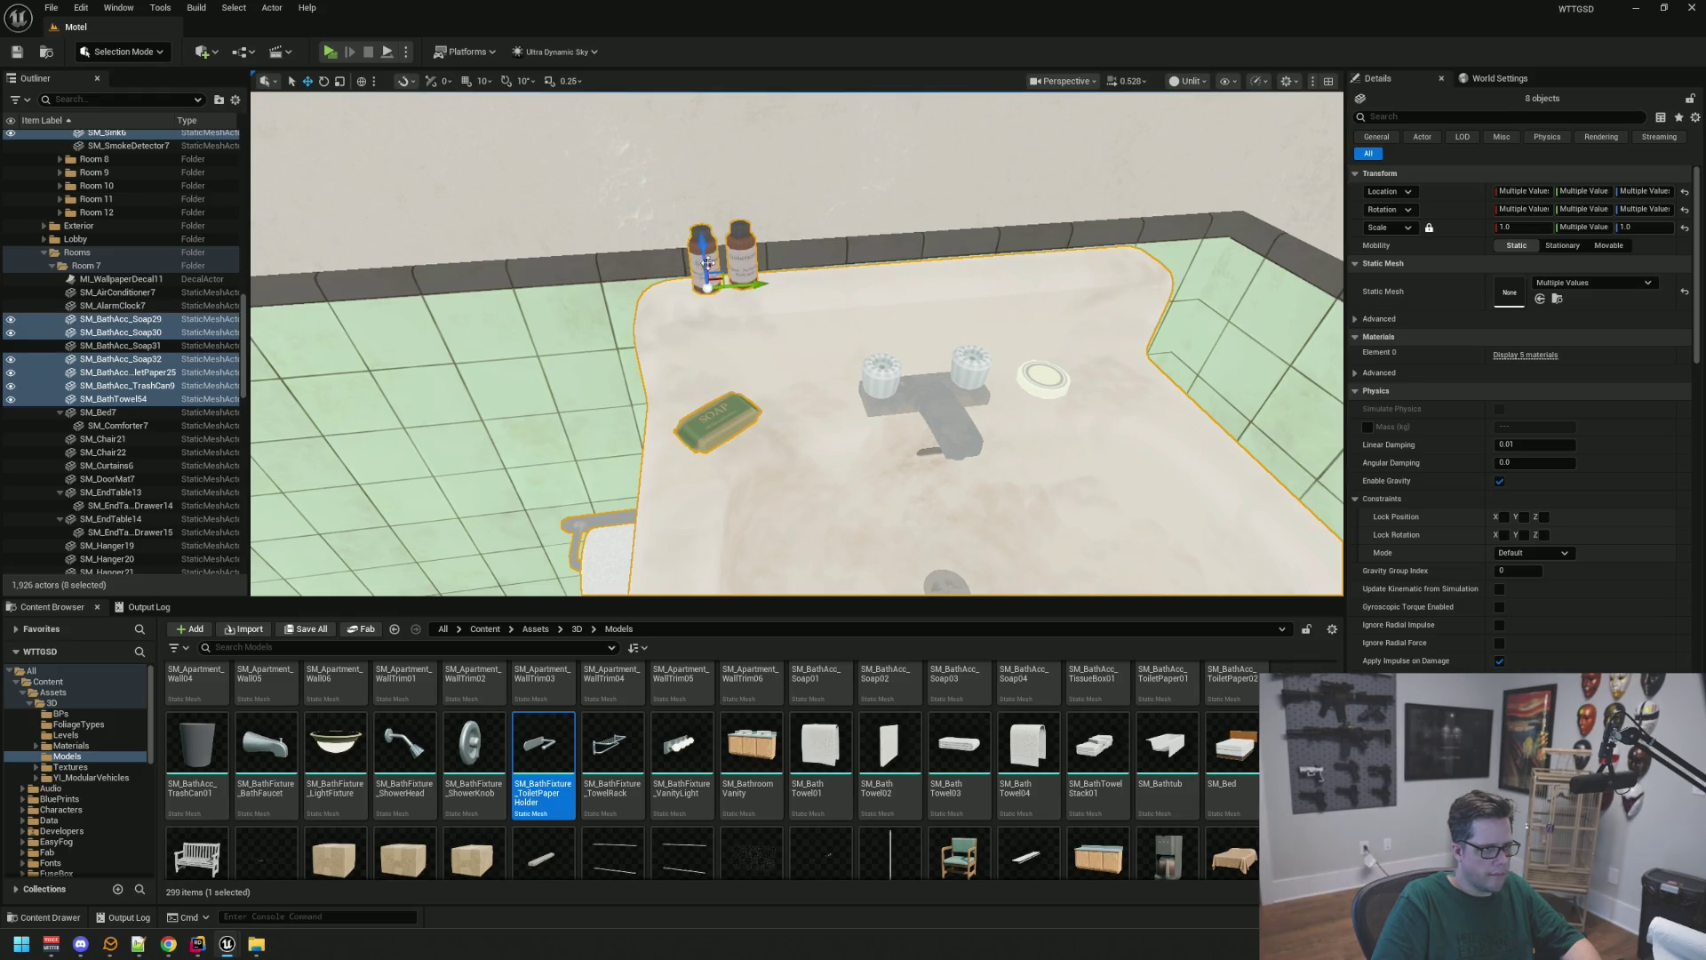
ctrl+click(1040, 373)
drag(861, 409, 854, 370)
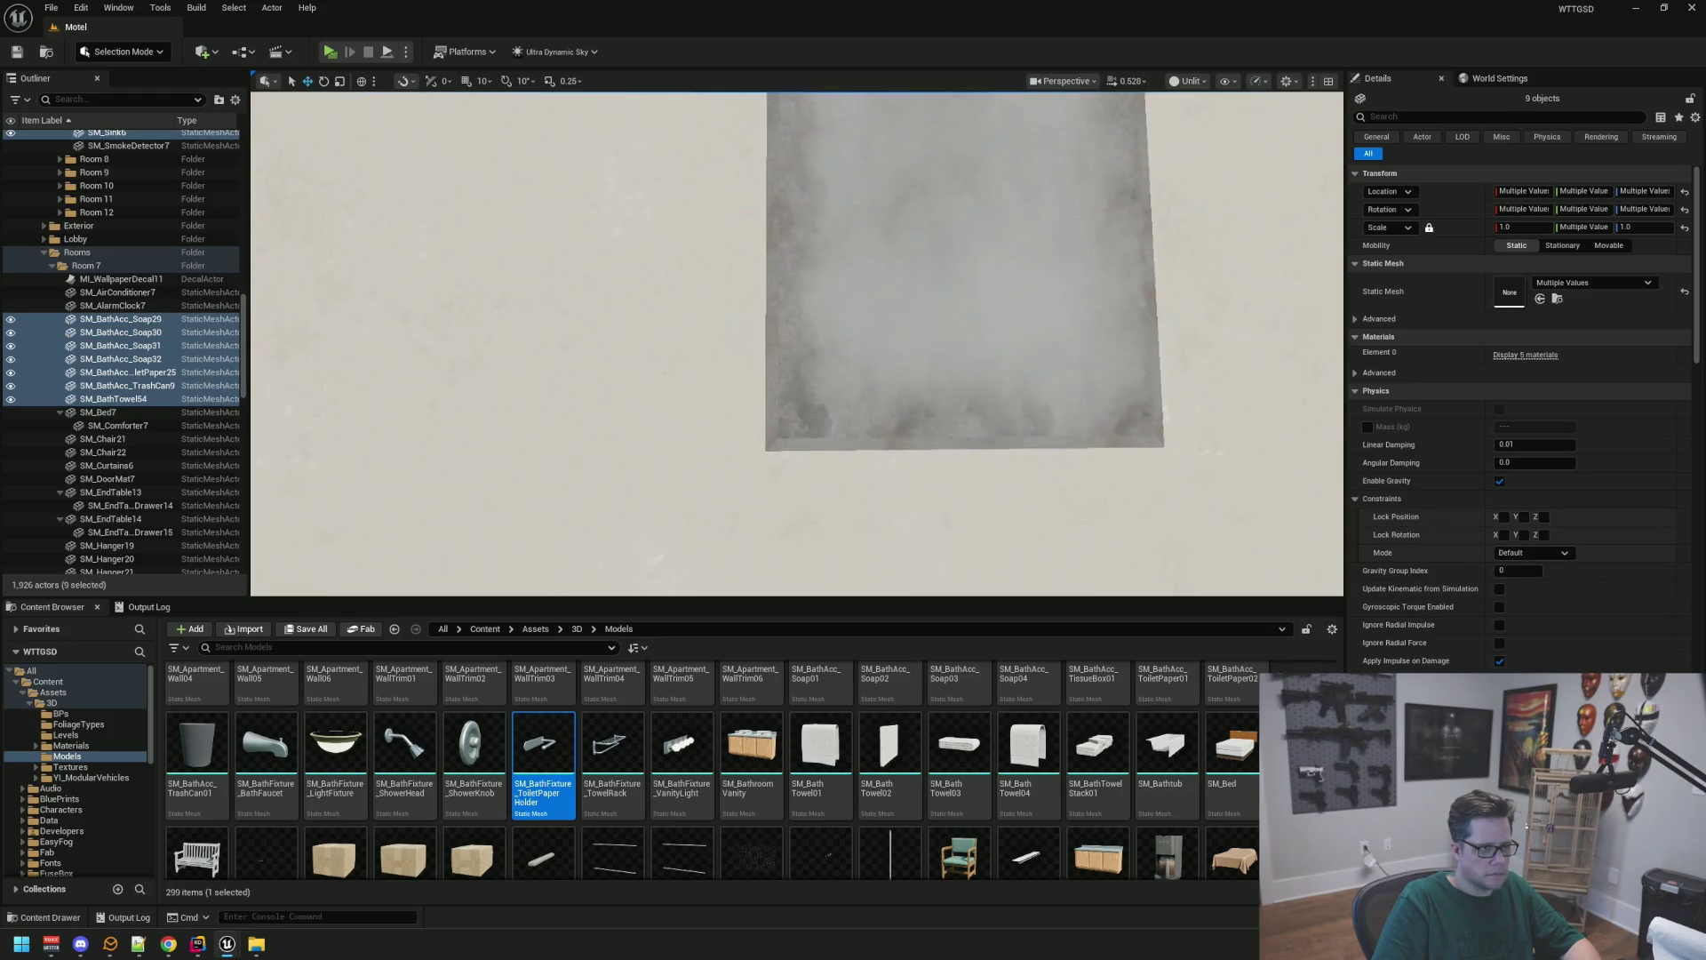
ctrl+click(854, 370)
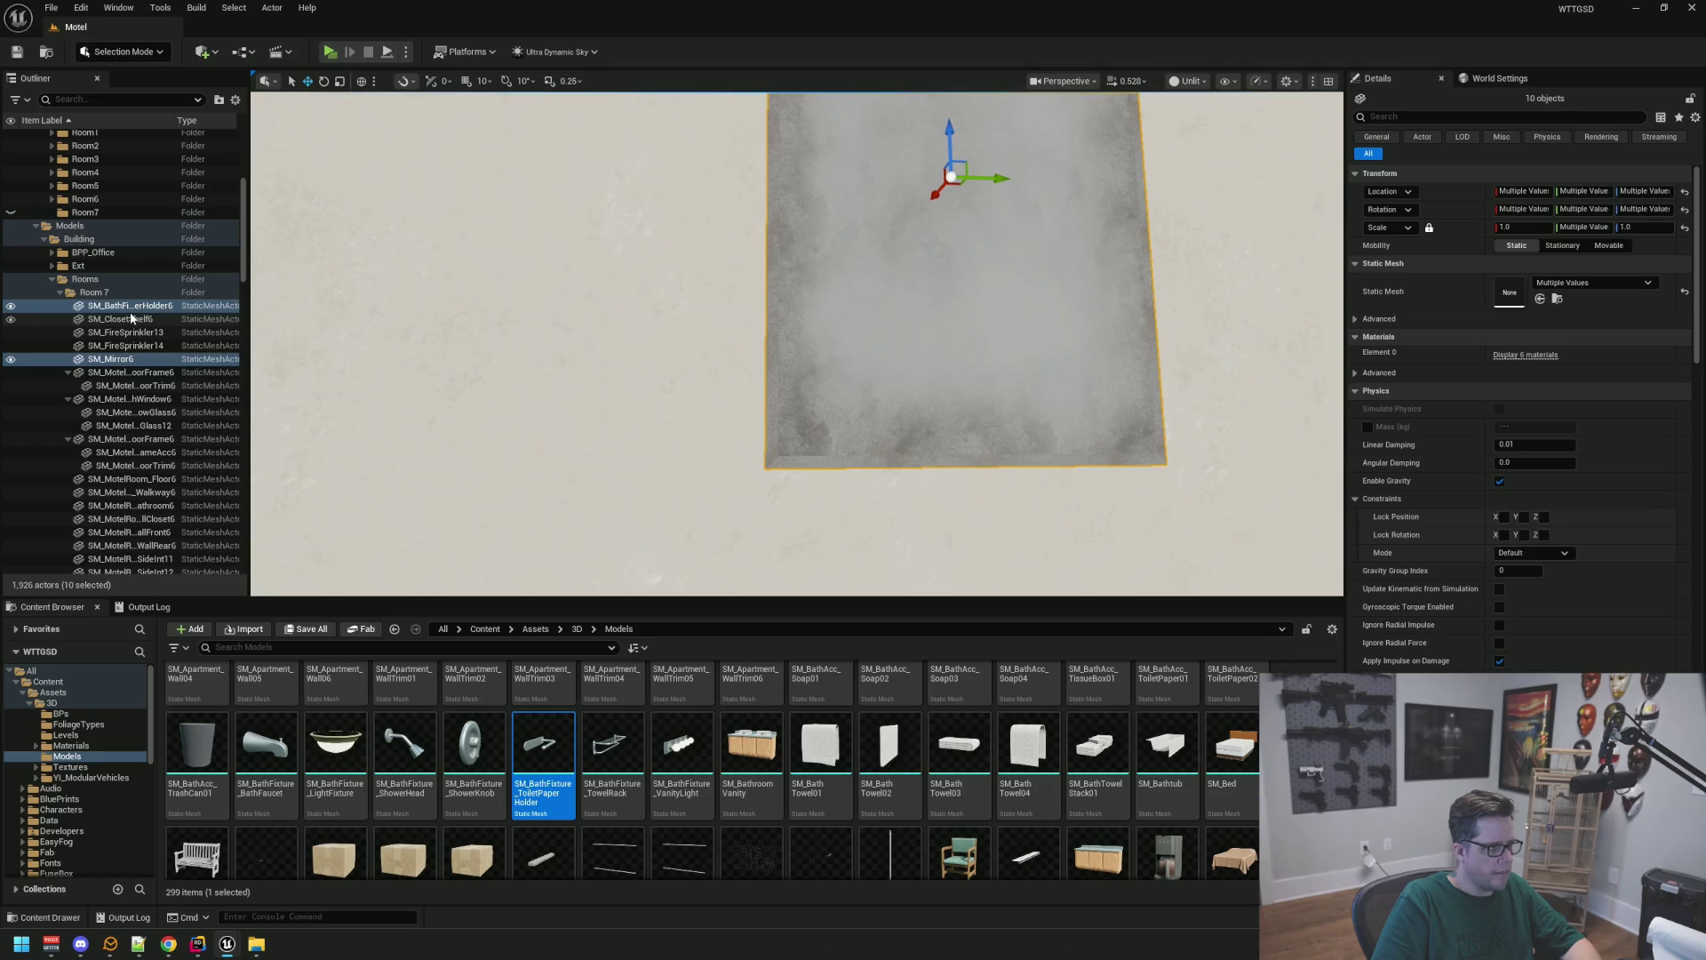
mouse_move(132, 318)
mouse_down()
mouse_move(152, 263)
mouse_move(94, 339)
mouse_move(96, 315)
mouse_up()
click(11, 311)
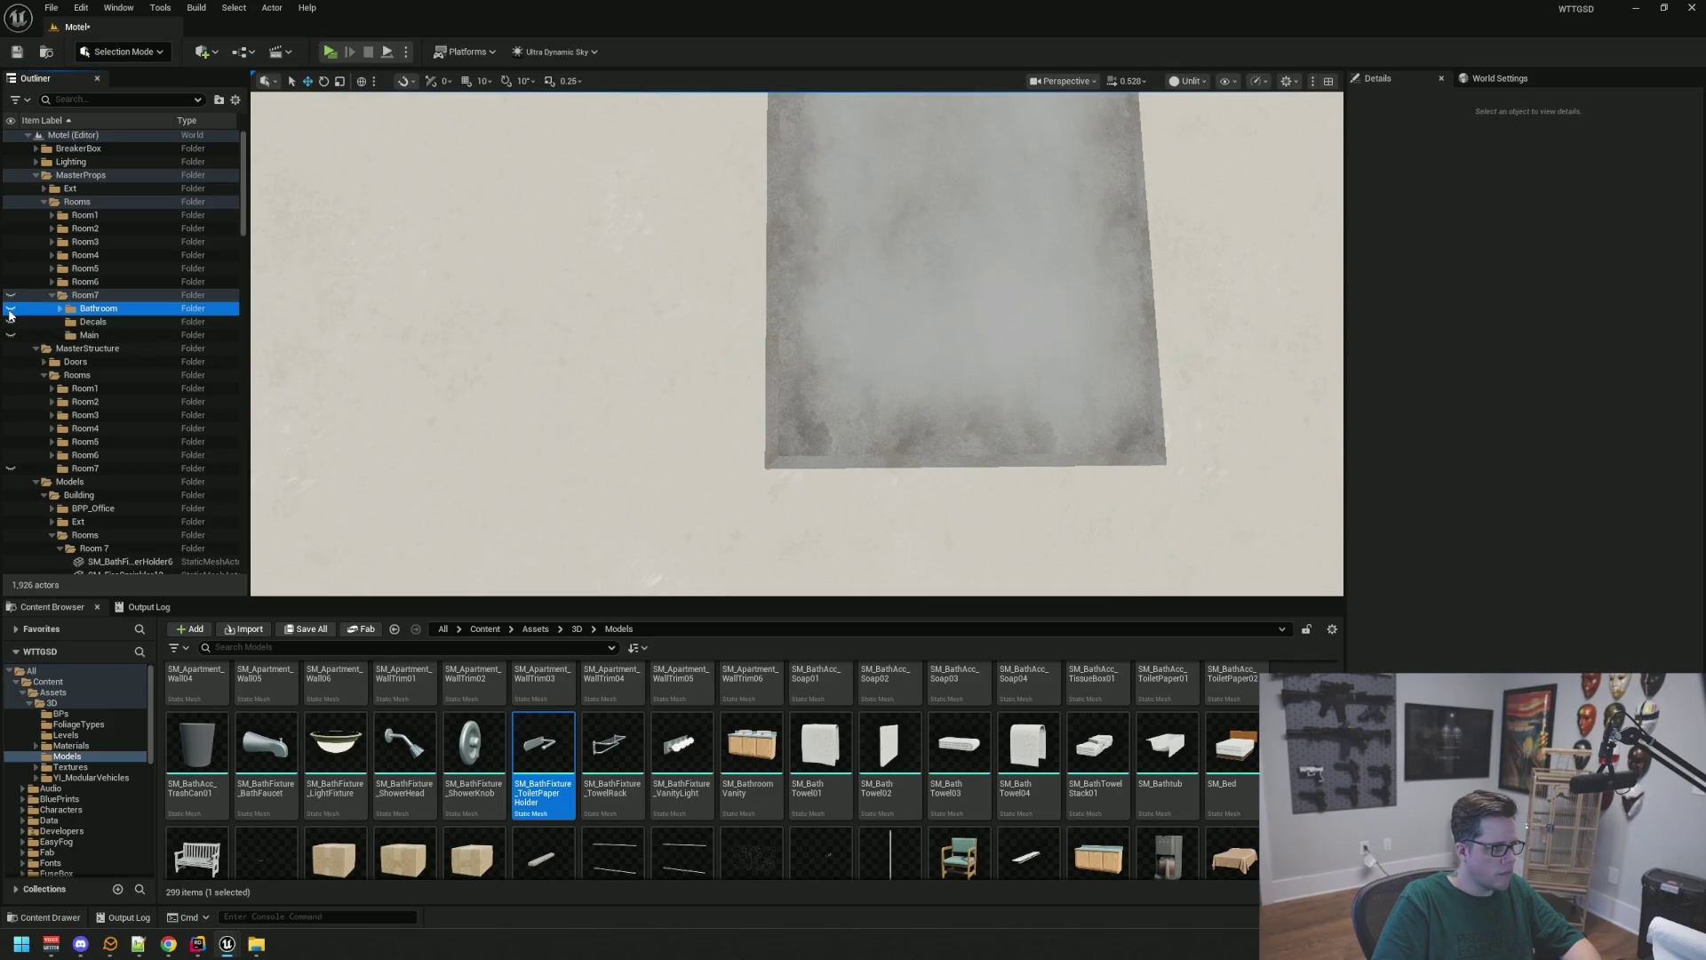
mouse_move(711, 356)
mouse_down()
mouse_move(782, 320)
mouse_move(764, 337)
mouse_up()
click(11, 309)
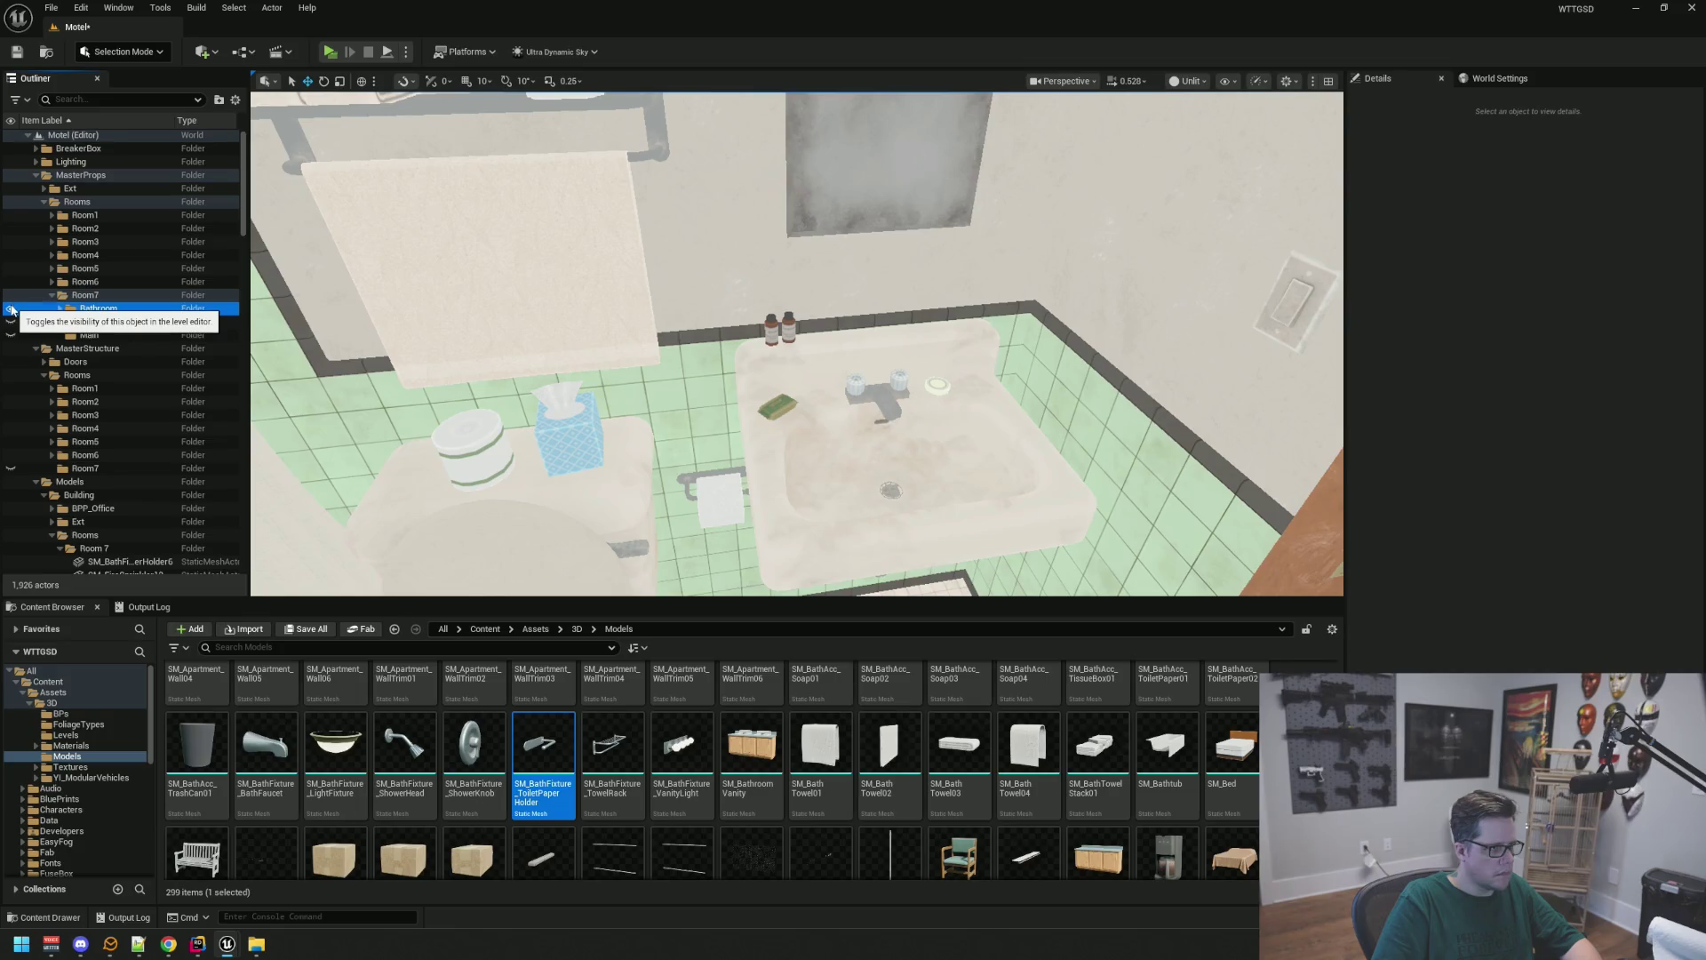
click(10, 309)
Select the sink, toilet-paper holder and bracket, trash can, soap, two bottles and mirror
drag(350, 305, 563, 339)
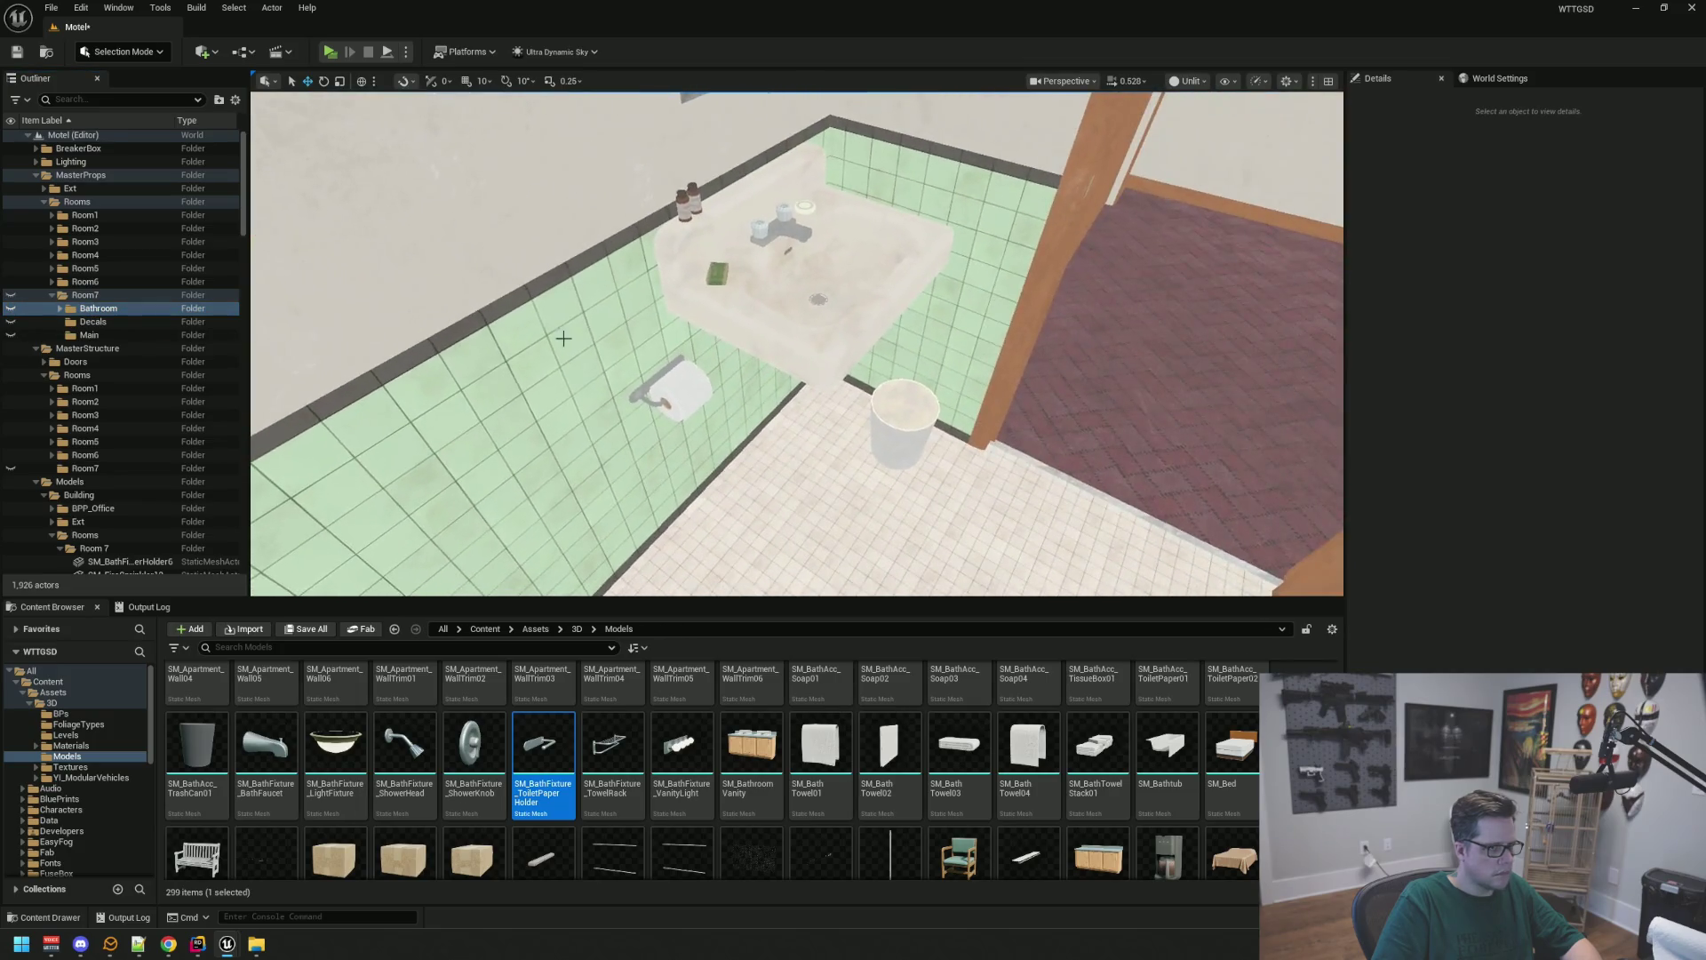
click(800, 267)
drag(800, 267, 764, 302)
key(f)
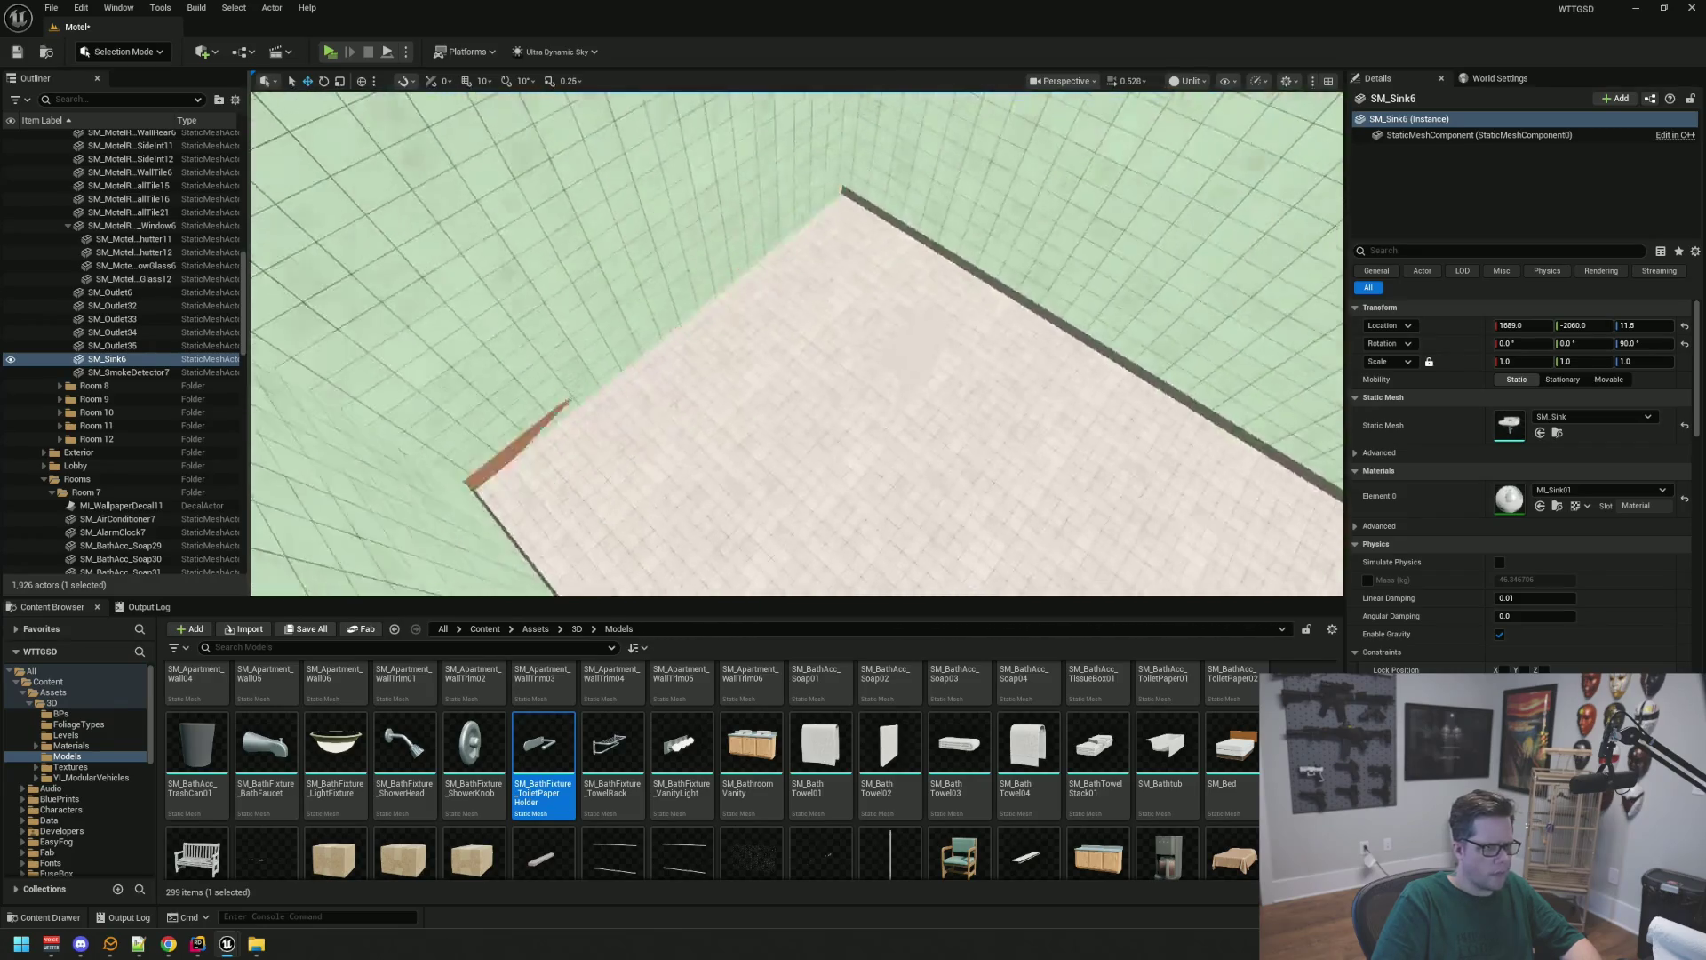
ctrl+click(746, 407)
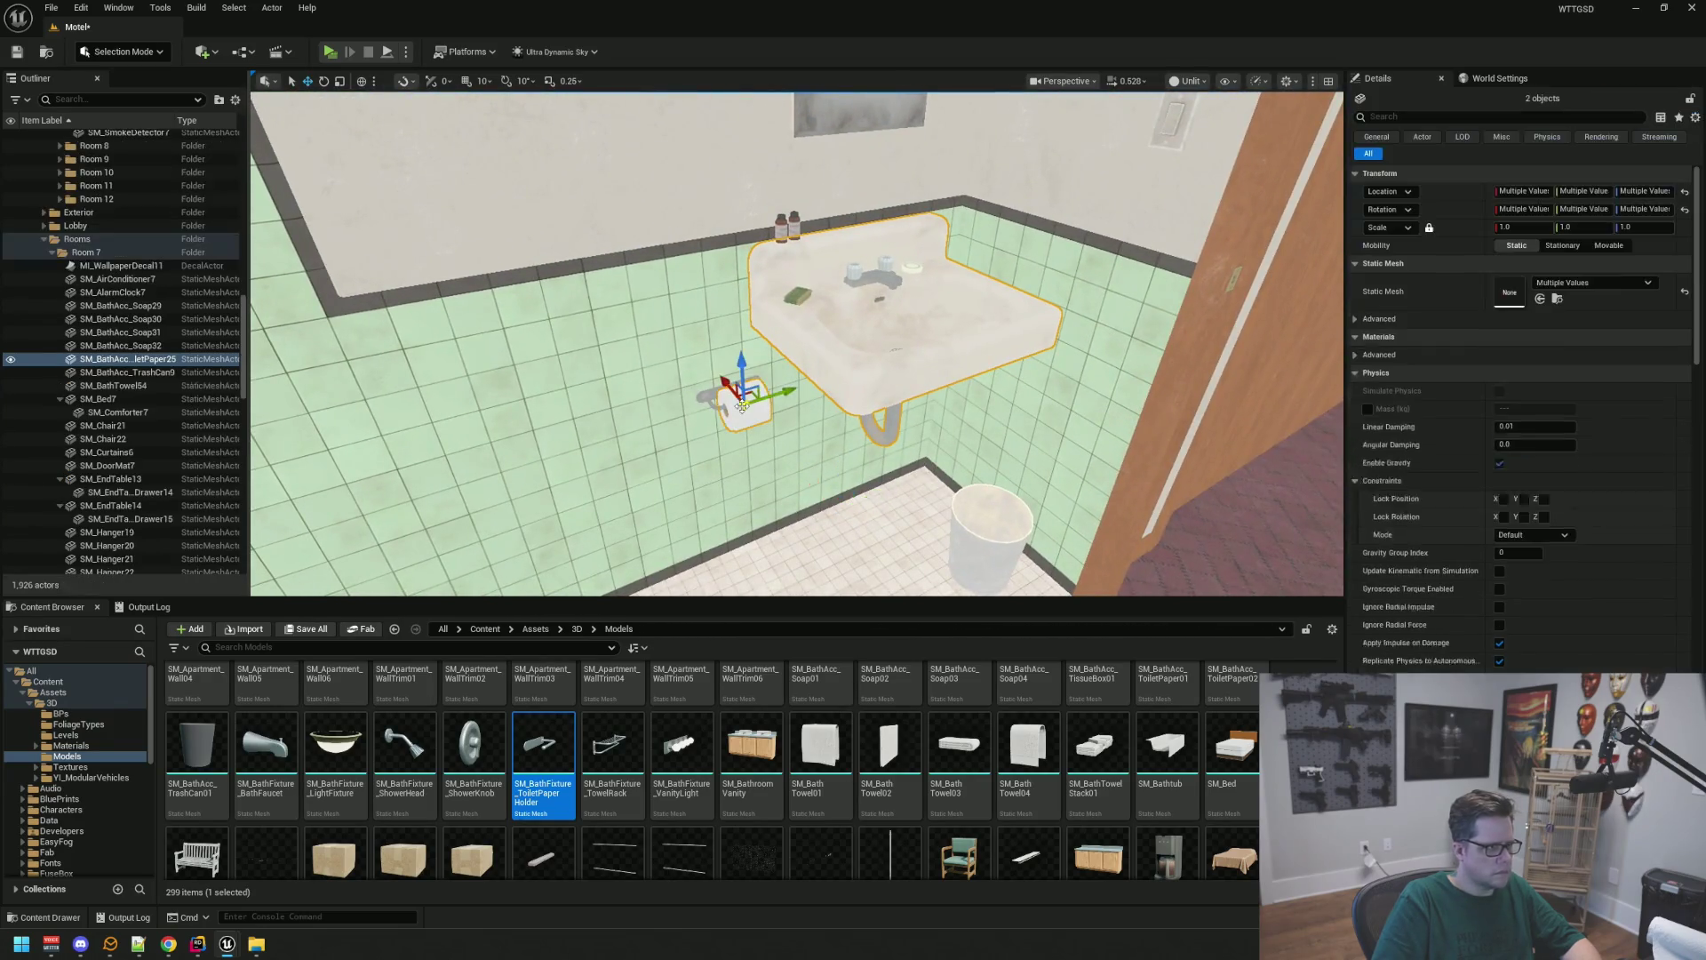
alt+drag(771, 403, 622, 500)
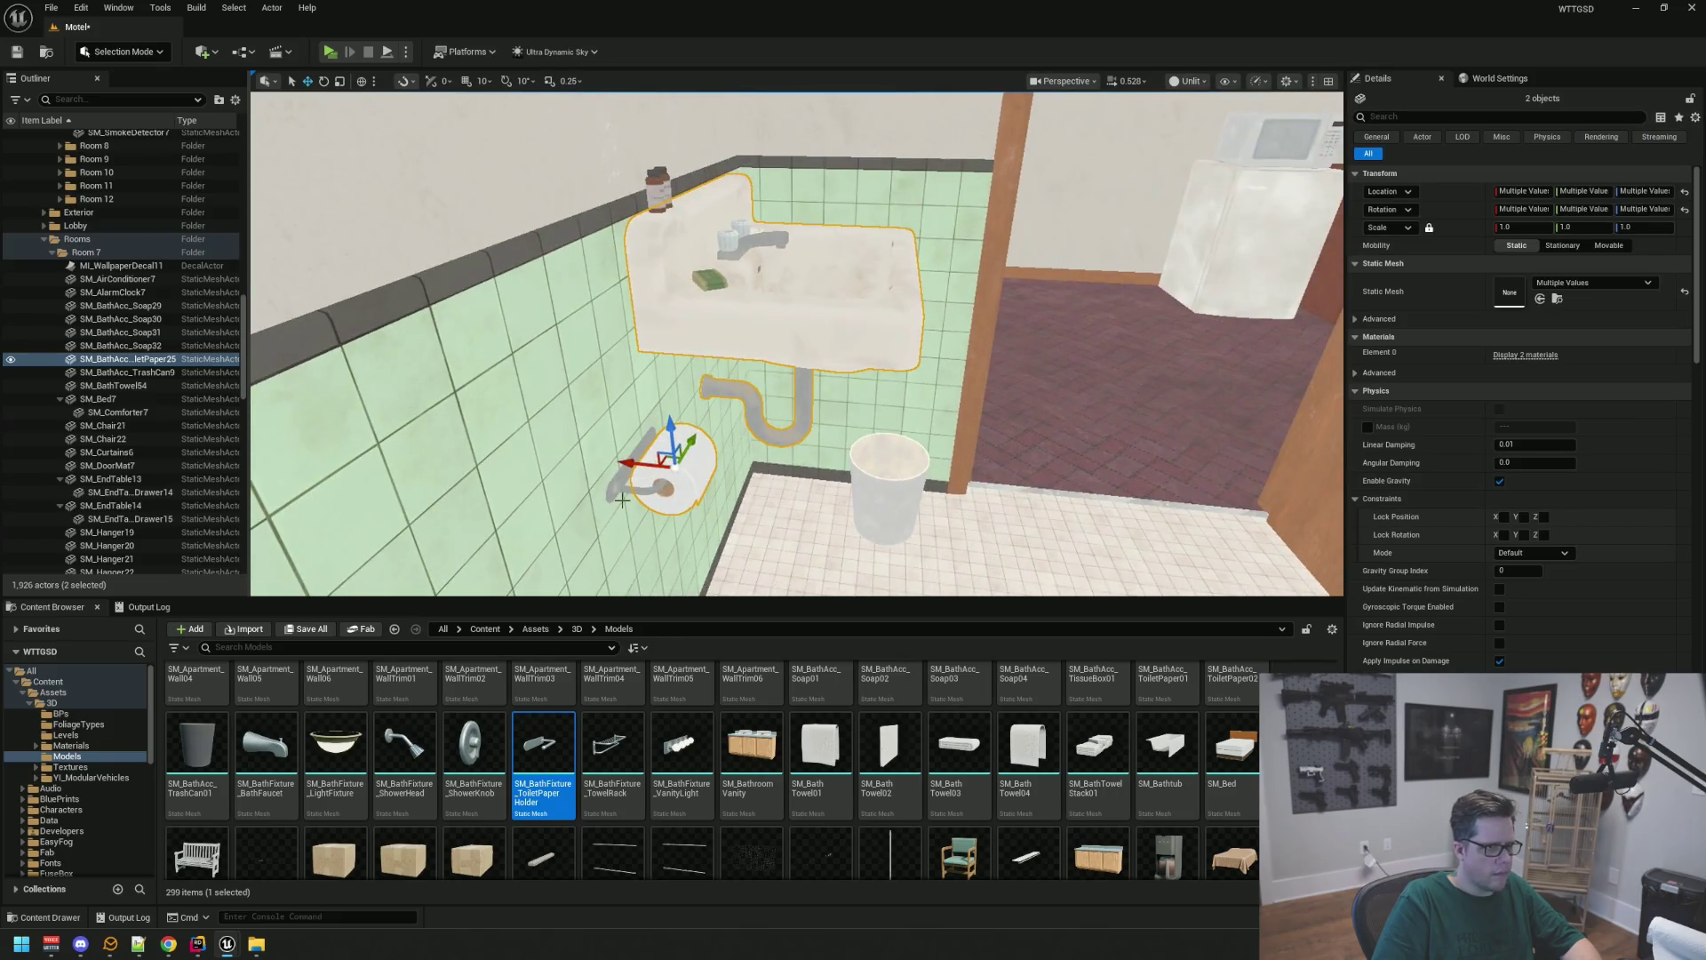
ctrl+click(633, 494)
ctrl+click(885, 499)
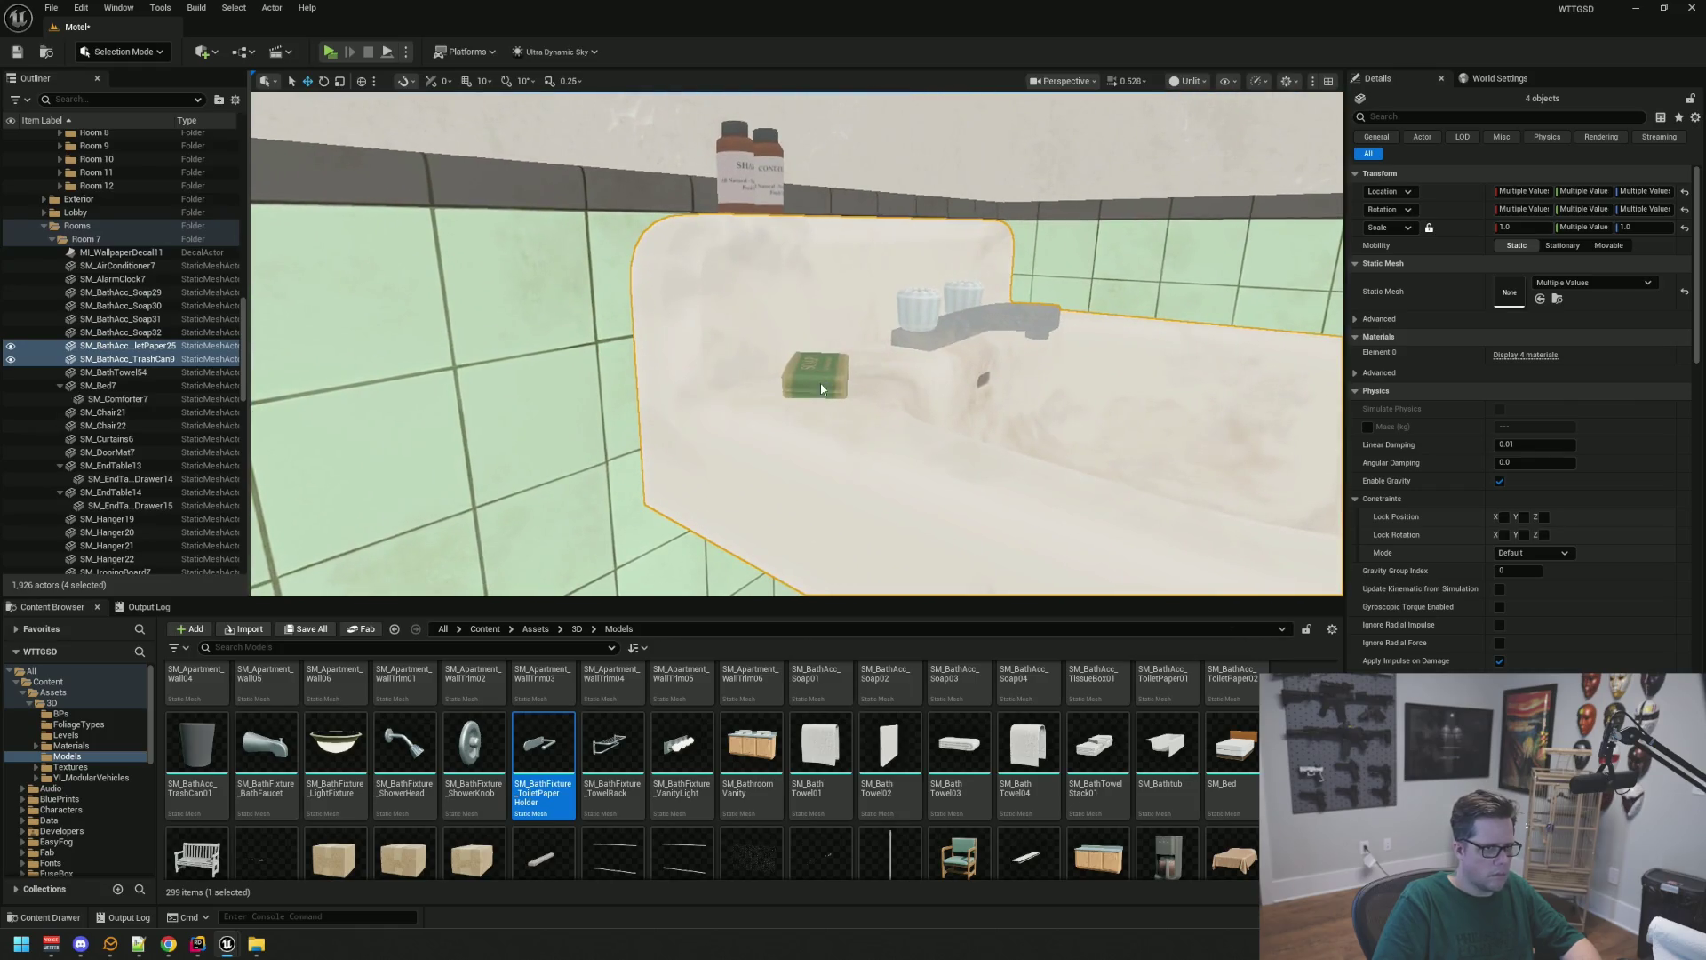
ctrl+click(836, 396)
ctrl+click(742, 178)
ctrl+click(765, 171)
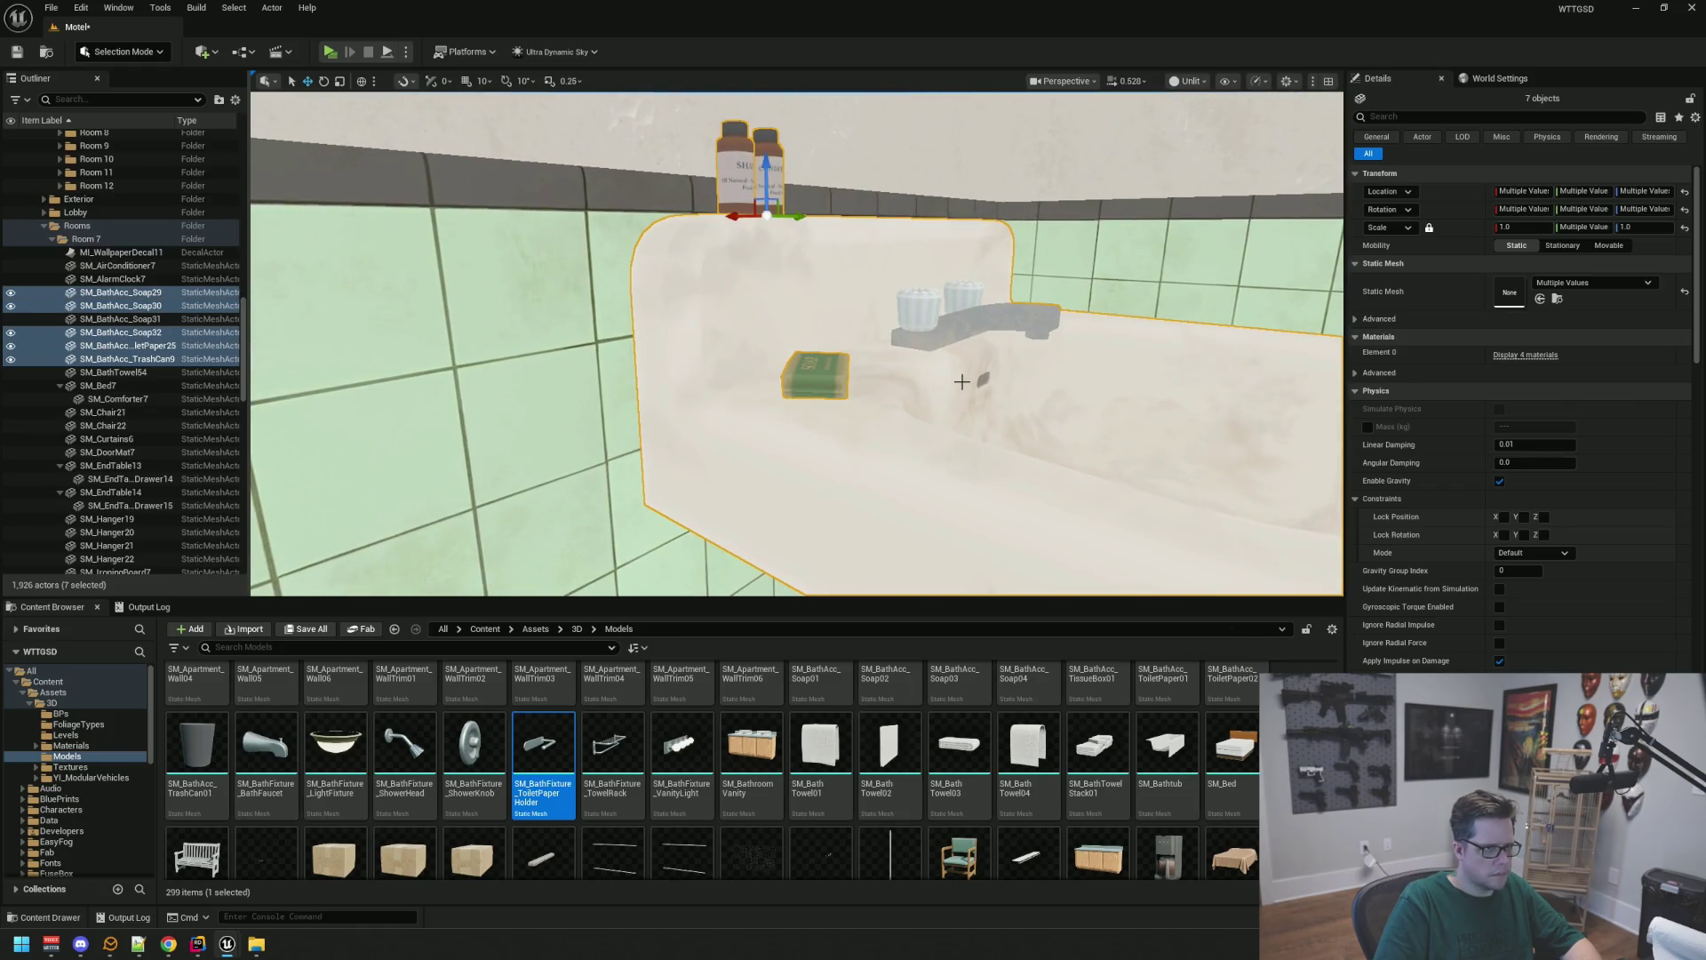
ctrl+click(878, 391)
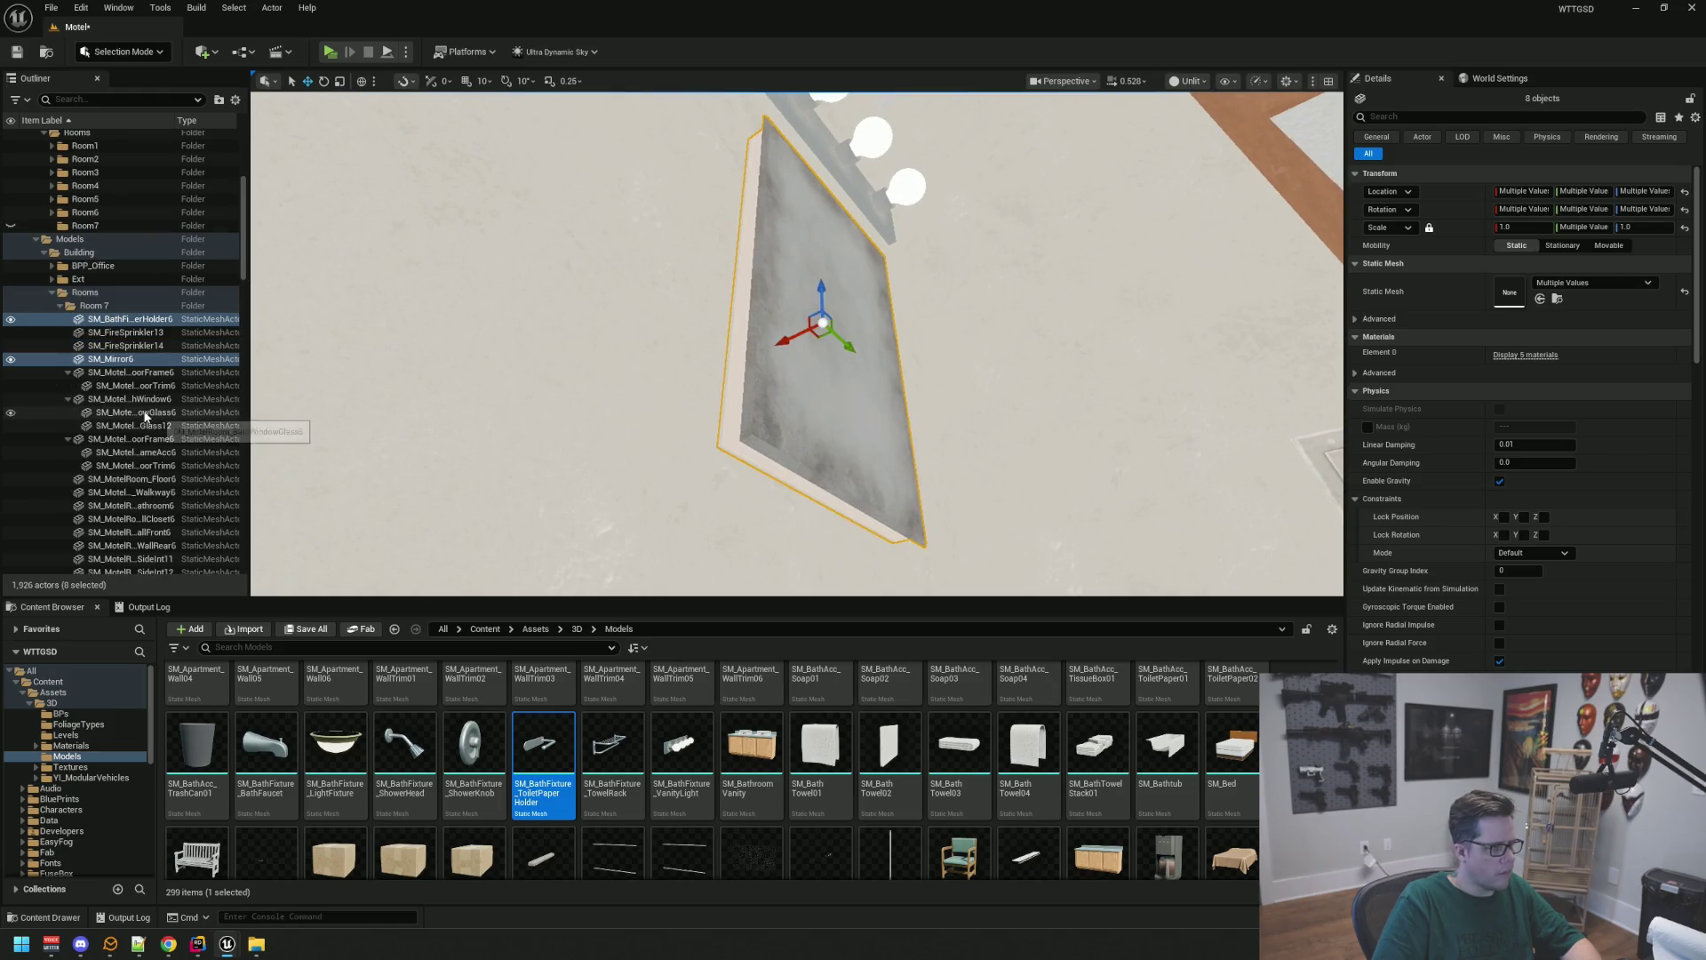
scroll(133, 296, up, 3)
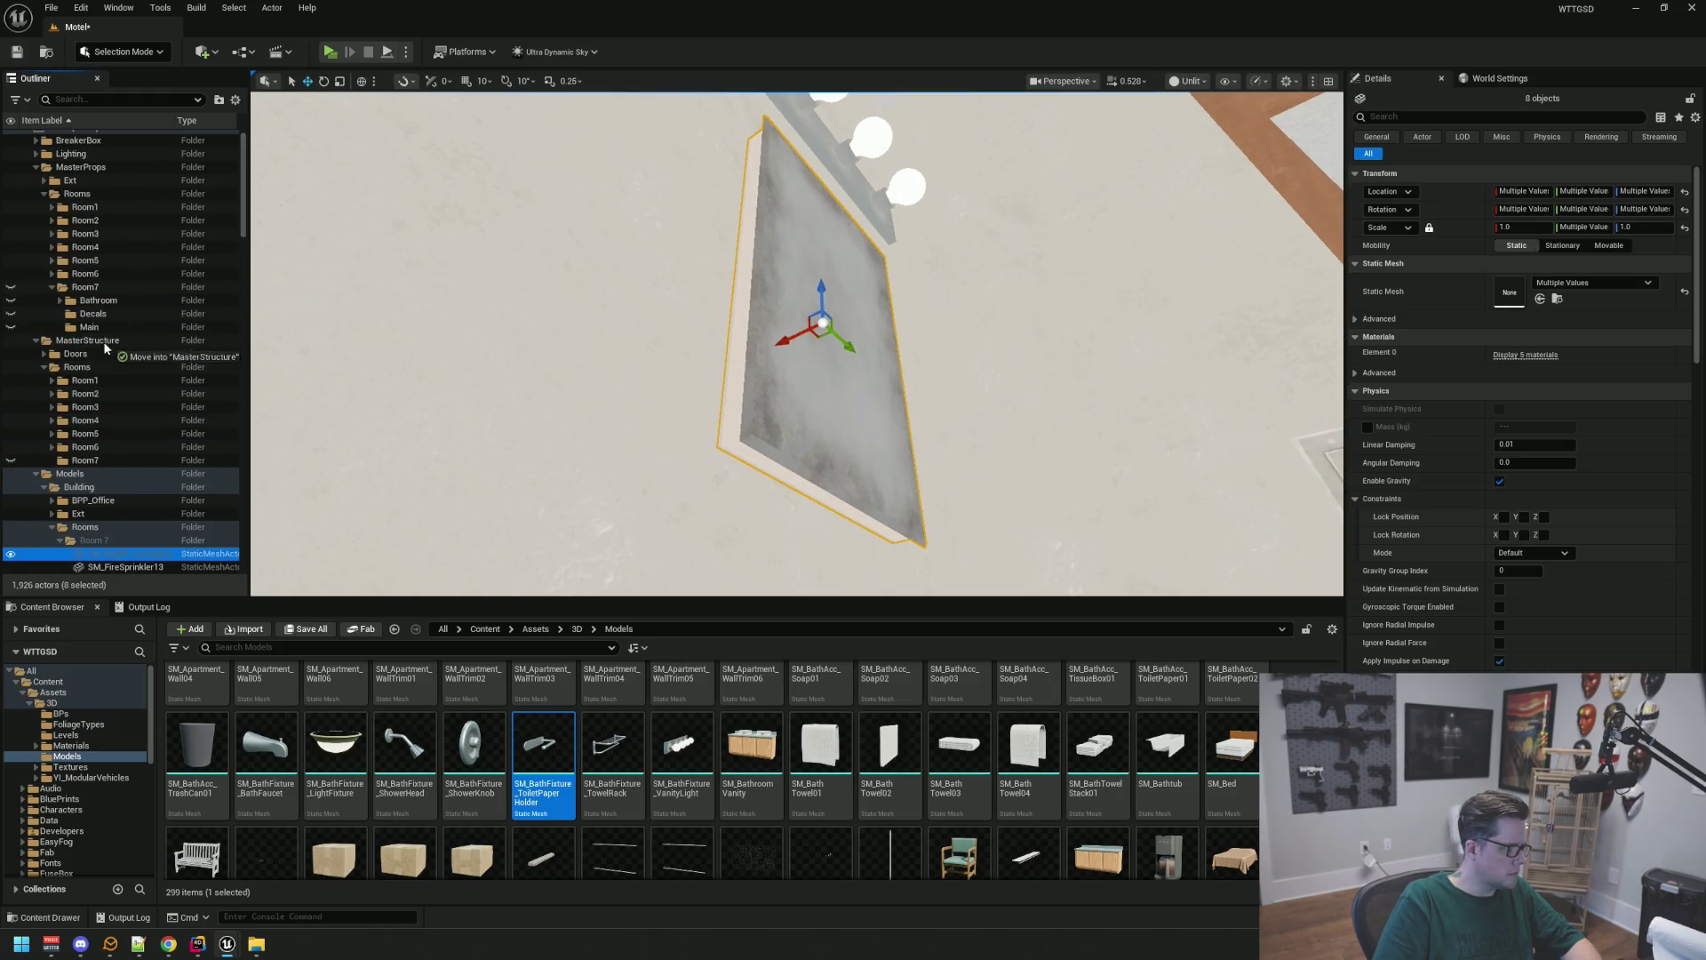
File the leftover soap SM_BathAcc_Soap31 into Room7 Bathroom, then hide the Bathroom and Decals folders
click(60, 302)
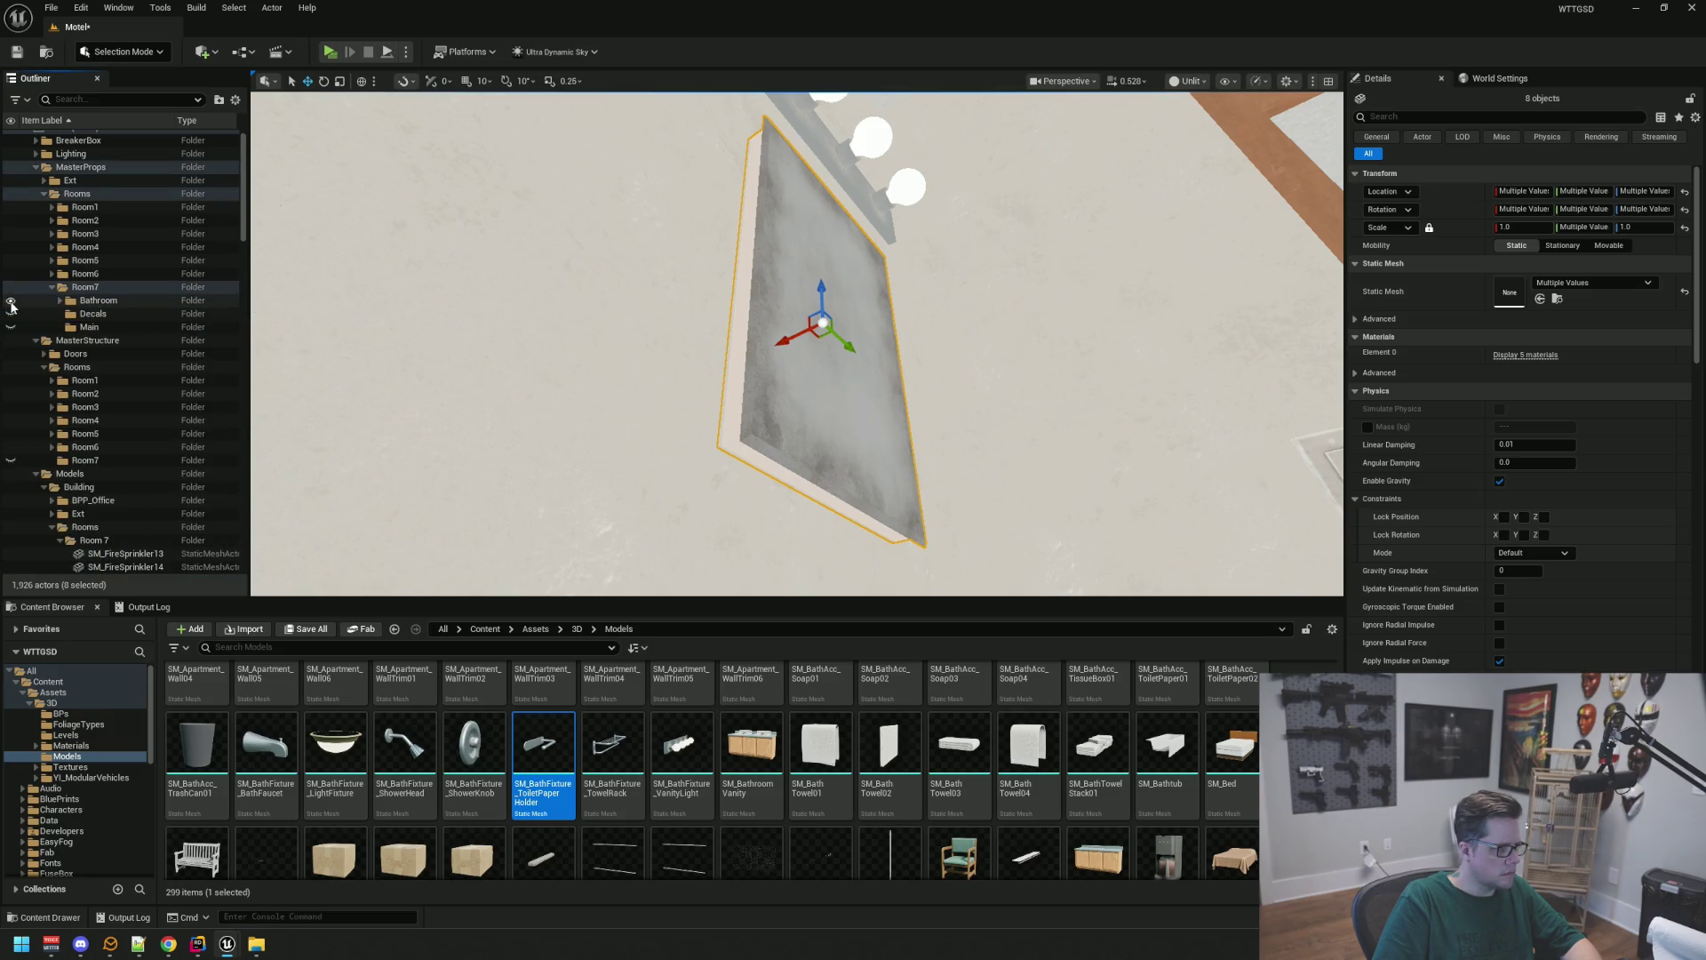
click(11, 302)
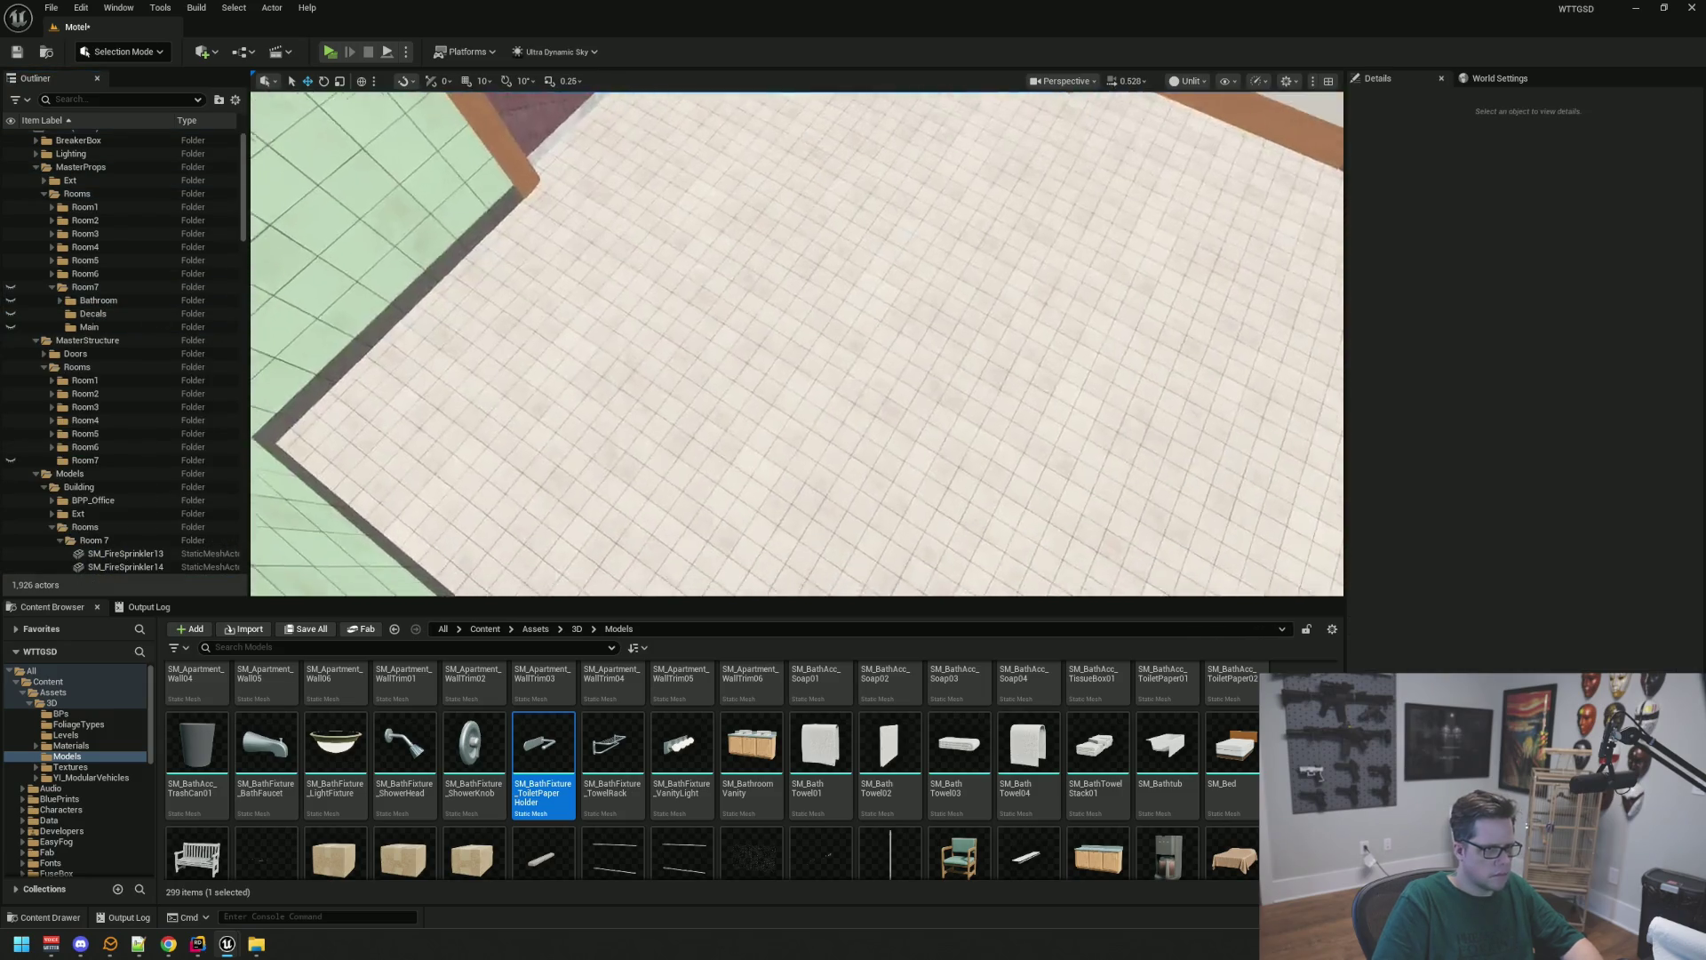
mouse_move(993, 327)
mouse_down()
mouse_move(993, 347)
mouse_move(993, 327)
mouse_up()
click(958, 286)
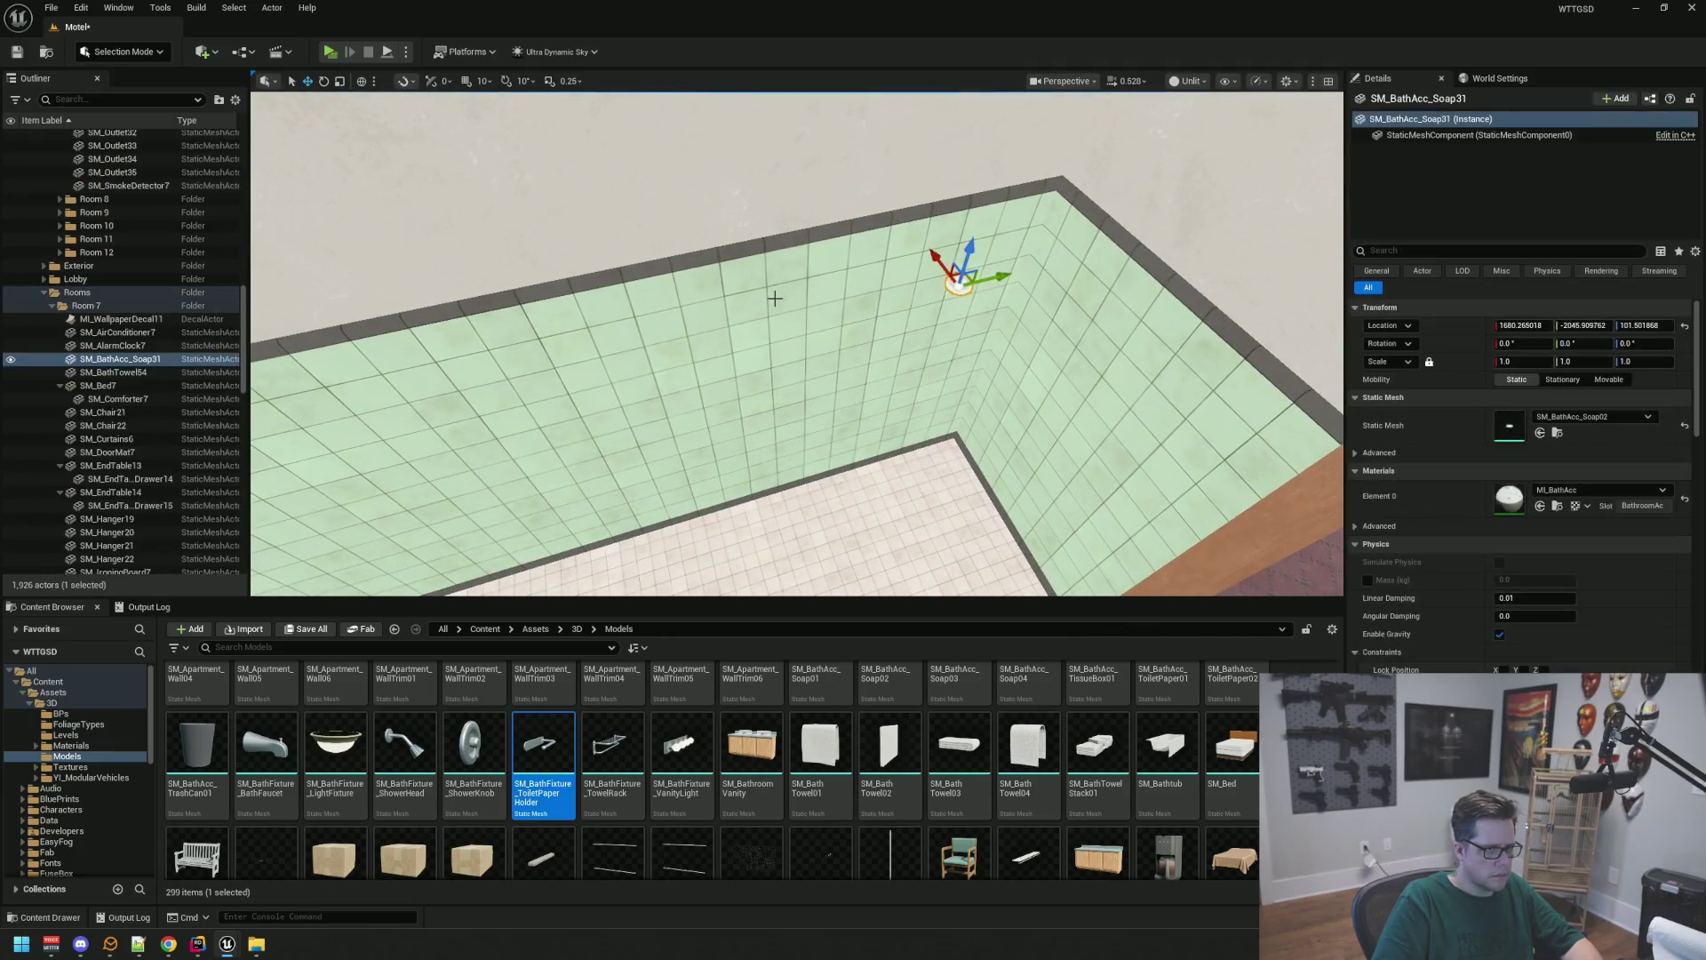
mouse_move(95, 361)
mouse_down()
mouse_move(125, 211)
mouse_move(135, 227)
mouse_move(89, 330)
mouse_move(126, 281)
mouse_move(116, 223)
mouse_move(59, 209)
mouse_up()
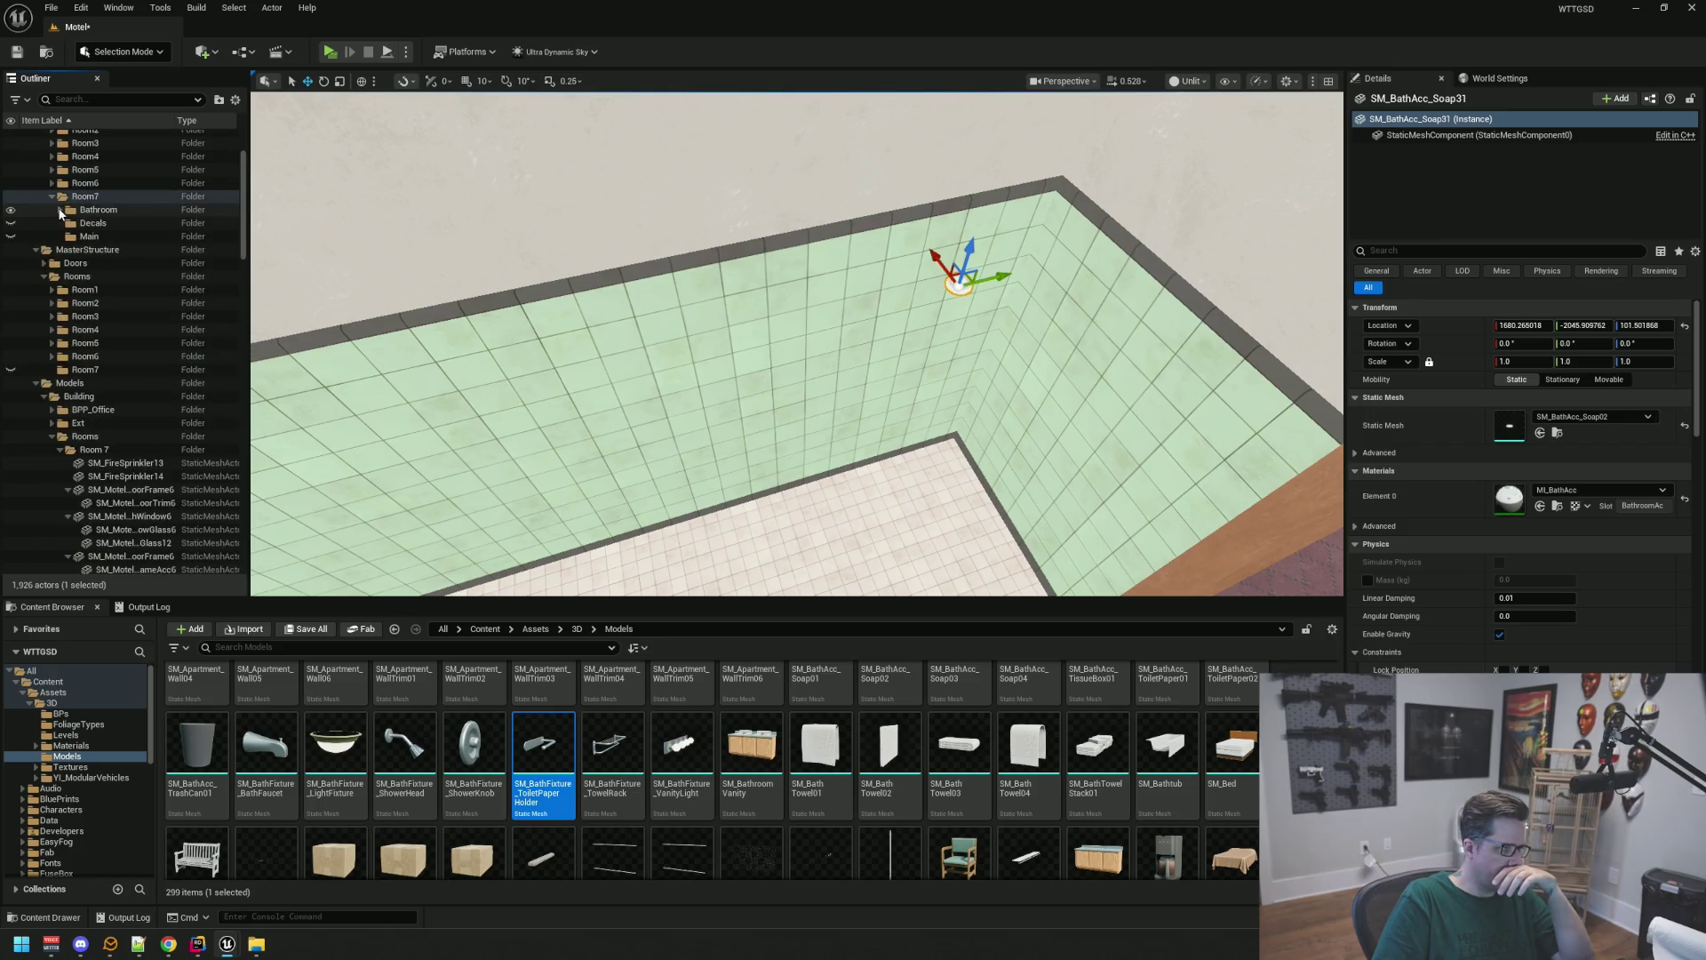
click(10, 210)
mouse_move(856, 361)
mouse_down()
mouse_move(857, 418)
mouse_move(857, 311)
mouse_move(857, 365)
mouse_move(921, 345)
mouse_up()
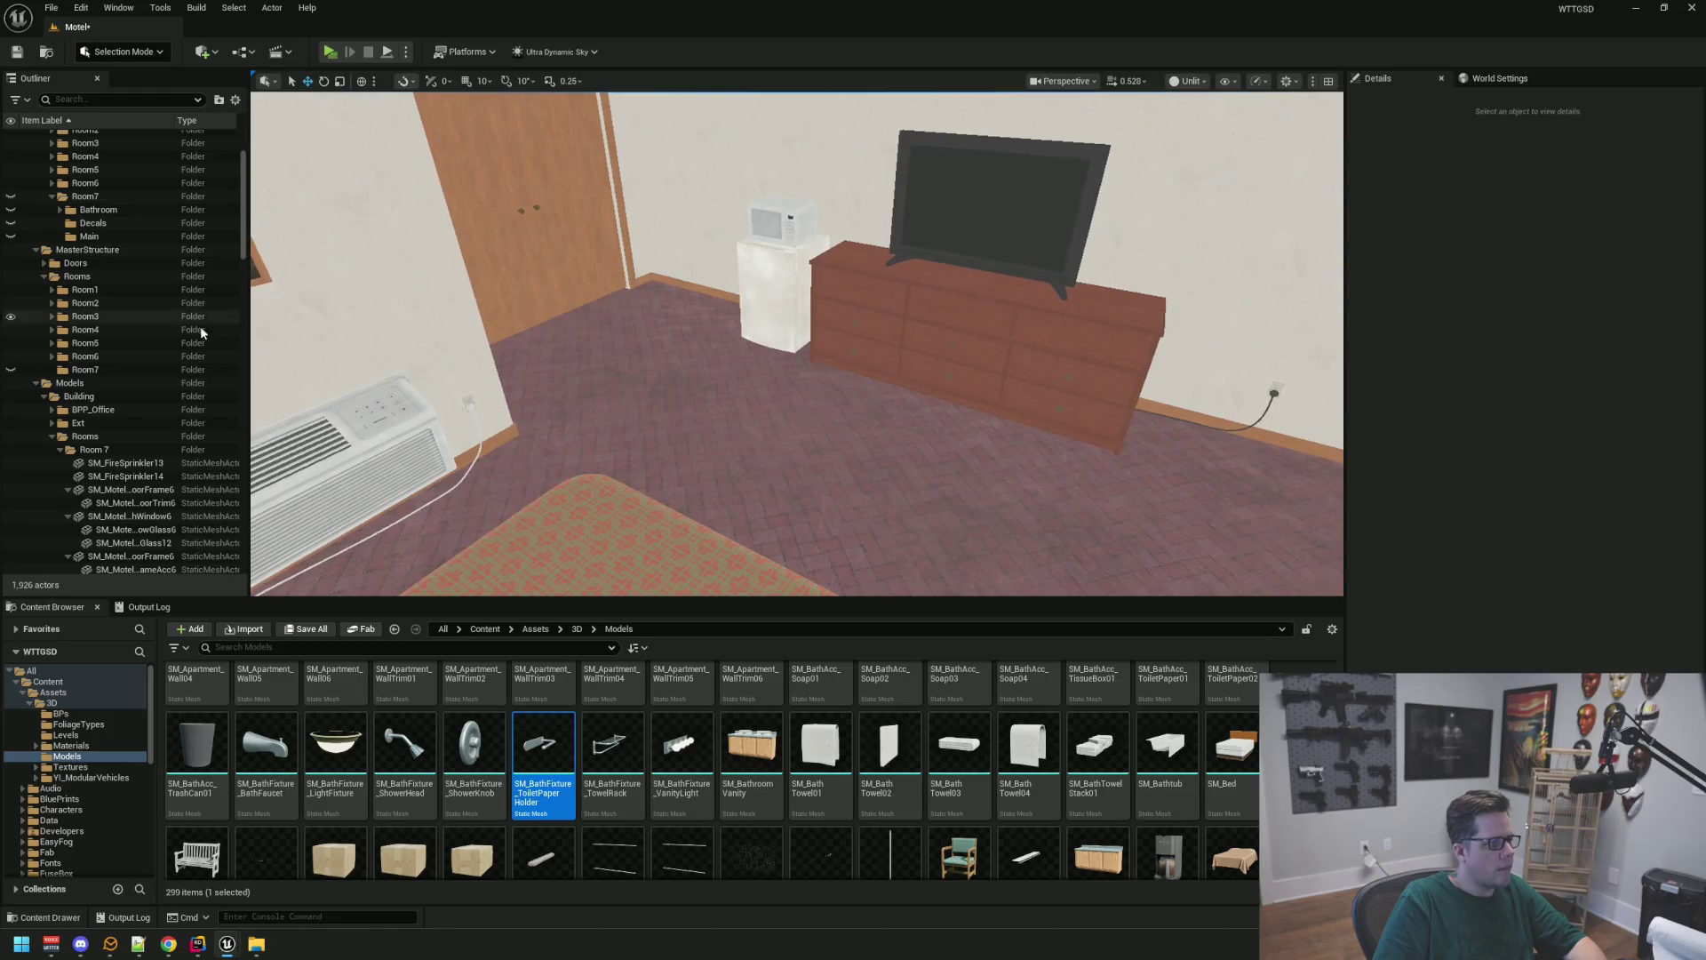
Select the 37 Room 7 props from SM_AirConditioner7 through the TV stand wire
scroll(141, 347, down, 2)
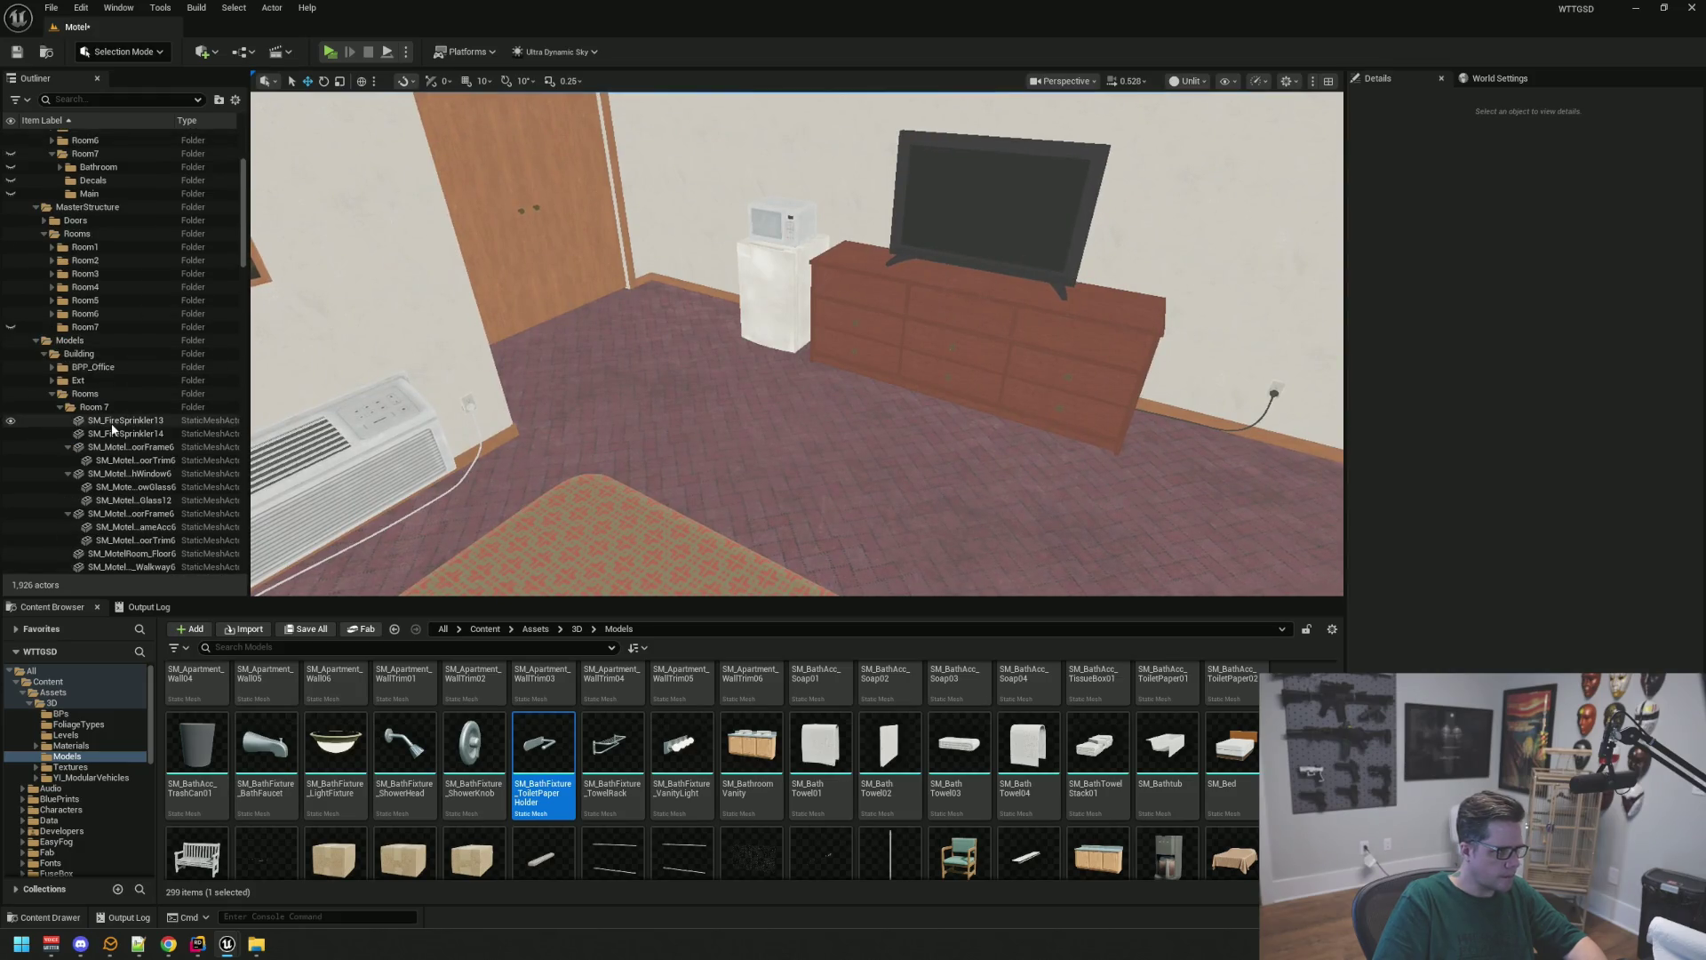
click(68, 448)
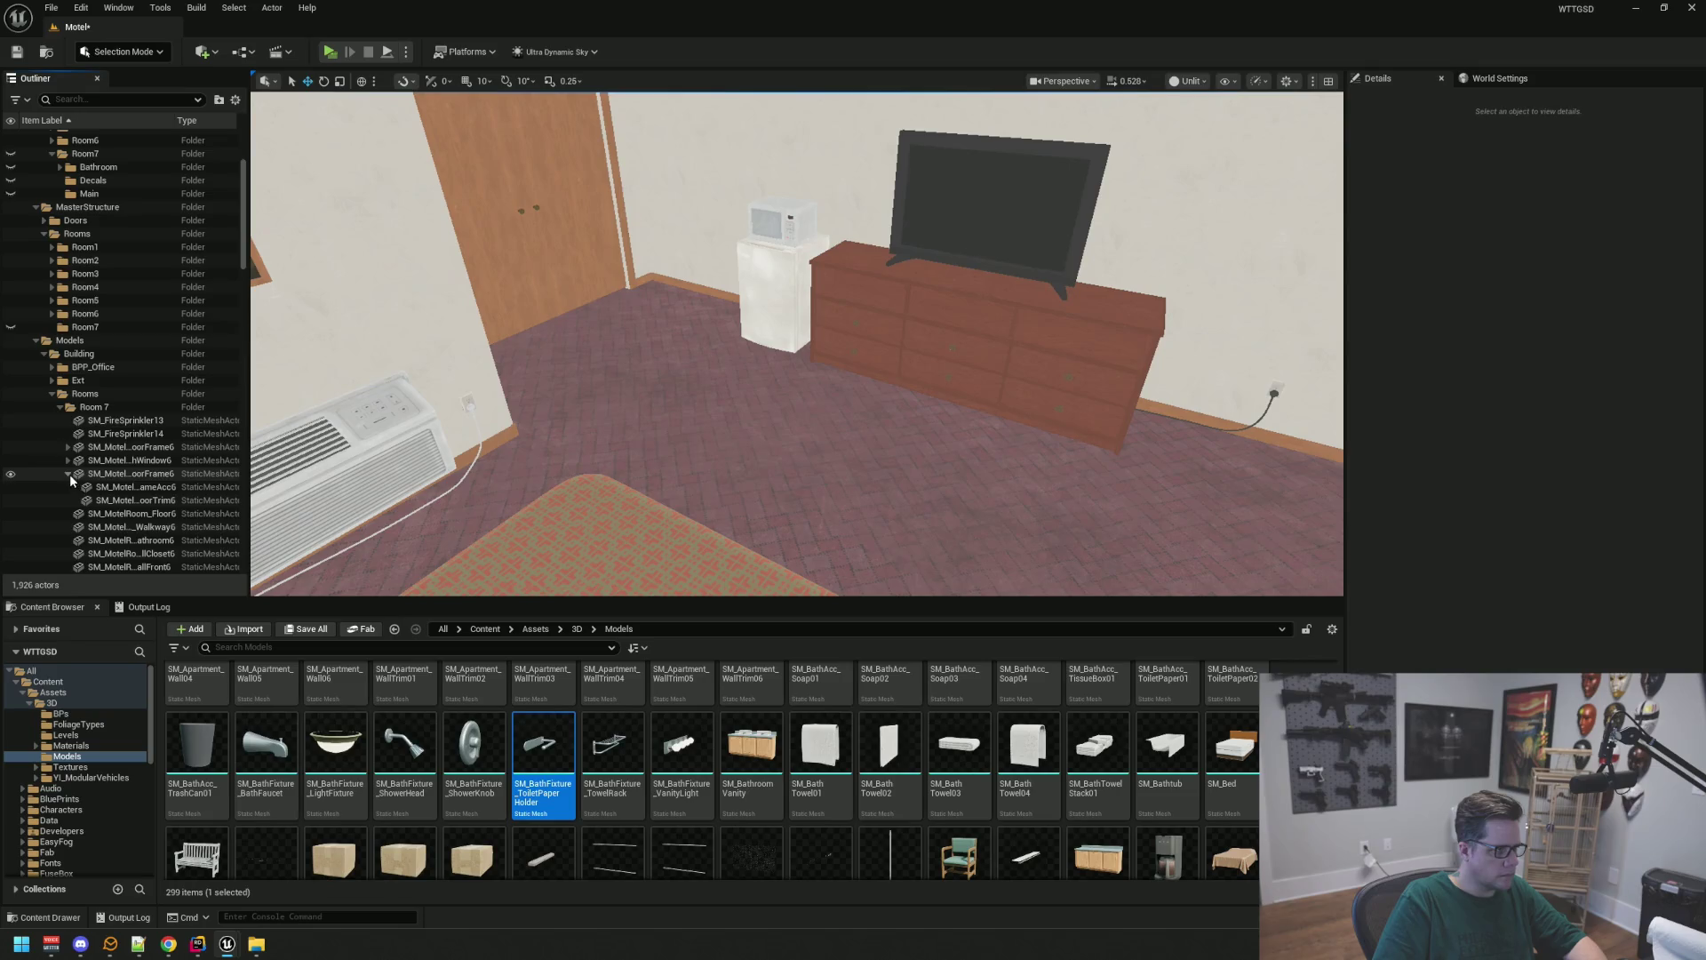
click(69, 473)
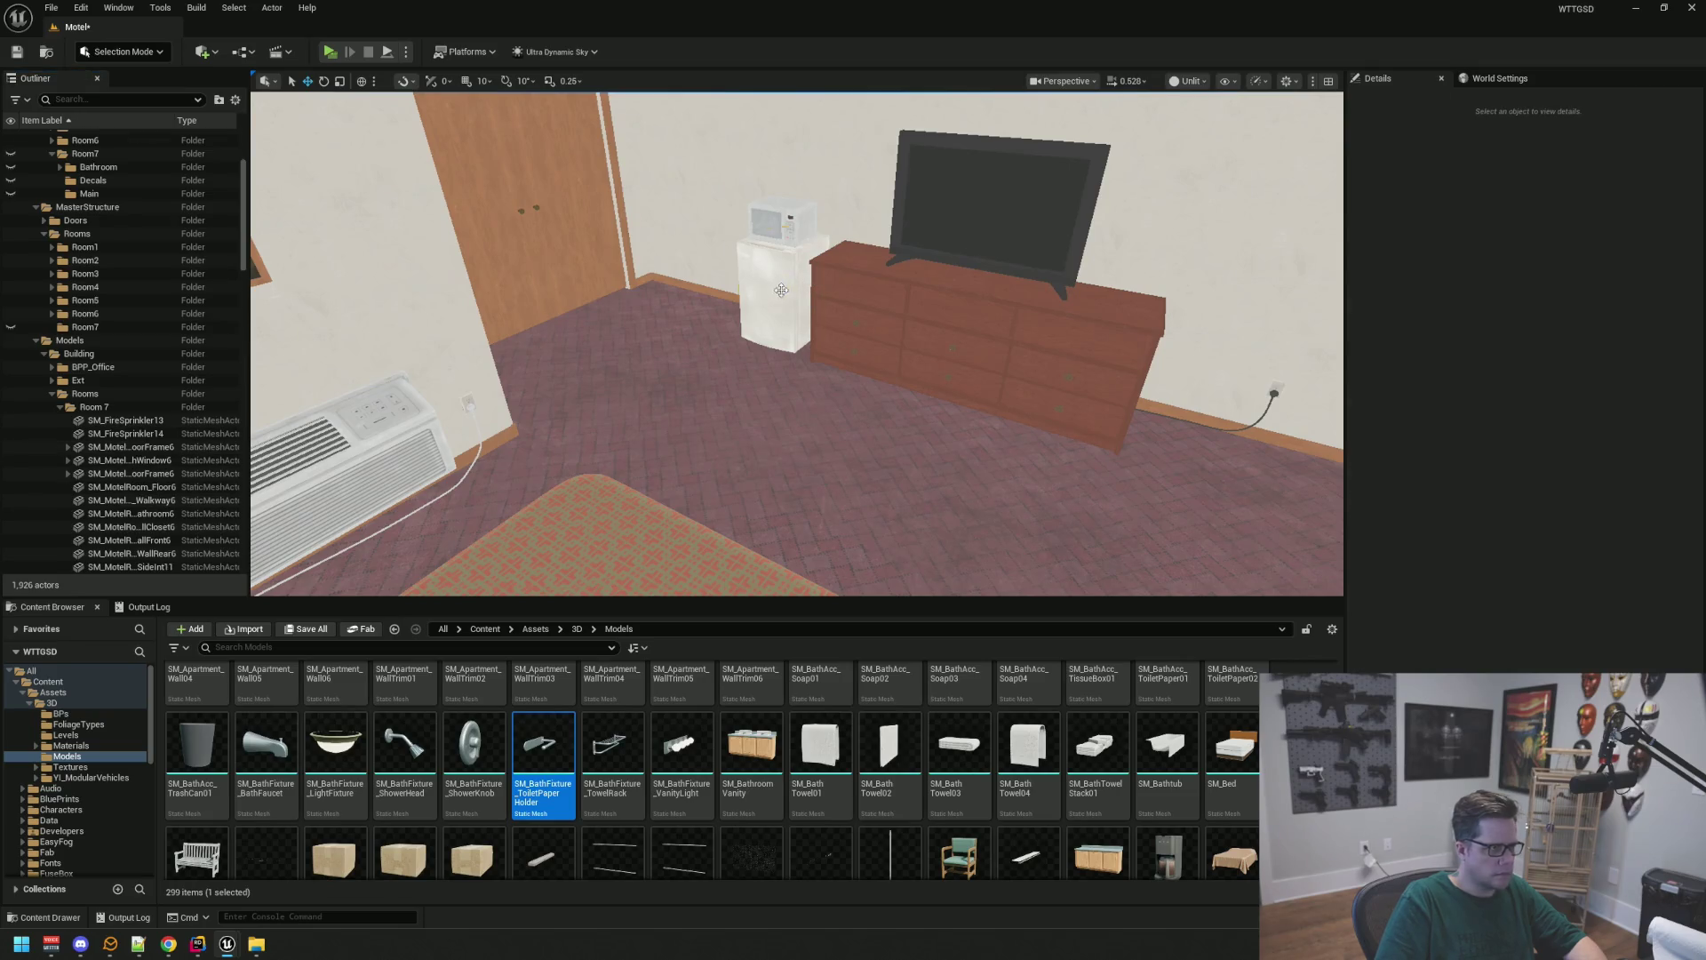
click(781, 289)
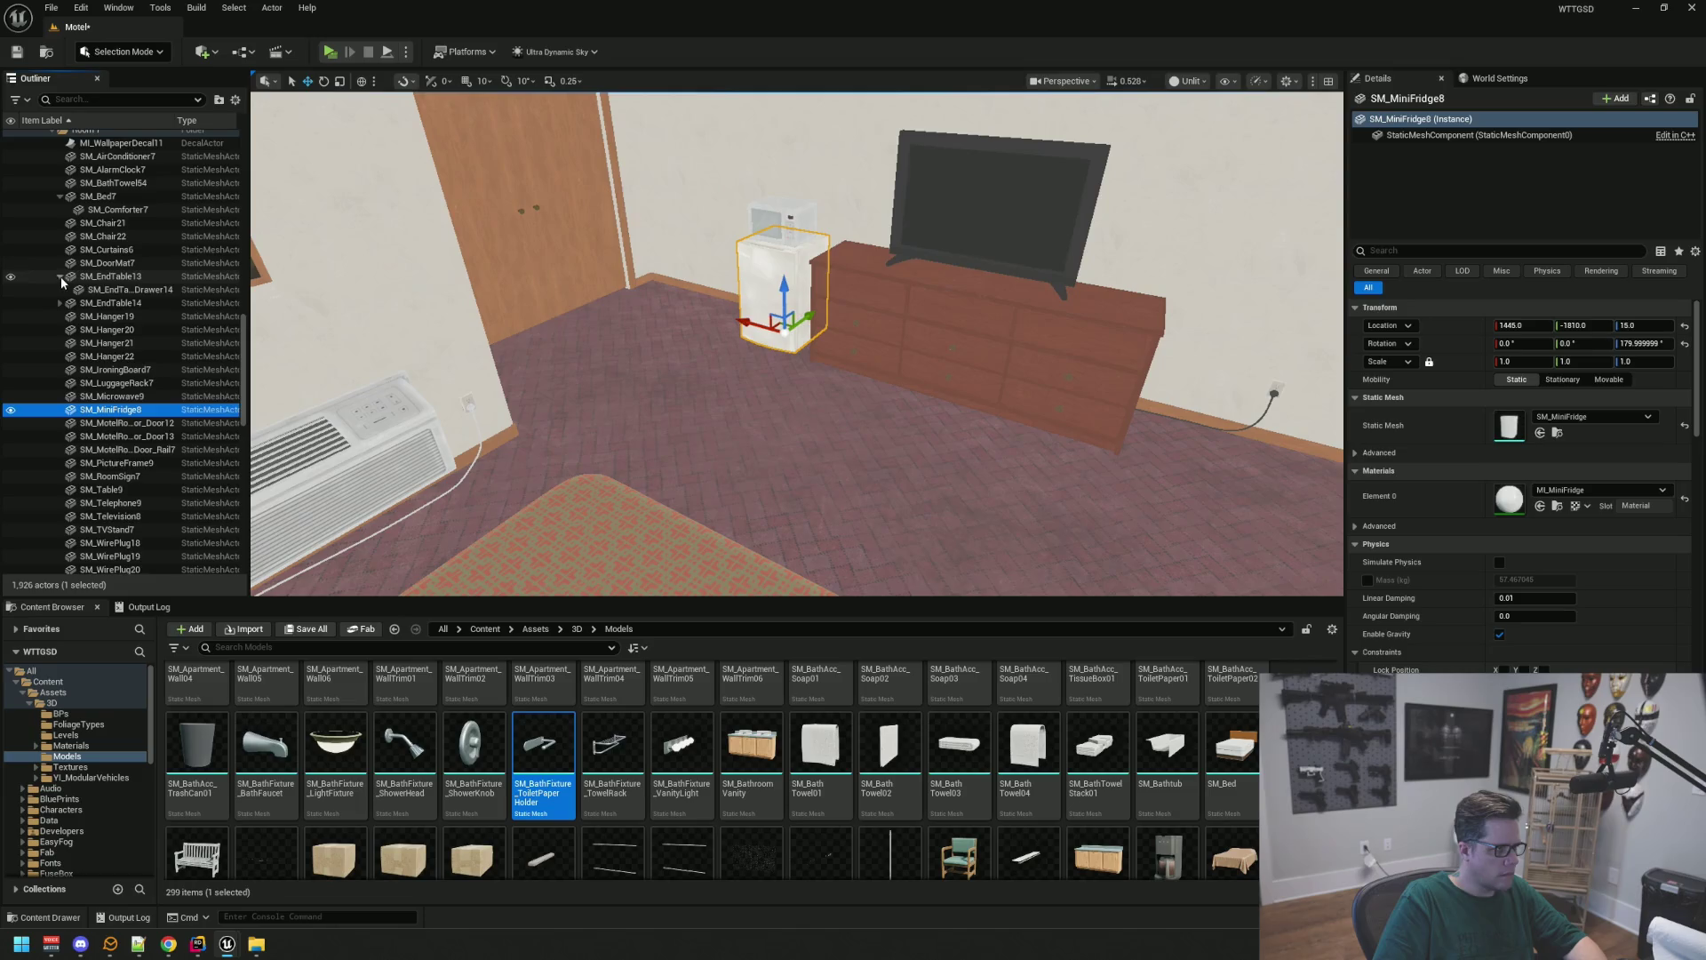
click(61, 275)
scroll(60, 276, up, 3)
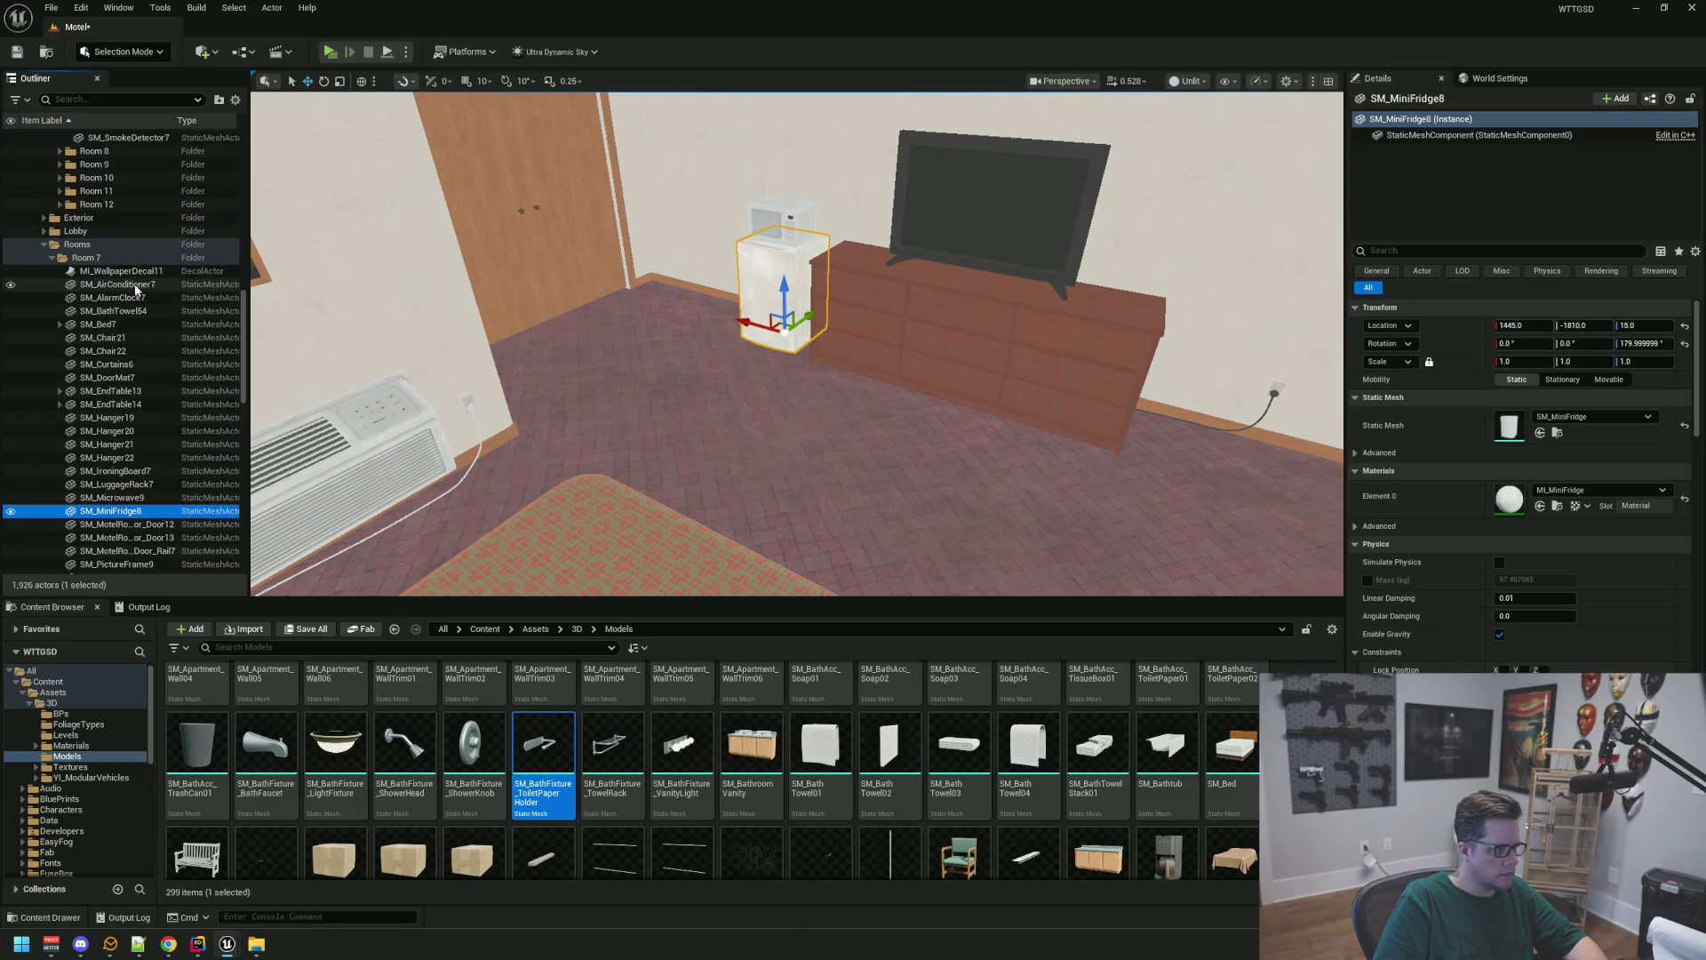
click(136, 286)
scroll(152, 365, down, 5)
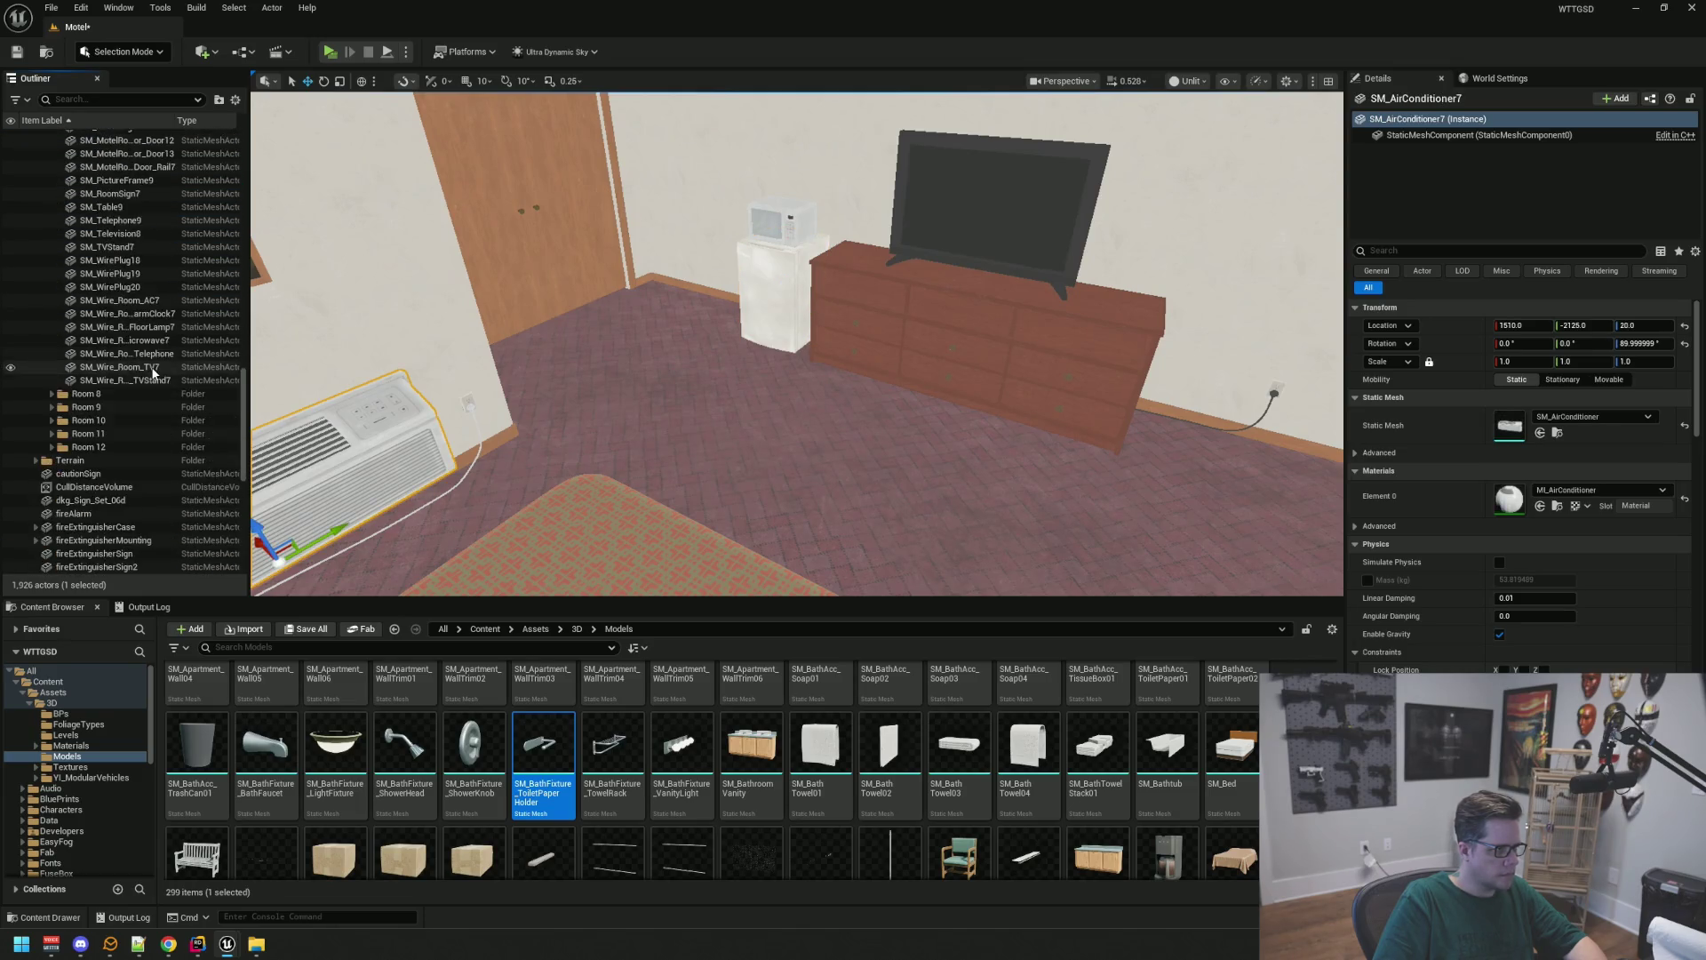
scroll(147, 391, up, 1)
shift+click(121, 423)
Move the selected props into the MasterProps Room7 Main folder
scroll(146, 375, up, 9)
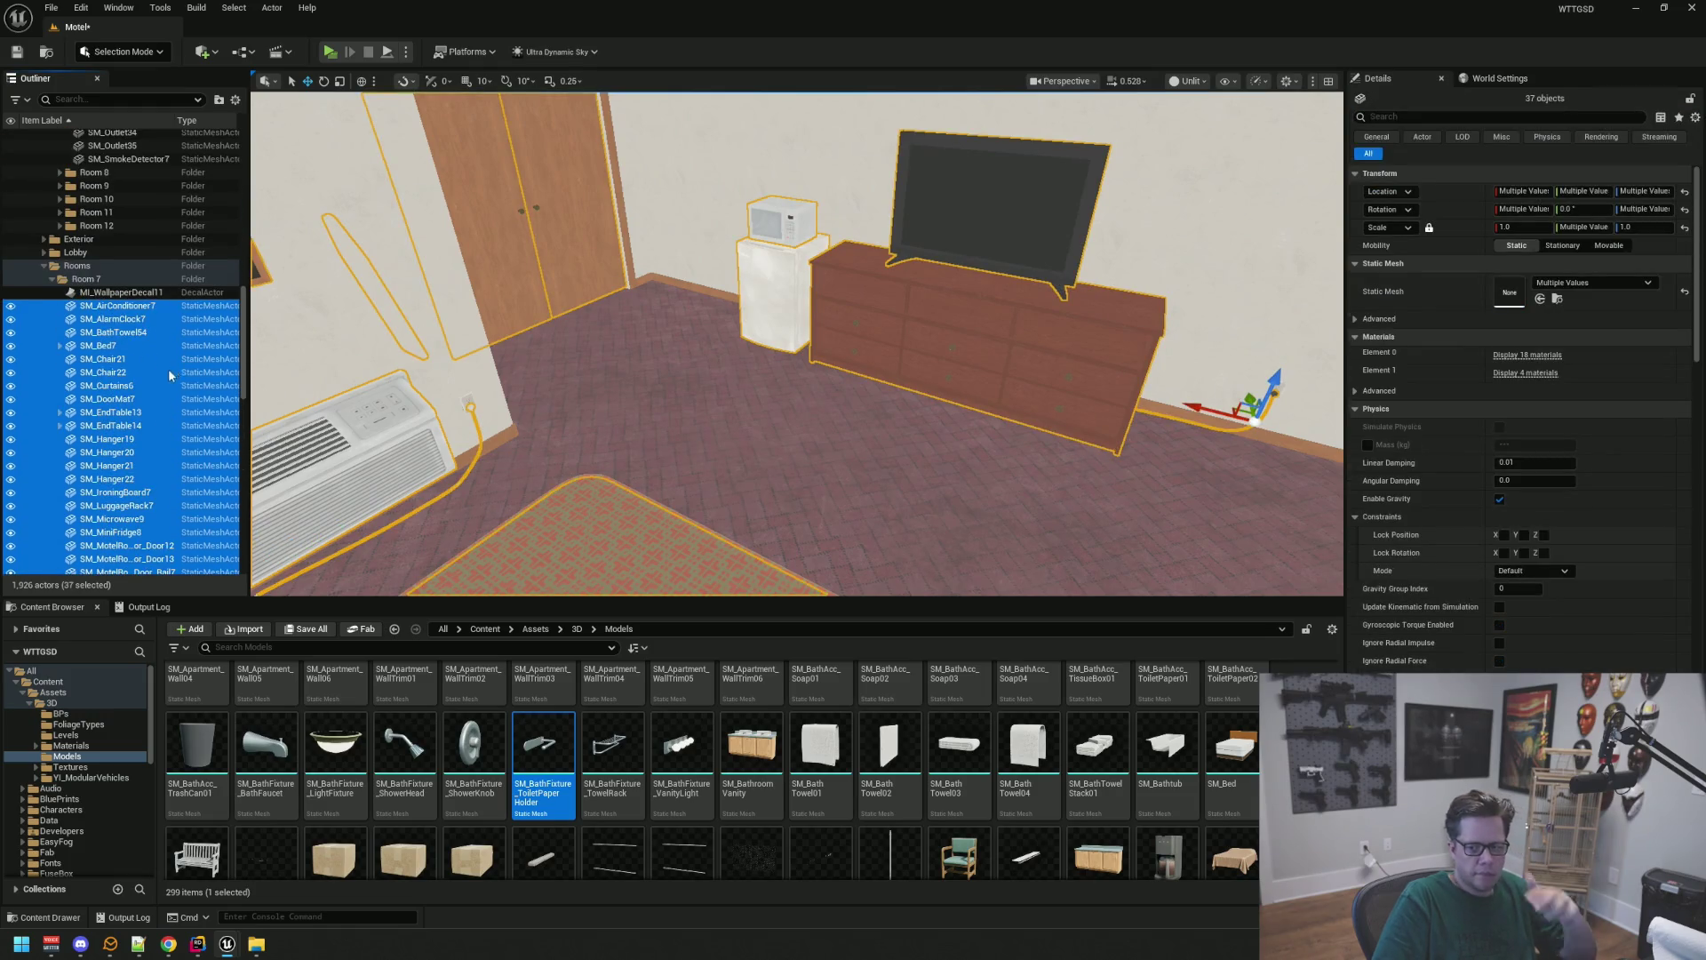
scroll(168, 368, up, 3)
scroll(157, 350, up, 10)
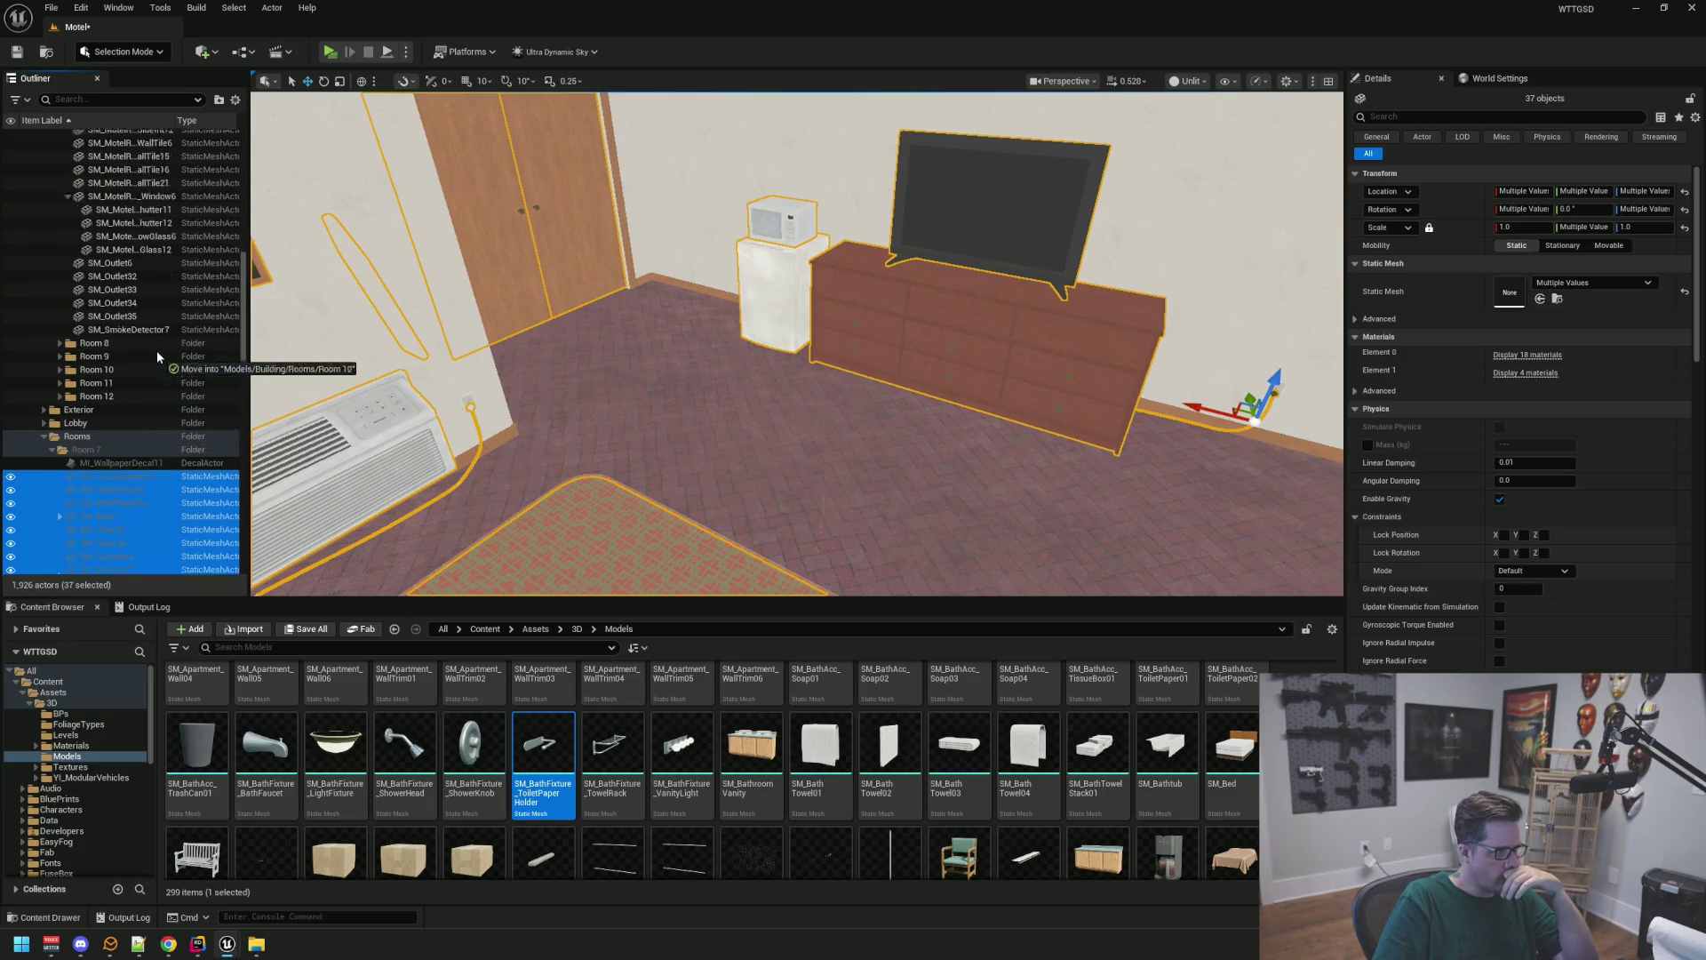
scroll(158, 351, up, 4)
drag(158, 350, 59, 302)
scroll(157, 350, up, 2)
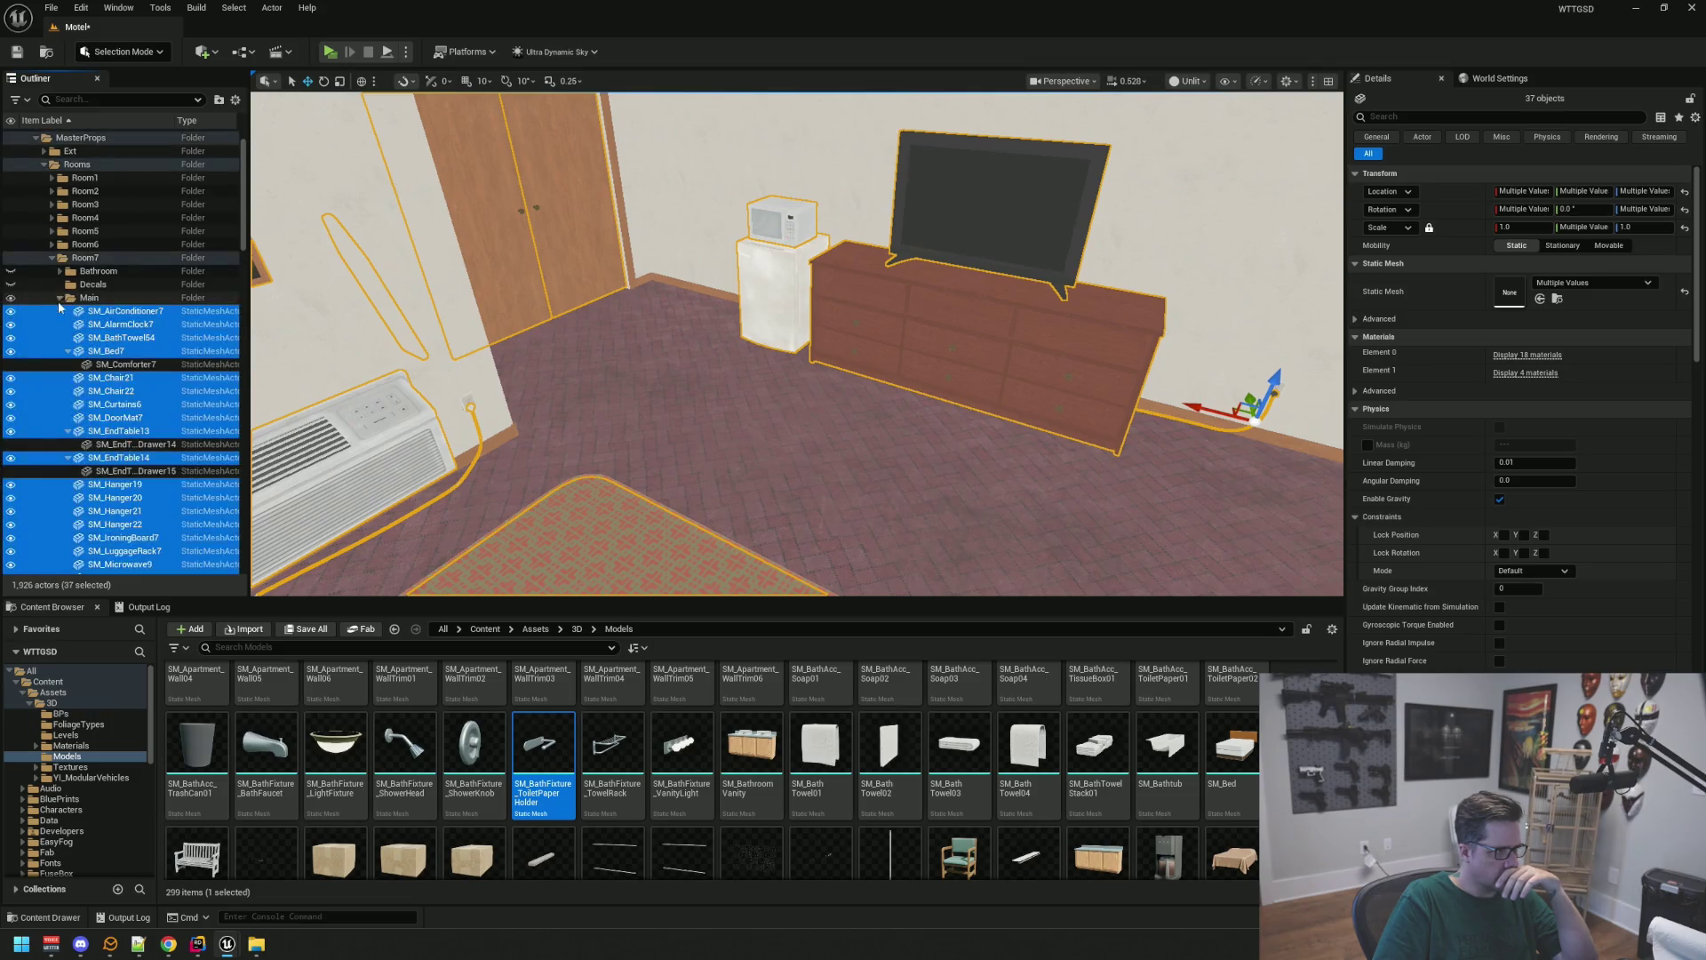
click(58, 298)
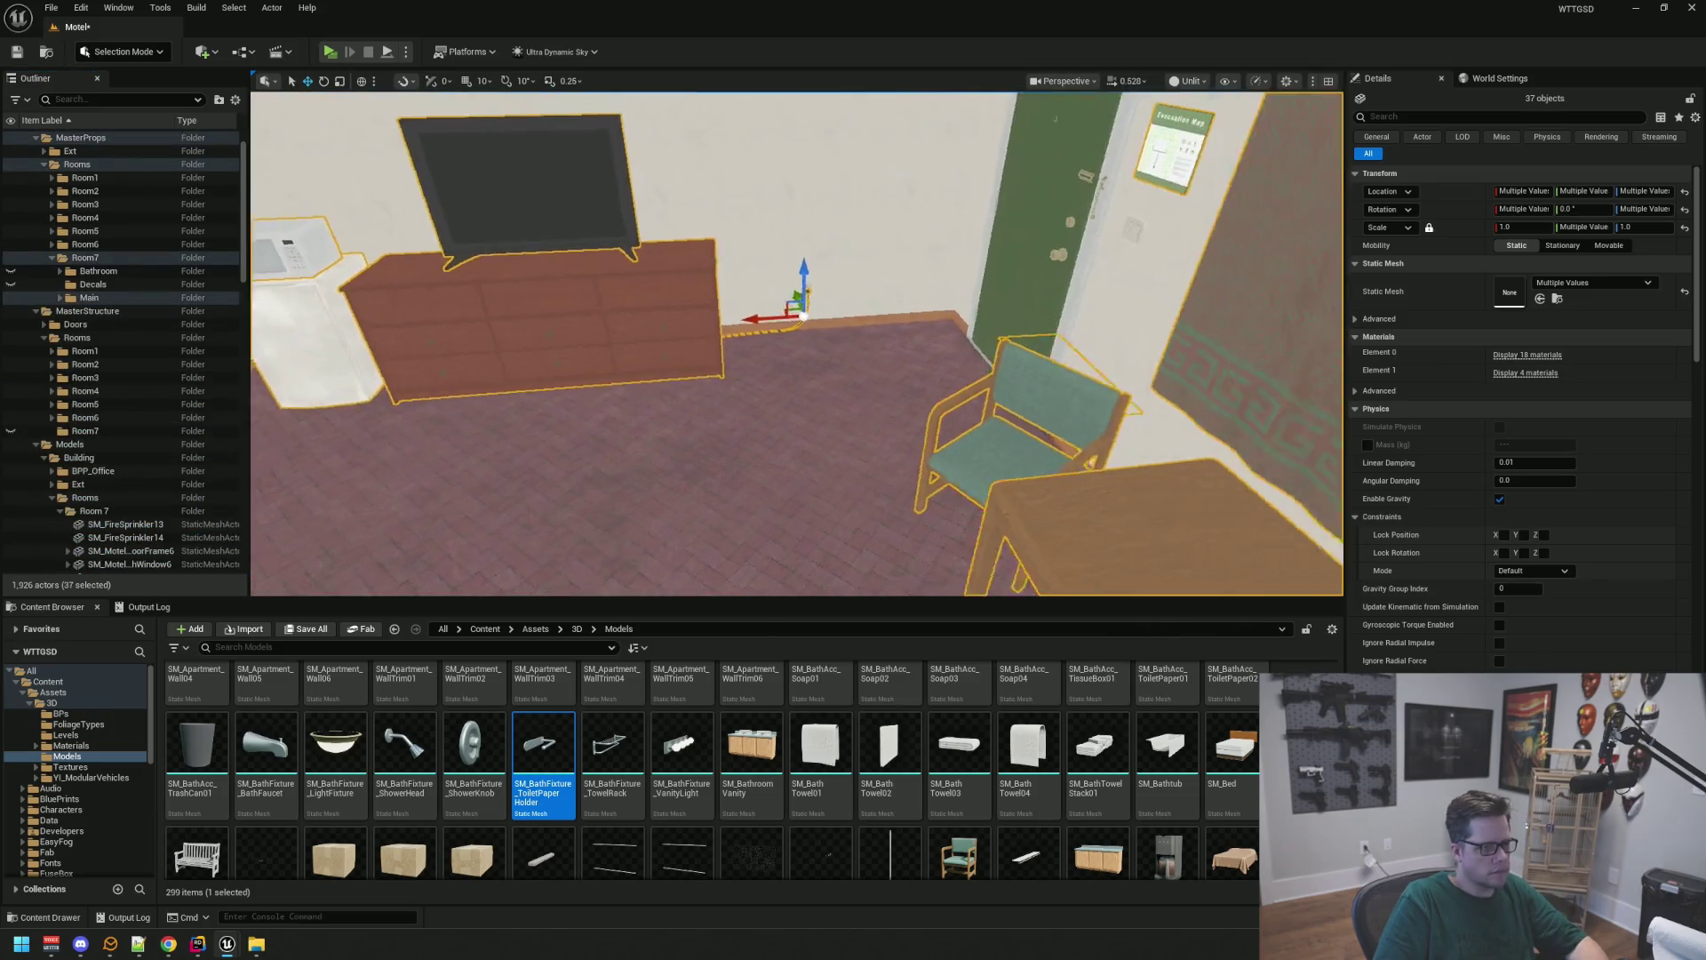
File the porch door mat SM_DoorMat7 into a MasterProps folder and save the level
click(866, 418)
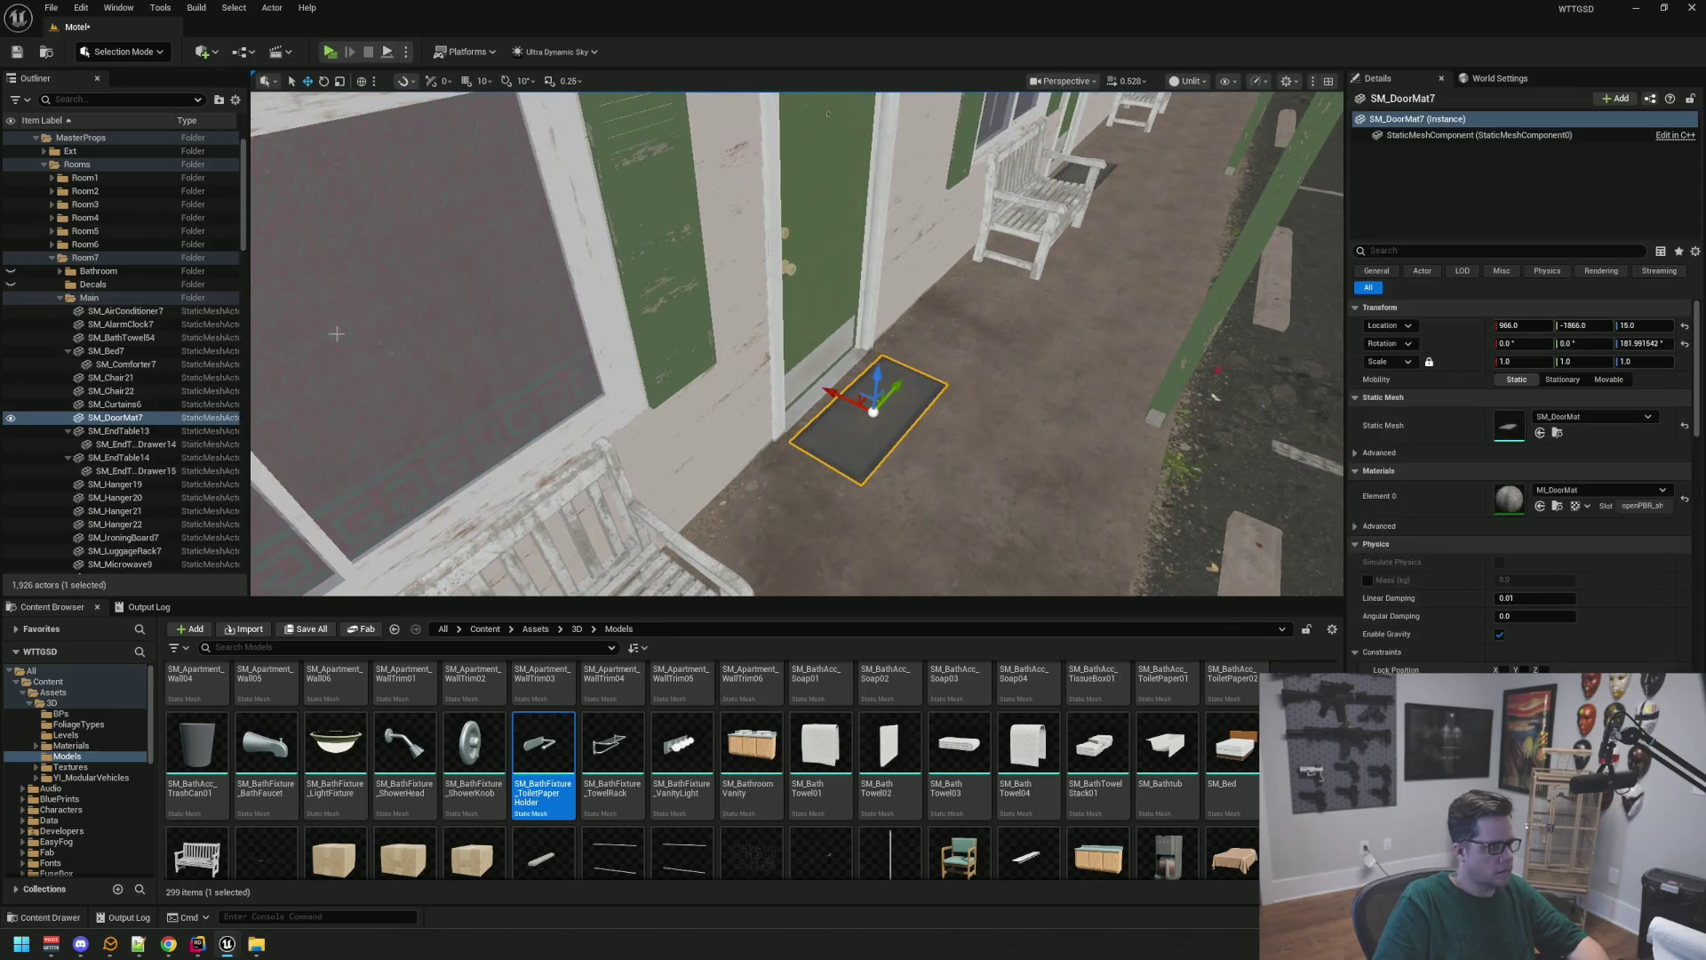
mouse_move(100, 421)
mouse_down()
mouse_move(107, 306)
mouse_move(55, 194)
mouse_up()
click(60, 336)
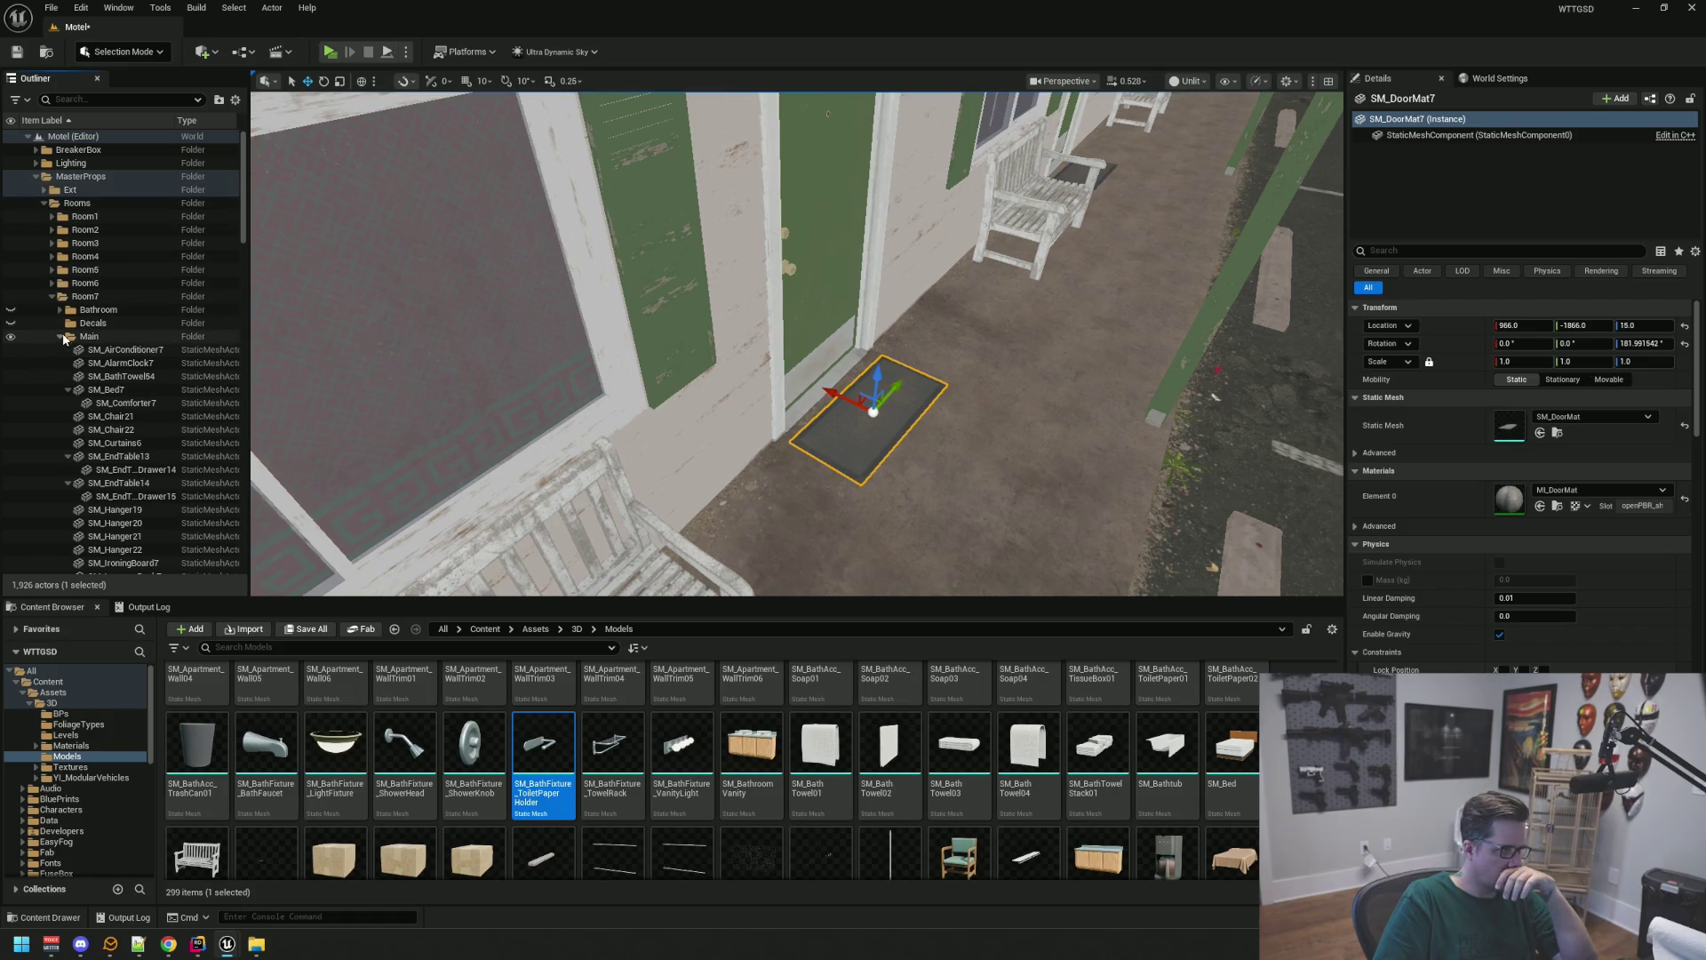
mouse_move(722, 401)
mouse_down()
mouse_move(702, 373)
mouse_move(715, 391)
mouse_move(720, 378)
mouse_move(702, 378)
mouse_up()
key(Escape)
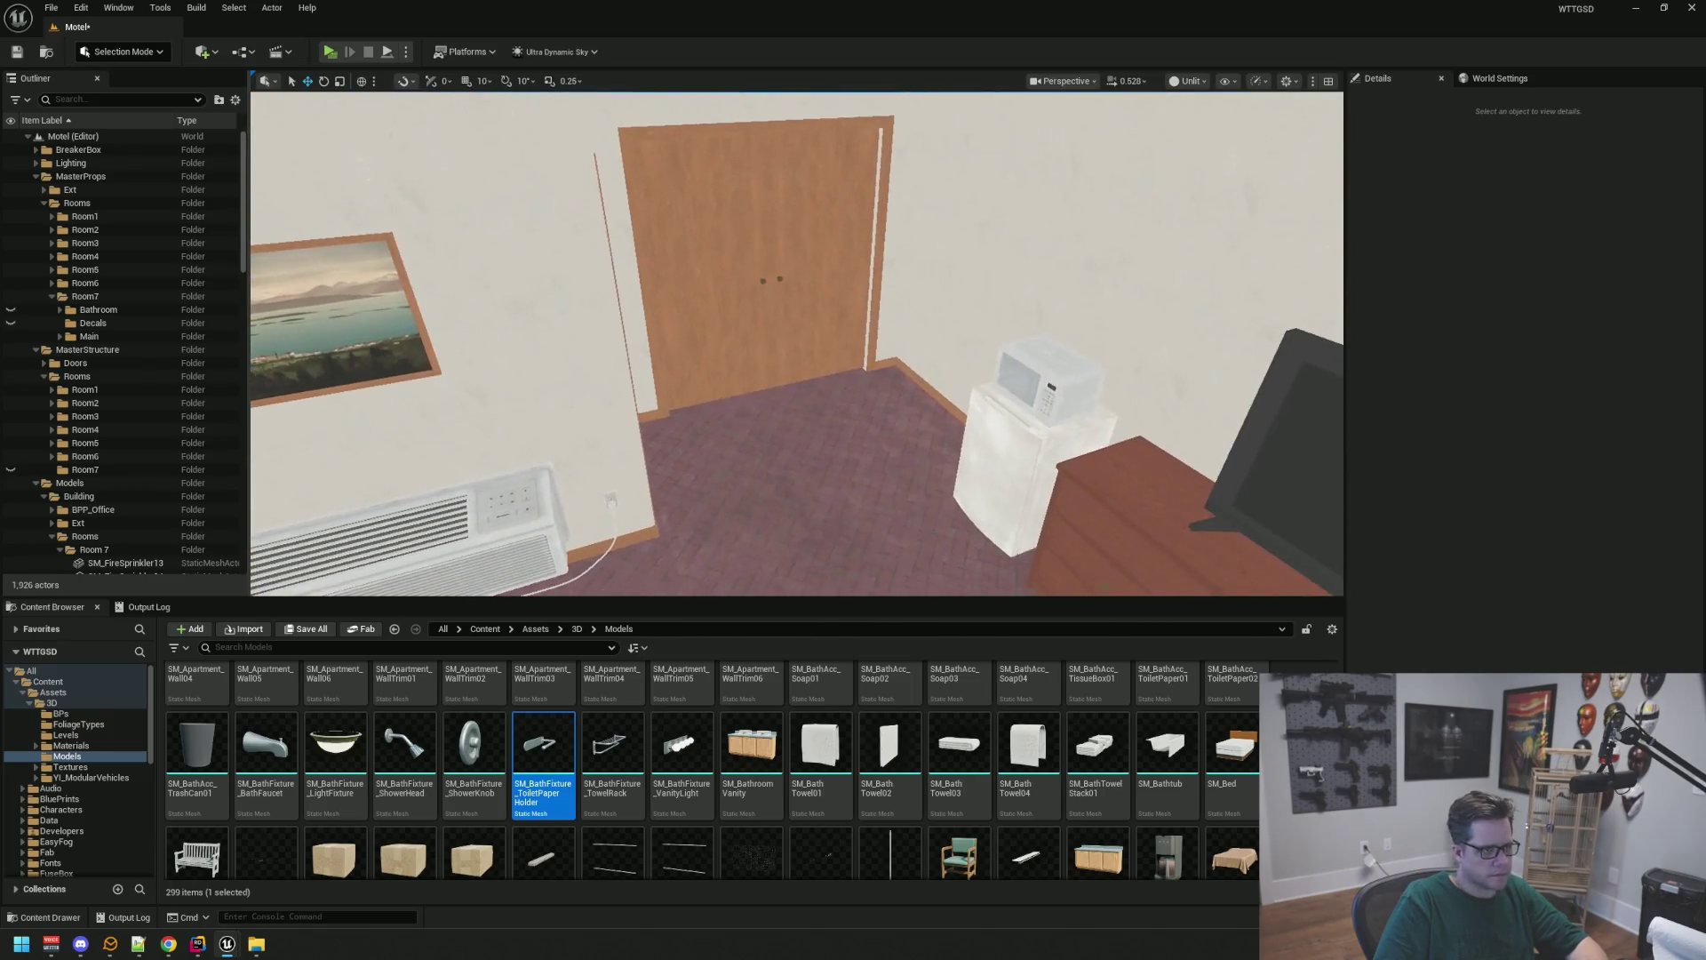
key(ctrl+s)
drag(888, 373, 911, 372)
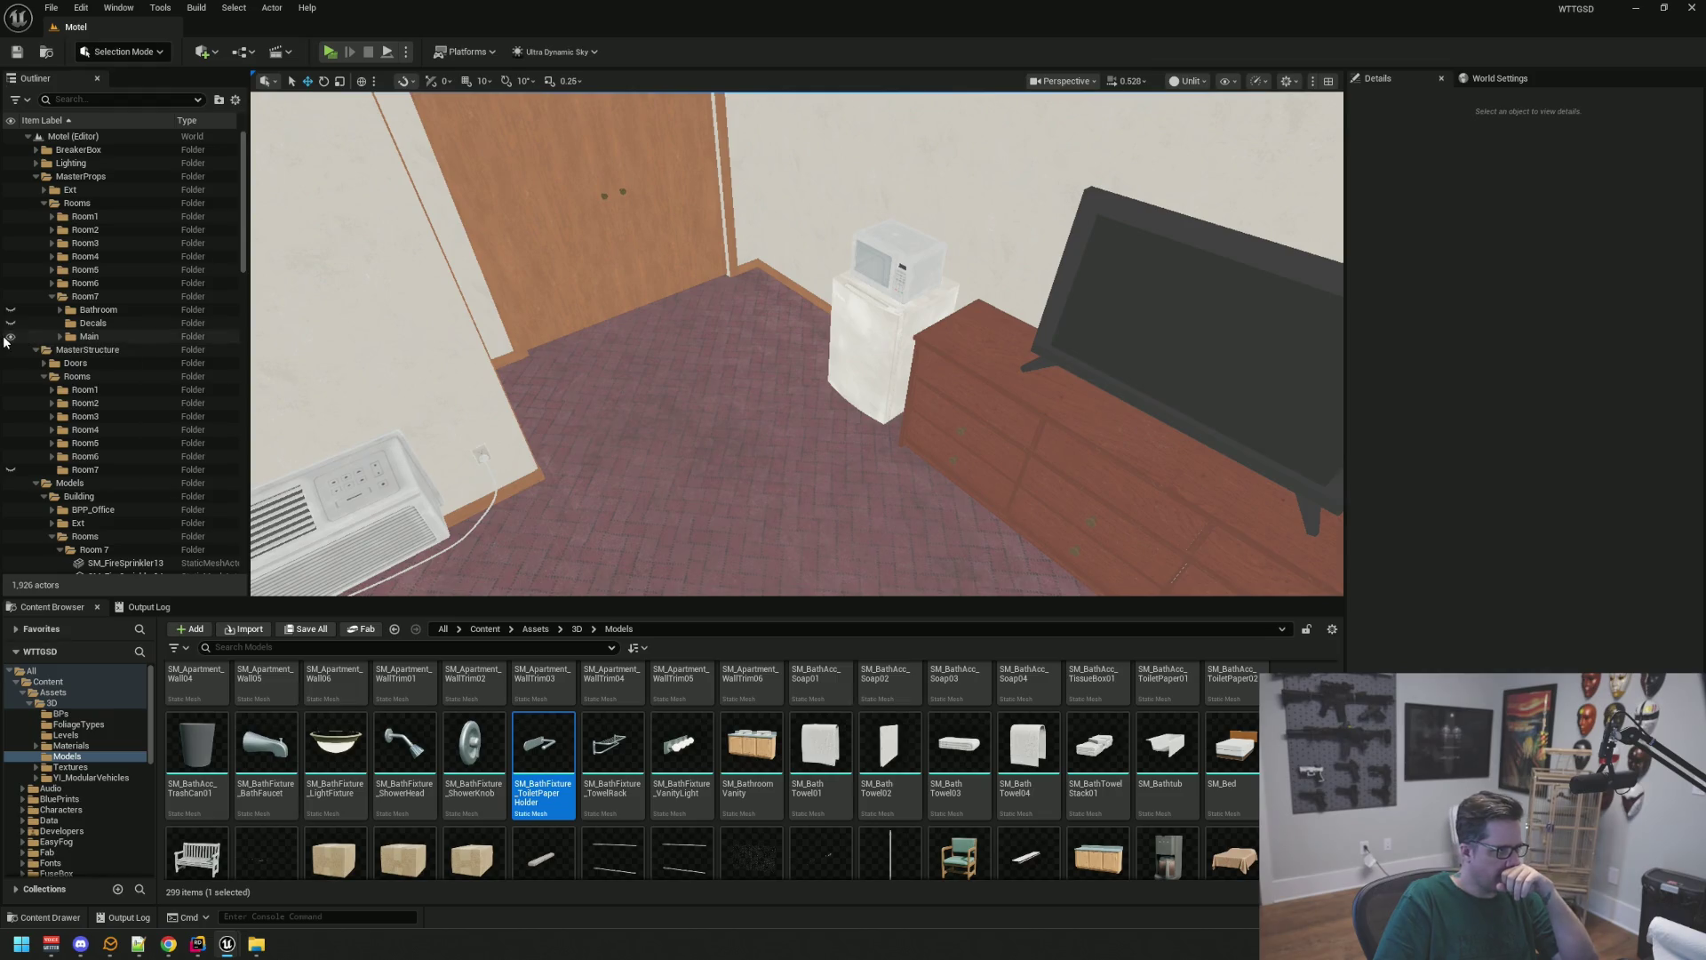
Hide the Main props and move the five outlets SM_Outlet6 and SM_Outlet32–35 into a Room7 folder
click(6, 337)
click(11, 336)
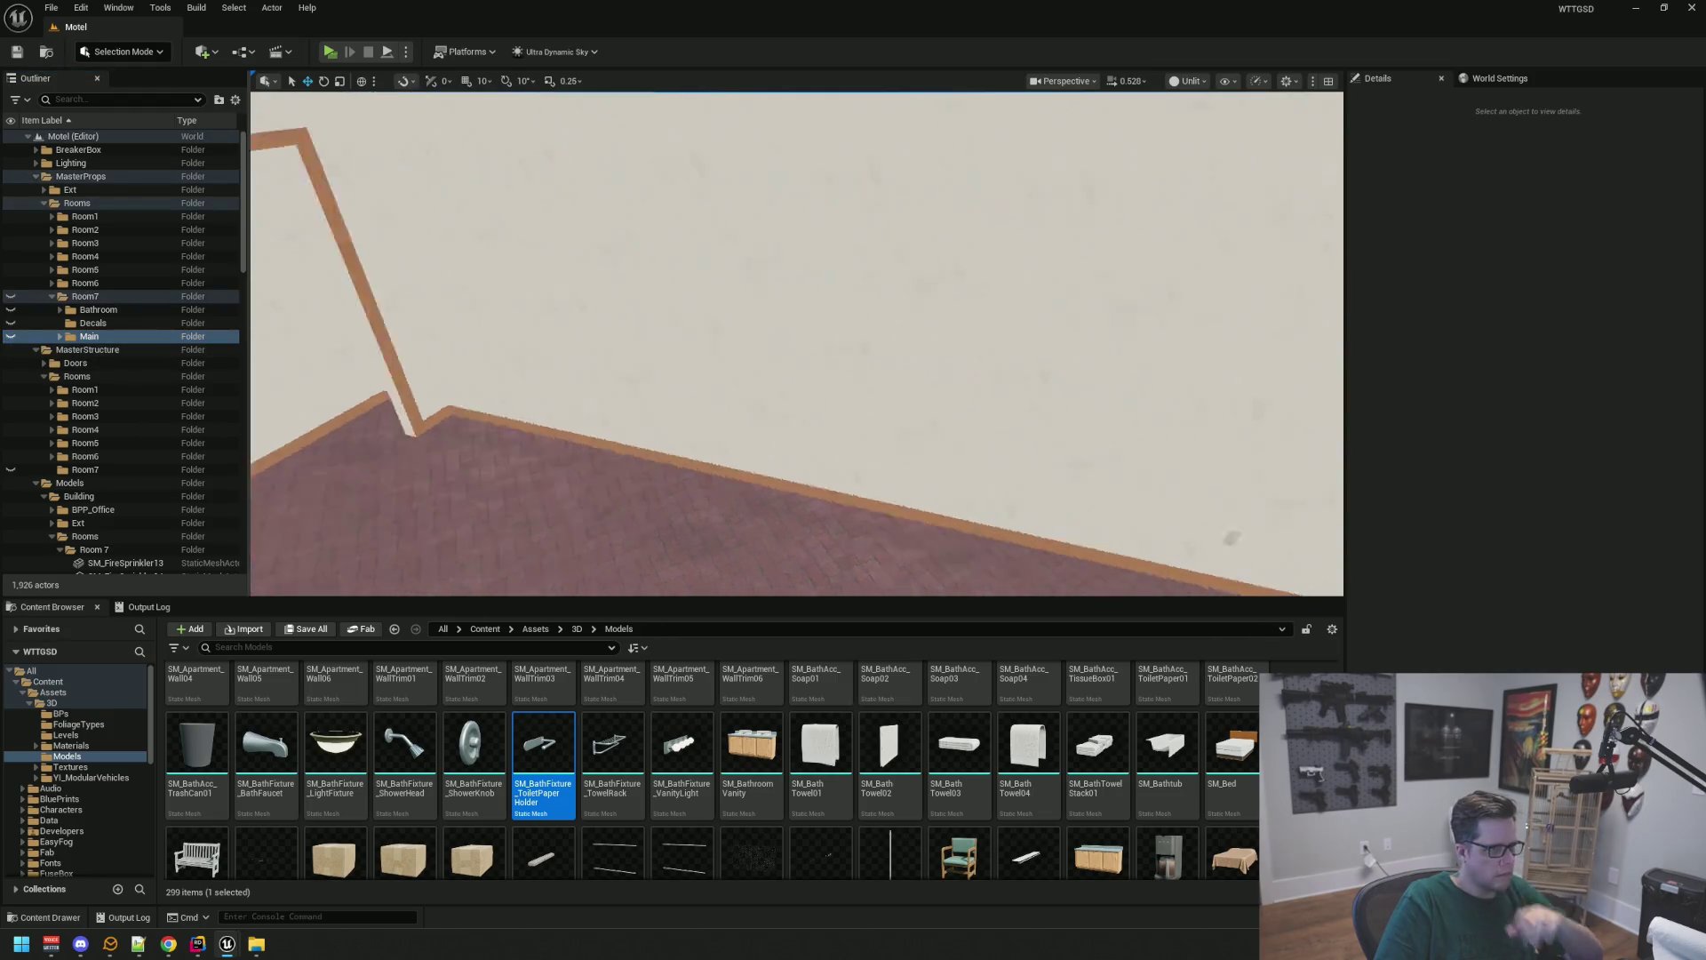
mouse_move(798, 343)
mouse_down()
mouse_move(827, 338)
mouse_move(782, 348)
mouse_up()
click(763, 353)
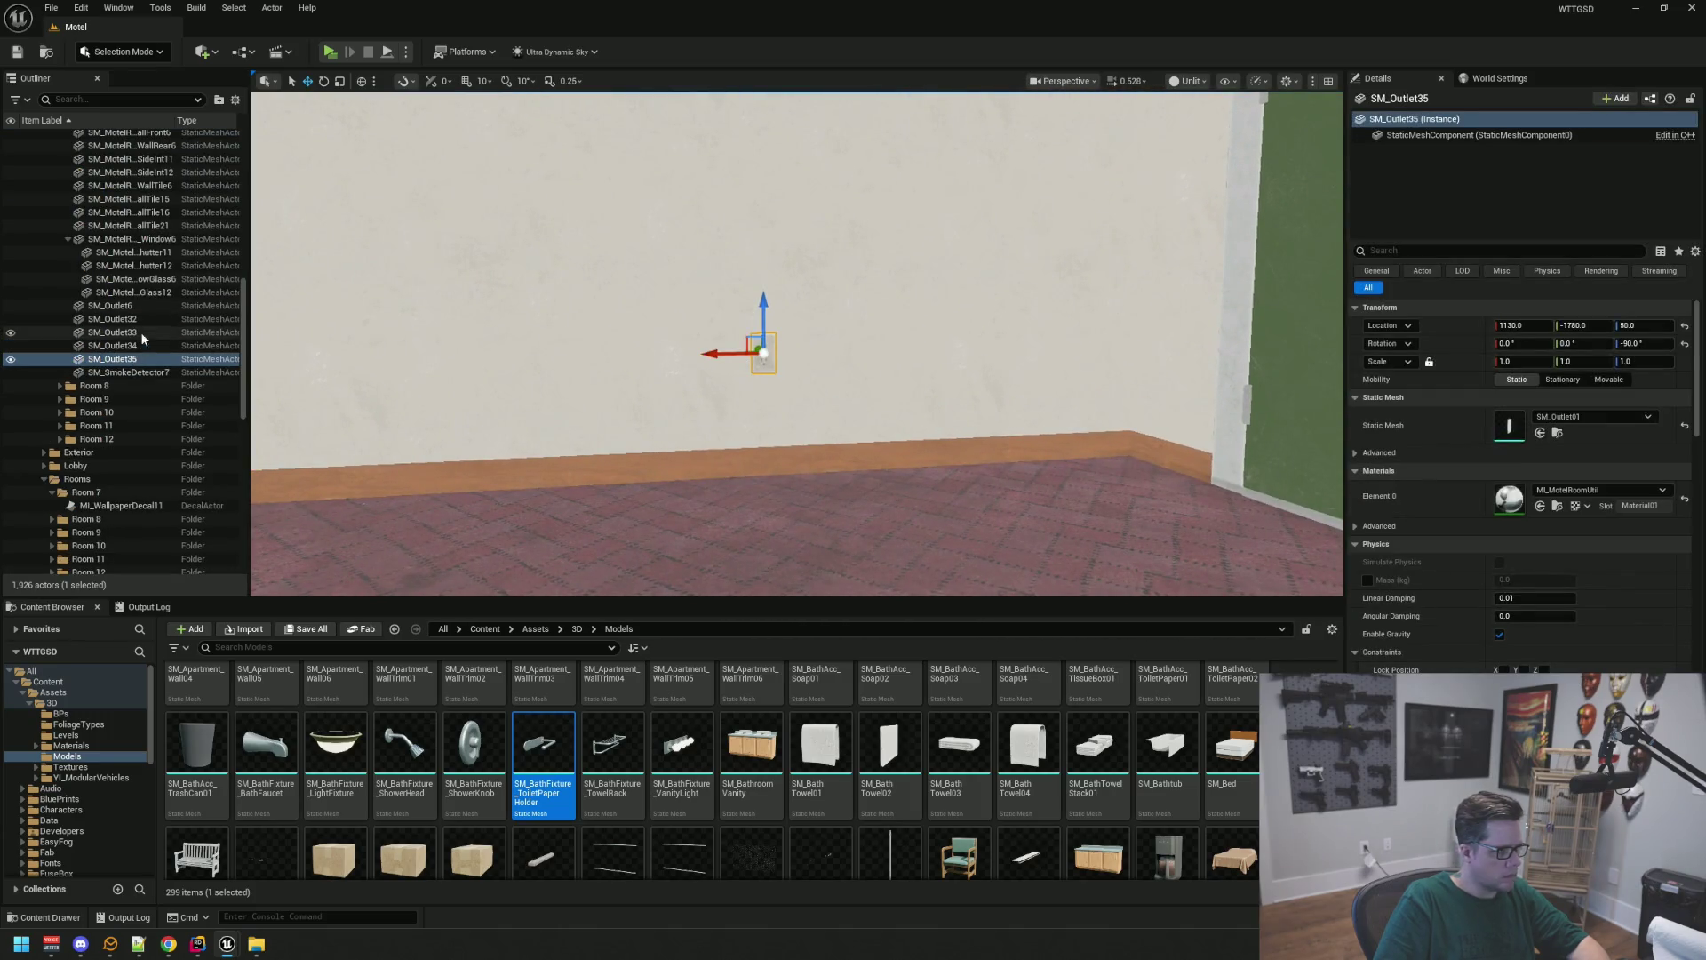
shift+click(134, 306)
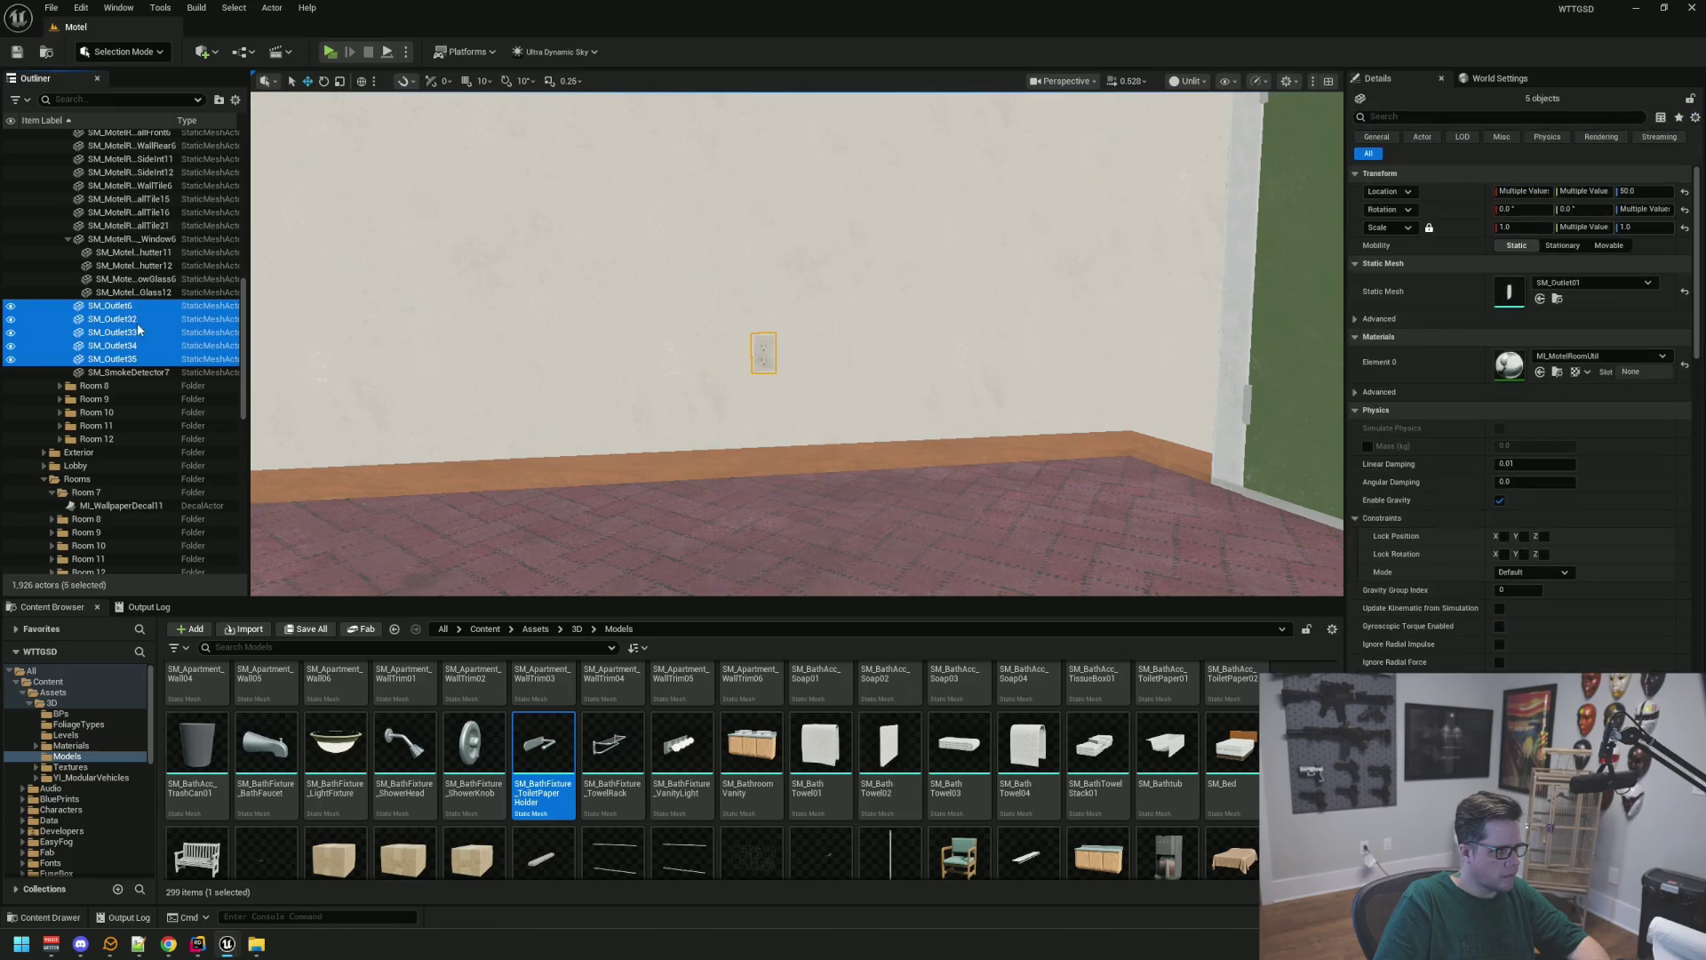
mouse_move(133, 336)
mouse_down()
mouse_move(130, 284)
mouse_move(119, 311)
mouse_move(110, 297)
mouse_move(124, 280)
mouse_move(98, 324)
mouse_up()
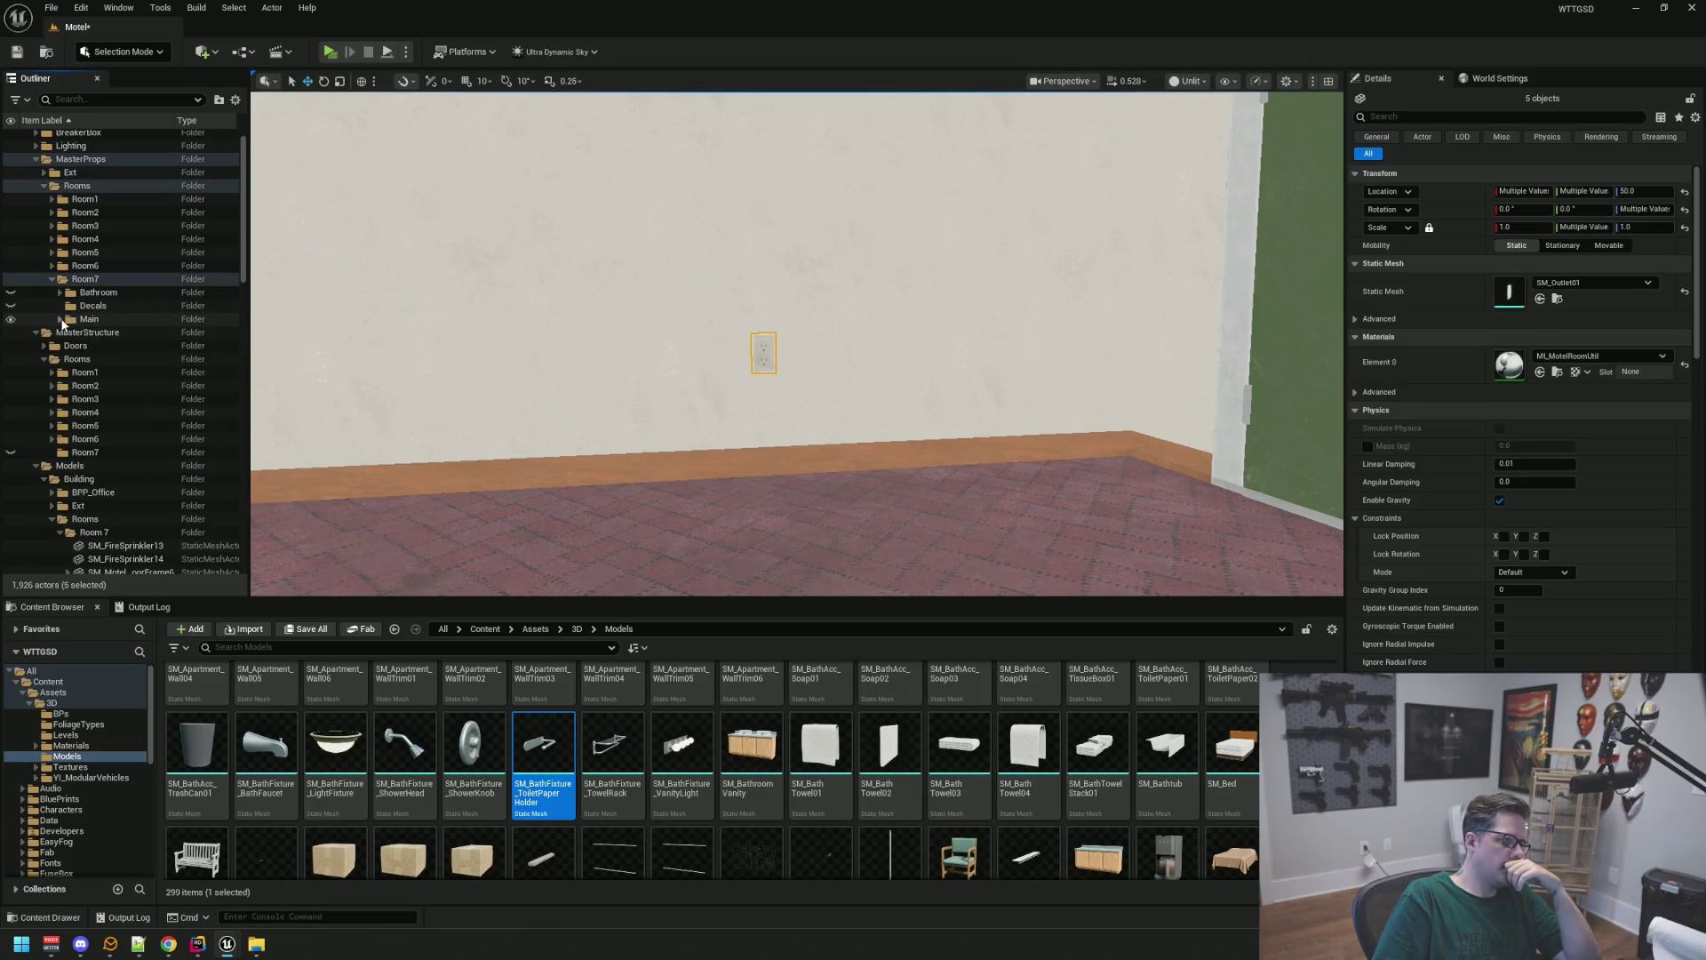
click(10, 319)
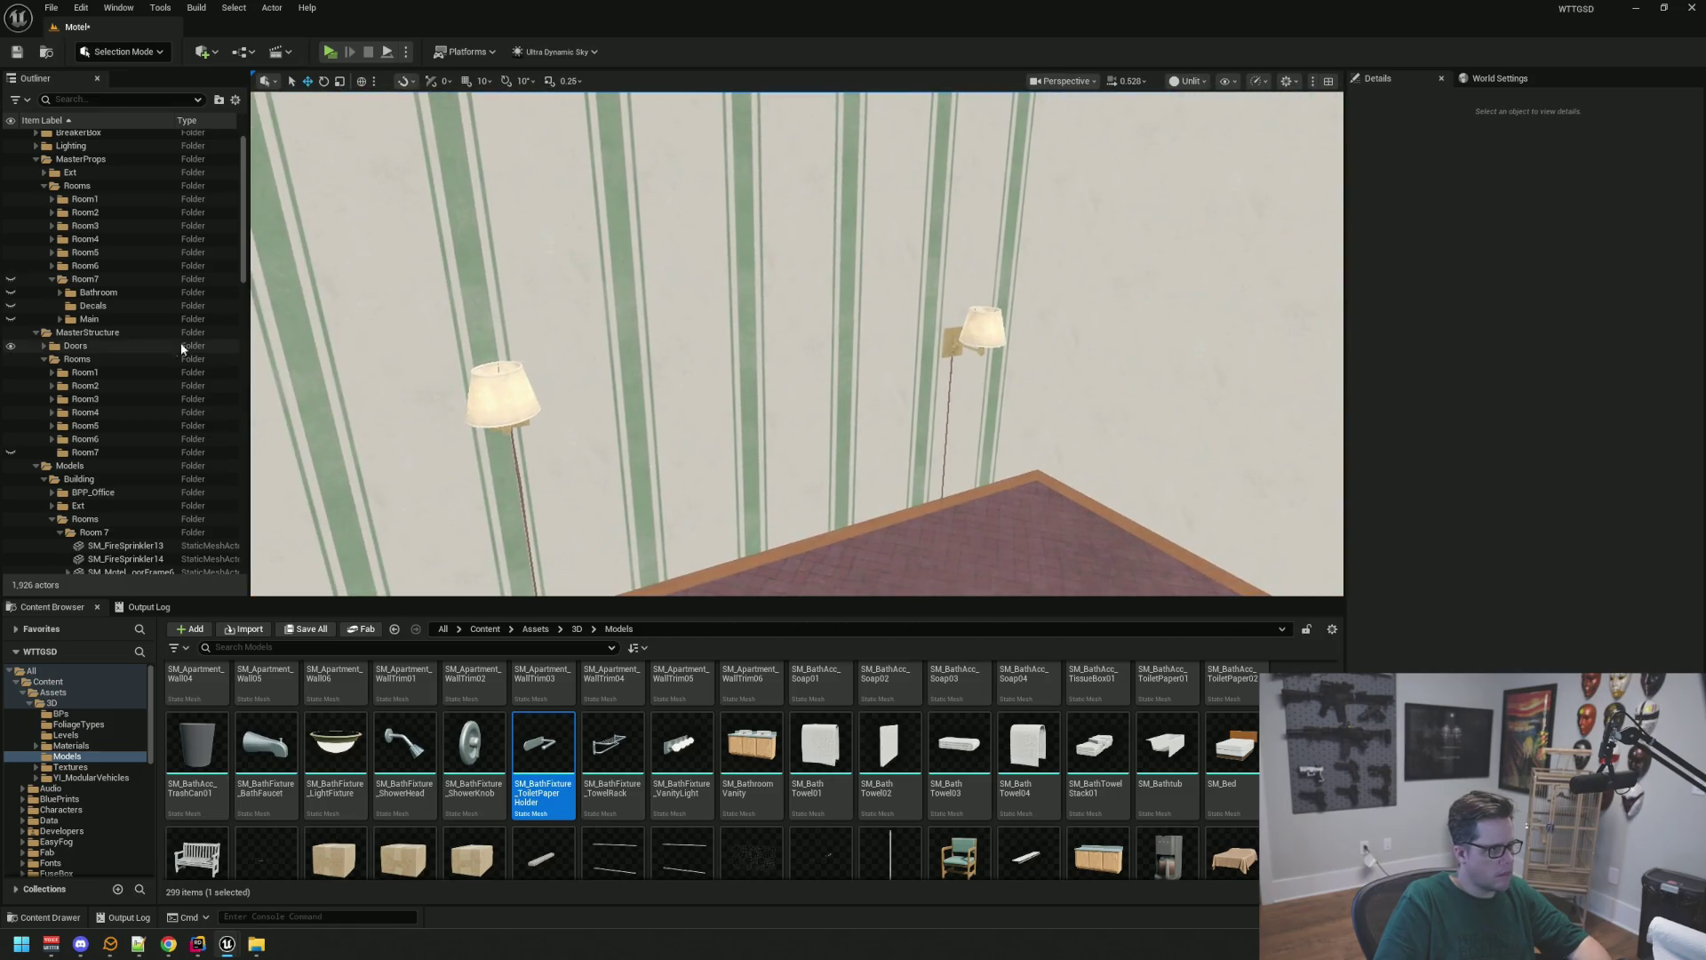
Check the Models and MasterStructure Room7 folders and toggle the Main folder's visibility
scroll(169, 352, down, 3)
scroll(169, 352, down, 5)
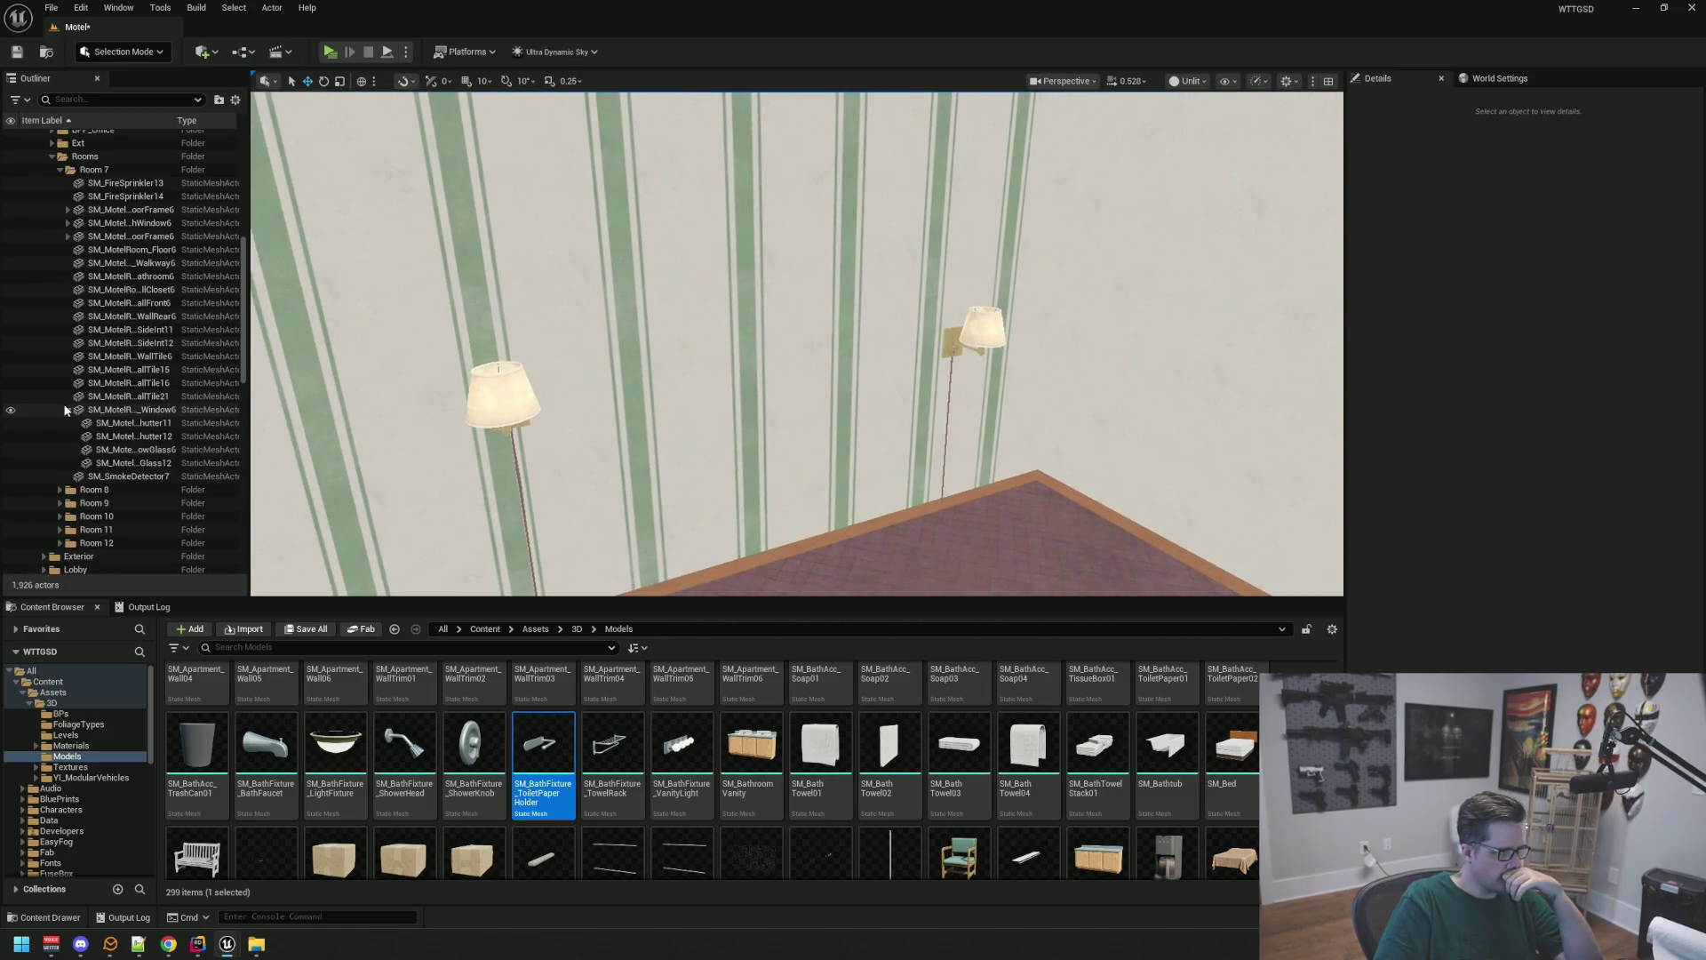
scroll(156, 351, up, 6)
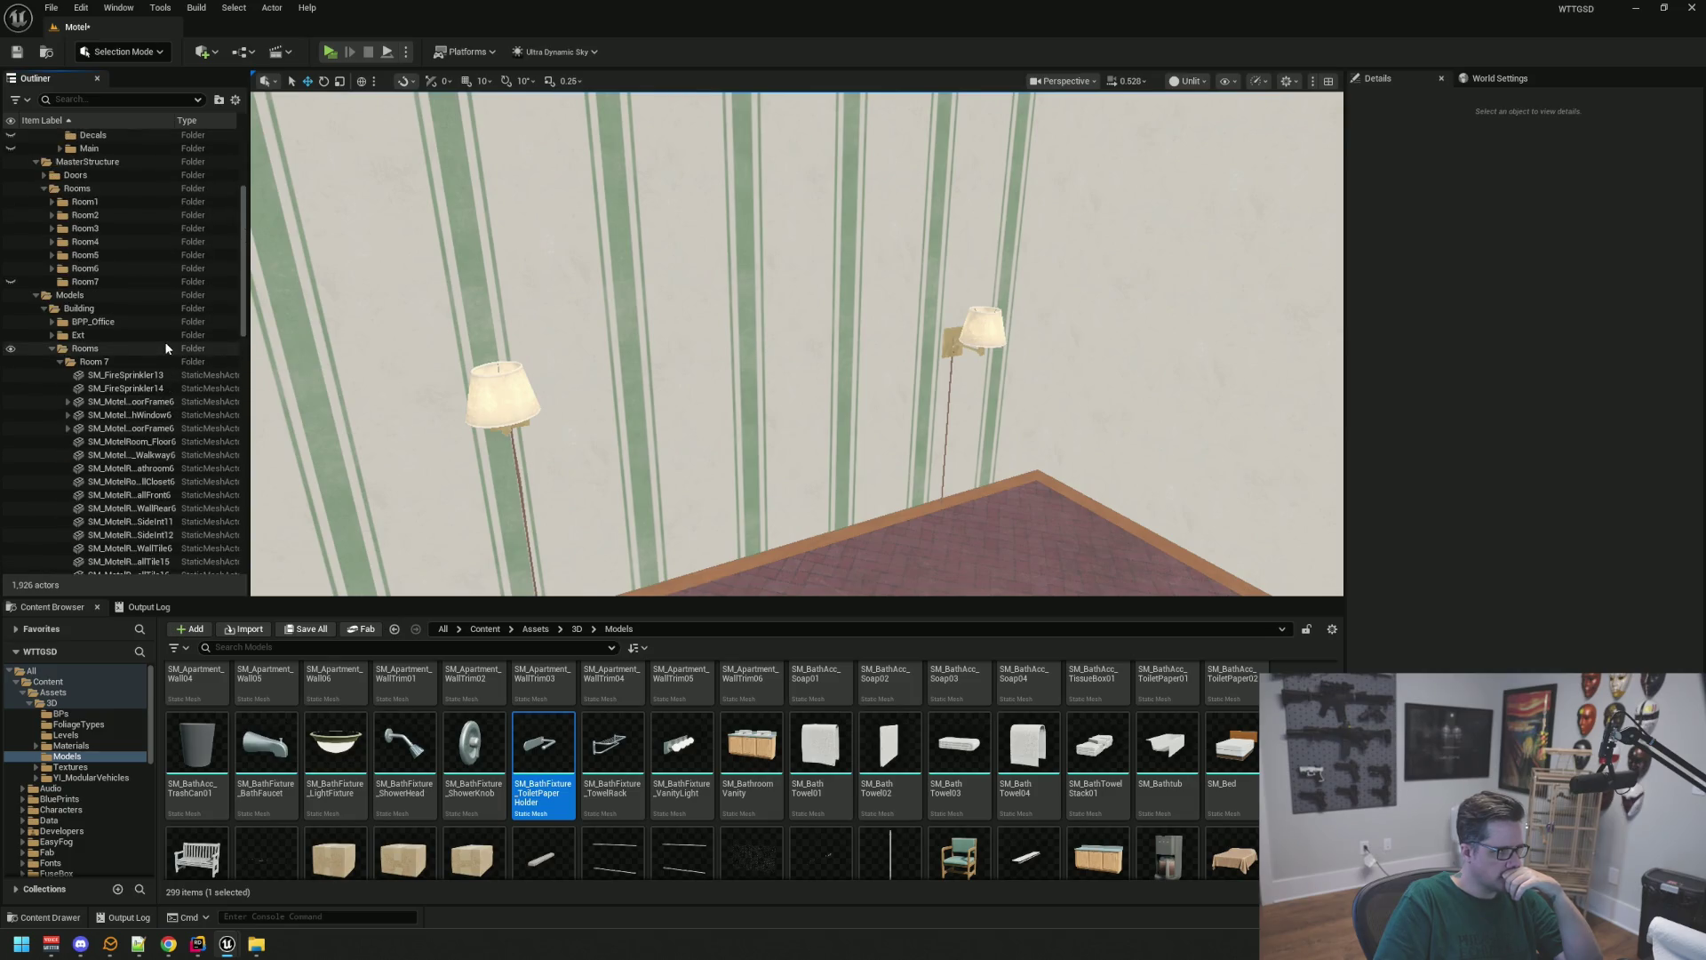
click(112, 359)
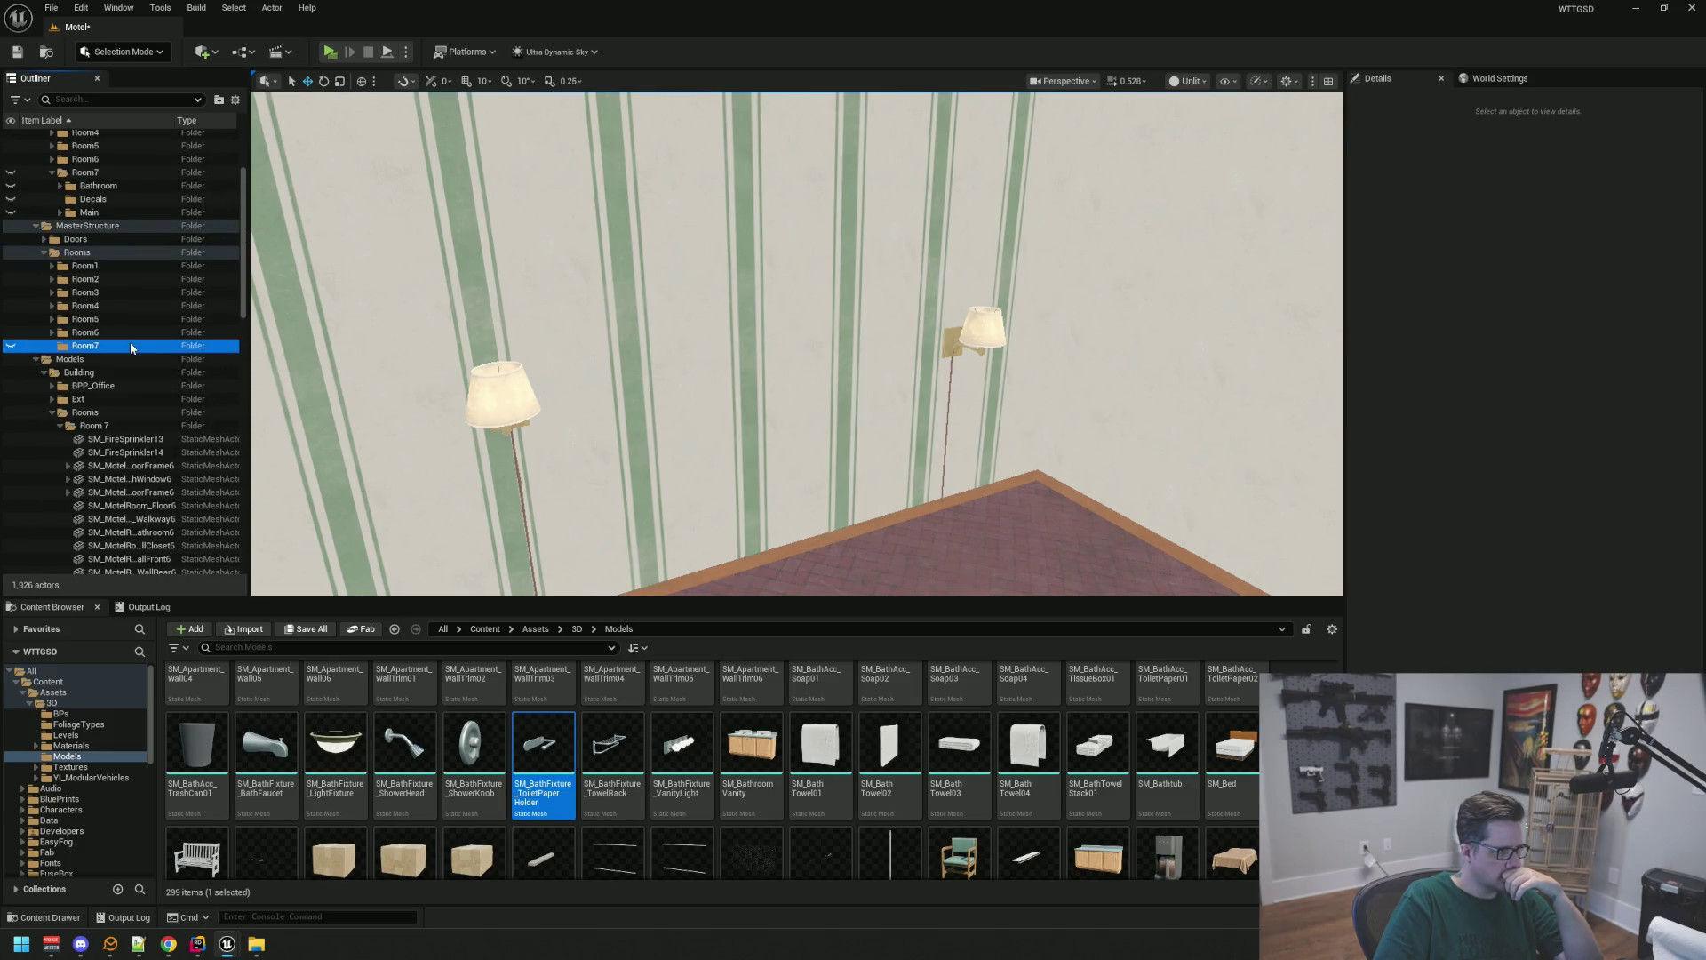
scroll(116, 349, up, 1)
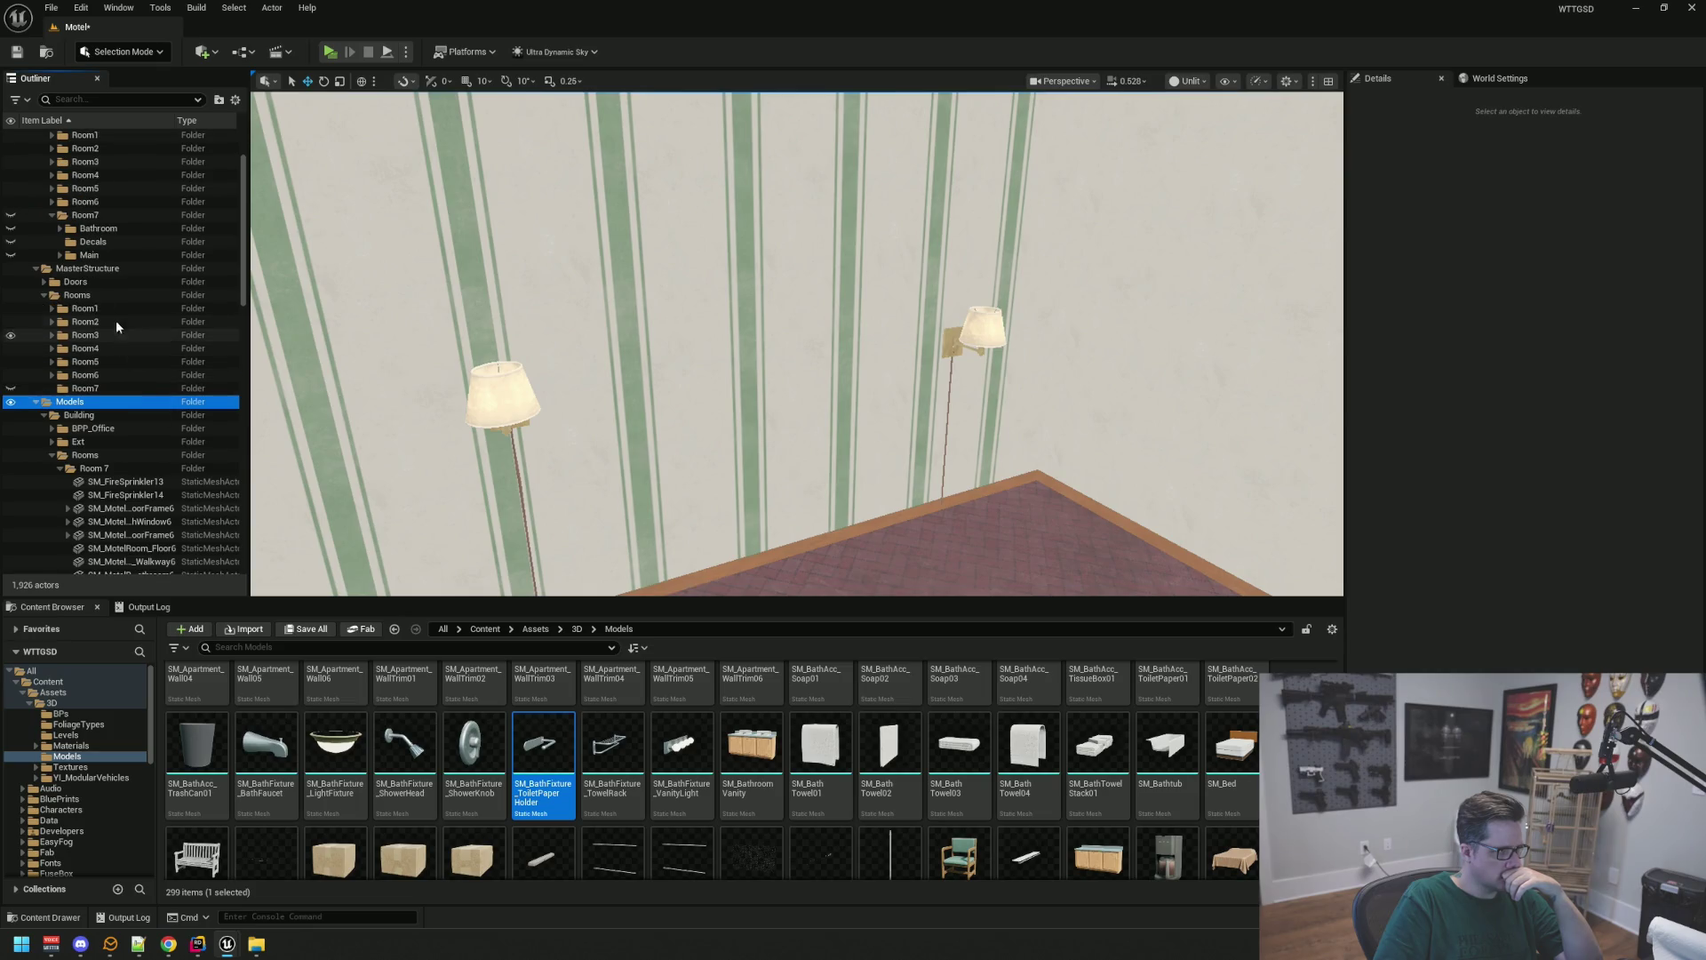
click(11, 255)
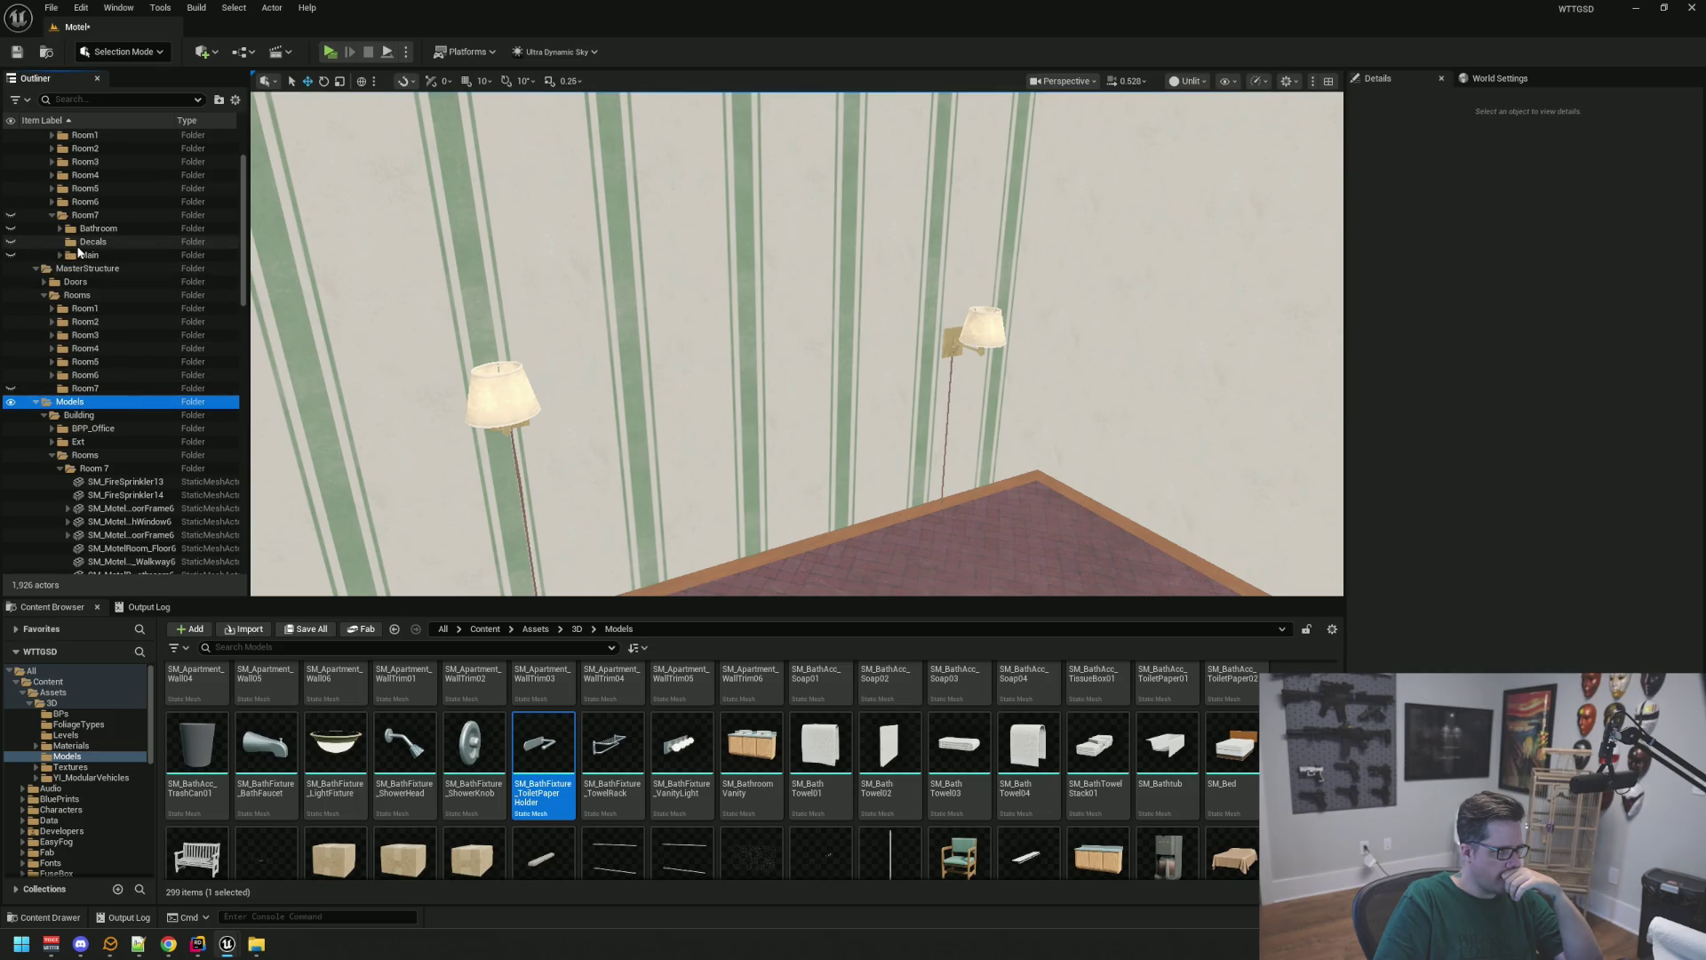
click(112, 388)
scroll(116, 397, down, 2)
scroll(119, 333, up, 4)
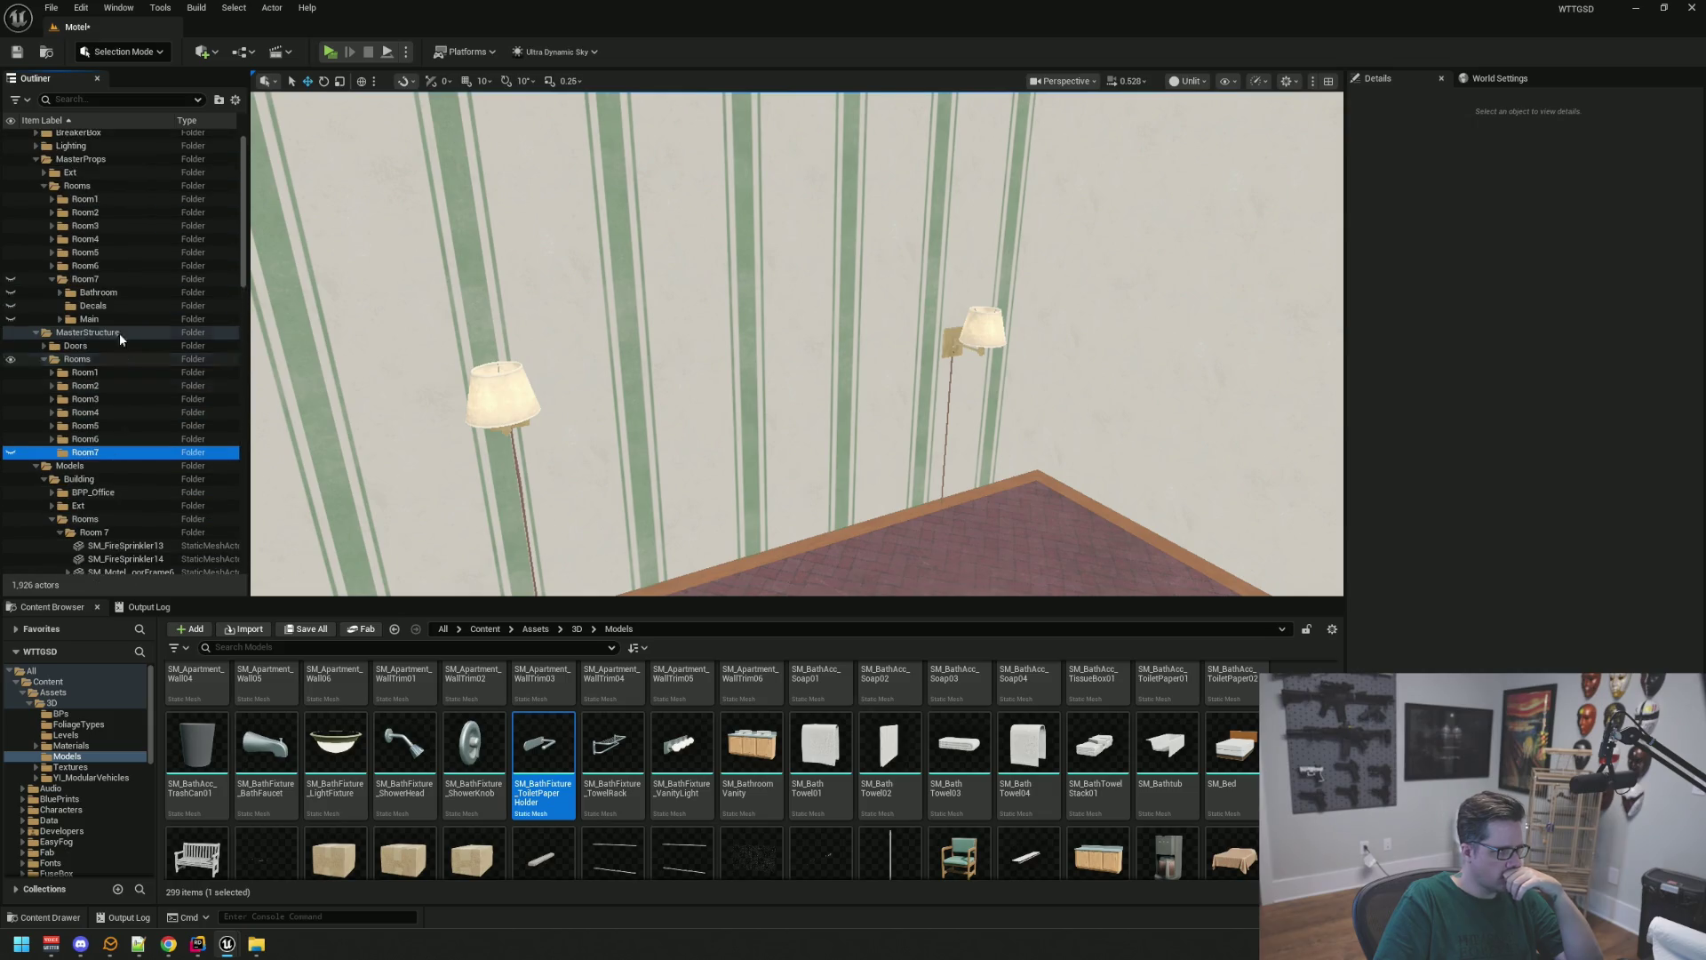
Expand the Room7 Main props, collapse the end-table drawer entries, and collapse the Room7 props folder
click(90, 318)
click(88, 305)
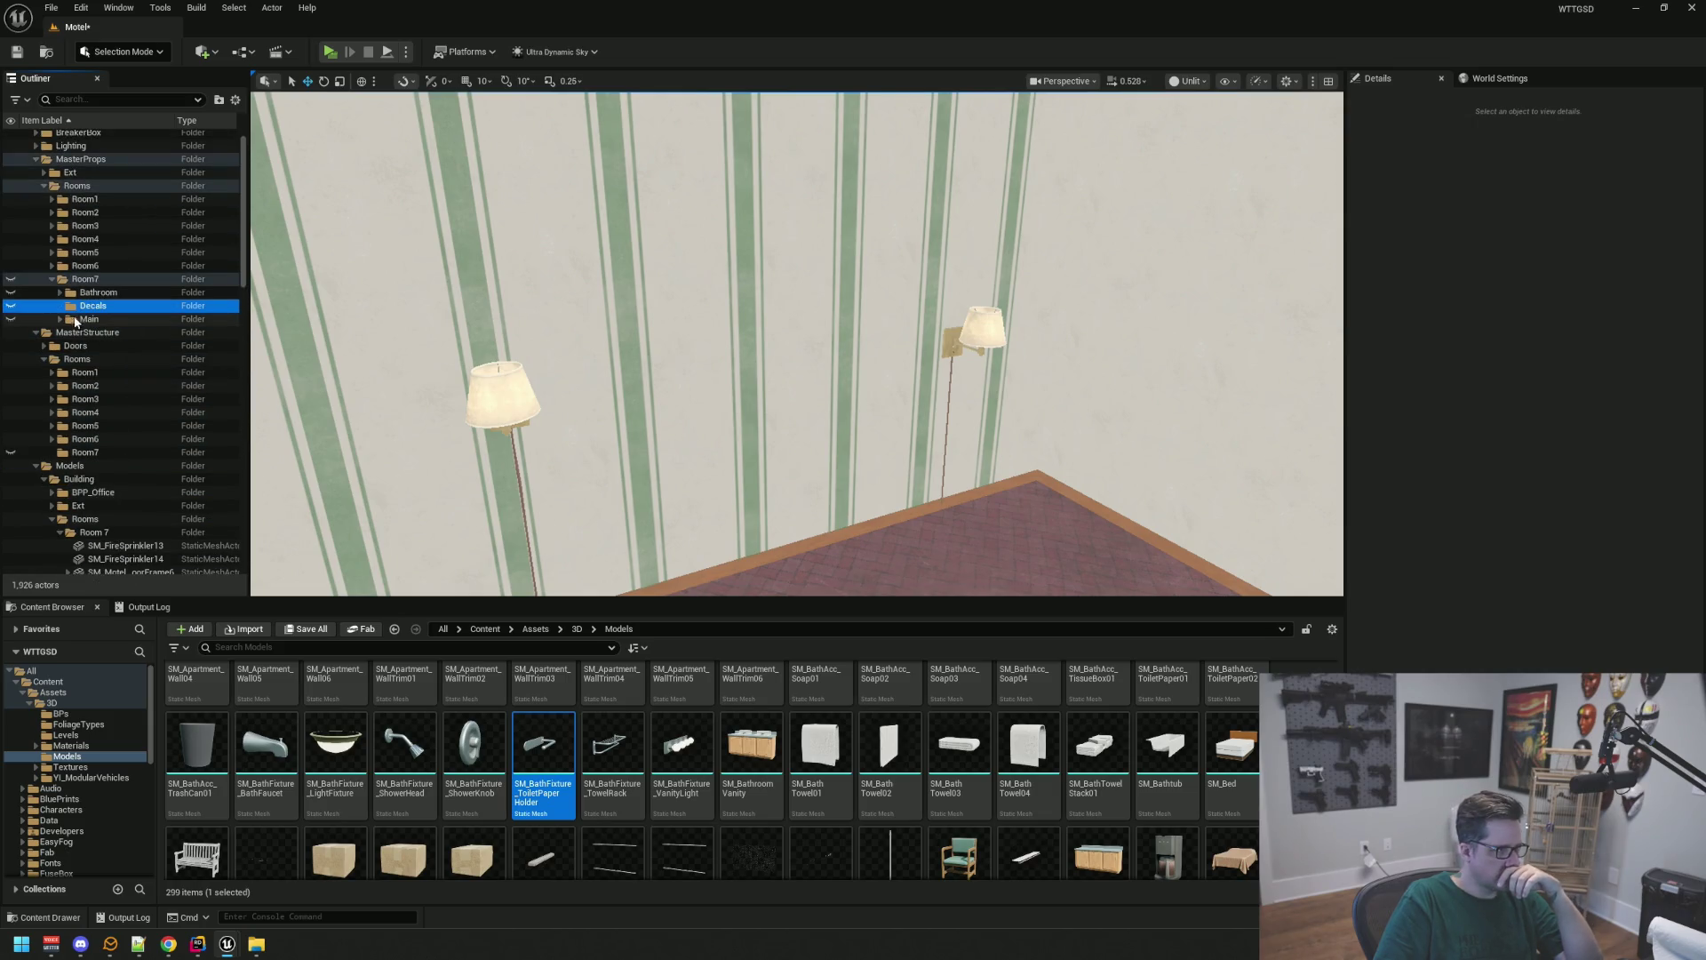
click(60, 318)
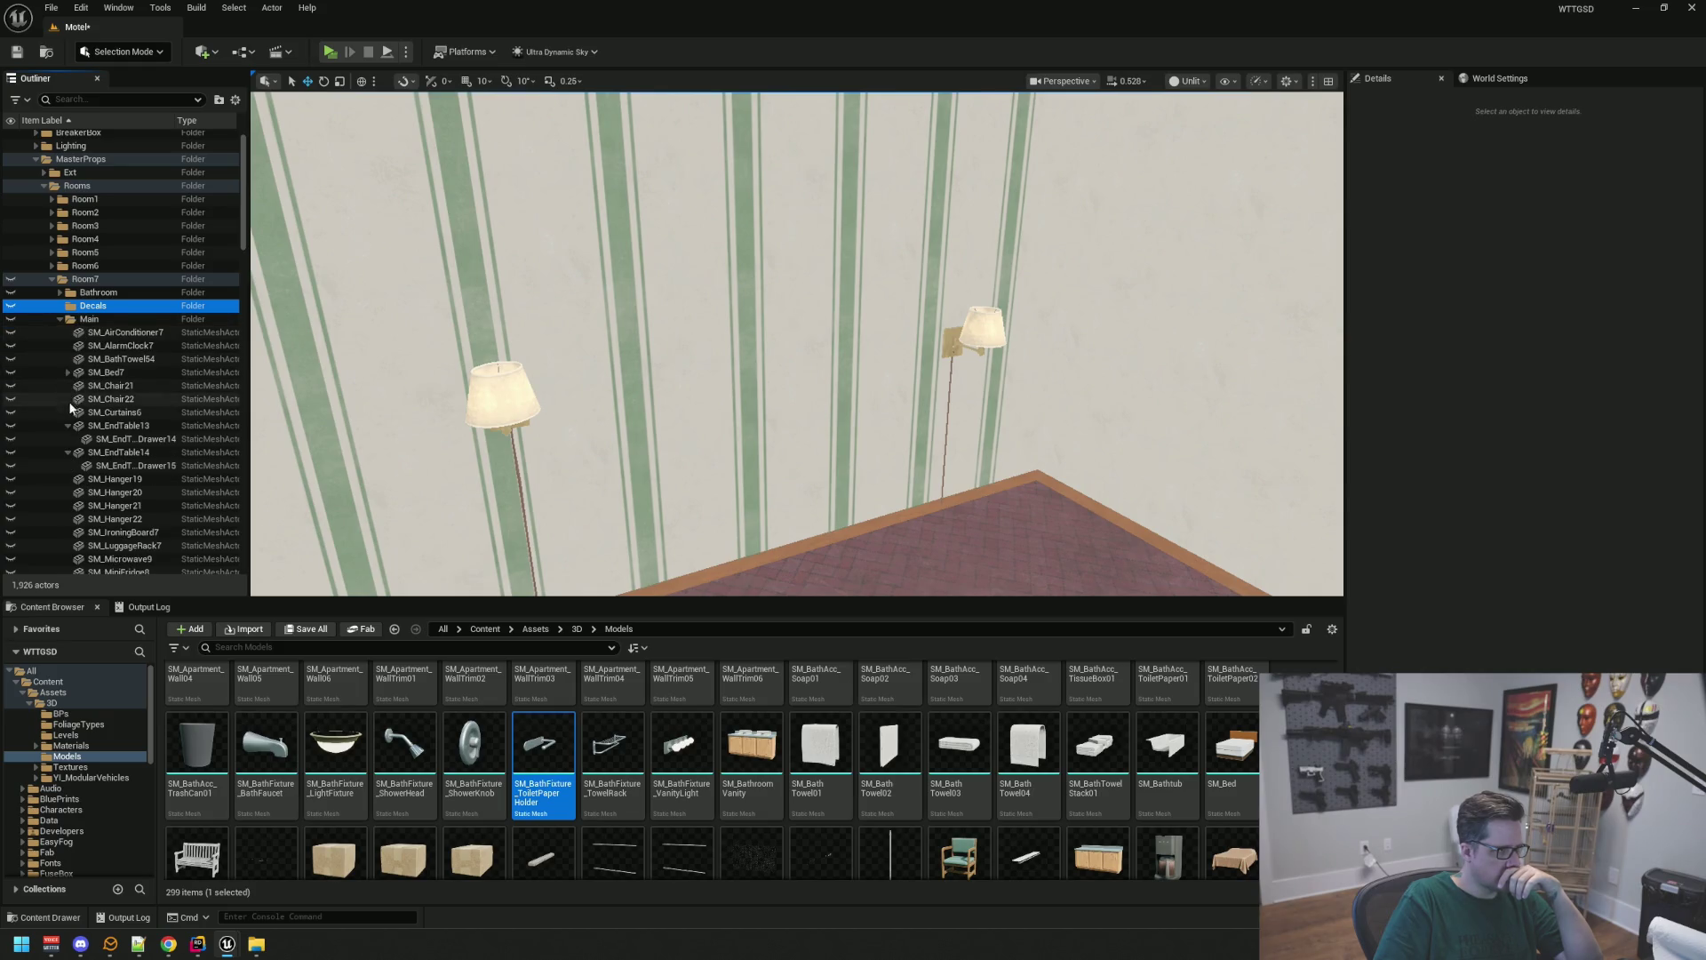
click(67, 426)
click(66, 439)
scroll(142, 409, down, 3)
scroll(145, 411, down, 4)
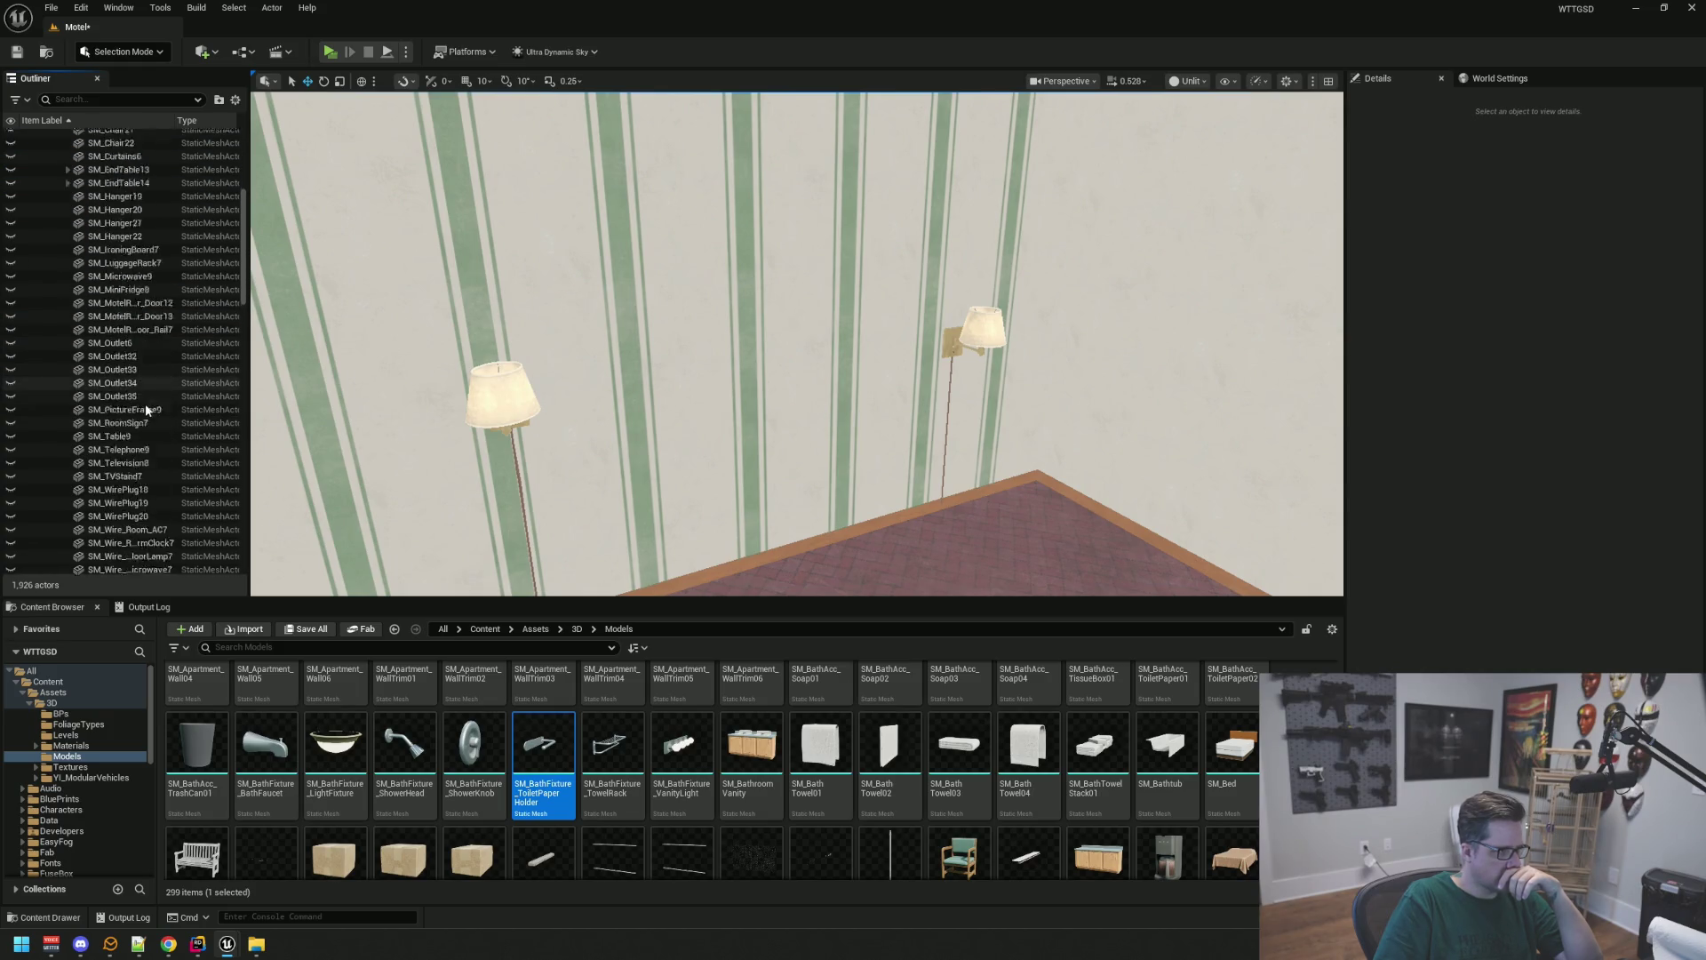
scroll(107, 373, up, 5)
click(51, 172)
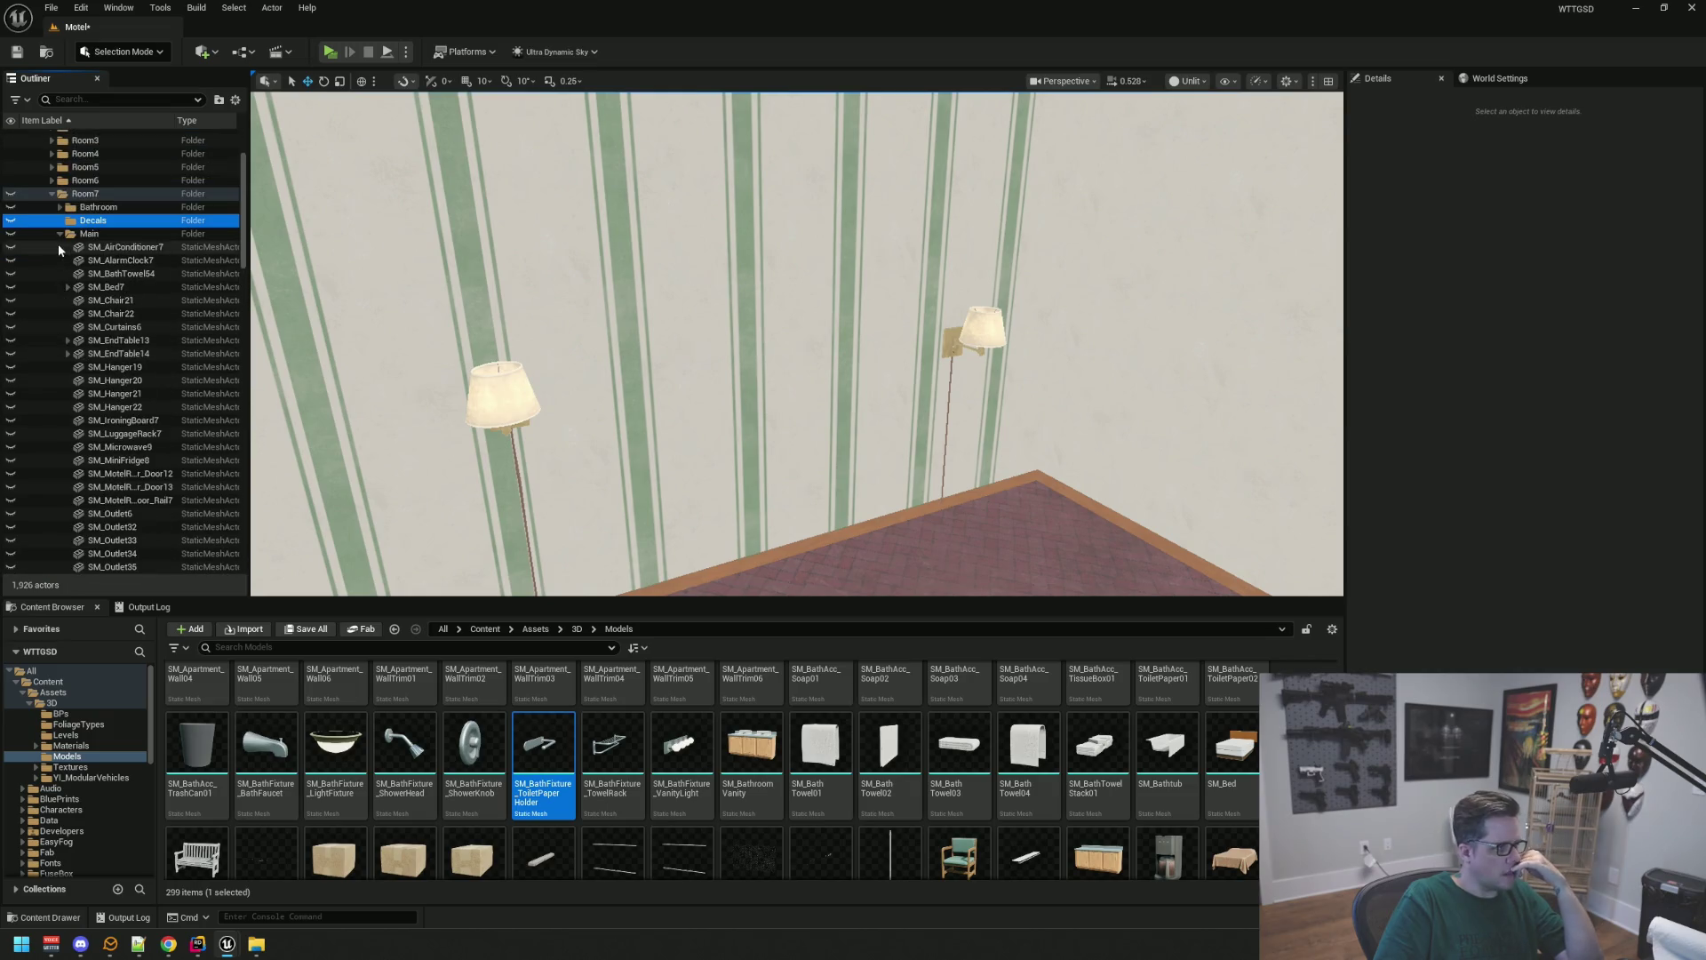
Move MI_WallpaperDecal11 into the Room7 Decals folder and hide that folder
scroll(136, 309, up, 2)
scroll(145, 332, down, 2)
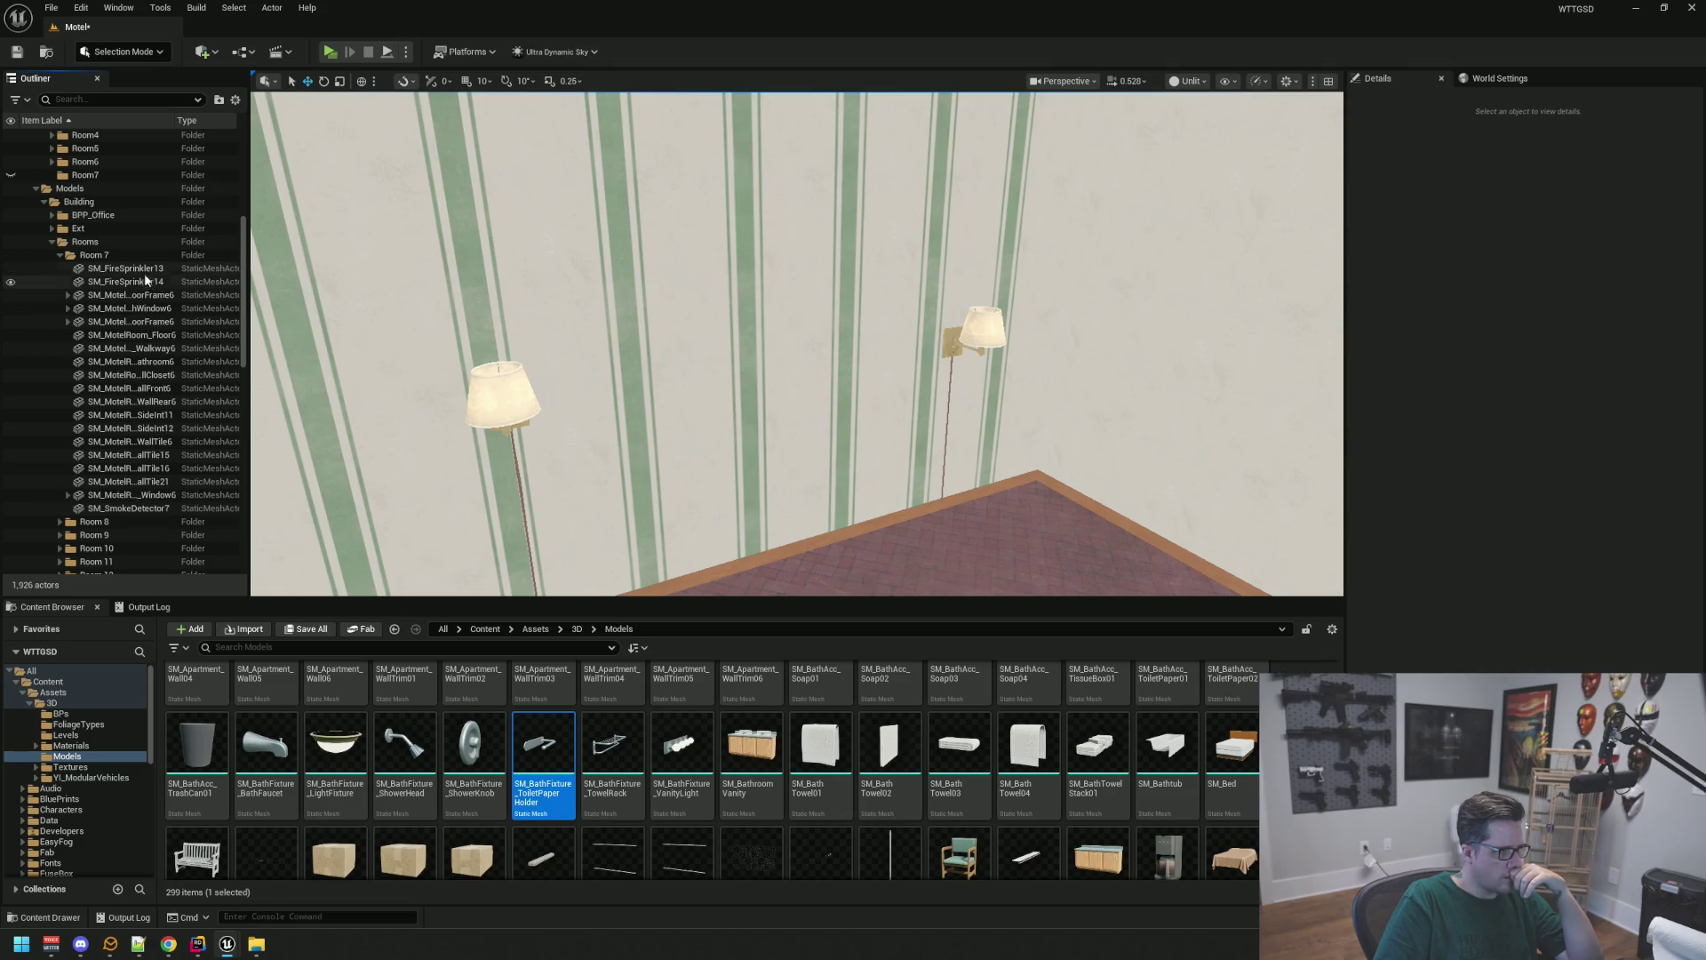
scroll(151, 356, down, 8)
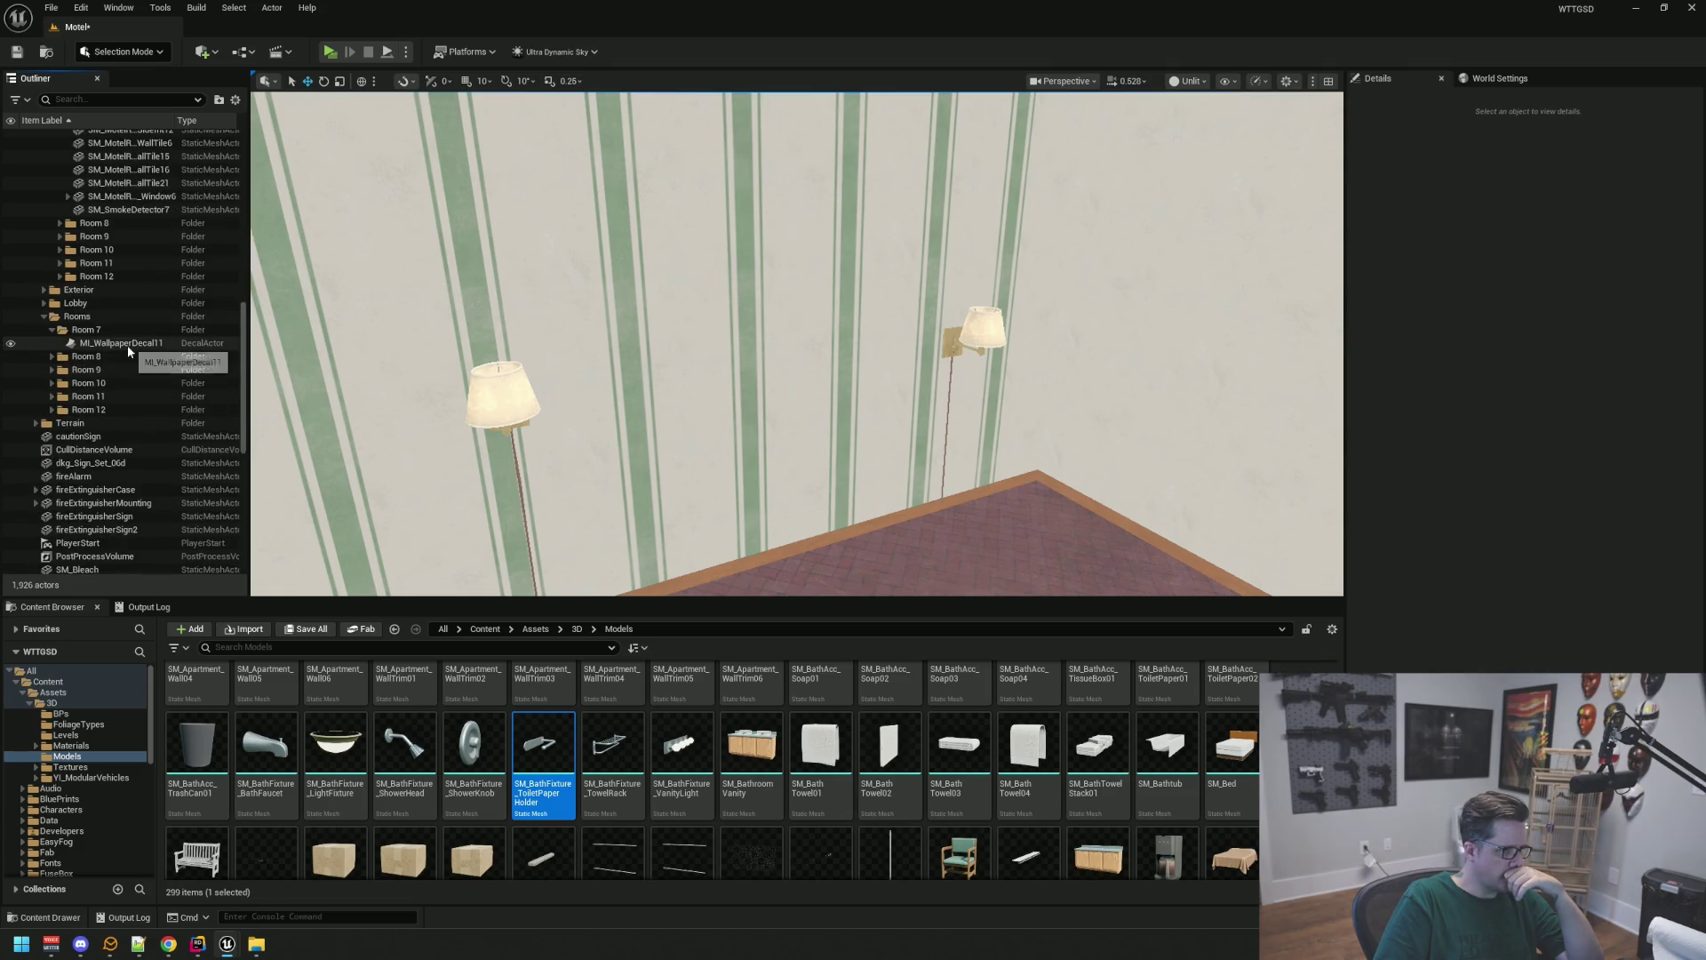
click(126, 344)
scroll(173, 296, up, 10)
mouse_move(128, 347)
mouse_down()
mouse_move(179, 299)
mouse_move(131, 311)
mouse_move(64, 265)
mouse_up()
scroll(131, 312, up, 2)
click(11, 264)
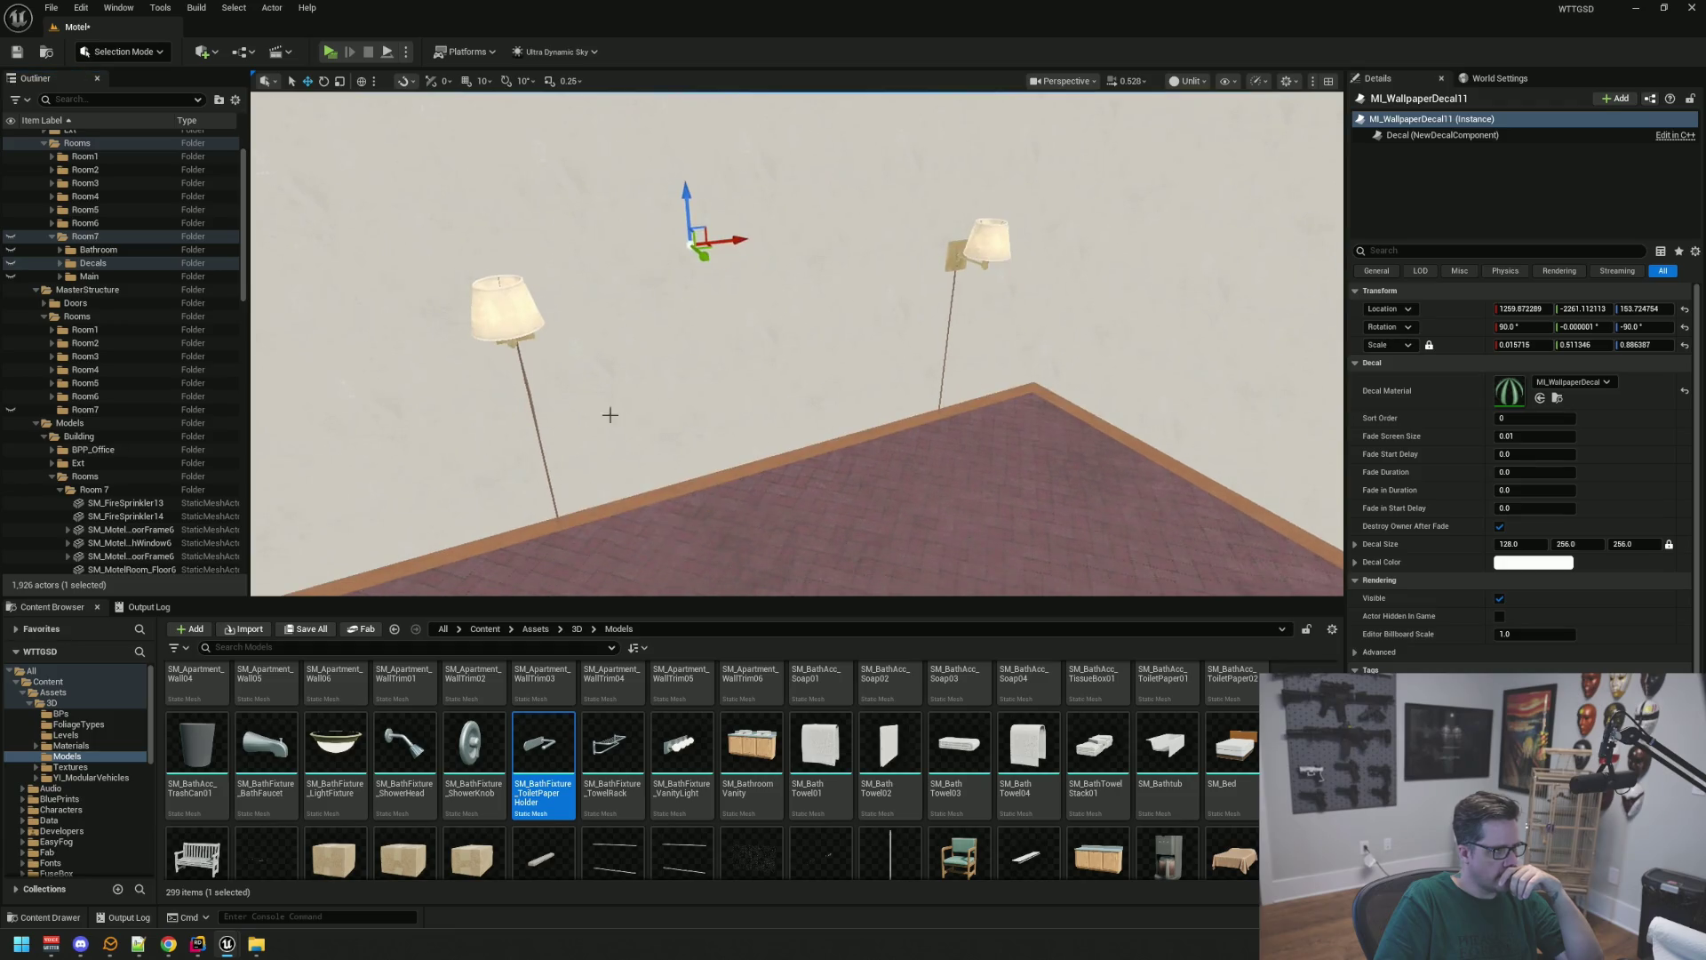
Select SM_FireSprinkler13, the first Room 7 structural mesh
scroll(194, 343, down, 3)
click(131, 375)
scroll(133, 400, down, 4)
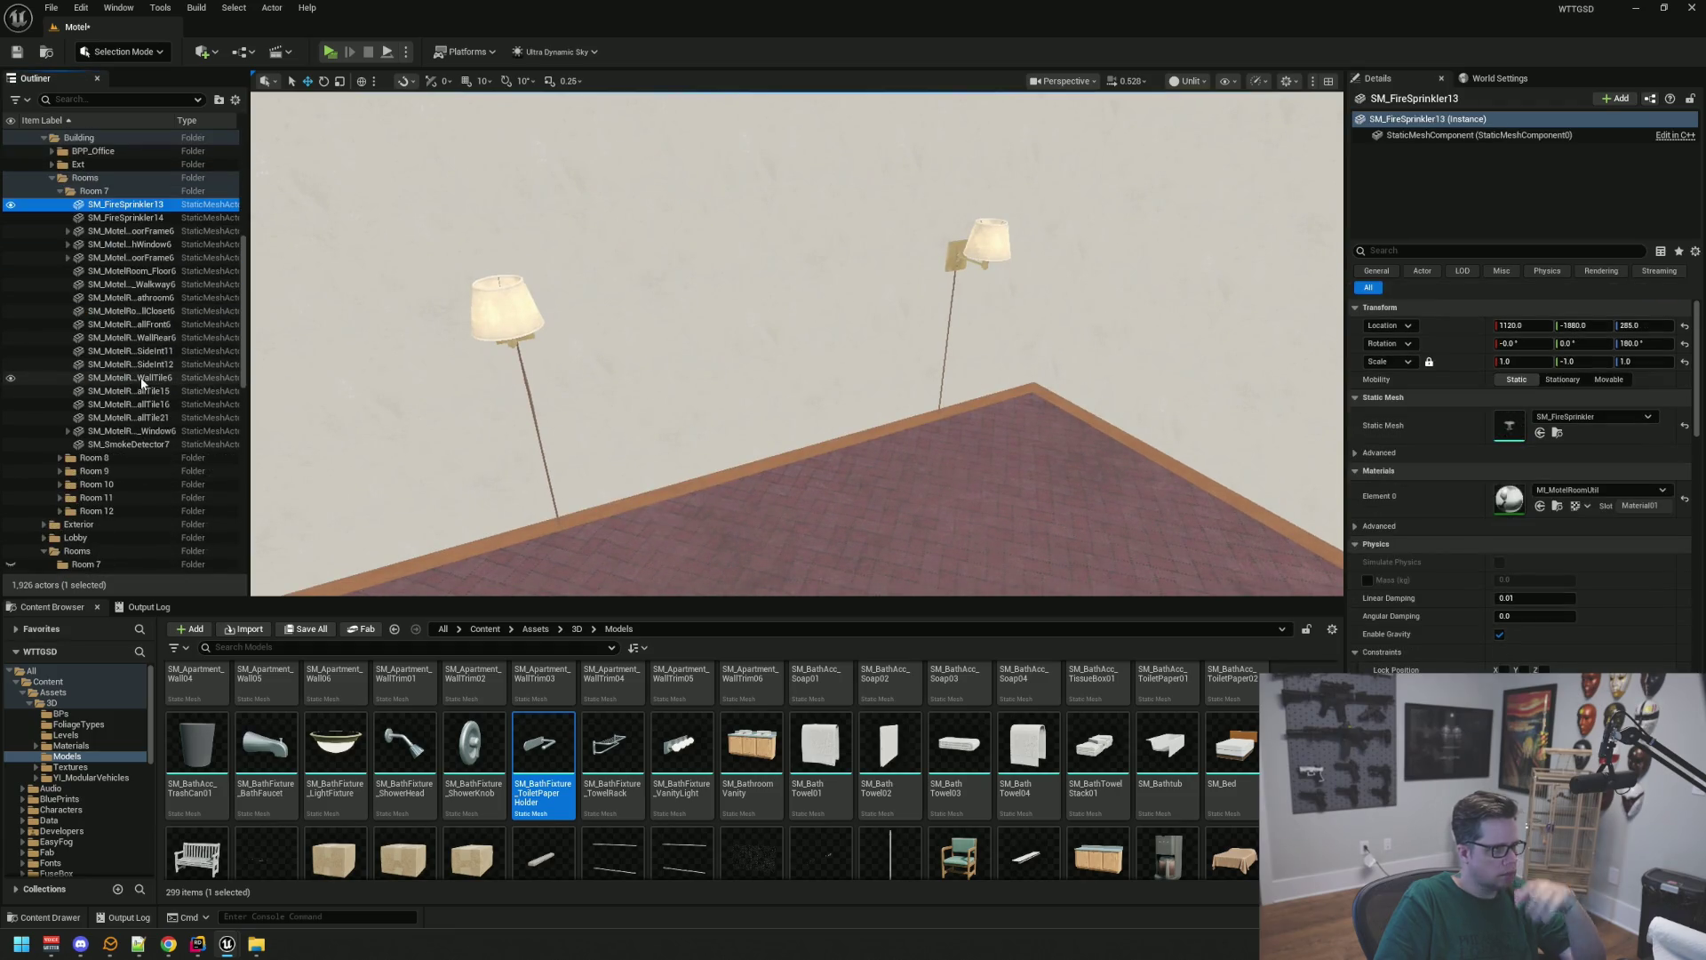
Move the 19 meshes through SM_SmokeDetector7 into the MasterStructure Room7 folder
scroll(123, 360, up, 3)
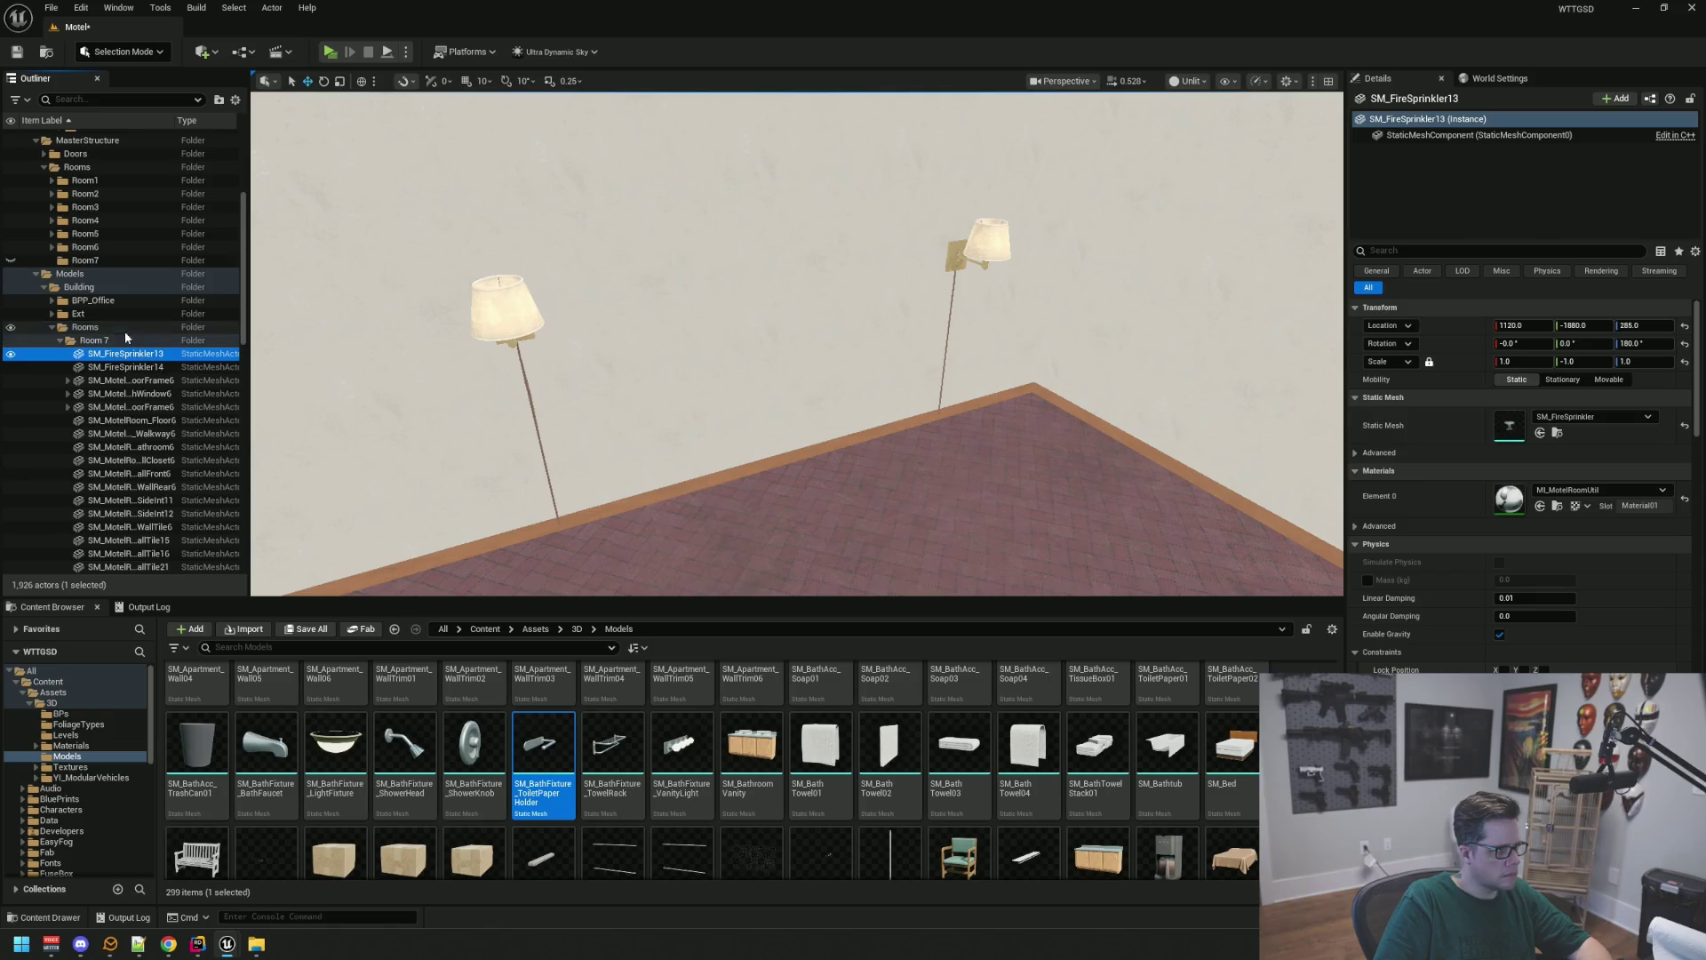
scroll(96, 250, up, 1)
scroll(107, 311, down, 5)
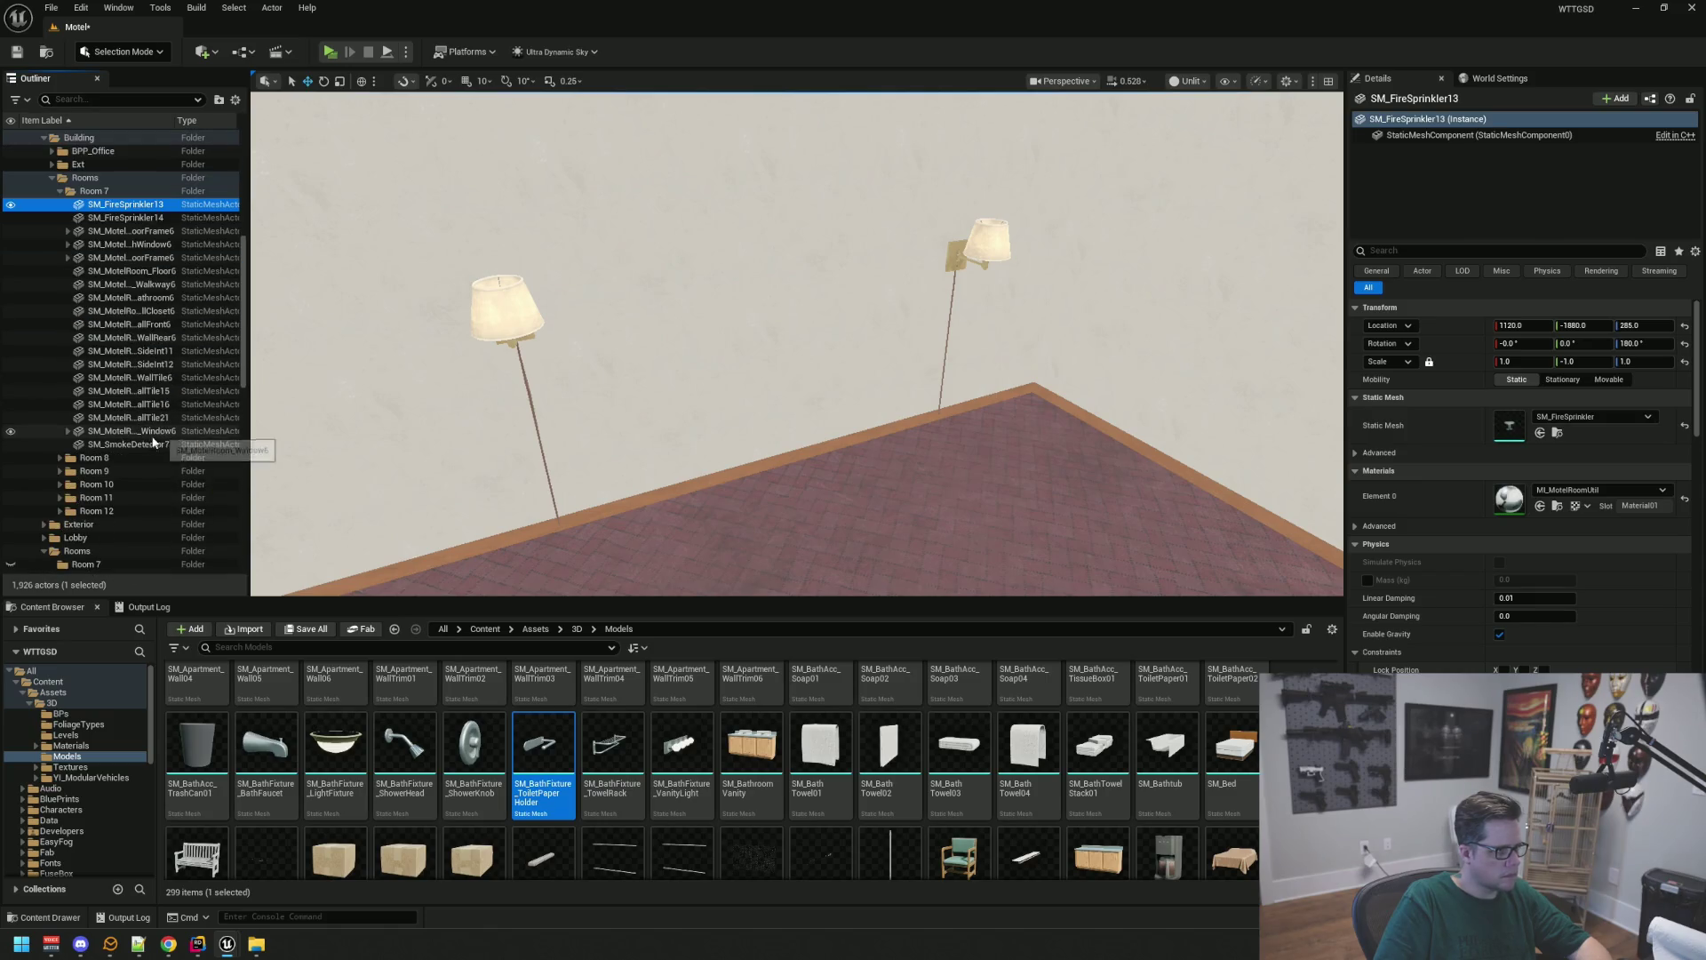
shift+click(147, 407)
scroll(147, 389, up, 2)
scroll(134, 382, up, 3)
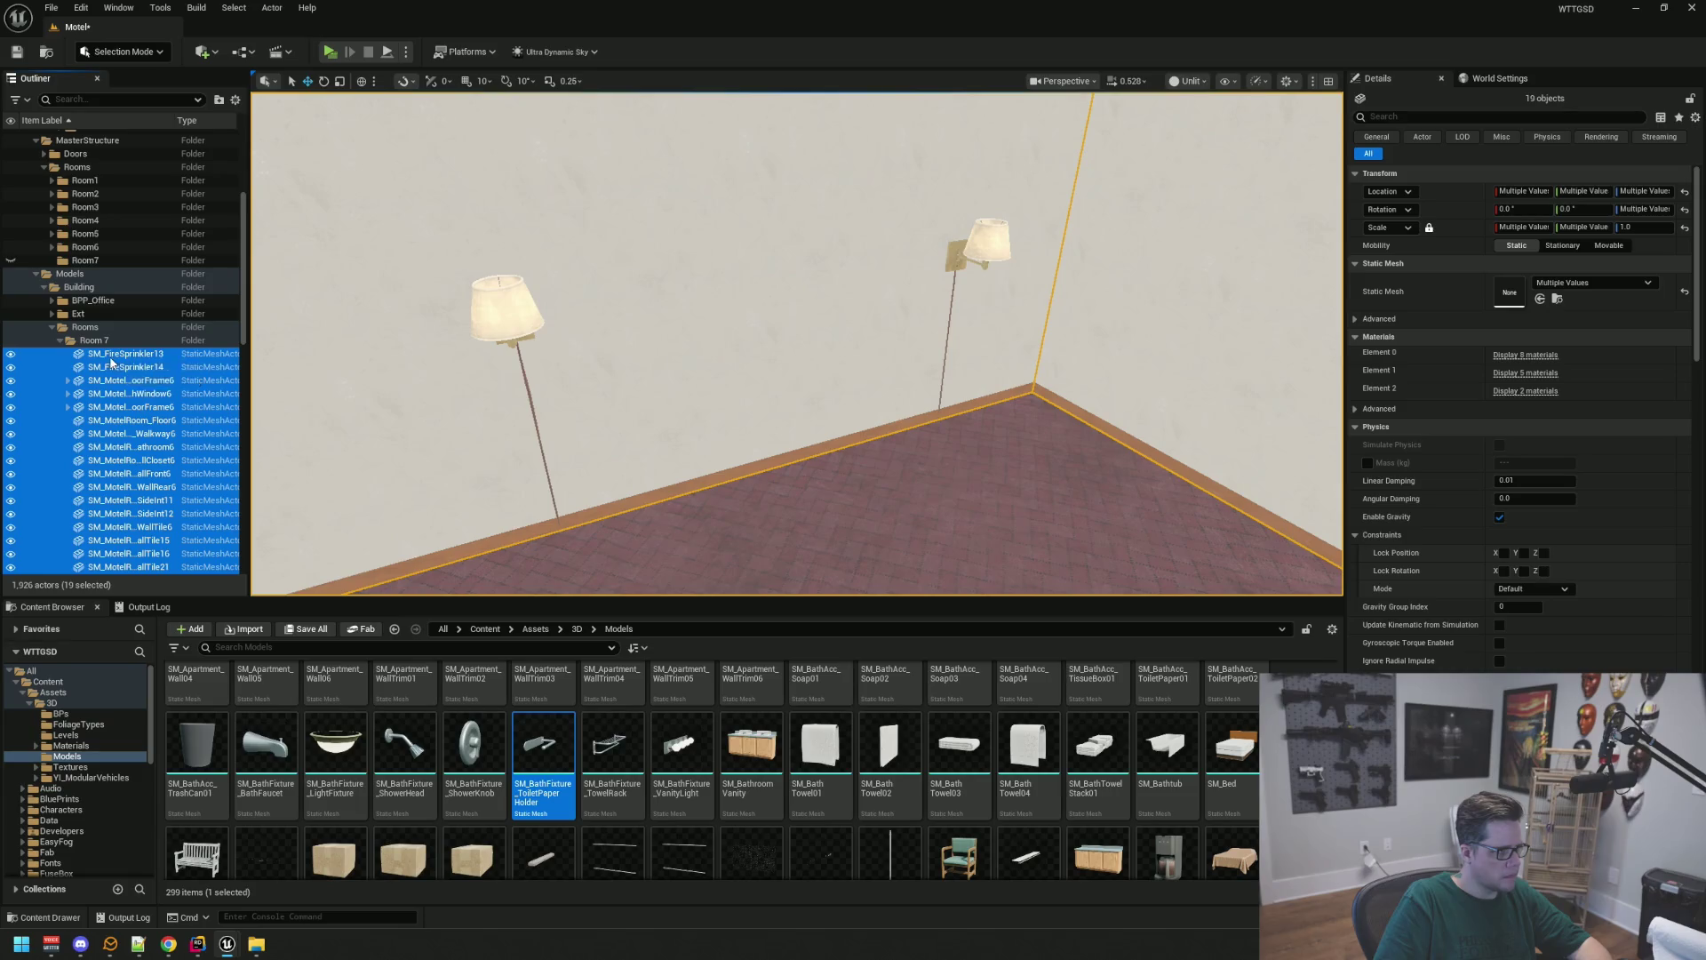
drag(111, 361, 78, 263)
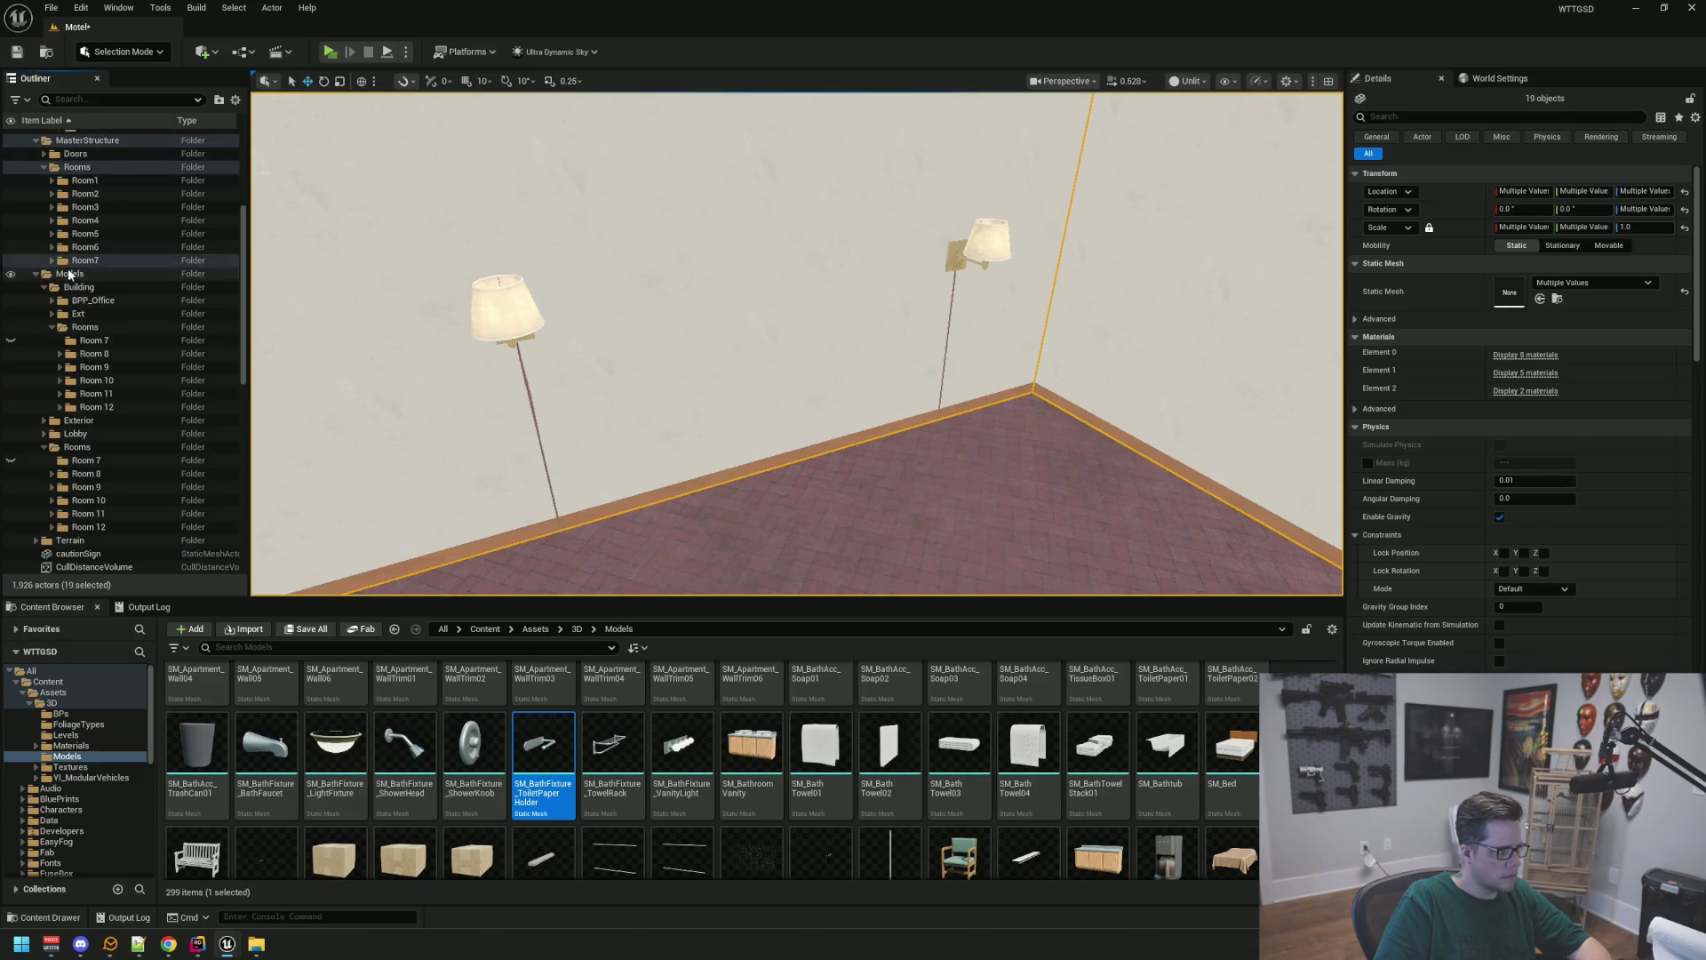
Hide and re-show the MasterStructure Room7 structure to verify, then select the empty Models Room 7 folder
click(72, 262)
click(11, 263)
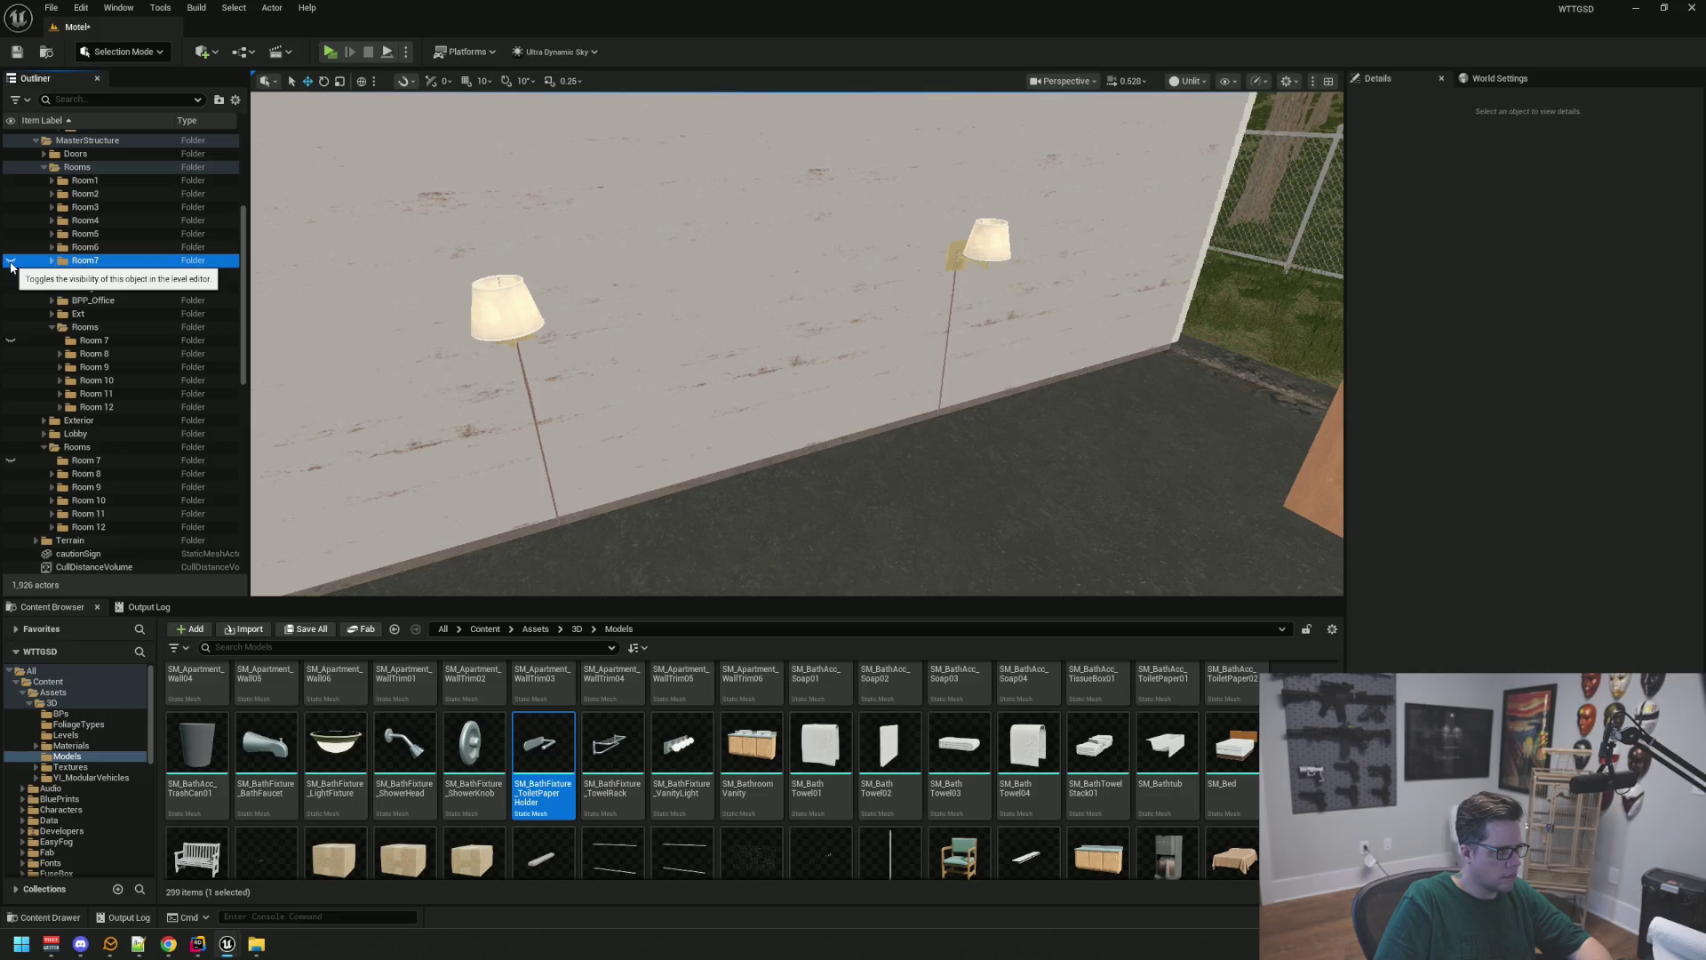
mouse_move(622, 355)
mouse_down()
mouse_move(675, 347)
mouse_move(578, 356)
mouse_move(653, 411)
mouse_up()
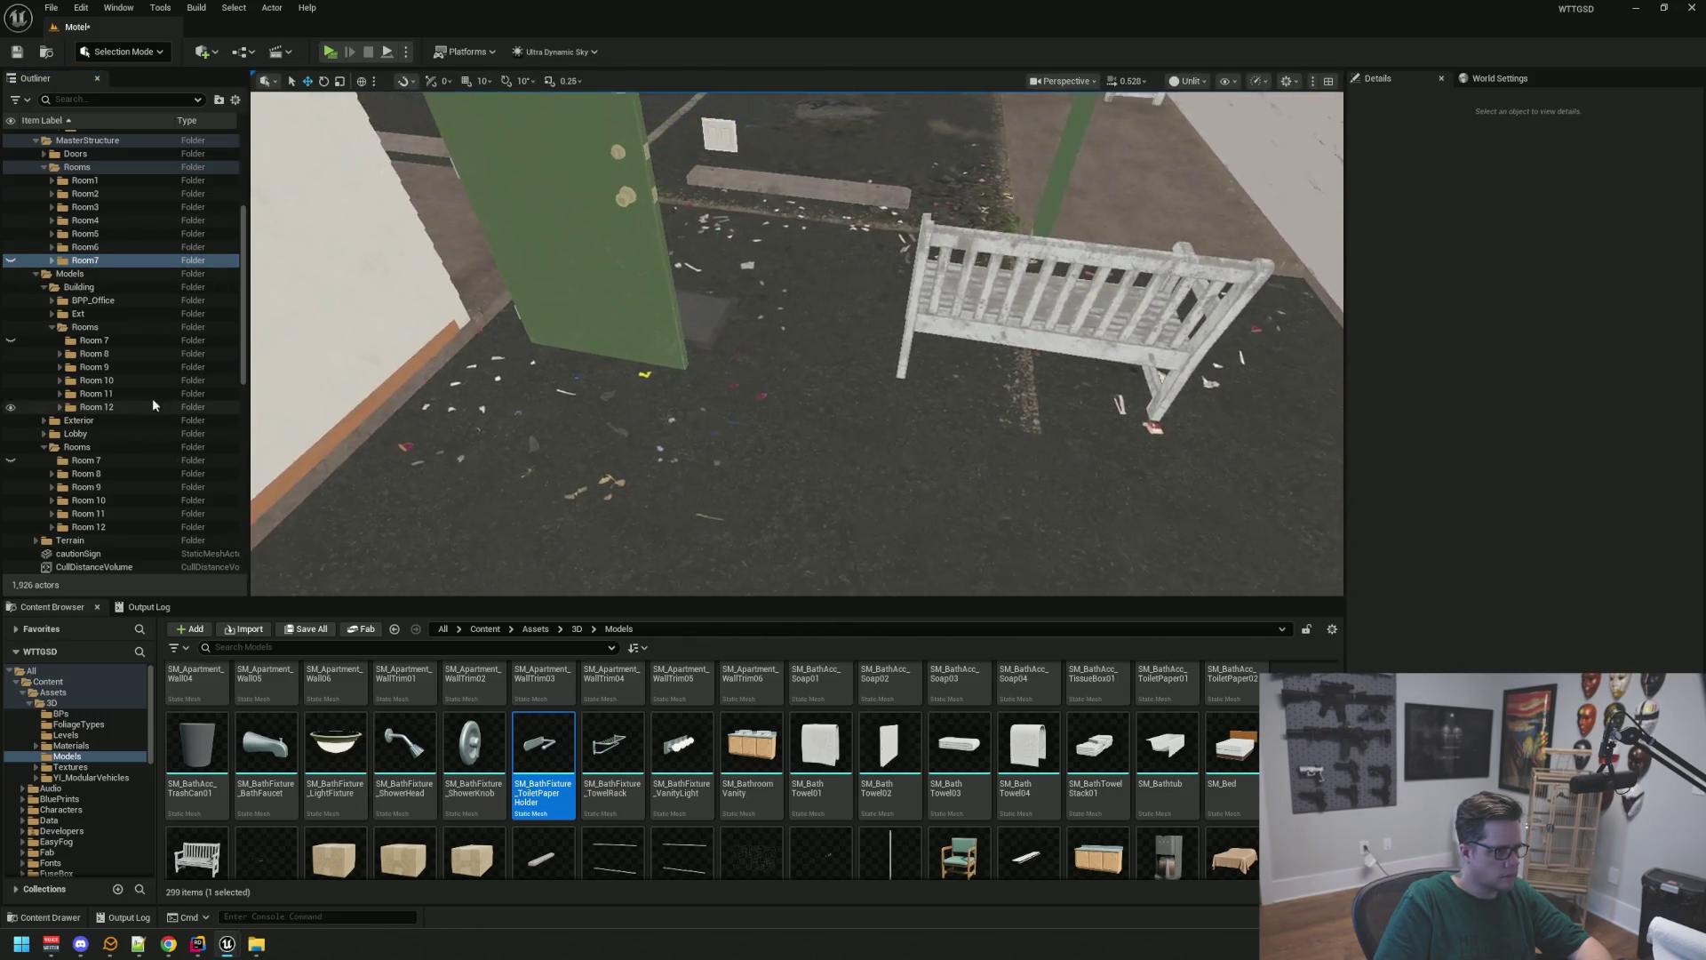
click(10, 261)
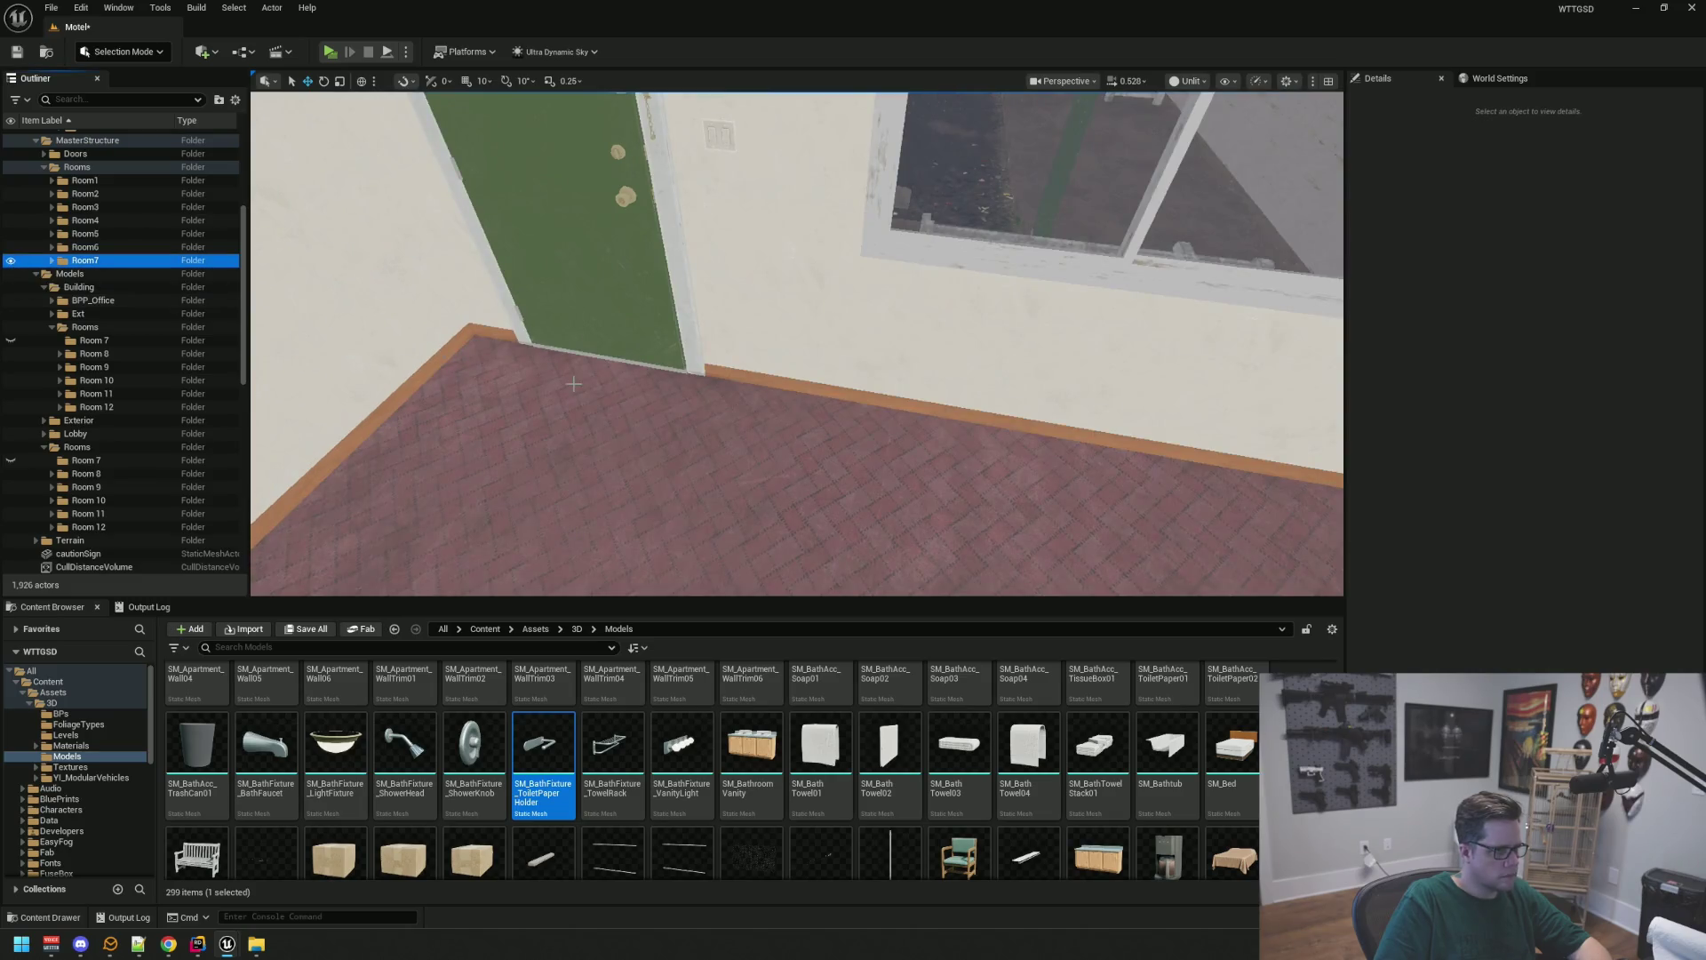
mouse_move(622, 355)
mouse_down()
mouse_move(534, 355)
mouse_move(628, 400)
mouse_up()
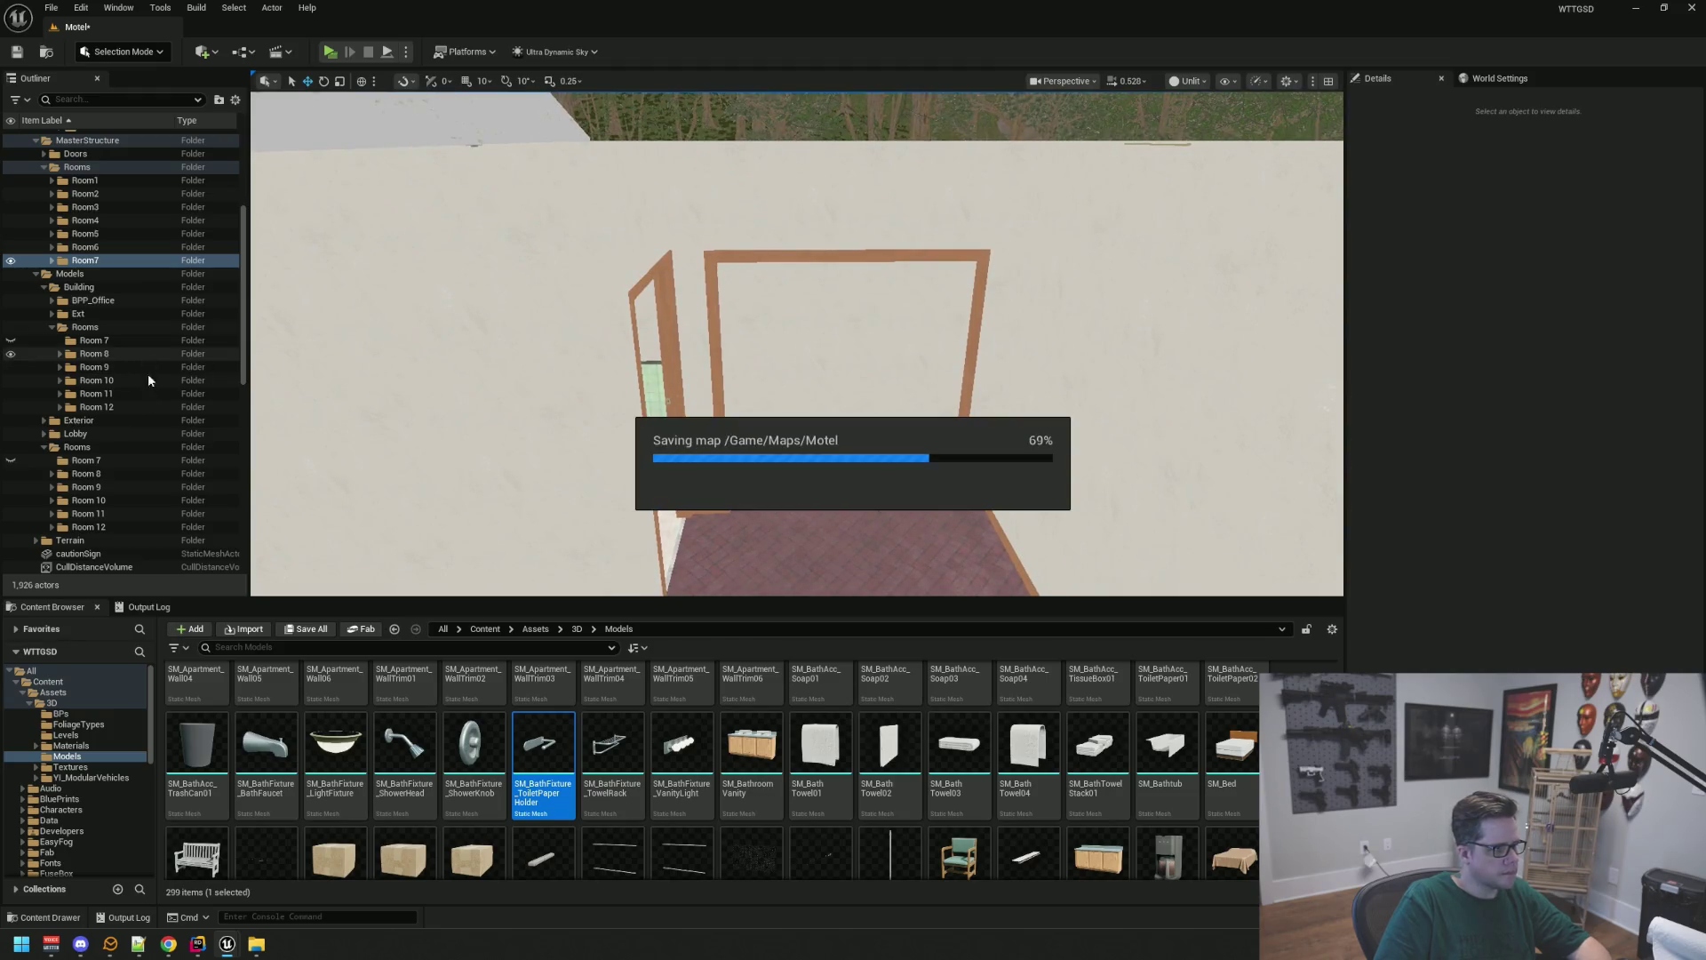
click(112, 468)
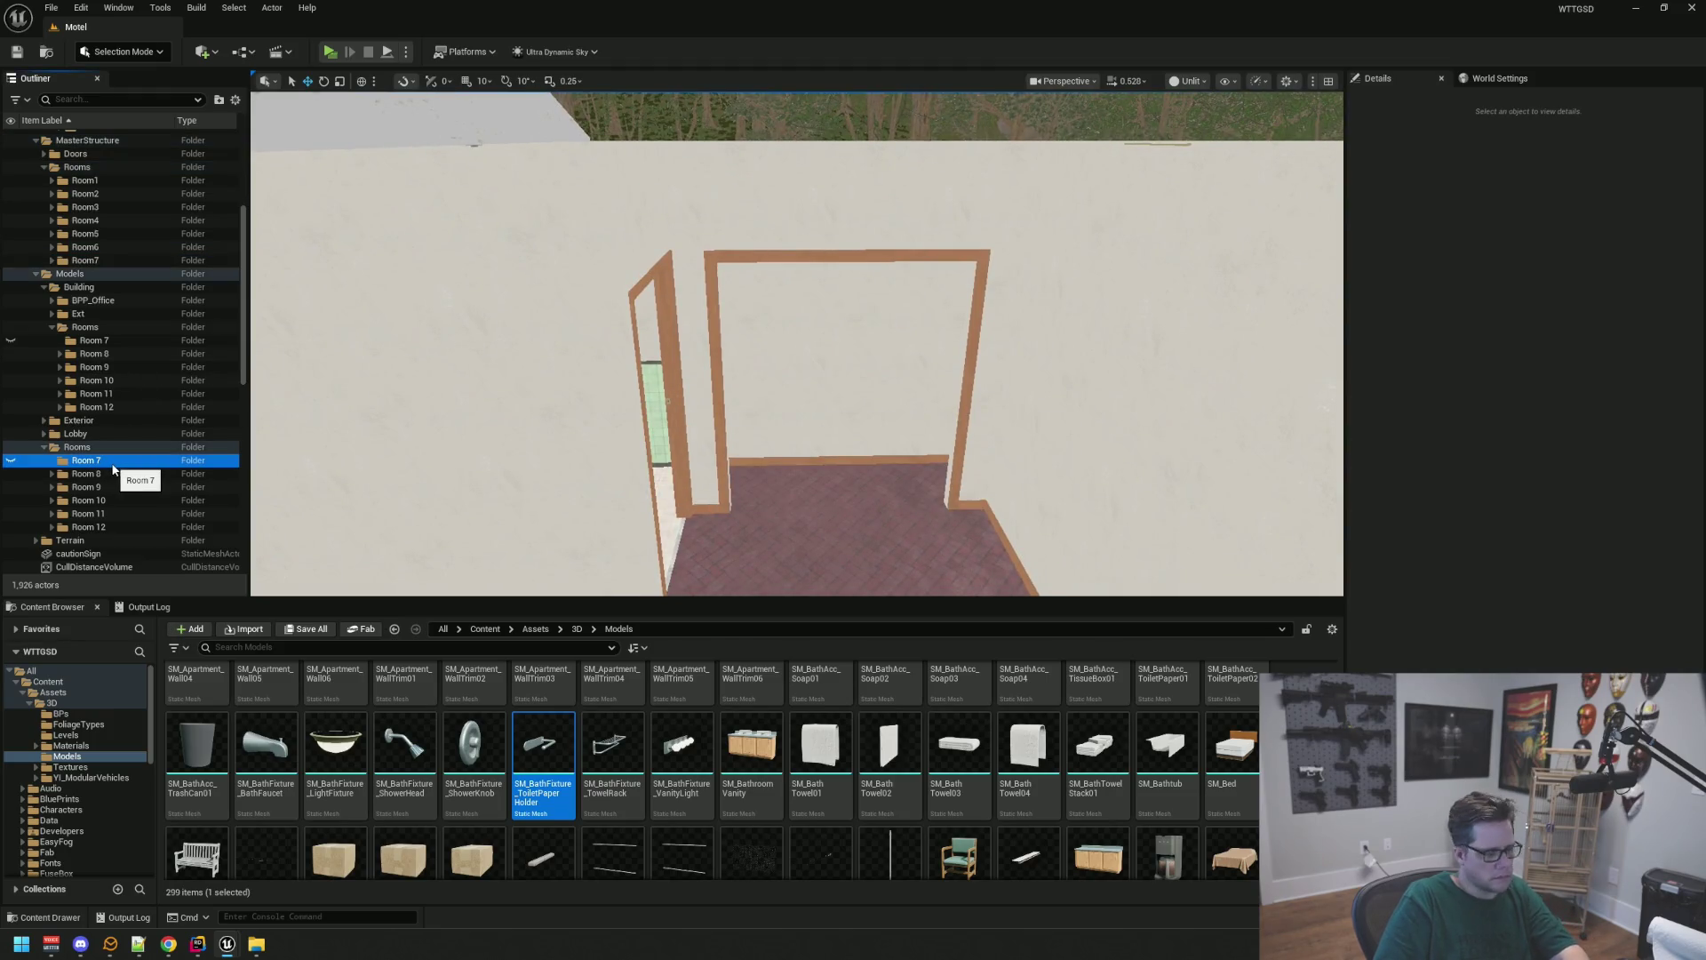
Delete both empty Room 7 folders and make the MasterProps Room7 props visible again
key(Delete)
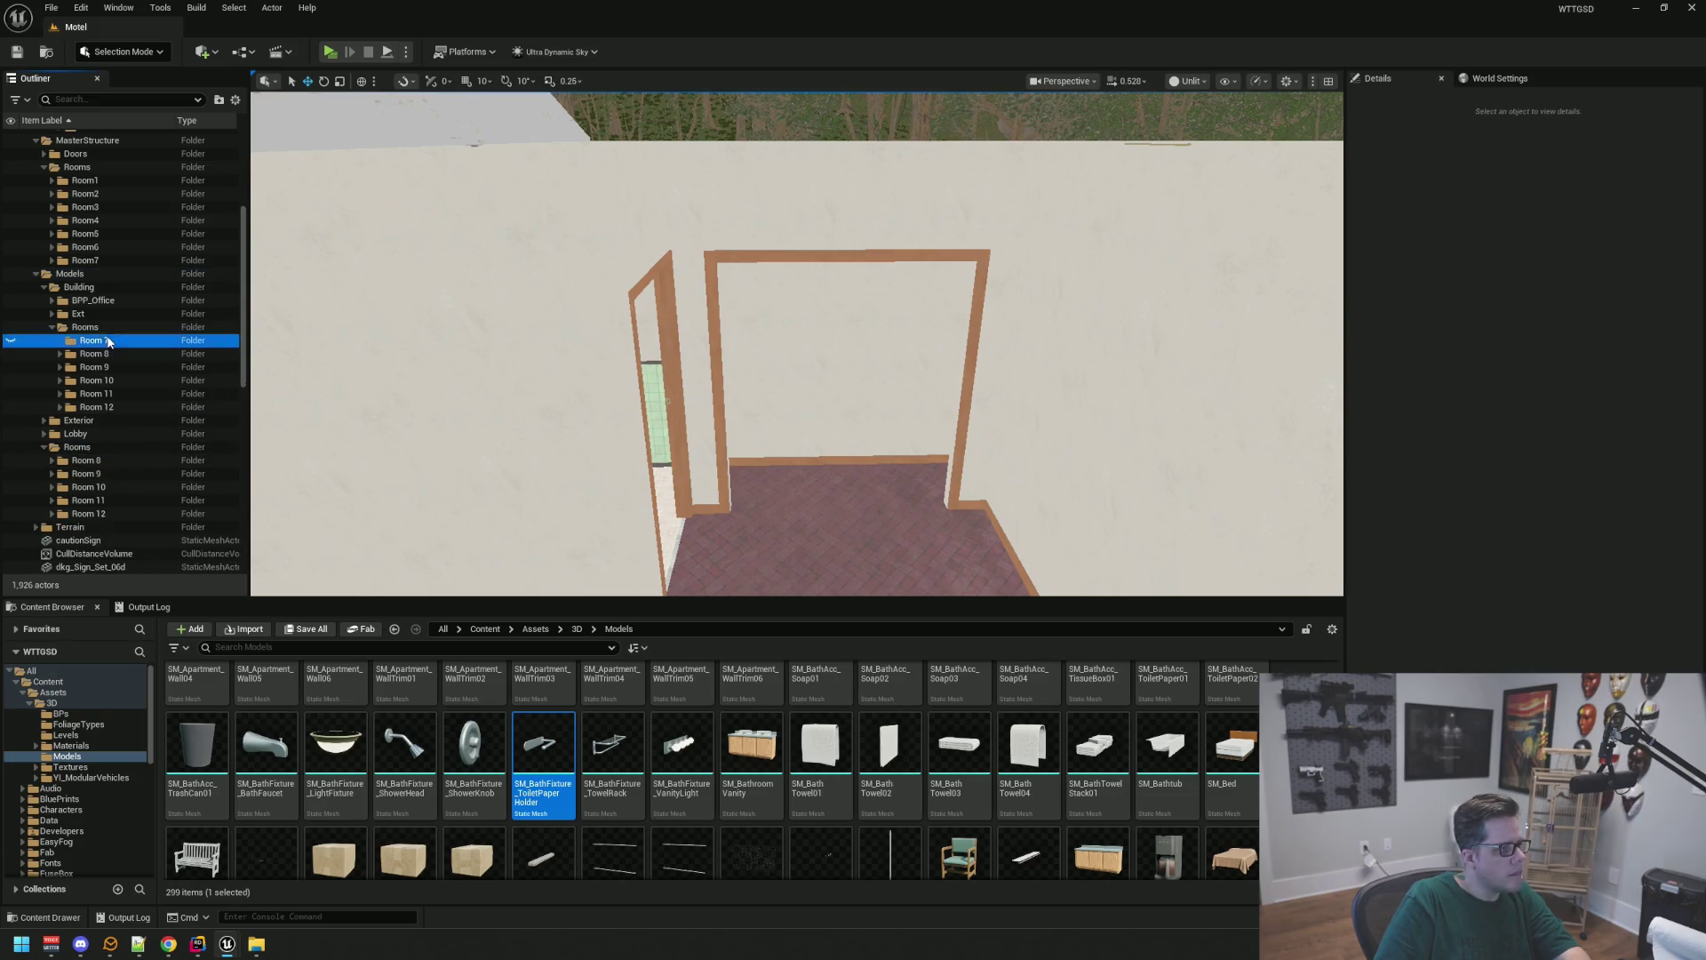
key(Delete)
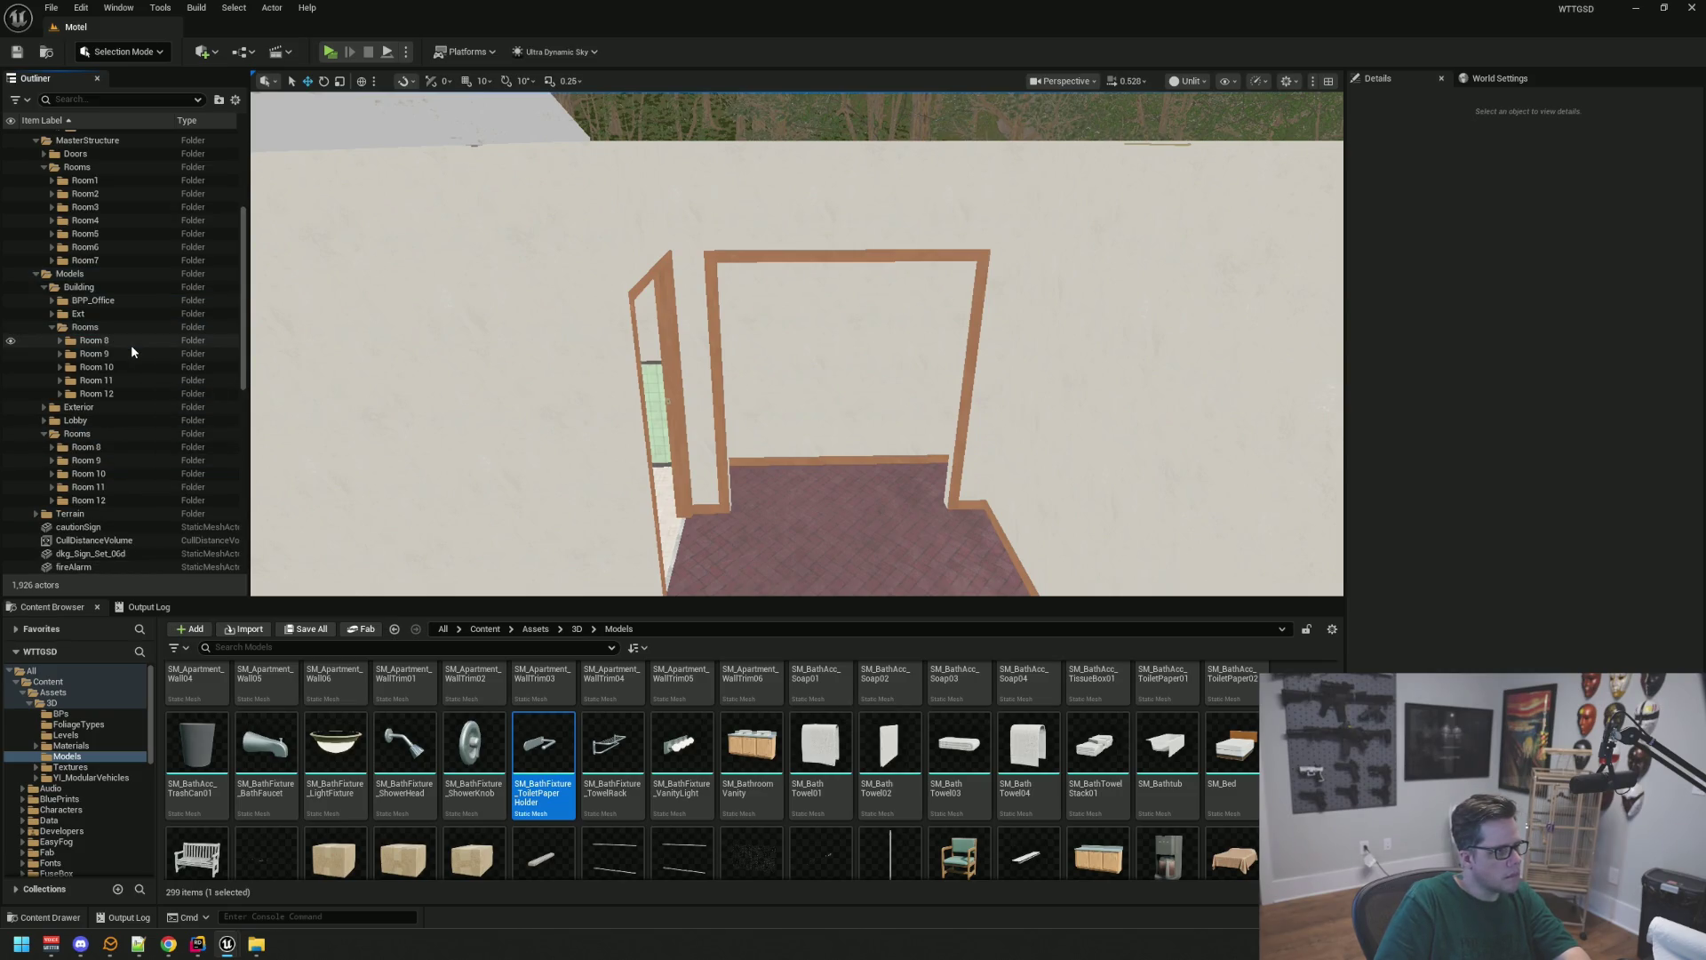
scroll(133, 347, up, 4)
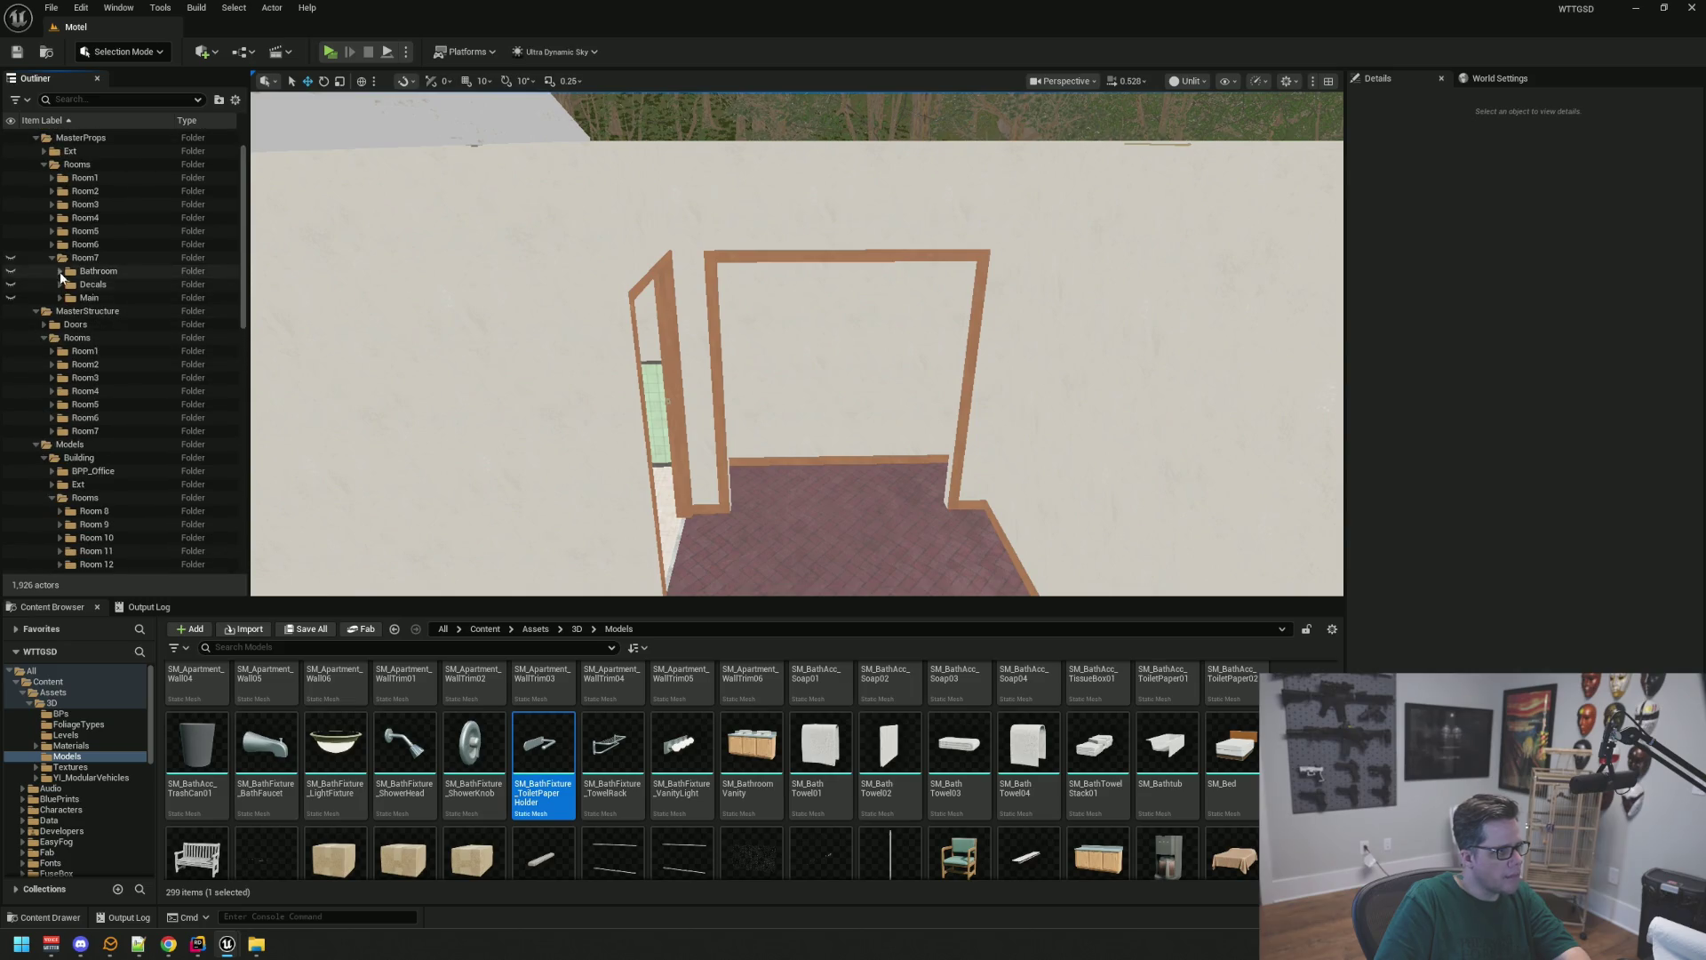
click(11, 257)
click(51, 257)
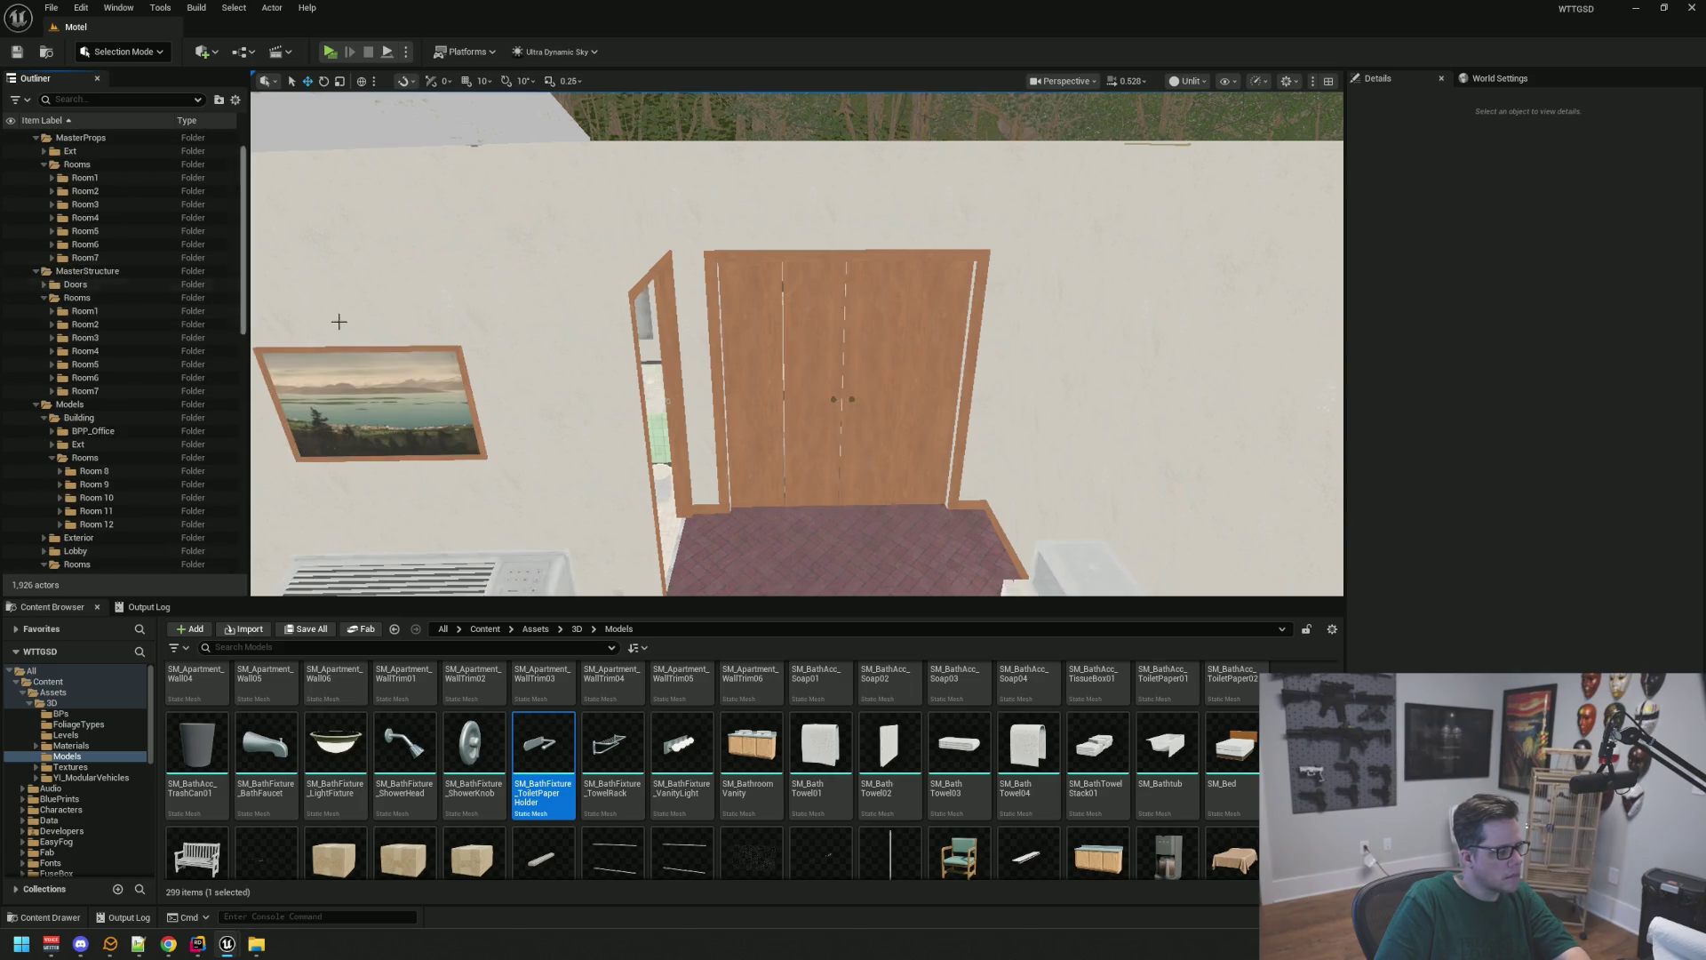
Collapse the MasterStructure Rooms and Models Building Rooms folders in the Outliner
scroll(617, 392, up, 6)
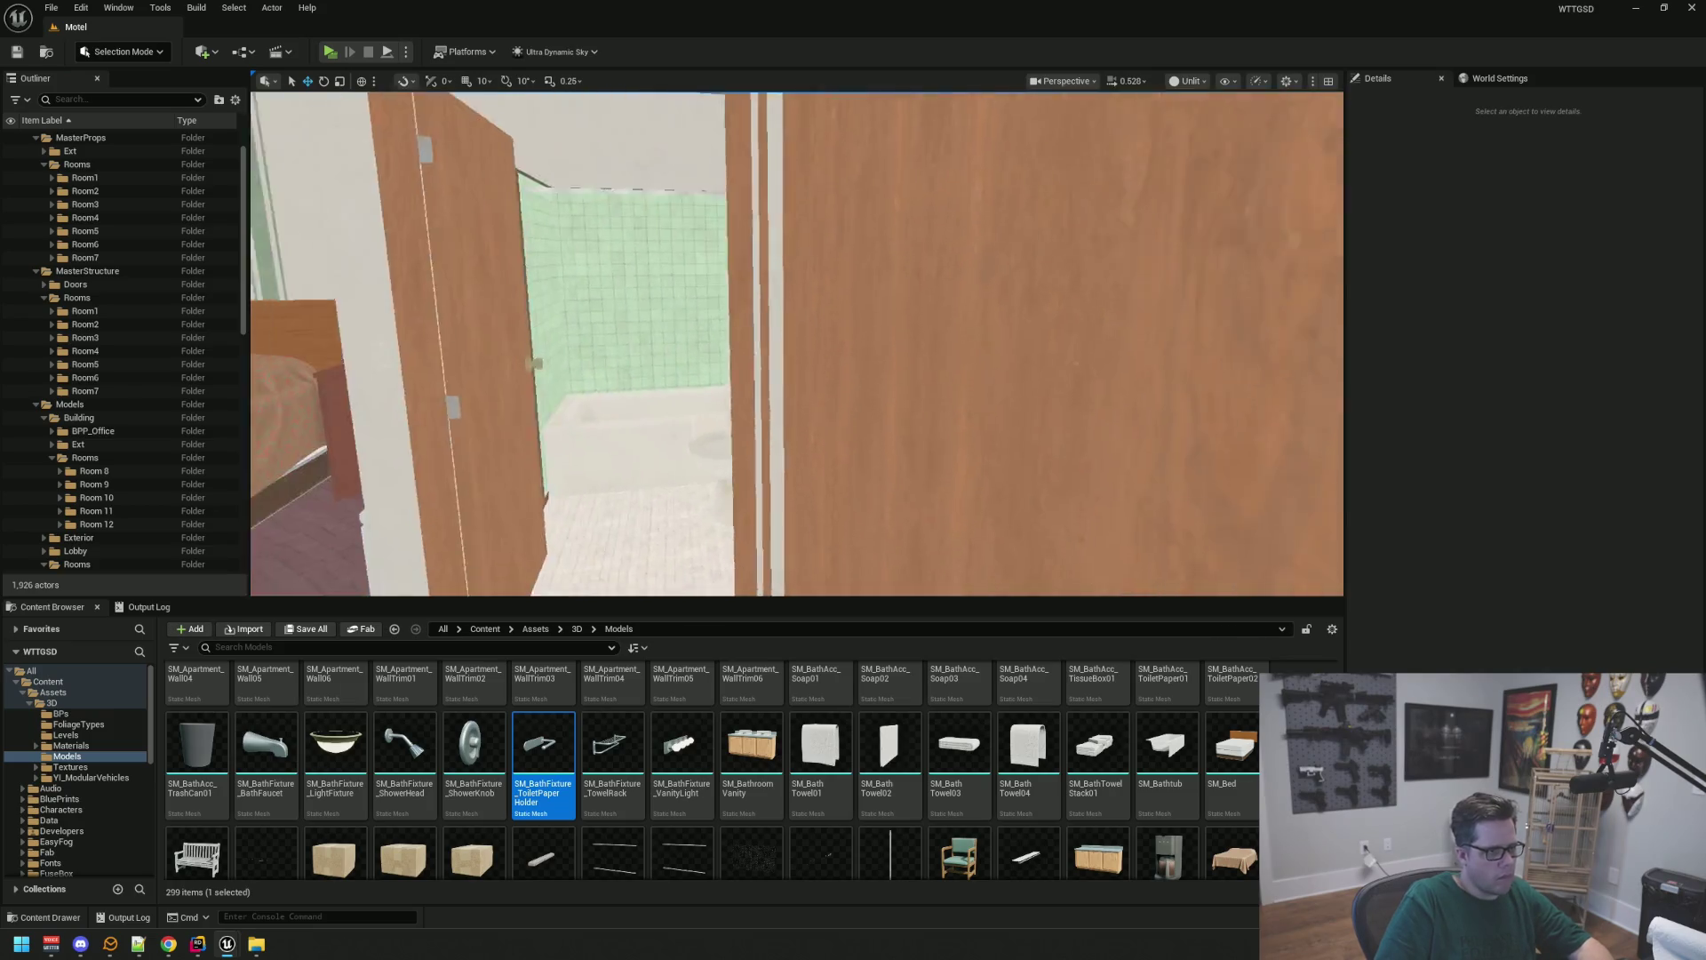
scroll(796, 344, down, 6)
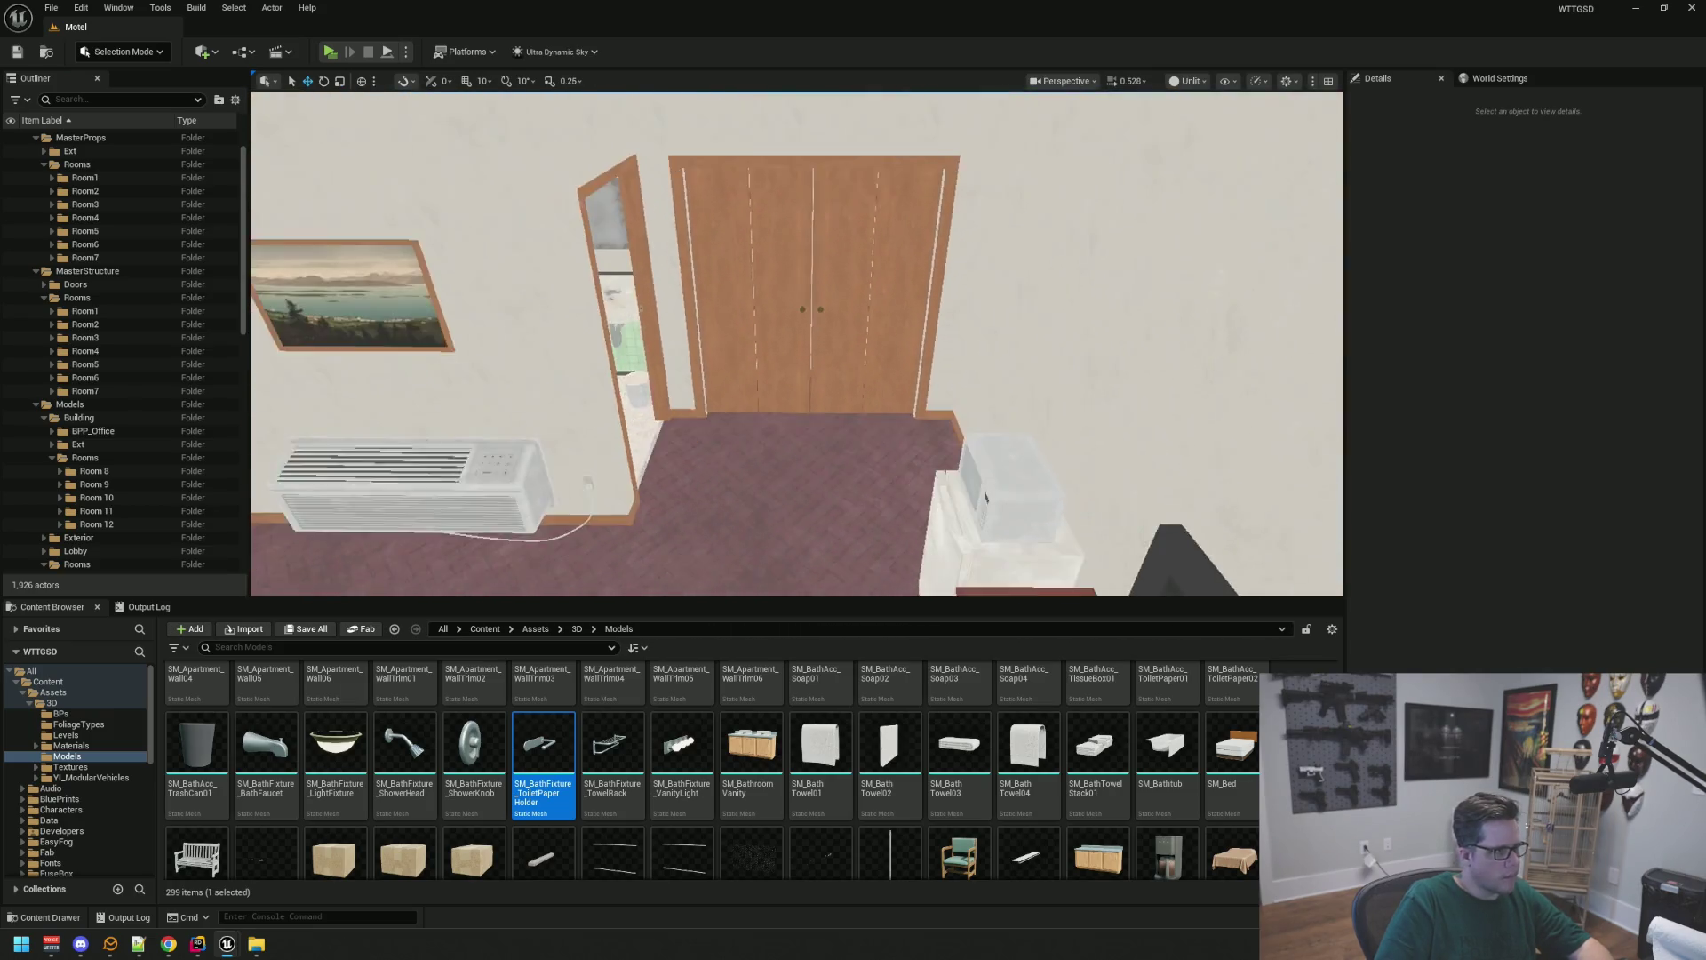
scroll(717, 409, down, 1)
mouse_move(711, 380)
mouse_down()
mouse_move(711, 418)
mouse_move(711, 356)
mouse_up()
click(44, 299)
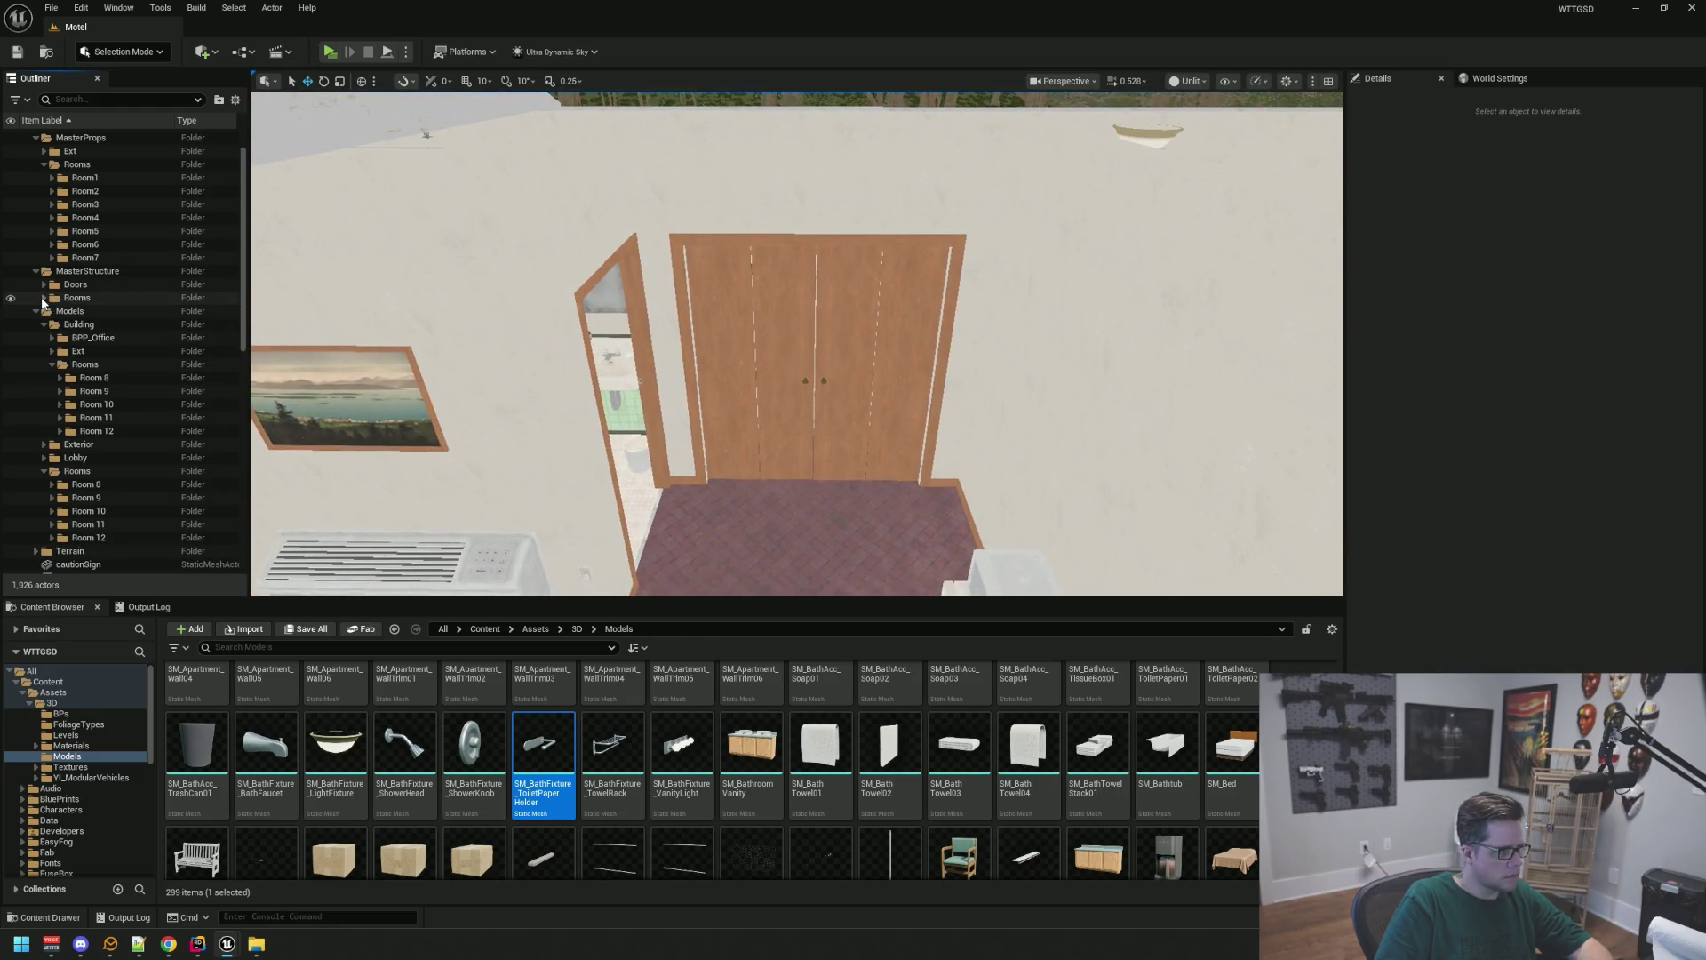
click(52, 364)
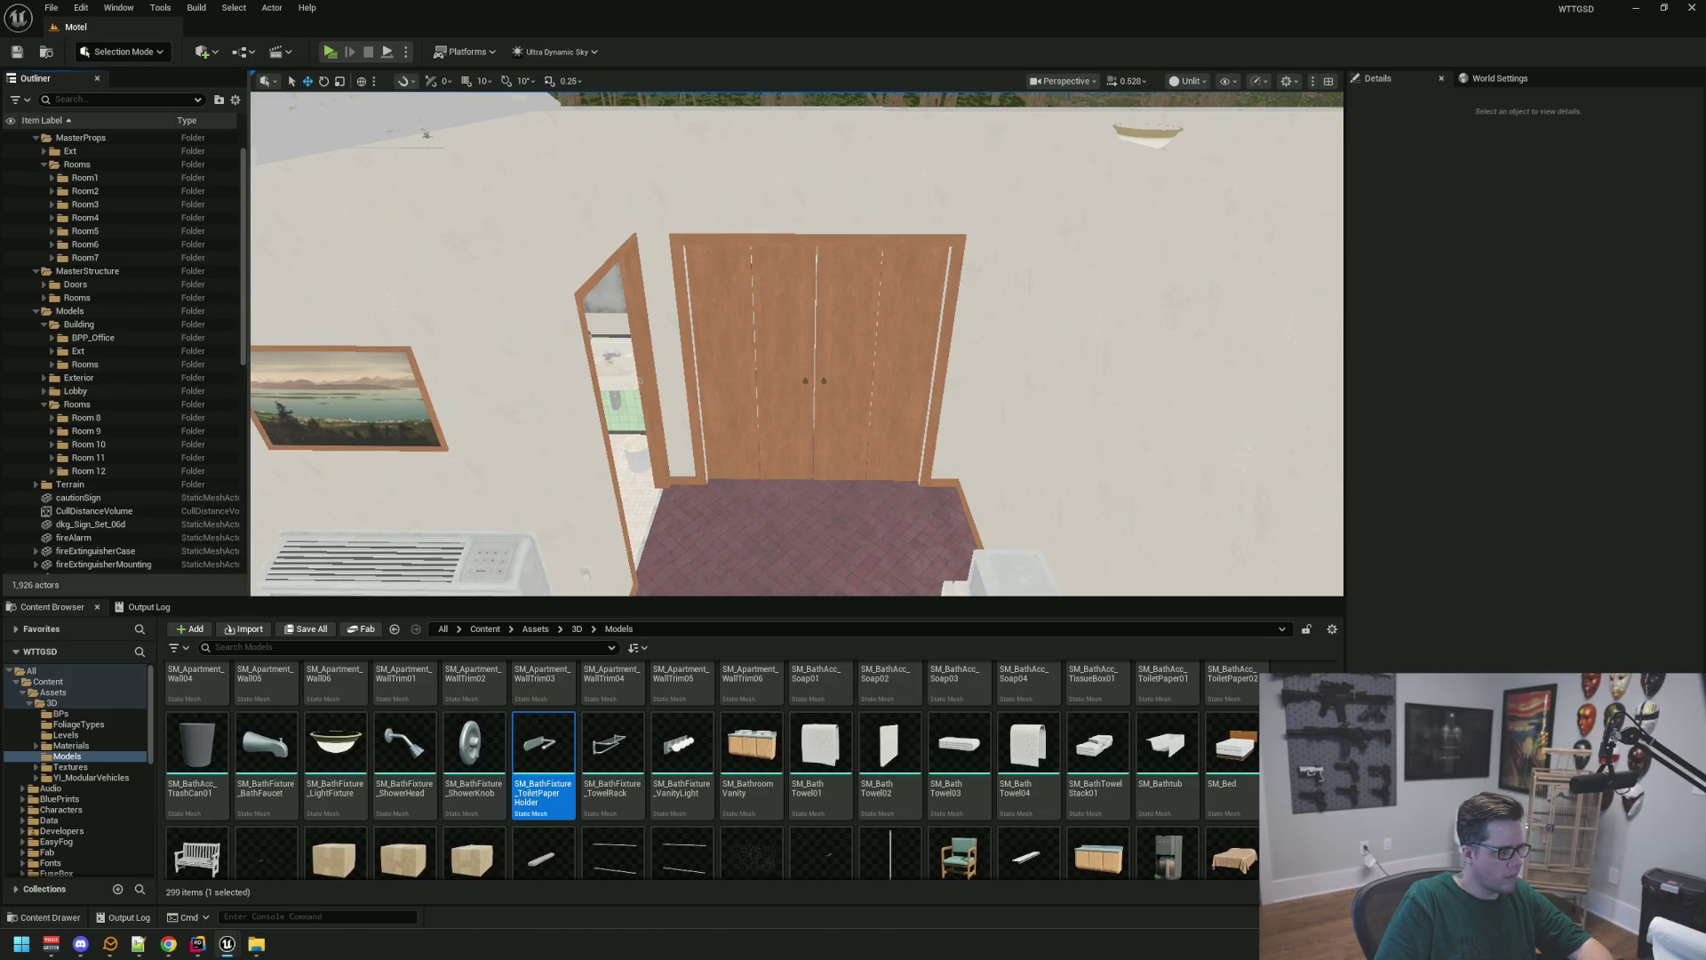
scroll(699, 389, up, 3)
drag(698, 389, 712, 381)
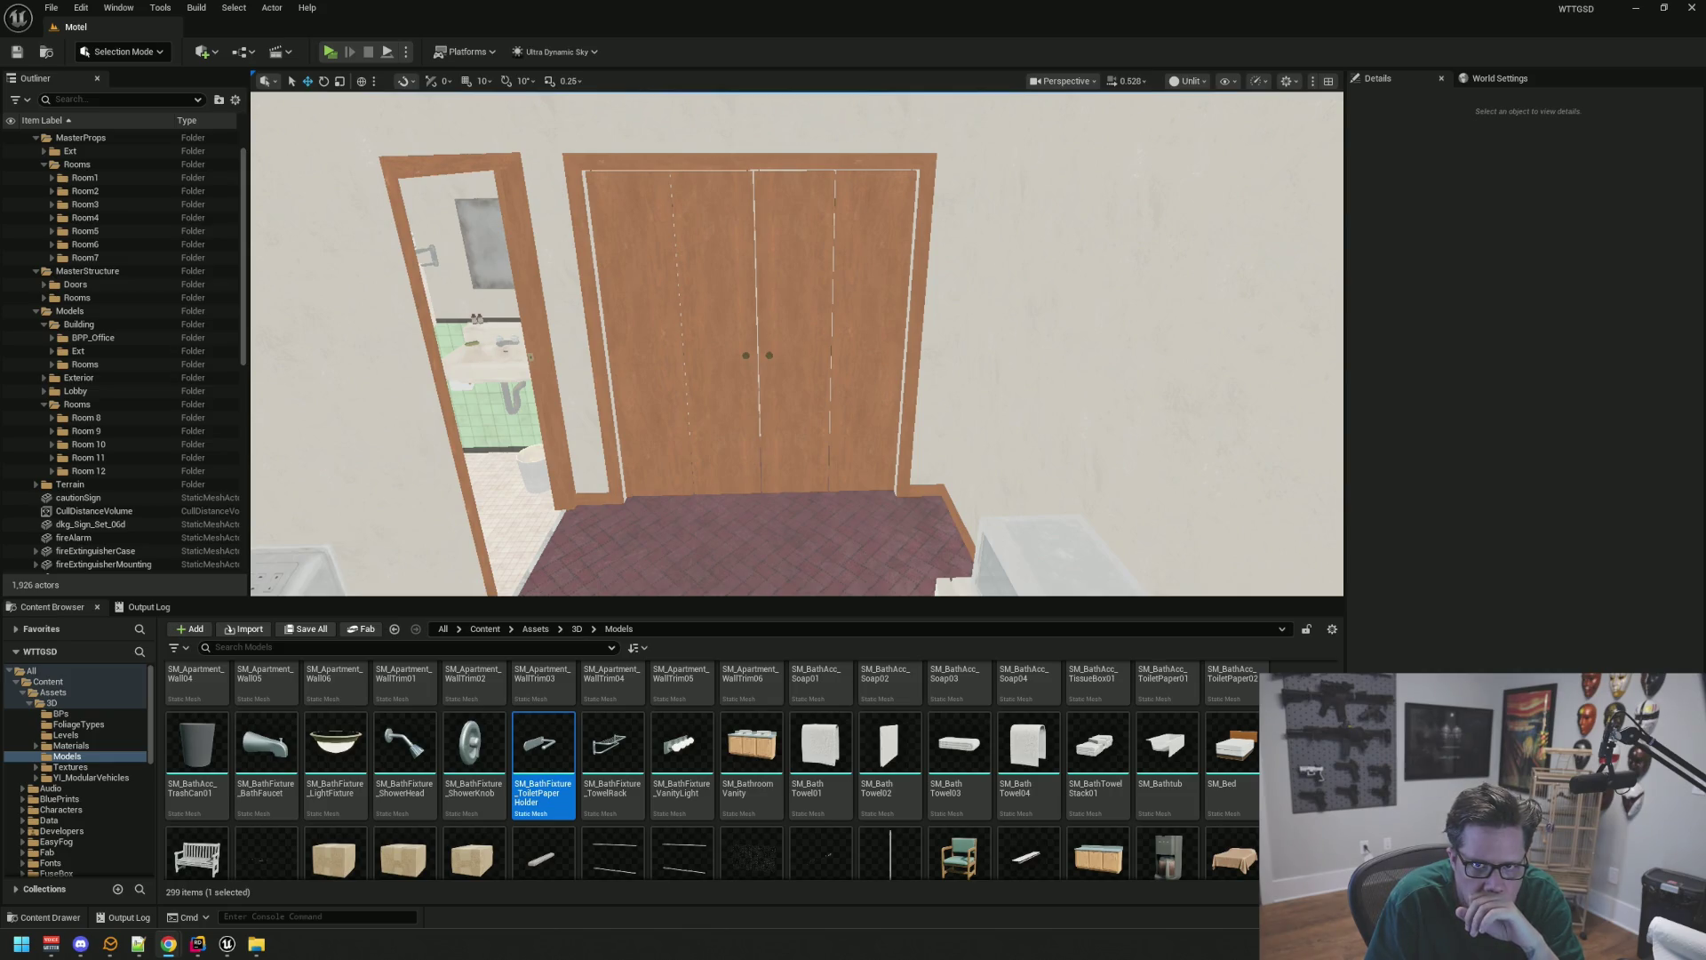
Create a Room8 subfolder inside the MasterProps Rooms folder
drag(984, 271, 985, 320)
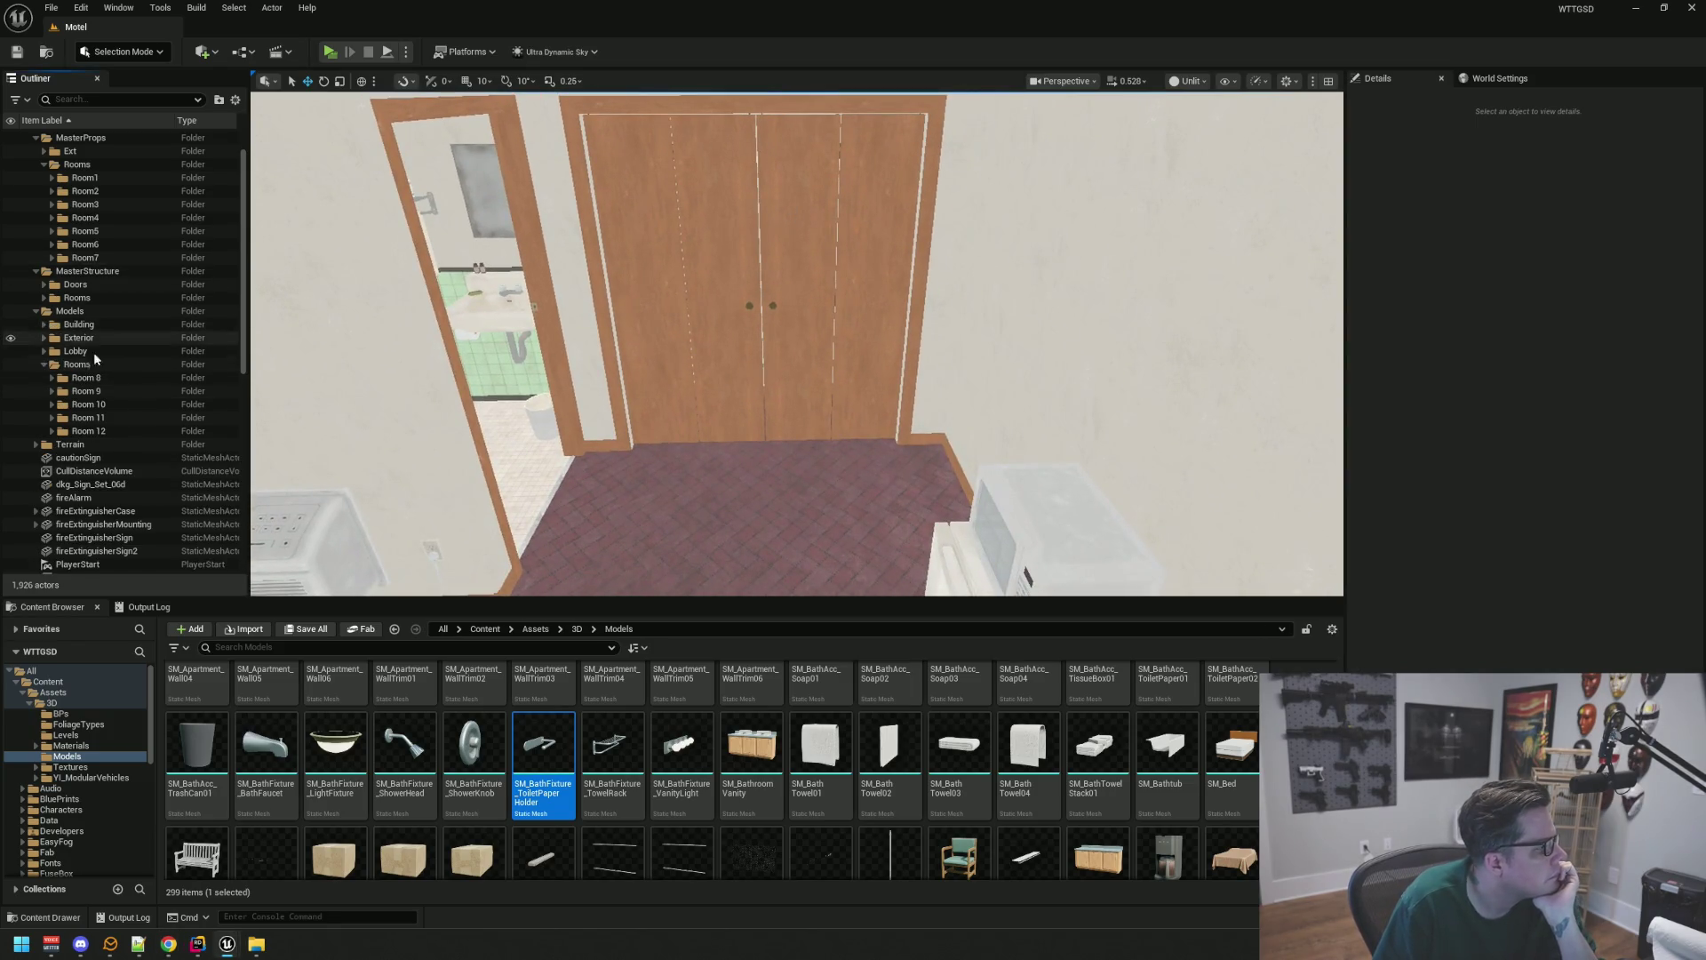
scroll(94, 352, down, 7)
mouse_move(718, 467)
mouse_down()
mouse_move(427, 467)
mouse_move(409, 493)
mouse_move(743, 465)
mouse_move(702, 463)
mouse_up()
scroll(110, 316, up, 7)
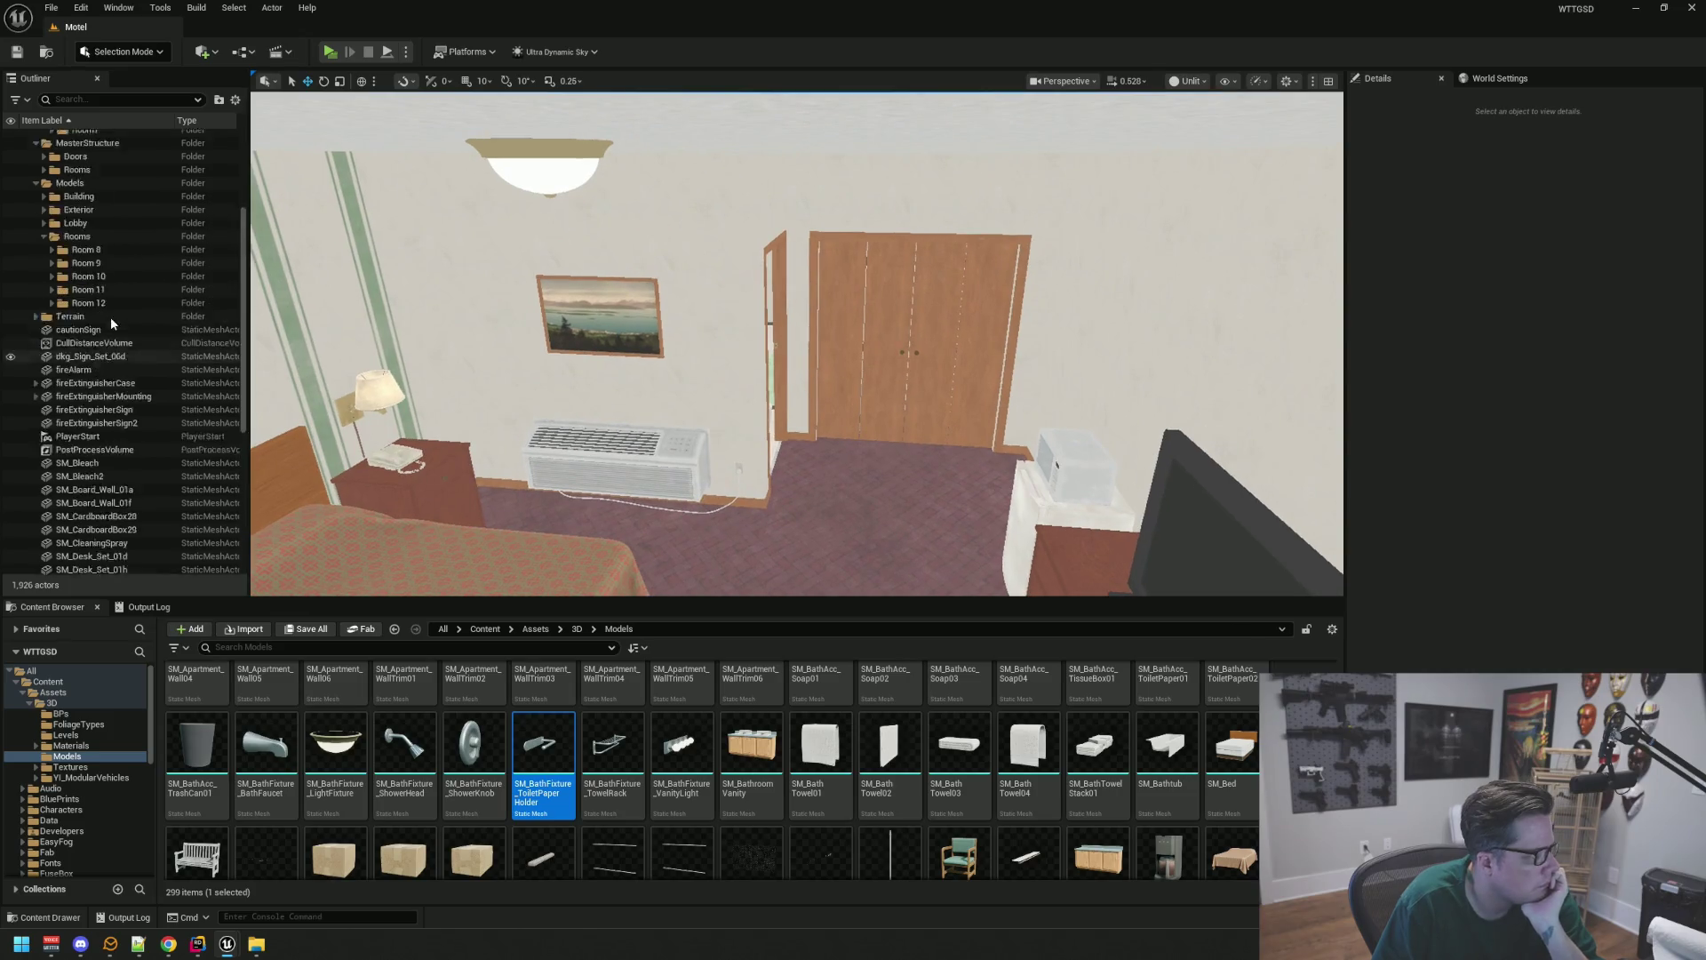
click(96, 205)
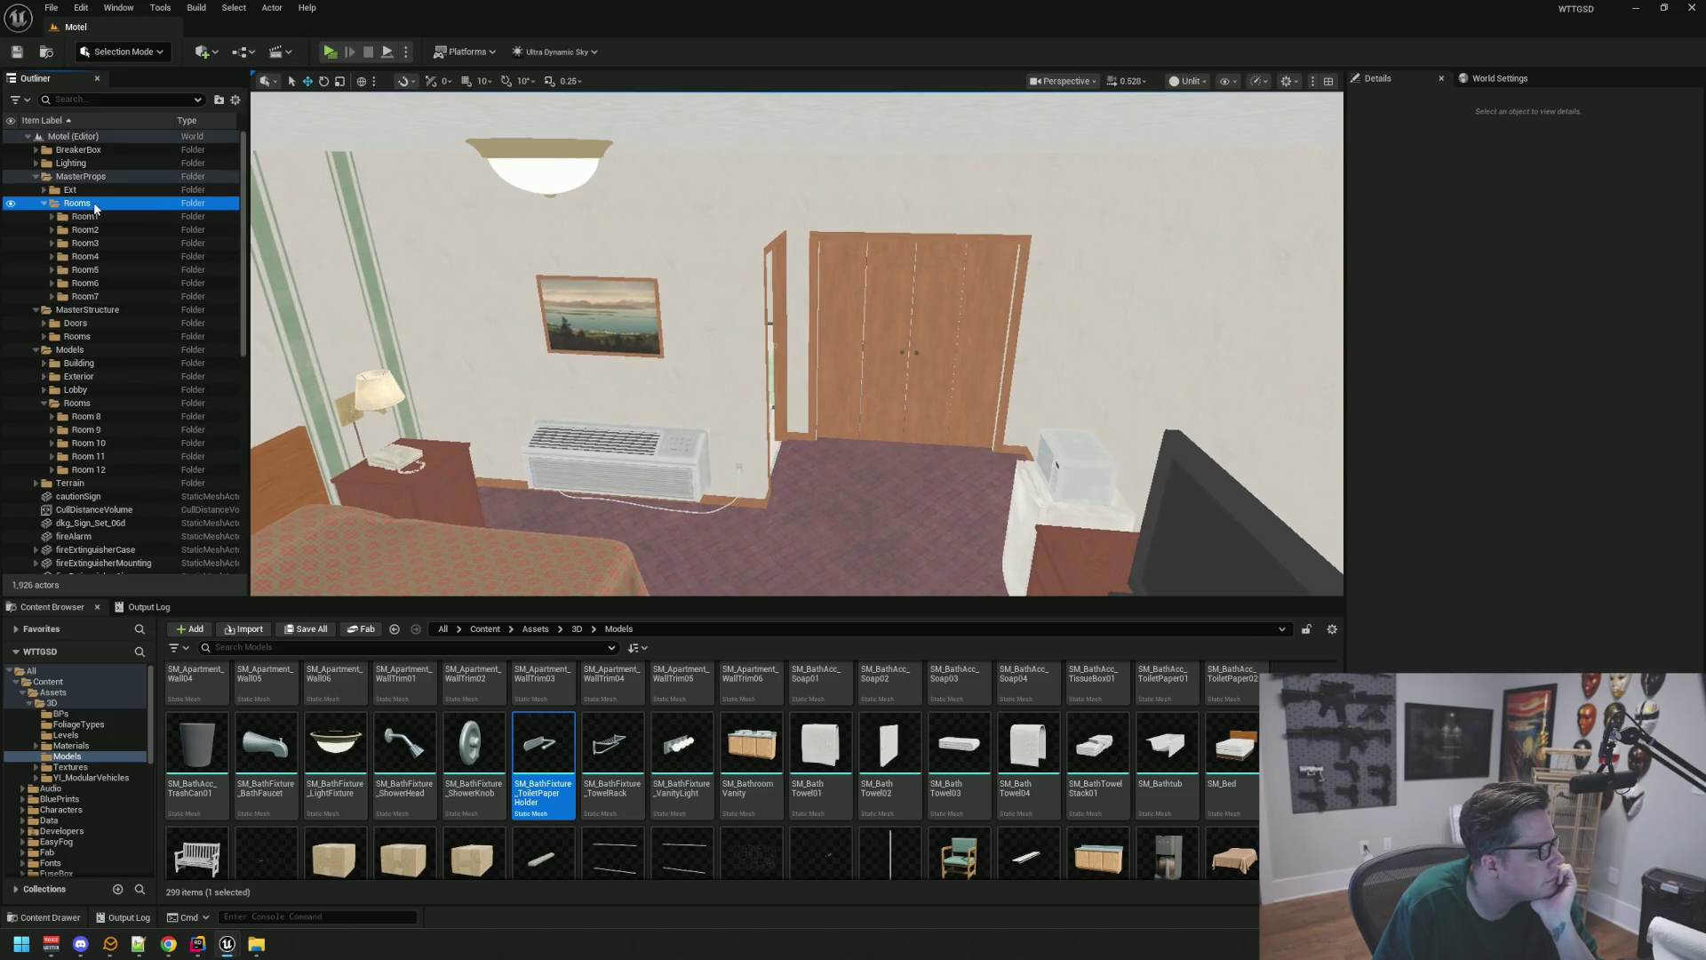
right_click(96, 207)
click(156, 232)
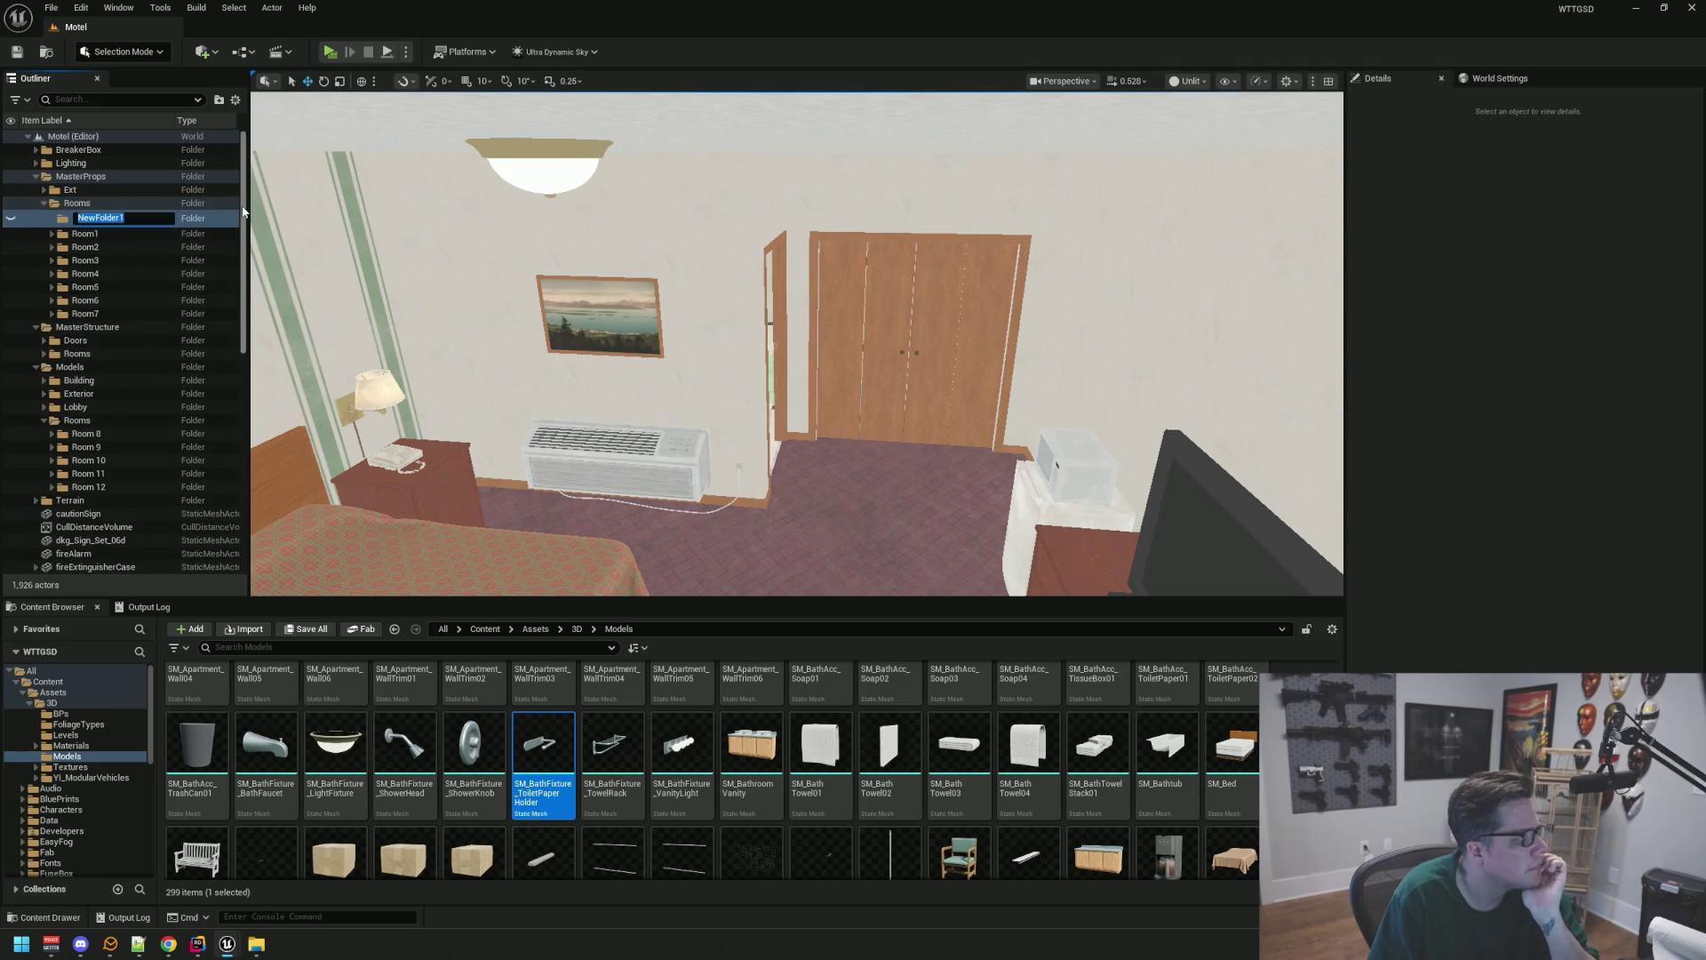
text(Room8)
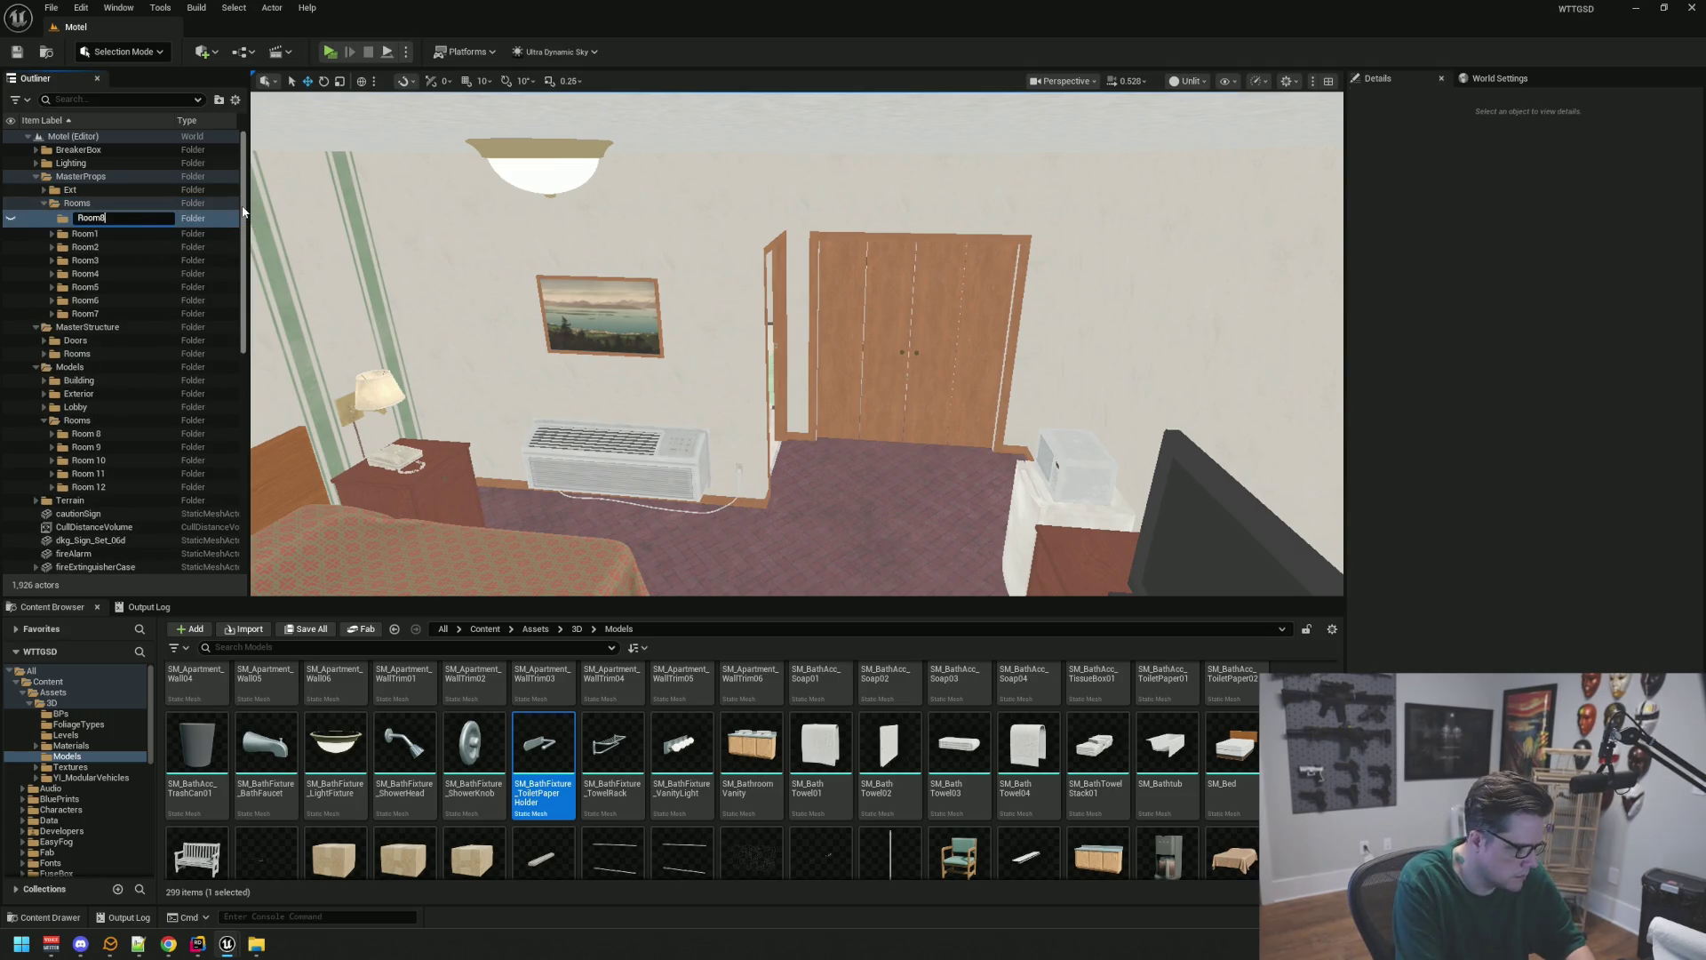
key(Return)
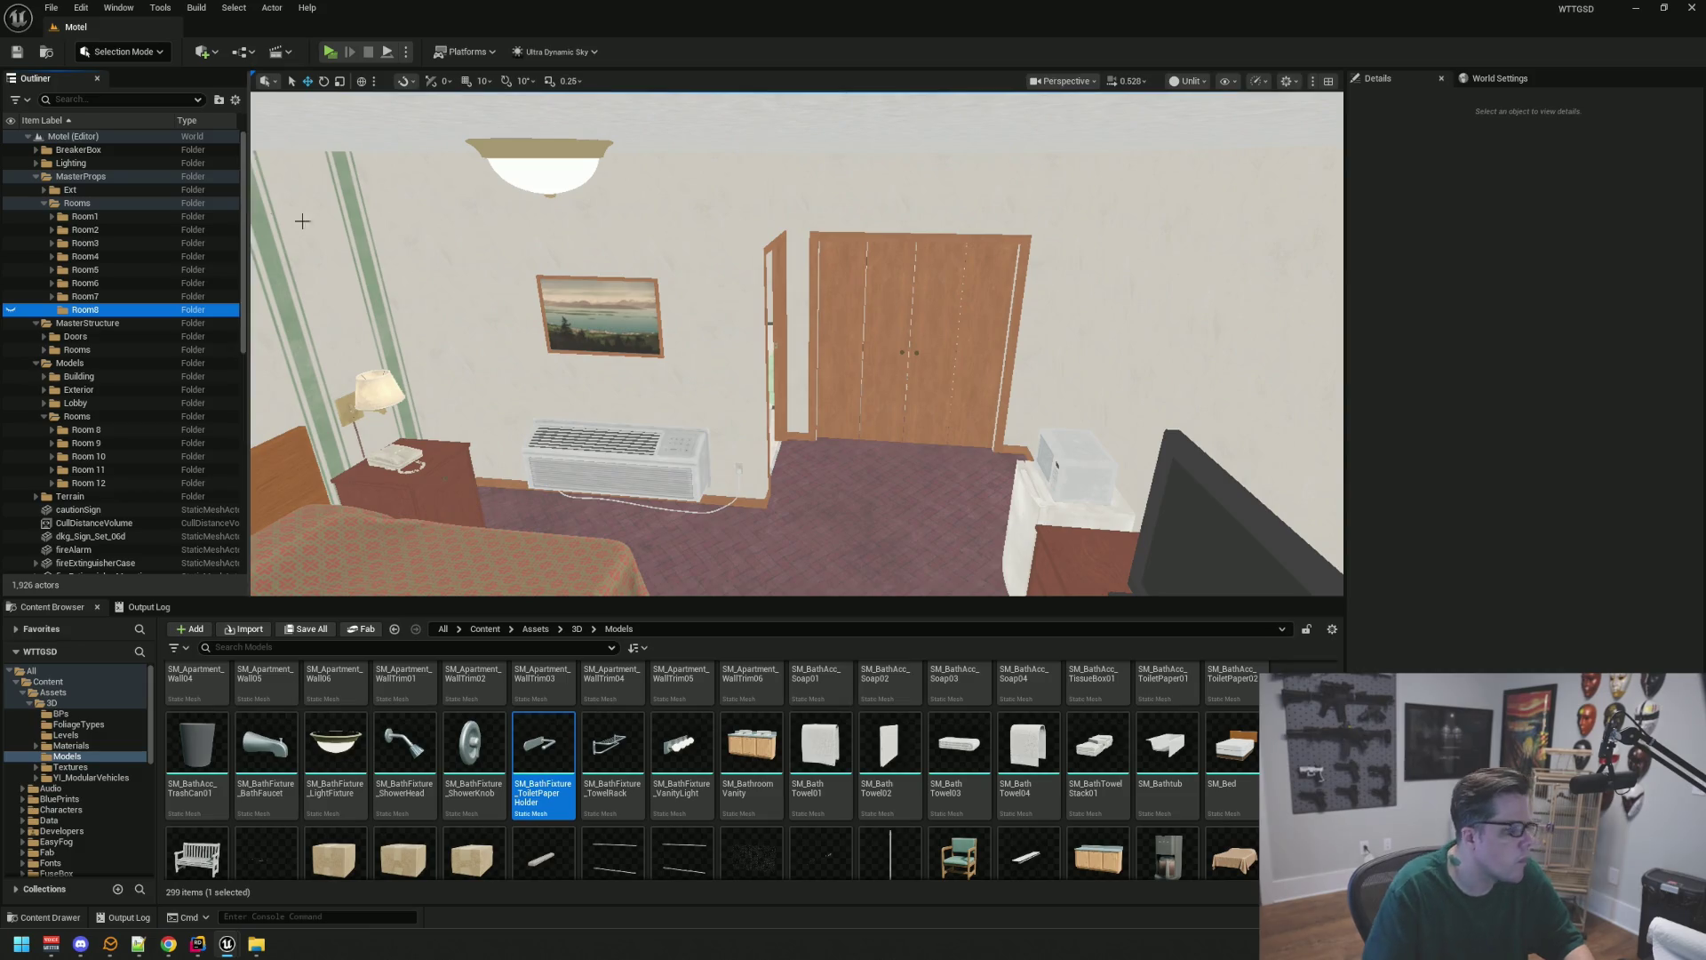
Add Main and Decals subfolders inside the props Room8 folder
drag(608, 415, 678, 320)
right_click(133, 311)
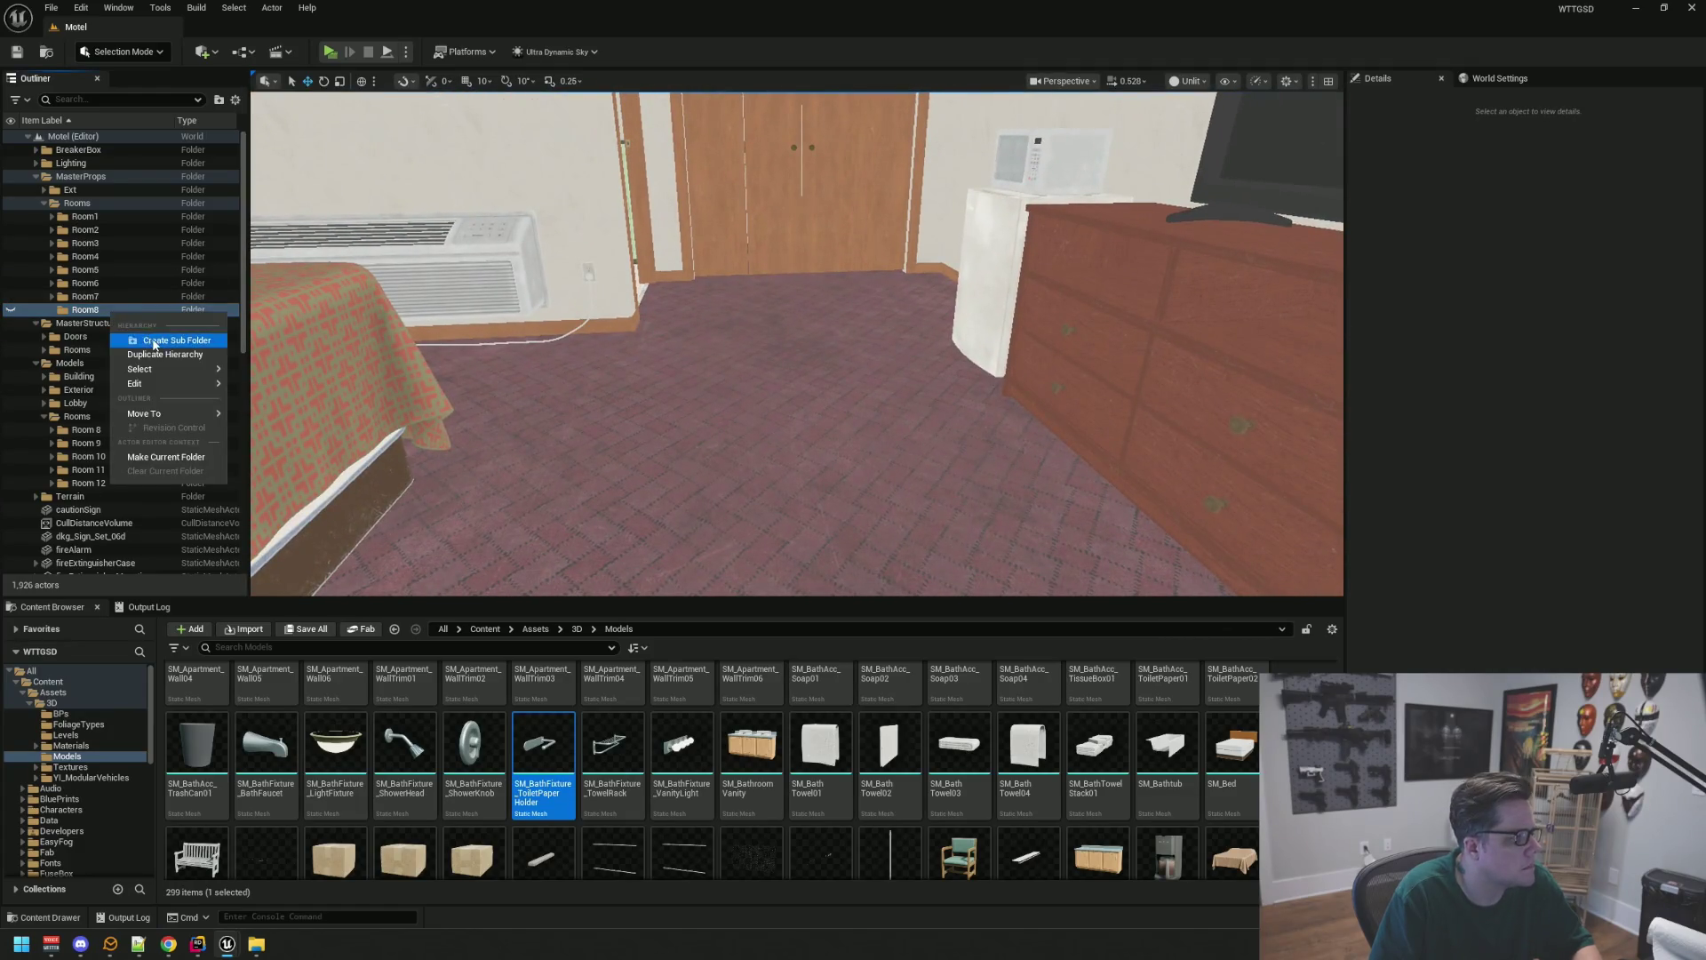
click(153, 343)
text(Main)
key(Return)
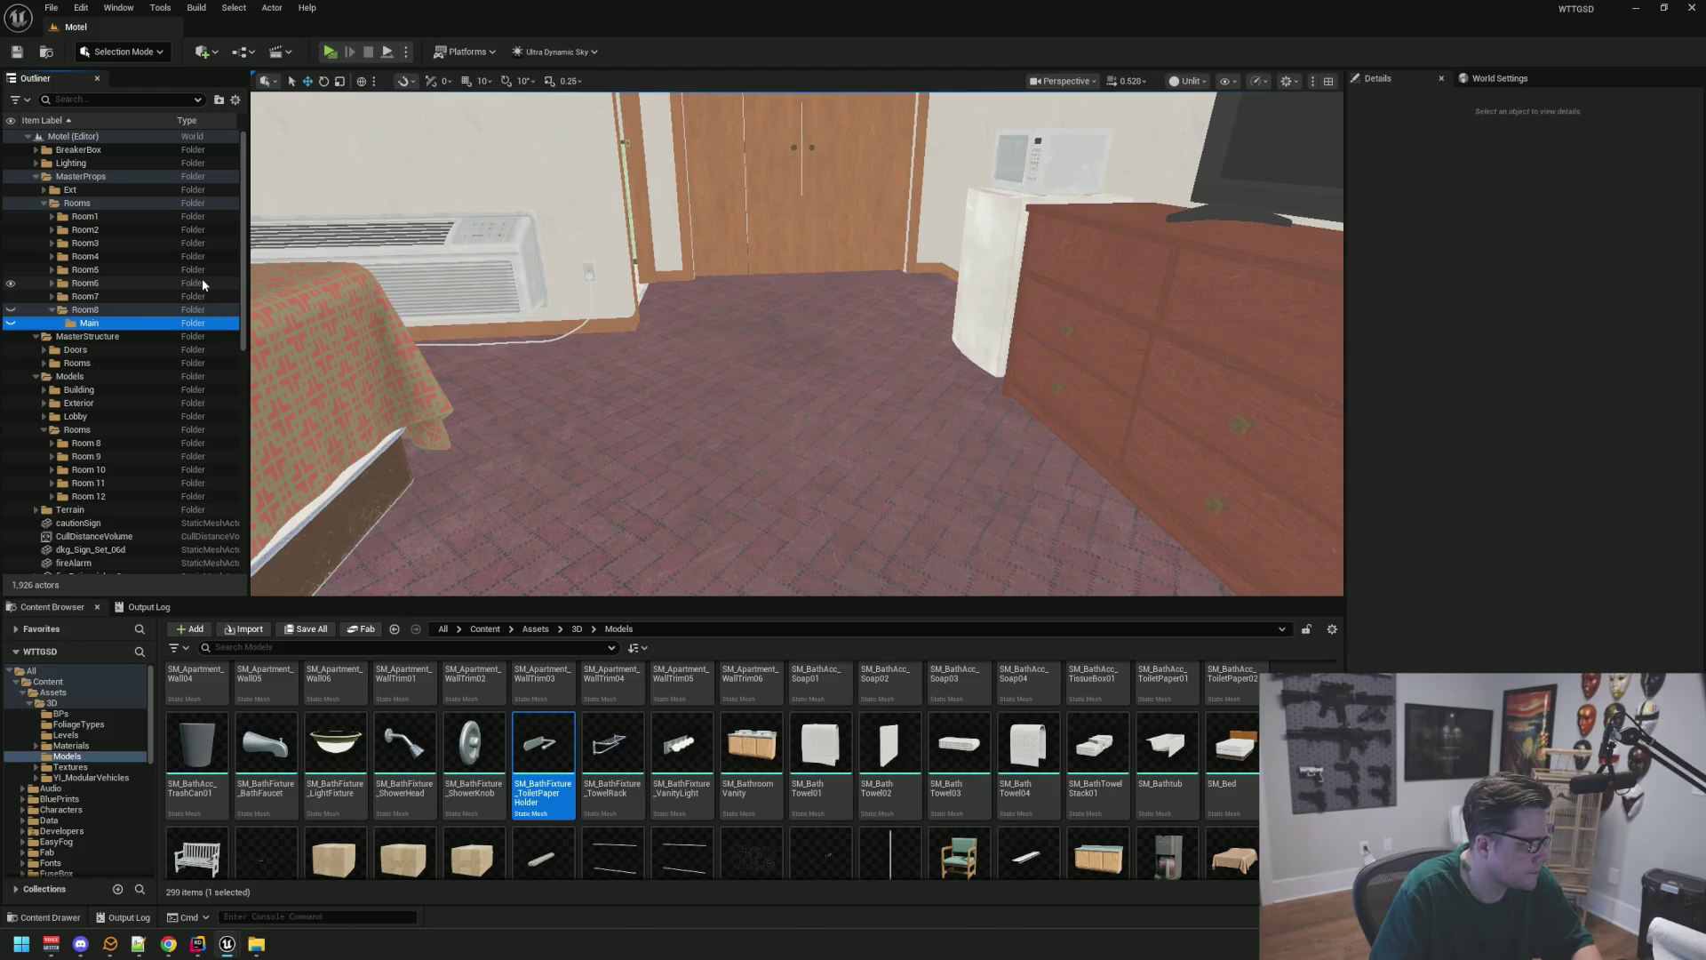
right_click(121, 311)
click(151, 347)
text(D)
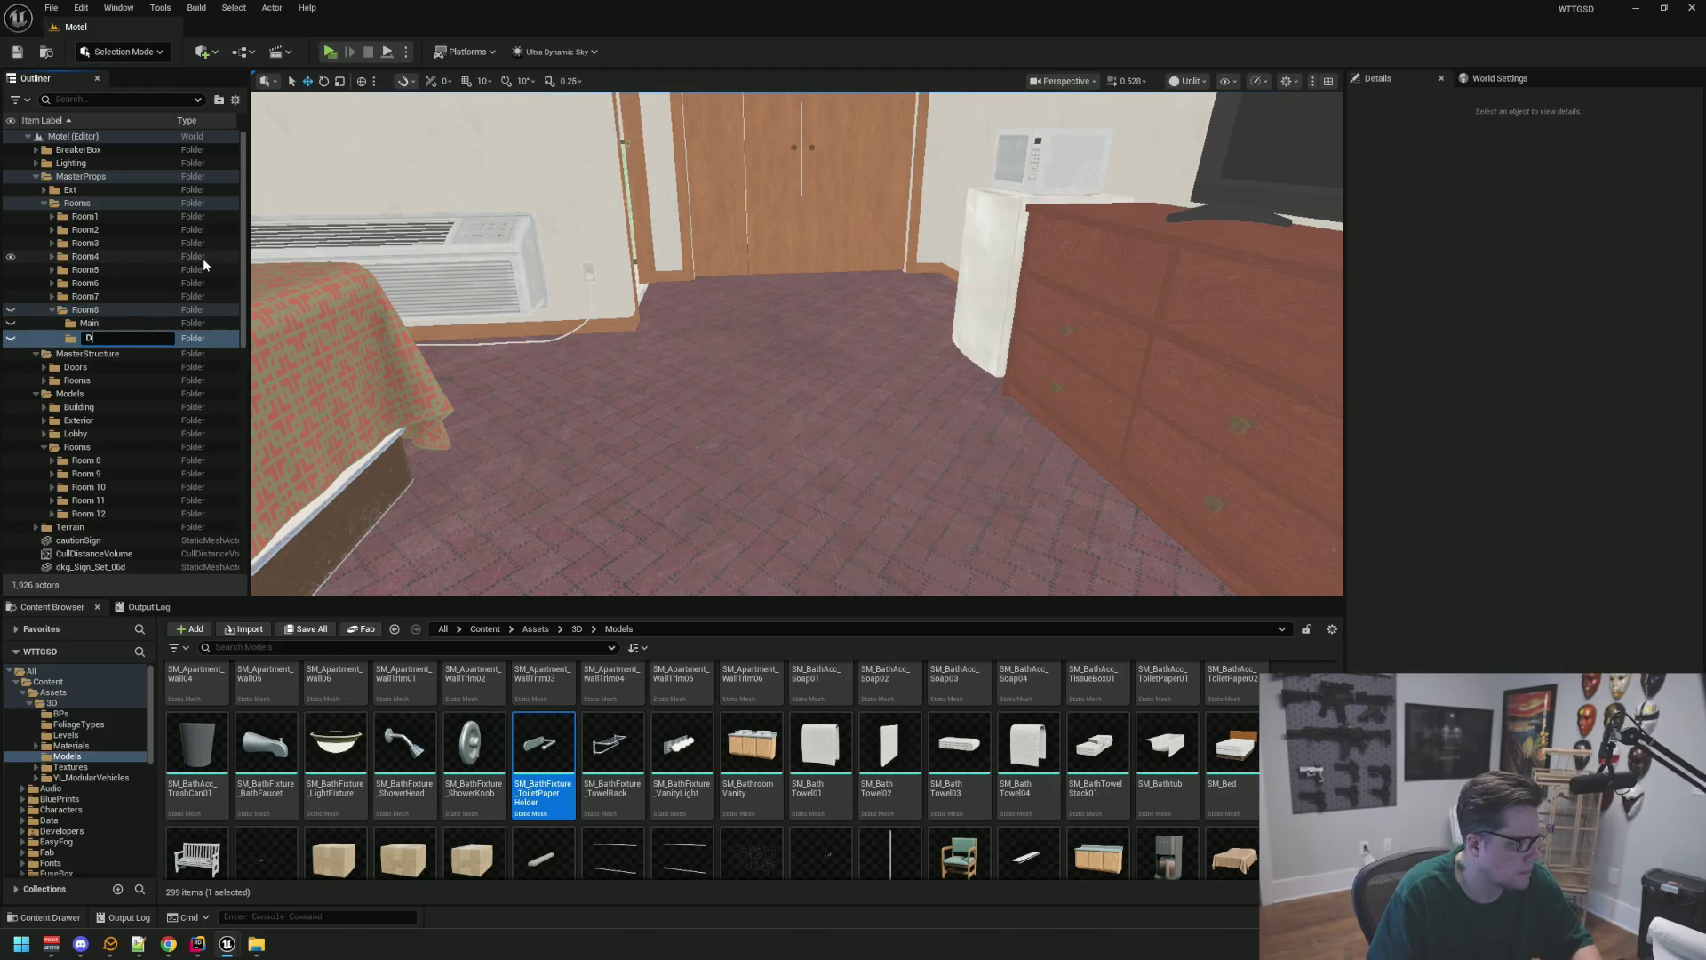
text(ecals)
key(Return)
Expand MasterStructure Rooms and create a Room8 subfolder in it
drag(419, 217, 418, 217)
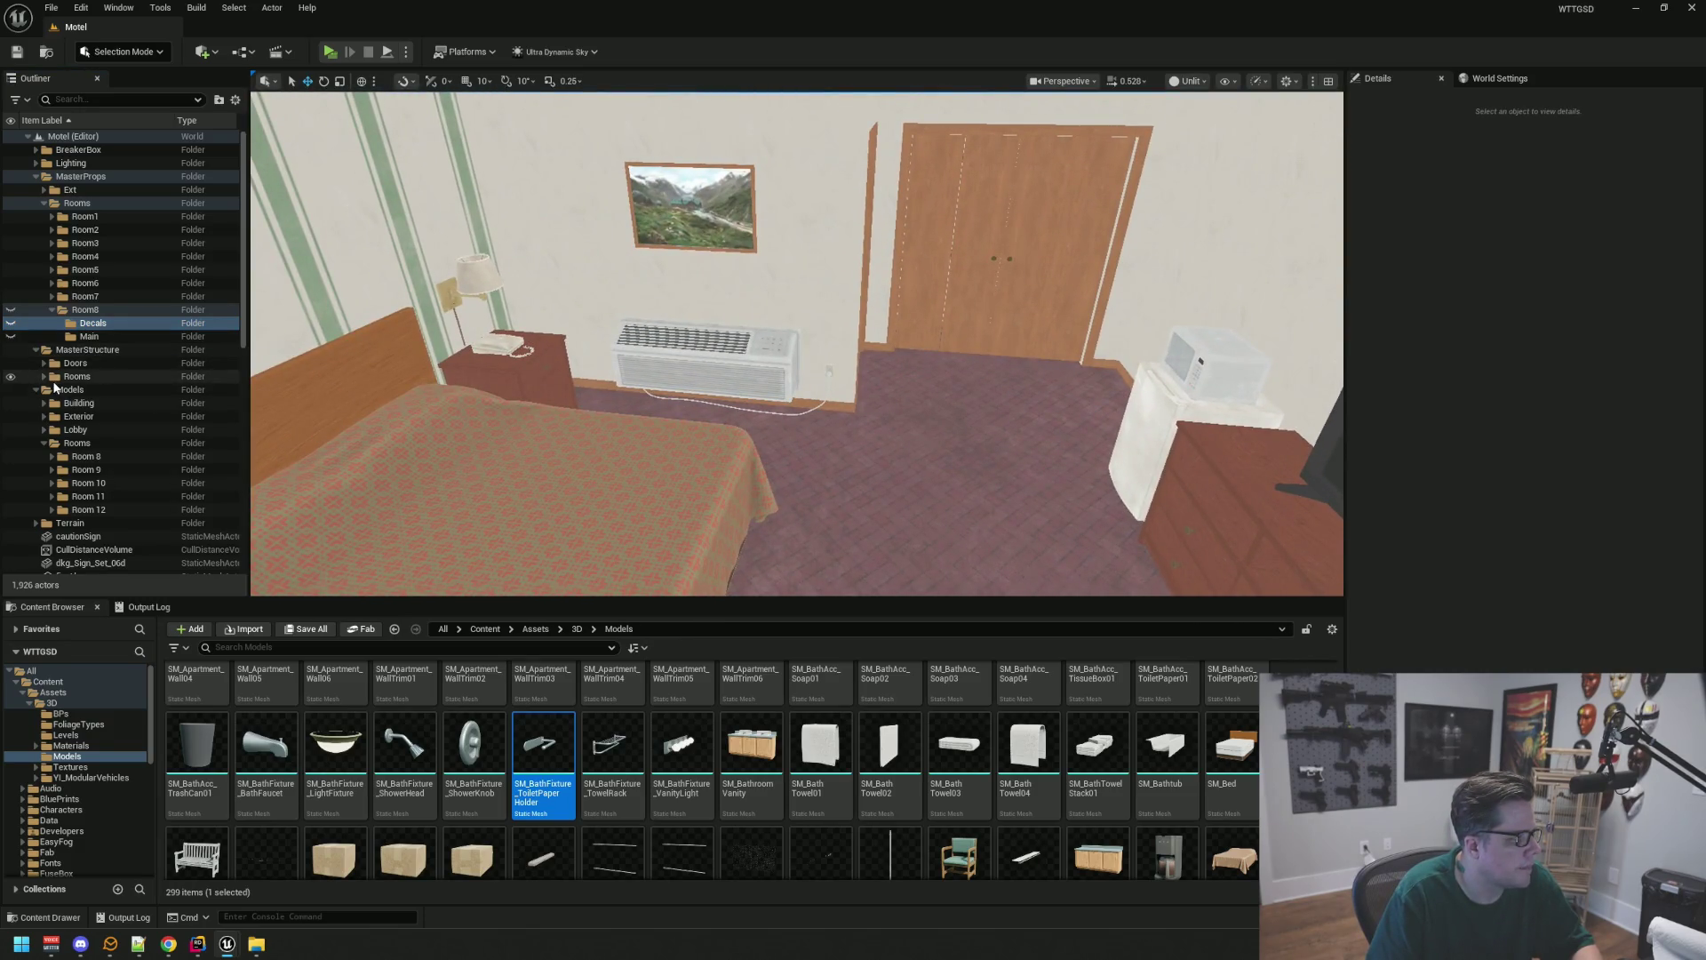
double_click(44, 378)
right_click(93, 378)
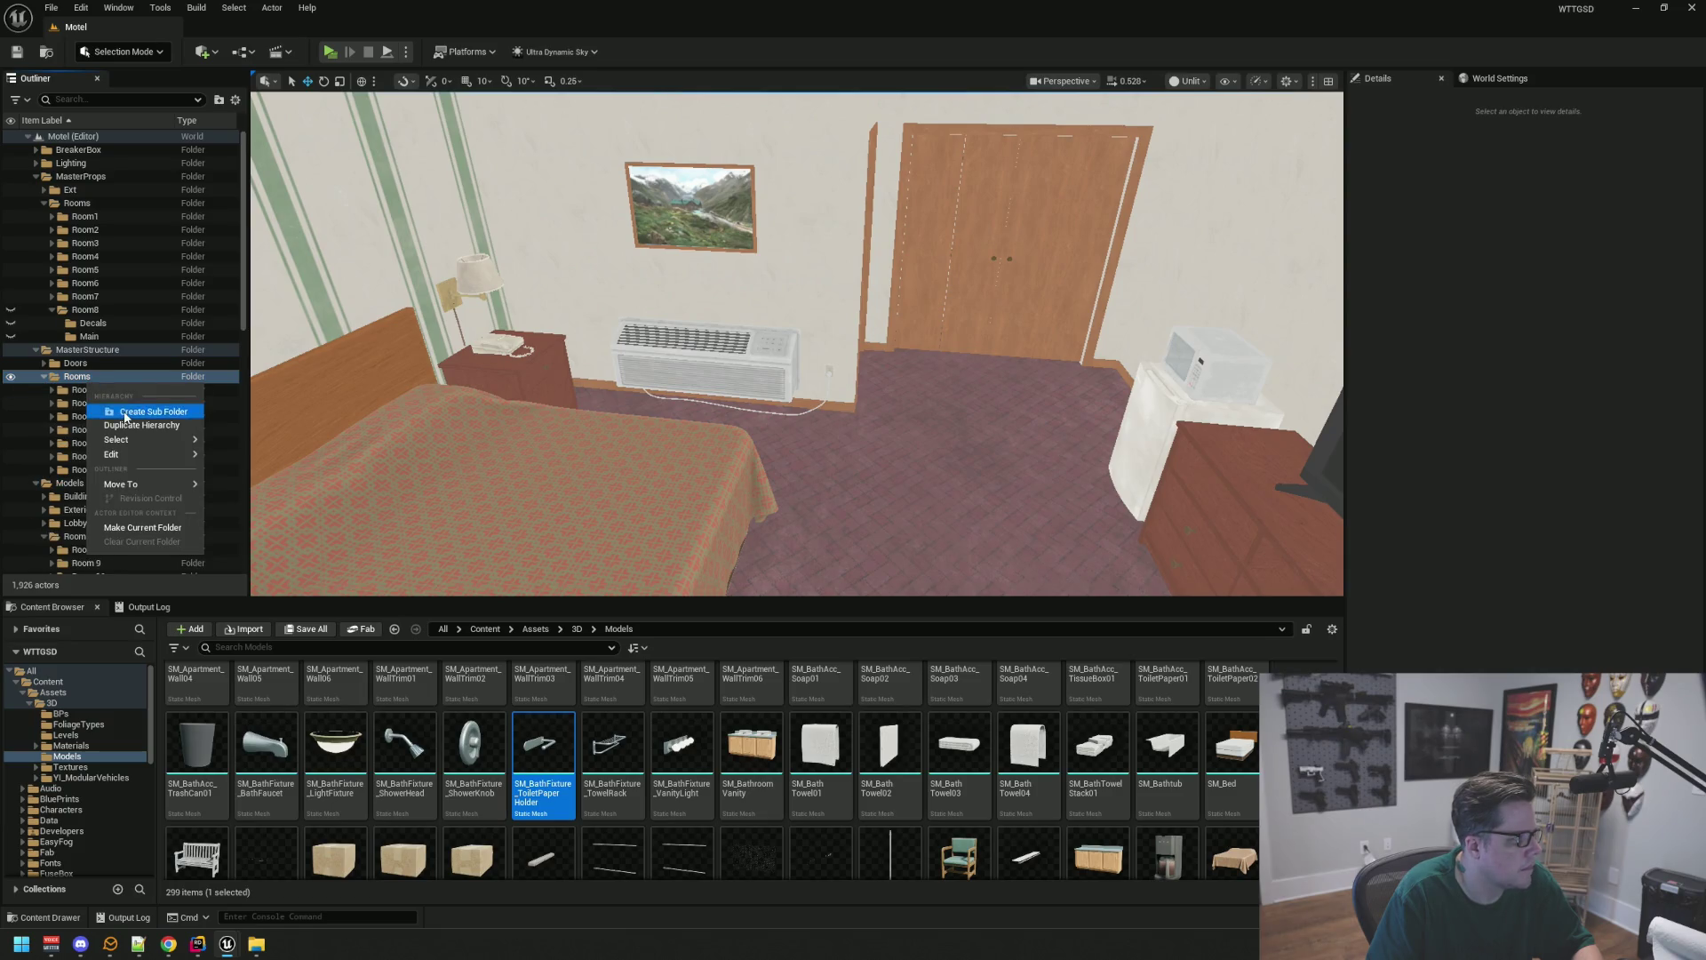
click(133, 410)
text(Room8)
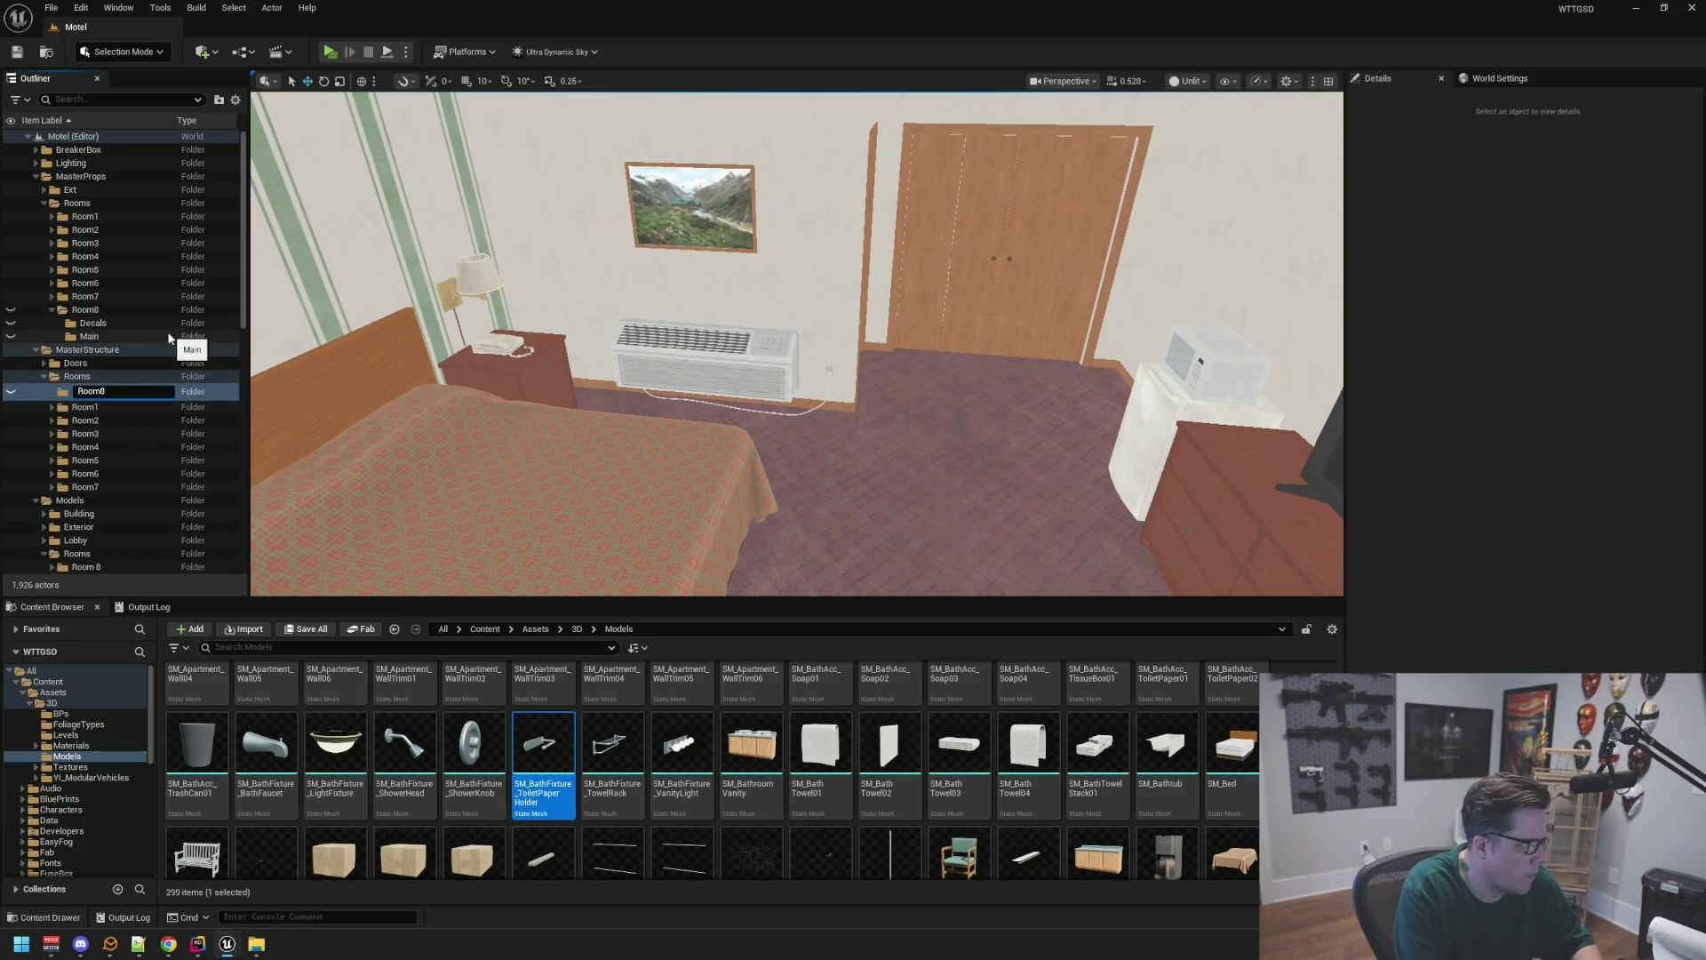
key(Return)
click(672, 375)
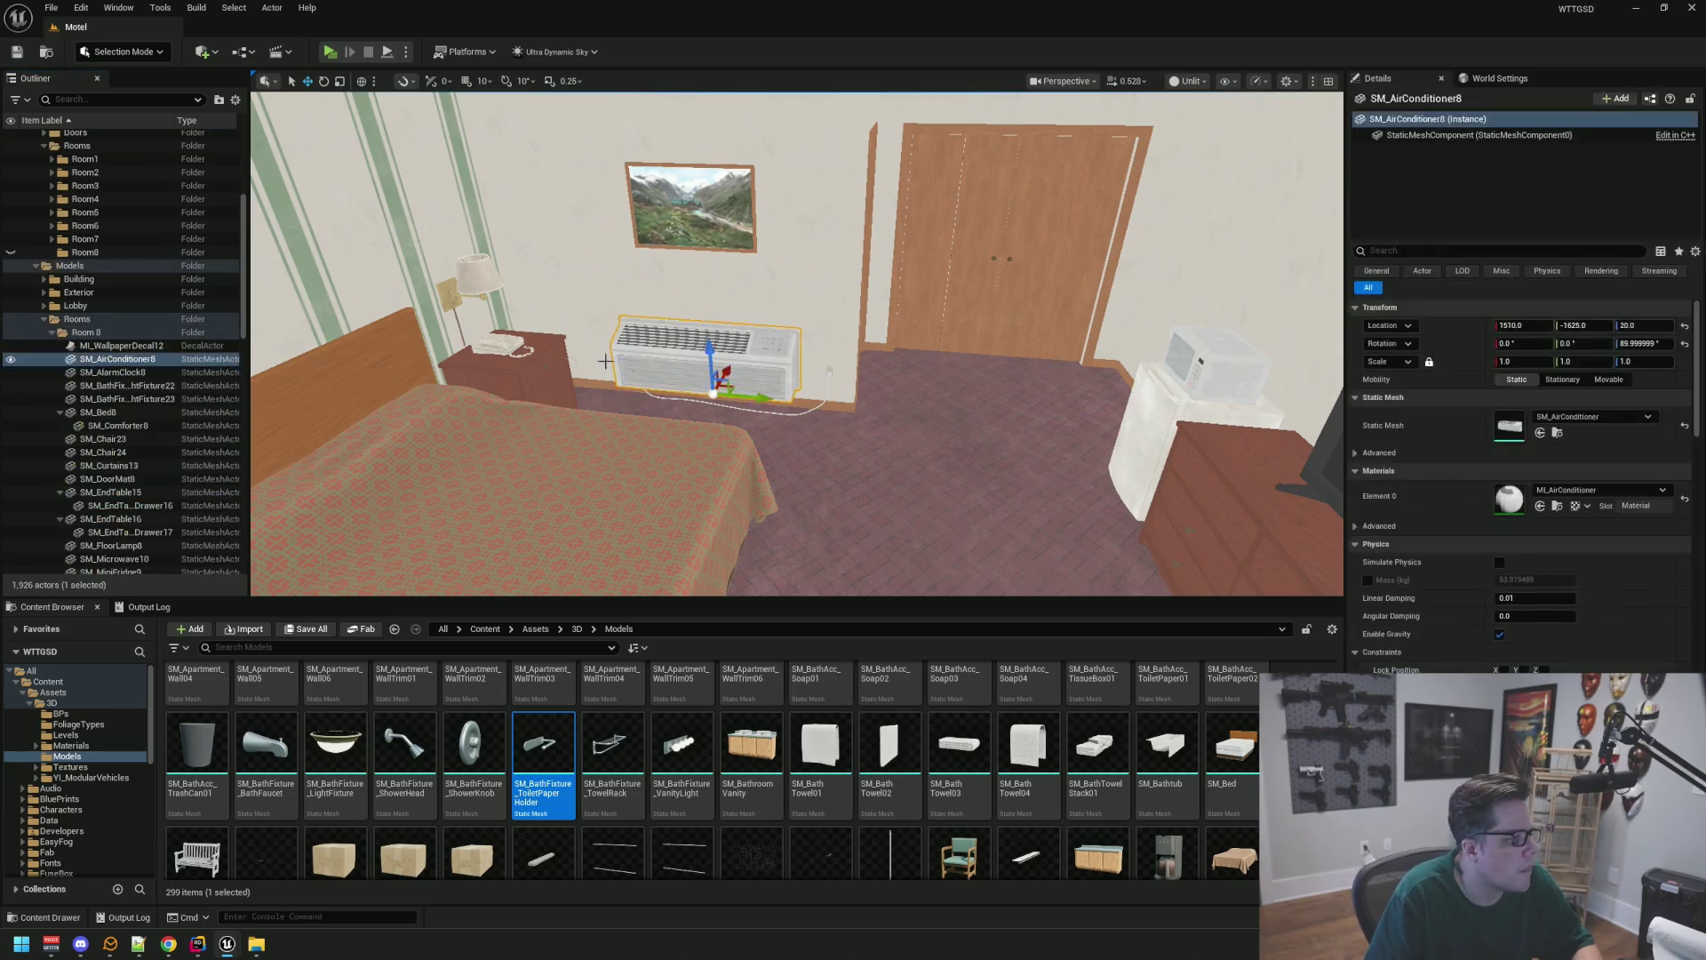
Move the 31 room props, from SM_AirConditioner8 onward, into MasterProps/Rooms/Room8/Main
click(60, 412)
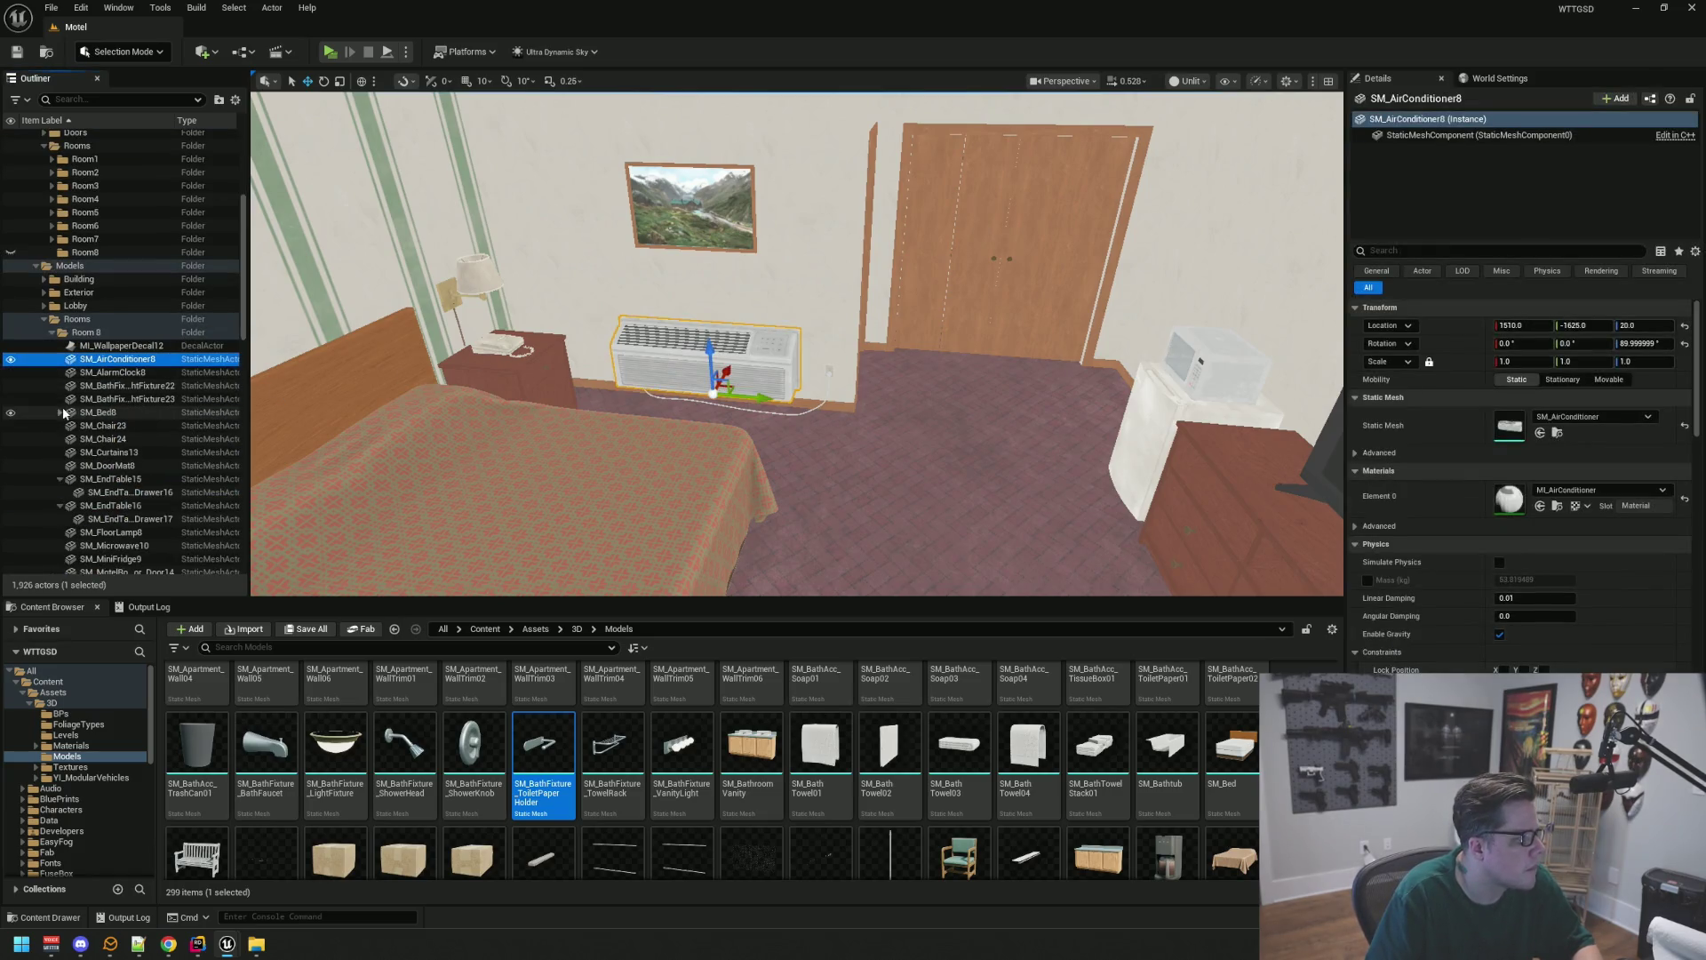
click(60, 479)
click(59, 492)
scroll(133, 428, down, 7)
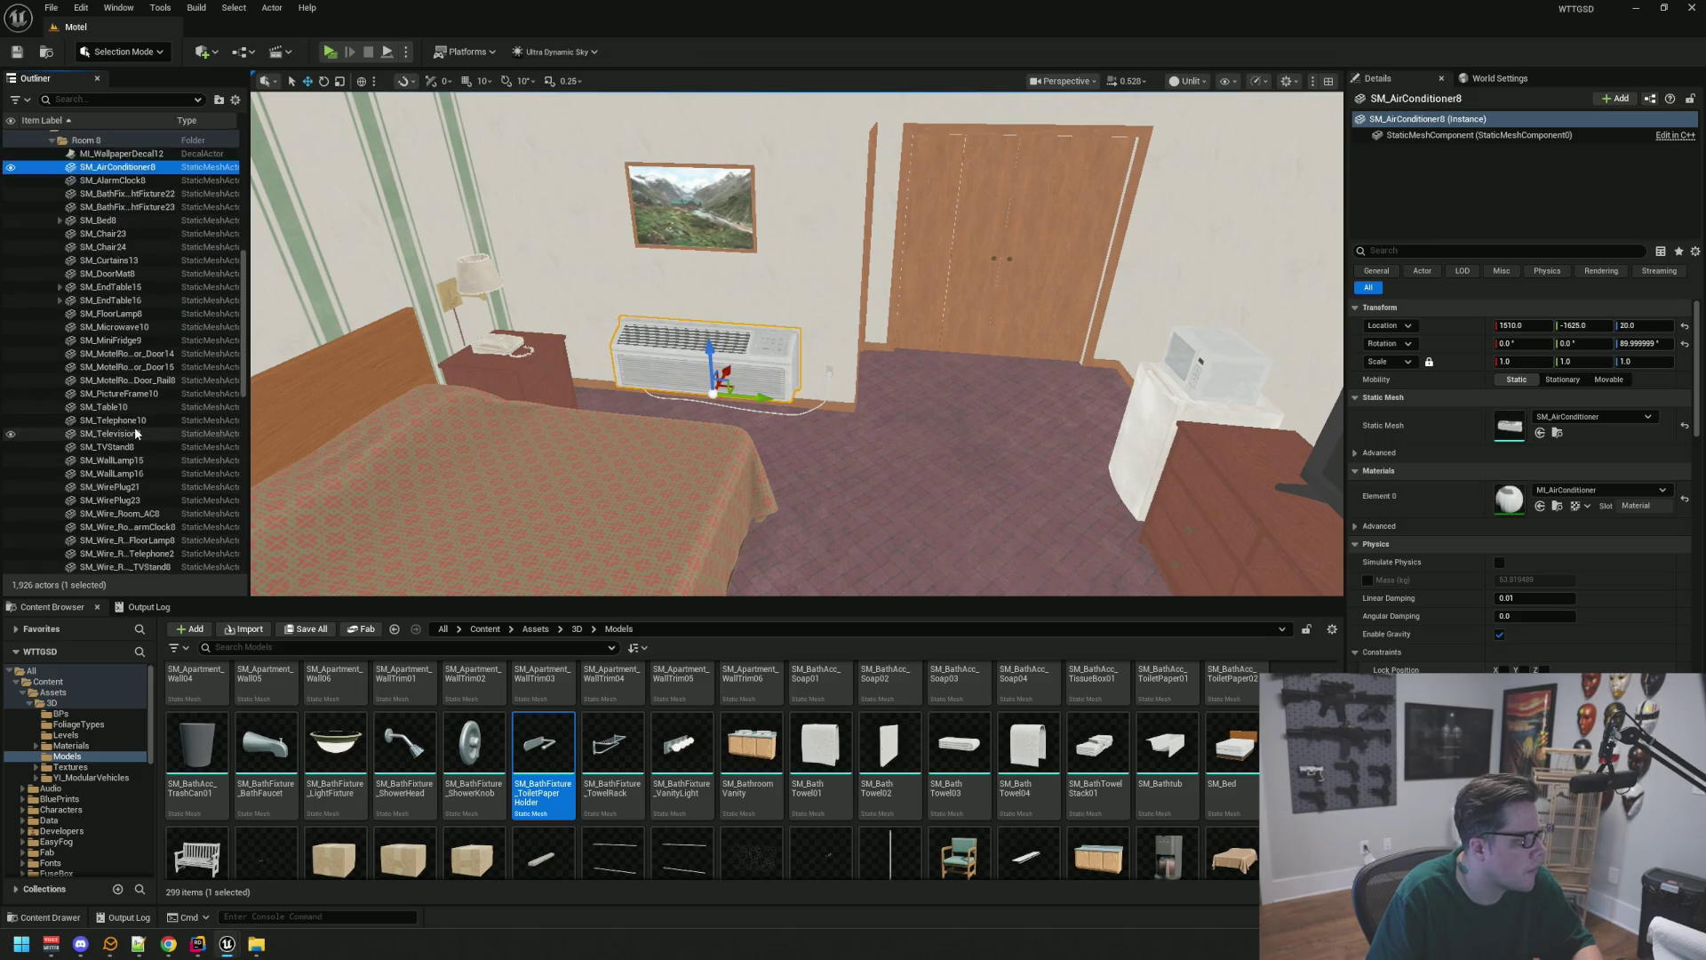
shift+click(129, 460)
scroll(151, 371, up, 6)
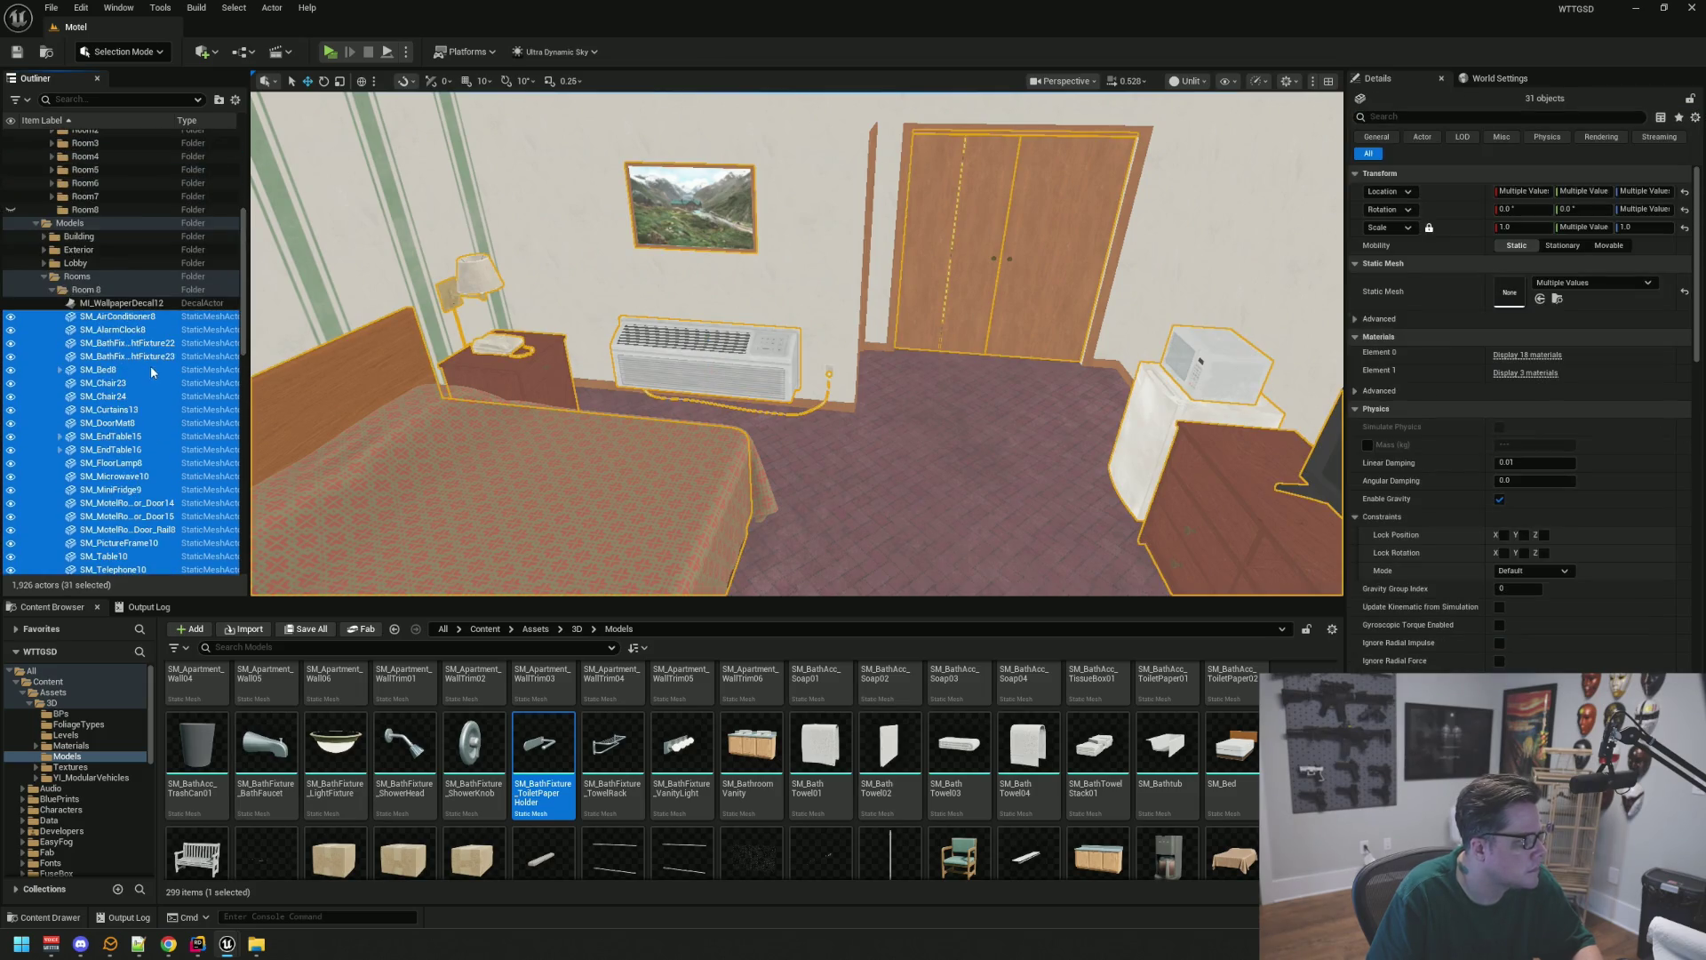
mouse_move(99, 317)
mouse_down()
mouse_move(158, 263)
mouse_move(99, 346)
mouse_move(94, 277)
mouse_up()
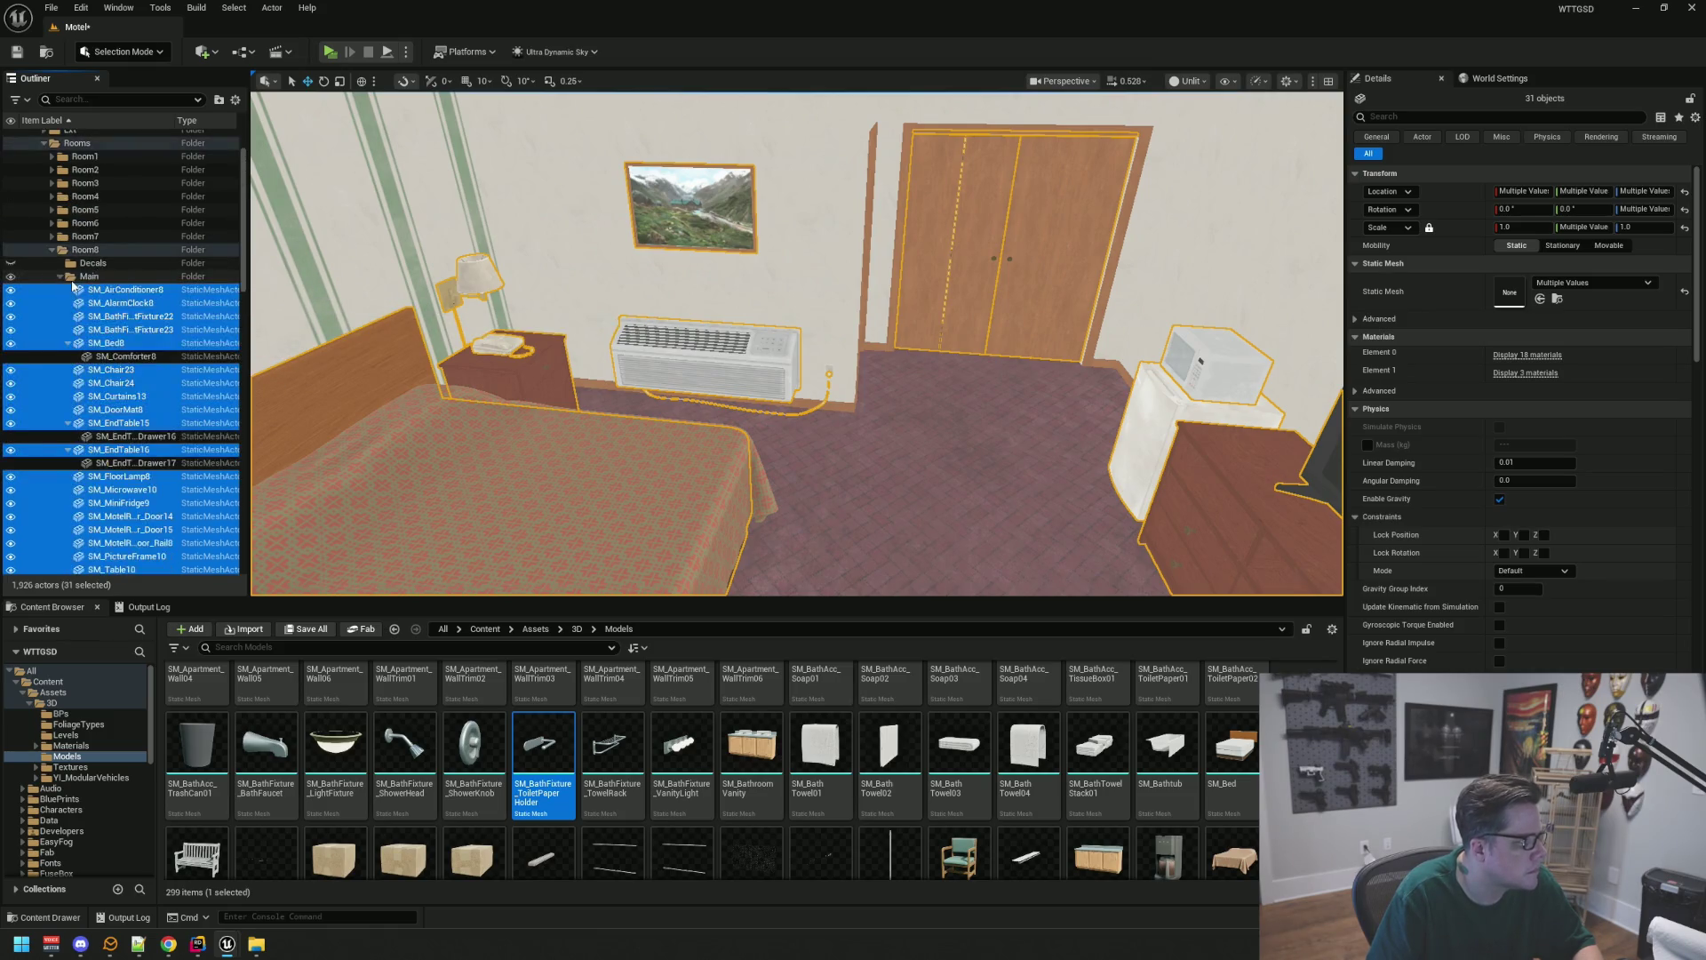
key(f)
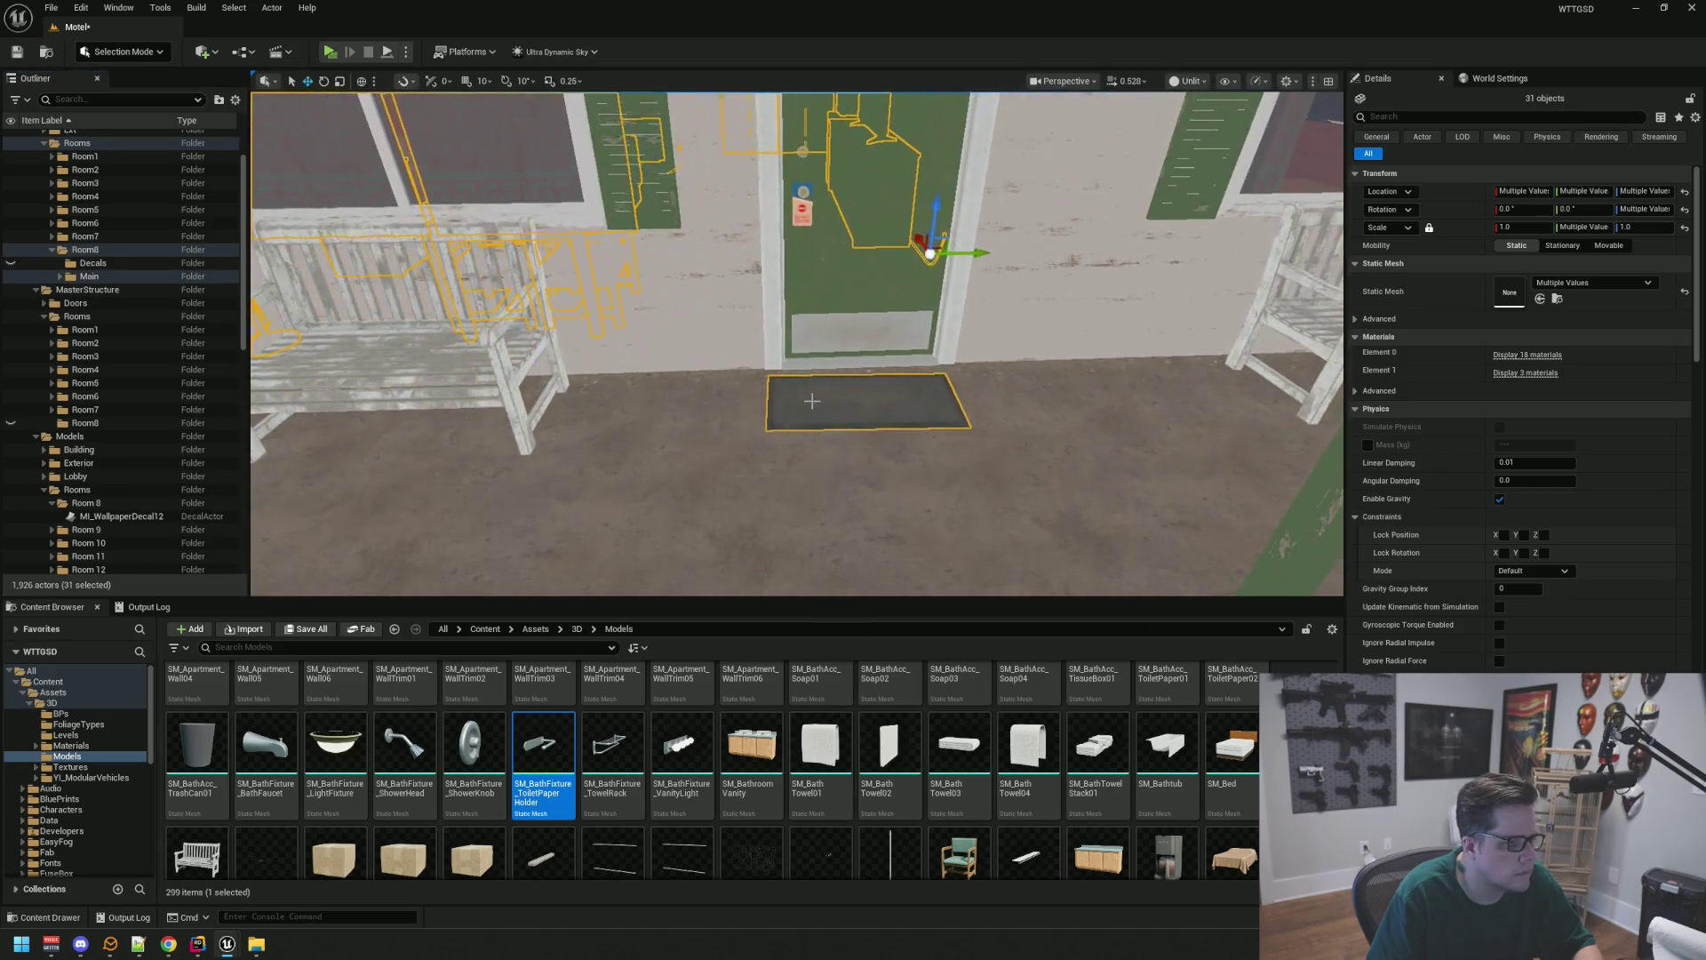
Move SM_DoorMat8 from Room8's props into the Ext folder
click(812, 401)
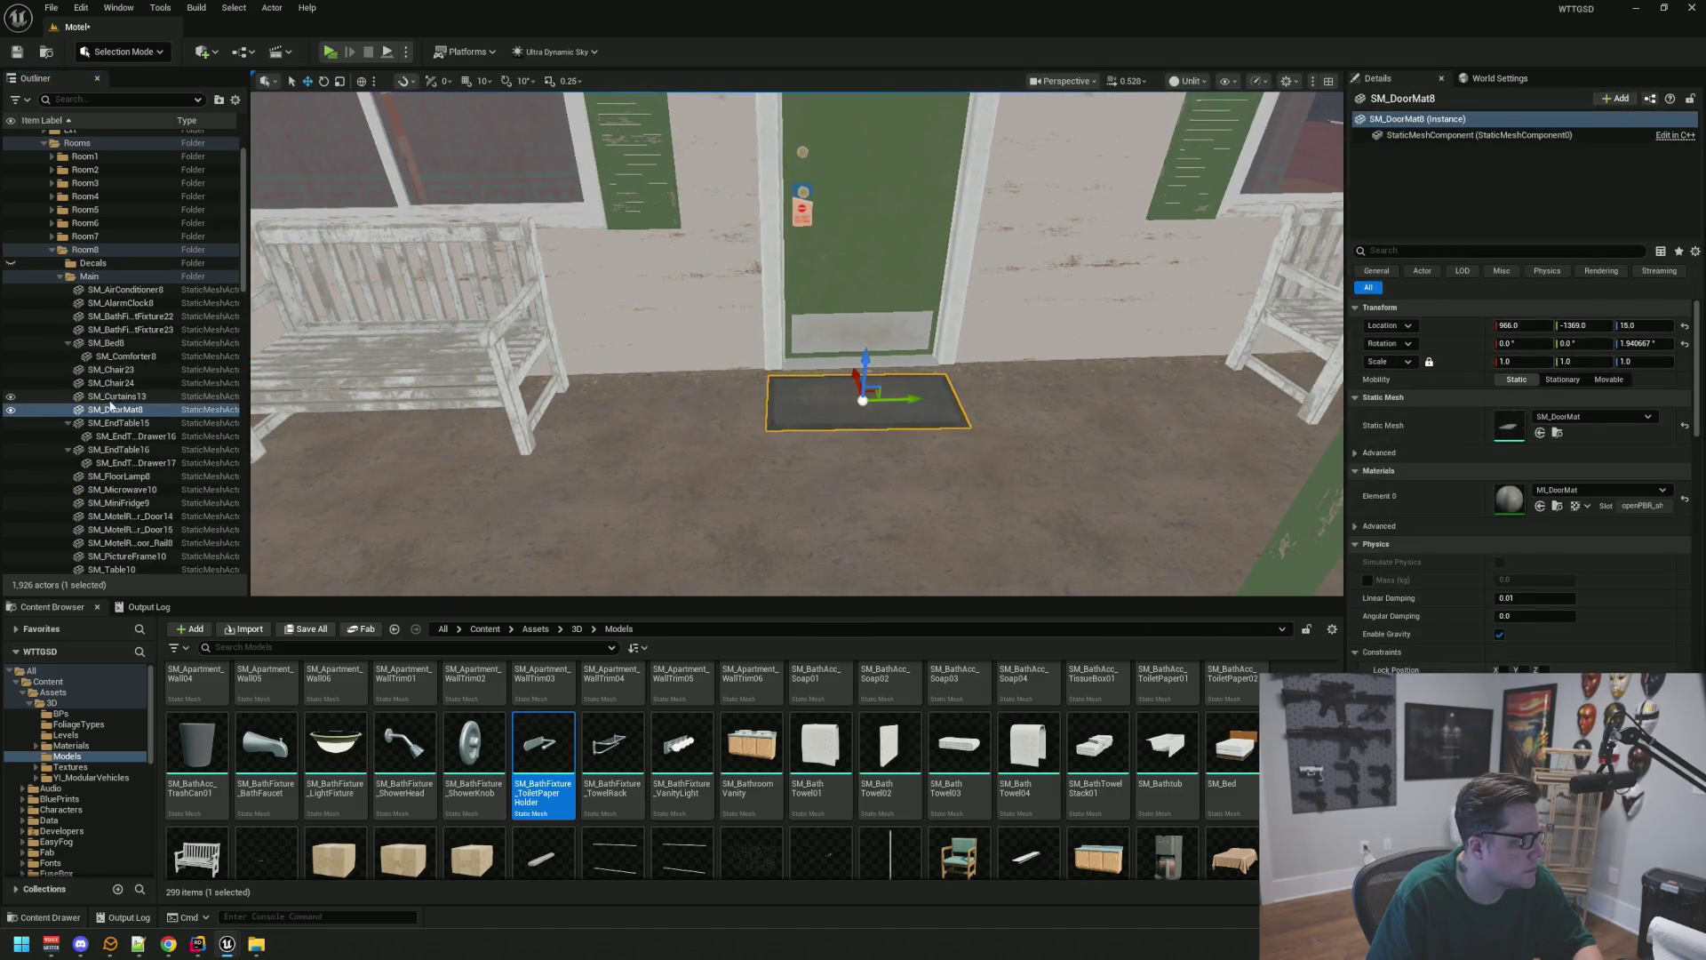
mouse_move(115, 404)
mouse_down()
mouse_move(125, 303)
mouse_move(76, 194)
mouse_up()
click(43, 189)
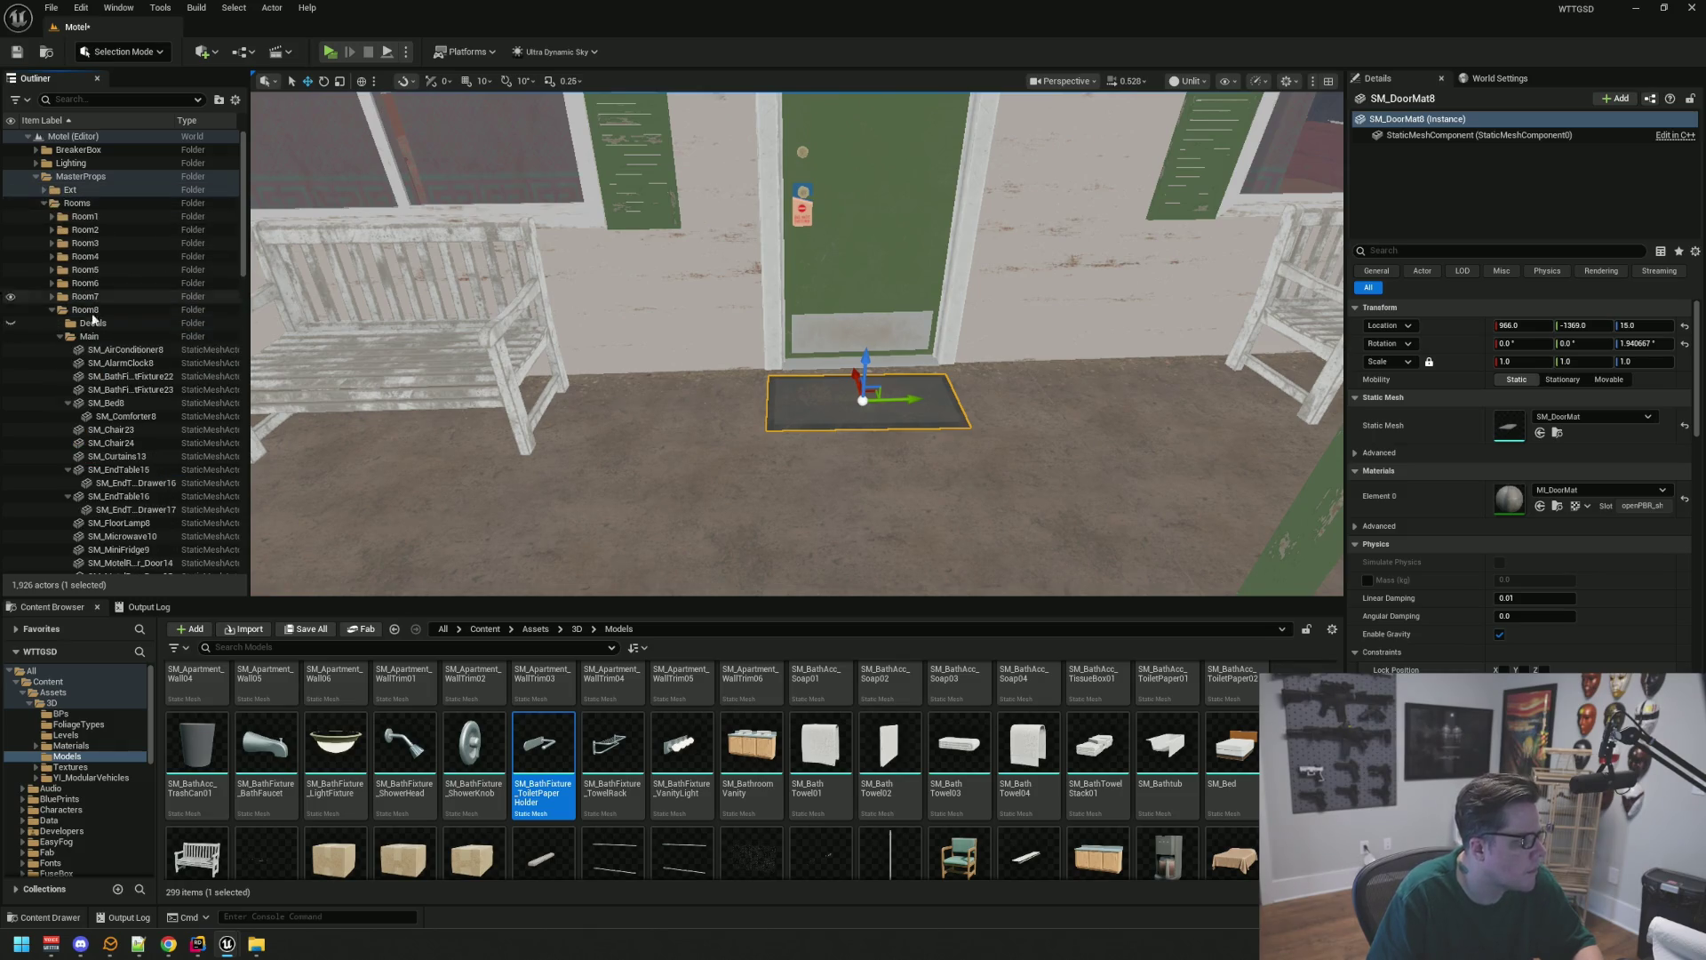
click(59, 336)
mouse_move(800, 462)
mouse_down()
mouse_move(800, 356)
mouse_move(775, 400)
mouse_move(775, 367)
mouse_up()
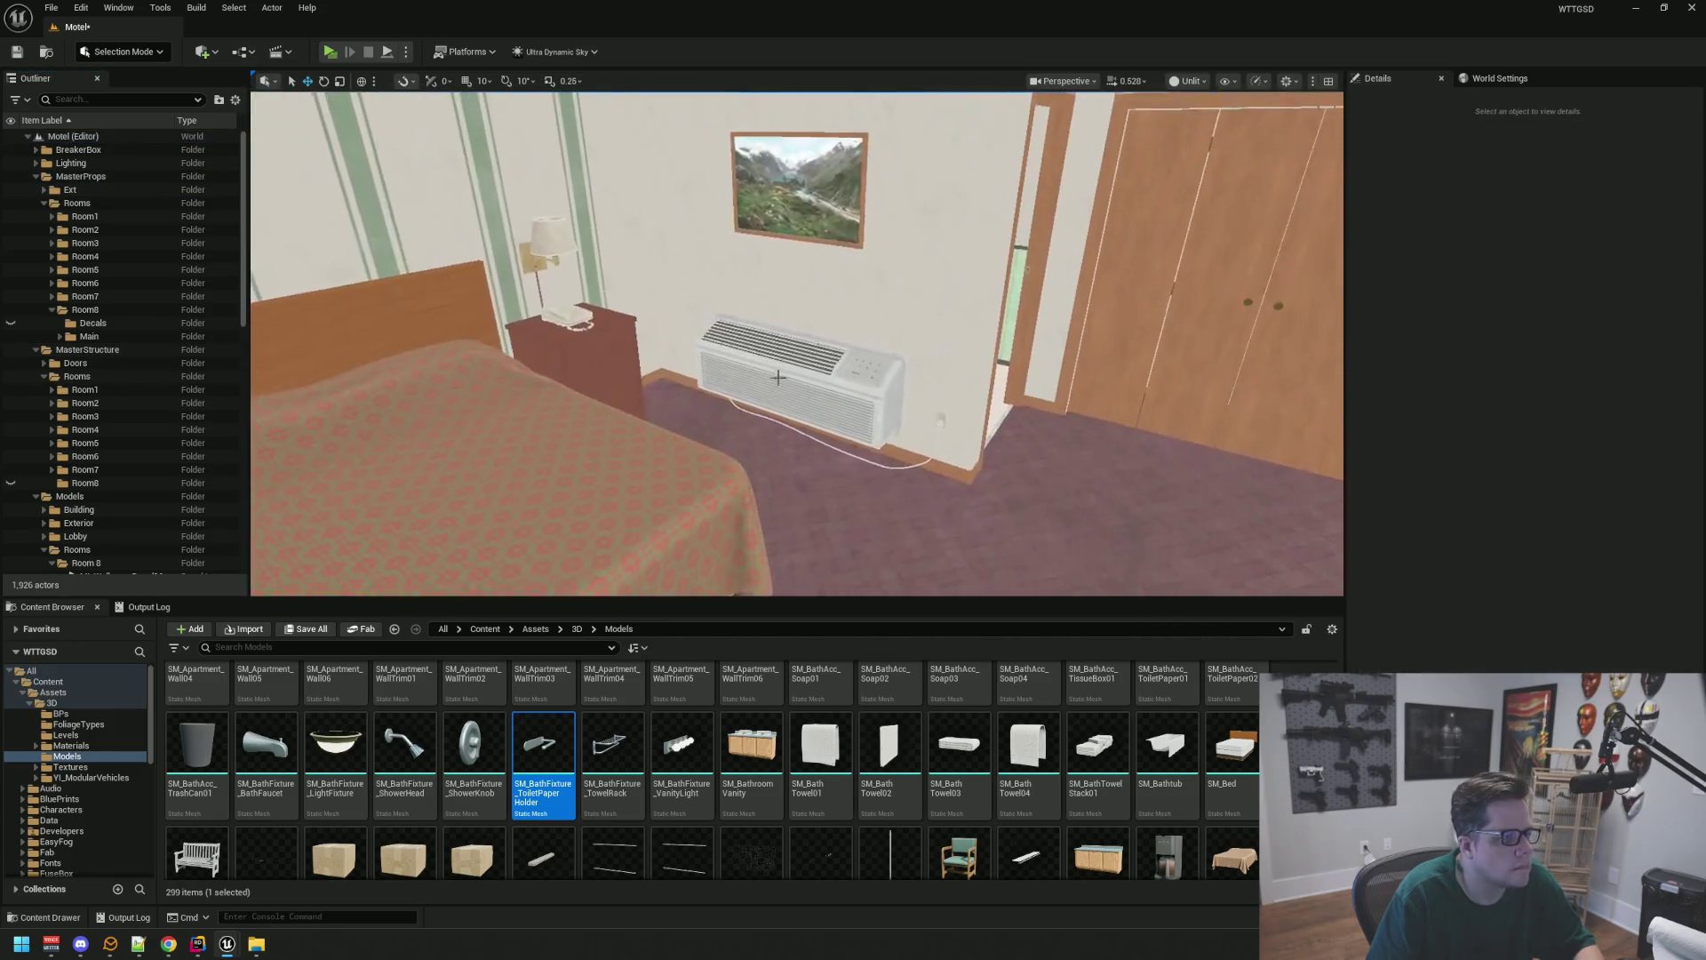
Save the Motel map with Ctrl+S
key(ctrl+s)
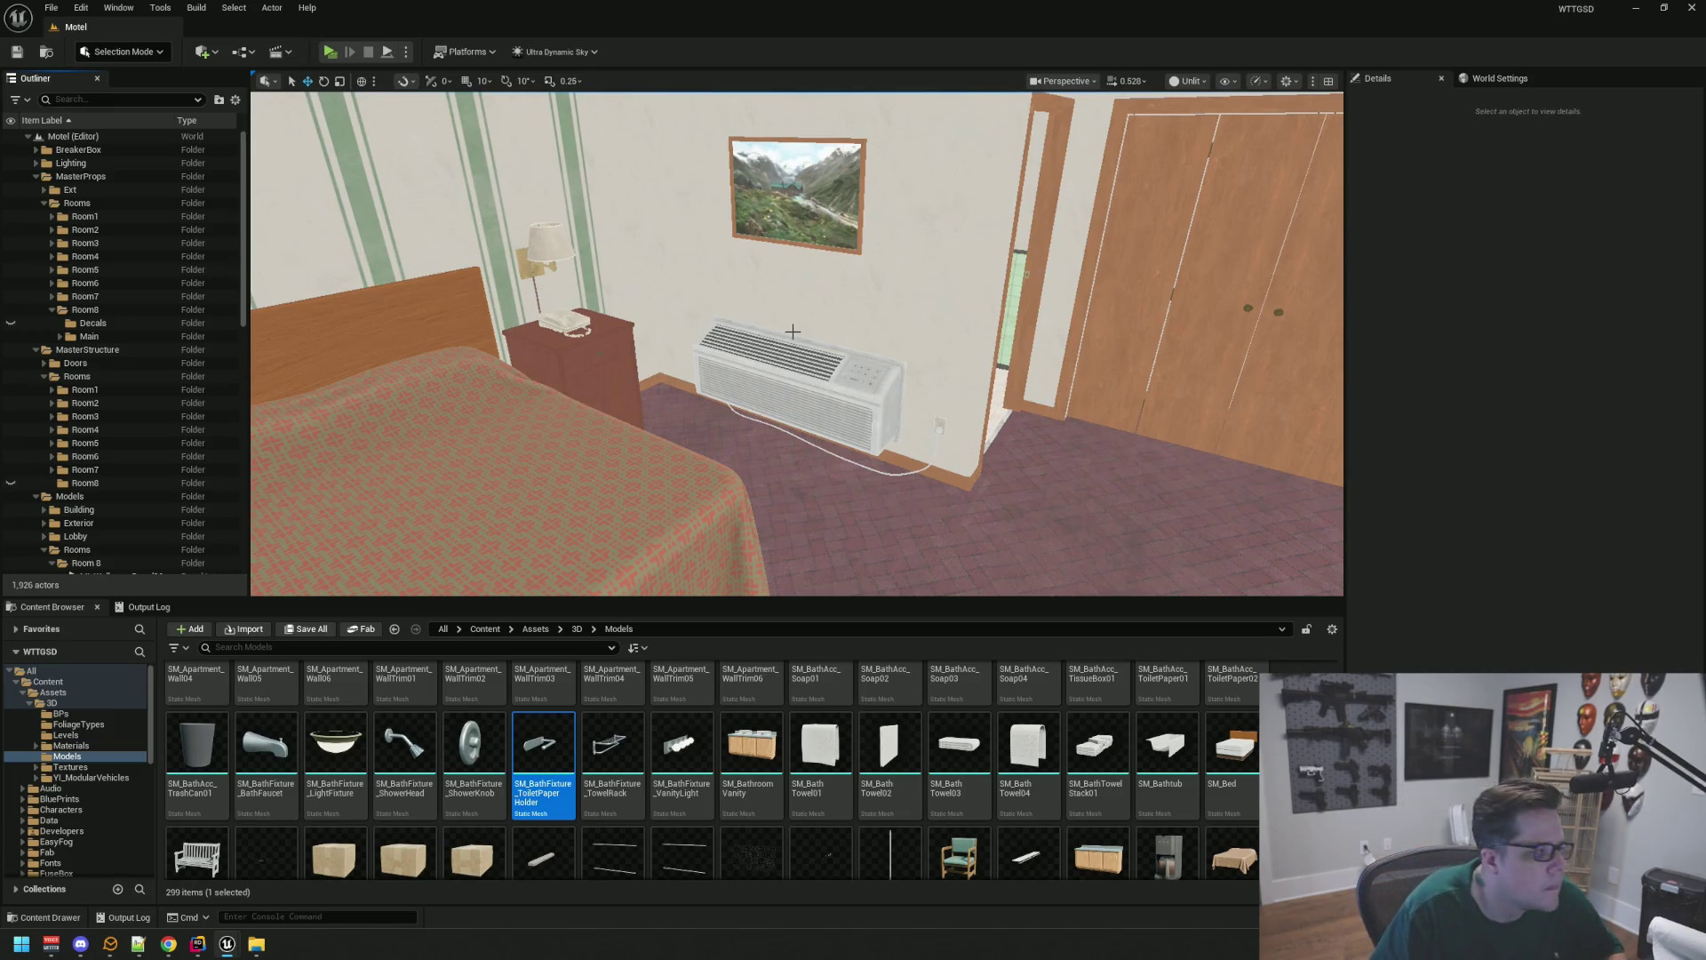
mouse_move(793, 331)
mouse_down()
mouse_move(779, 381)
mouse_move(800, 380)
mouse_move(764, 391)
mouse_move(778, 368)
mouse_up()
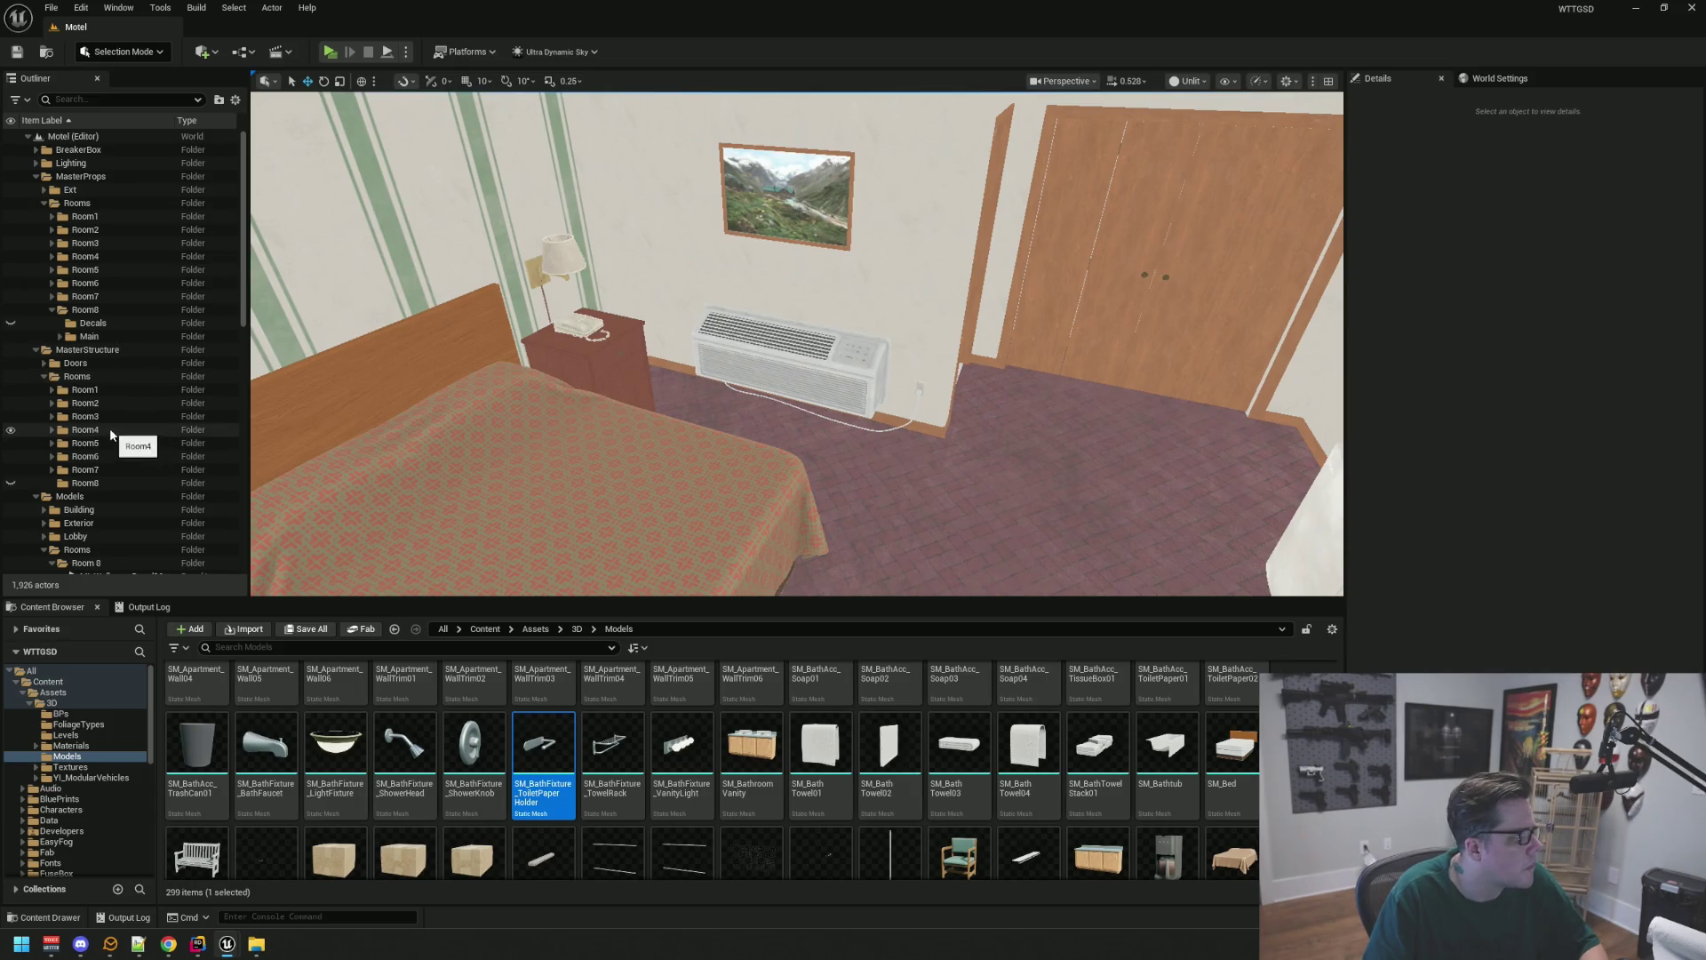
scroll(133, 373, down, 5)
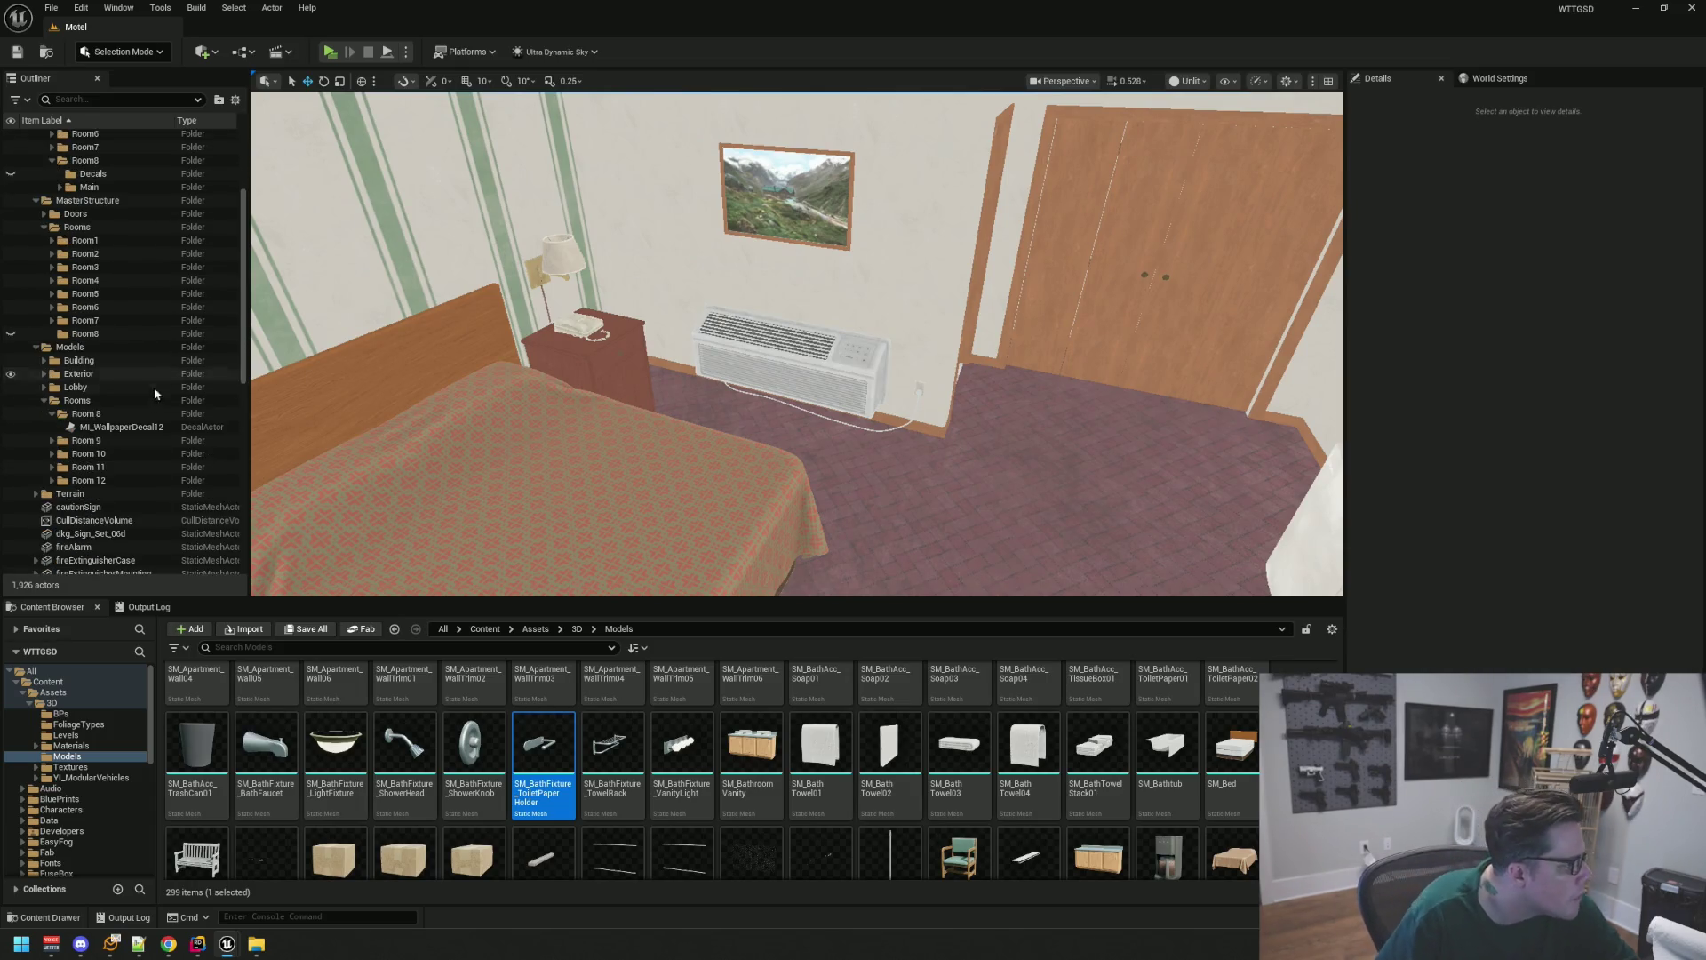
Put MI_WallpaperDecal12 into Room8's Decals folder and hide Room8's props in the viewport
click(111, 426)
mouse_move(136, 386)
mouse_down()
mouse_move(158, 333)
mouse_move(103, 321)
mouse_up()
scroll(156, 336, up, 5)
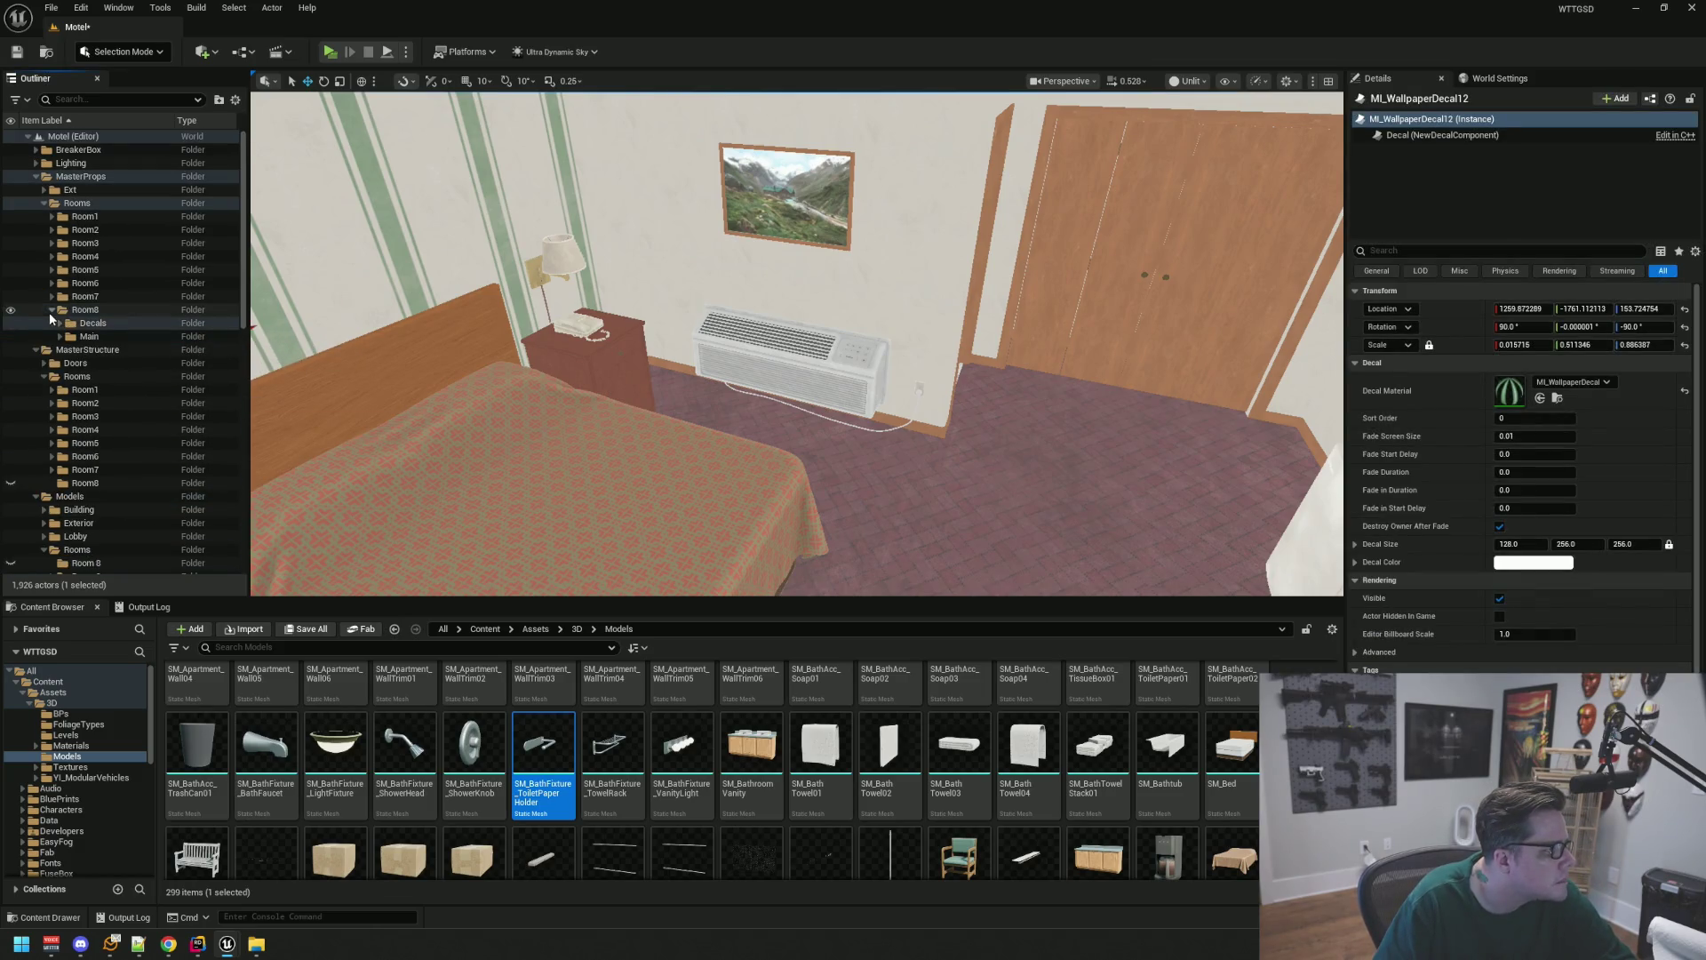
click(51, 310)
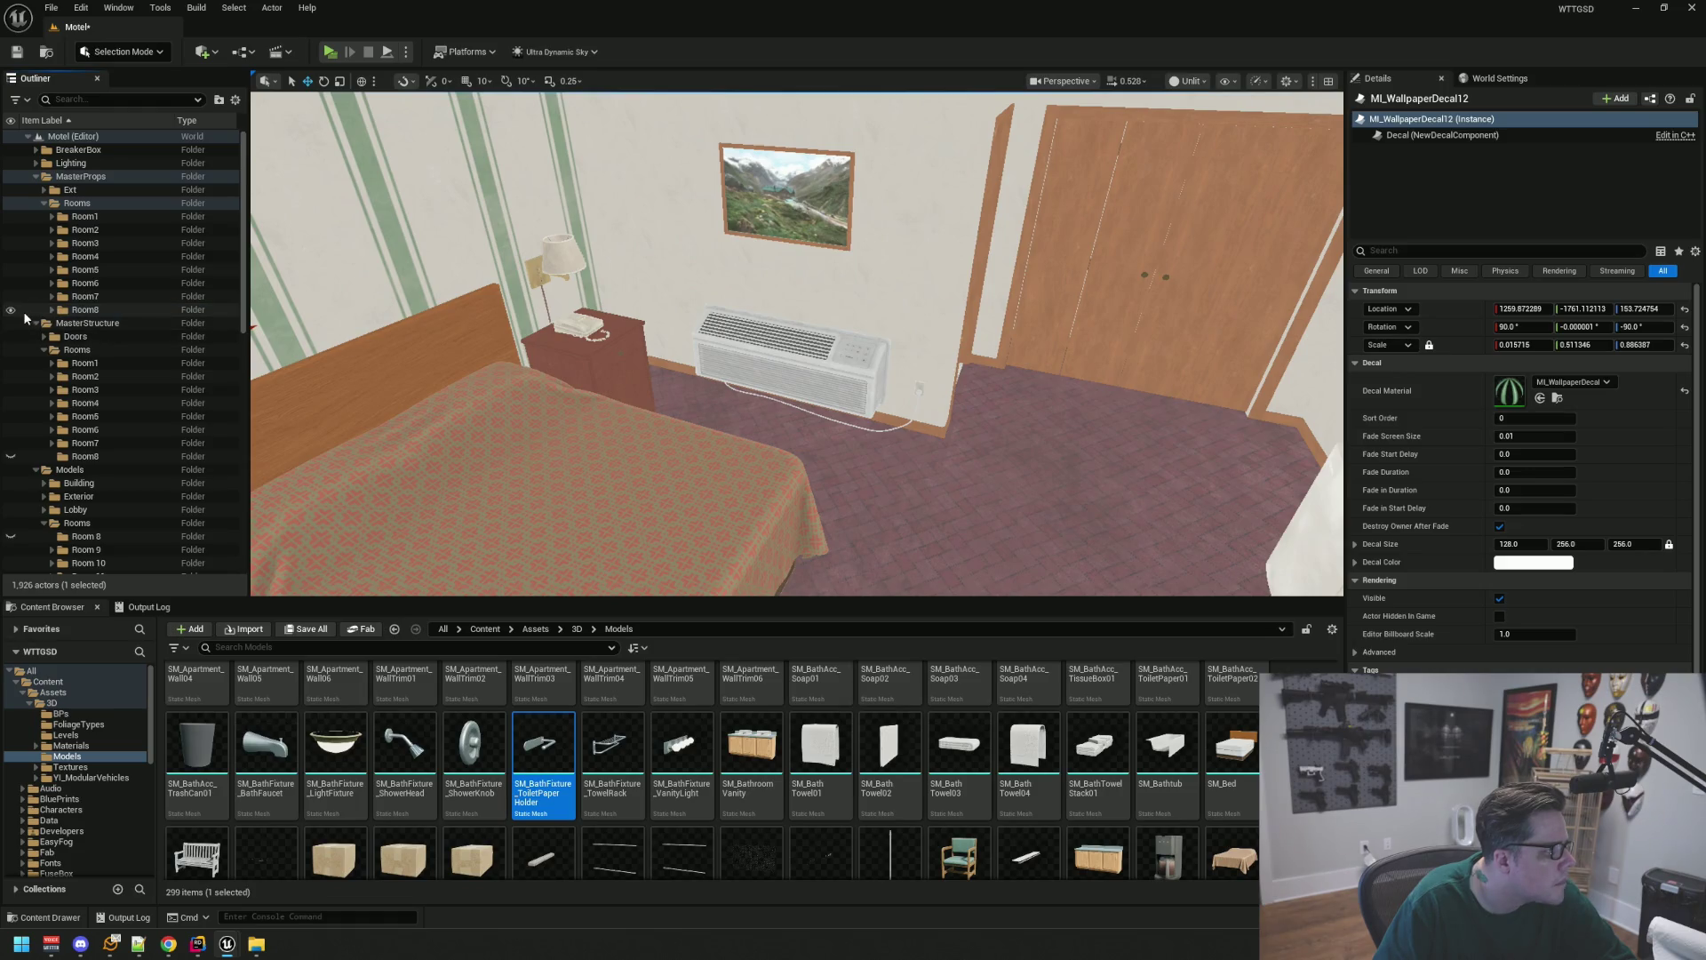
click(11, 311)
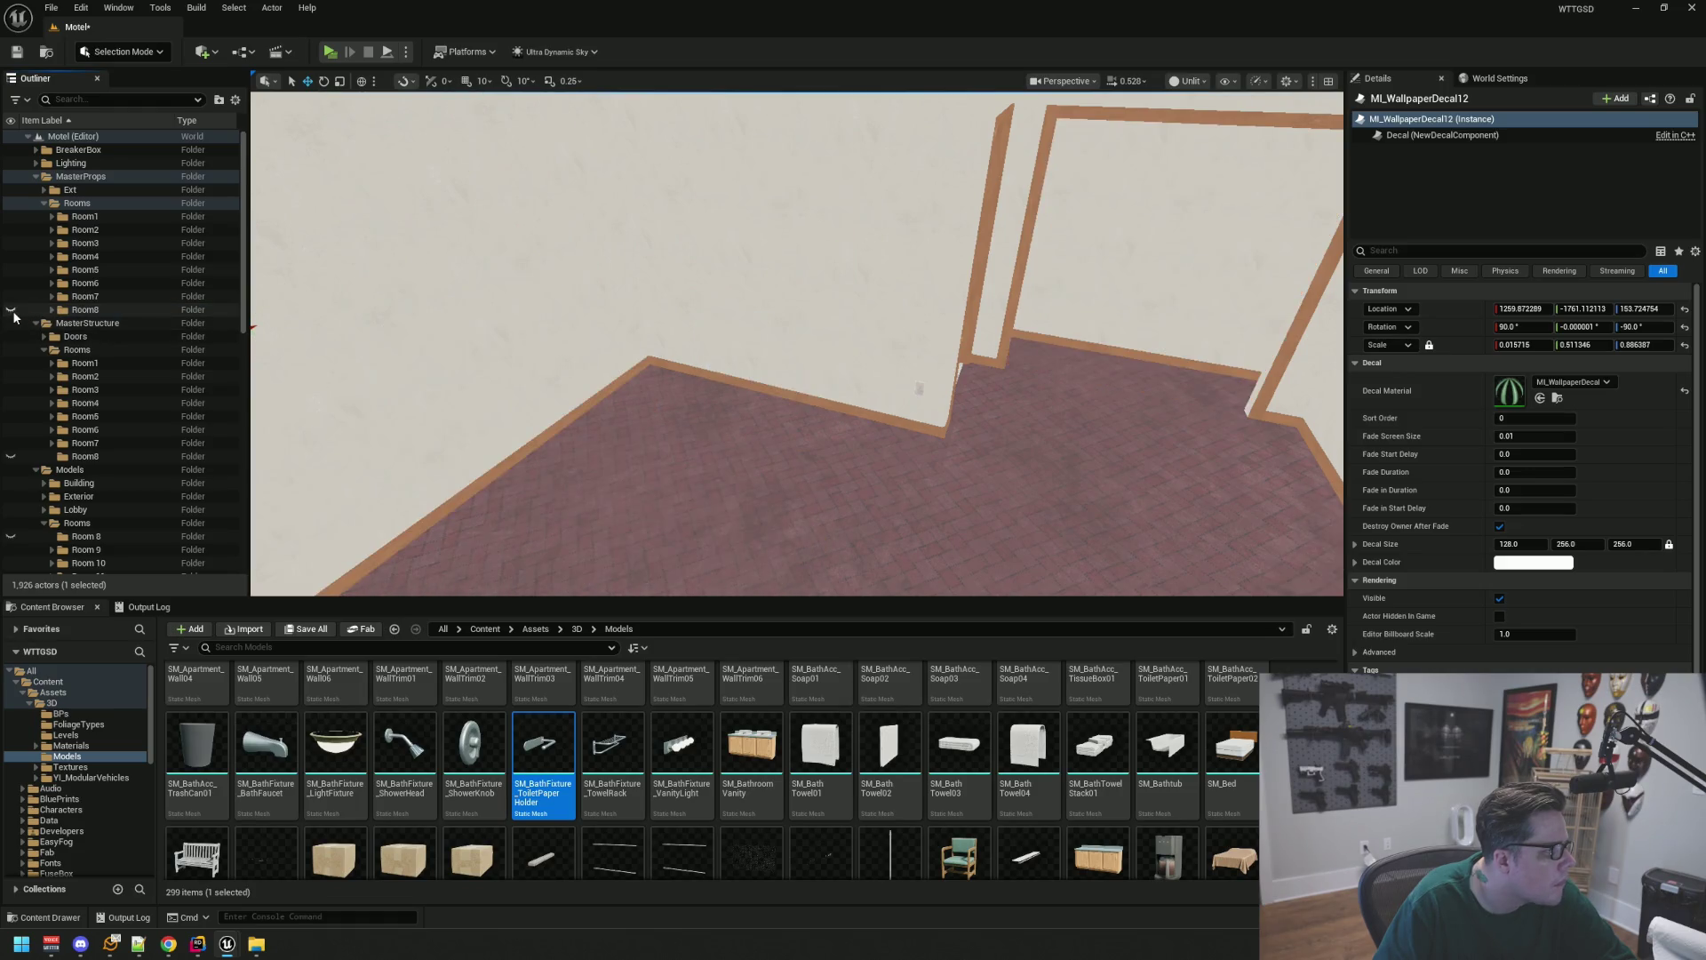
Move outlets SM_Outlet31 and SM_Outlet5 from Models Room 8 into Room8's Main folder
click(397, 364)
scroll(113, 355, up, 3)
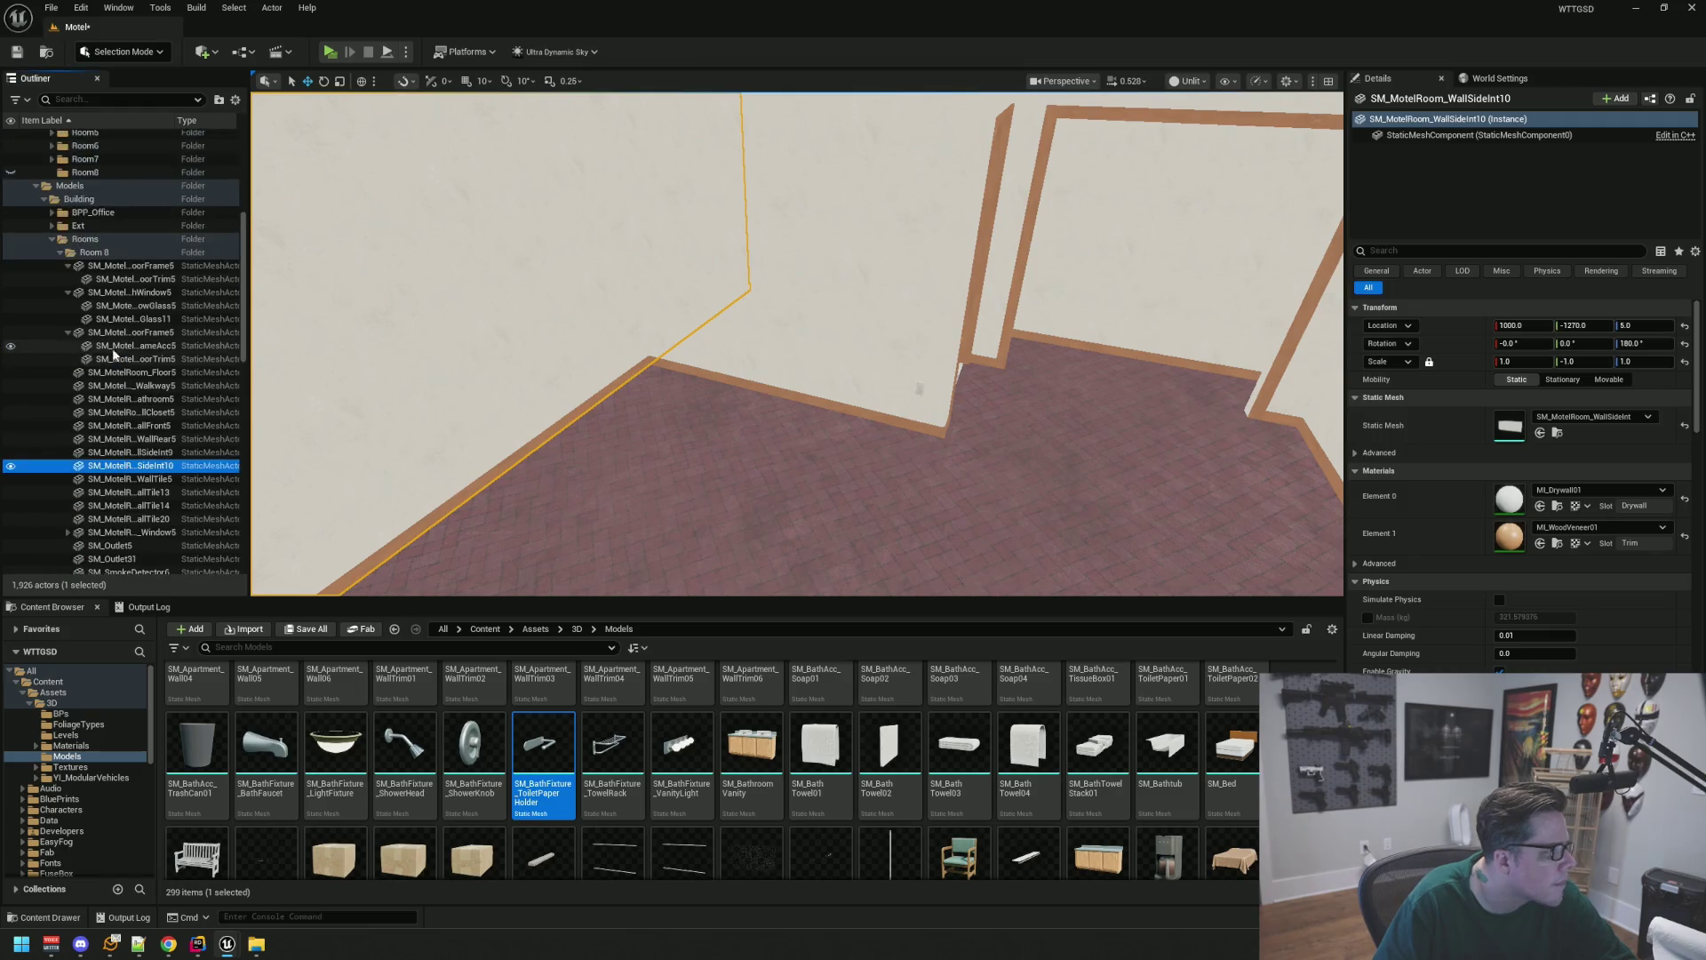
click(67, 333)
click(67, 294)
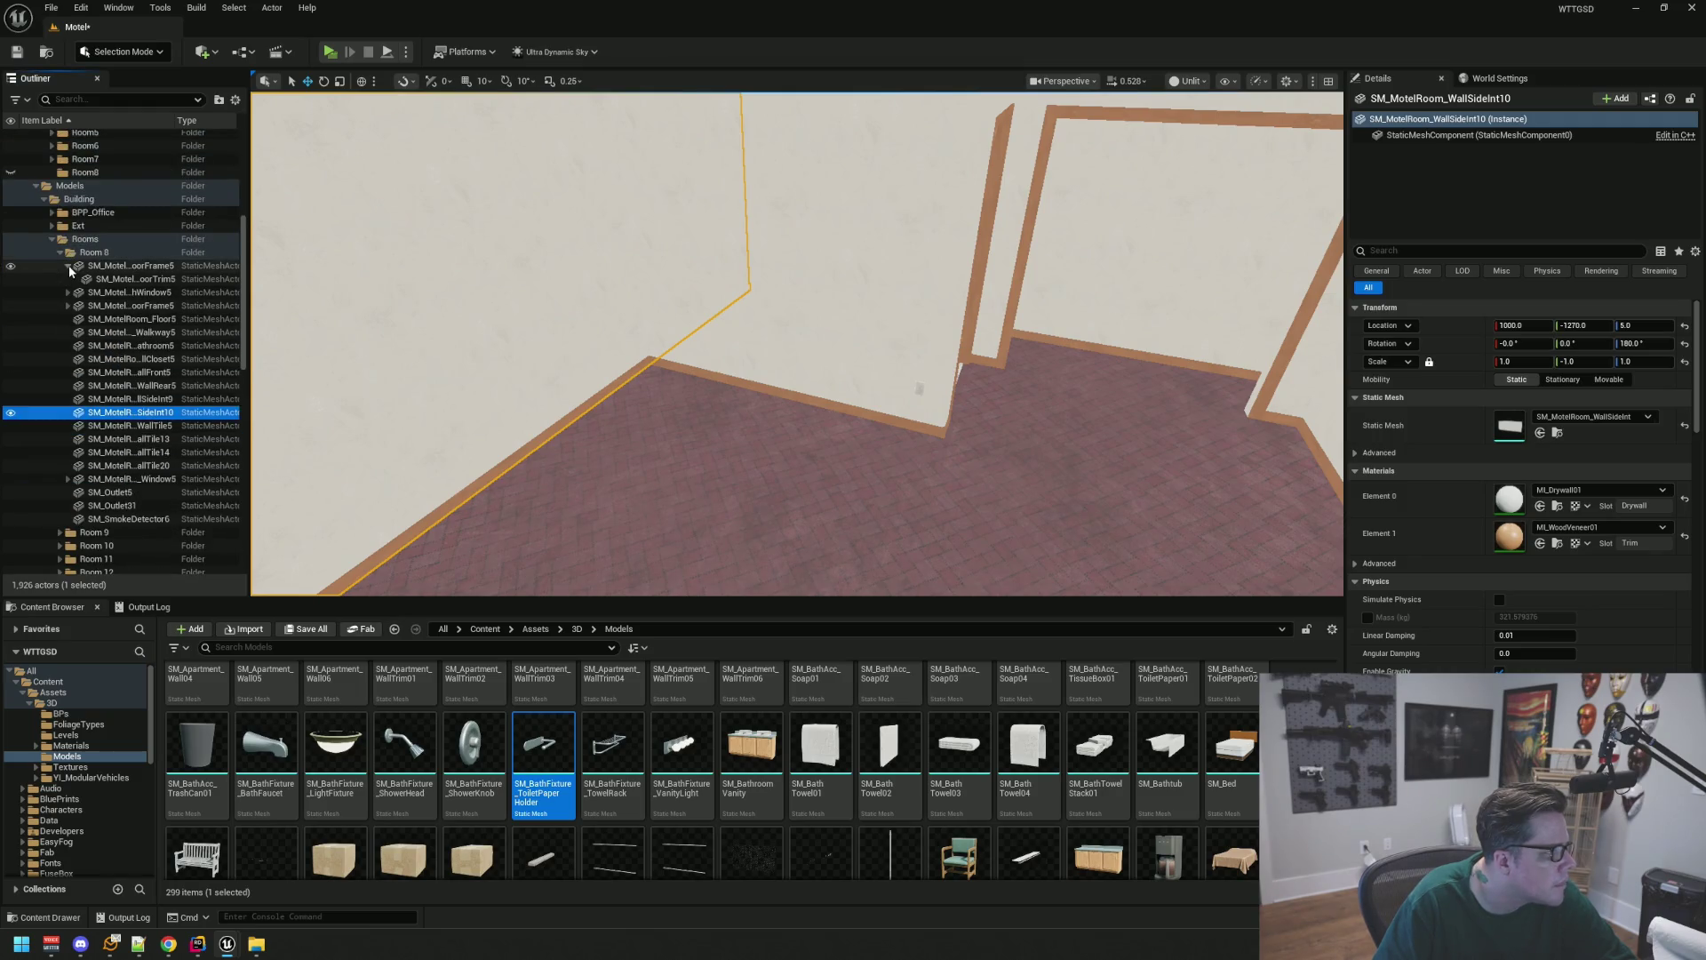
click(142, 507)
ctrl+click(133, 493)
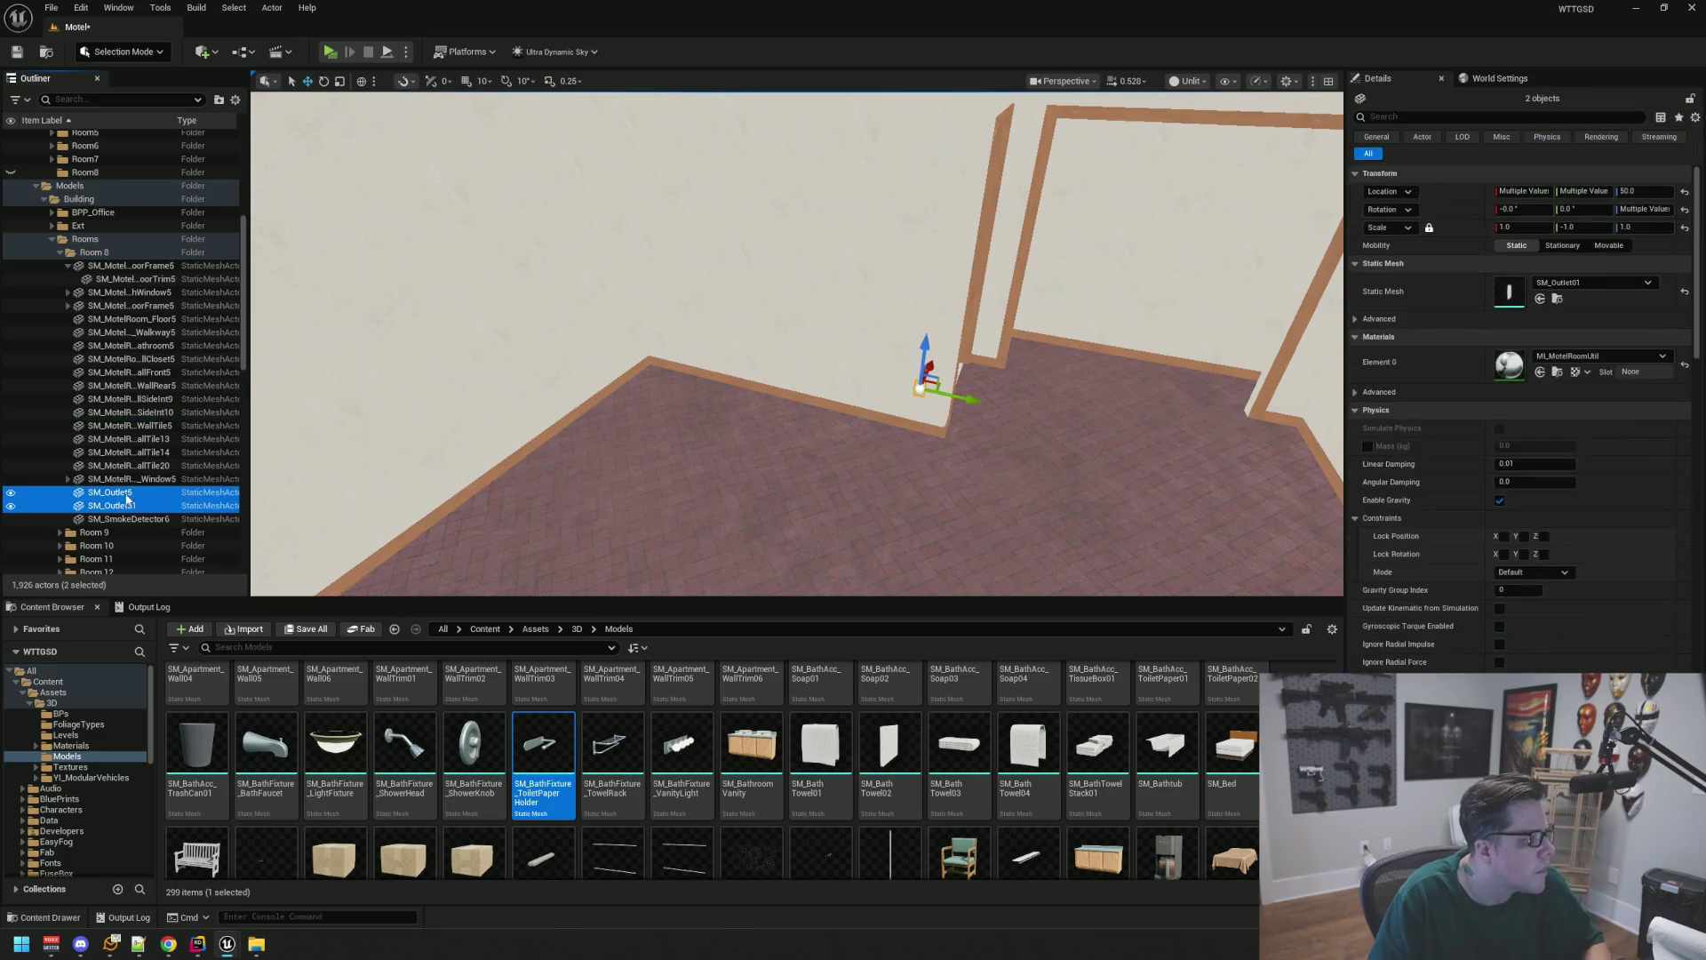
mouse_move(134, 497)
mouse_down()
mouse_move(142, 338)
mouse_move(76, 316)
mouse_move(75, 224)
mouse_move(89, 267)
mouse_move(60, 249)
mouse_up()
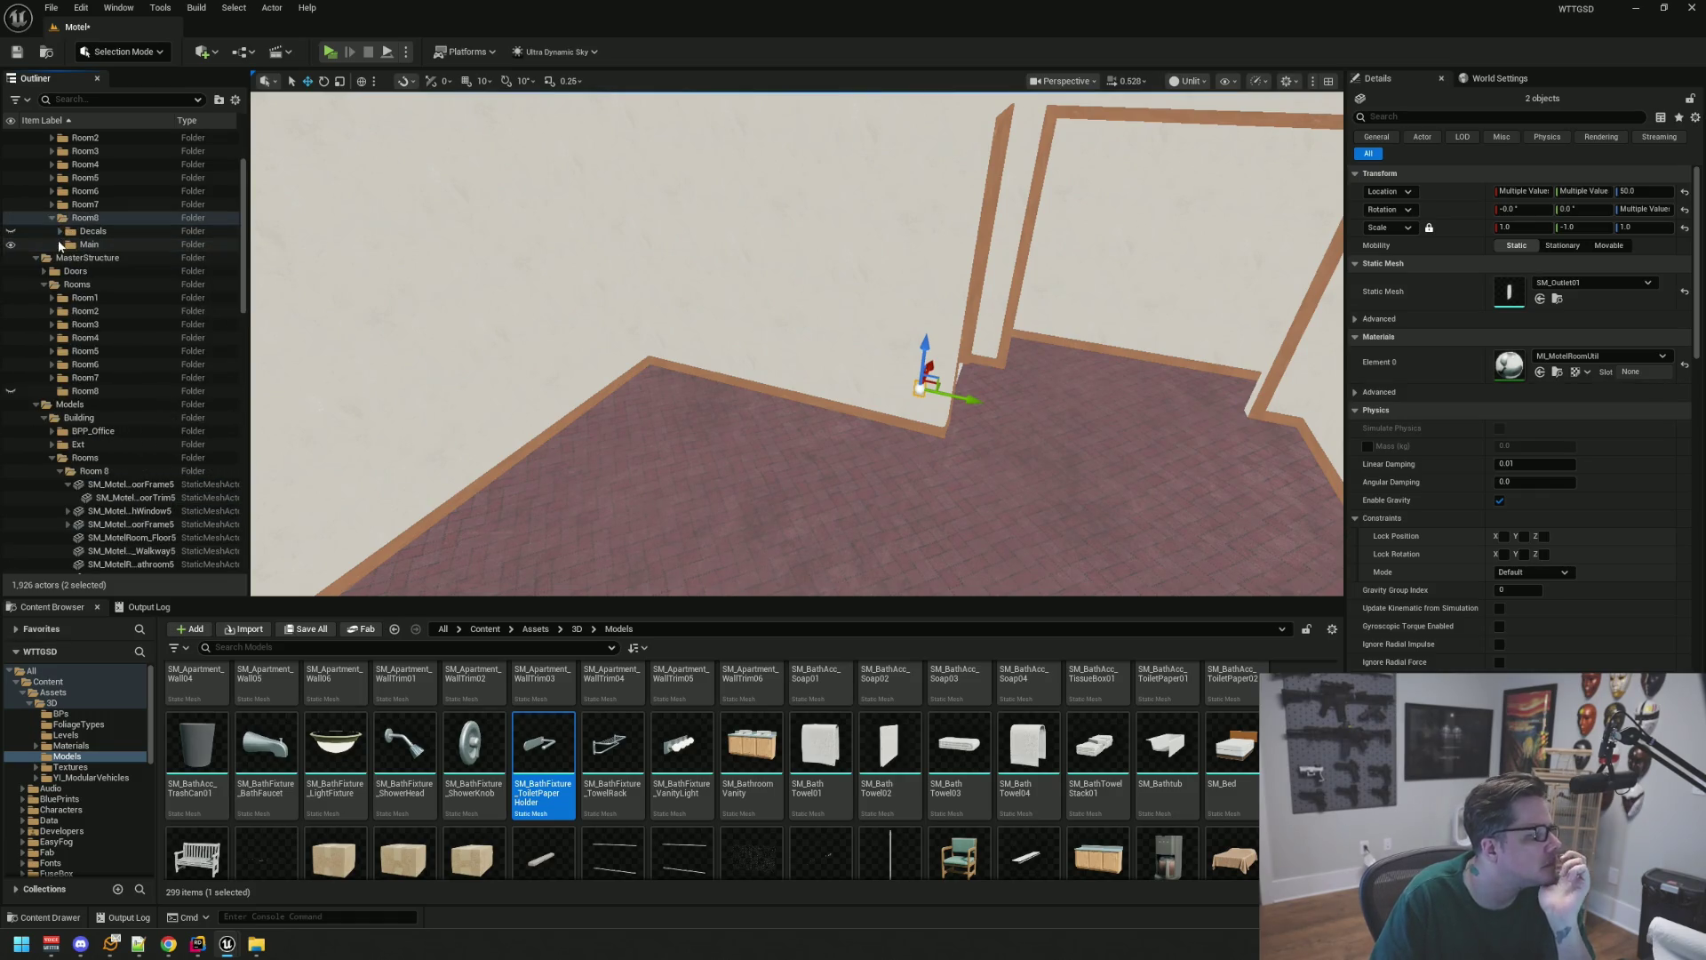
click(7, 250)
scroll(204, 348, down, 4)
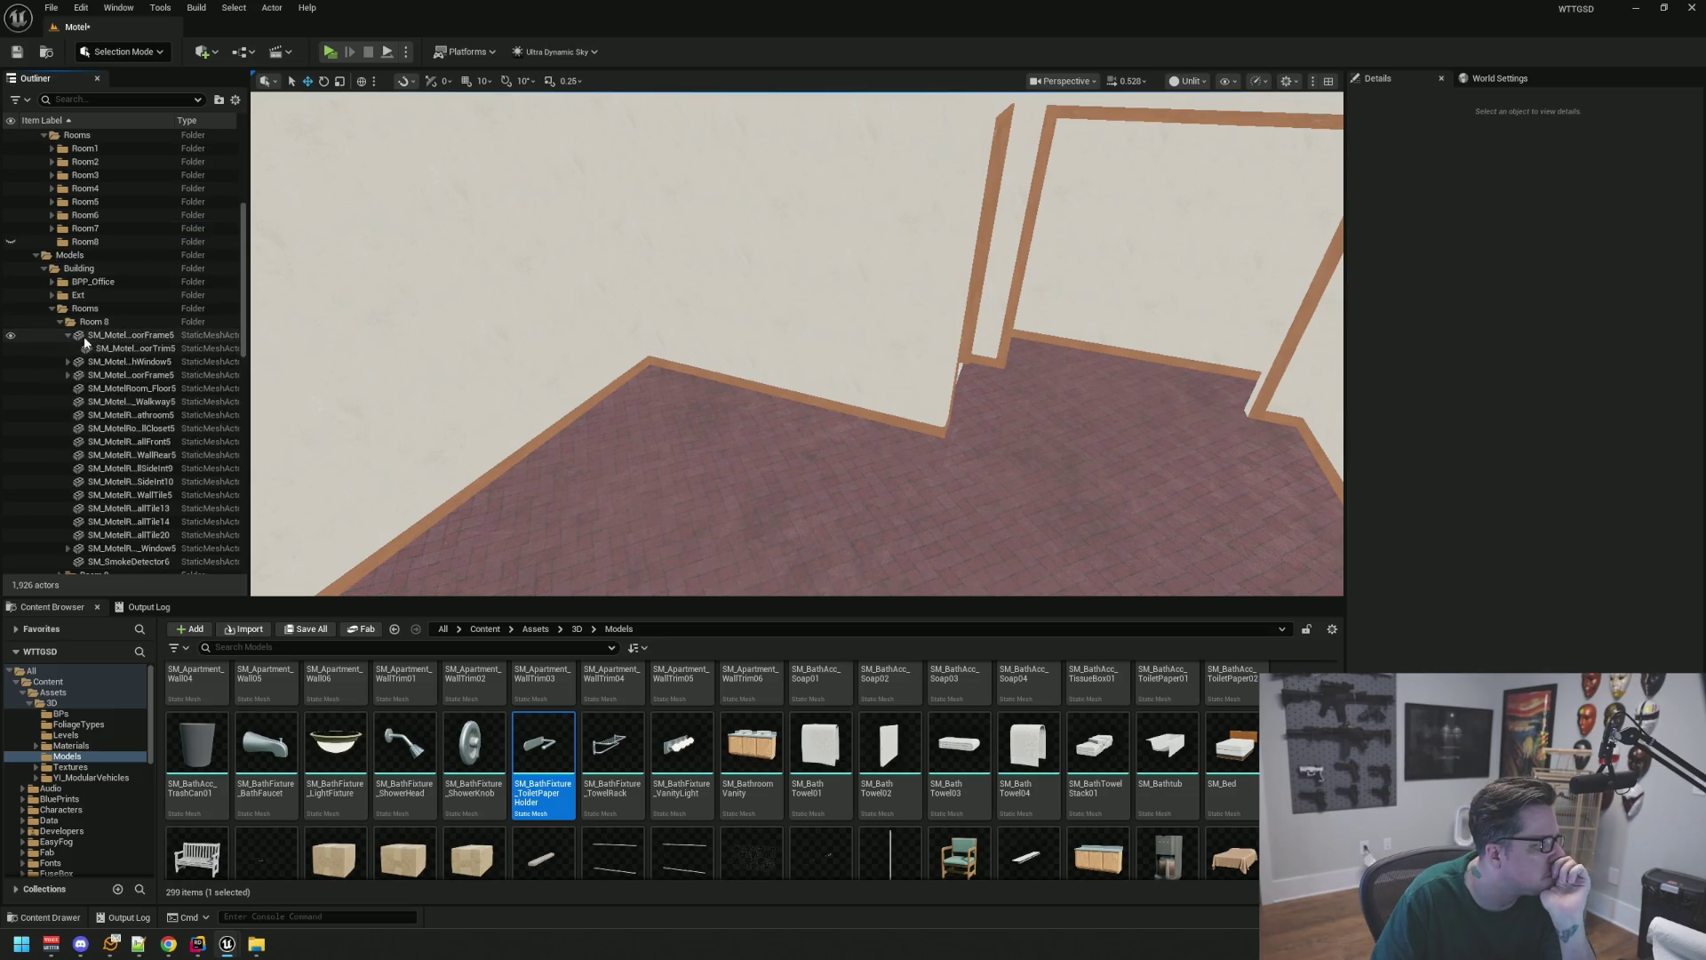
click(68, 336)
scroll(71, 342, down, 1)
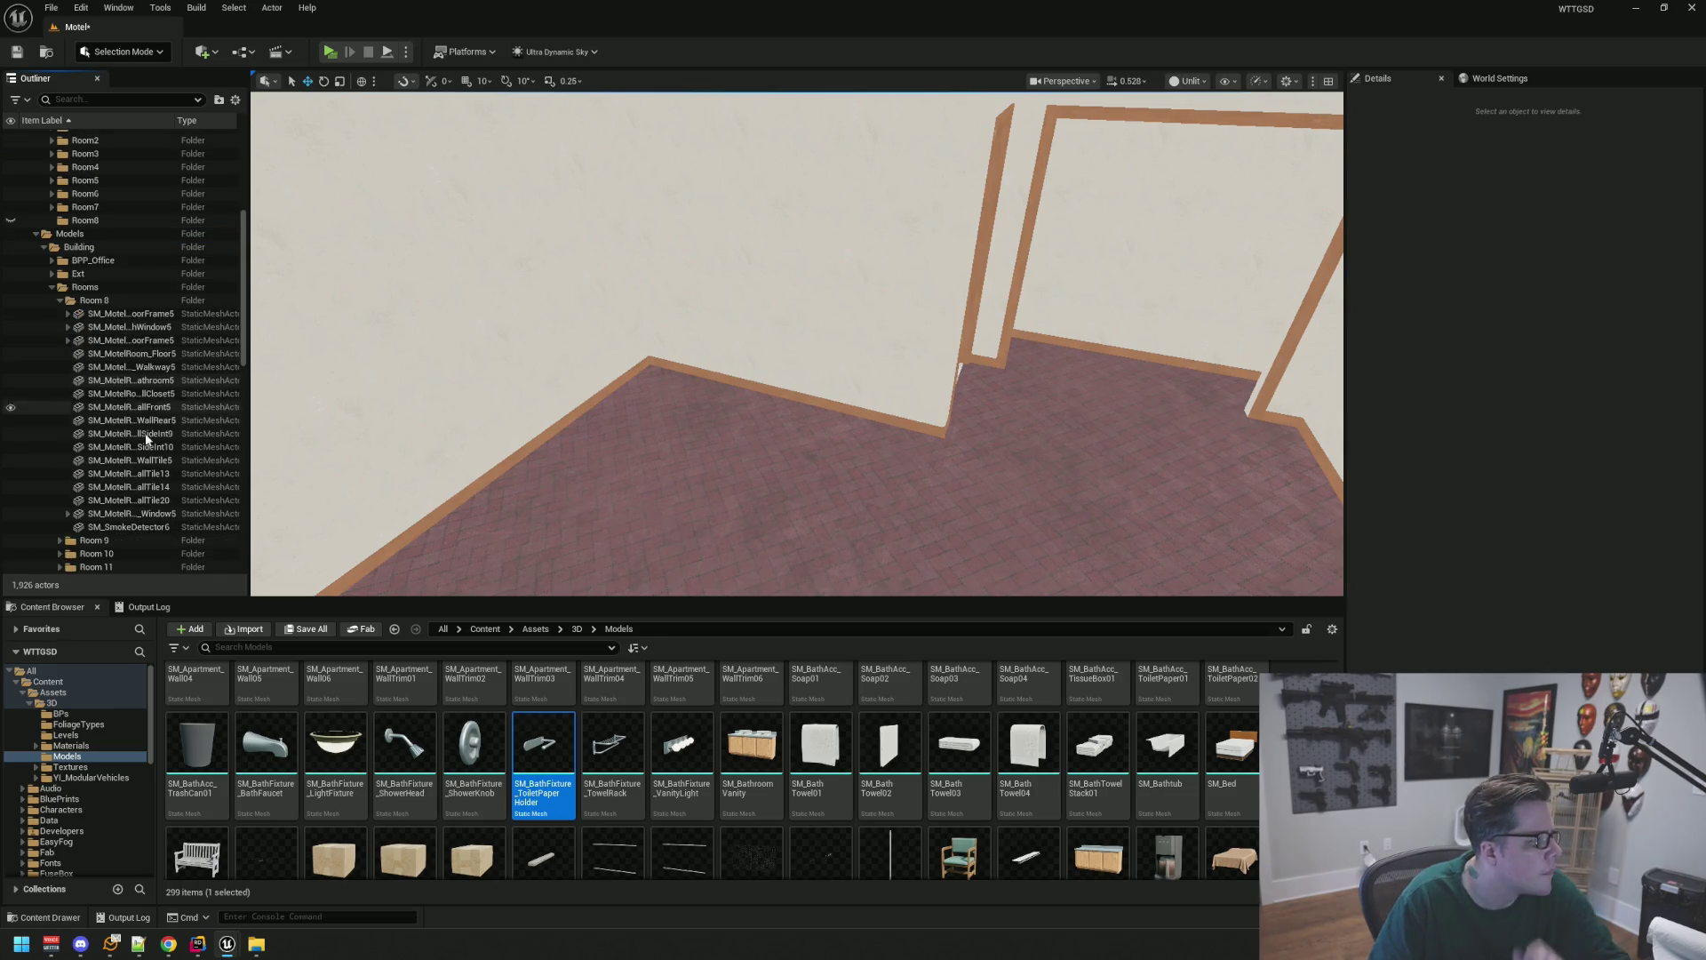
Move Room 8's 17 structural pieces into MasterStructure/Rooms/Room8
click(124, 527)
shift+click(120, 316)
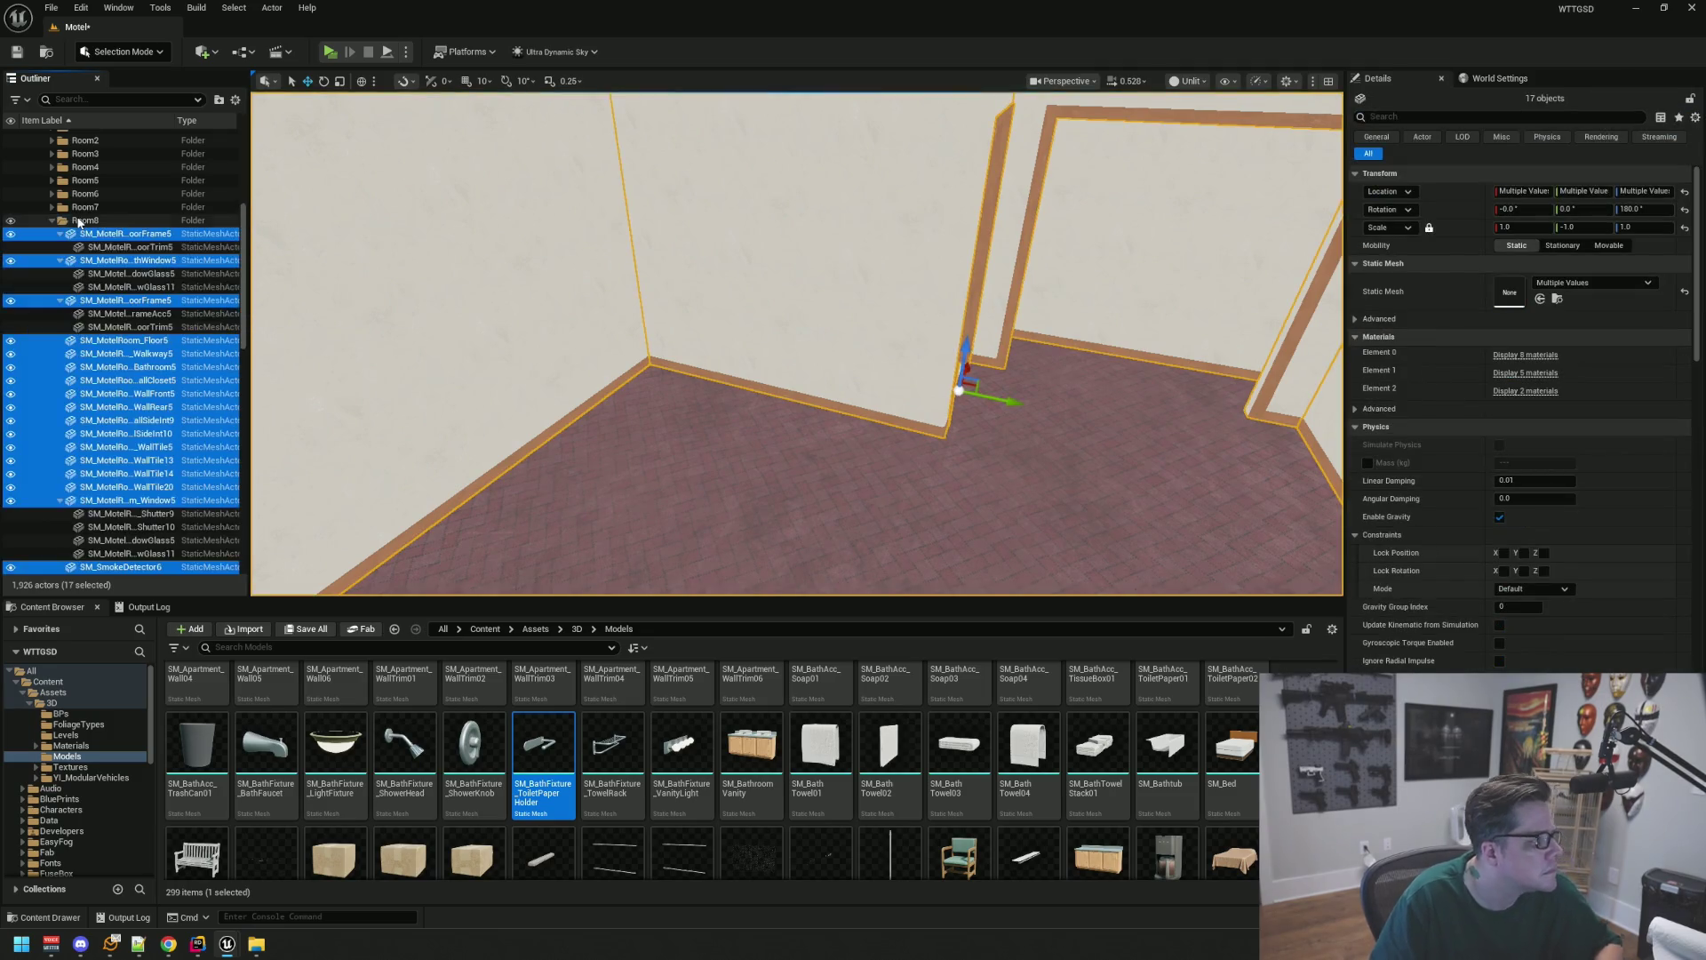
click(55, 219)
Delete the empty old Room 8 folder and save all changed packages
click(123, 300)
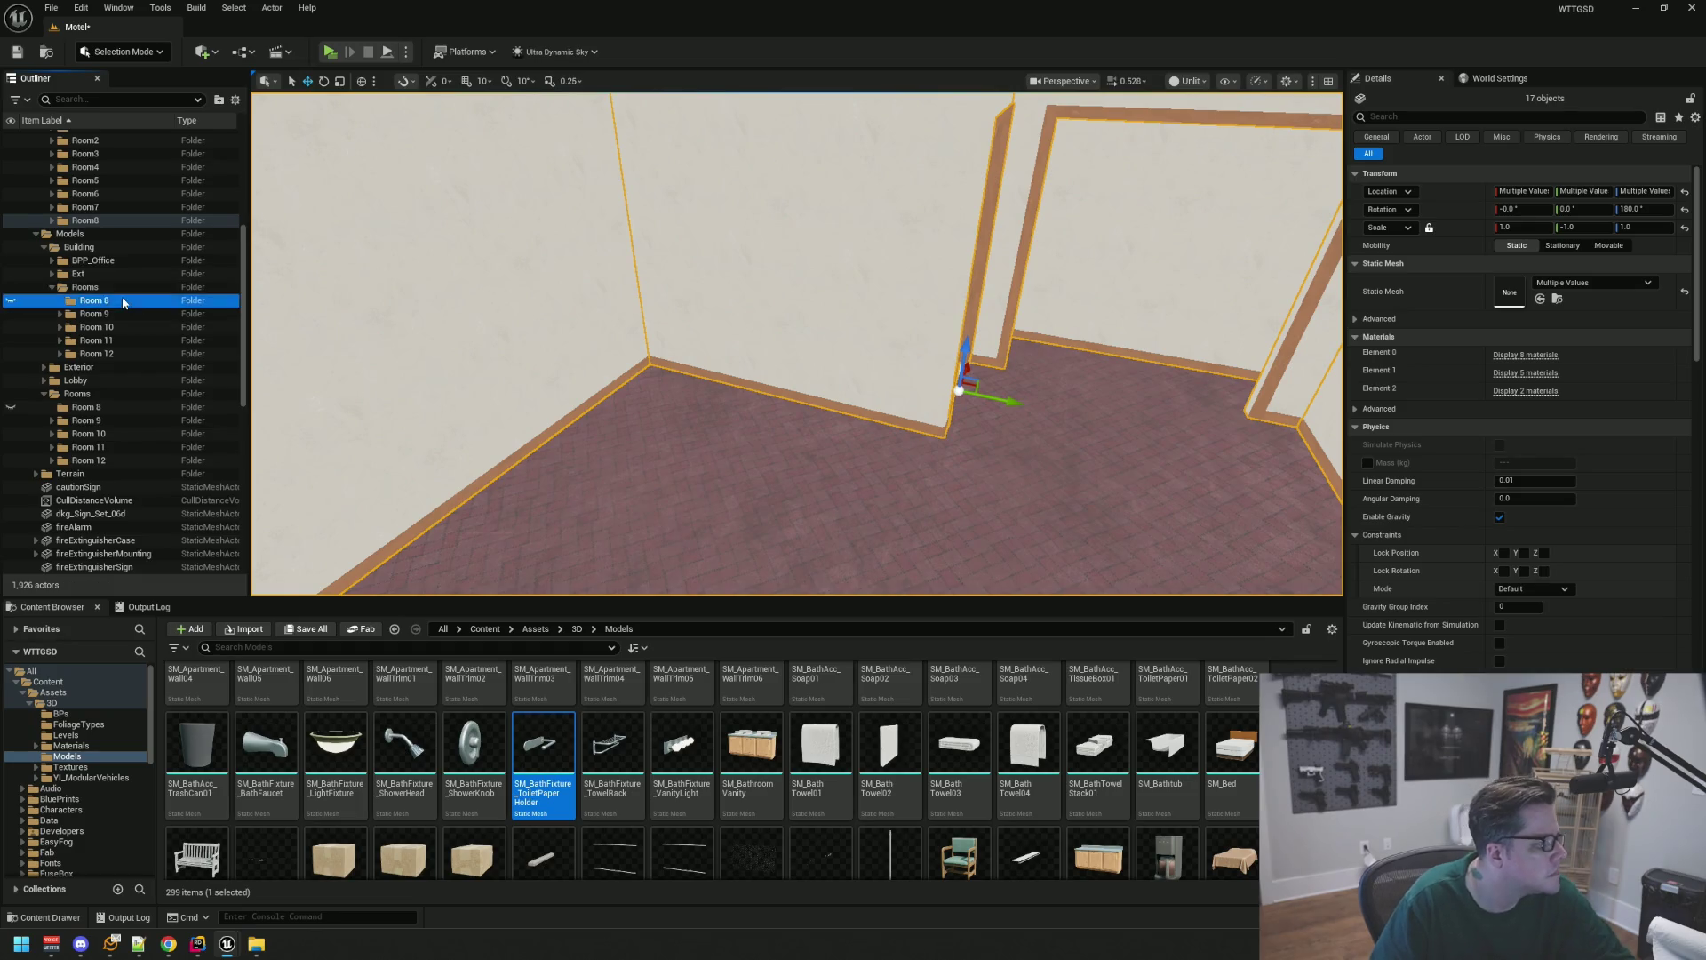
drag(122, 301, 80, 394)
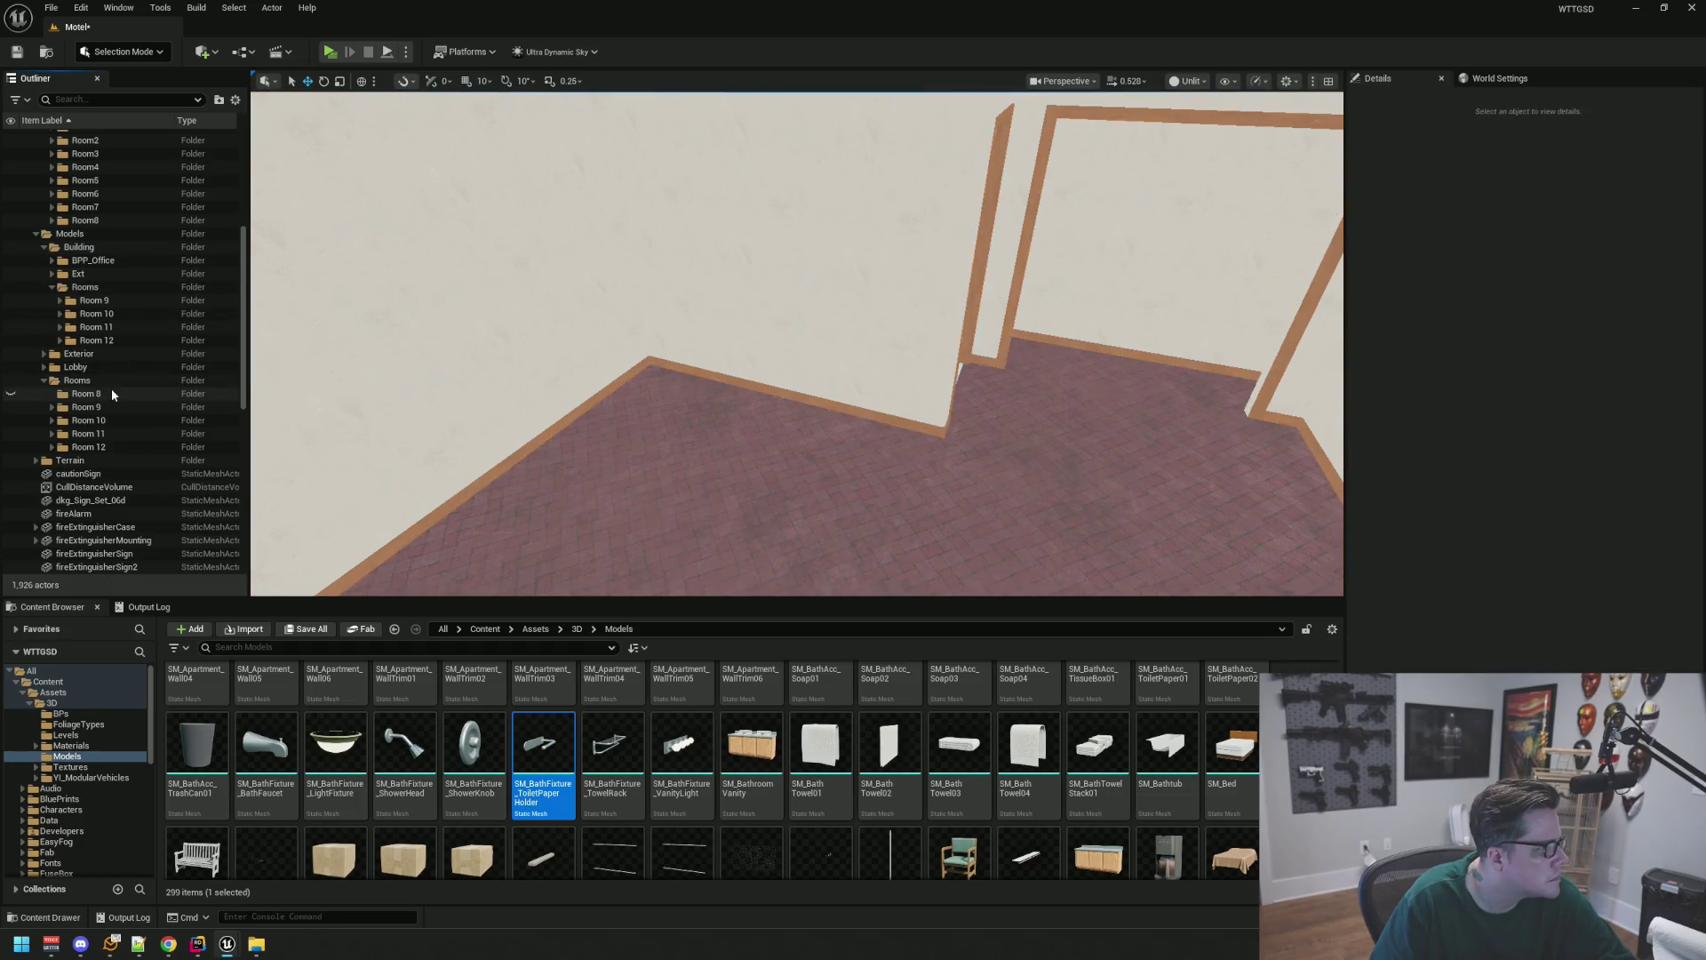
key(Delete)
drag(476, 328, 560, 339)
key(ctrl+s)
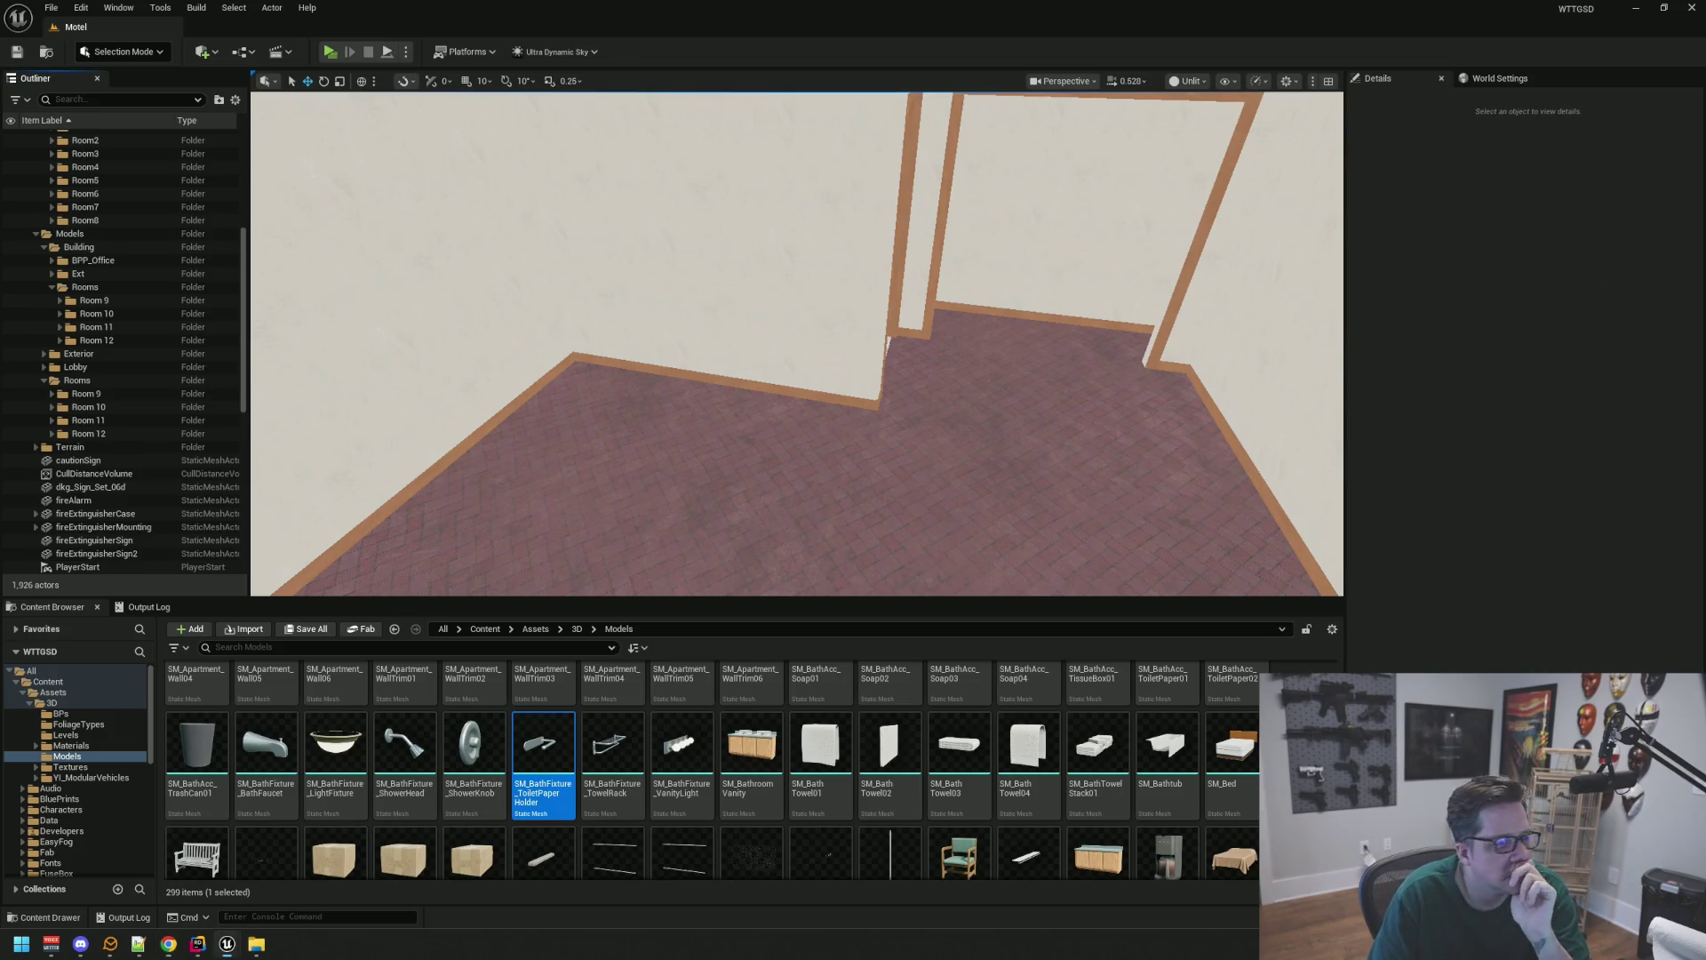
Turn Room8's props visibility back on and scroll over the furnished room
scroll(902, 230, down, 10)
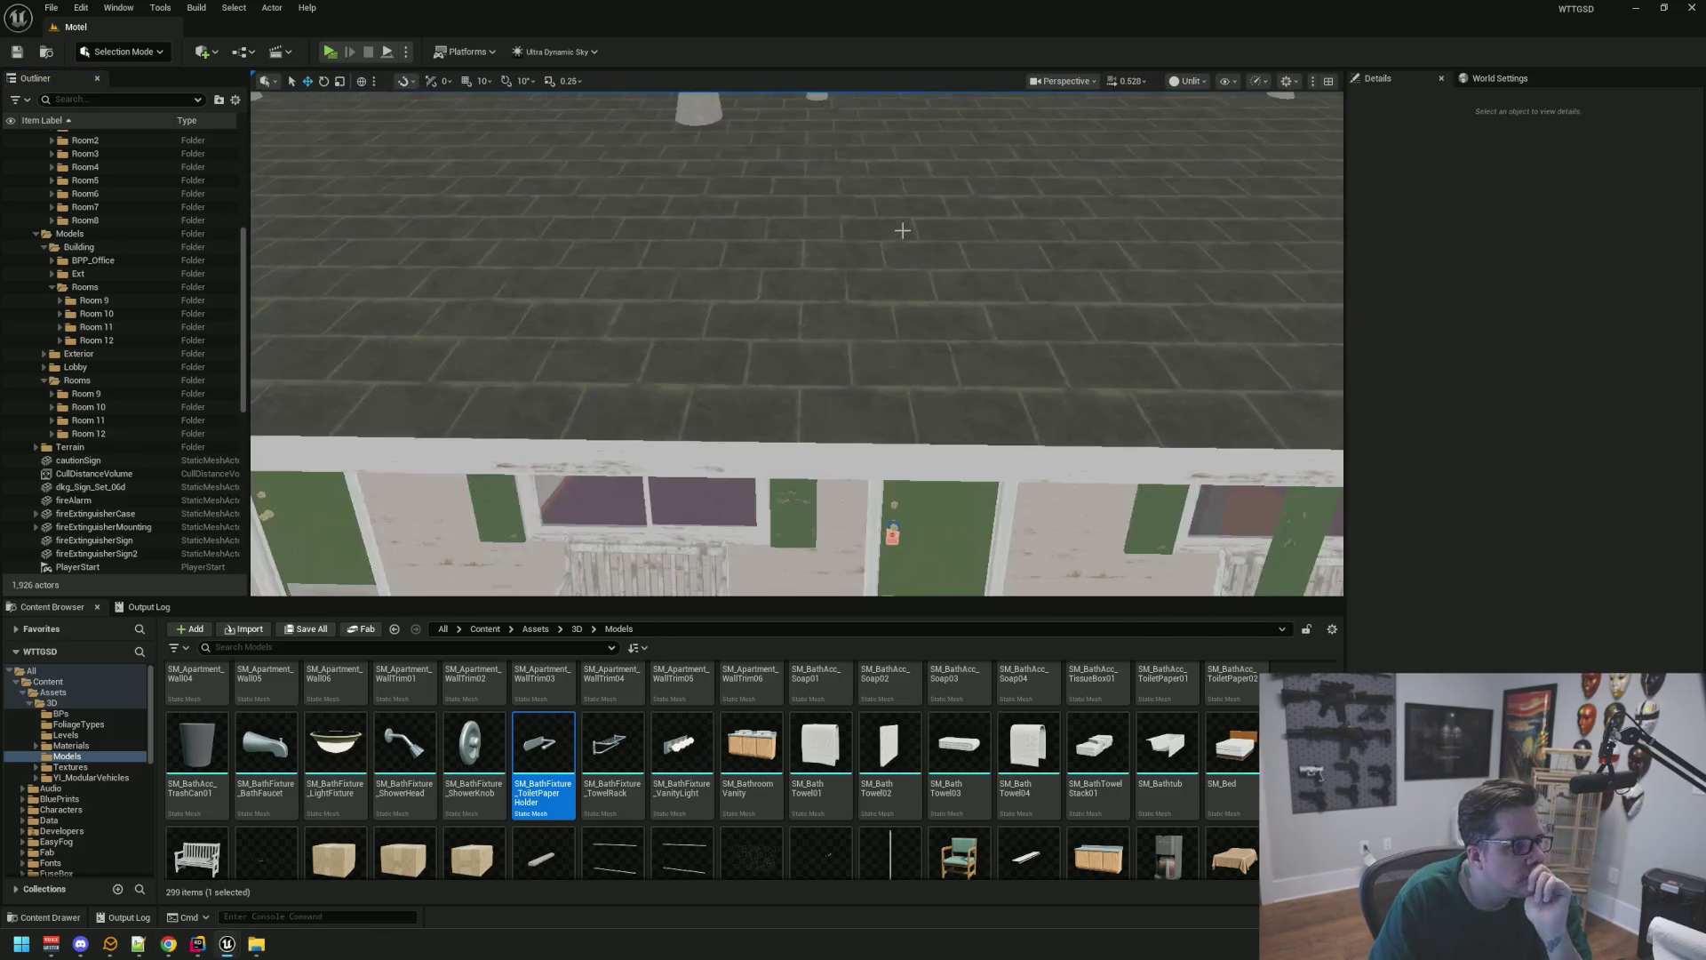
scroll(902, 230, up, 10)
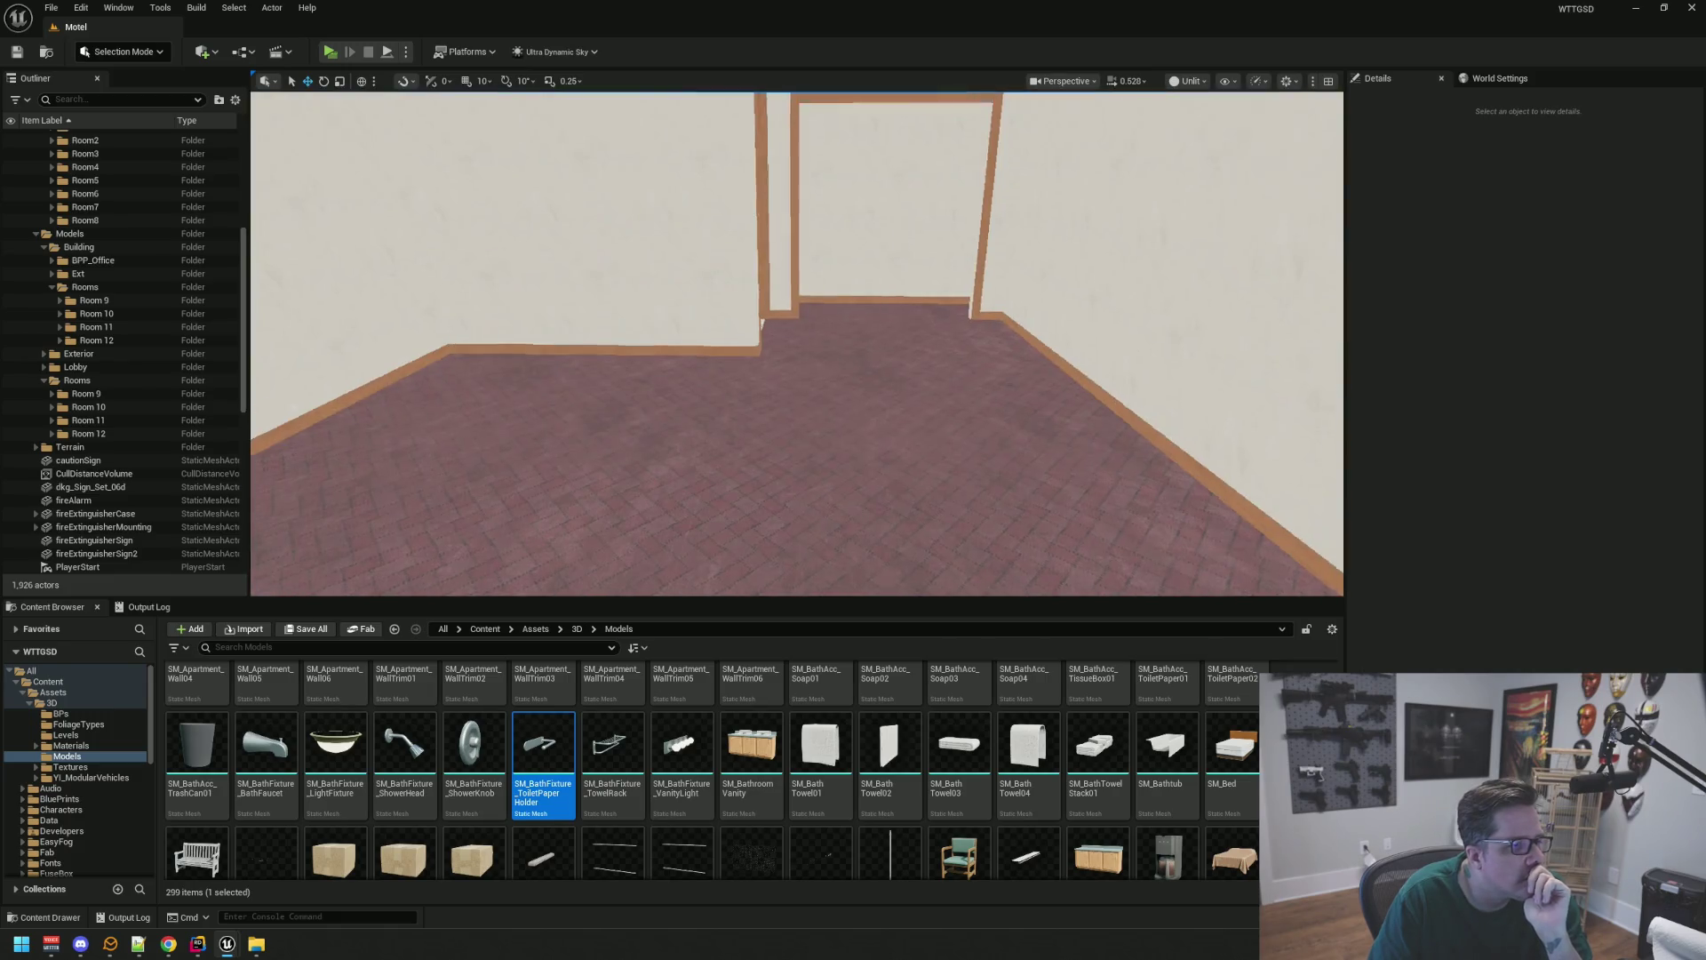
scroll(902, 231, down, 1)
click(52, 287)
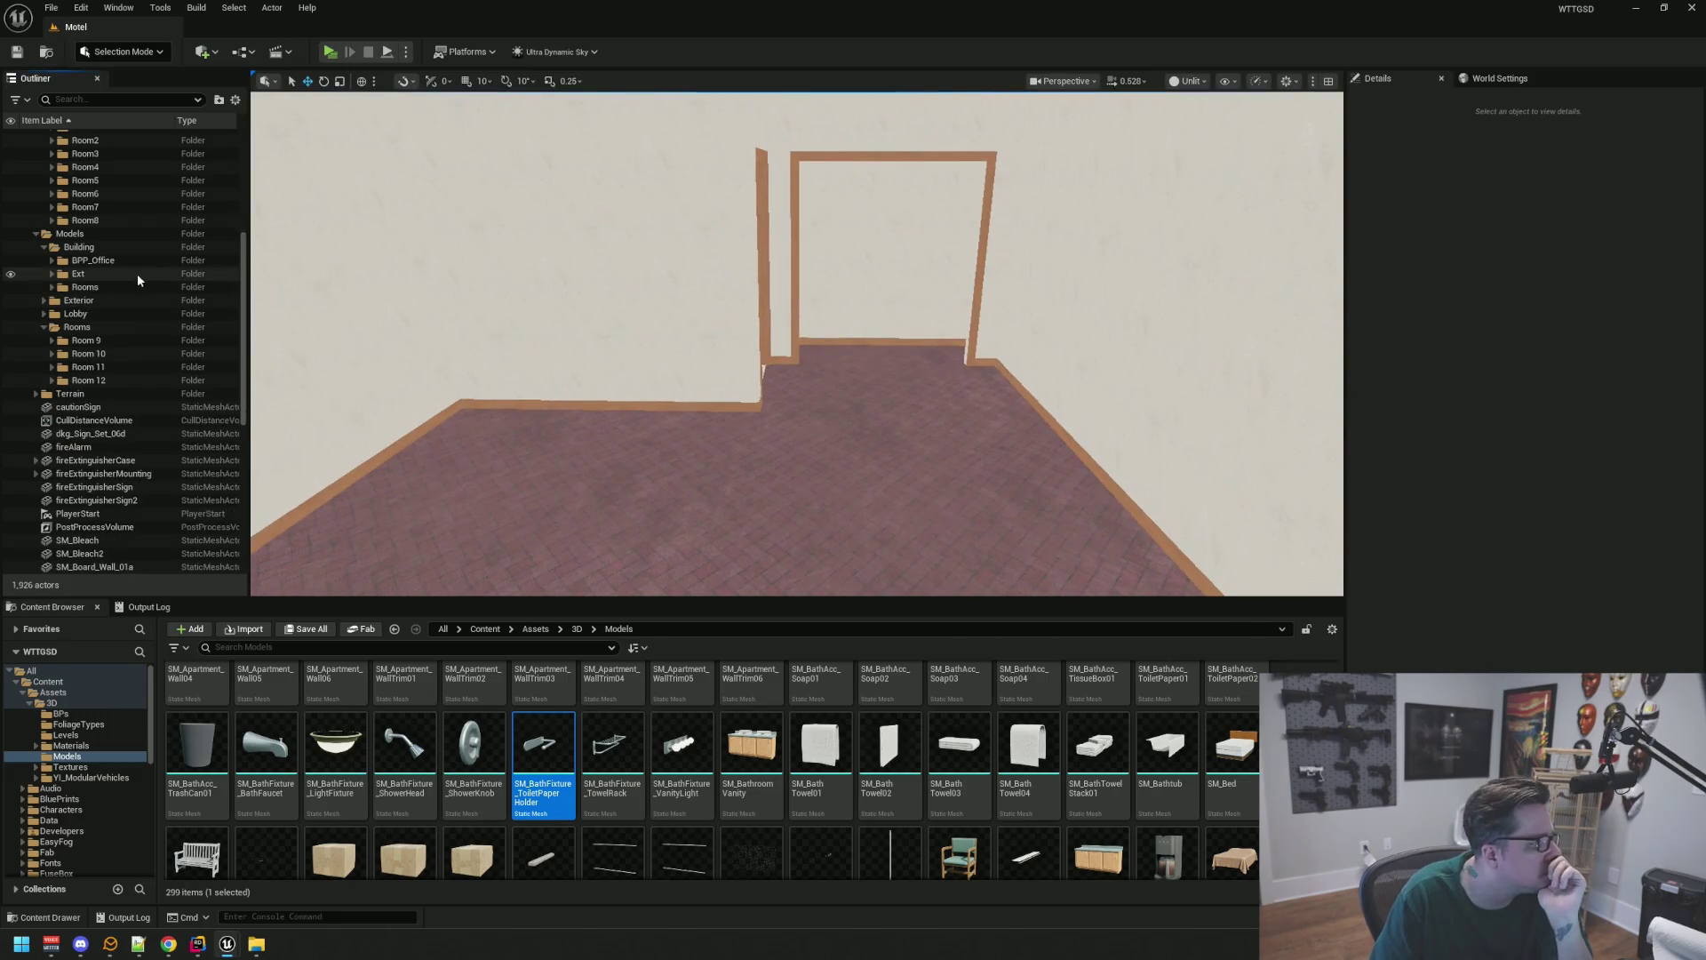
scroll(137, 274, up, 5)
click(52, 302)
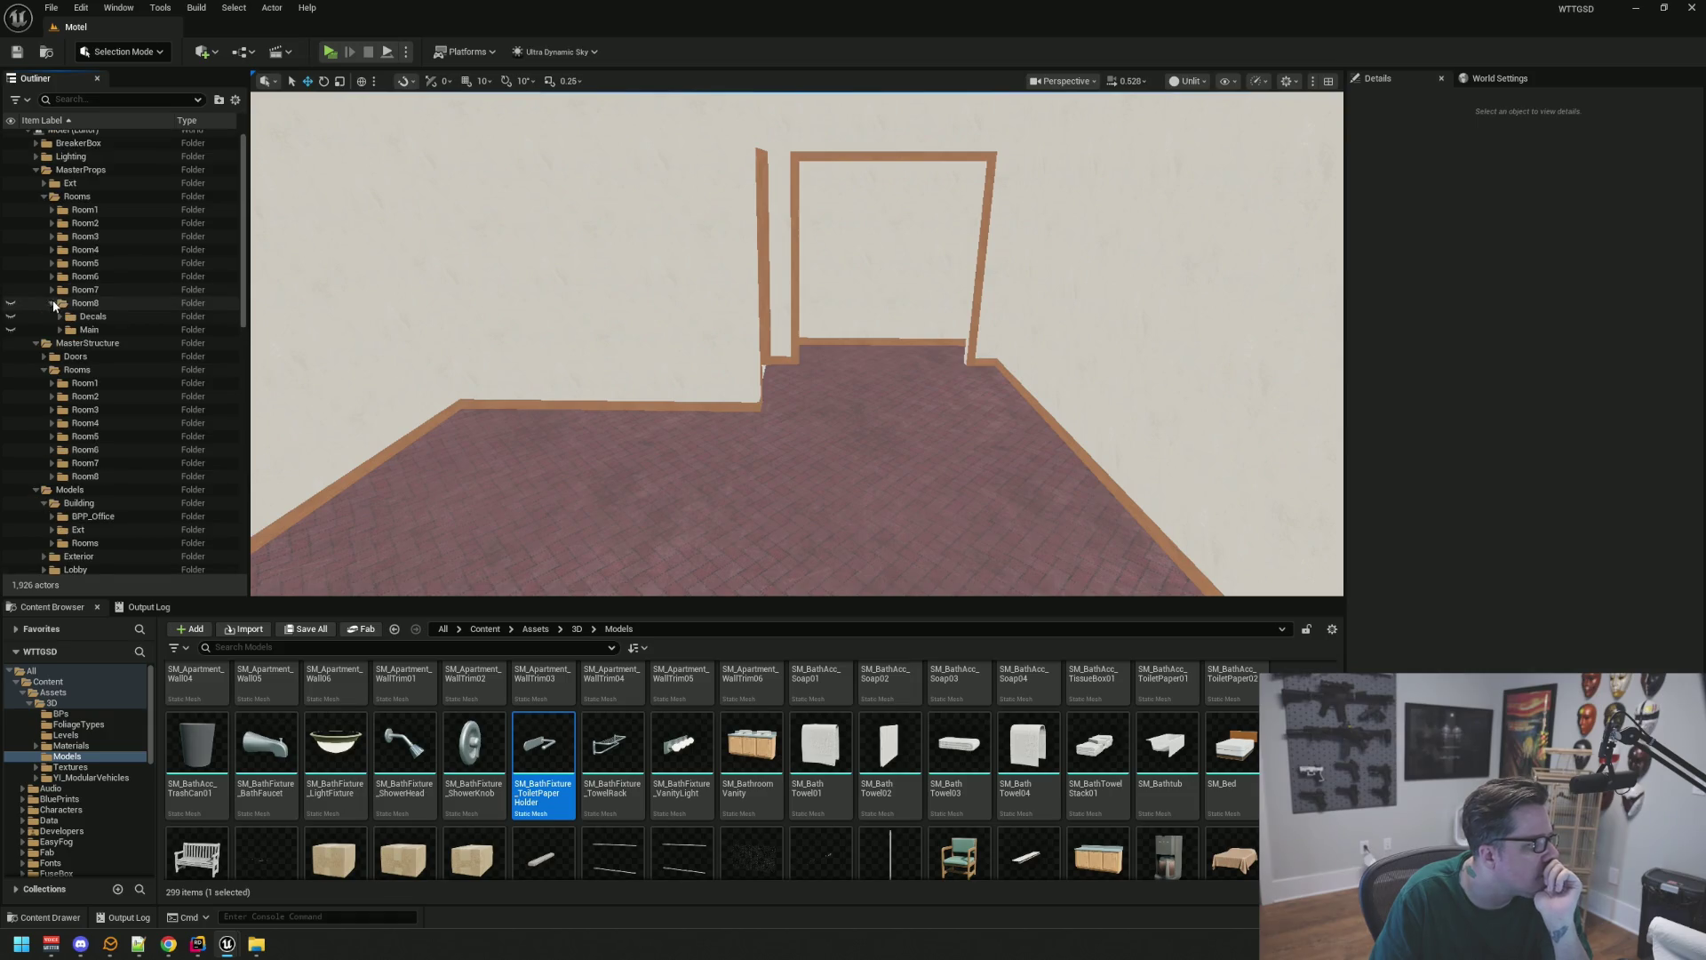
double_click(26, 303)
click(12, 304)
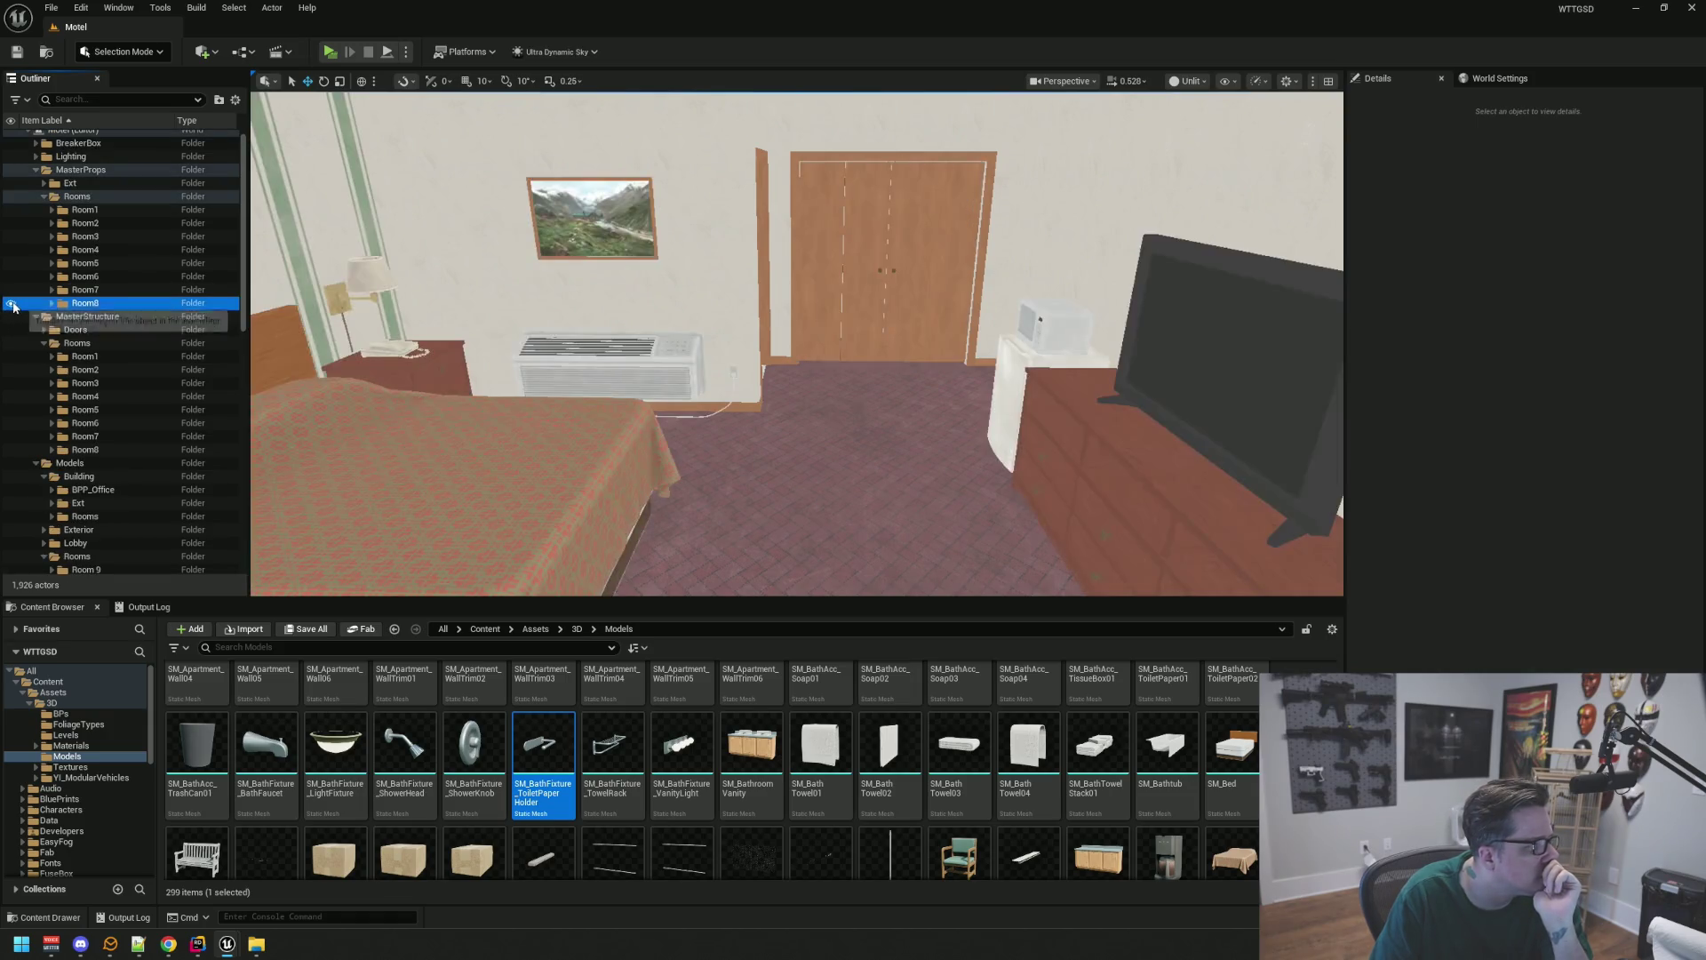
scroll(761, 314, down, 2)
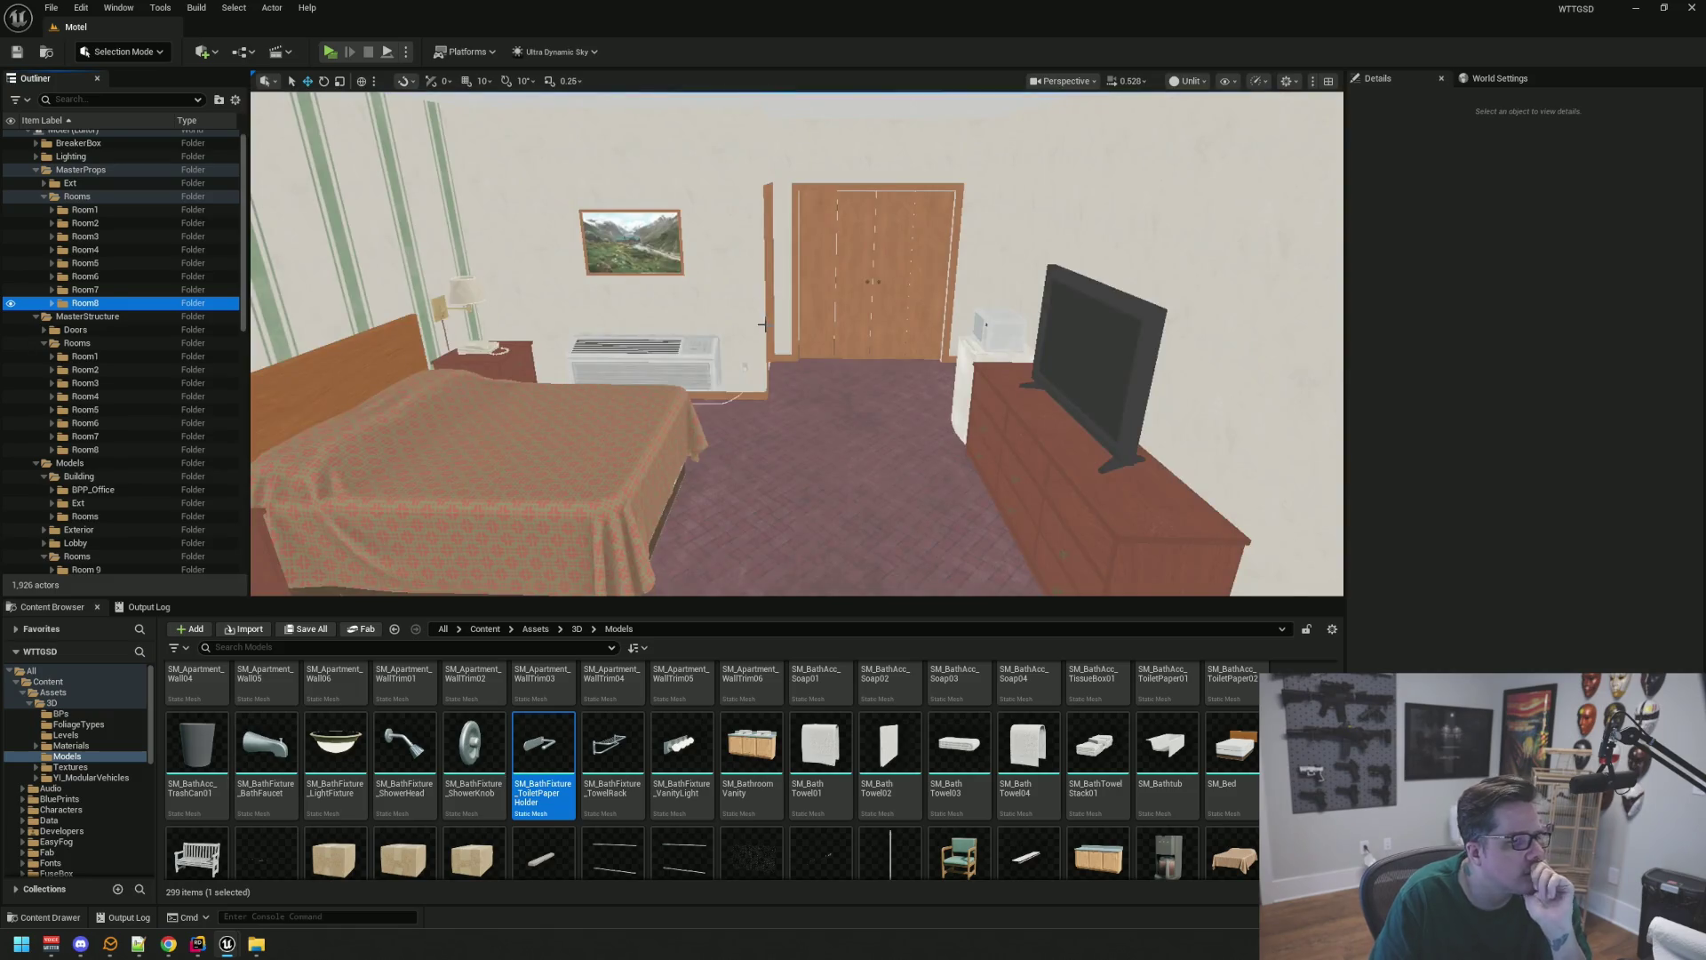
scroll(762, 324, down, 5)
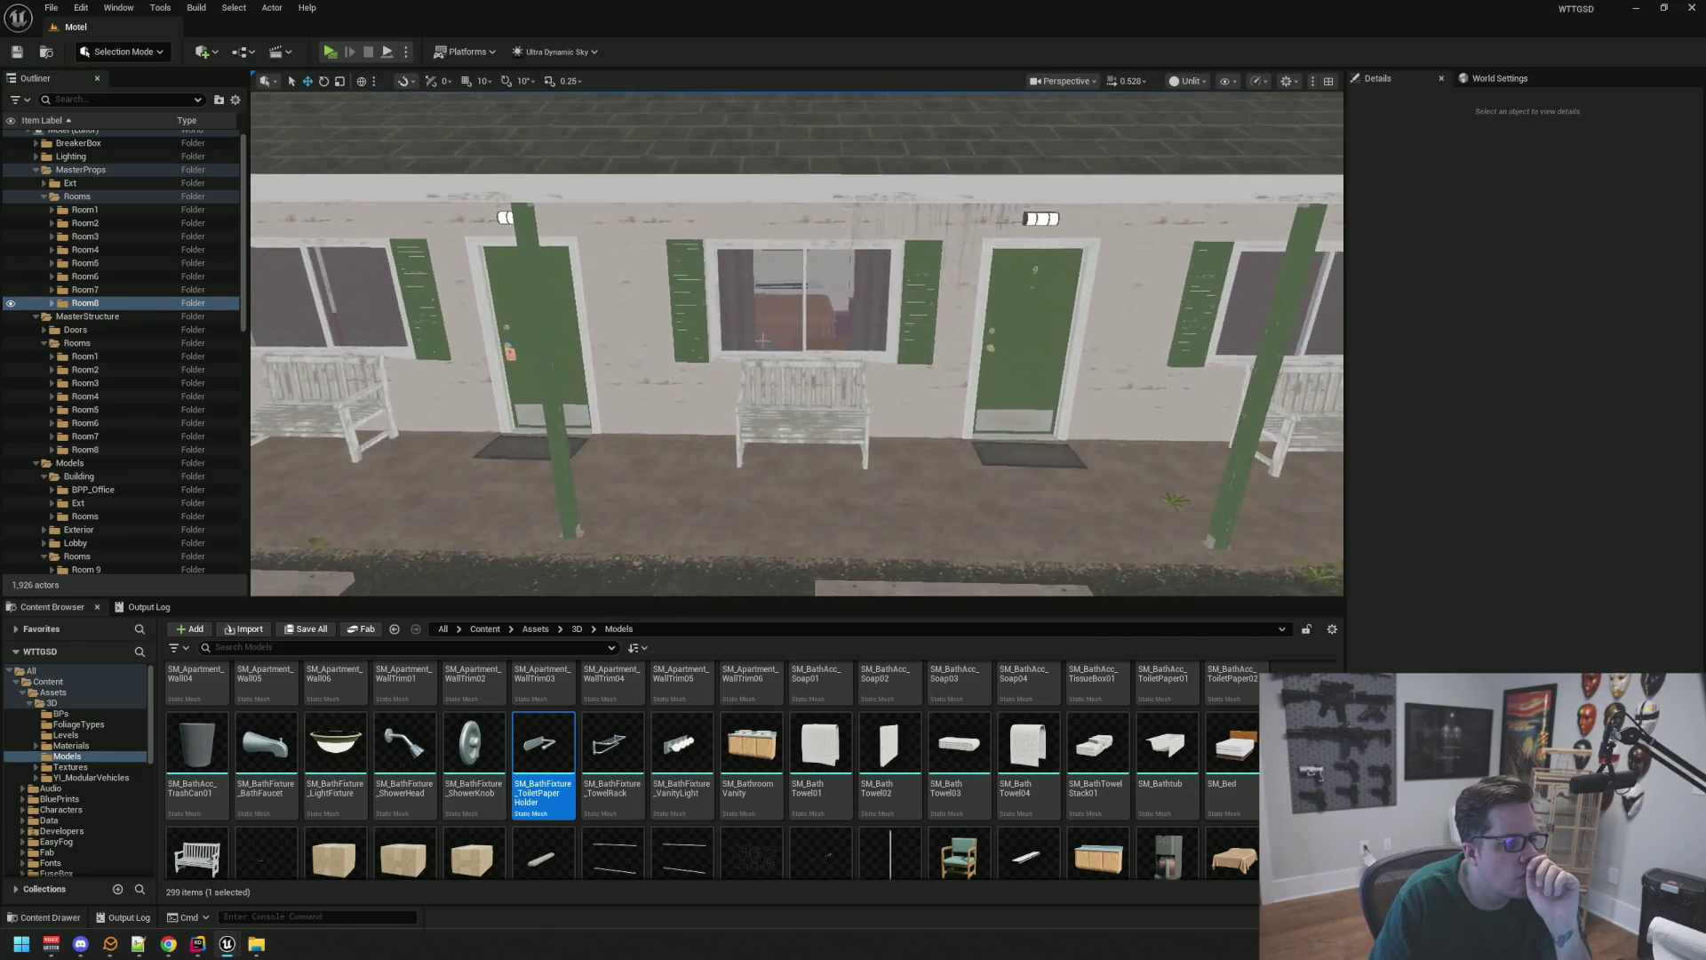
scroll(763, 340, up, 8)
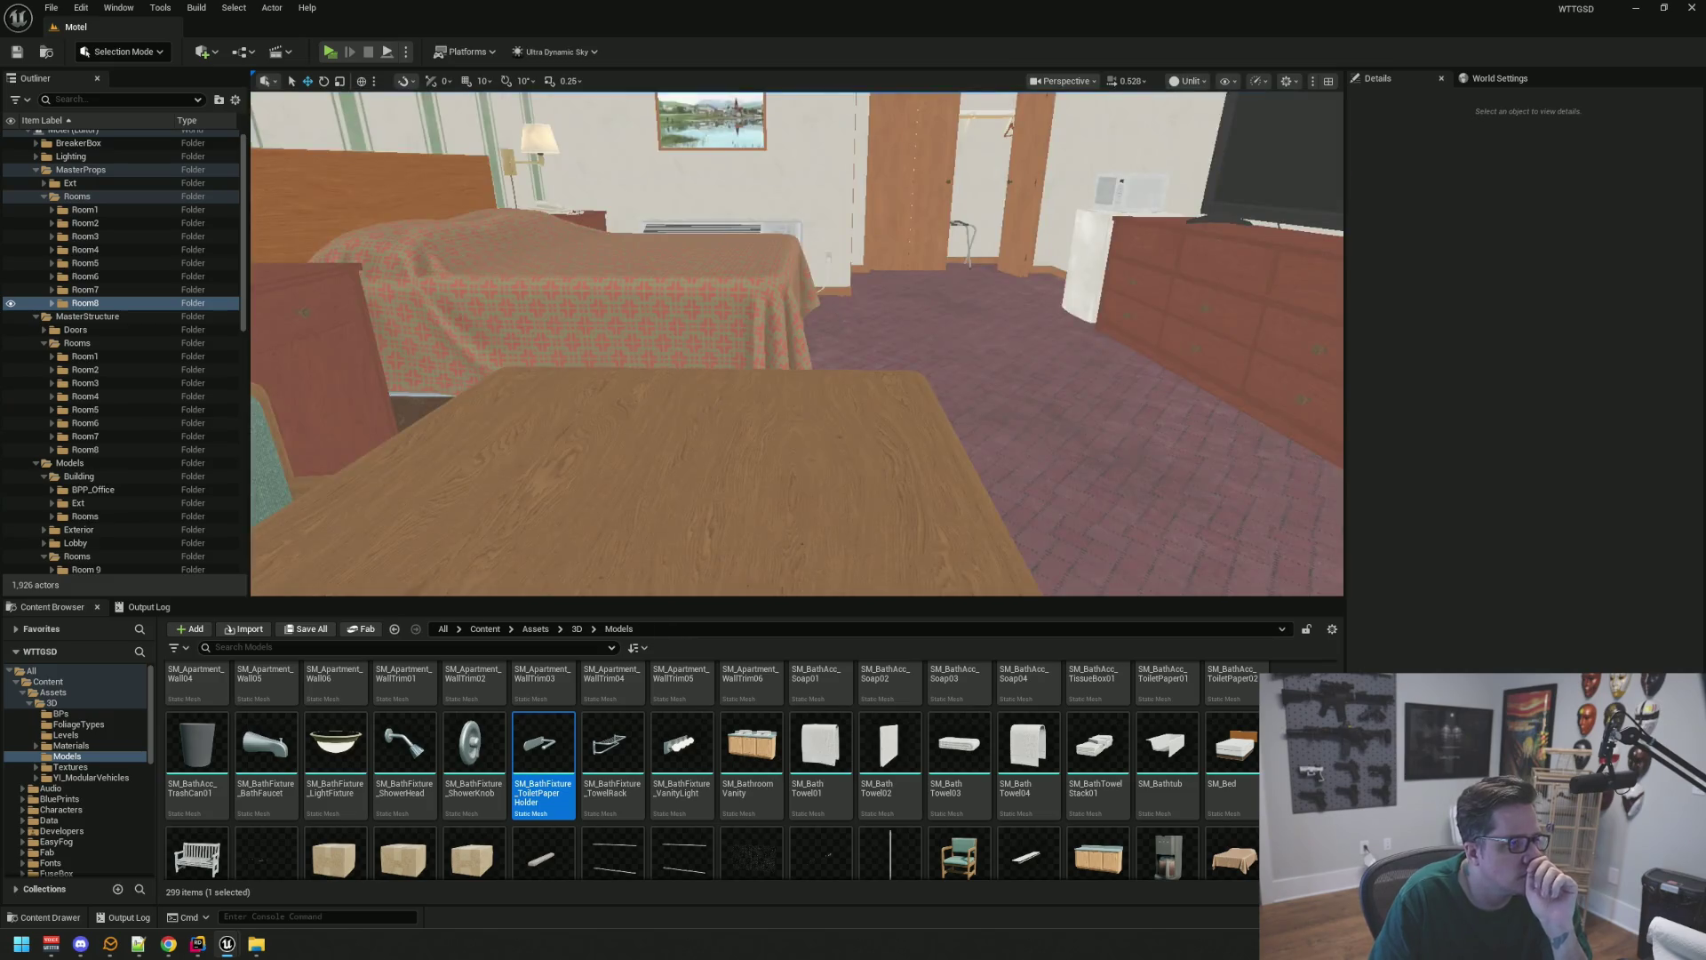
scroll(476, 288, down, 8)
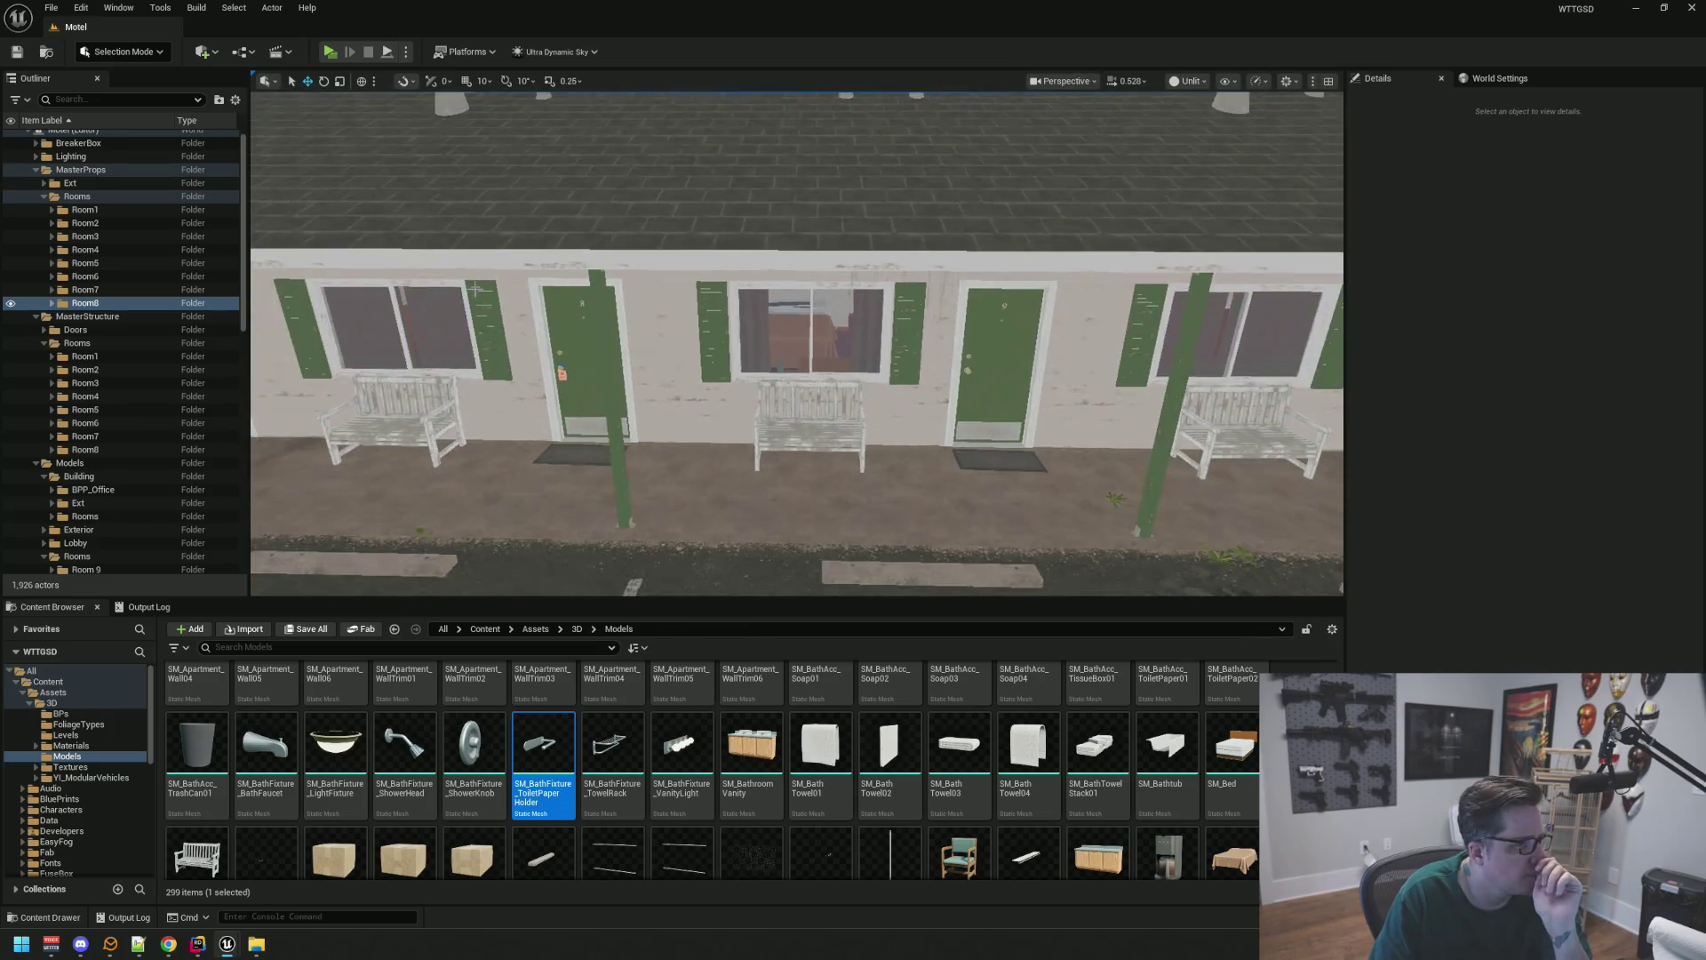
Create a Room9 subfolder under MasterProps Rooms
right_click(100, 197)
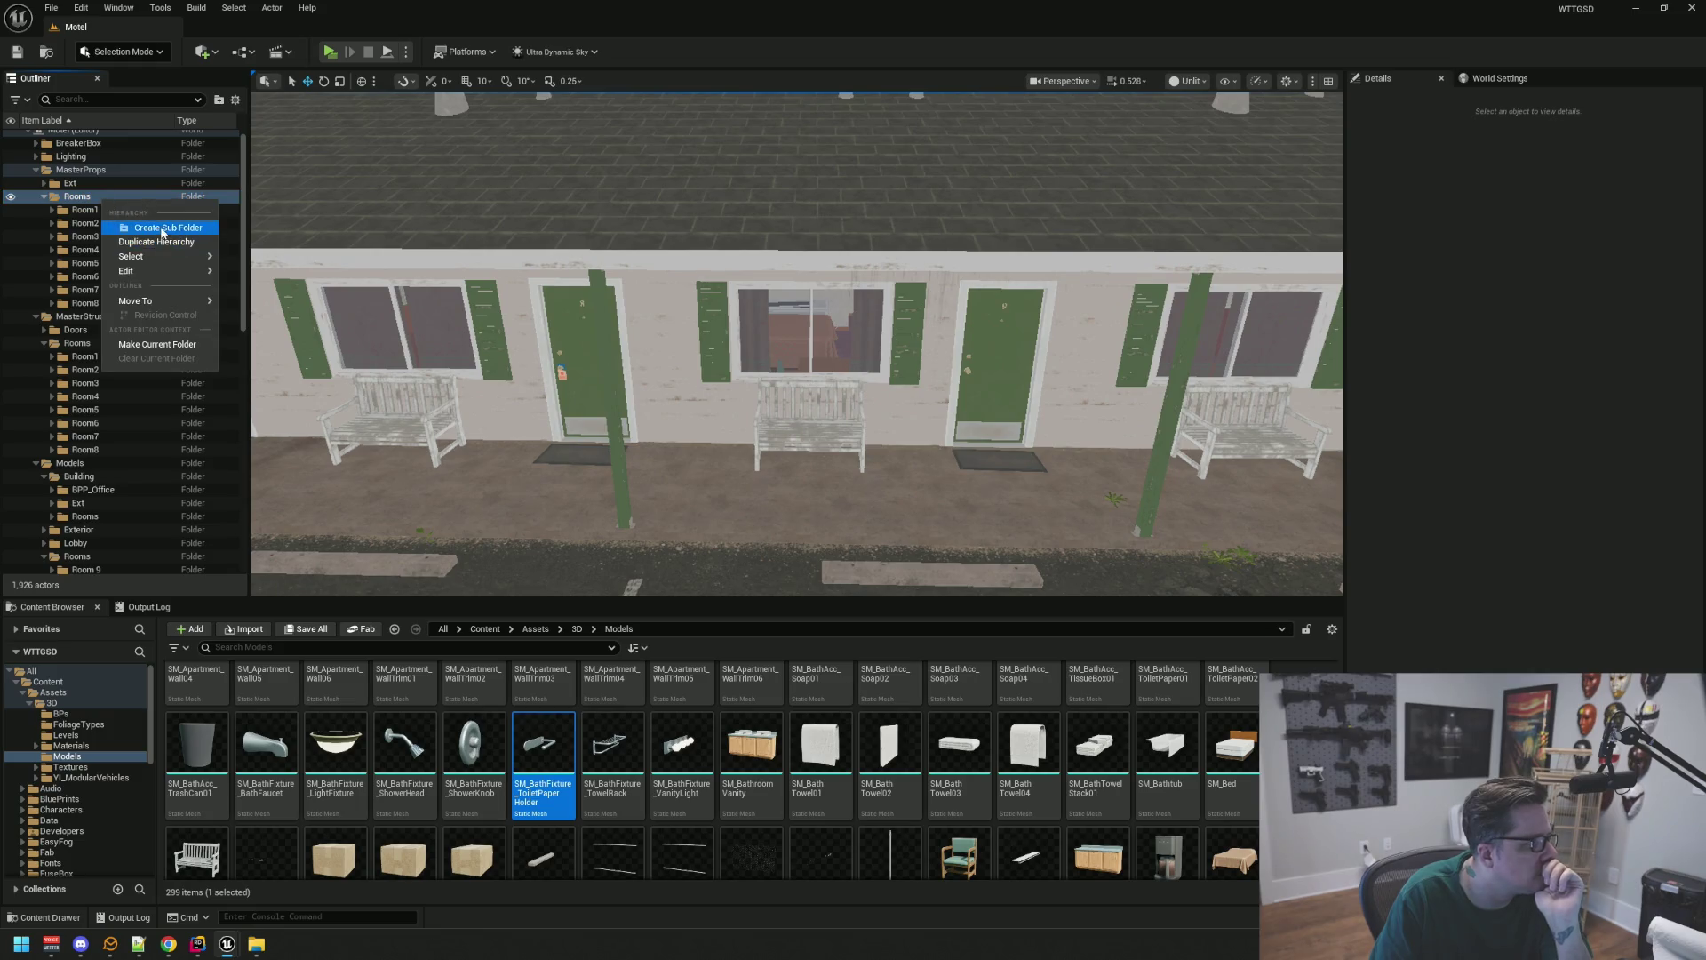
click(163, 229)
text(Room9)
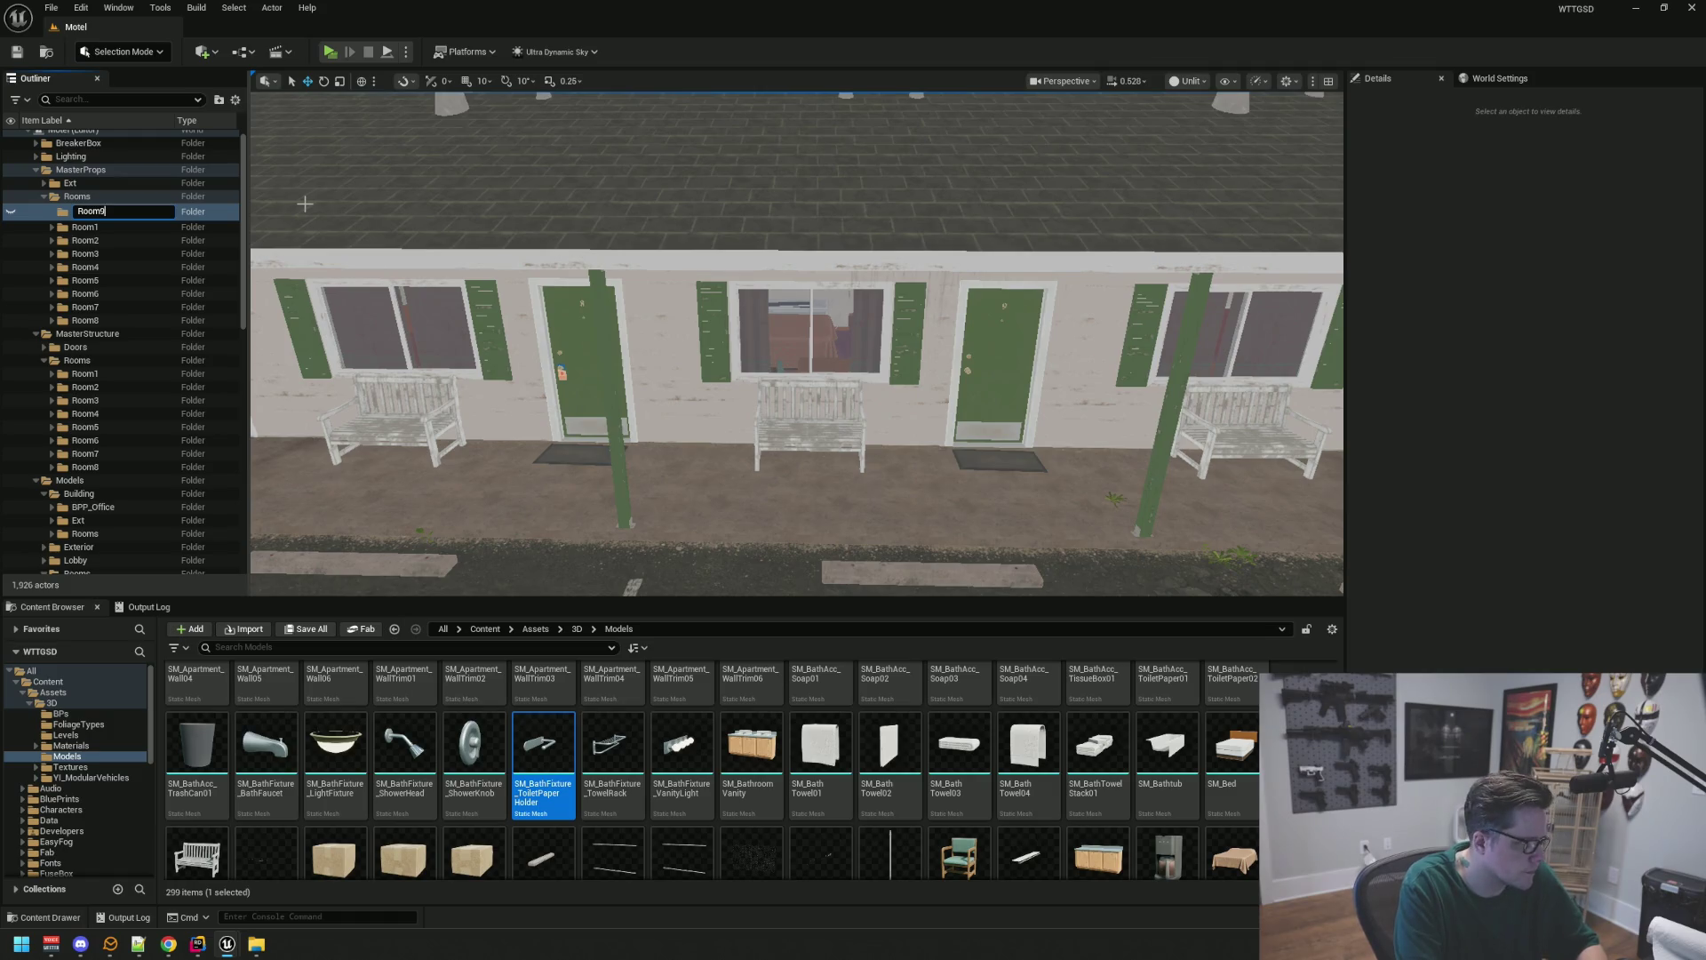
key(Return)
drag(813, 289, 814, 288)
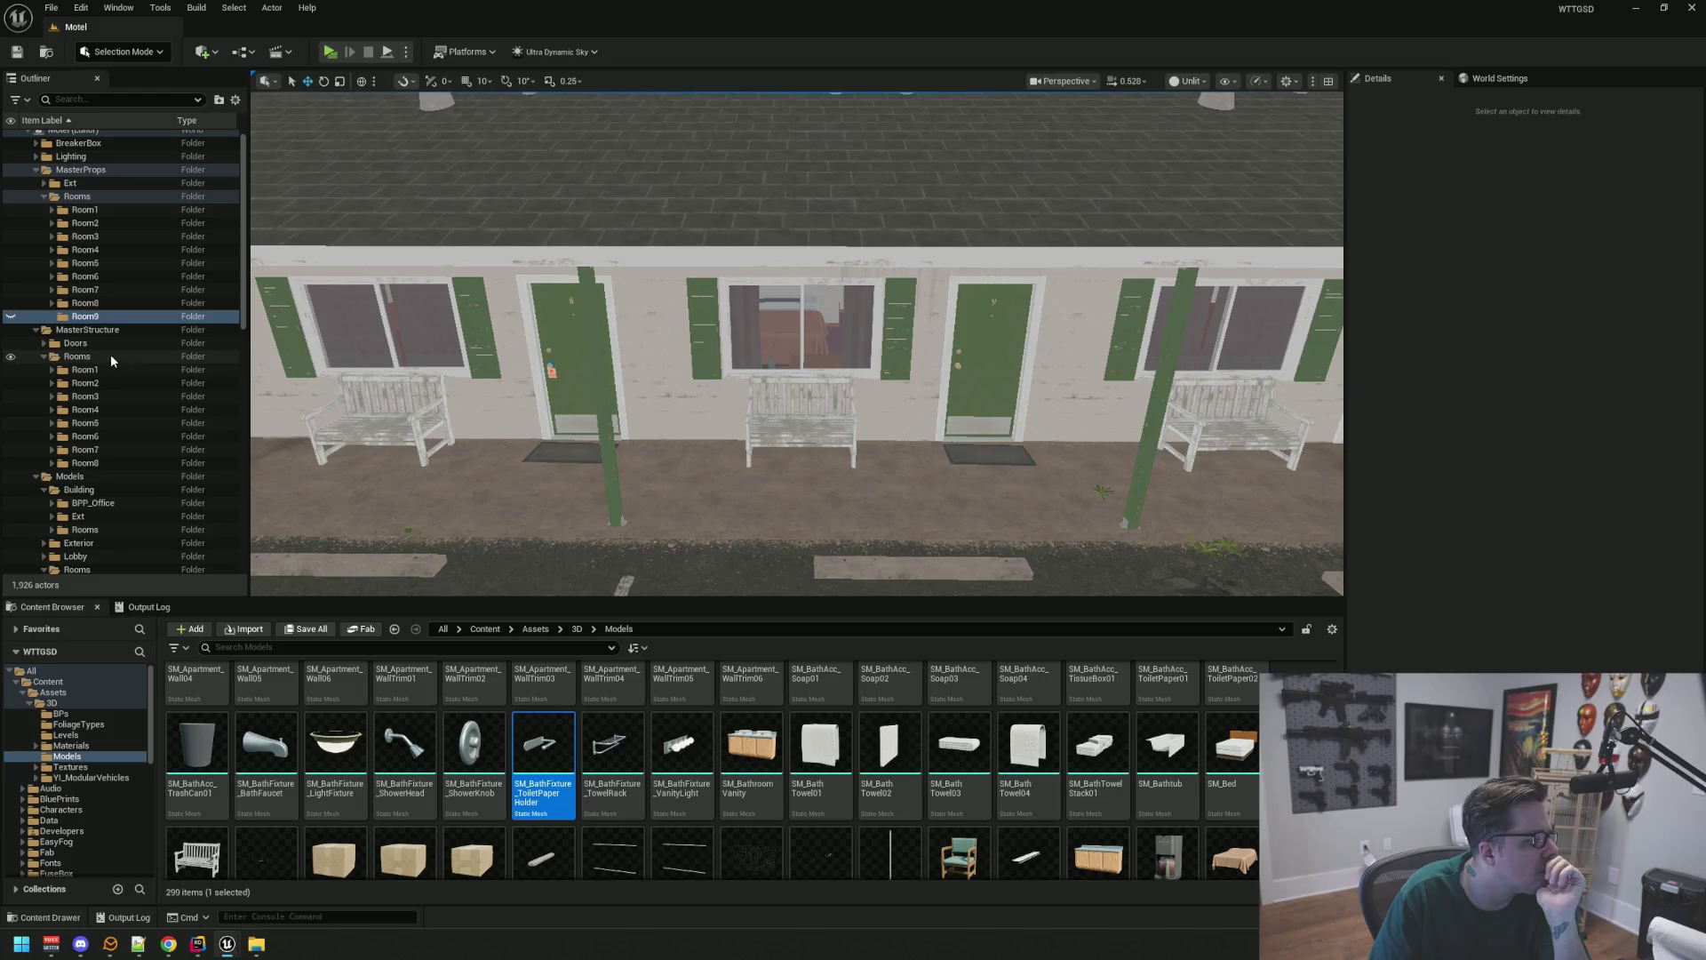
Create a matching Room9 subfolder under MasterStructure Rooms
right_click(110, 355)
click(169, 383)
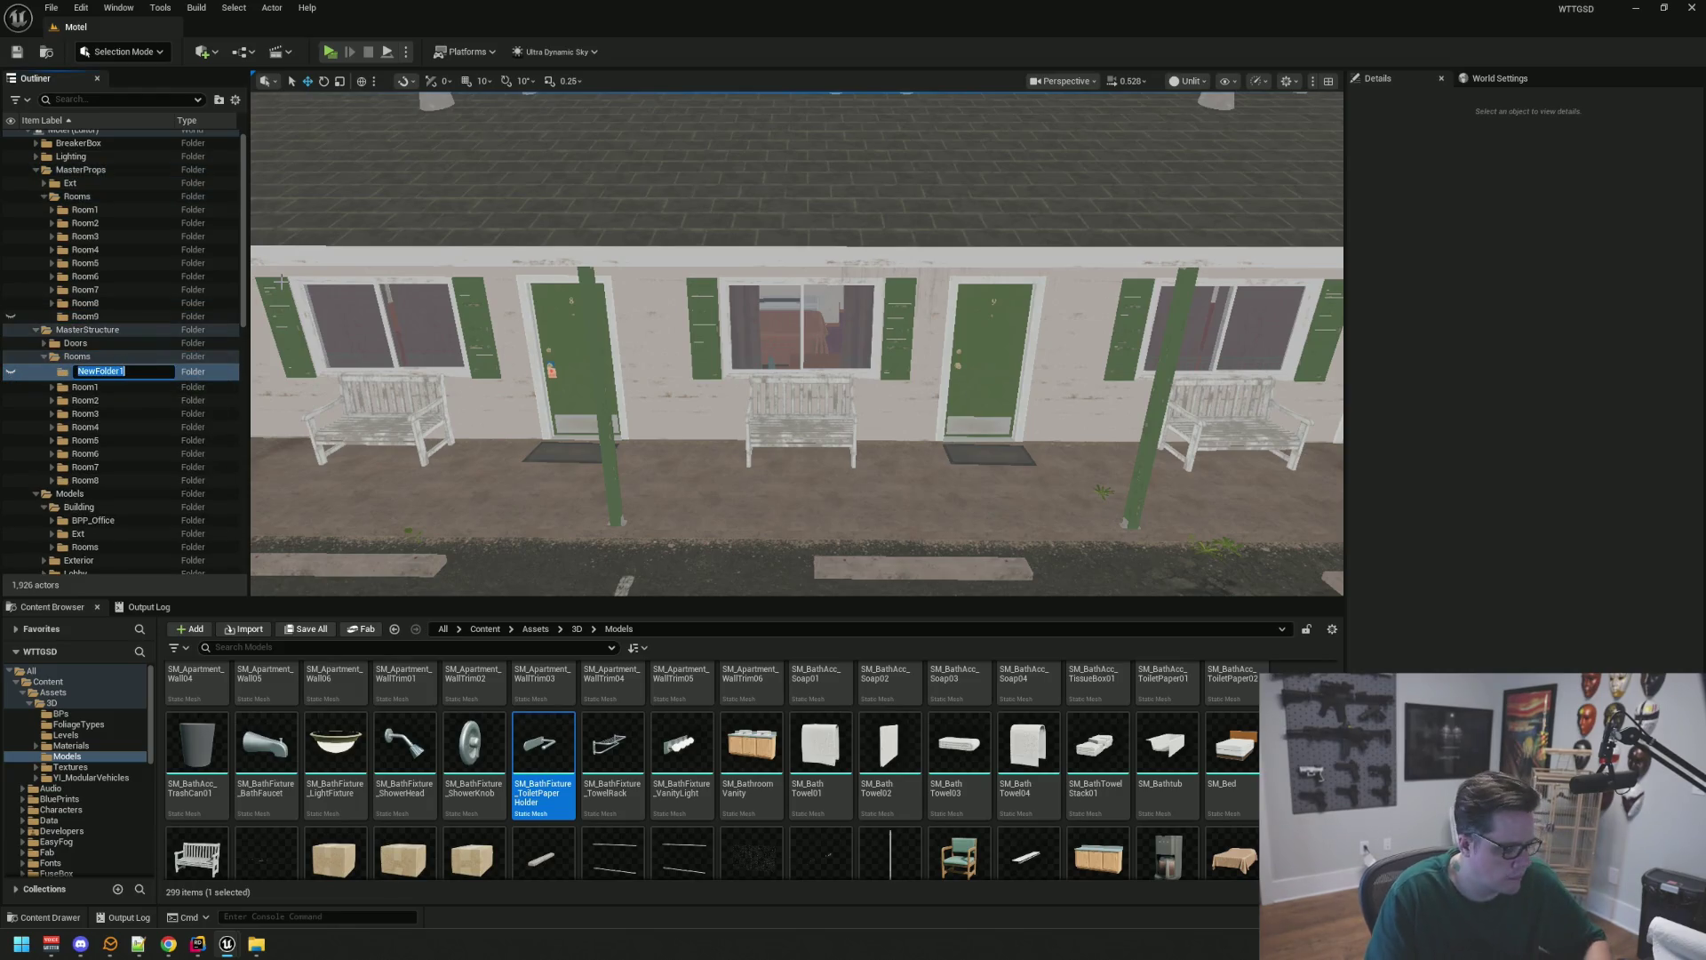
key(Return)
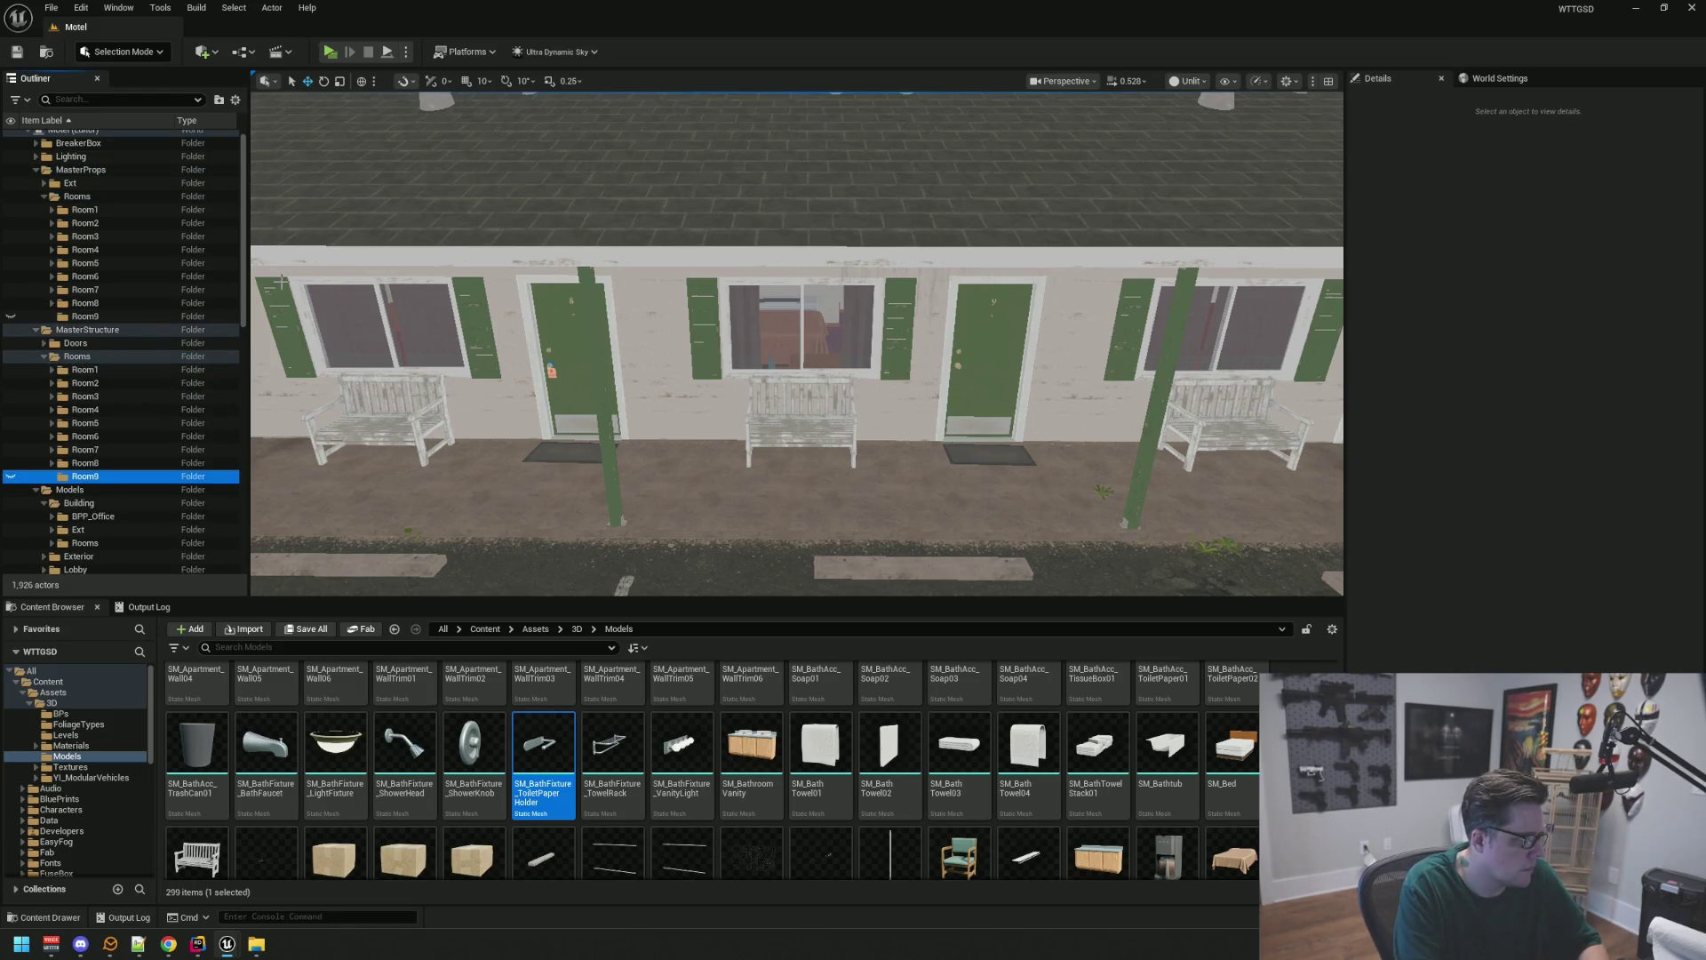
mouse_move(592, 307)
mouse_down()
mouse_move(592, 338)
mouse_move(568, 320)
mouse_move(569, 223)
mouse_move(676, 222)
mouse_up()
Add a Bathroom subfolder to the props Room9 folder
key(w)
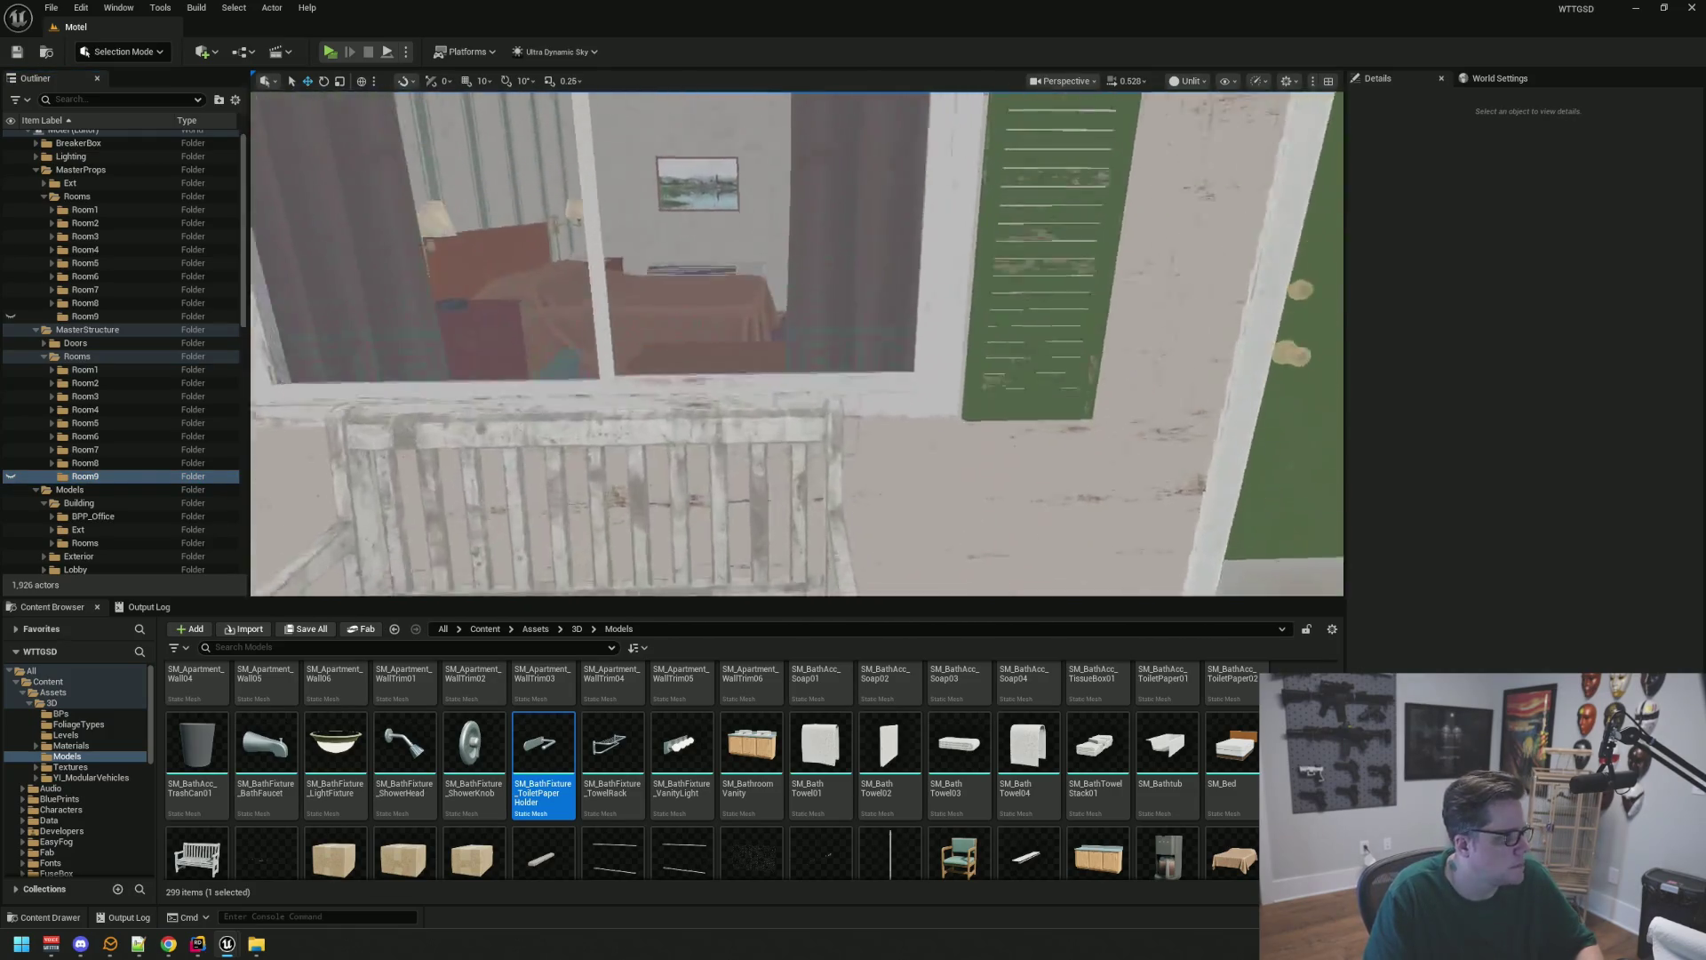
key(s)
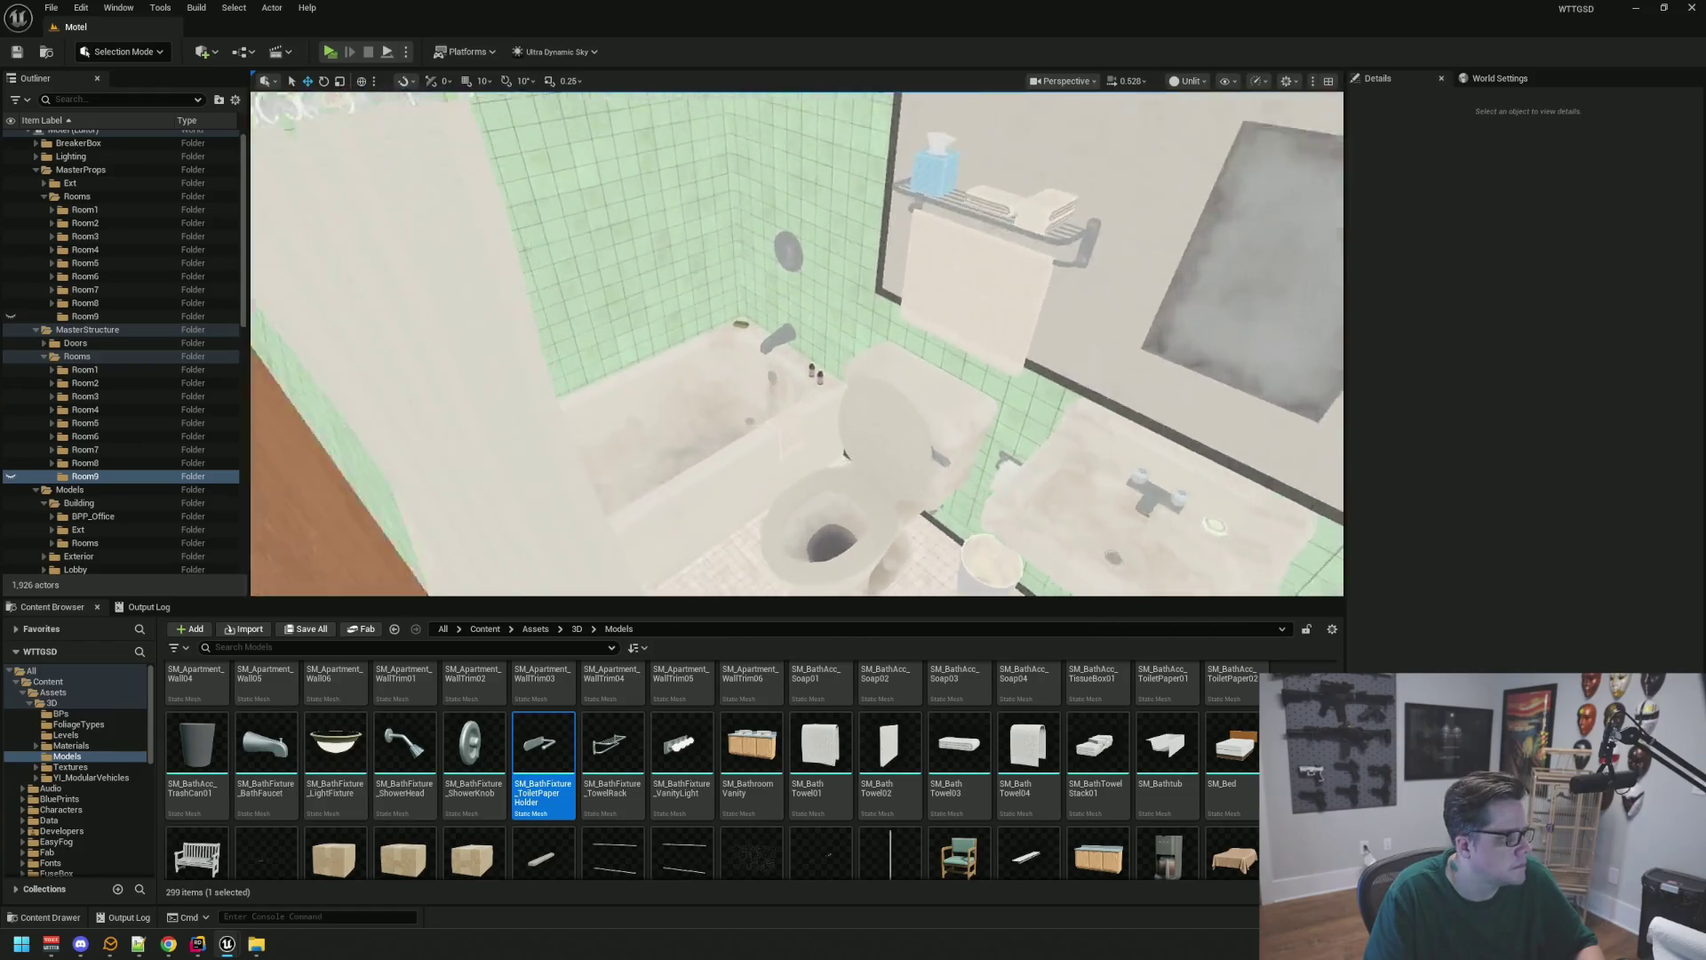
key(w)
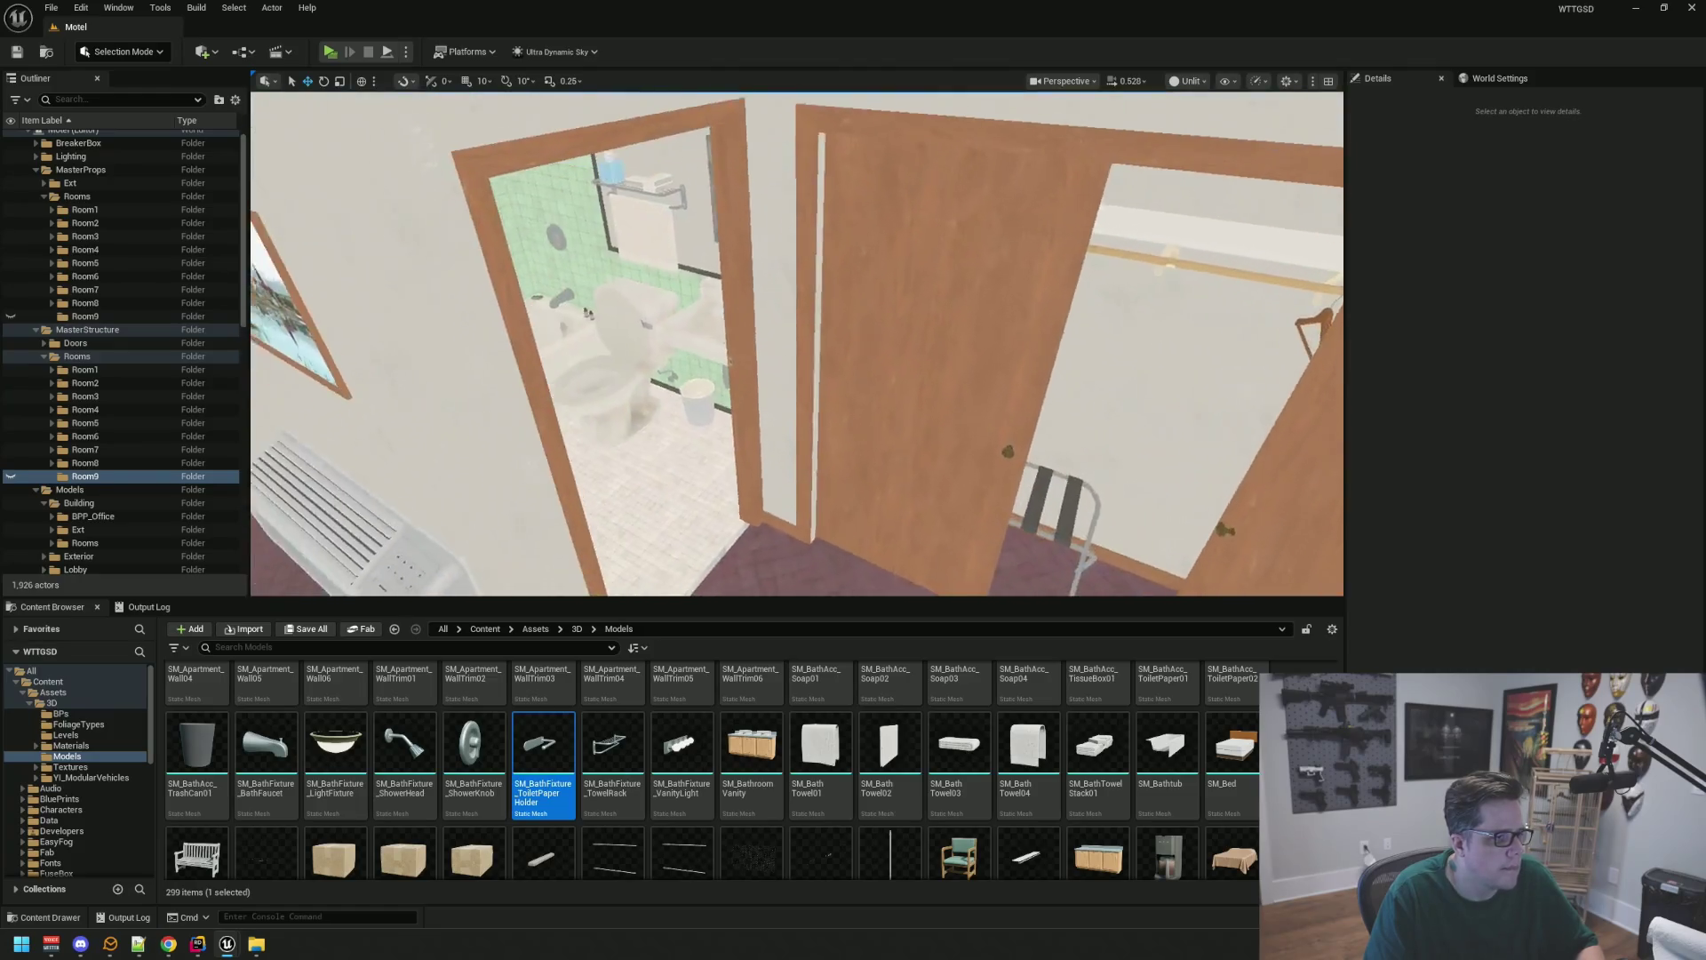
drag(481, 325, 481, 325)
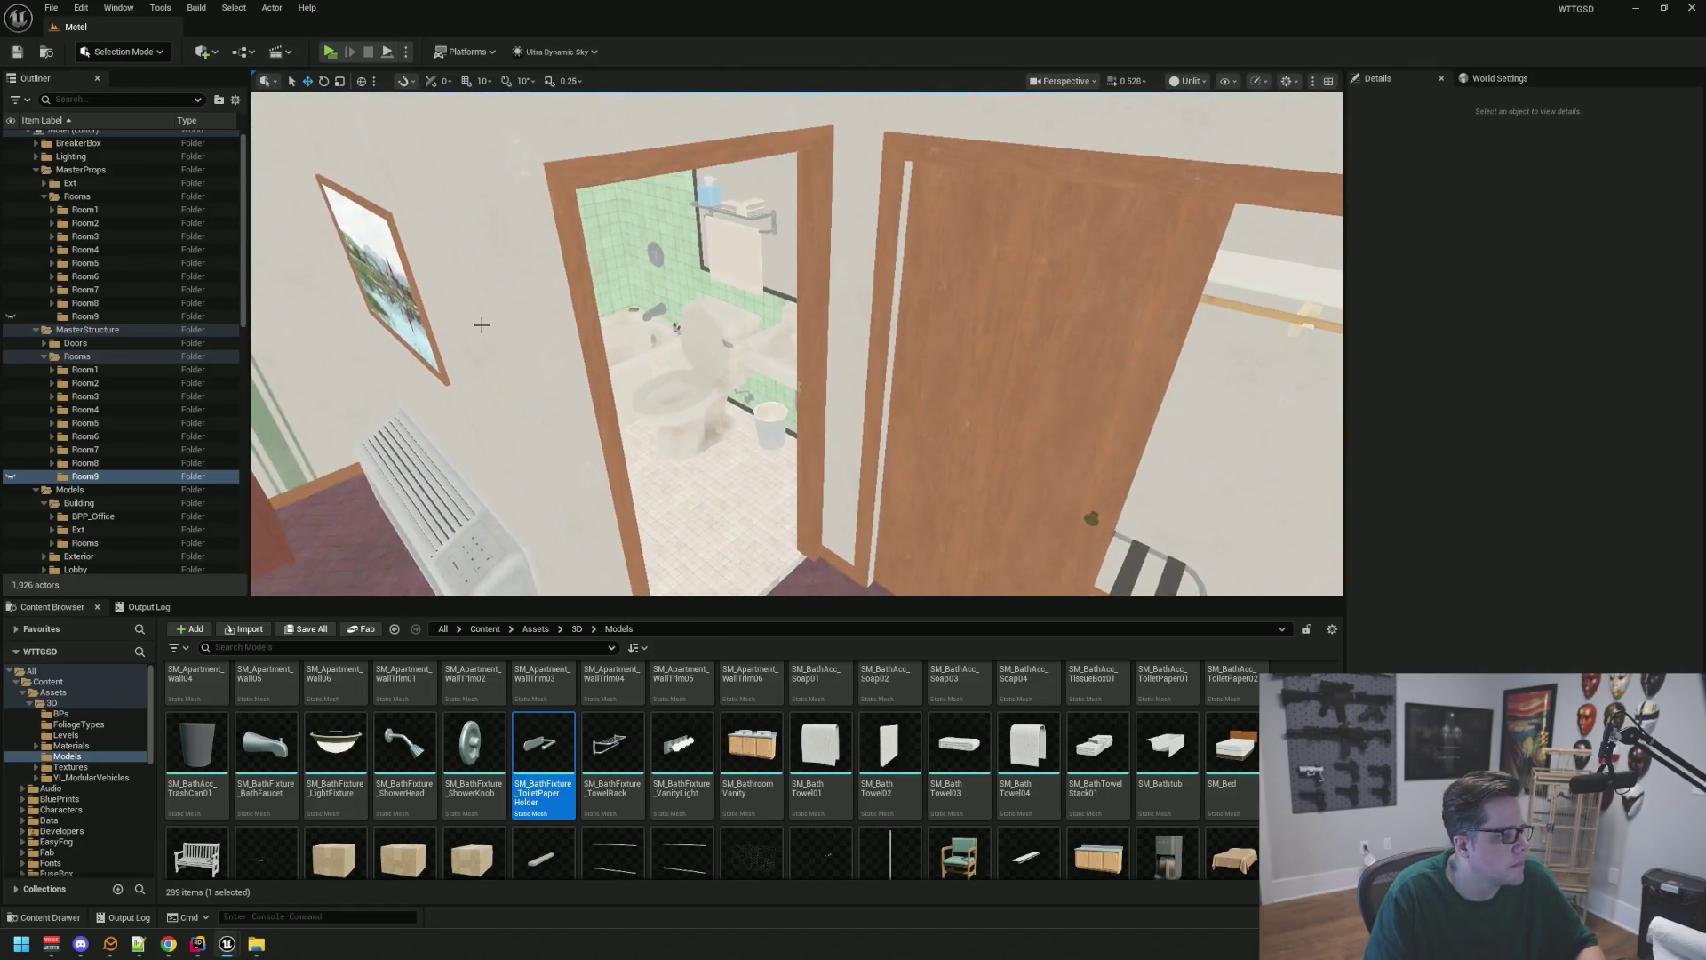
click(105, 319)
right_click(105, 320)
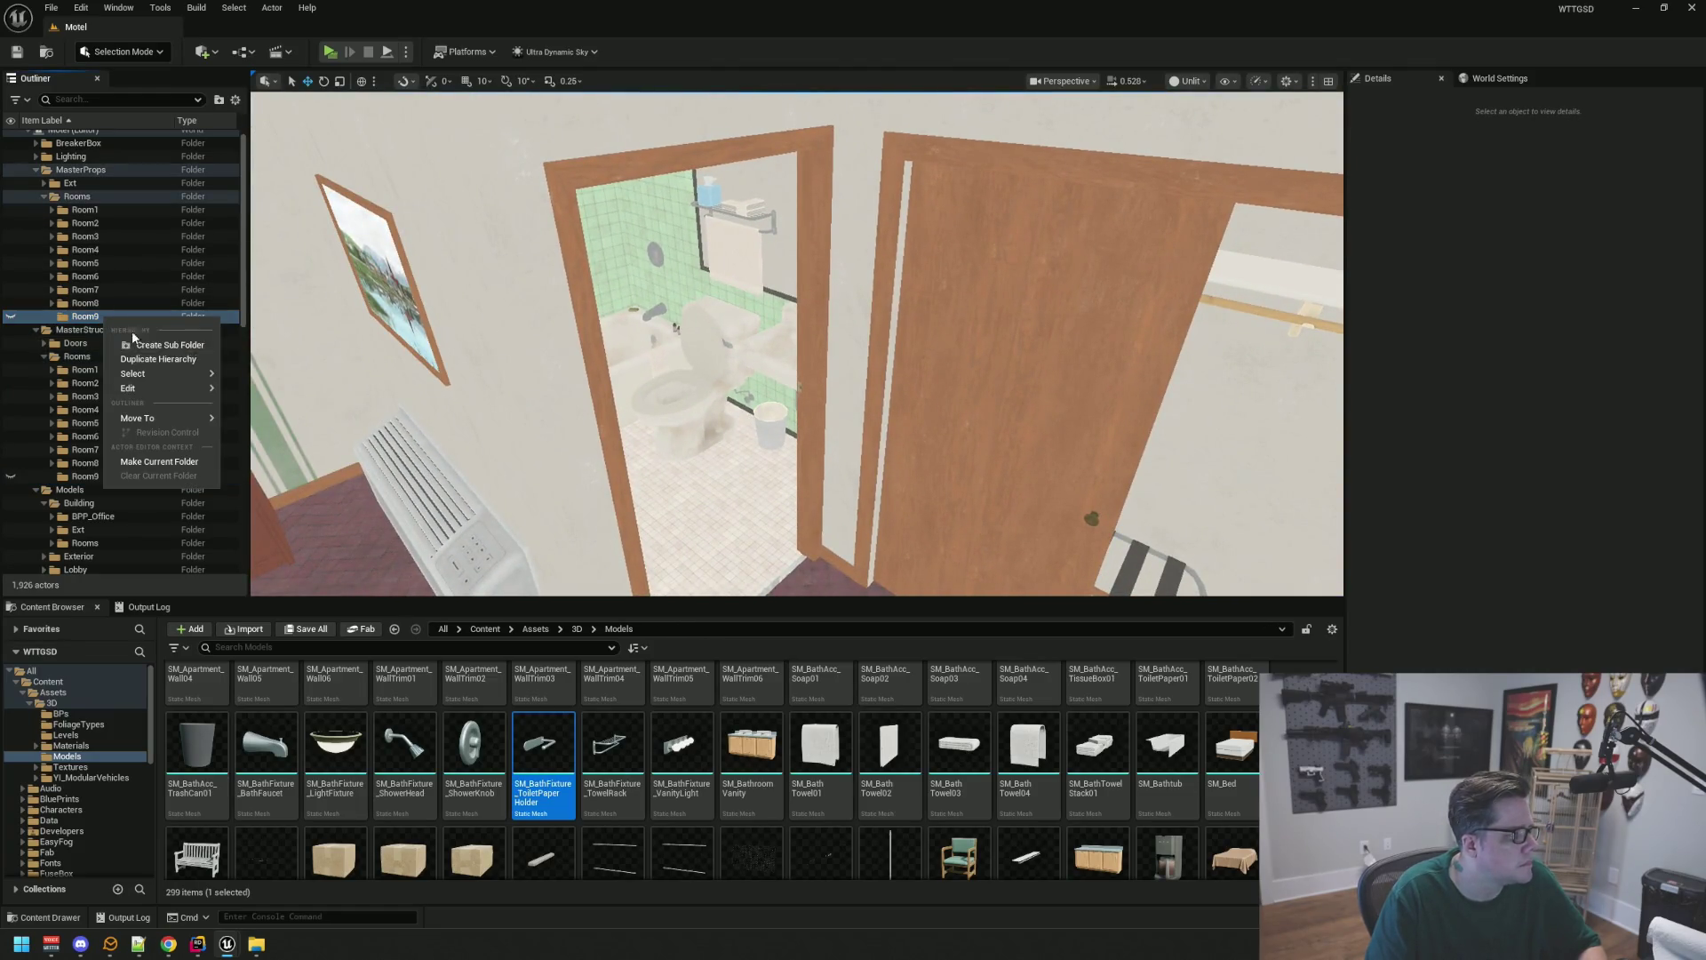
click(182, 343)
text(Bathroom)
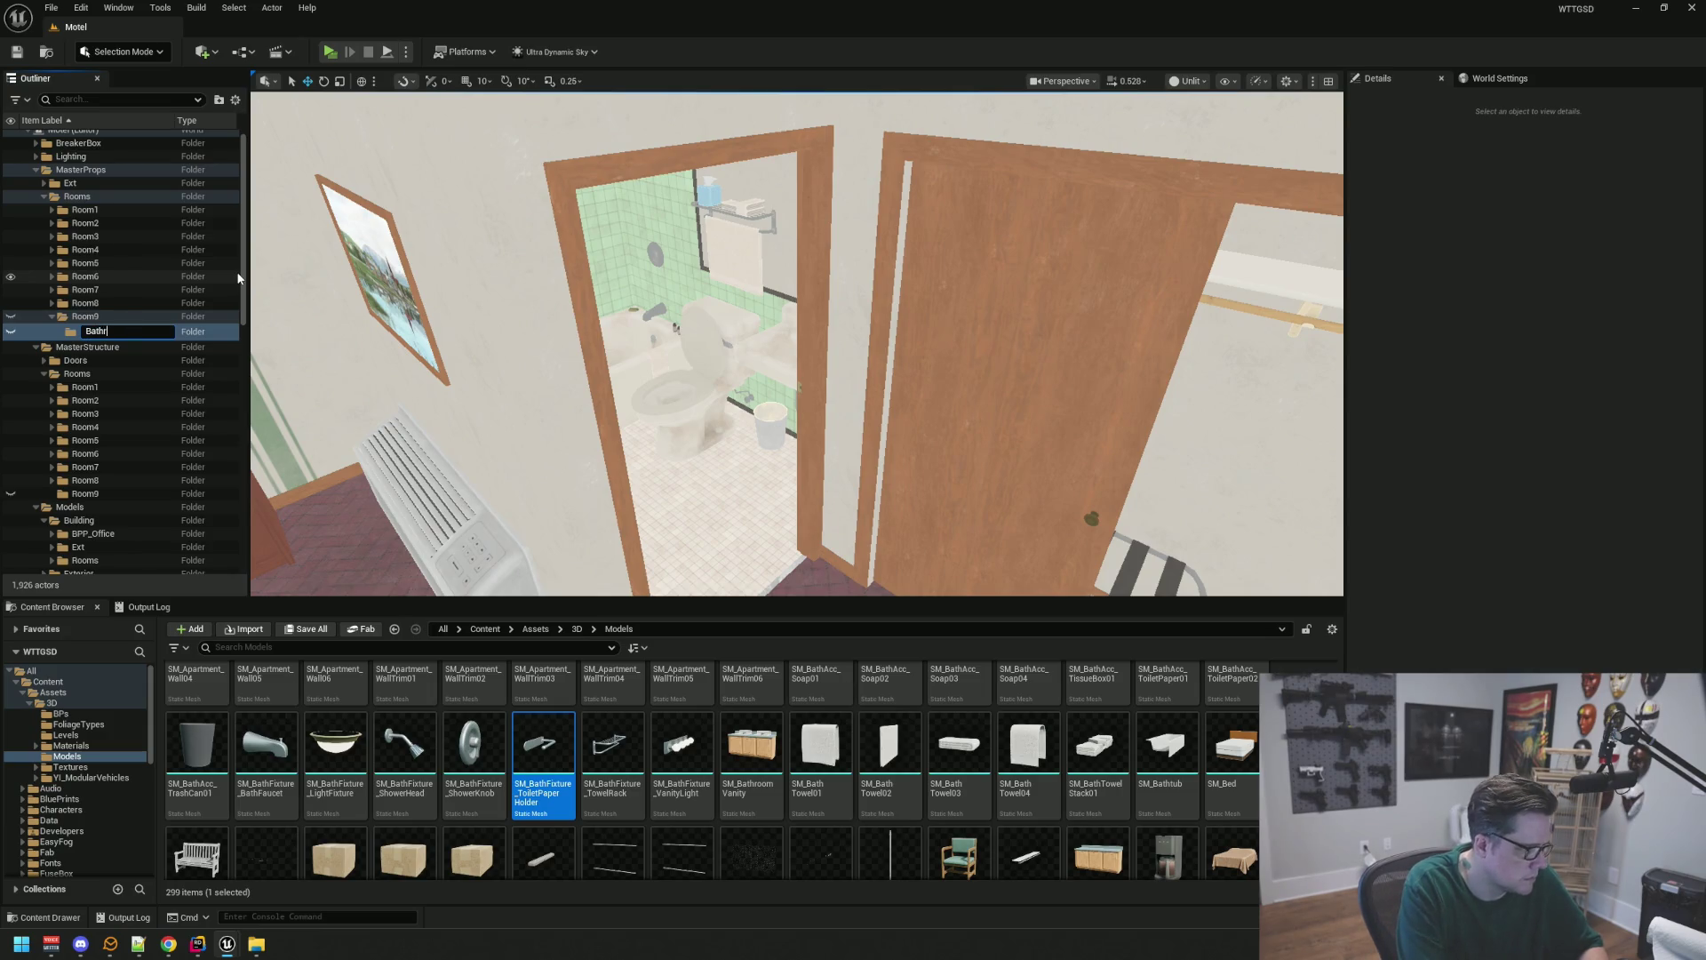
key(Return)
Add Main and Decals subfolders to the props Room9 folder
click(86, 317)
right_click(85, 317)
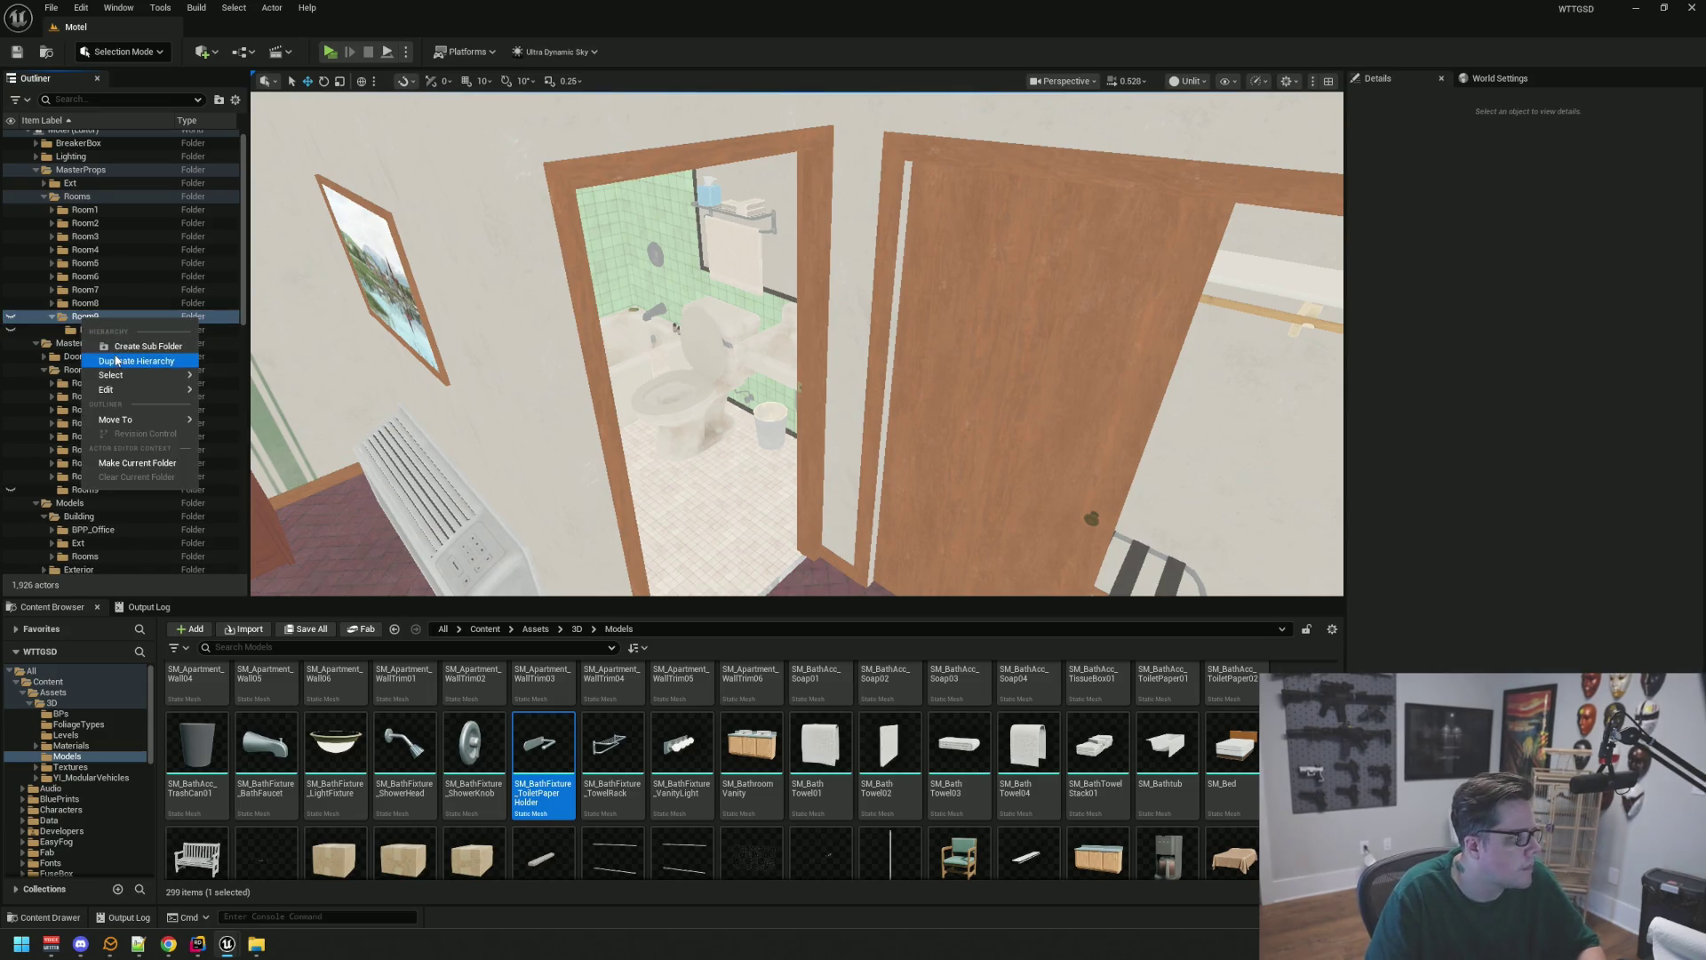
click(118, 347)
text(ain)
key(Return)
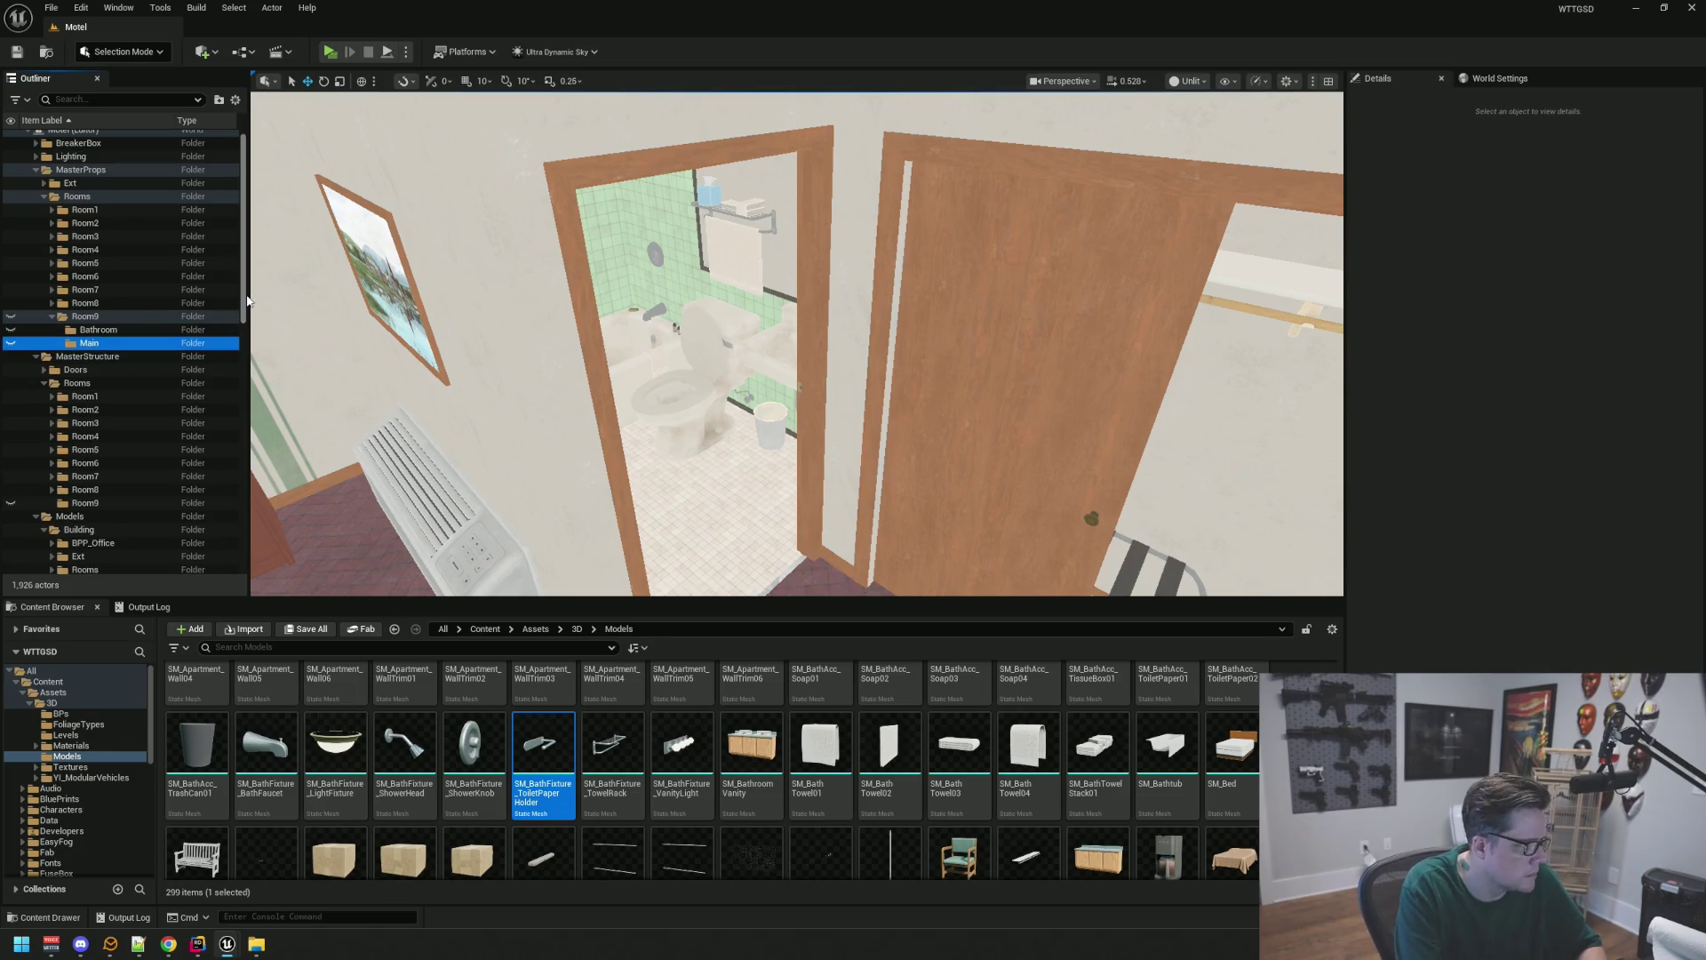
right_click(99, 315)
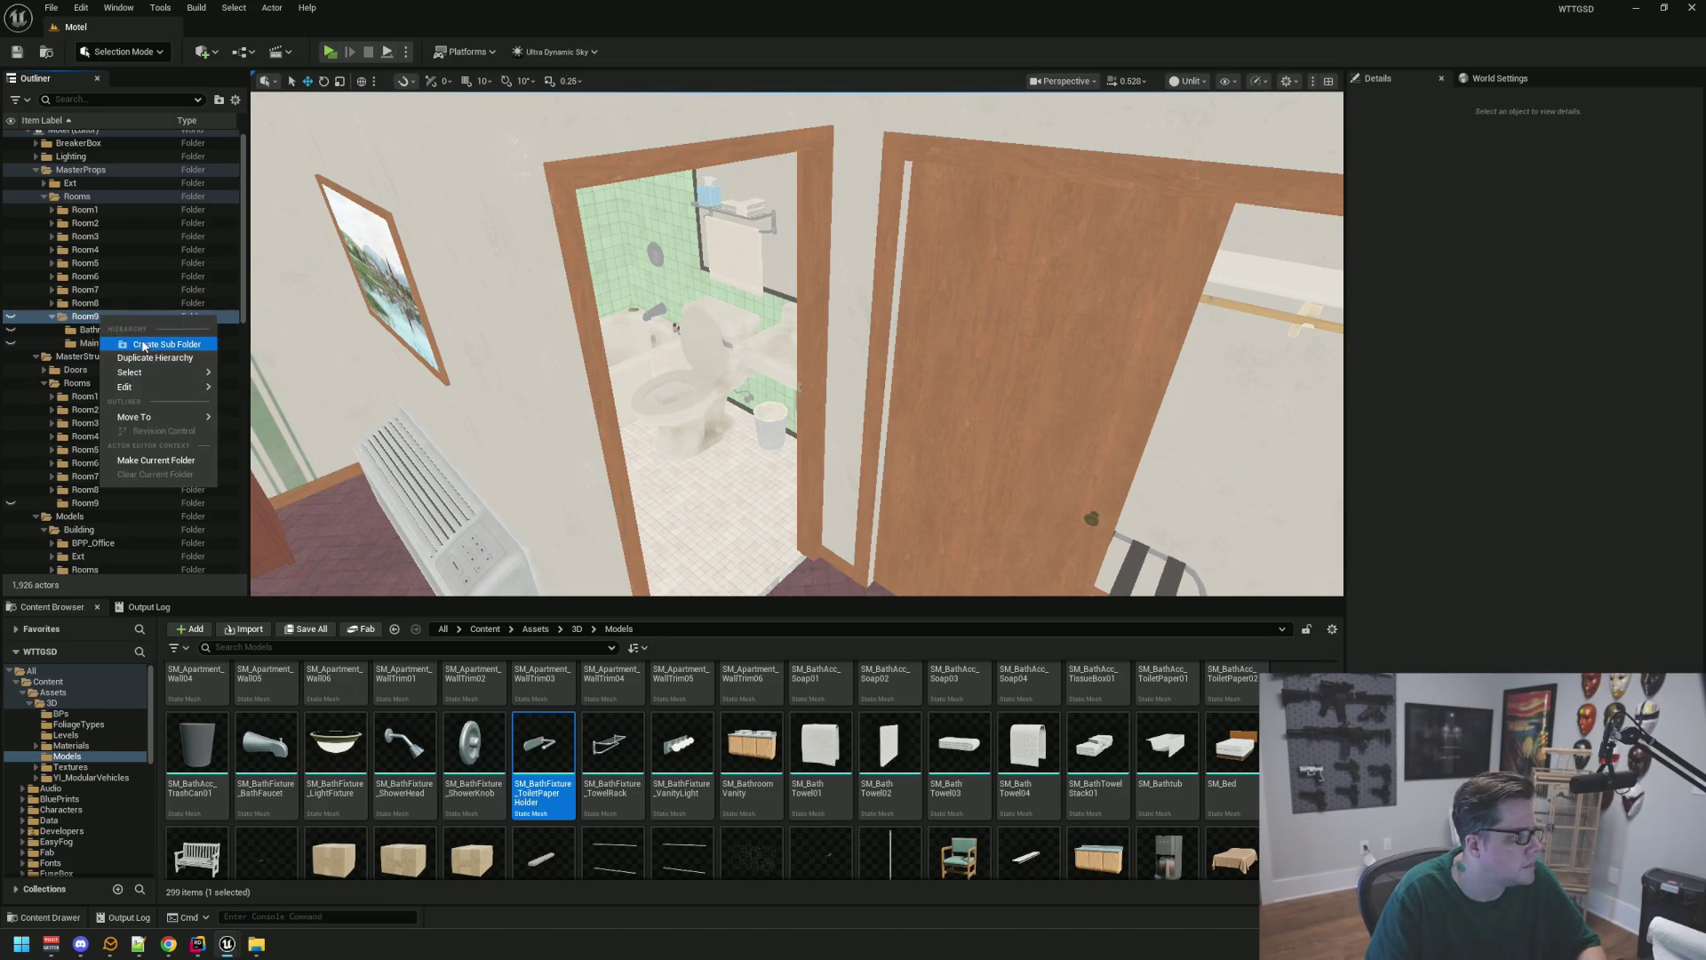
click(223, 331)
text(als)
key(Return)
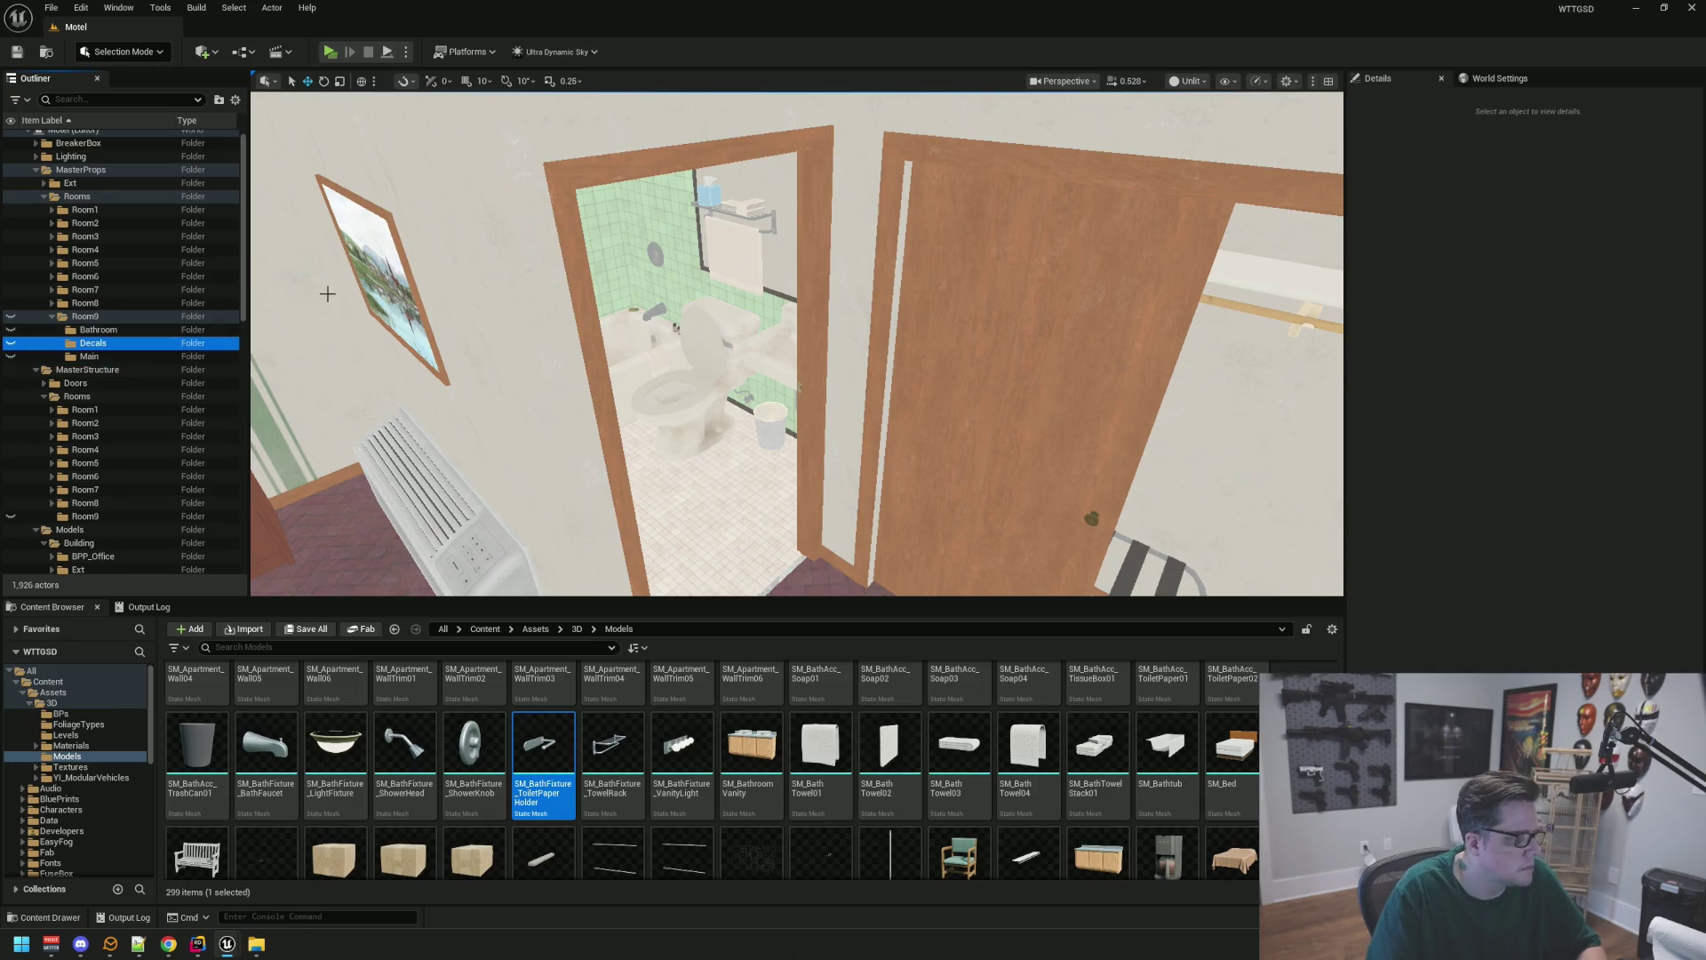
Fly the view into Room 9's bathroom to inspect the toilet and shower head
scroll(787, 337, up, 3)
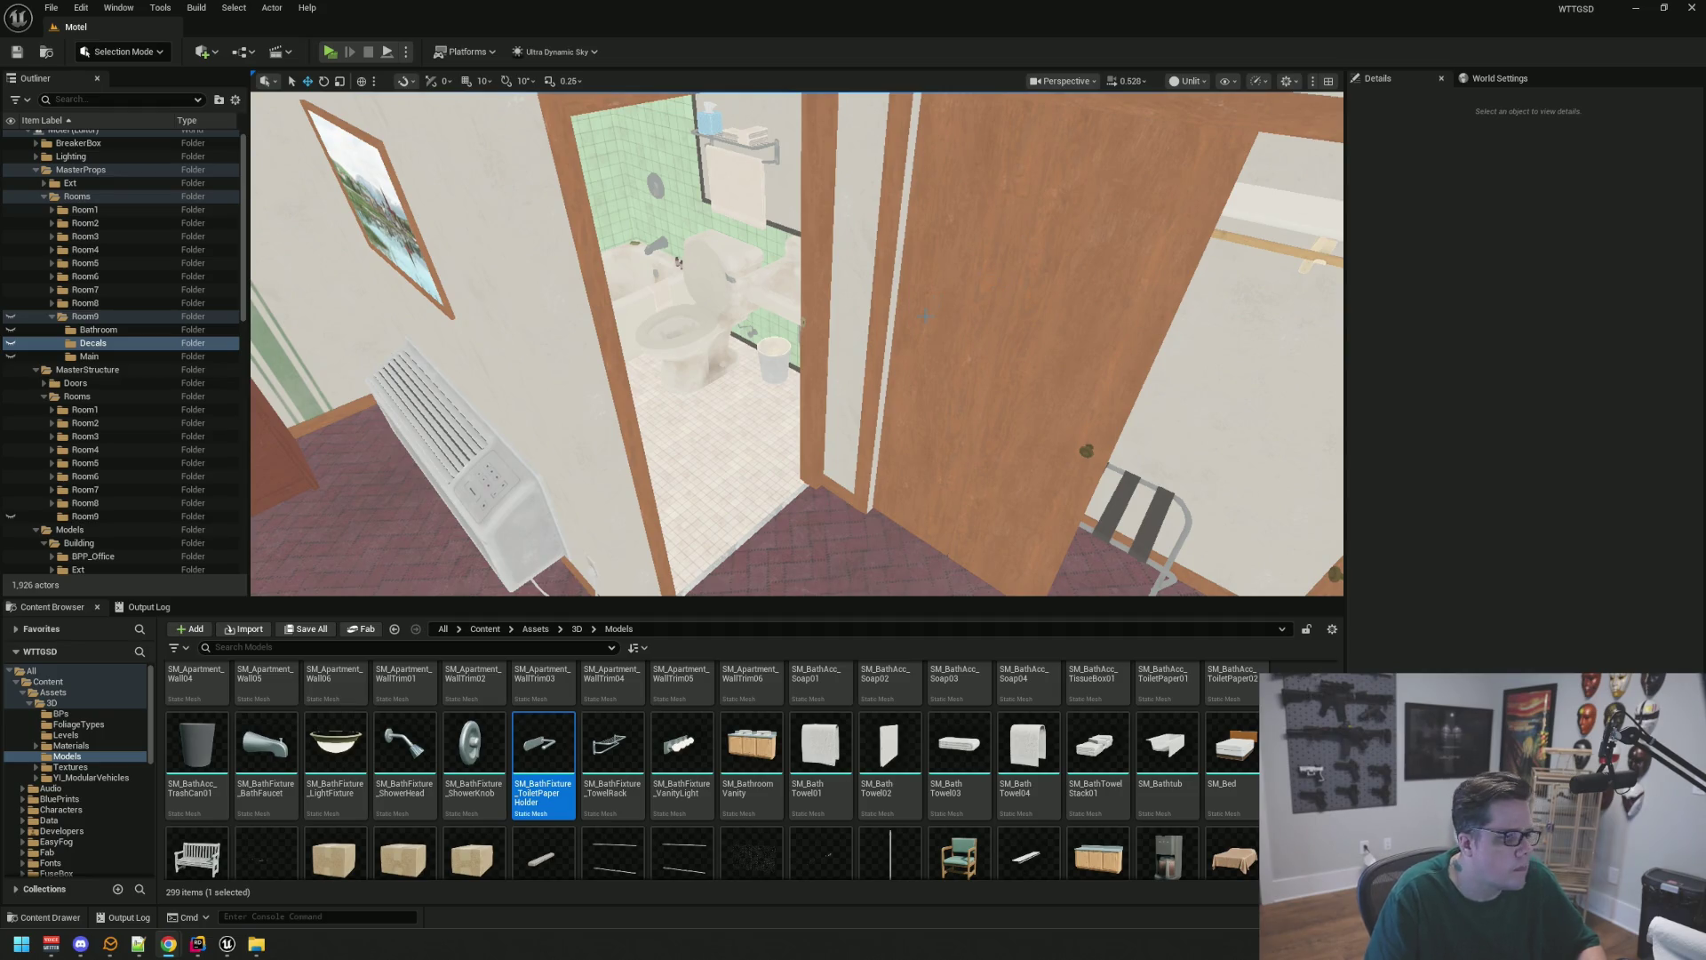
key(w)
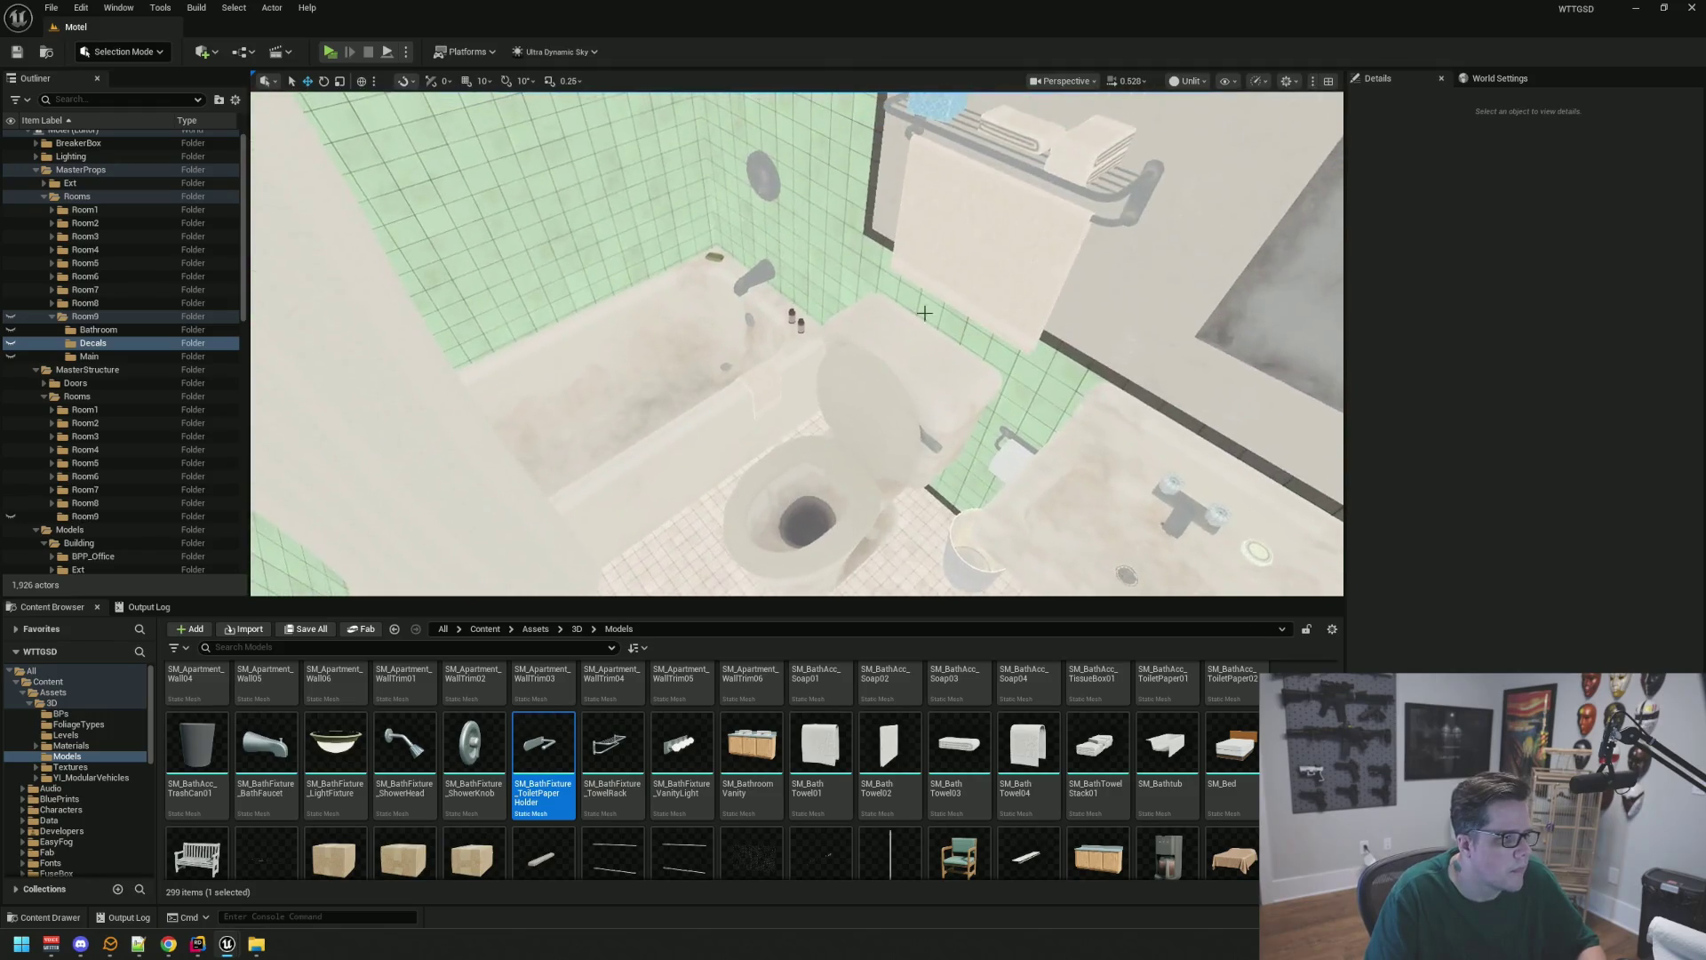
click(878, 357)
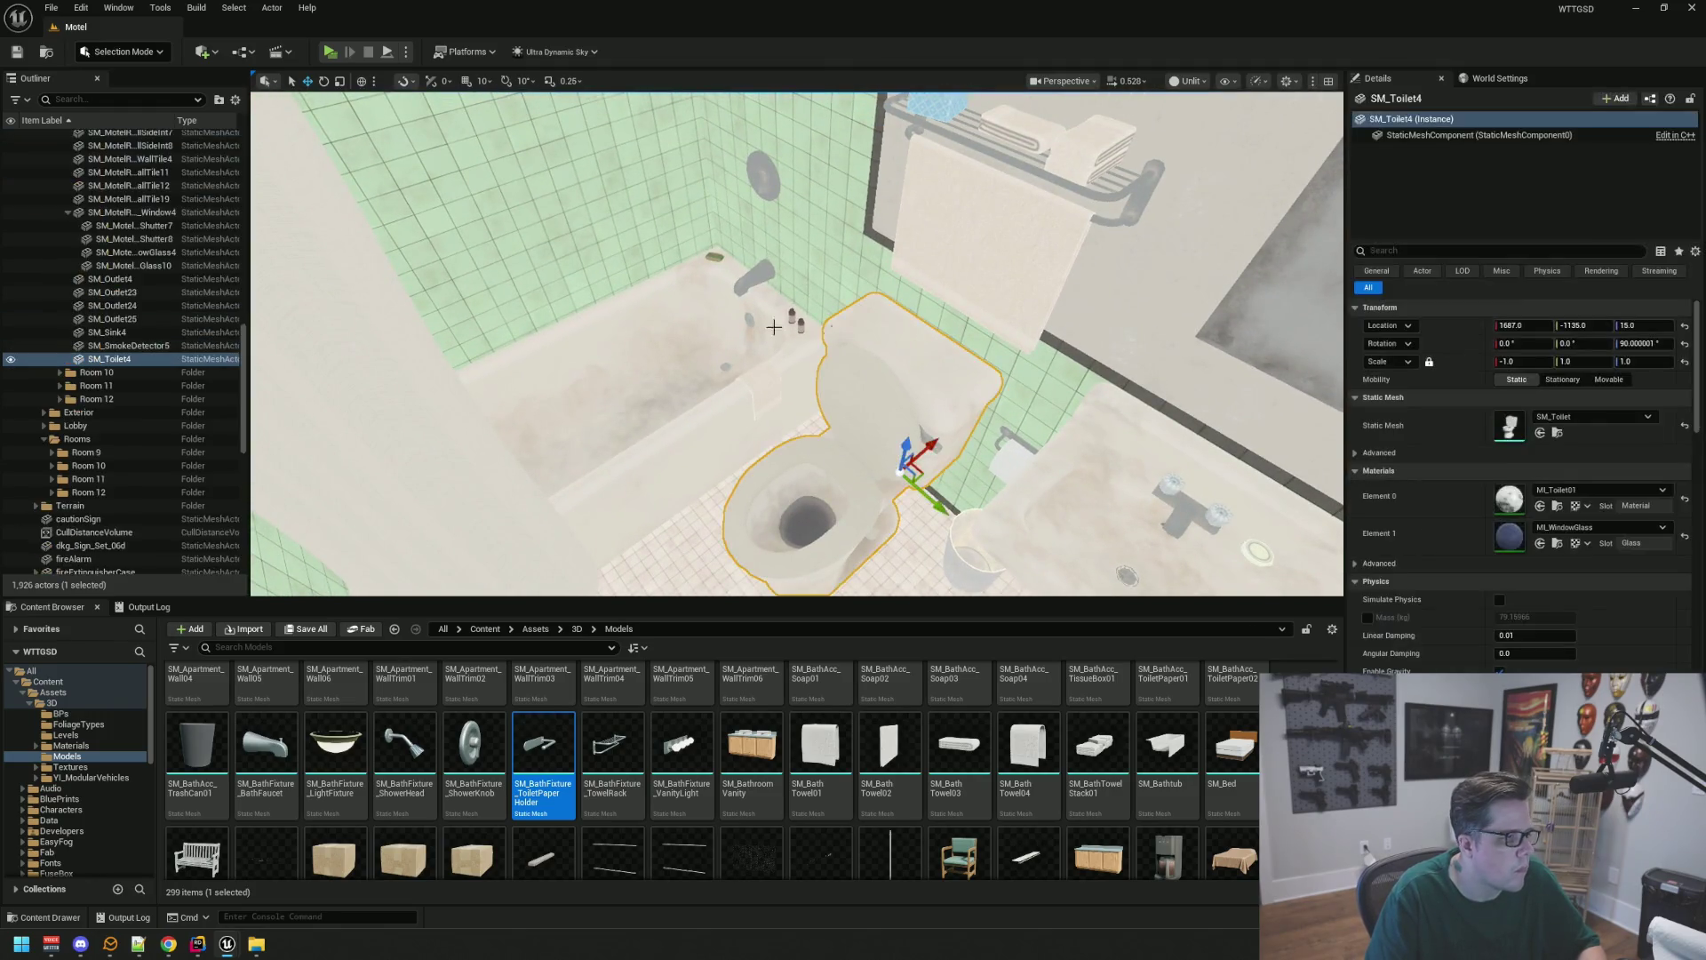
click(69, 214)
key(Escape)
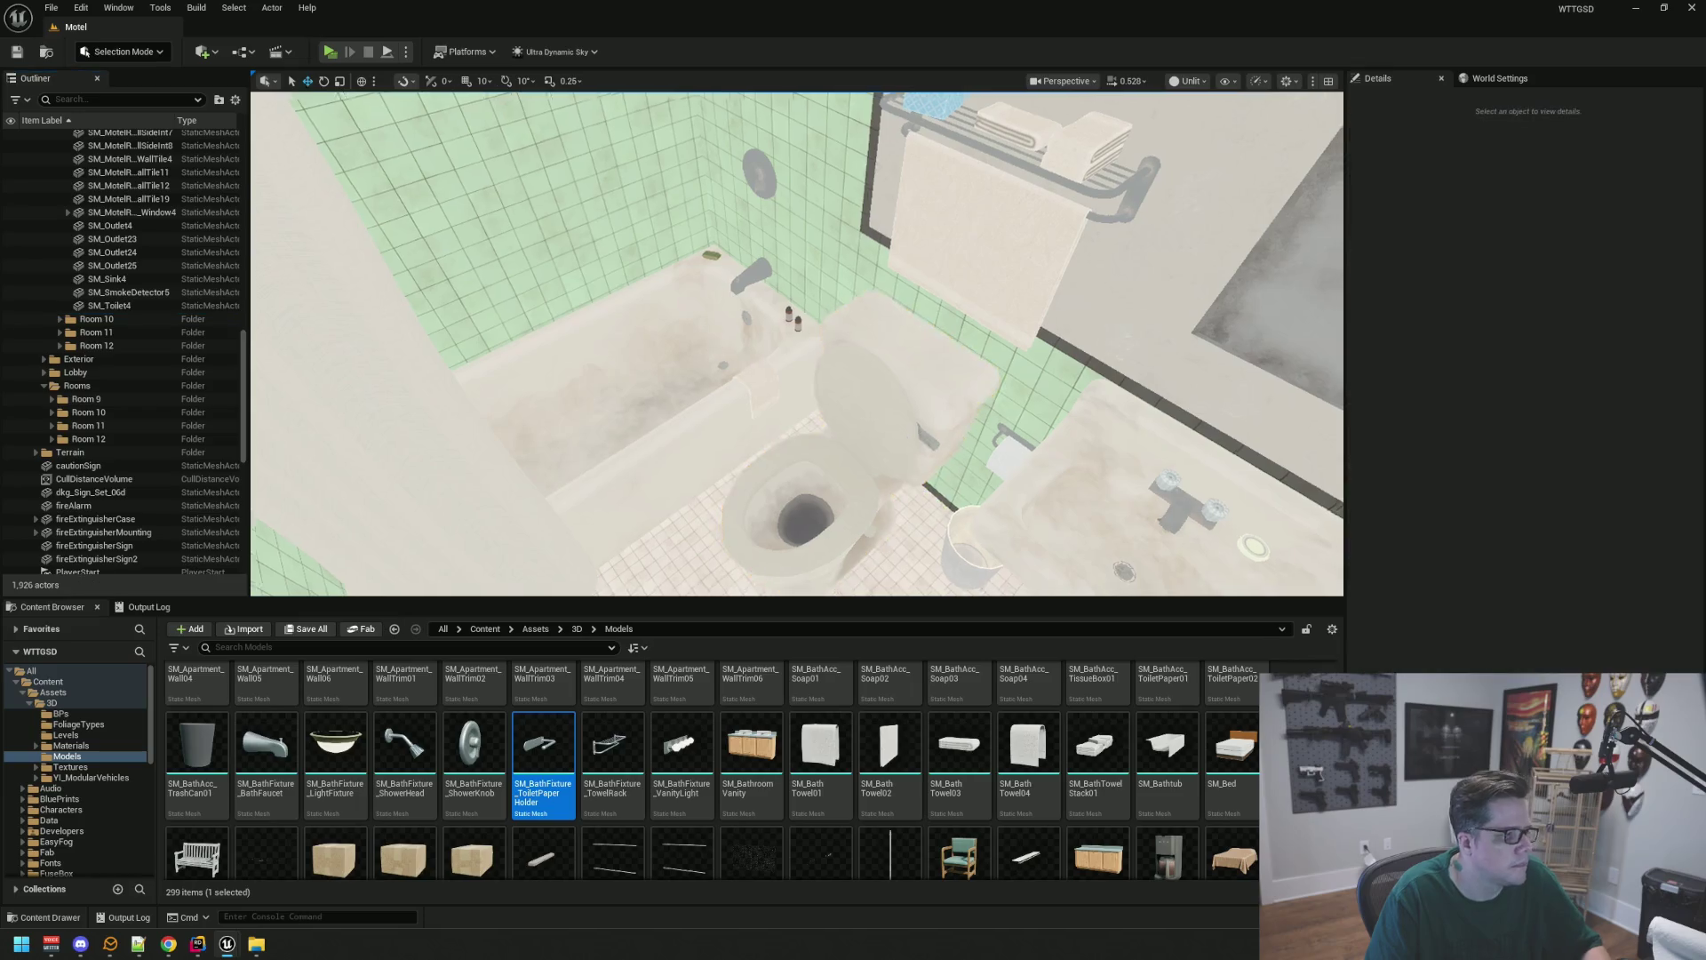
mouse_move(797, 344)
mouse_down()
mouse_move(729, 329)
mouse_move(684, 284)
mouse_up()
Select Room 9's shower head, shower knob, tub faucet, soap, soap bottle and bathtub
click(756, 369)
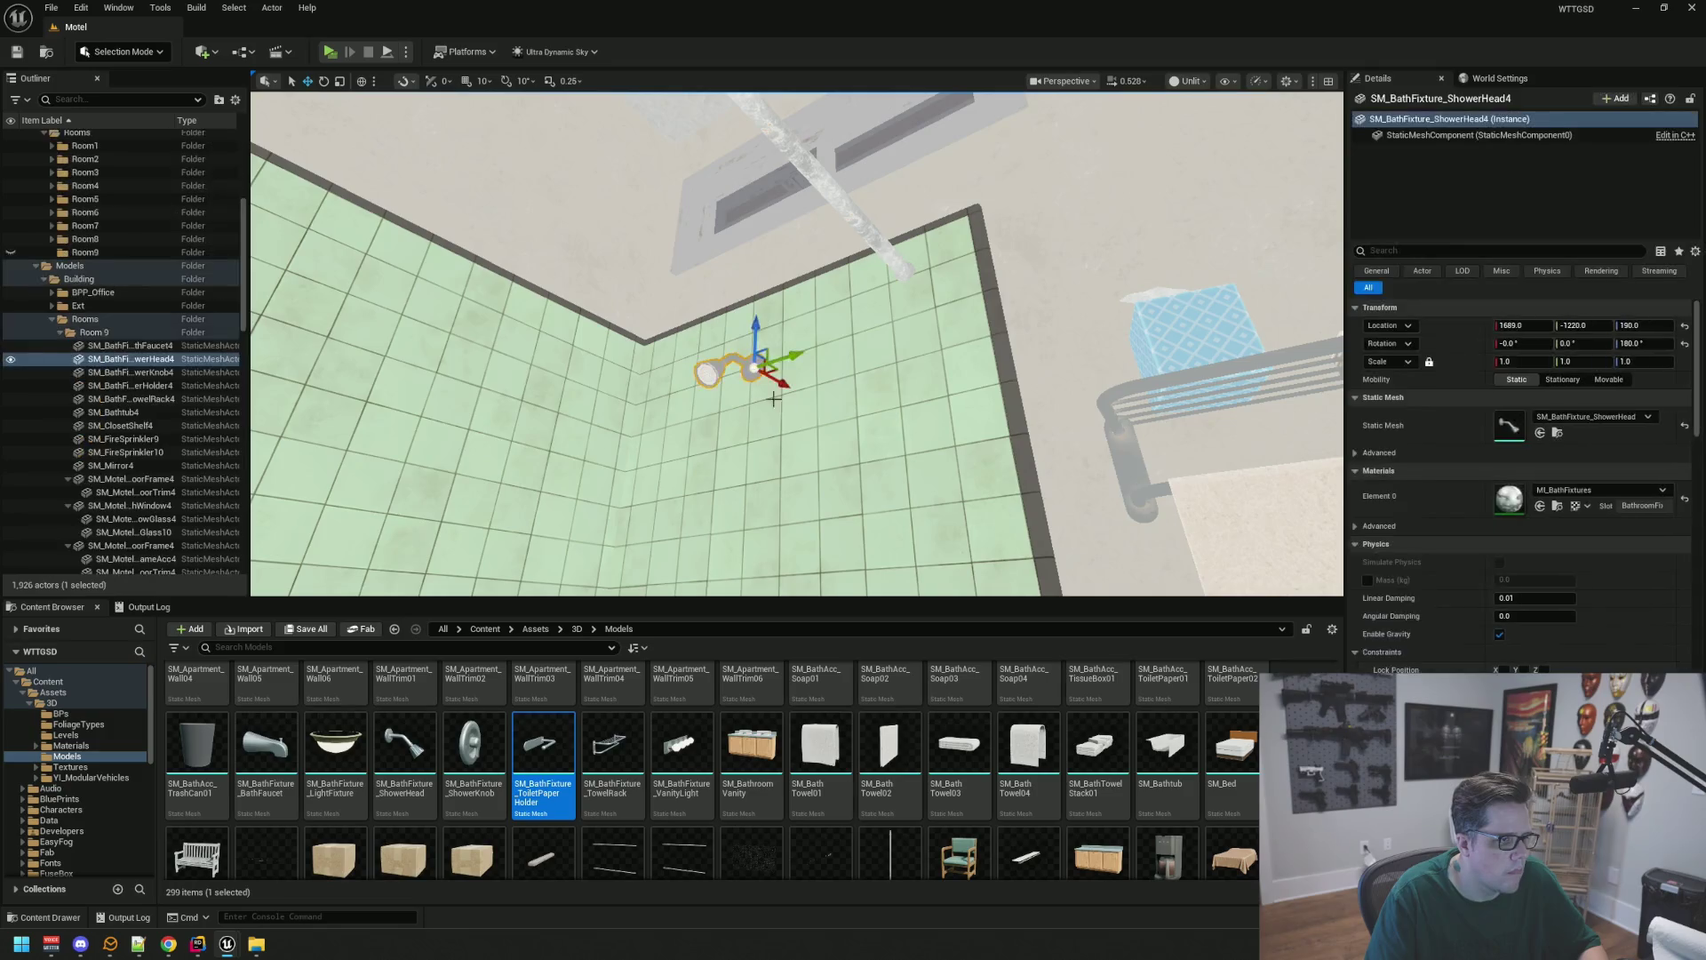
key(f)
ctrl+click(783, 354)
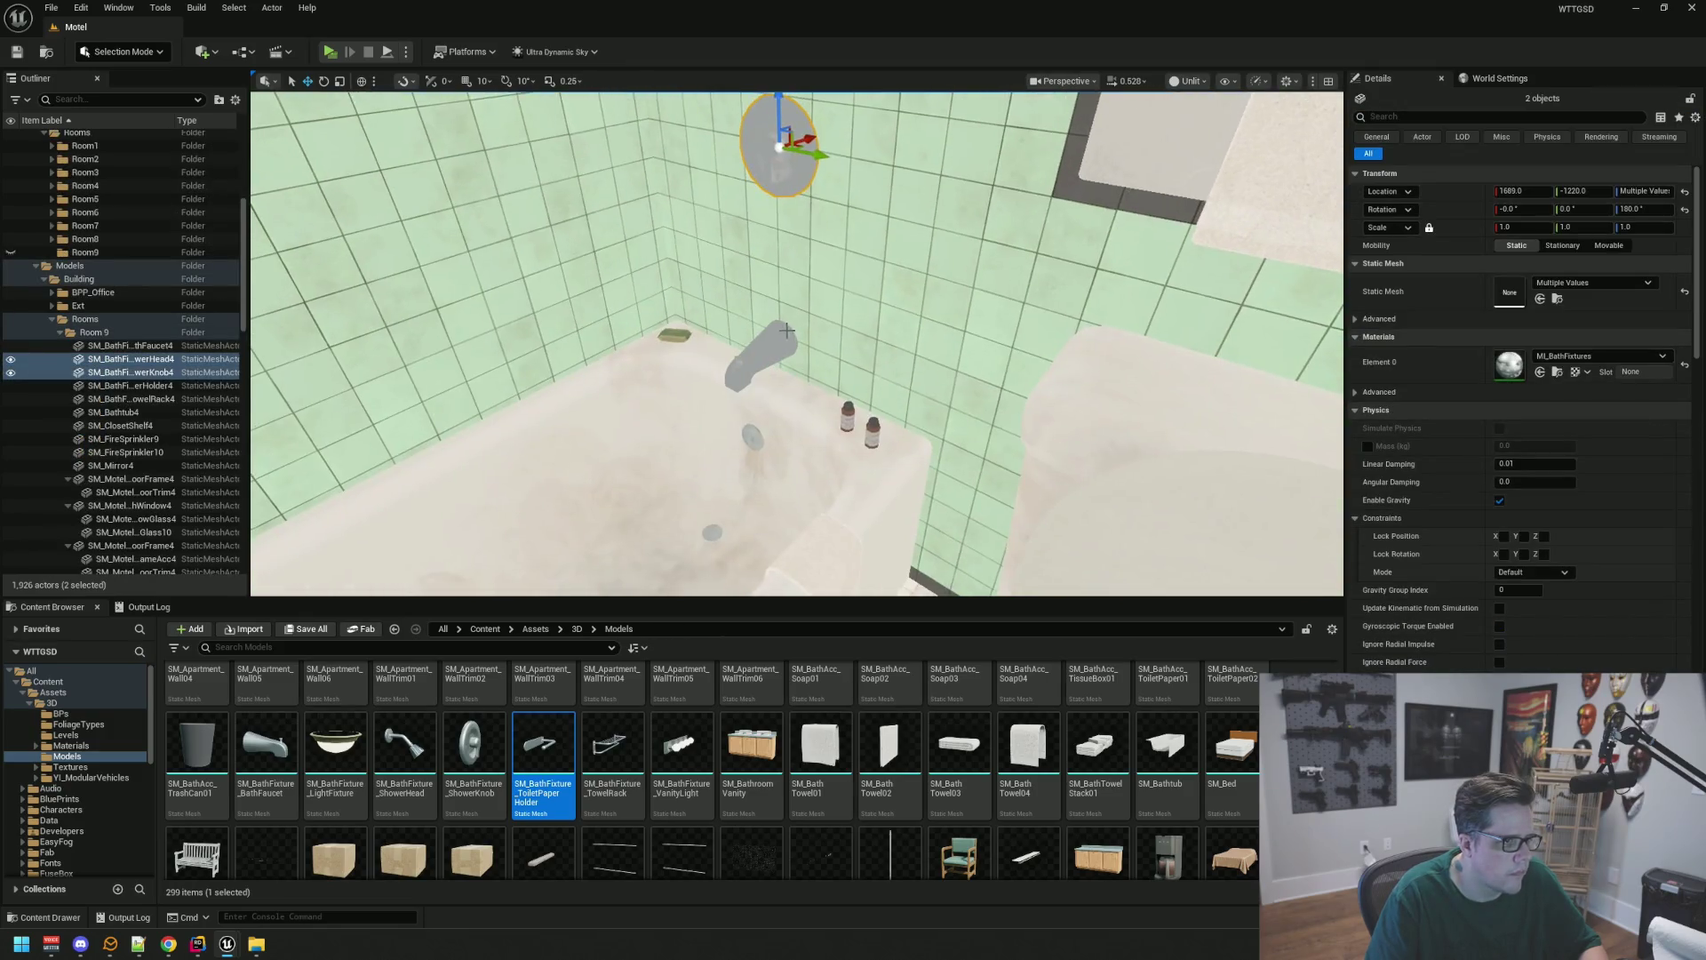
ctrl+click(773, 345)
ctrl+click(678, 337)
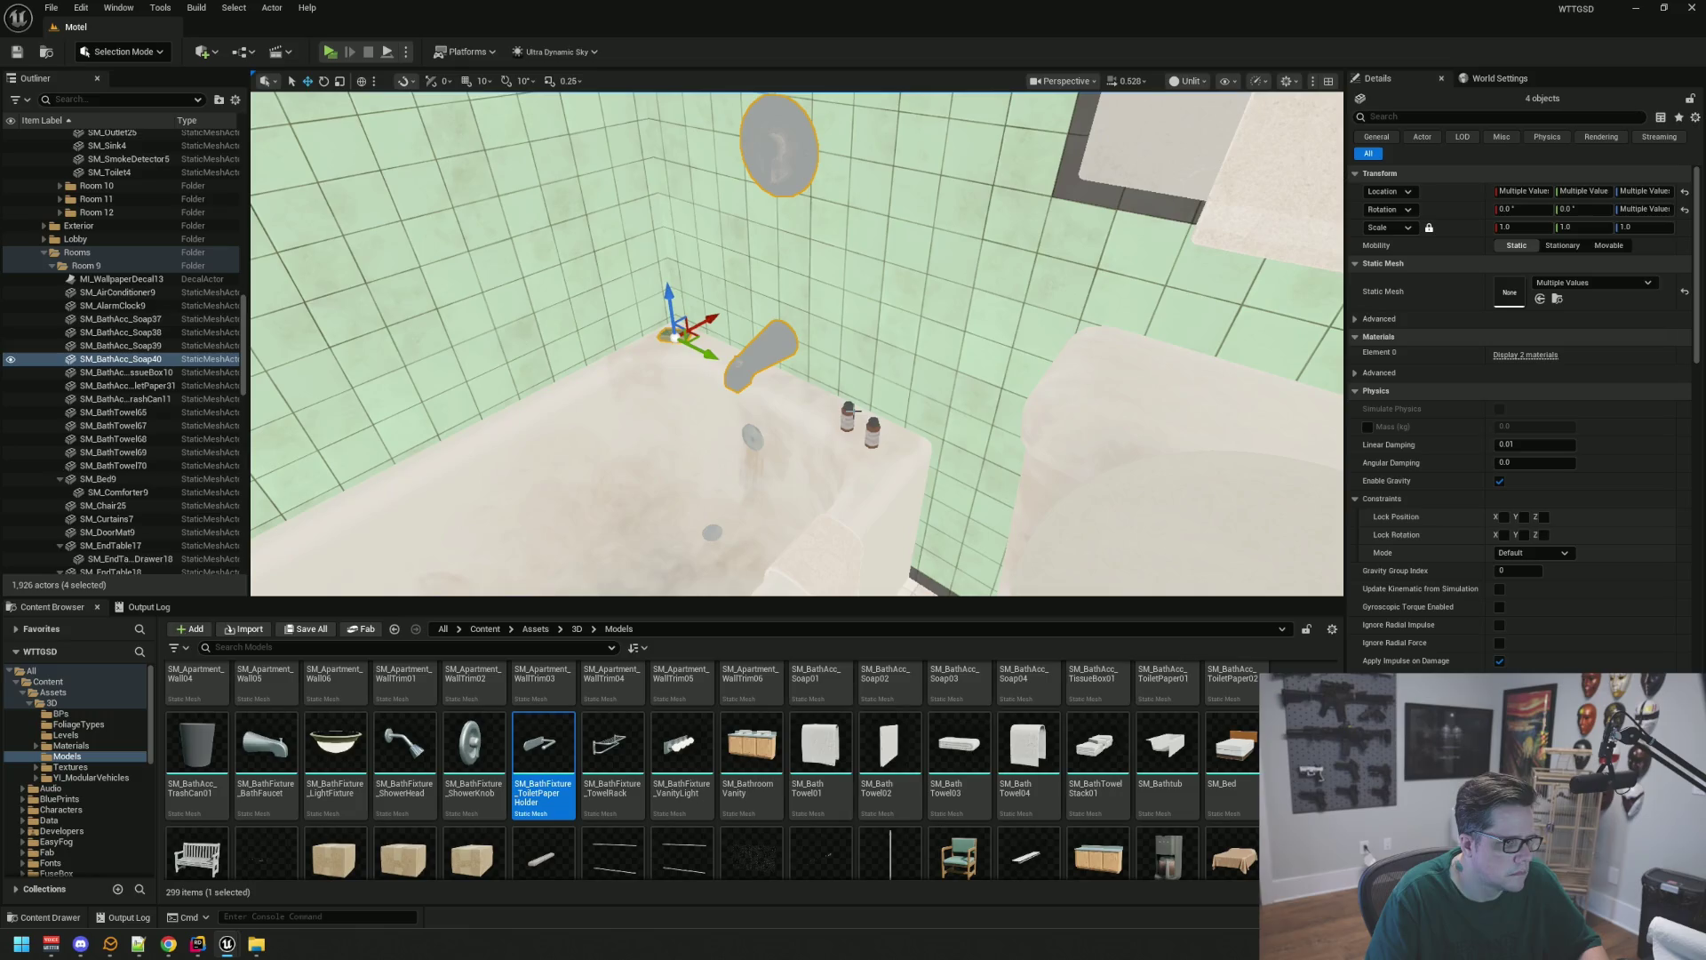
scroll(869, 484, up, 10)
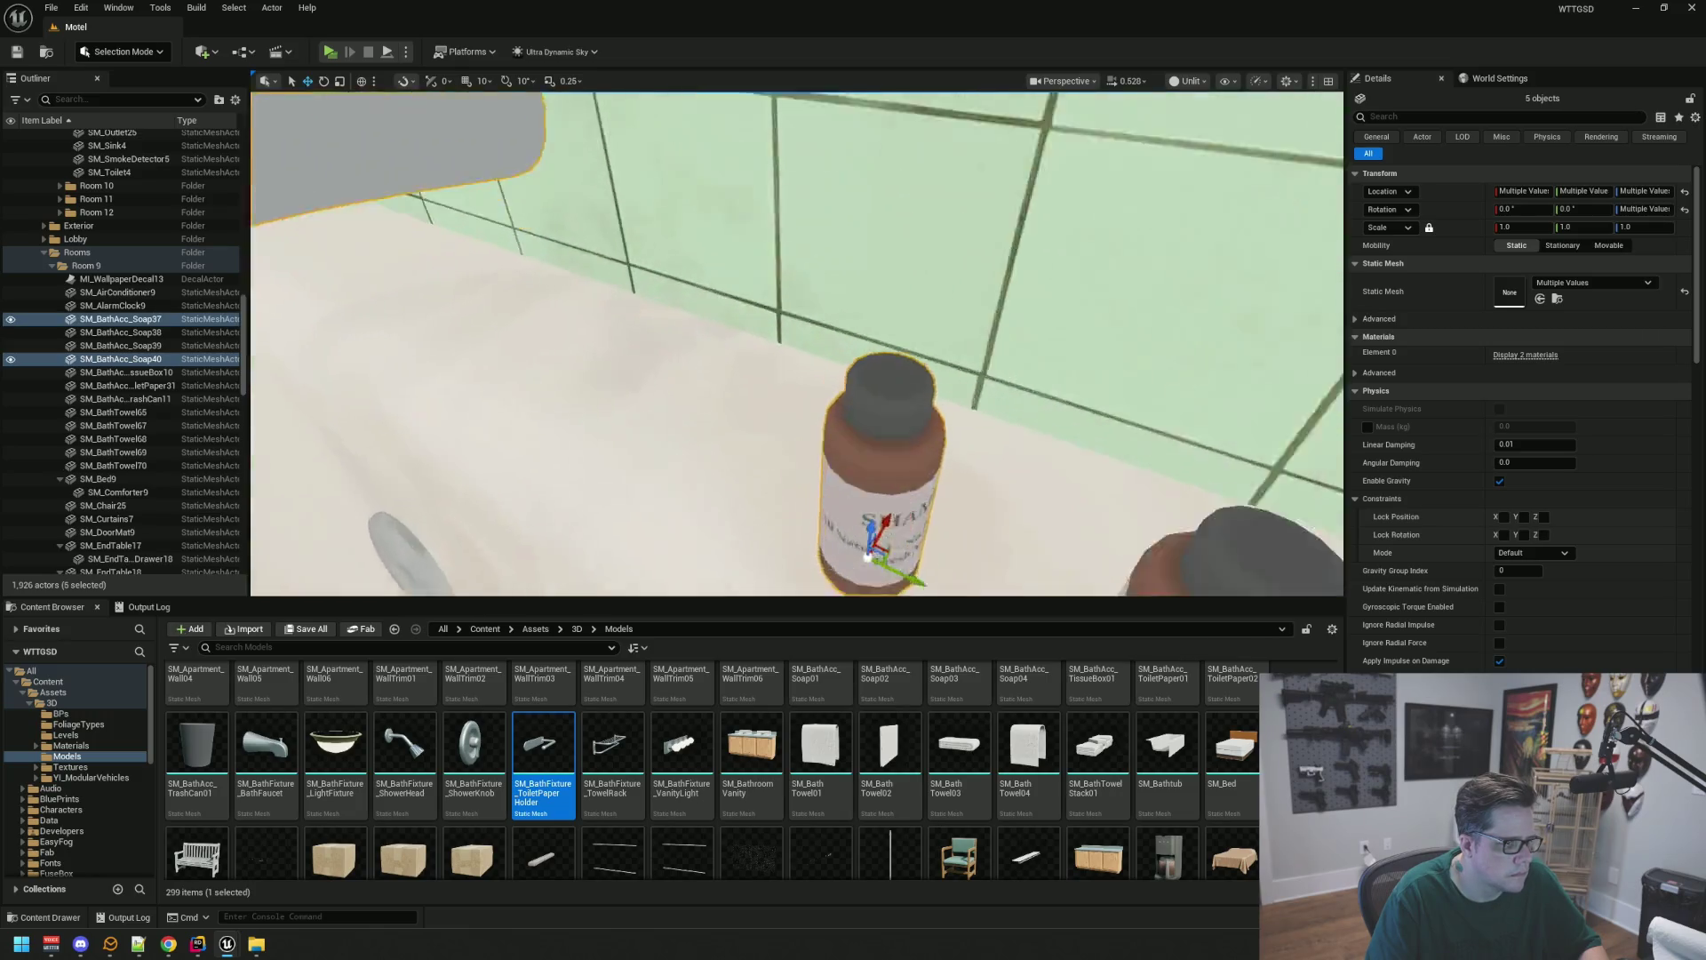
ctrl+click(880, 400)
ctrl+click(1080, 480)
scroll(1080, 479, down, 10)
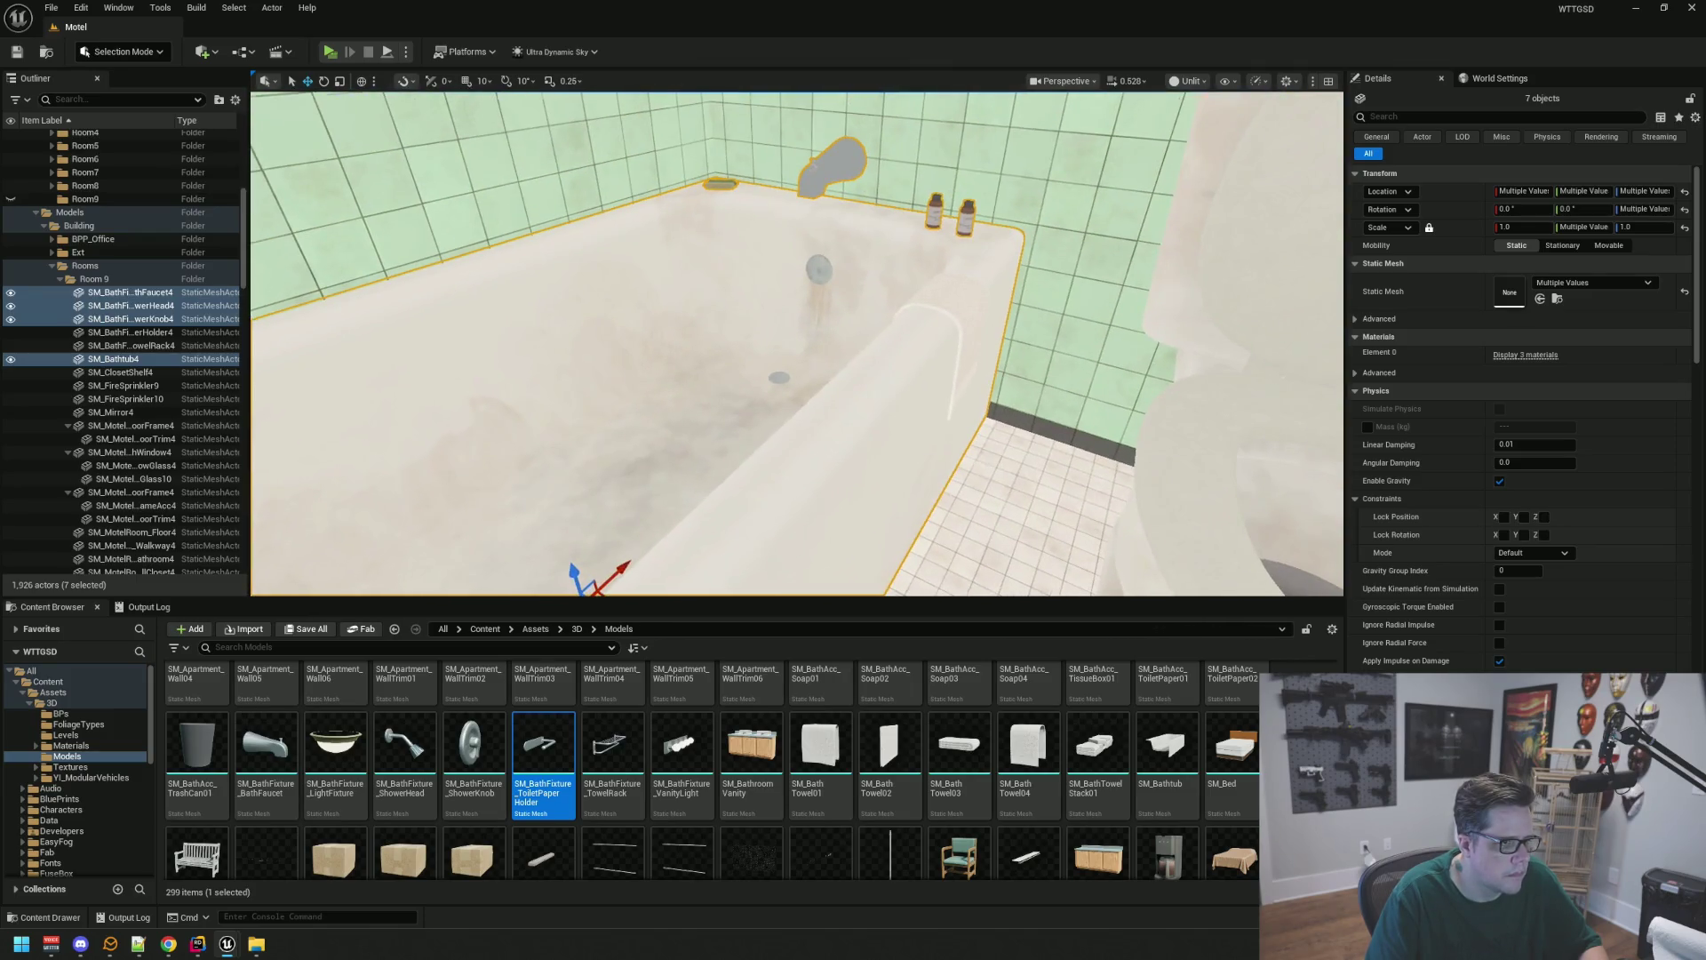
drag(873, 452, 872, 452)
Add the tub towel, shower rod and curtain, move them into Bathroom, and hide the folder
ctrl+click(668, 433)
drag(668, 432, 895, 469)
ctrl+click(864, 355)
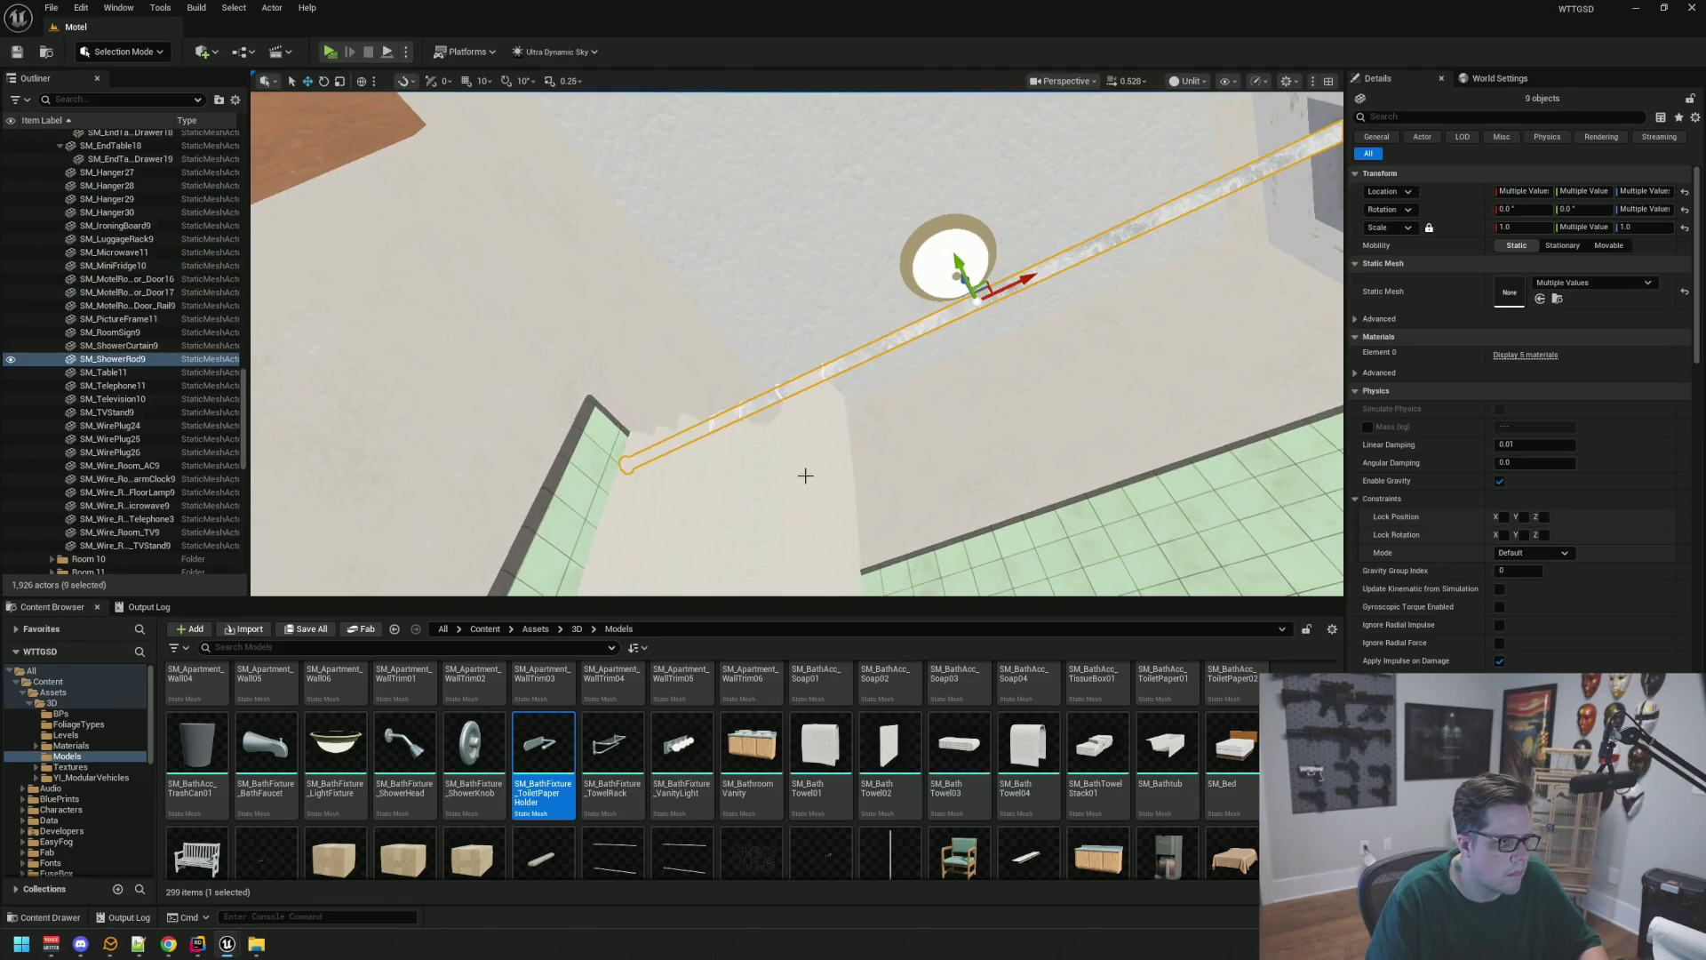
ctrl+click(803, 476)
mouse_move(149, 327)
mouse_down()
mouse_move(185, 259)
mouse_move(88, 313)
mouse_move(140, 278)
mouse_move(101, 194)
mouse_move(60, 194)
mouse_up()
click(60, 188)
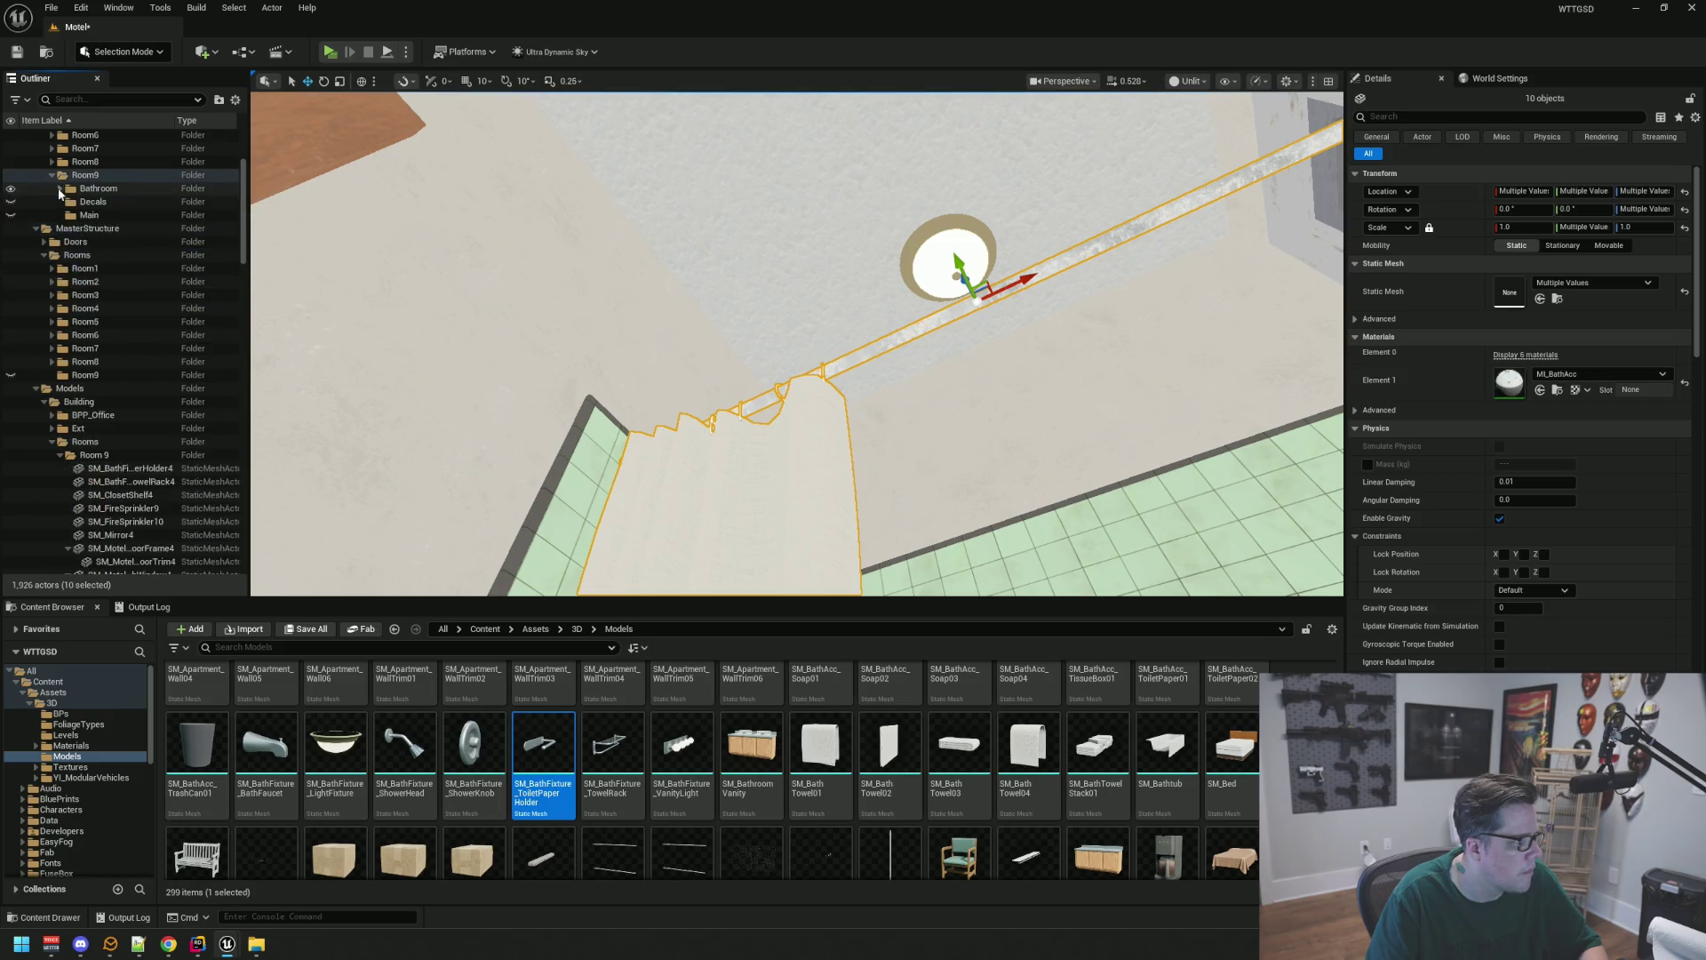
click(11, 189)
Select the toilet, trash can, toilet paper holder, sink and sink soap
mouse_move(835, 231)
mouse_down()
mouse_move(839, 400)
mouse_move(839, 284)
mouse_move(799, 395)
mouse_move(871, 373)
mouse_move(772, 382)
mouse_up()
click(728, 398)
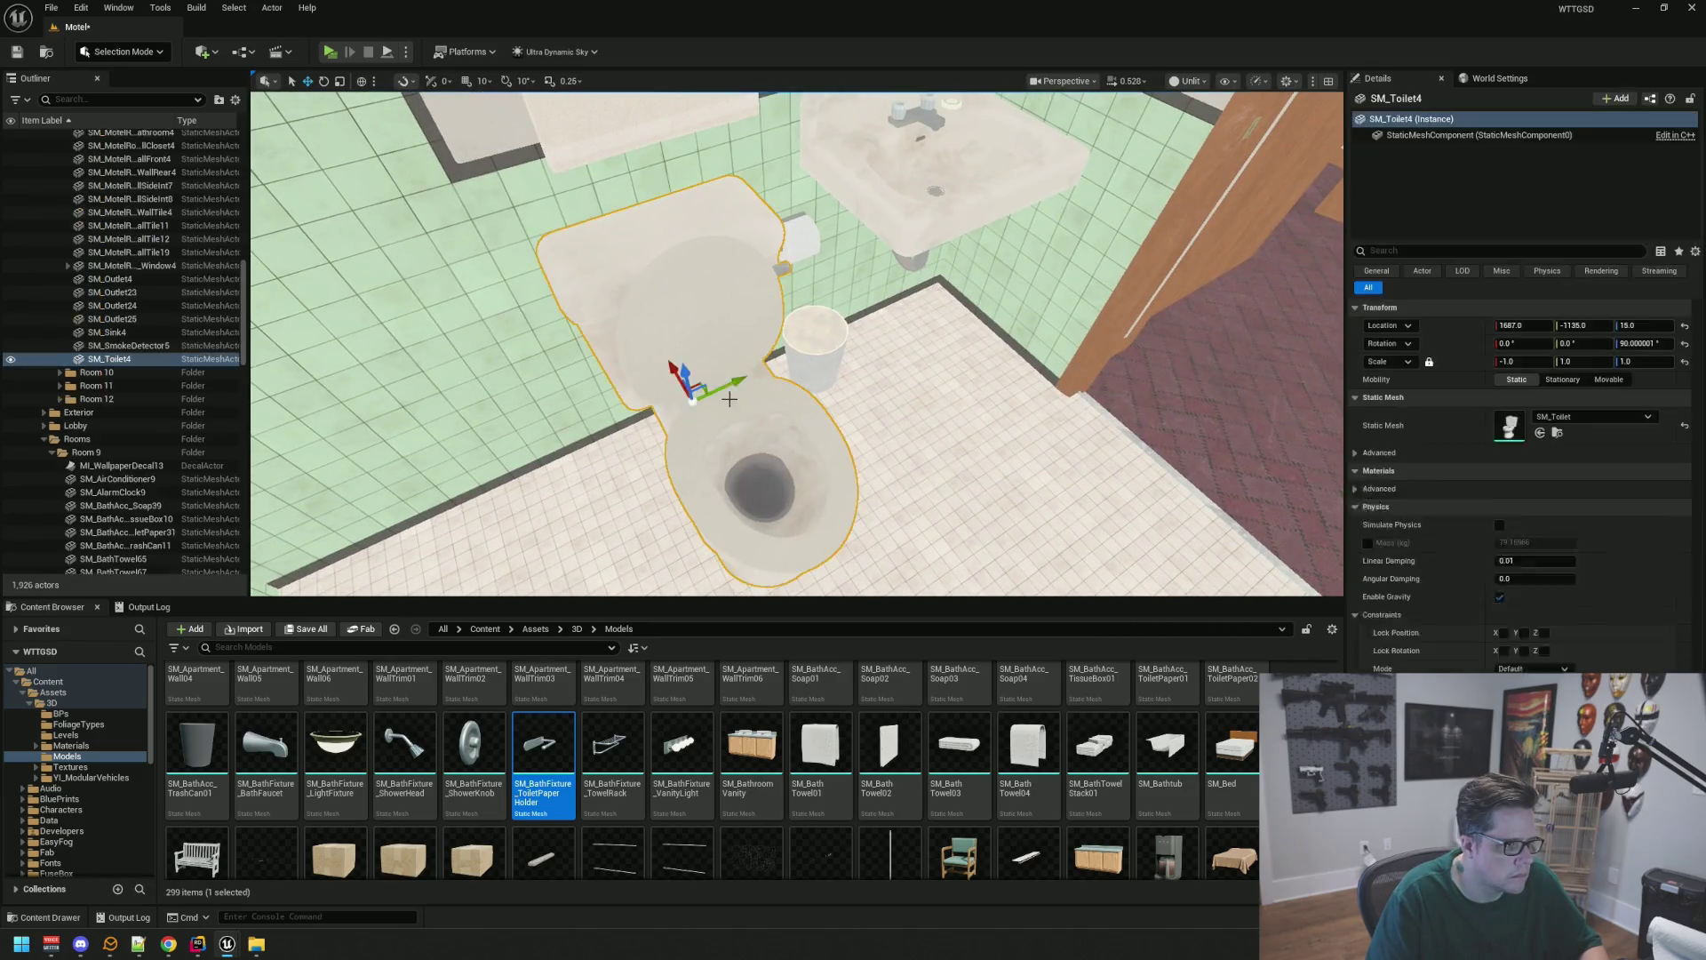
ctrl+click(833, 355)
mouse_move(928, 376)
mouse_down()
mouse_move(782, 308)
mouse_move(799, 294)
mouse_move(851, 344)
mouse_up()
ctrl+click(823, 320)
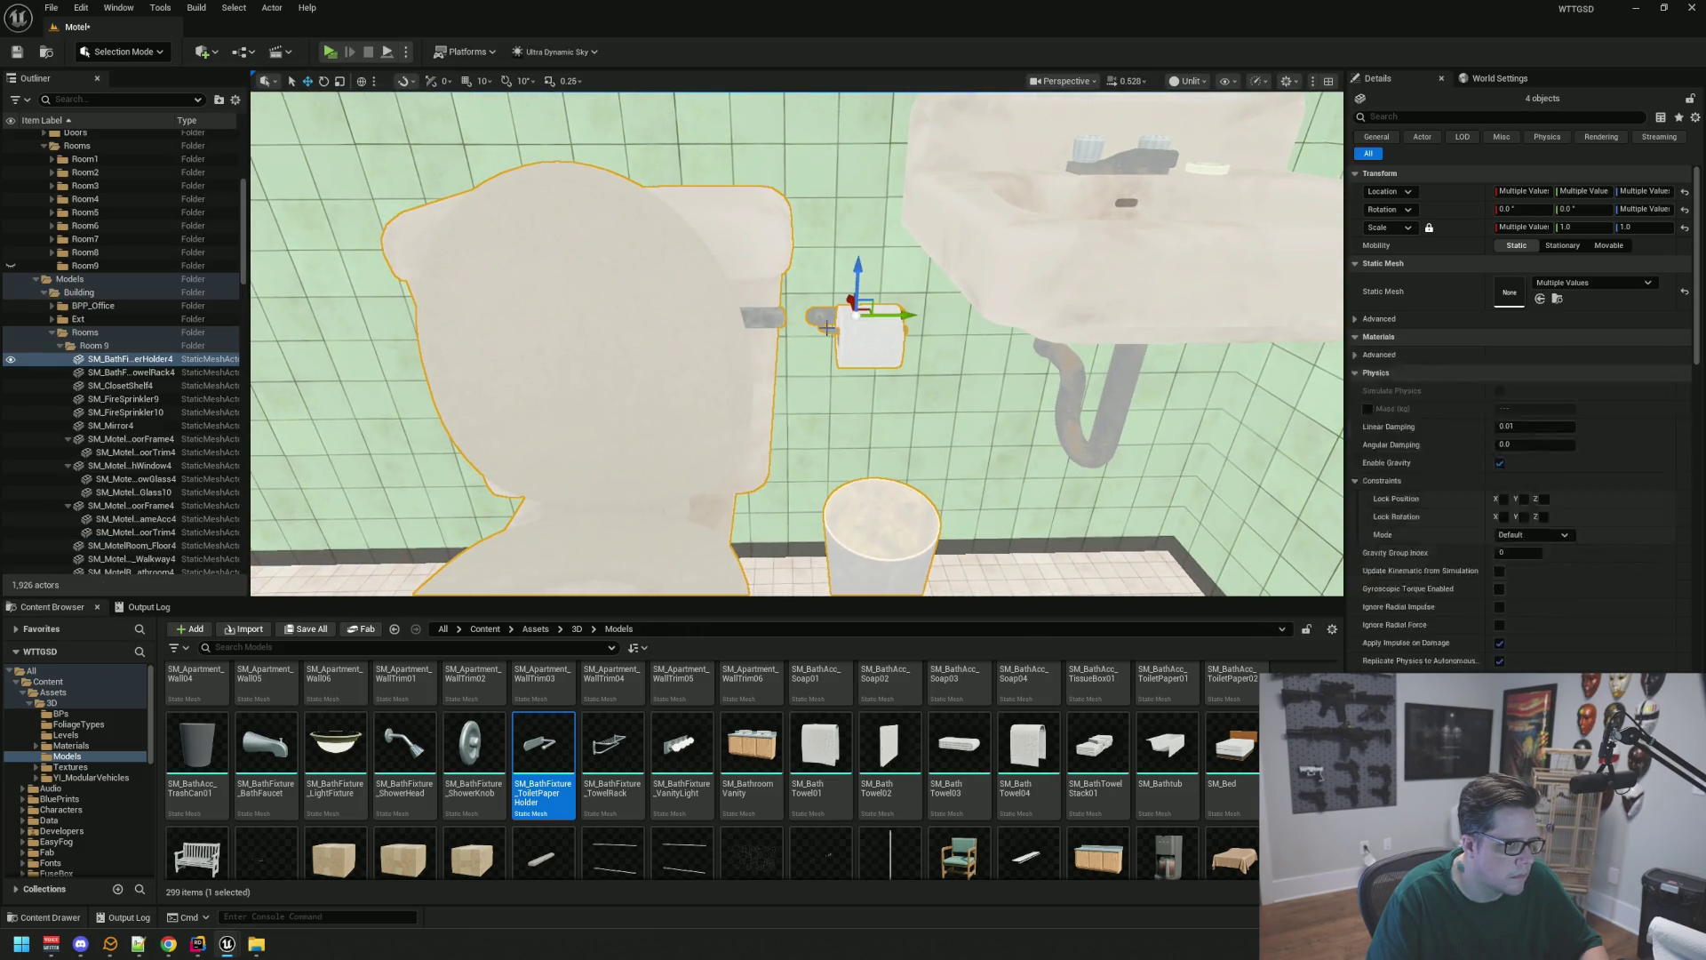
ctrl+click(1065, 375)
drag(922, 312, 938, 266)
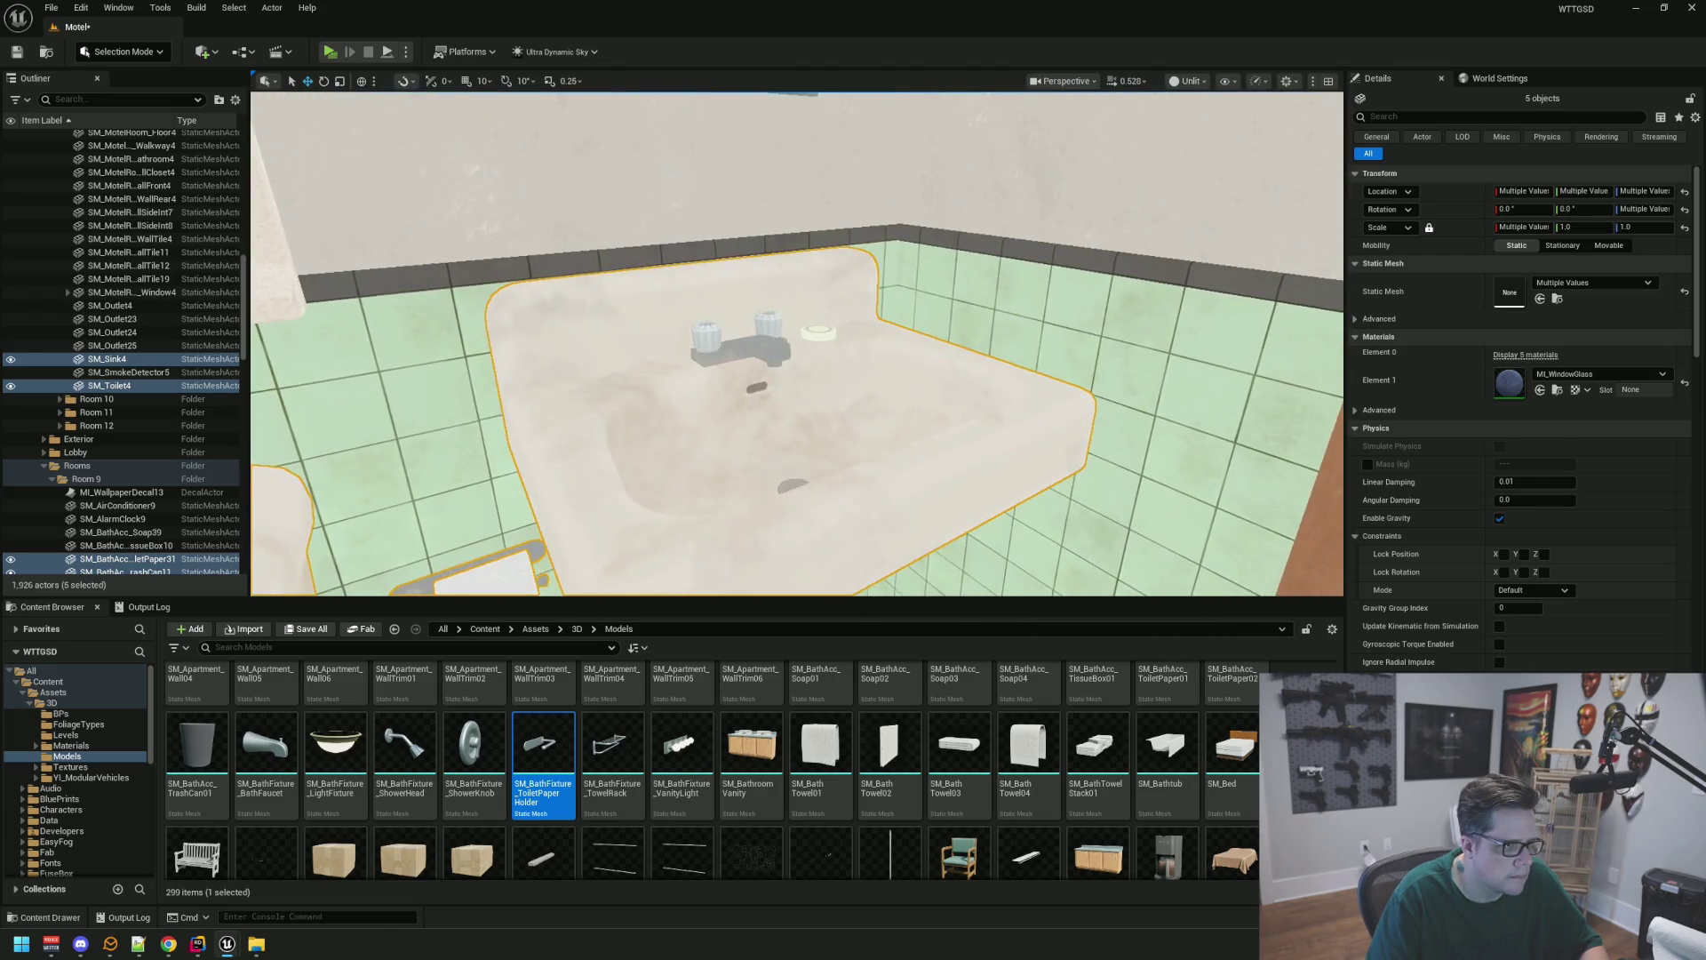
ctrl+click(824, 334)
mouse_move(824, 334)
mouse_down()
mouse_move(827, 301)
mouse_move(826, 385)
mouse_move(876, 445)
mouse_move(875, 484)
mouse_move(874, 466)
mouse_move(914, 462)
mouse_move(873, 437)
mouse_move(876, 404)
mouse_move(742, 454)
mouse_move(807, 437)
mouse_move(826, 356)
mouse_move(804, 360)
mouse_up()
Add the mirror, towels, towel rack and tissue box, then drop the selection into Room9/Bathroom
ctrl+click(826, 385)
ctrl+click(828, 409)
ctrl+click(882, 306)
ctrl+click(797, 477)
ctrl+click(731, 330)
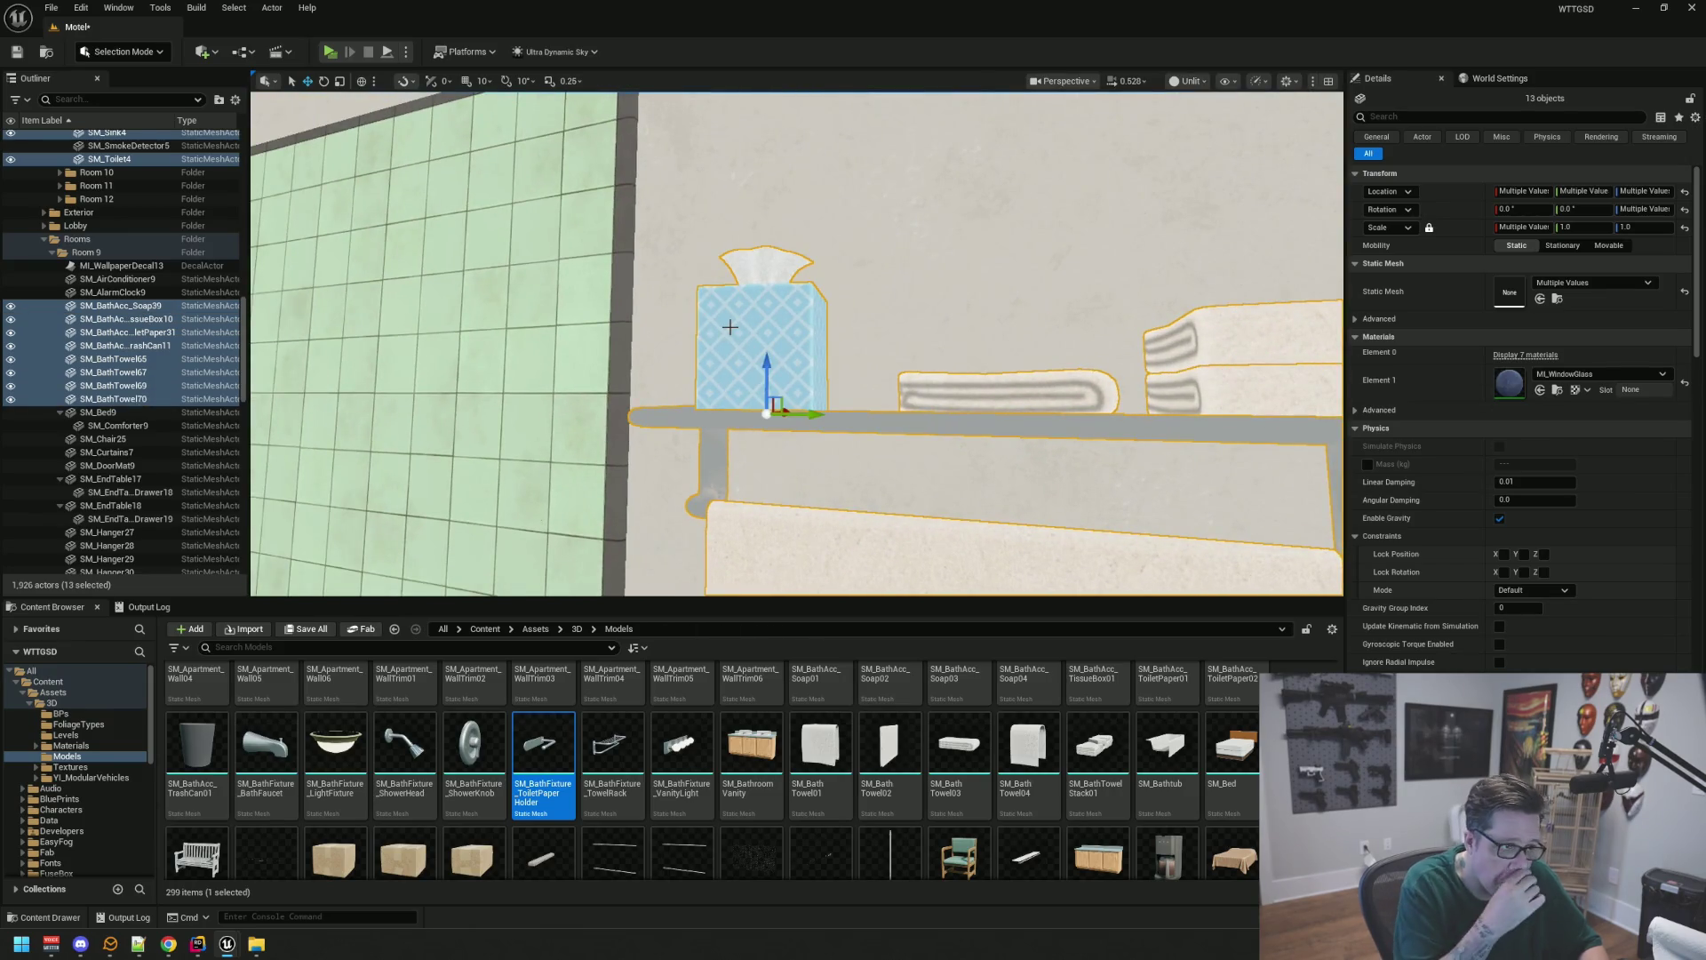
mouse_move(731, 327)
mouse_down()
mouse_move(738, 347)
mouse_move(791, 355)
mouse_move(787, 409)
mouse_move(647, 267)
mouse_up()
scroll(137, 318, down, 15)
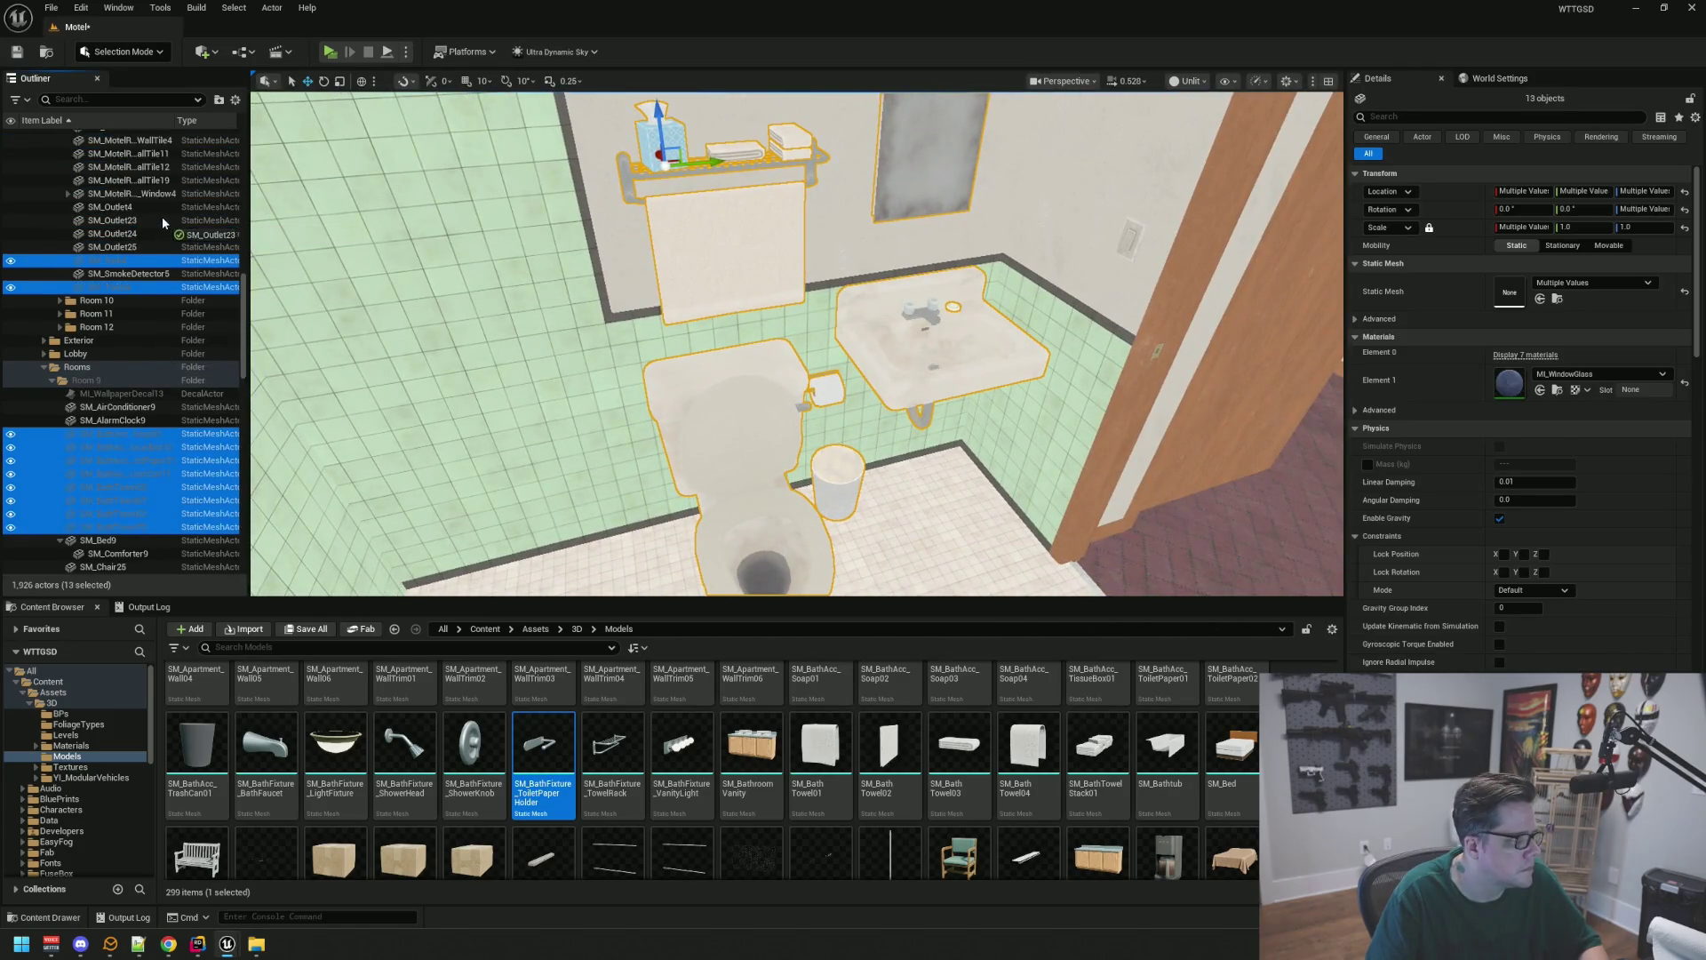
mouse_move(168, 177)
mouse_down()
mouse_move(167, 160)
mouse_move(218, 203)
mouse_move(119, 334)
mouse_move(99, 274)
mouse_up()
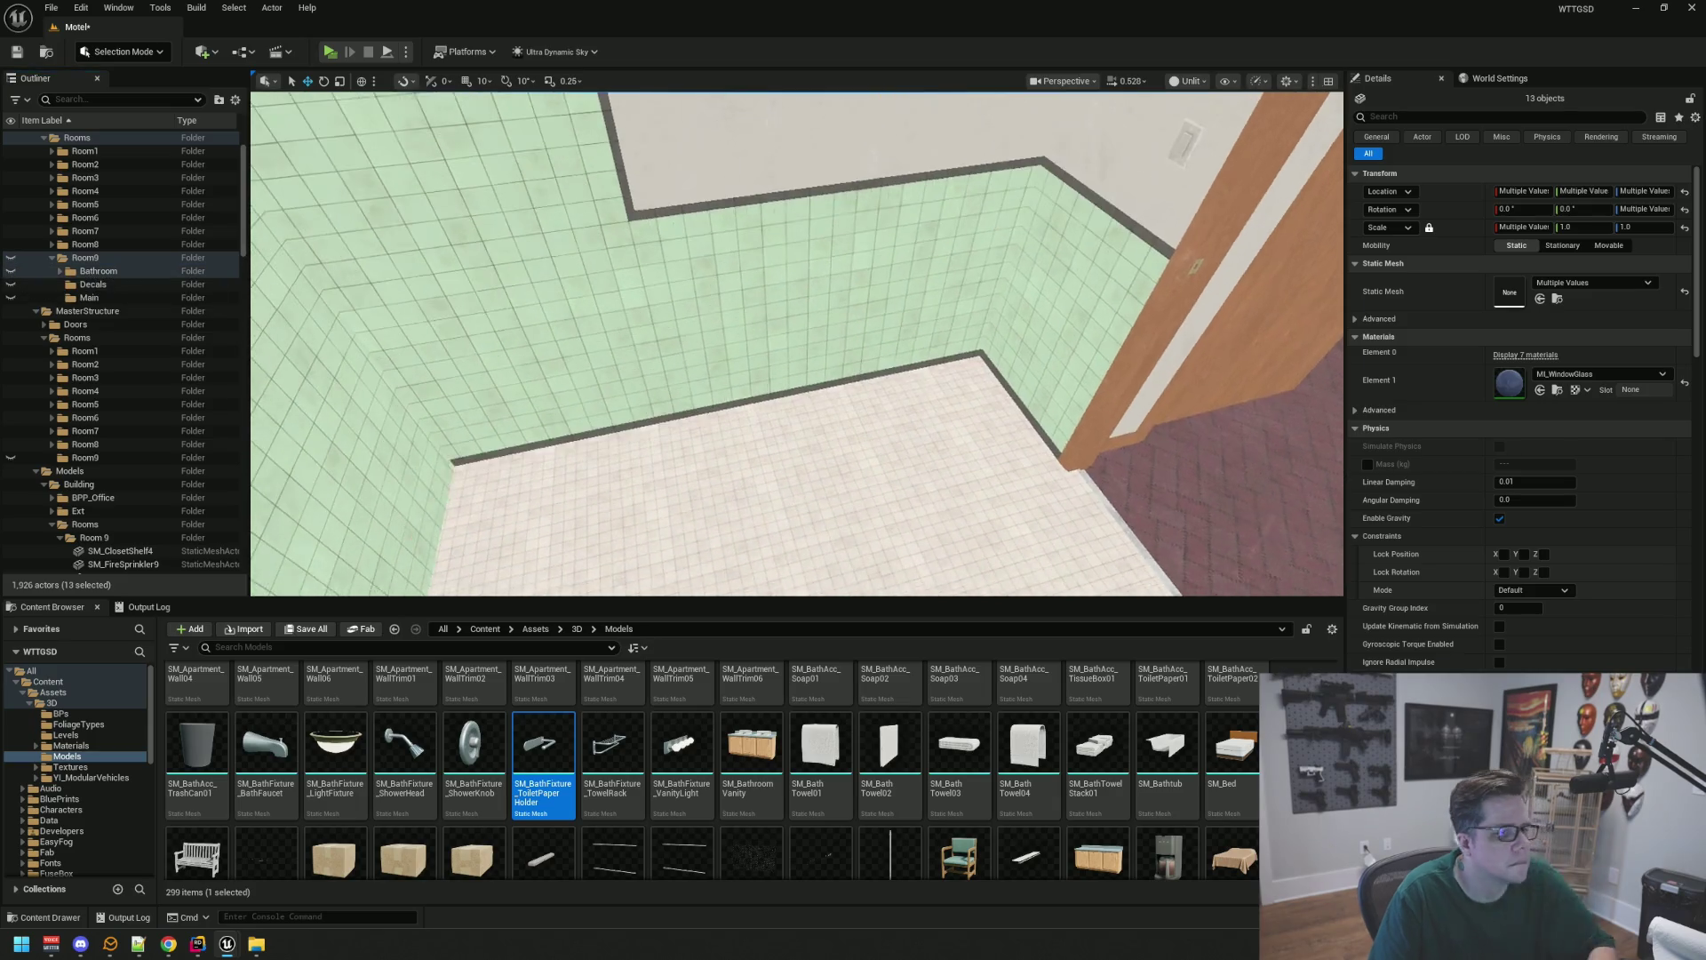
Fly the view to the AC unit wall and save the Motel level
key(Escape)
key(w)
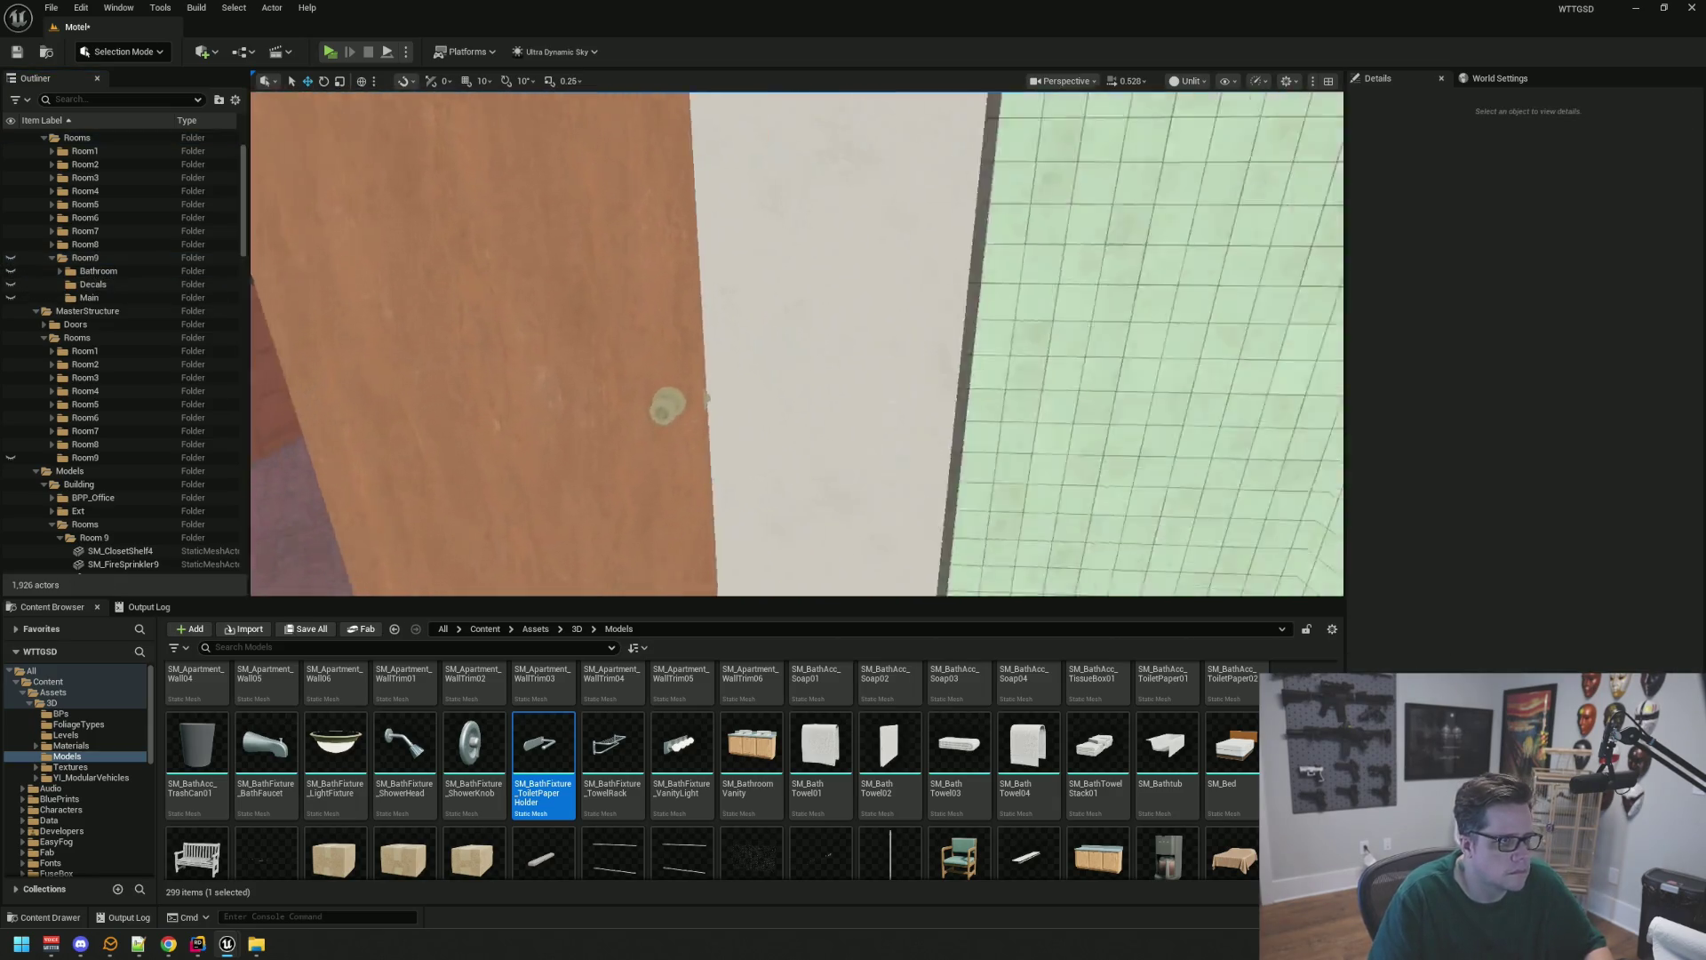
key(s)
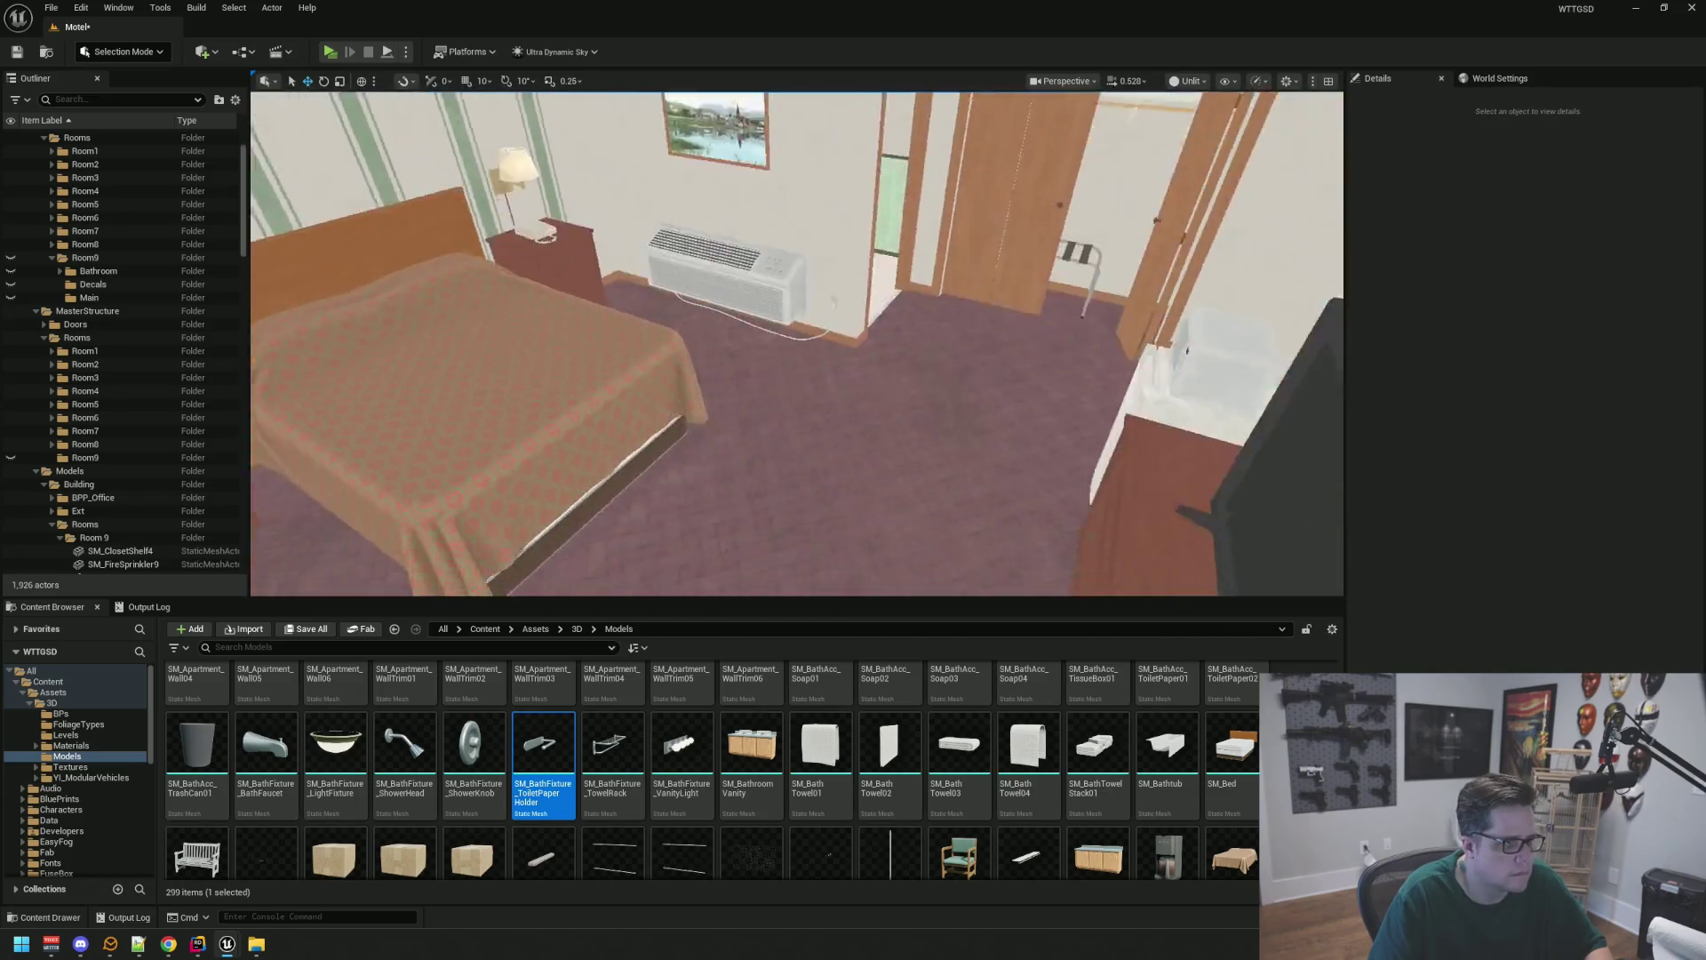
key(ctrl+s)
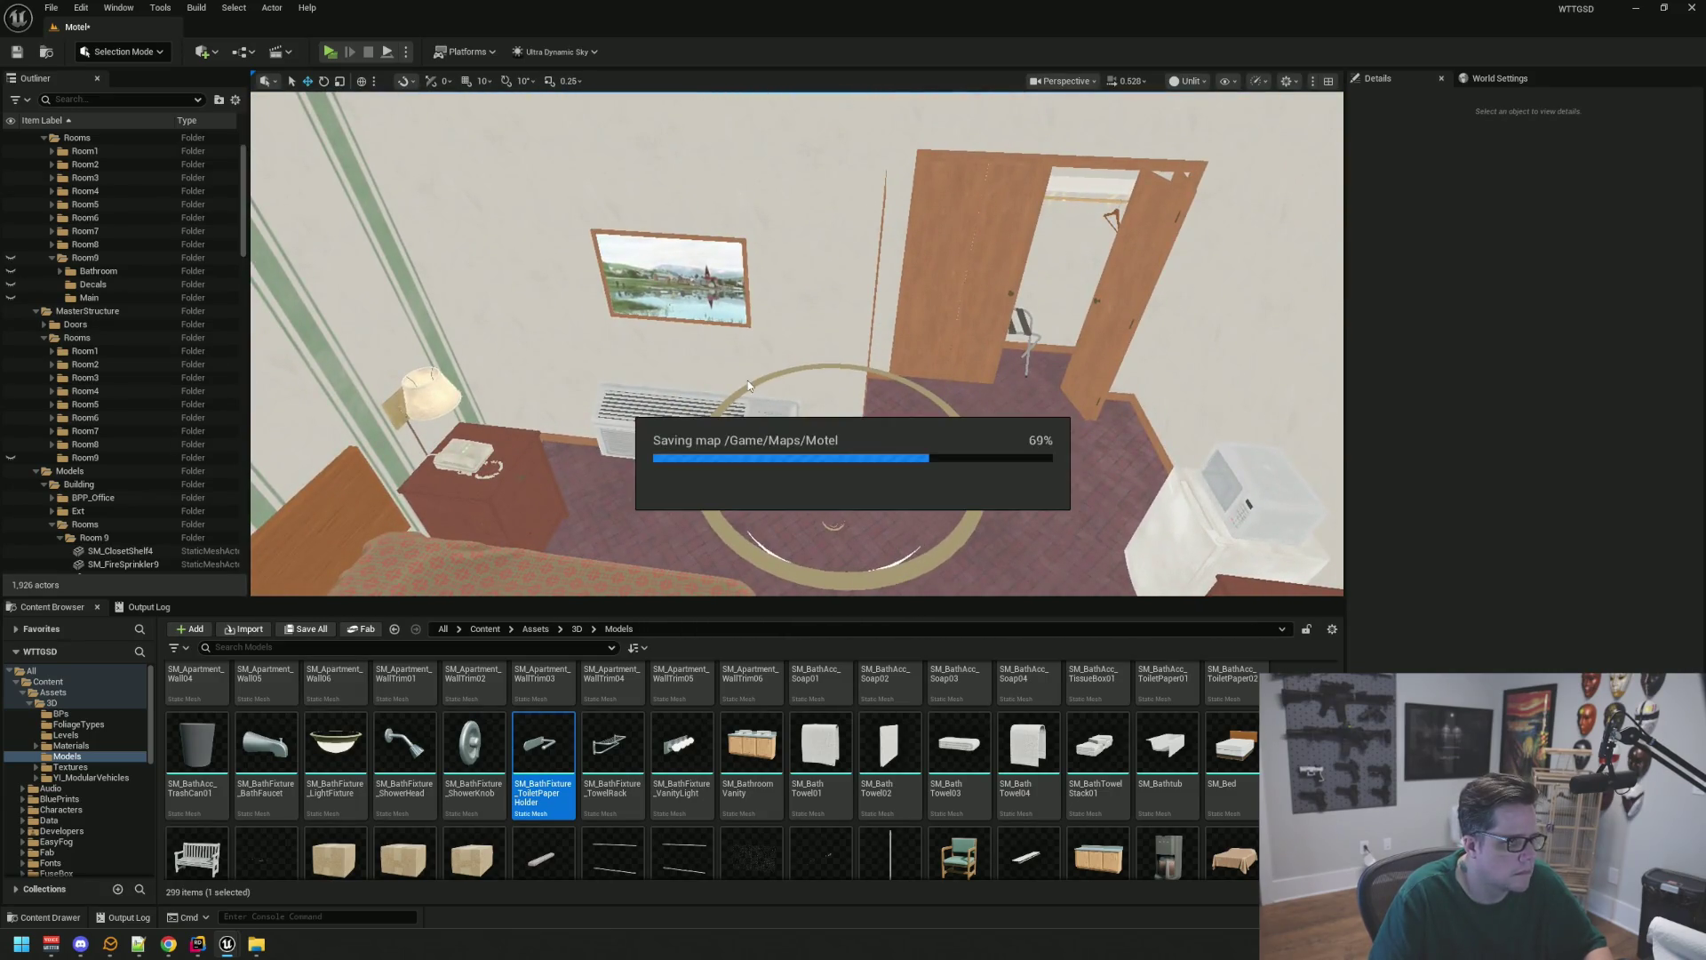
key(w)
Move the 35 Room 9 props, SM_AirConditioner9 through SM_Wire_Room_TVStand9, into Room9/Main
click(700, 353)
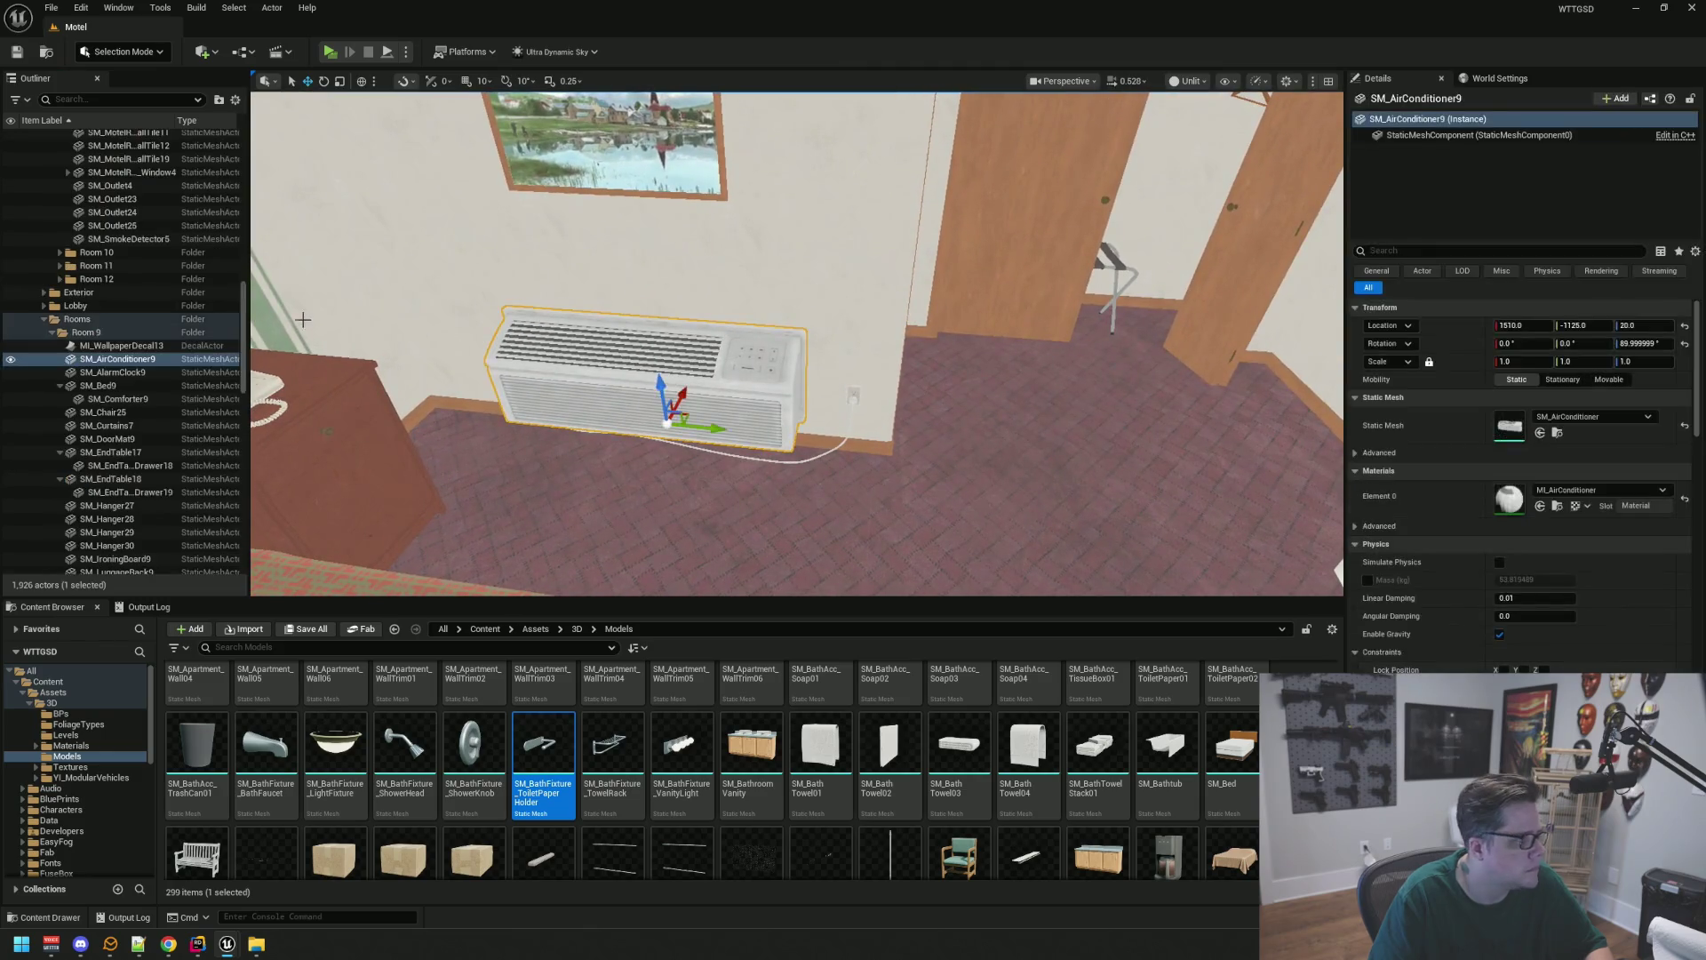
click(61, 386)
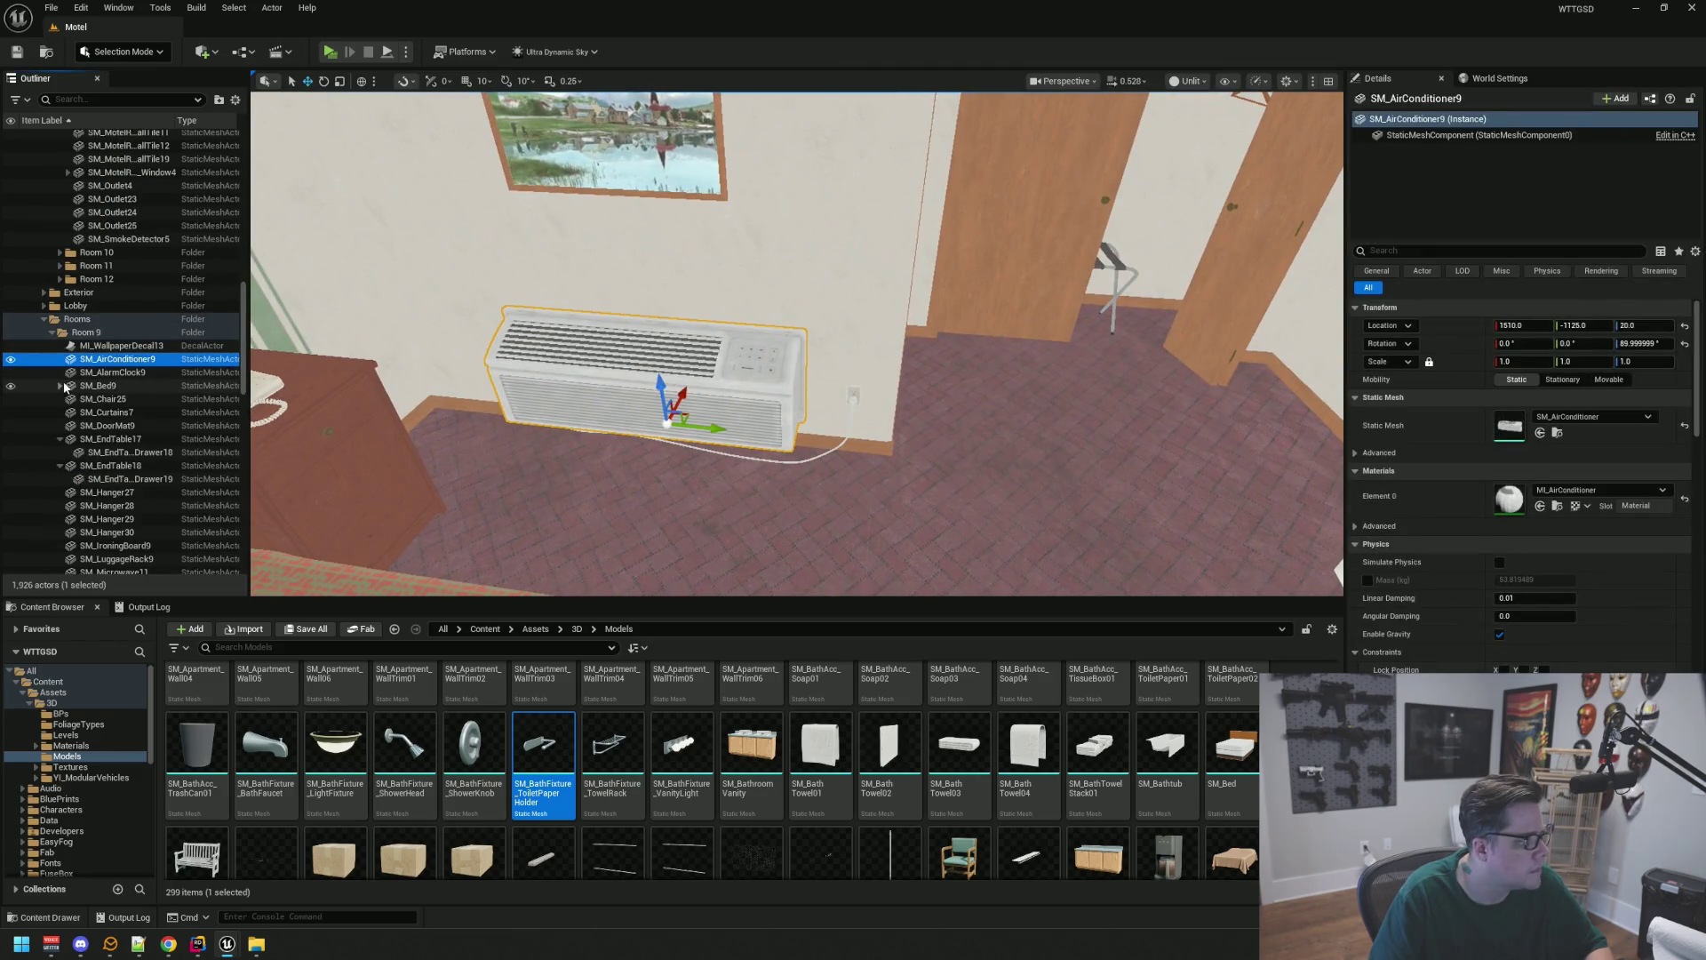
click(60, 439)
click(61, 453)
scroll(133, 345, down, 1)
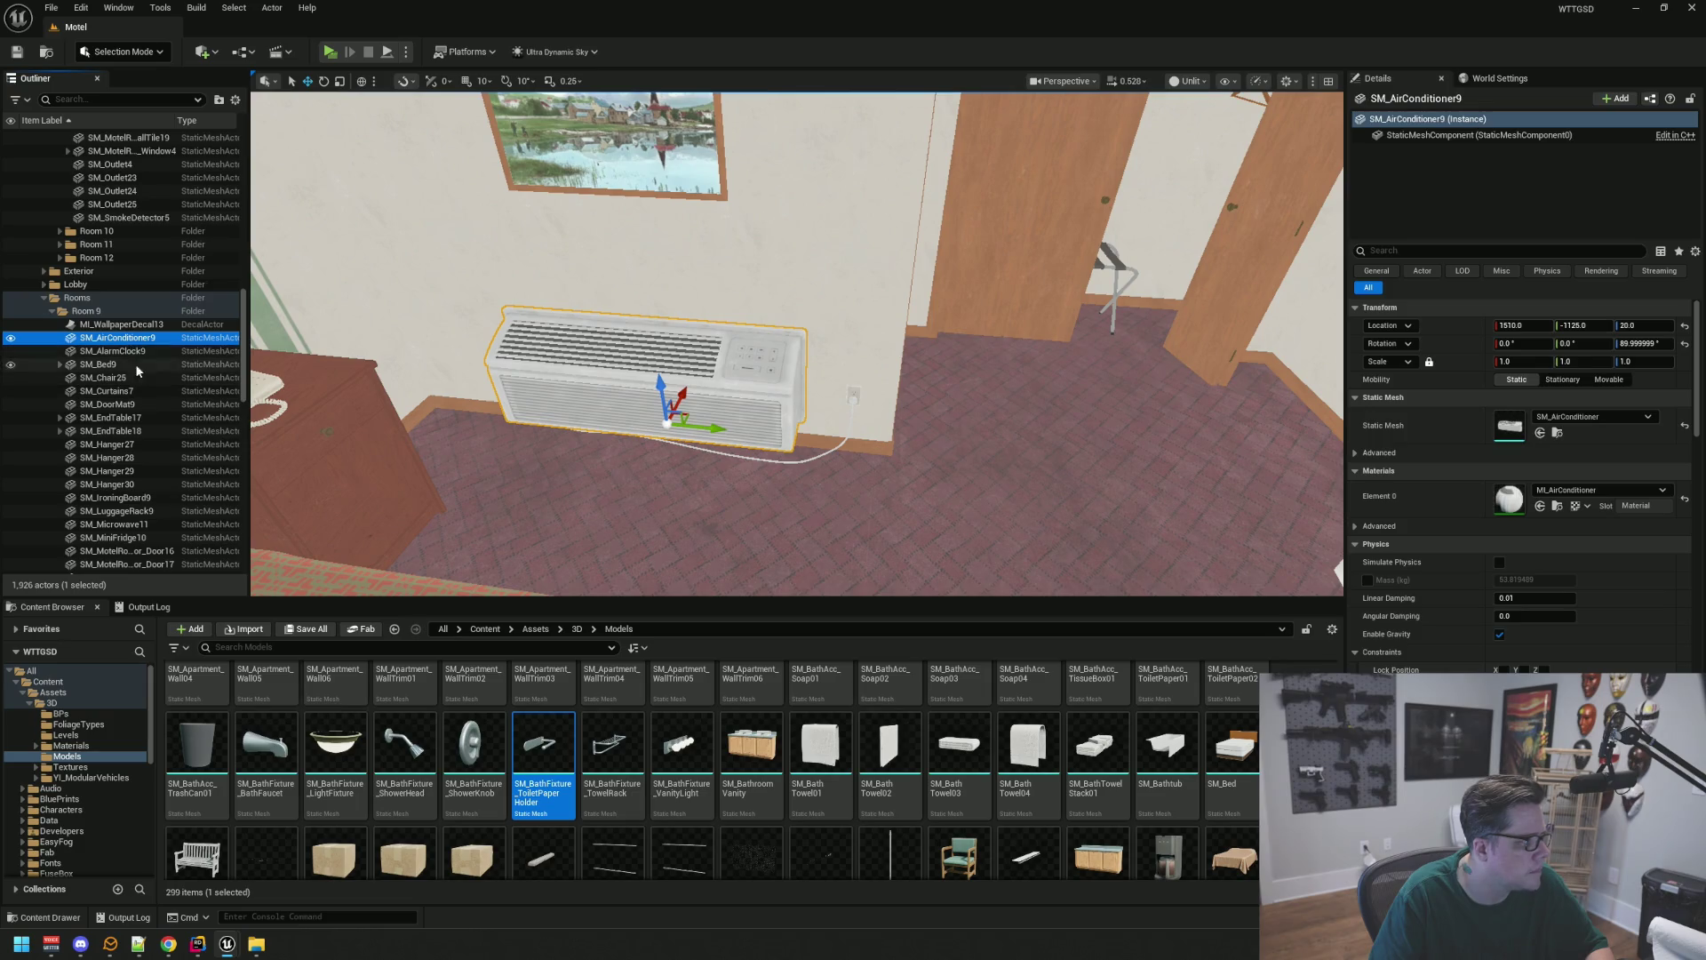
scroll(135, 364, down, 10)
shift+click(139, 346)
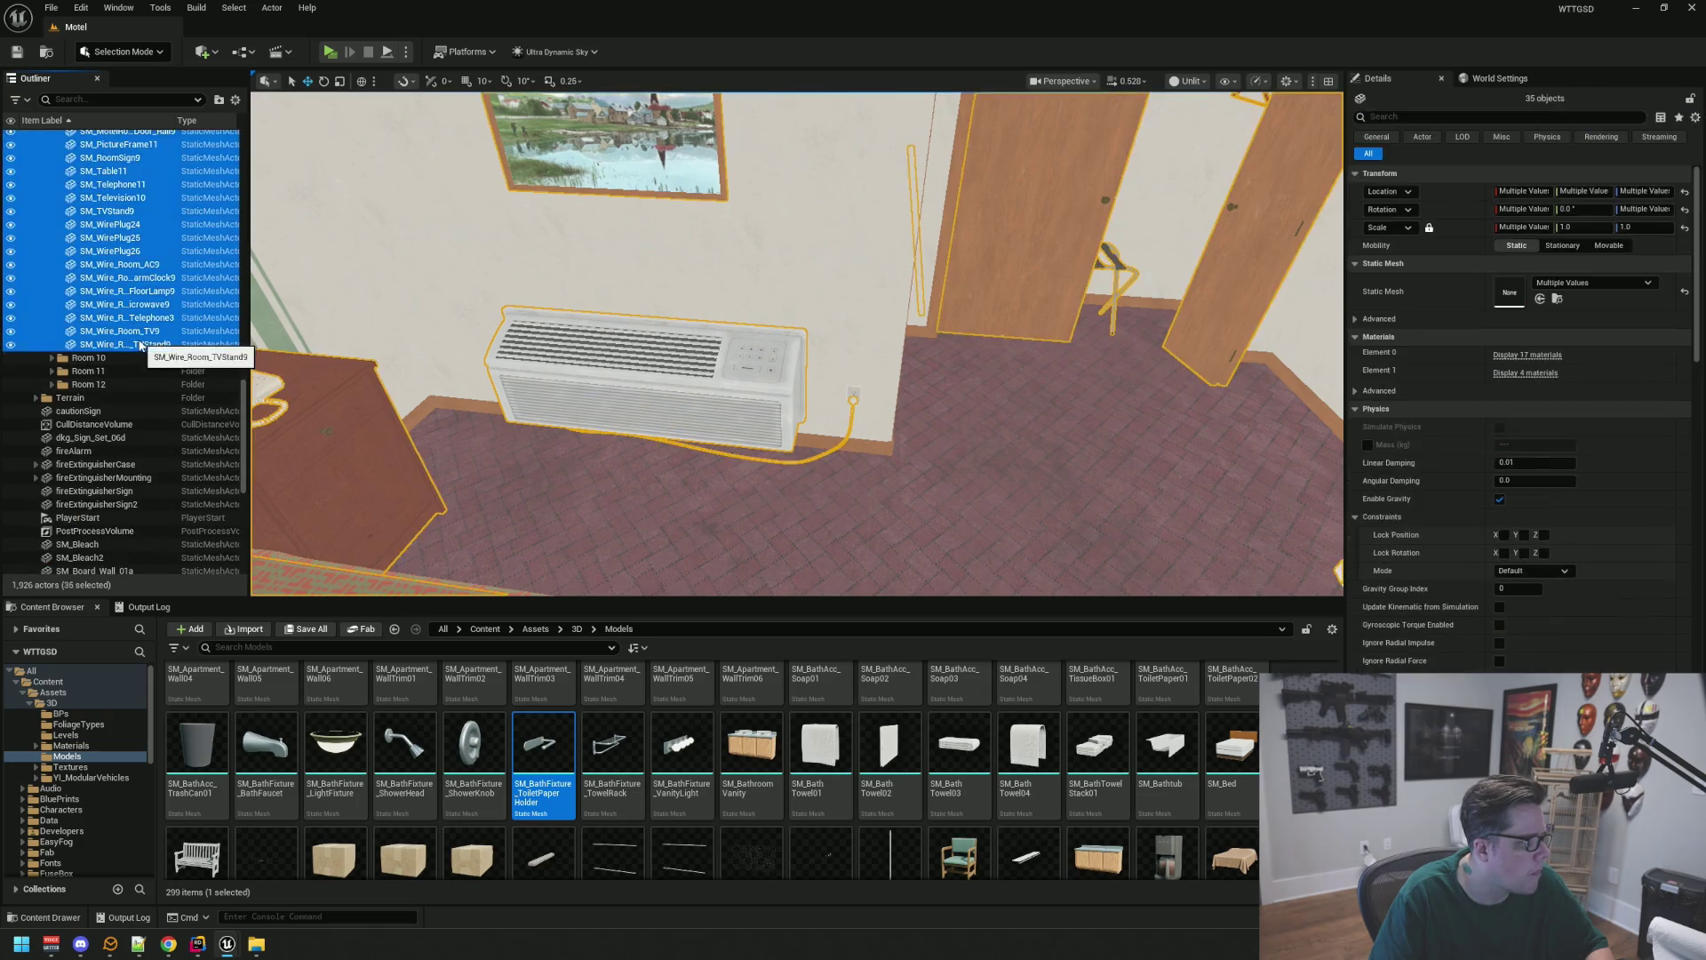
scroll(147, 356, up, 12)
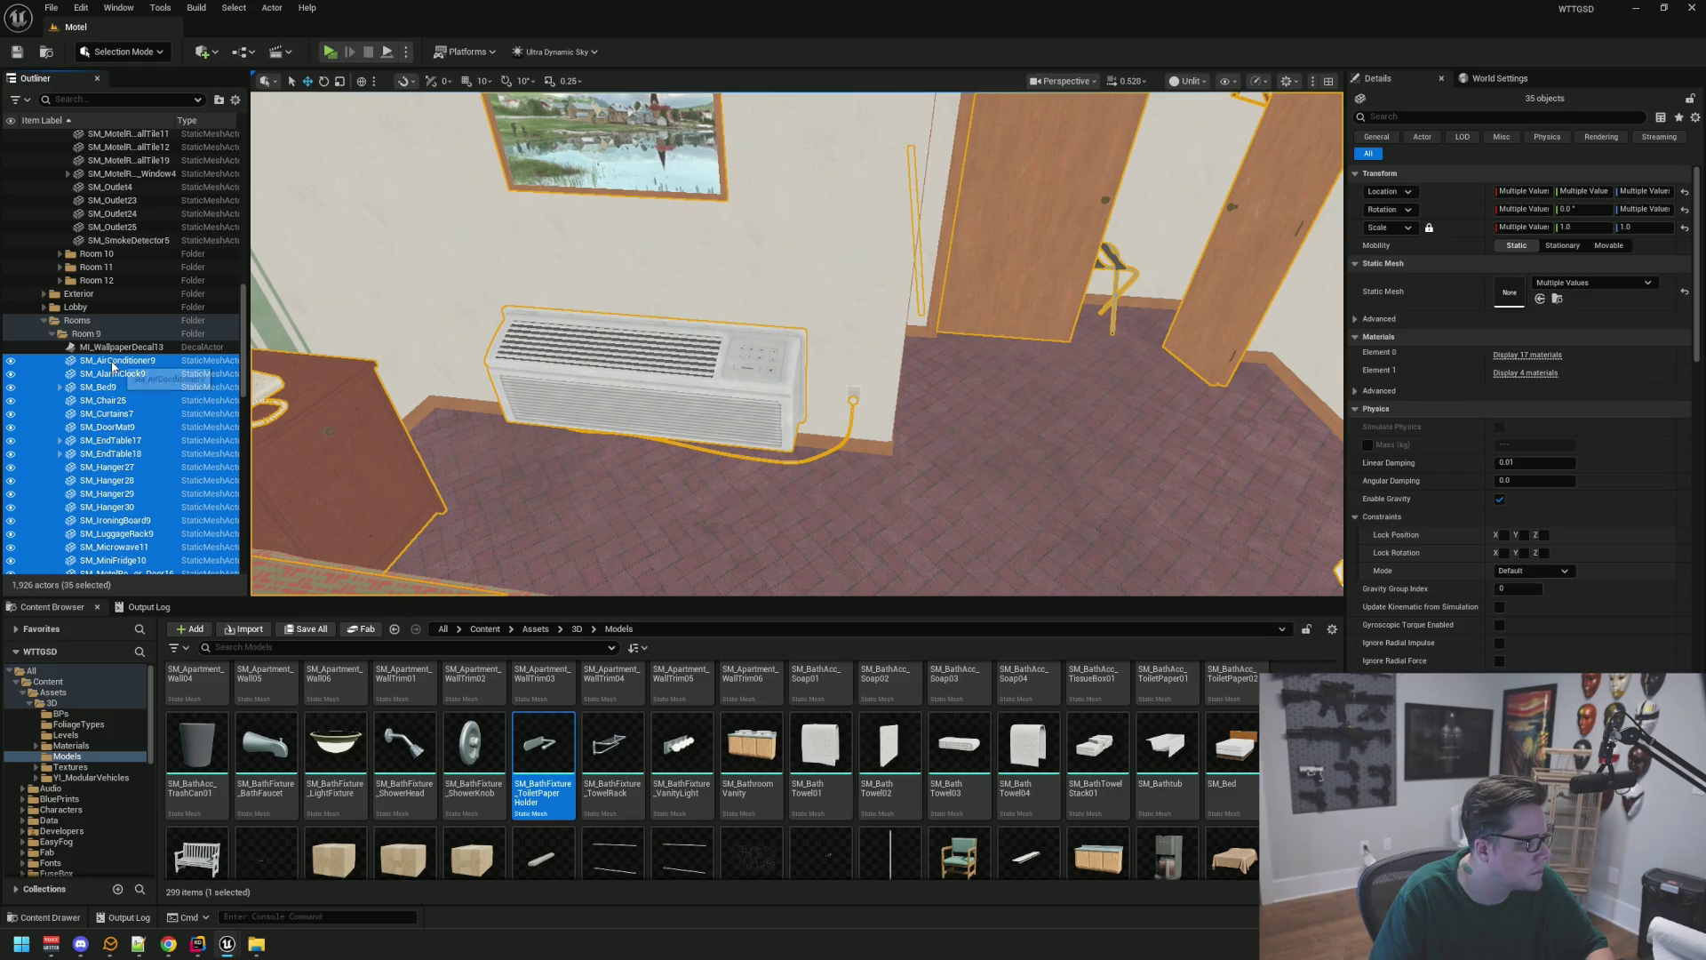
mouse_move(112, 365)
mouse_down()
mouse_move(162, 249)
mouse_move(156, 159)
mouse_move(142, 287)
mouse_move(131, 303)
mouse_move(96, 280)
mouse_up()
scroll(132, 302, up, 5)
click(61, 276)
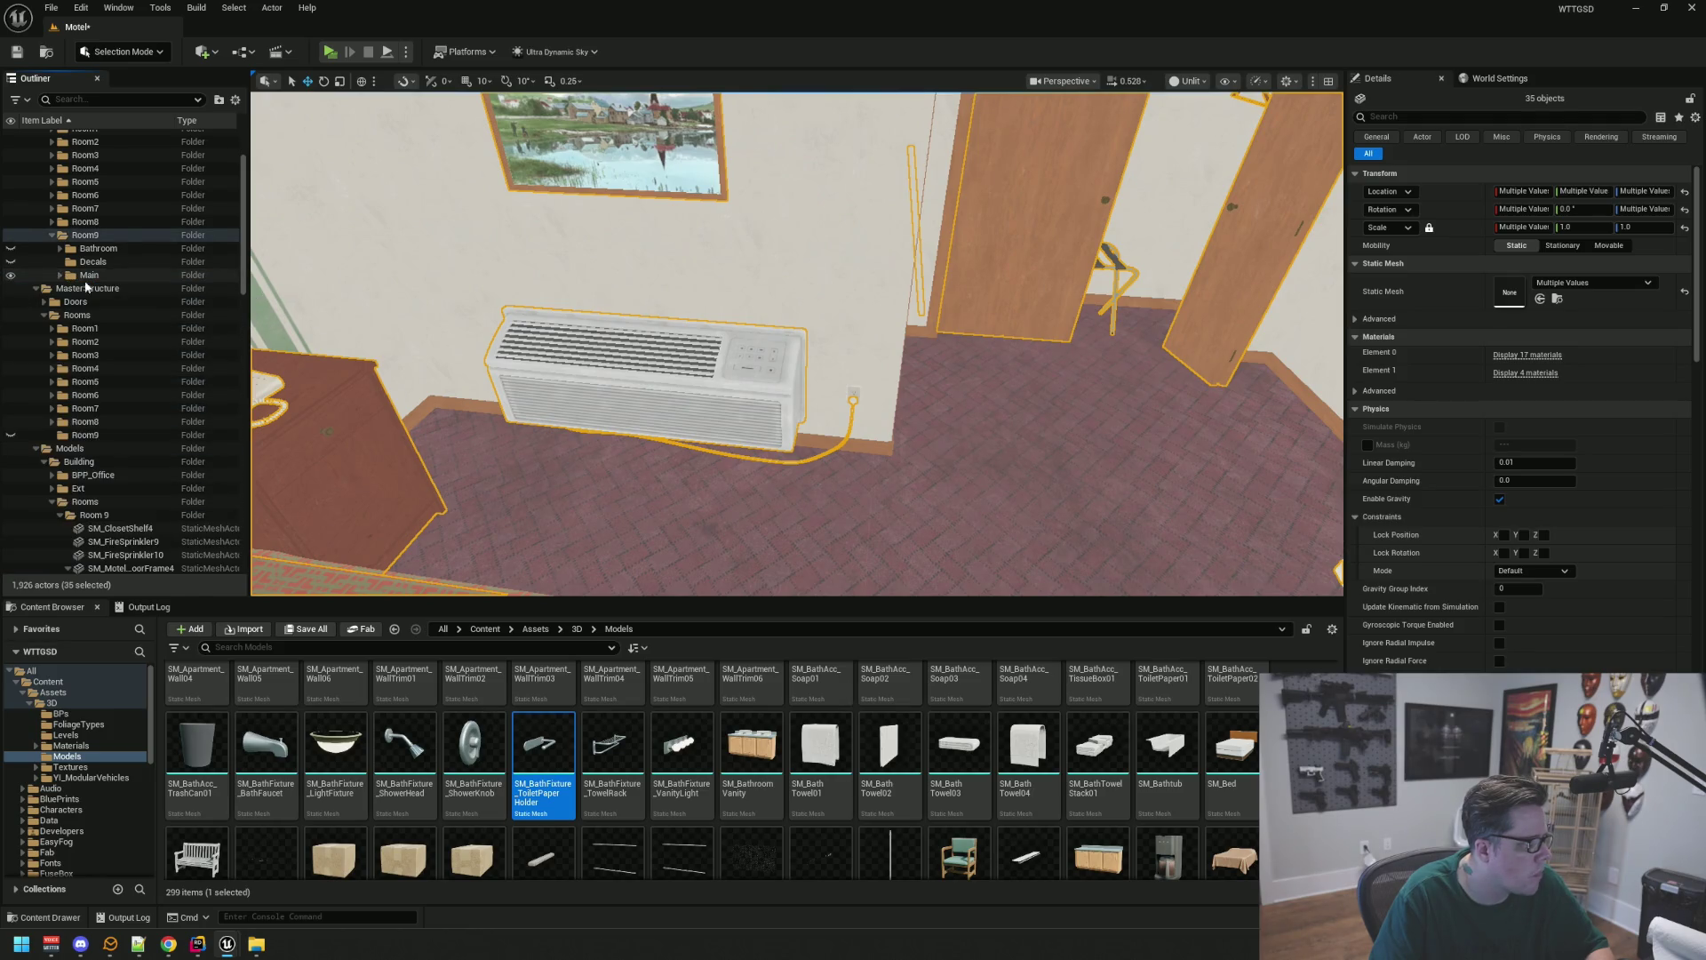
Move the door mat SM_DoorMat9 into the MasterProps Ext folder
key(f)
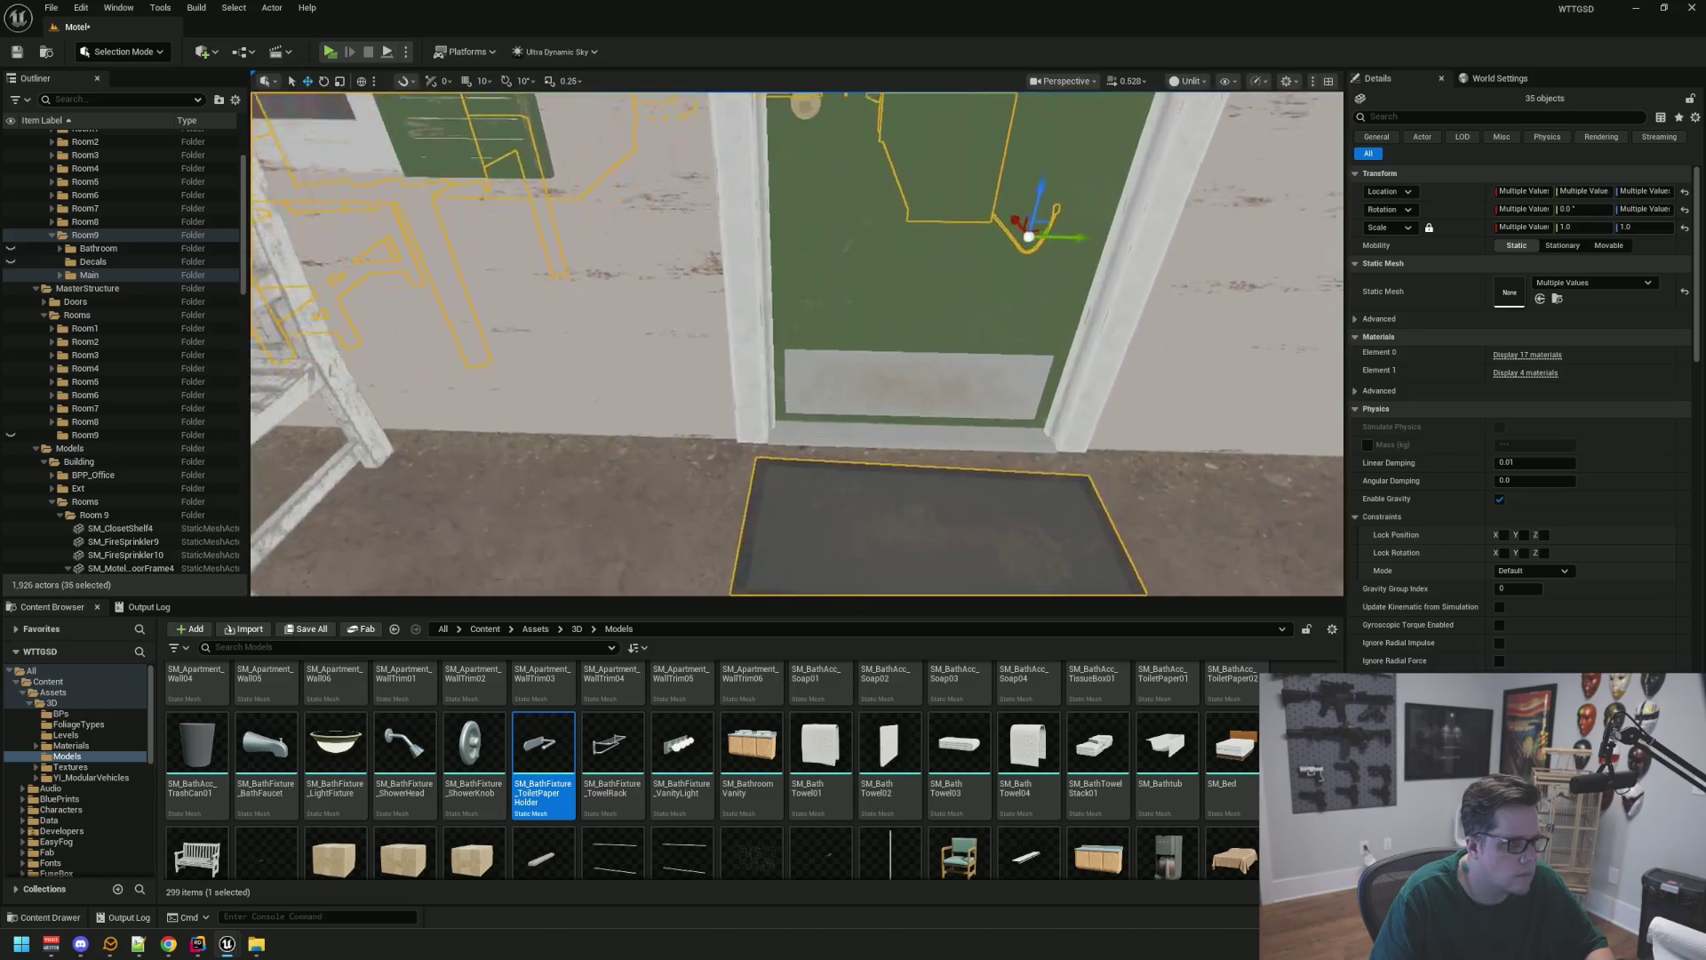
scroll(699, 522, up, 5)
click(700, 522)
mouse_move(133, 362)
mouse_down()
mouse_move(111, 294)
mouse_move(121, 259)
mouse_move(50, 195)
mouse_up()
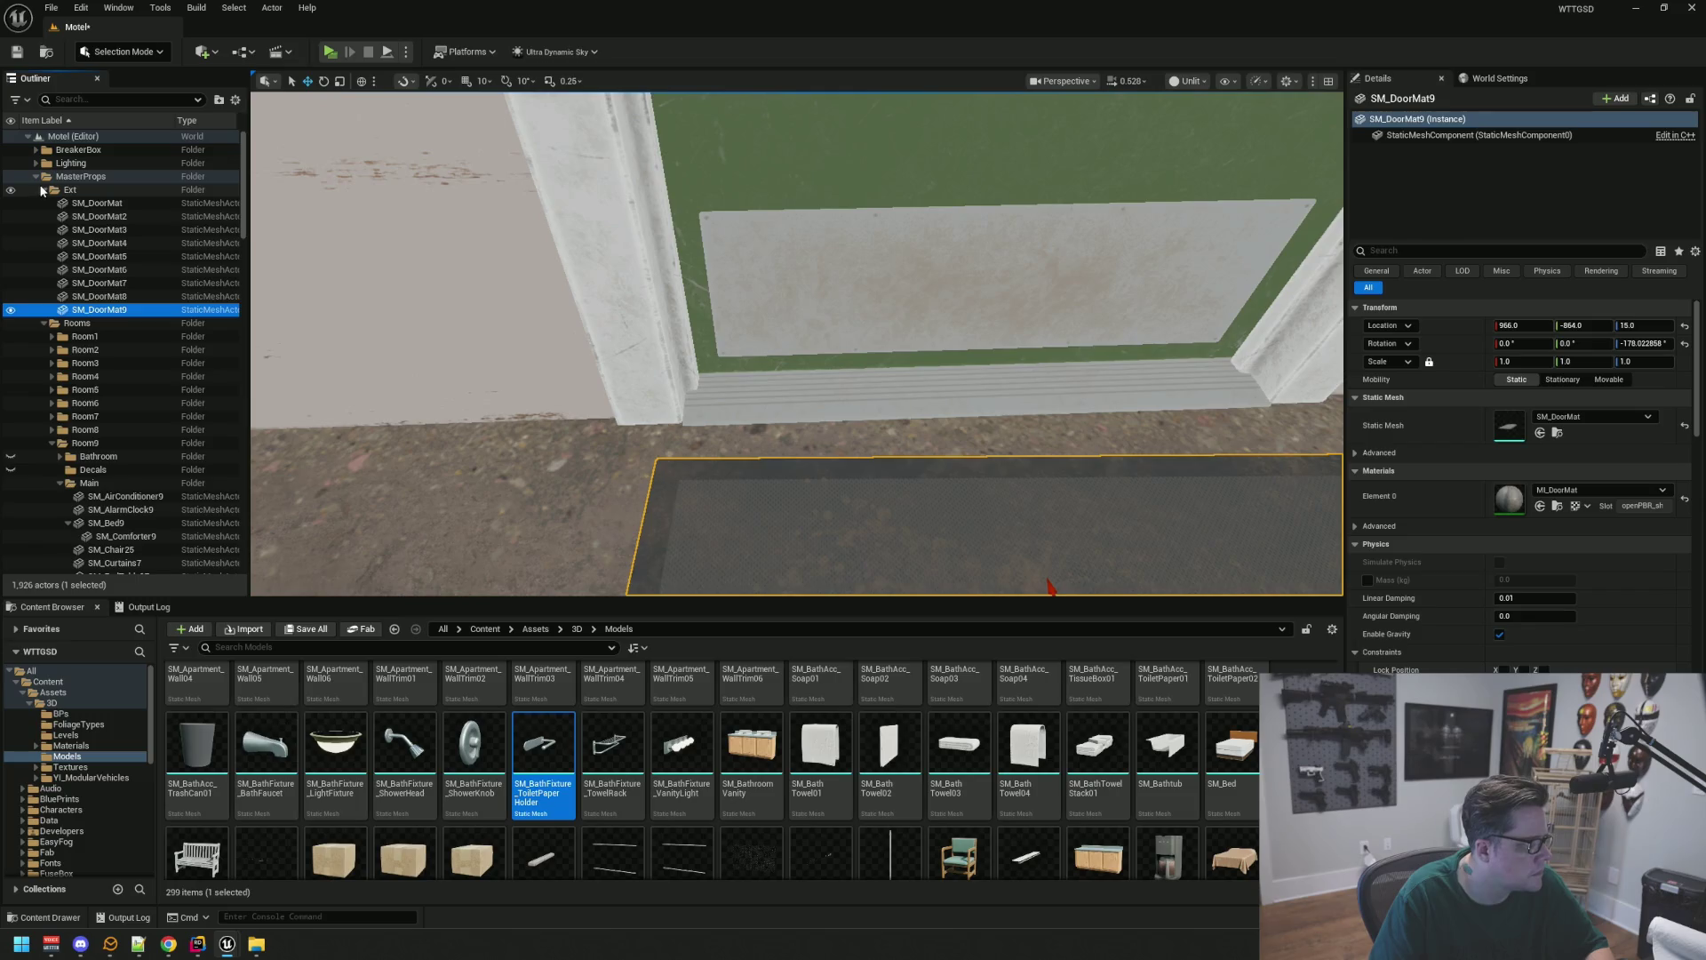
Move the closet shelf and wall outlets into Room9/Main, then hide the Main folder
click(42, 190)
click(59, 363)
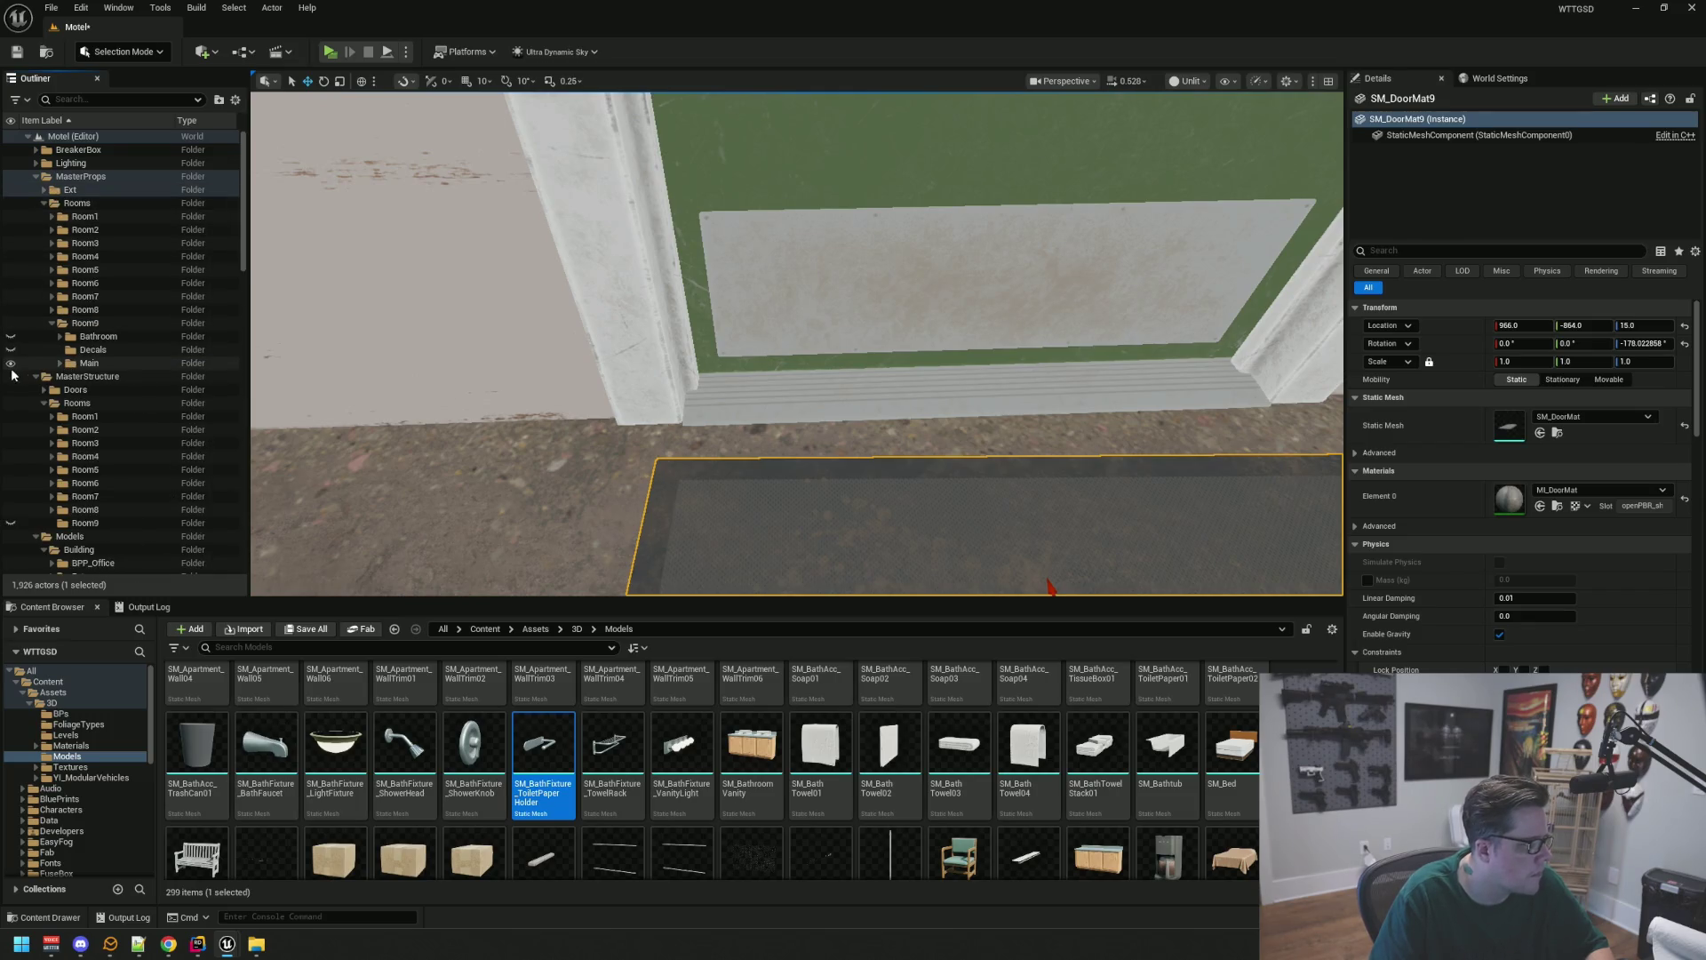
mouse_move(622, 356)
mouse_down()
mouse_move(684, 343)
mouse_move(666, 338)
mouse_move(698, 325)
mouse_move(697, 275)
mouse_move(729, 302)
mouse_move(662, 369)
mouse_up()
click(697, 277)
ctrl+click(641, 378)
mouse_move(765, 365)
mouse_down()
mouse_move(800, 360)
mouse_move(756, 419)
mouse_move(716, 417)
mouse_move(751, 423)
mouse_move(720, 380)
mouse_move(302, 350)
mouse_up()
ctrl+click(655, 399)
mouse_move(124, 371)
mouse_down()
mouse_move(165, 270)
mouse_move(89, 380)
mouse_move(89, 365)
mouse_up()
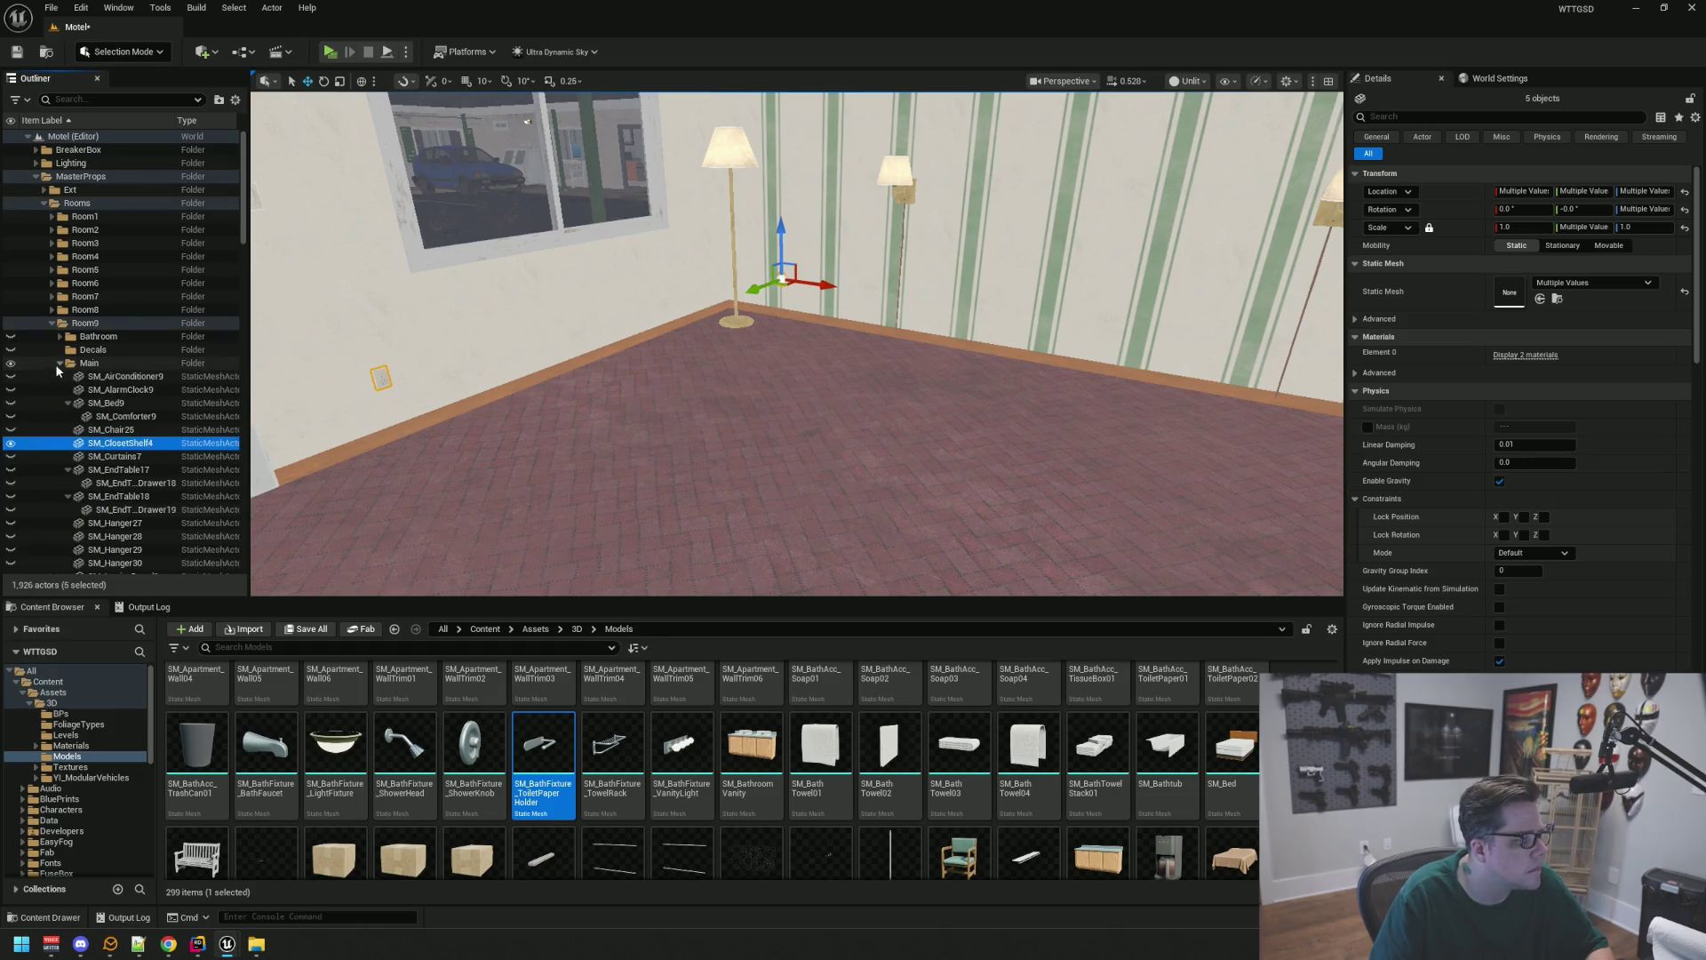
click(11, 363)
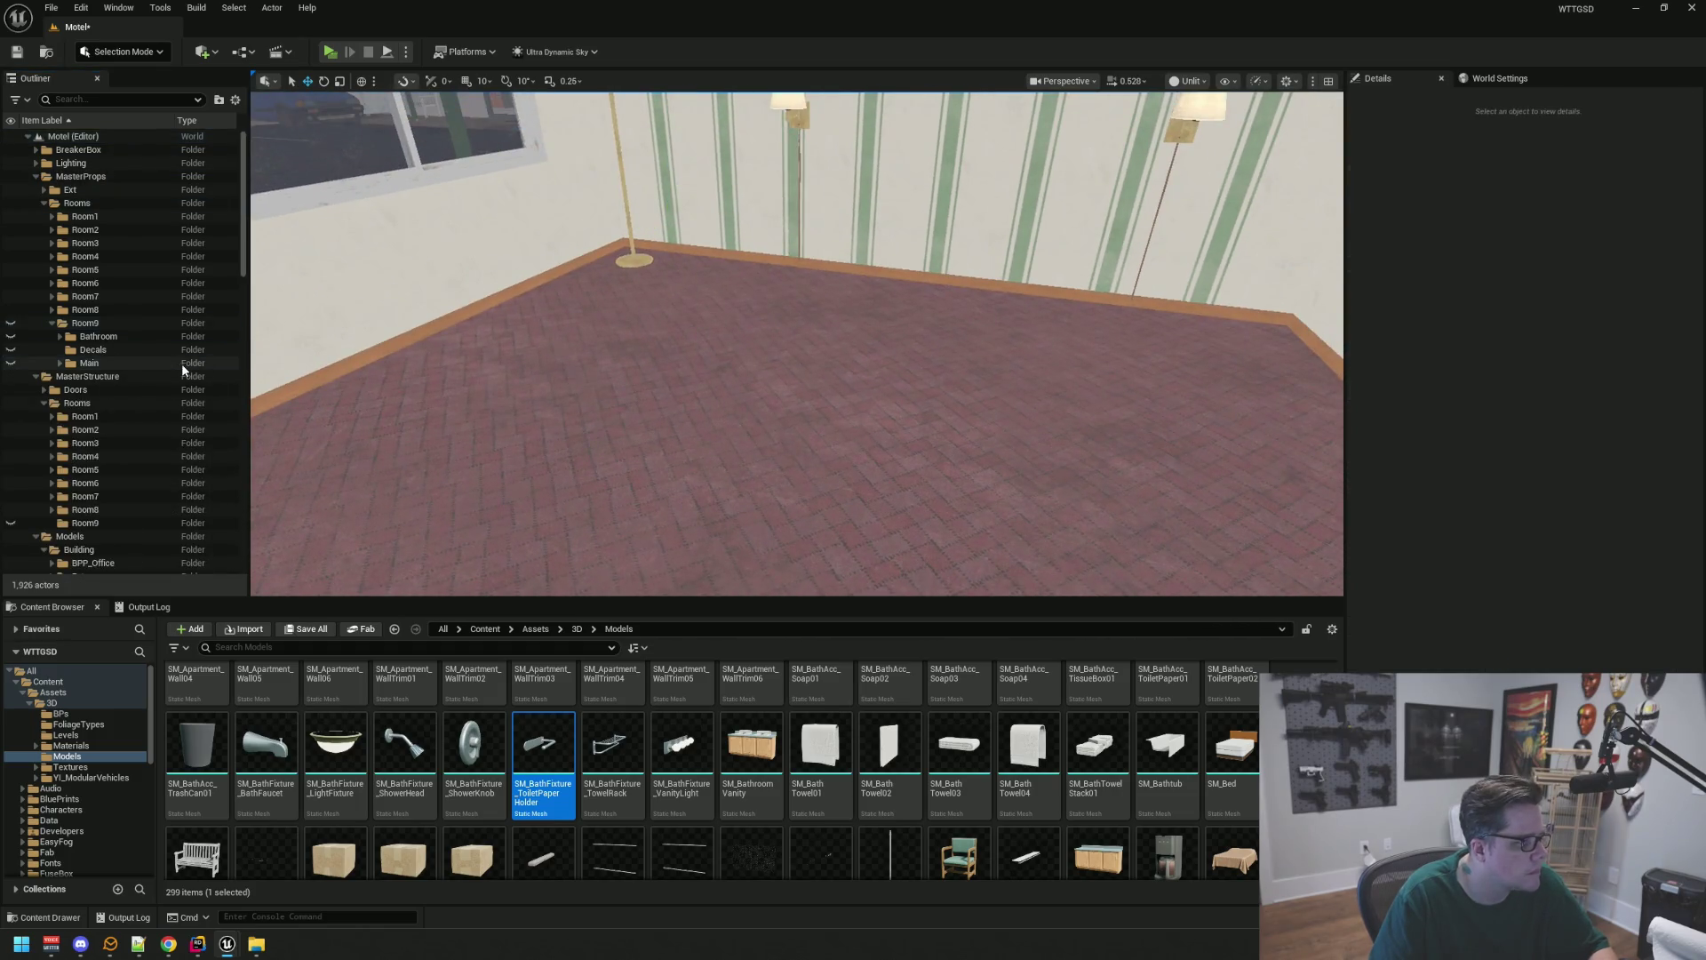
Move ML_WallpaperDecal13 into Room9/Decals and collapse the folder
scroll(181, 365, down, 4)
scroll(180, 359, down, 1)
click(68, 429)
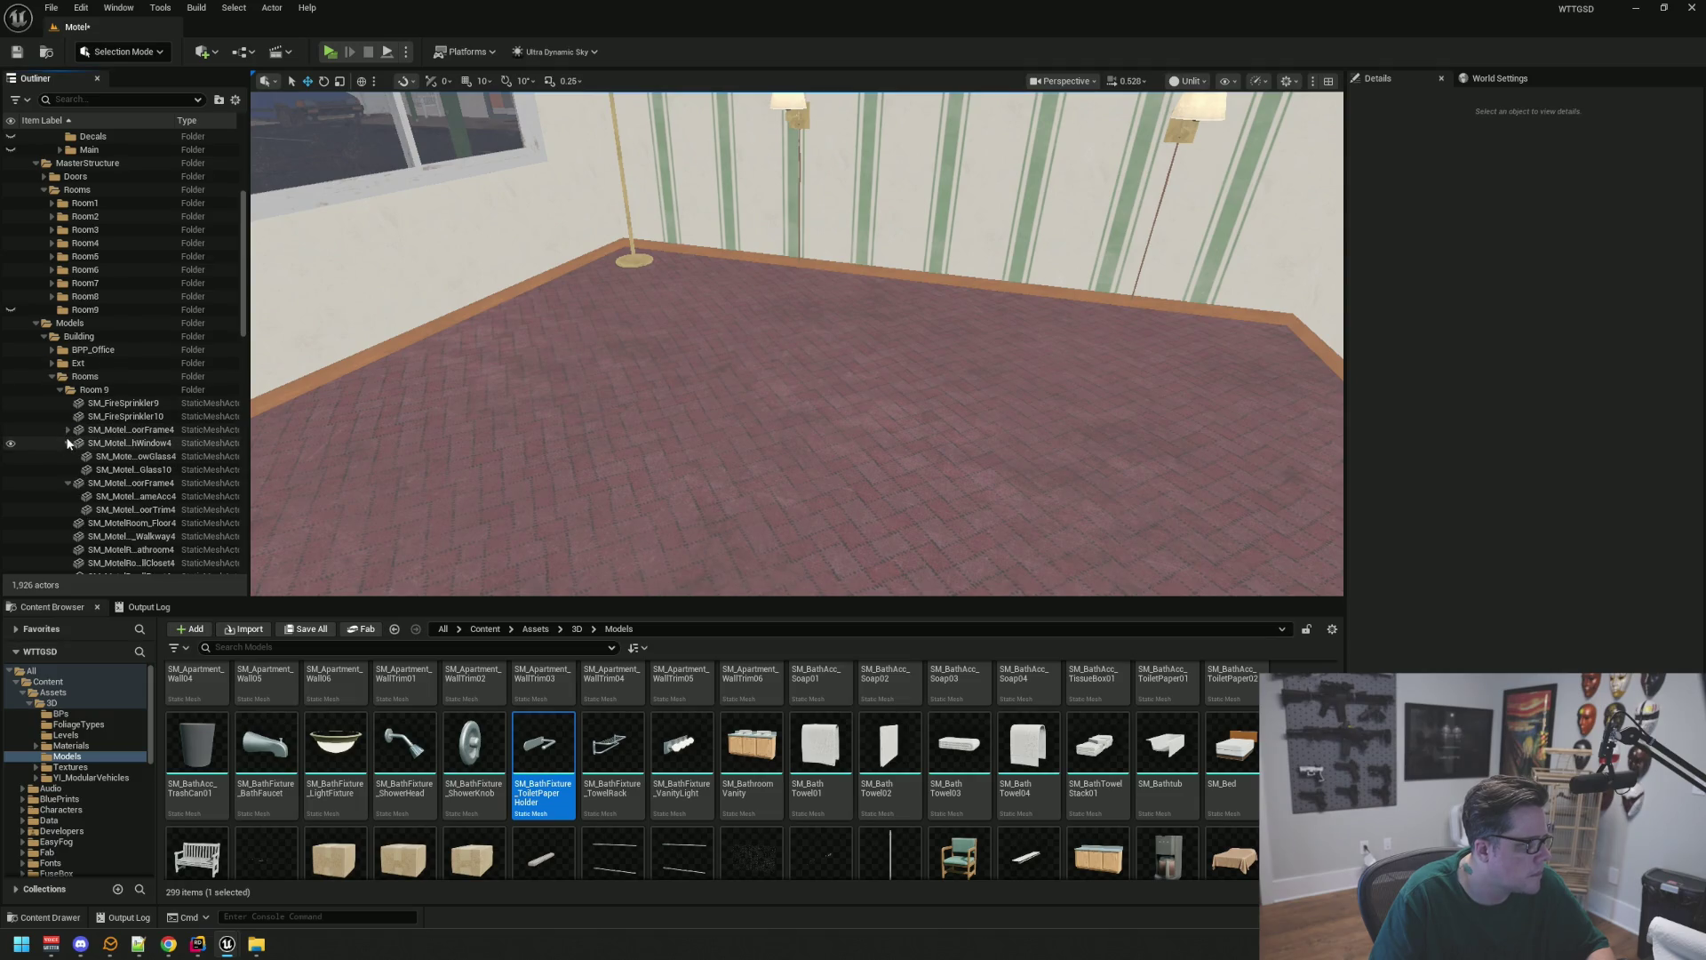
click(67, 442)
scroll(97, 373, up, 3)
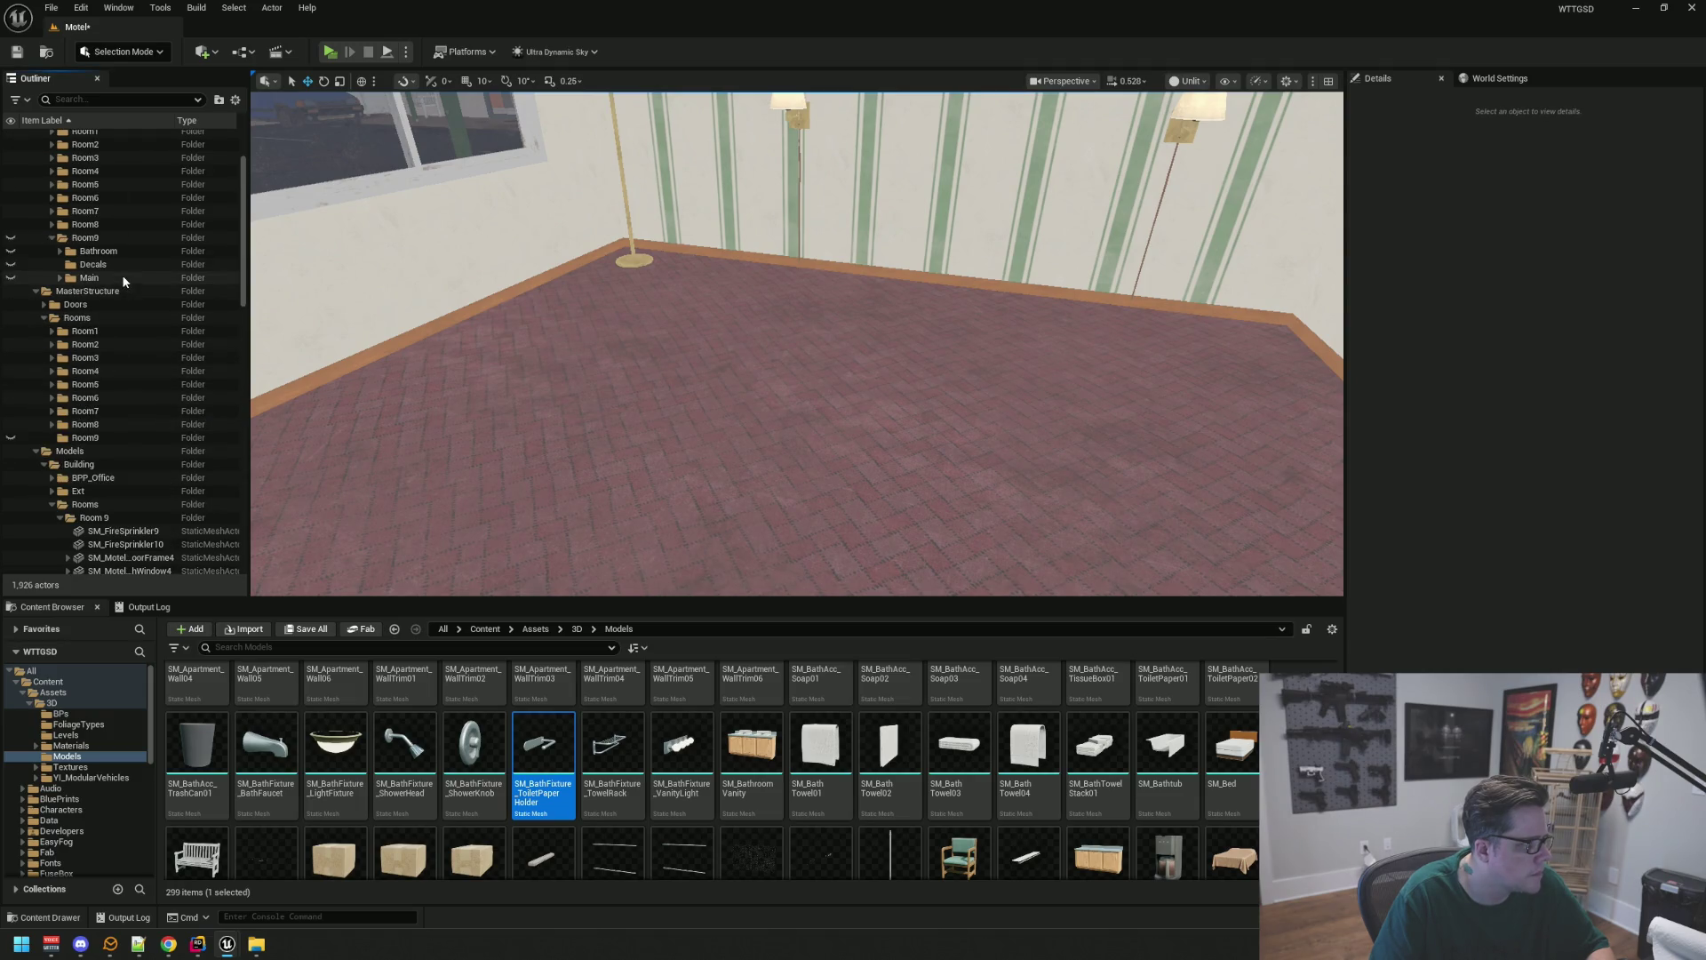
scroll(125, 338, down, 7)
scroll(126, 375, down, 3)
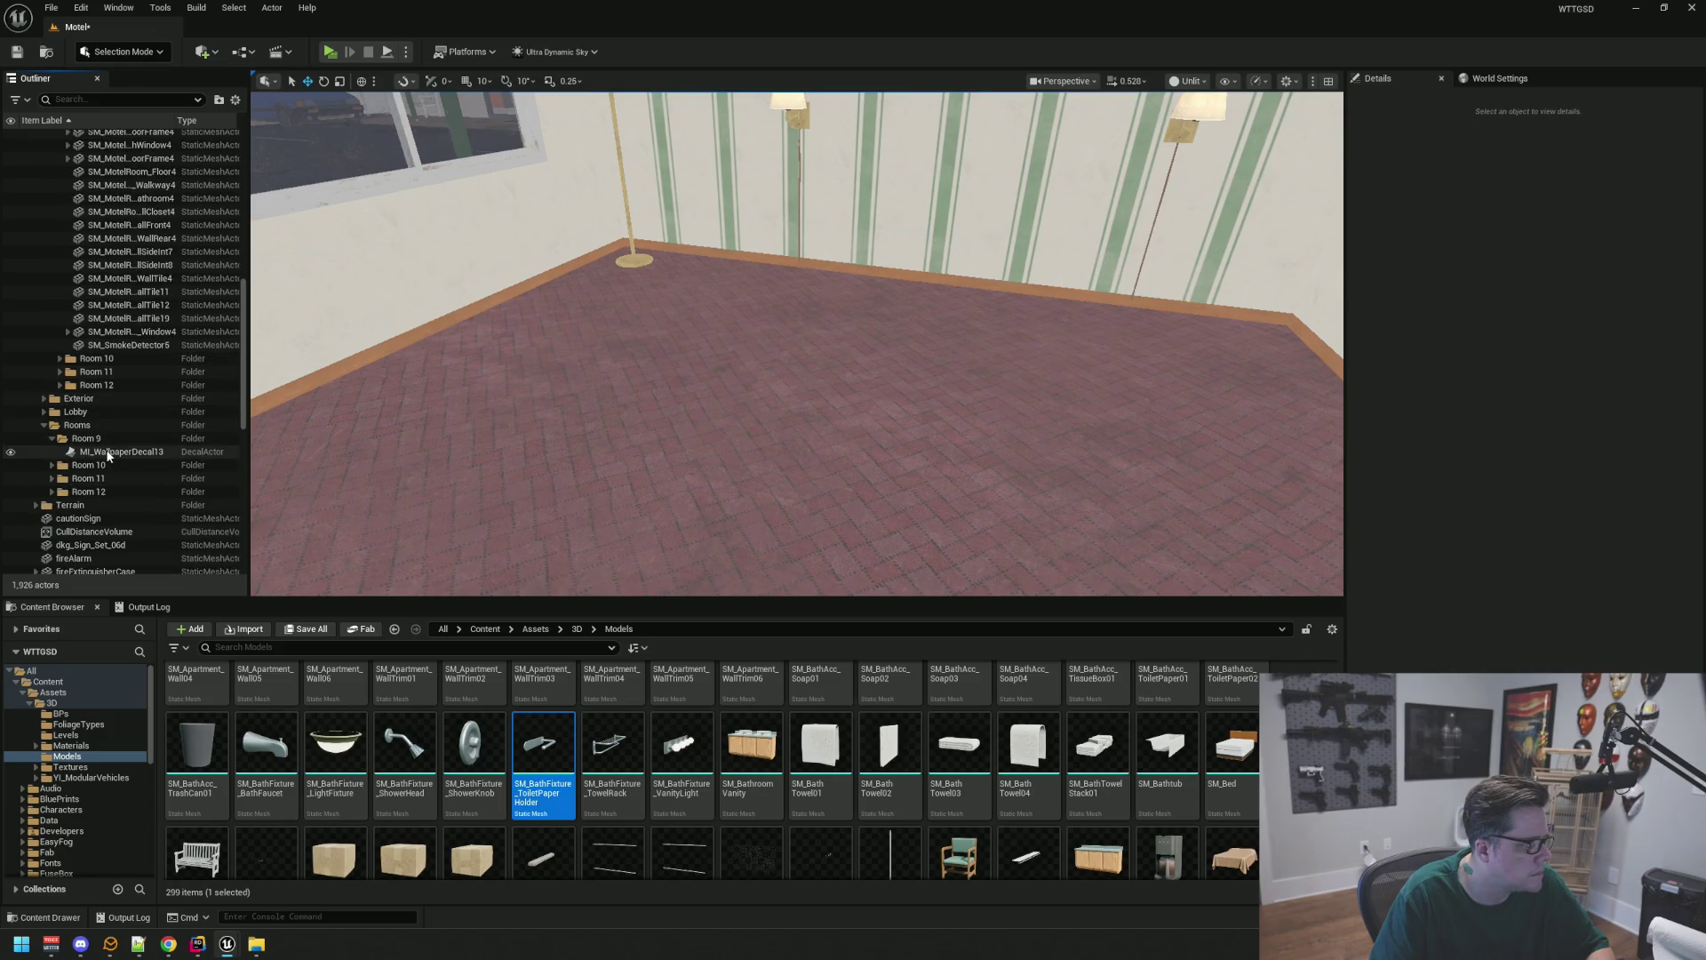
mouse_move(115, 445)
mouse_down()
mouse_move(141, 245)
mouse_move(90, 286)
mouse_move(95, 308)
mouse_up()
click(60, 308)
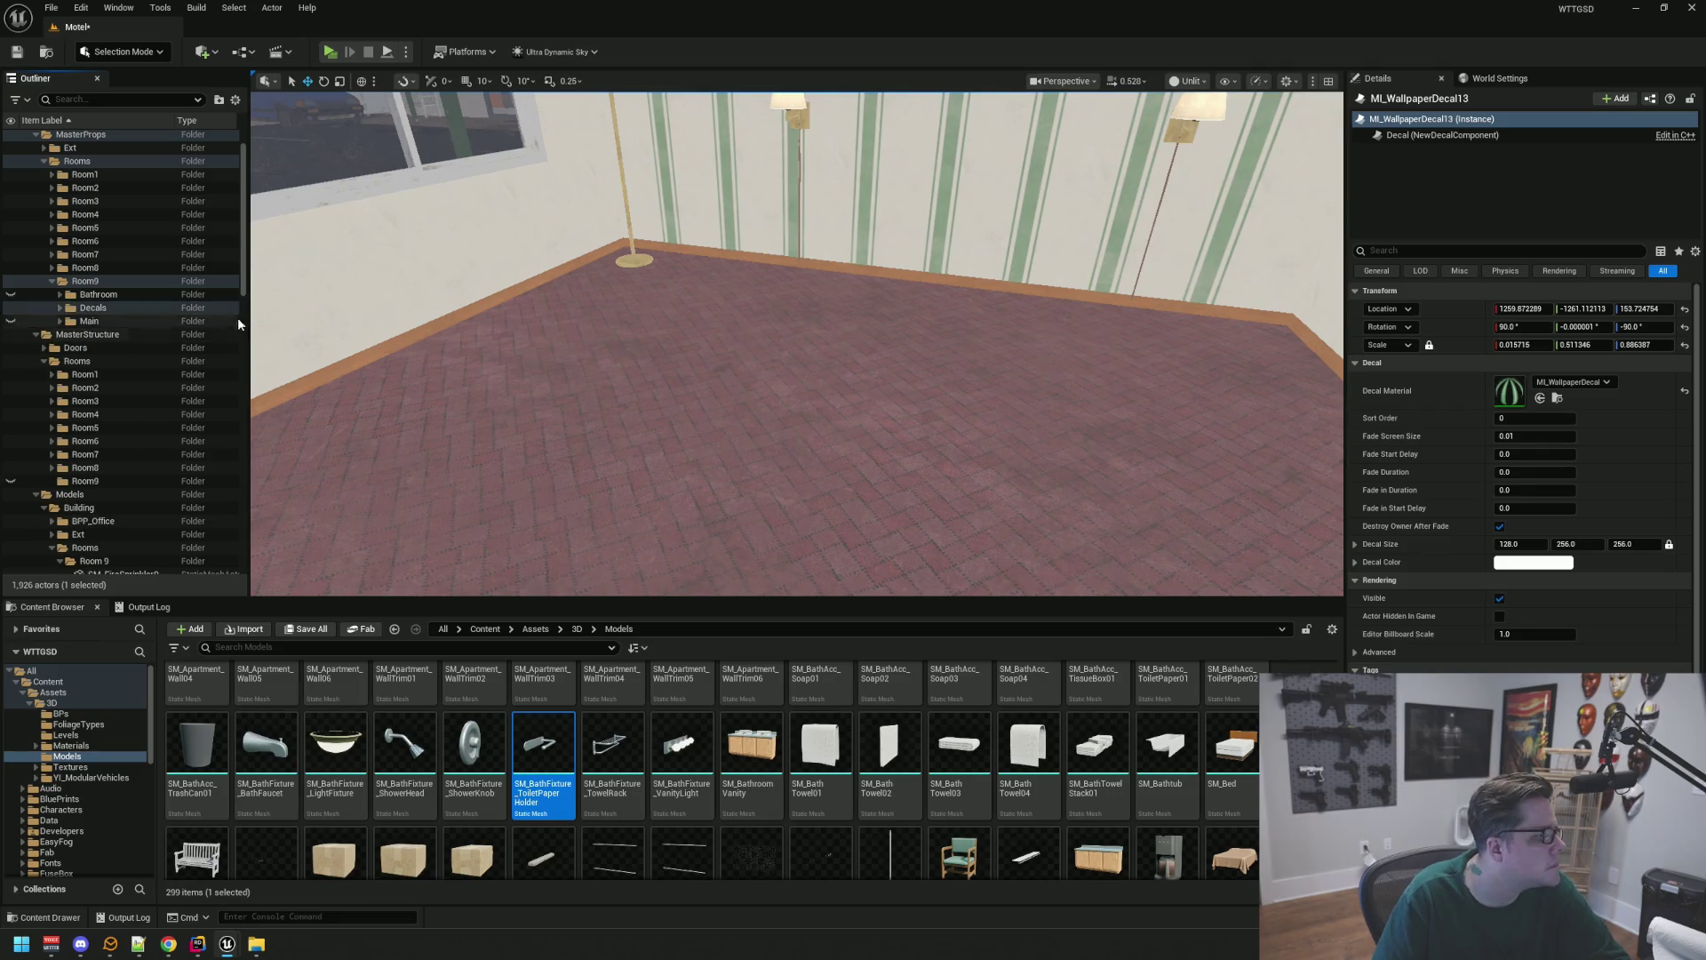
Move the 19 Room 9 structural meshes into MasterStructure/Rooms/Room9
click(177, 375)
scroll(112, 456, down, 5)
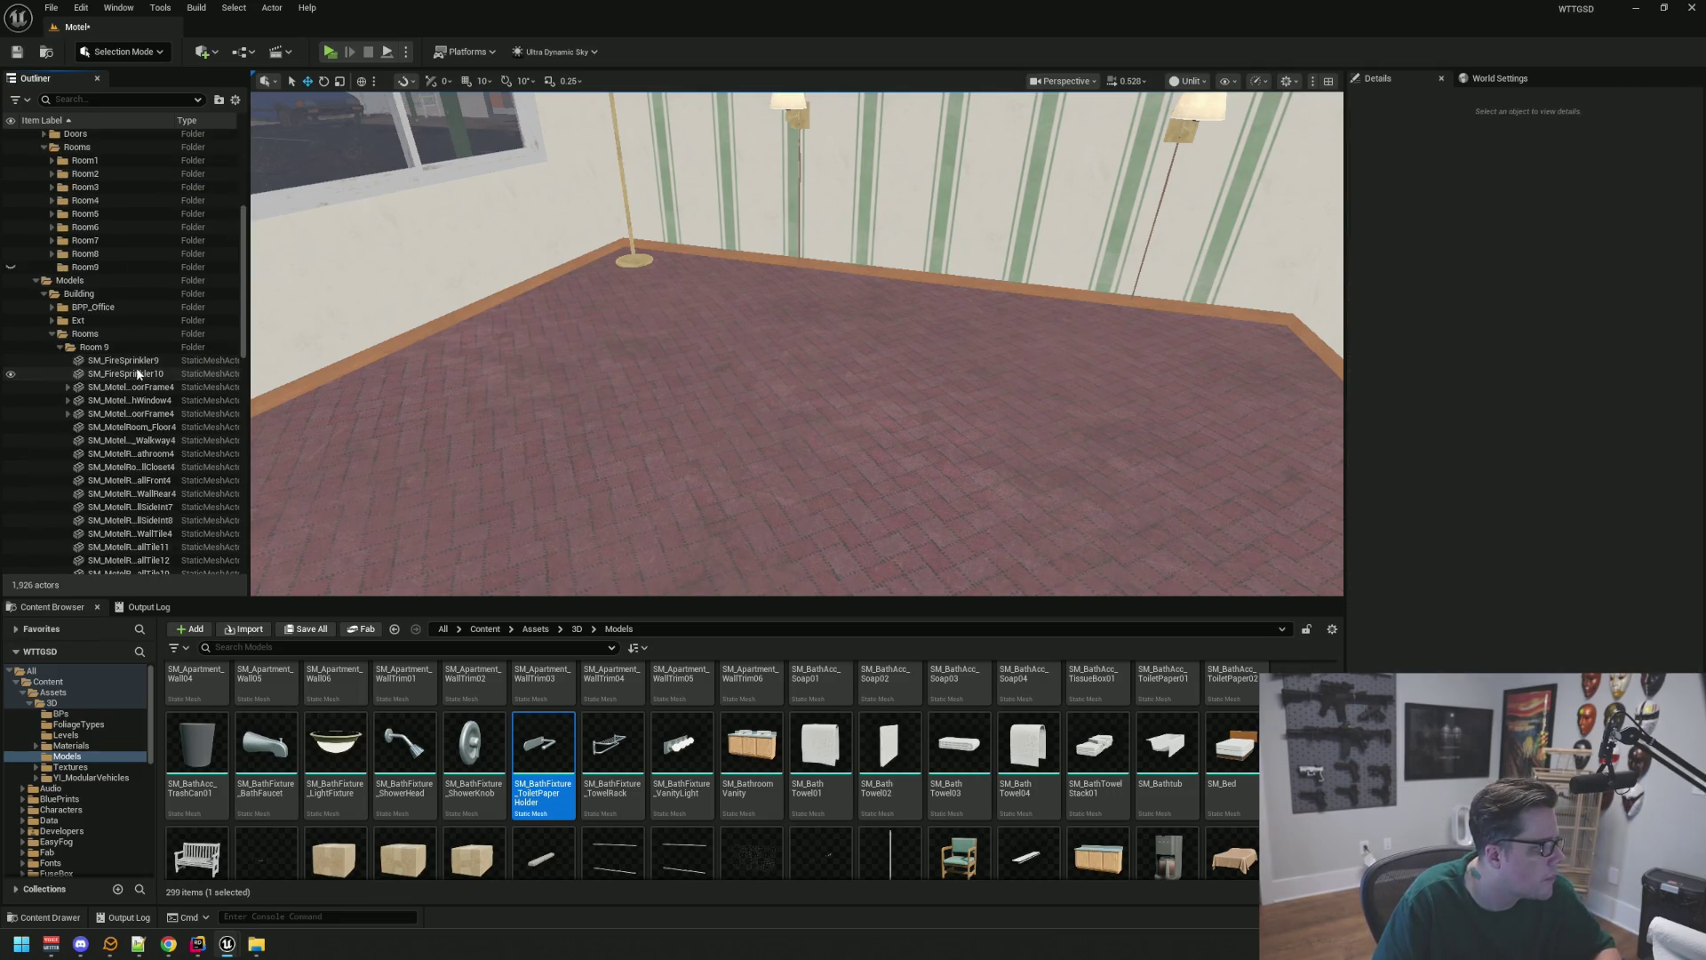
click(134, 360)
scroll(147, 444, down, 1)
shift+click(133, 558)
scroll(142, 334, up, 2)
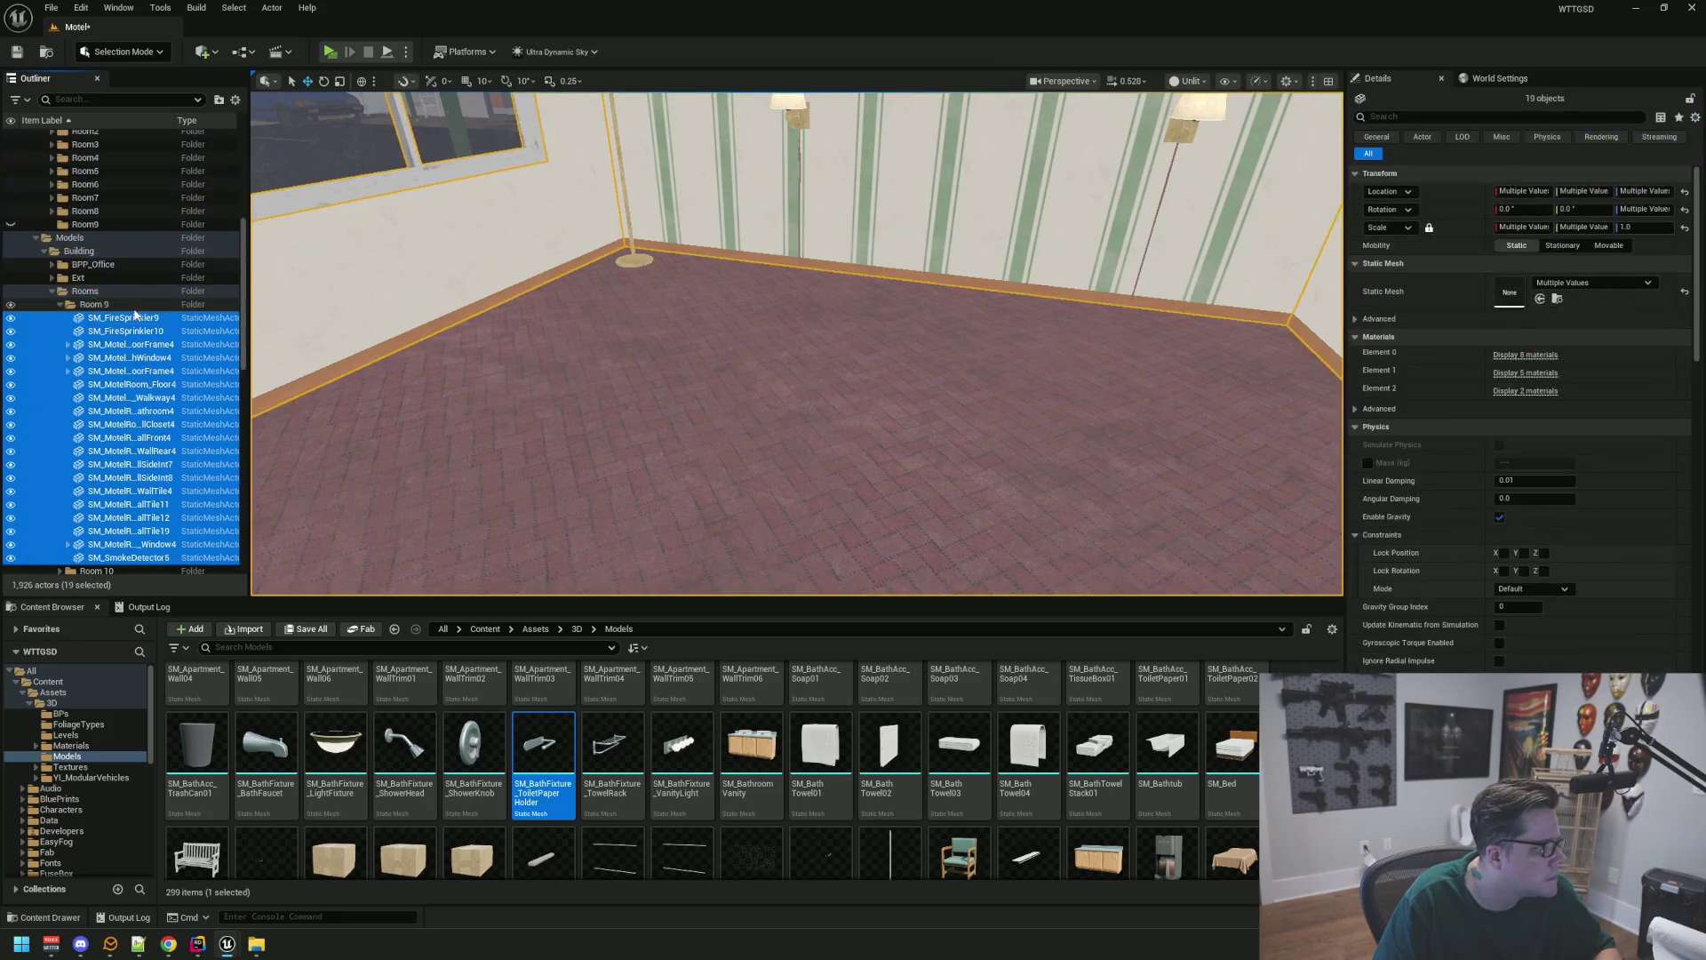
click(50, 288)
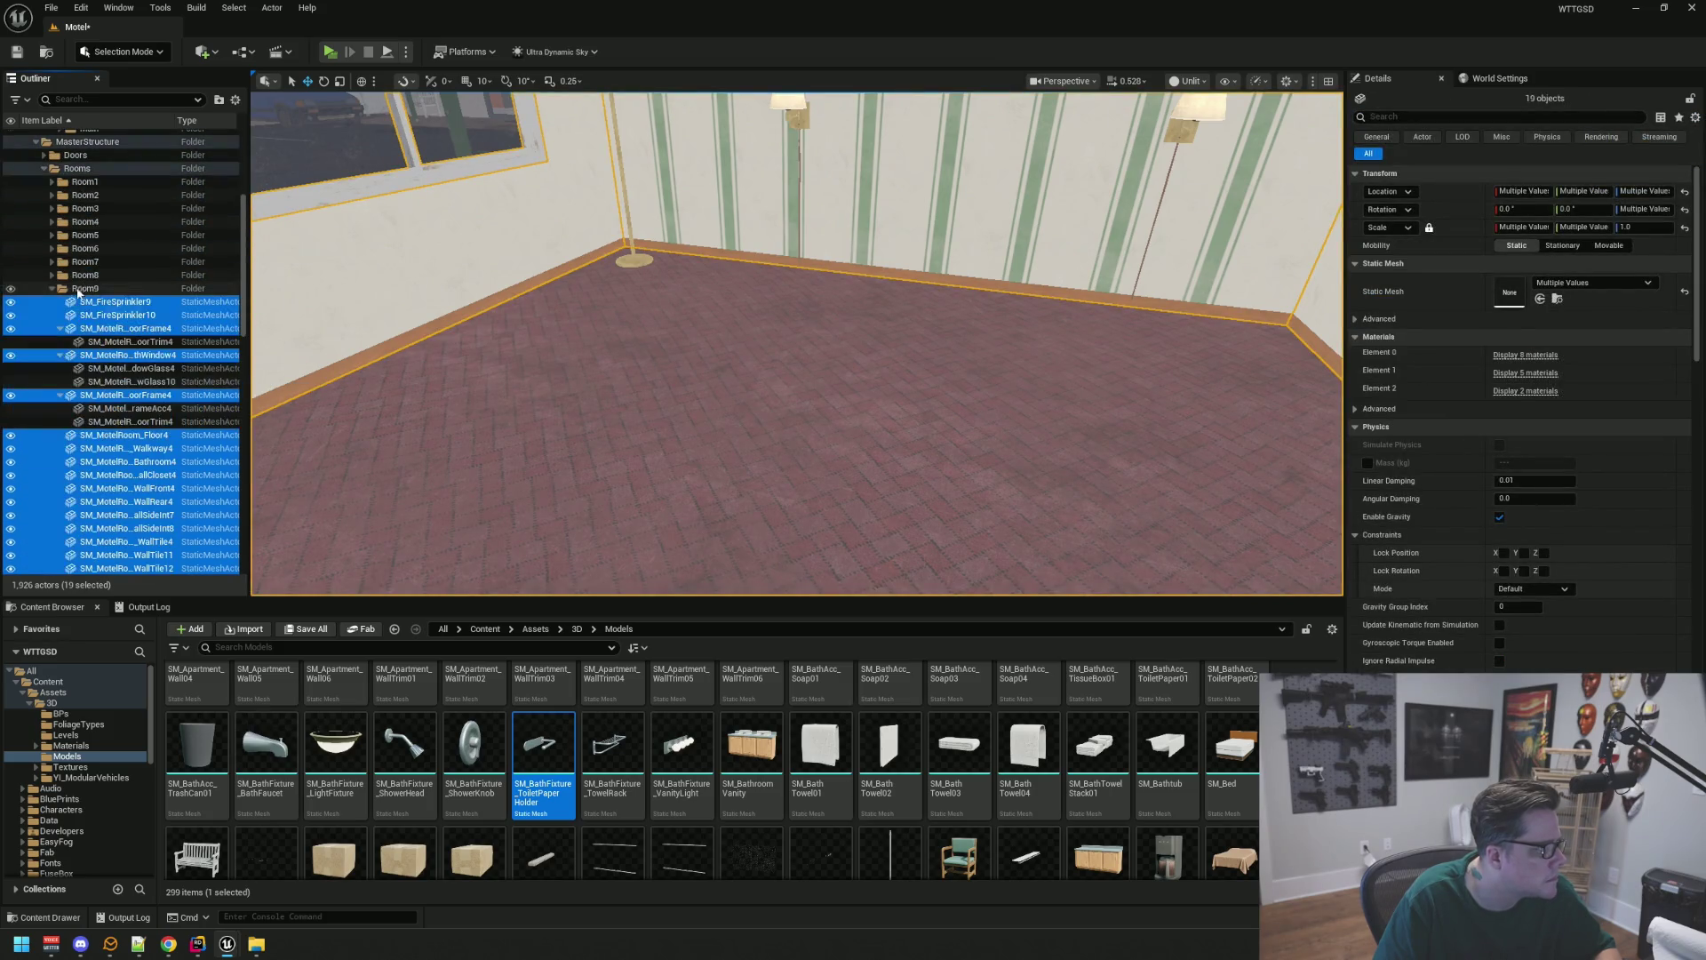
click(51, 288)
Delete the empty old Room 9 folder and save the Motel level
click(118, 368)
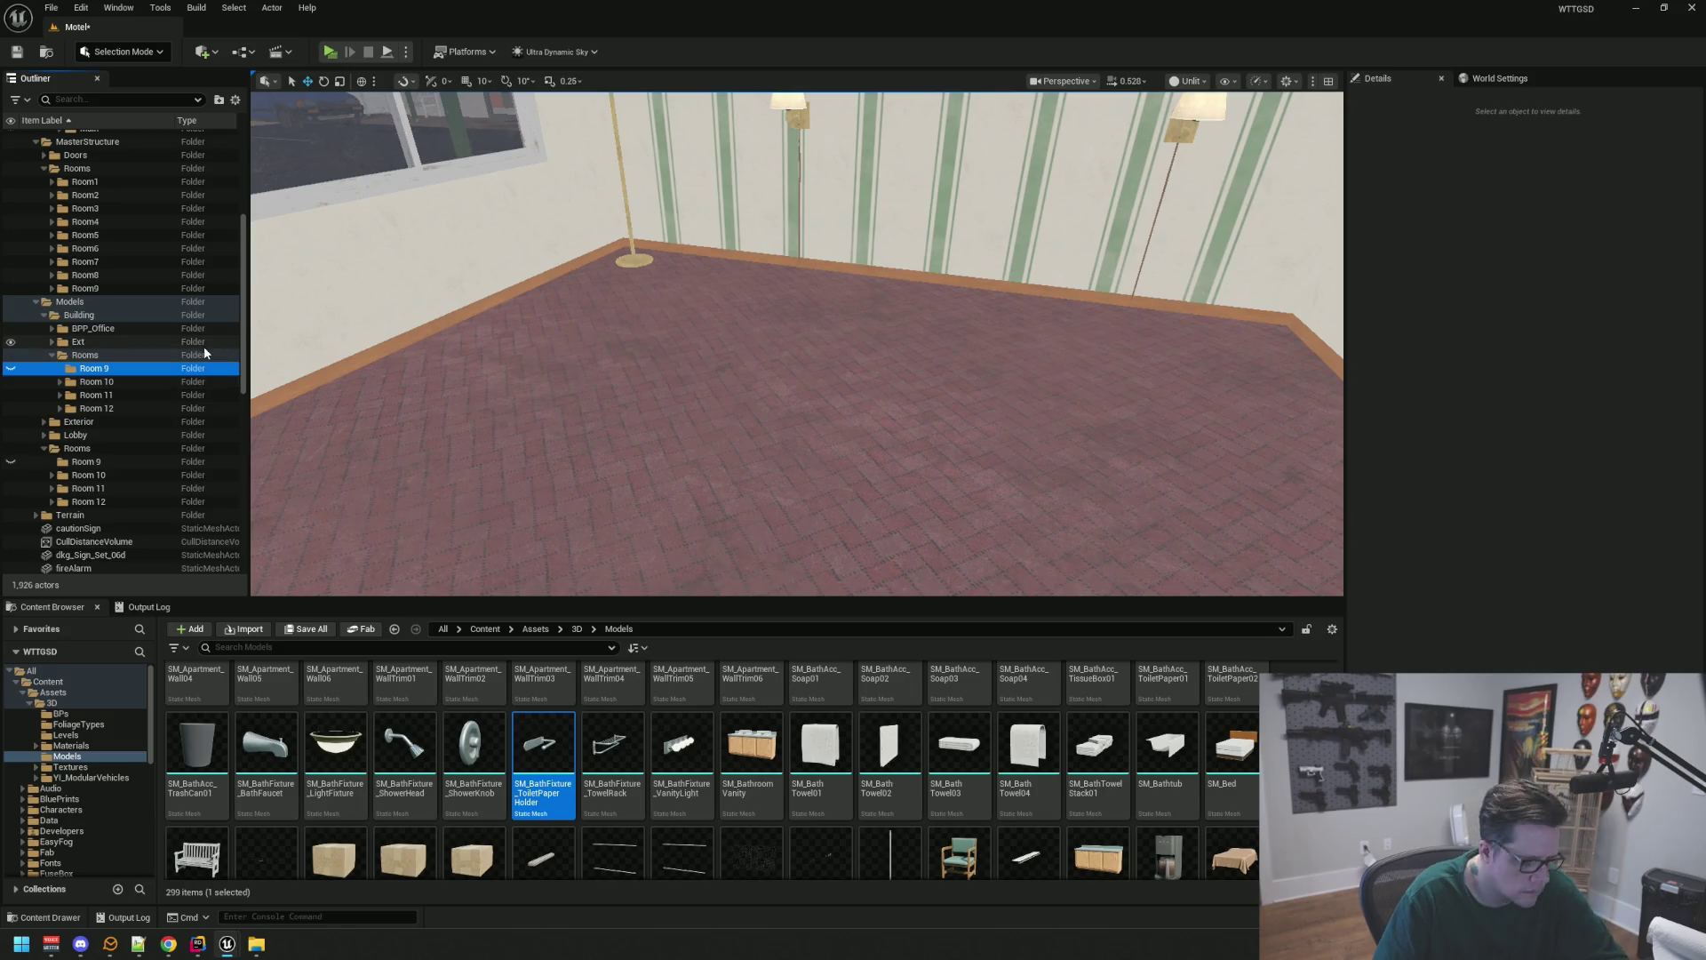
key(Delete)
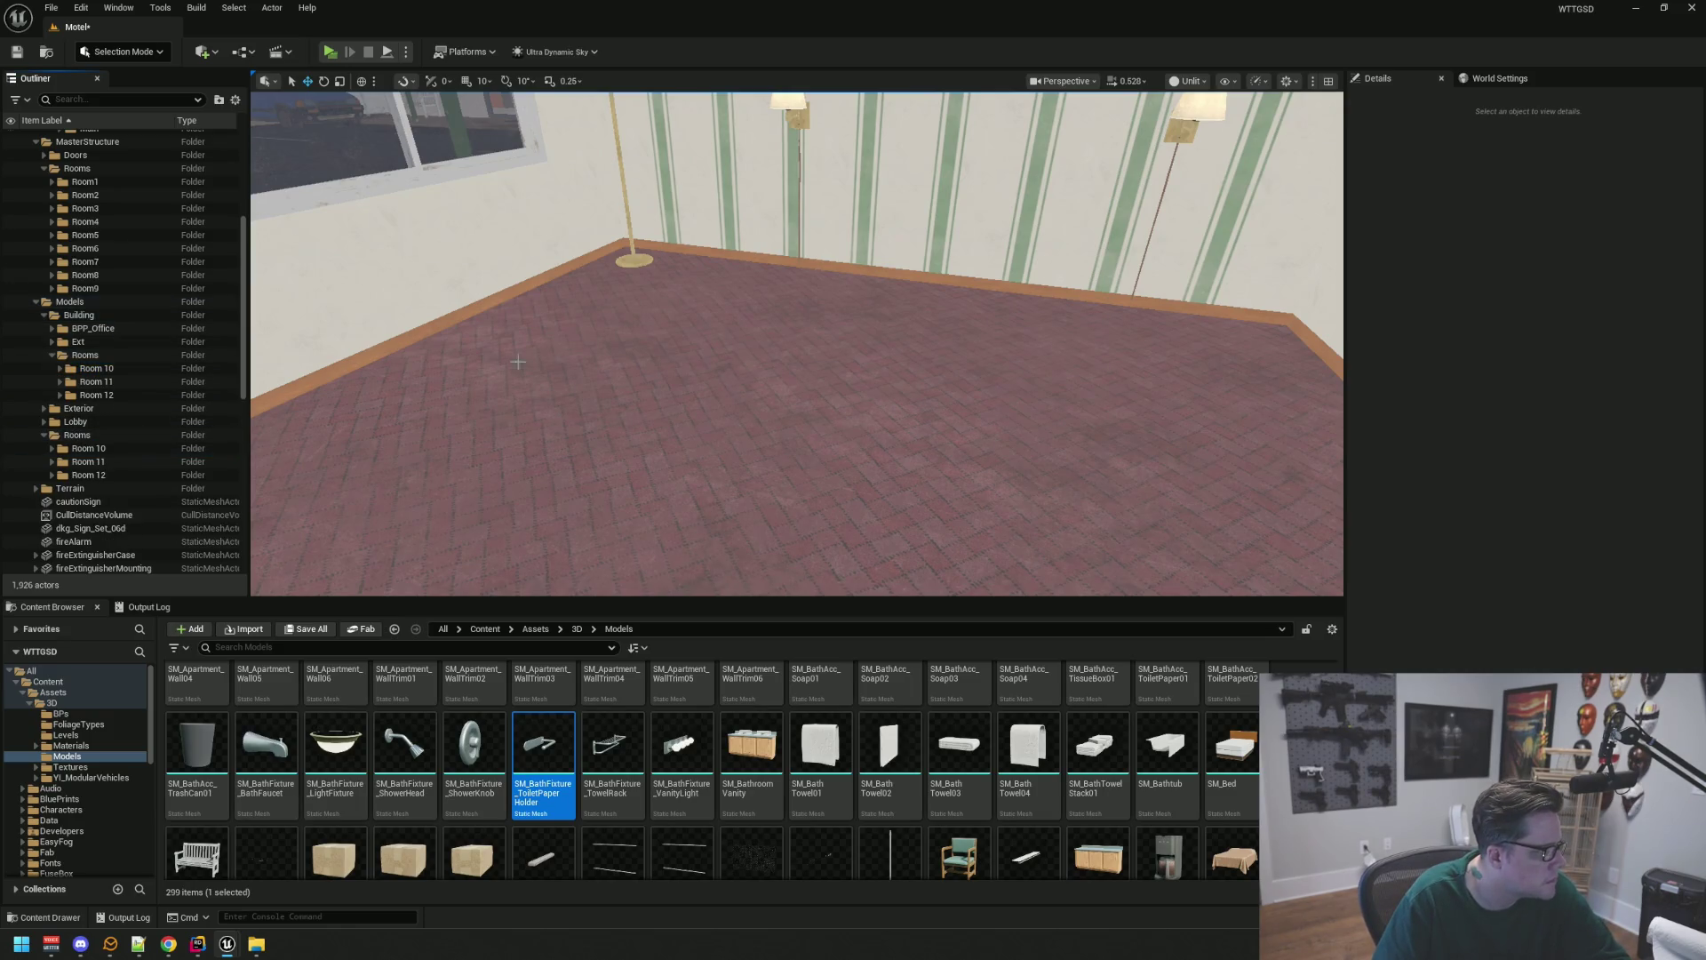
drag(518, 362, 528, 353)
key(ctrl+s)
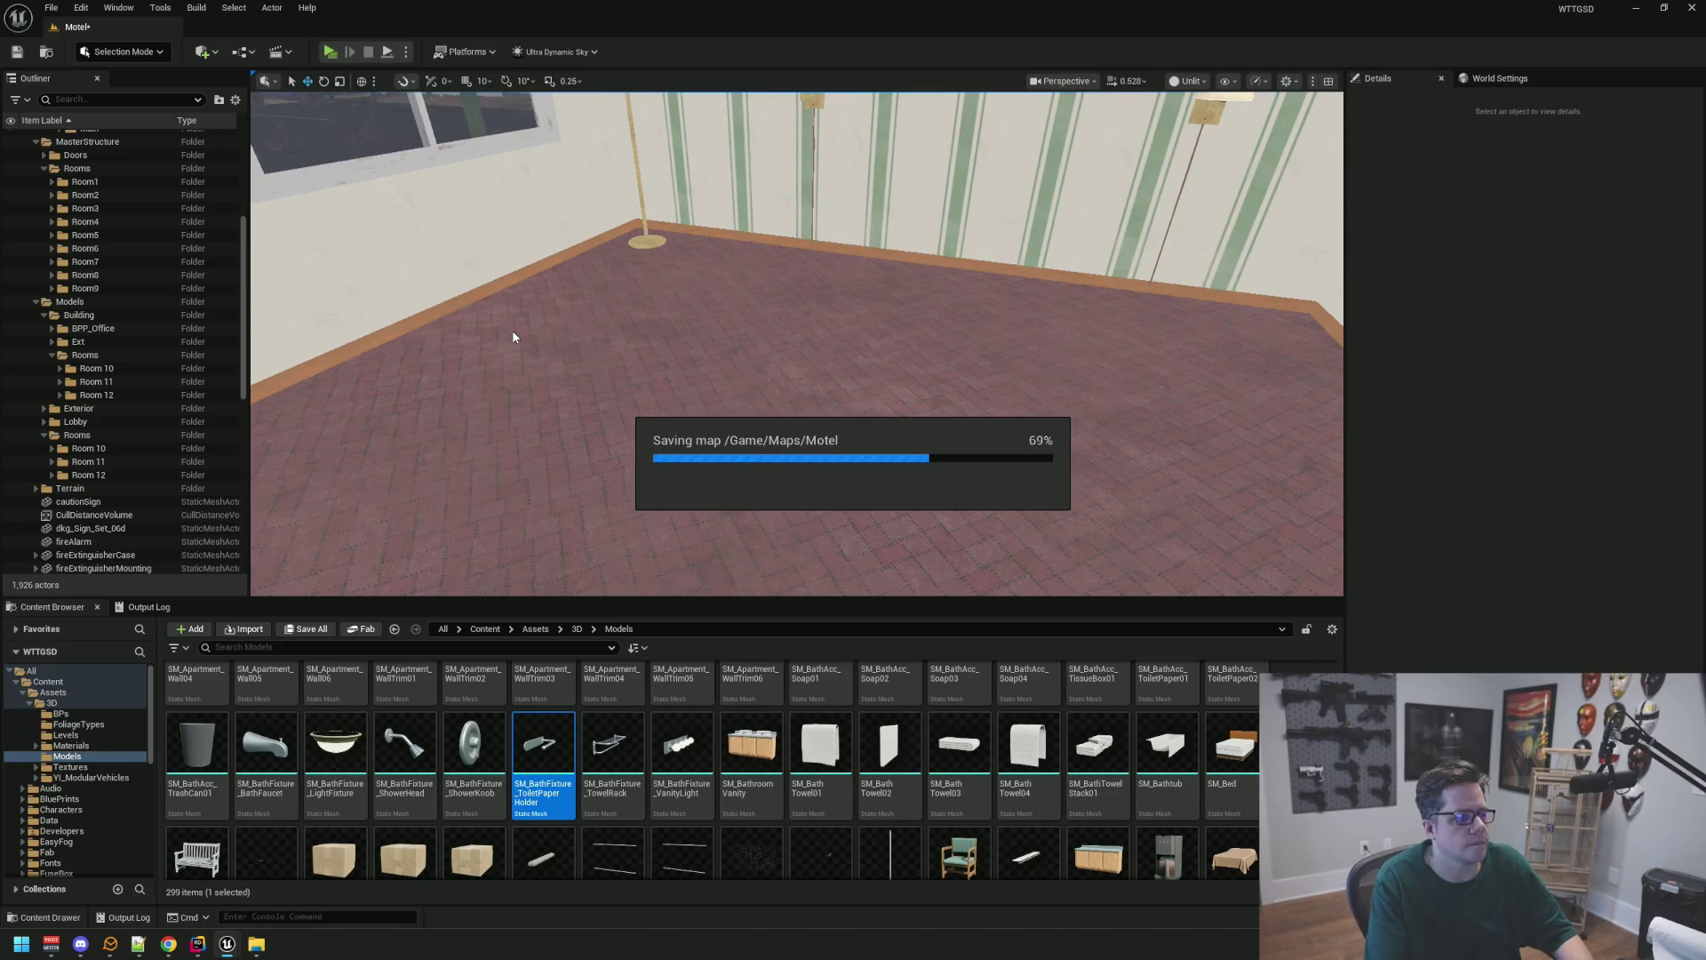